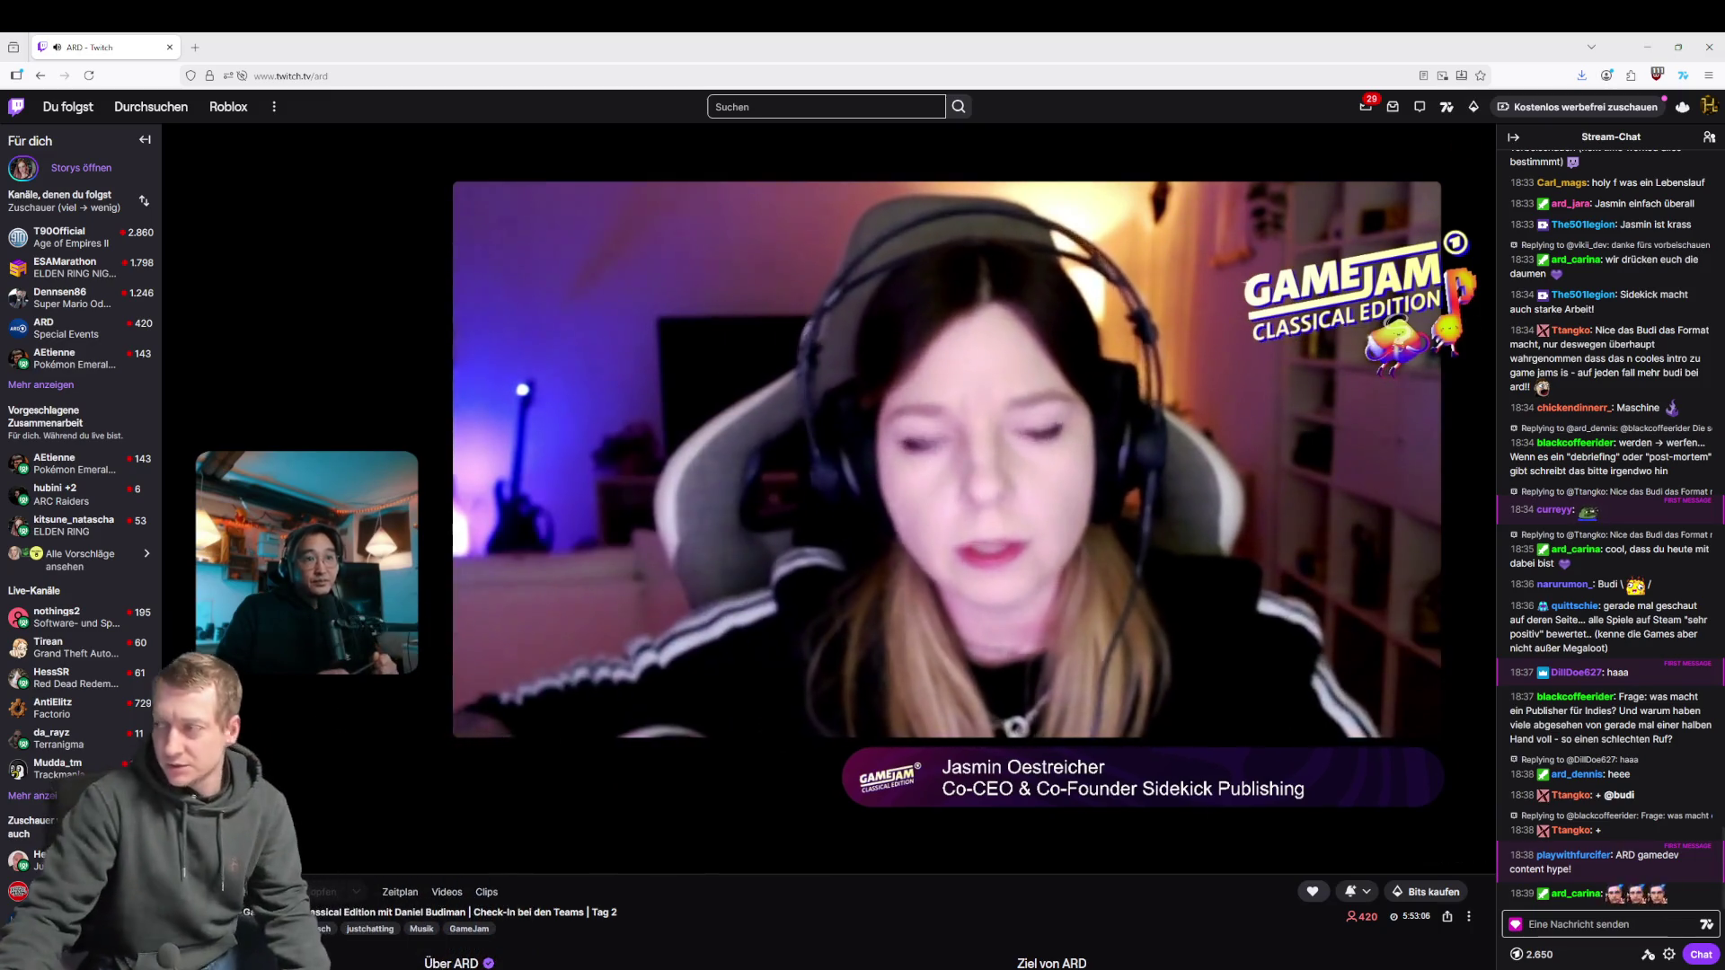
Switch from the Twitch stream to the Fork git client showing Project3E4H's commit history
key(alt+Tab)
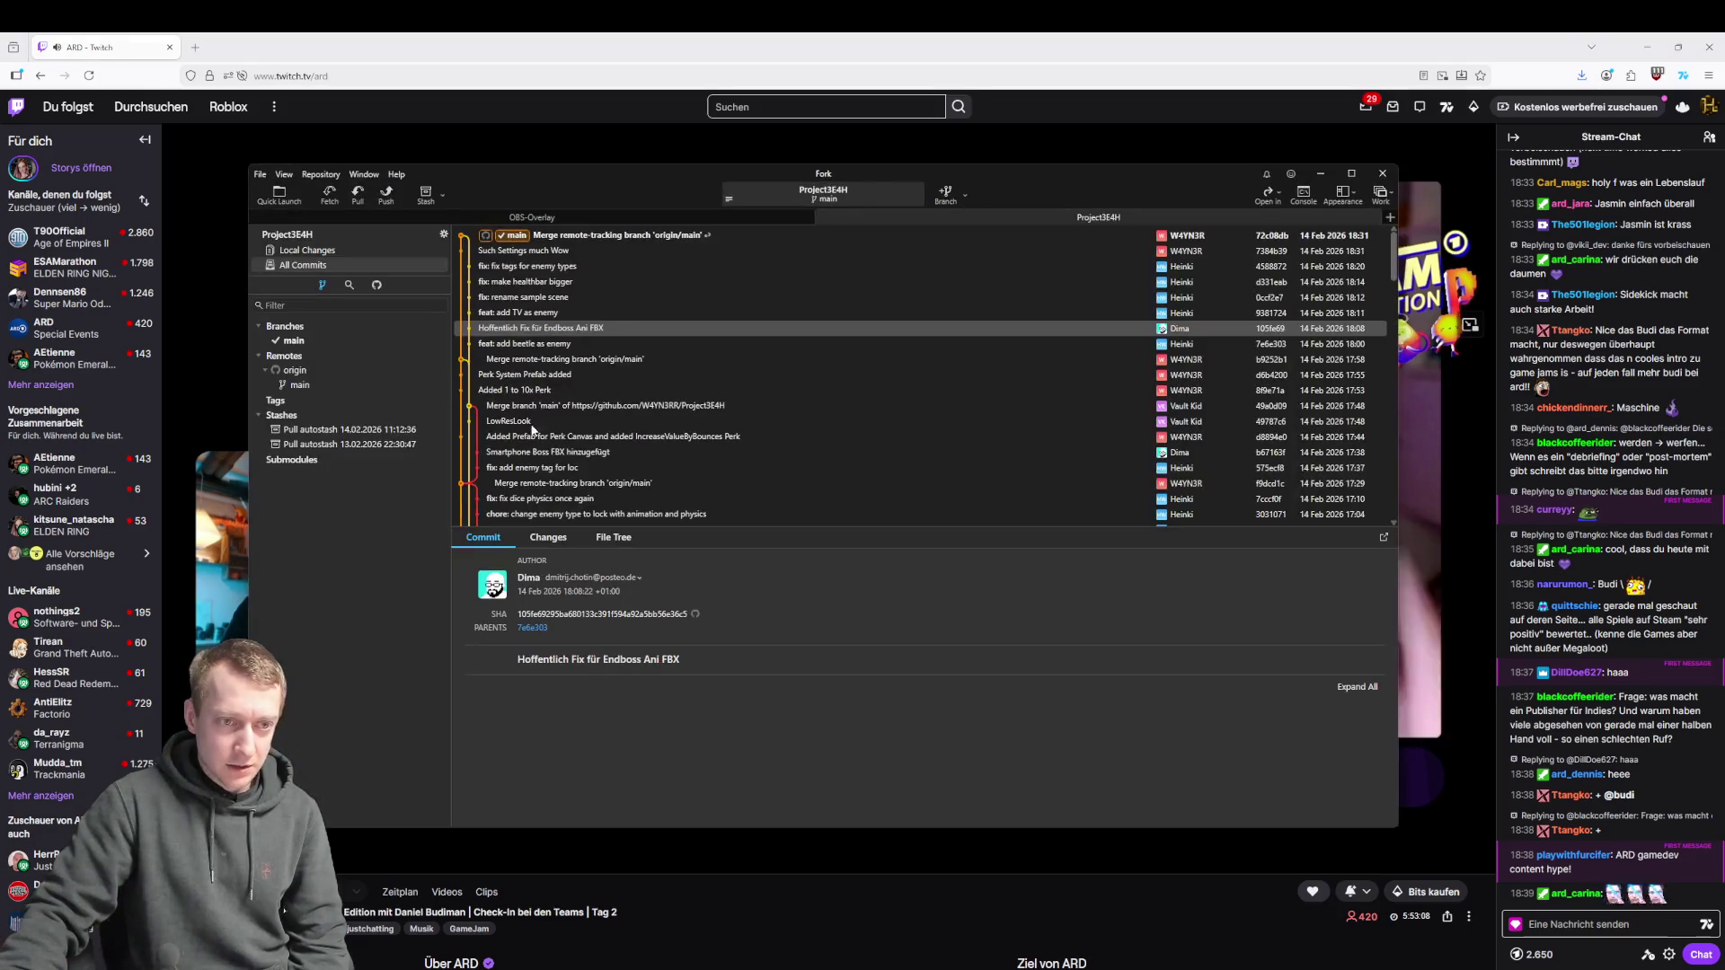
Inspect the 'Hoffentlich Fix für Endboss Ani FBX' commit, glance back at the stream, return to Fork
click(543, 331)
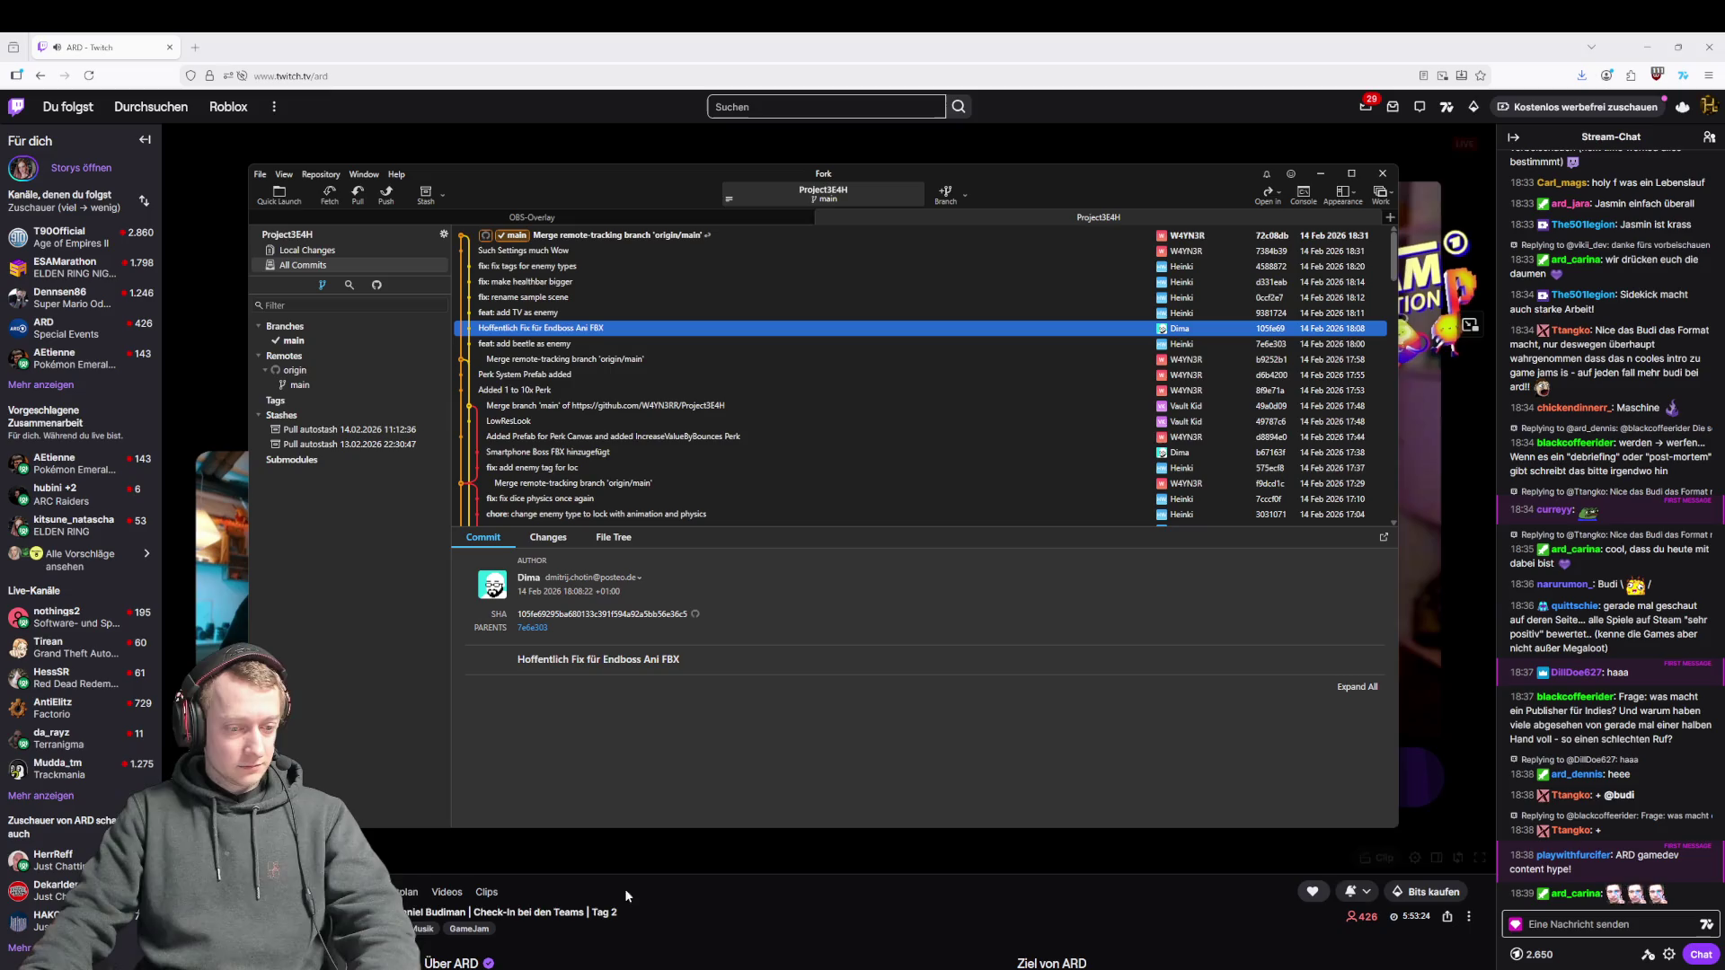
mouse_move(487, 965)
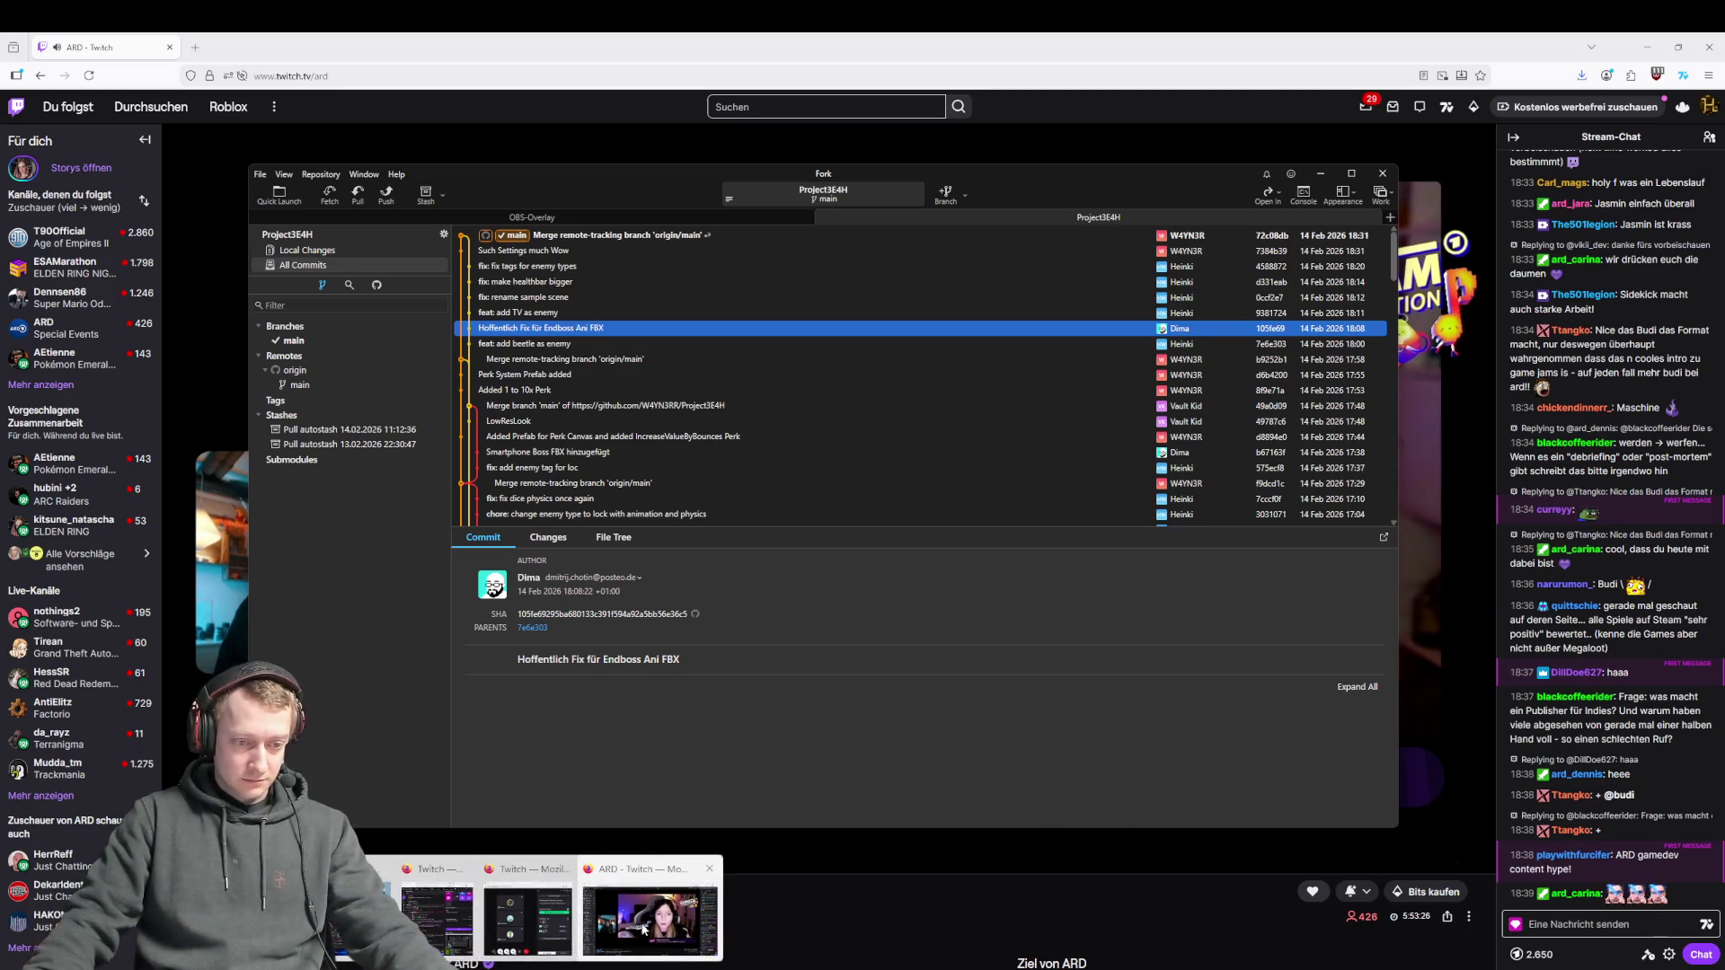
click(662, 867)
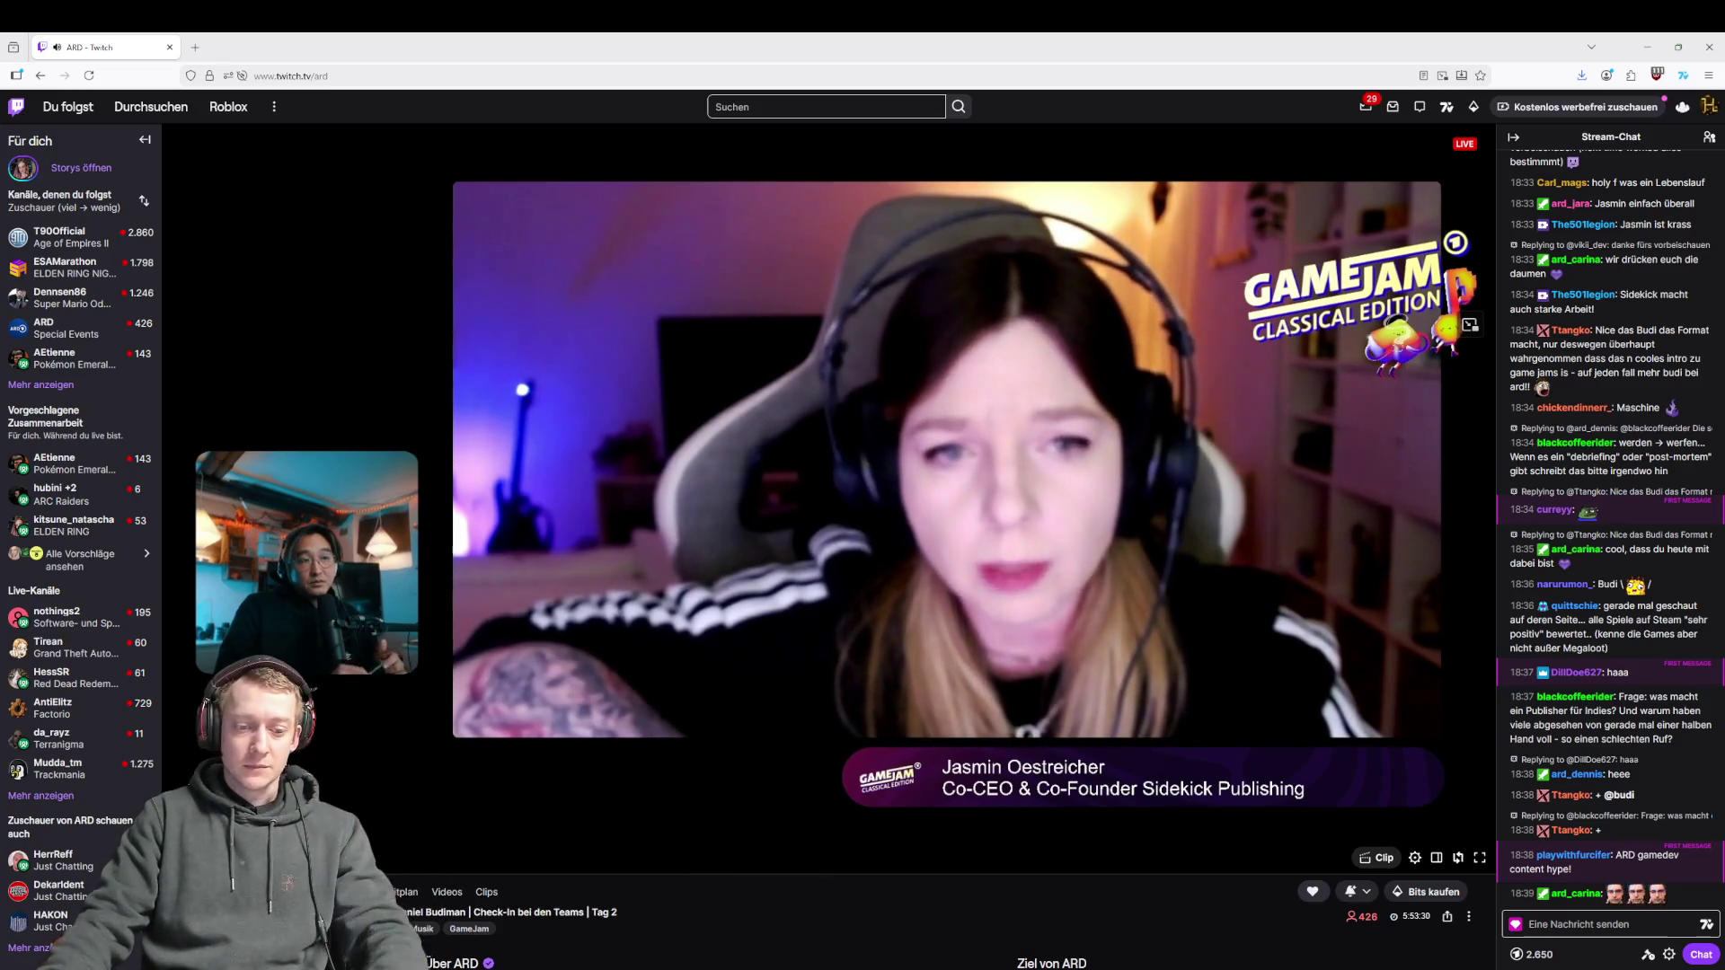
key(alt+Tab)
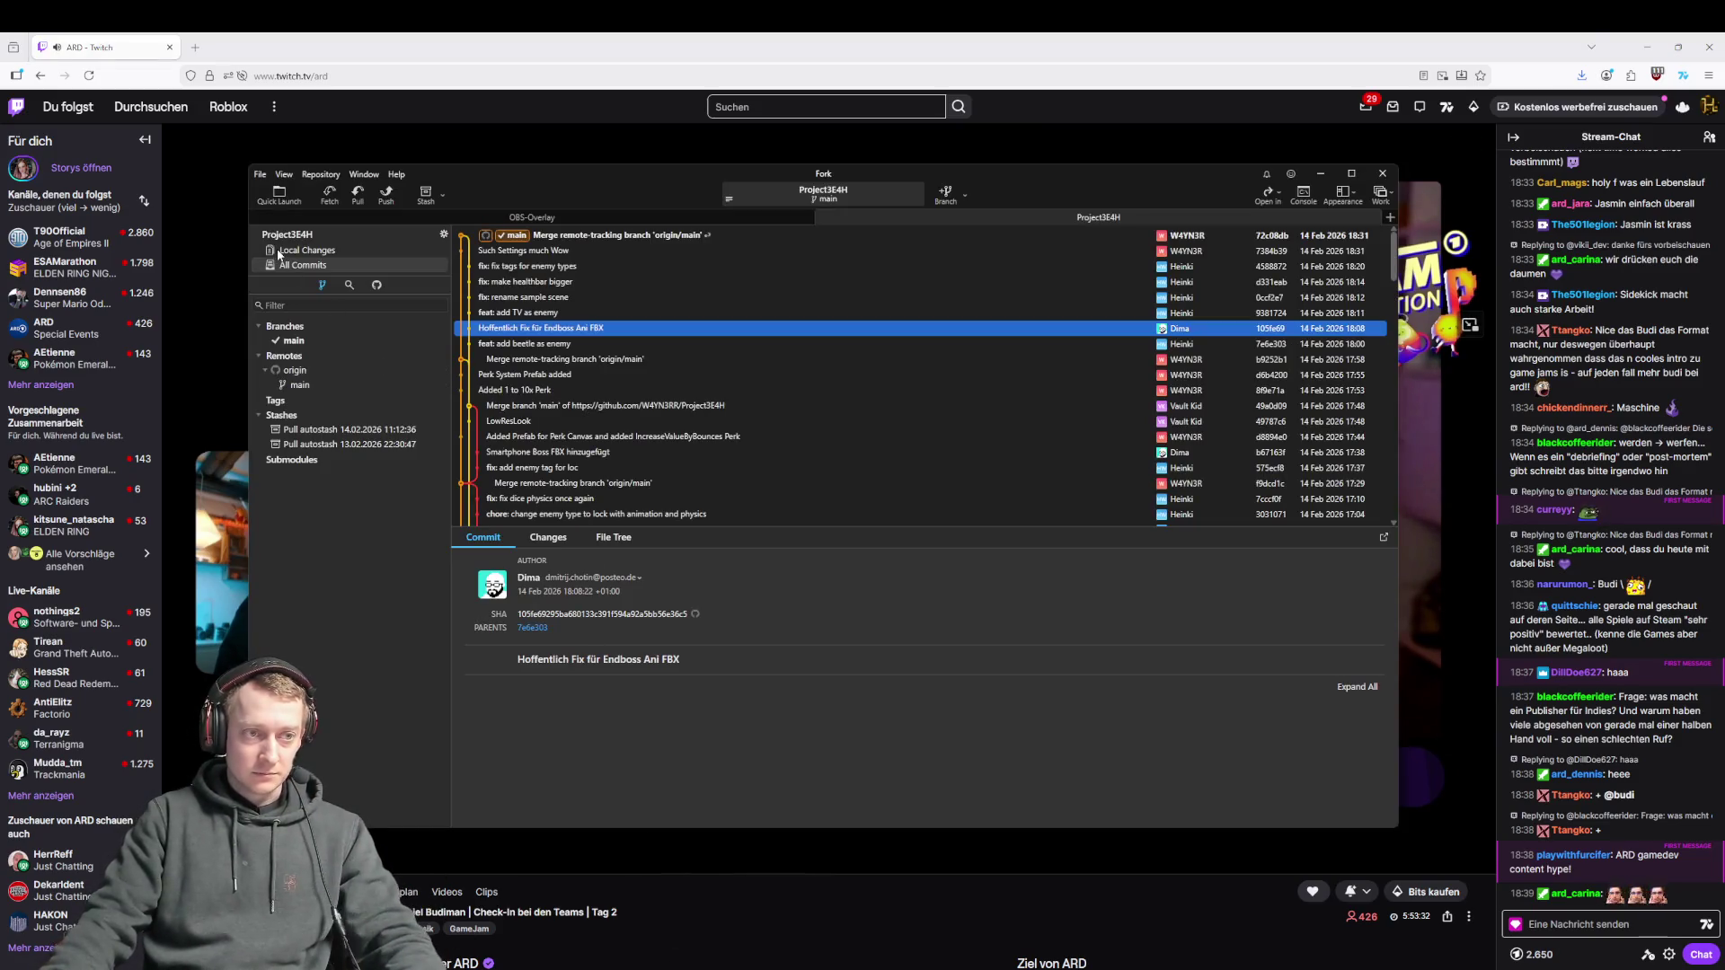
From Local Changes, fetch all remotes for Project3E4H, which is already up to date
click(301, 251)
click(329, 194)
click(902, 529)
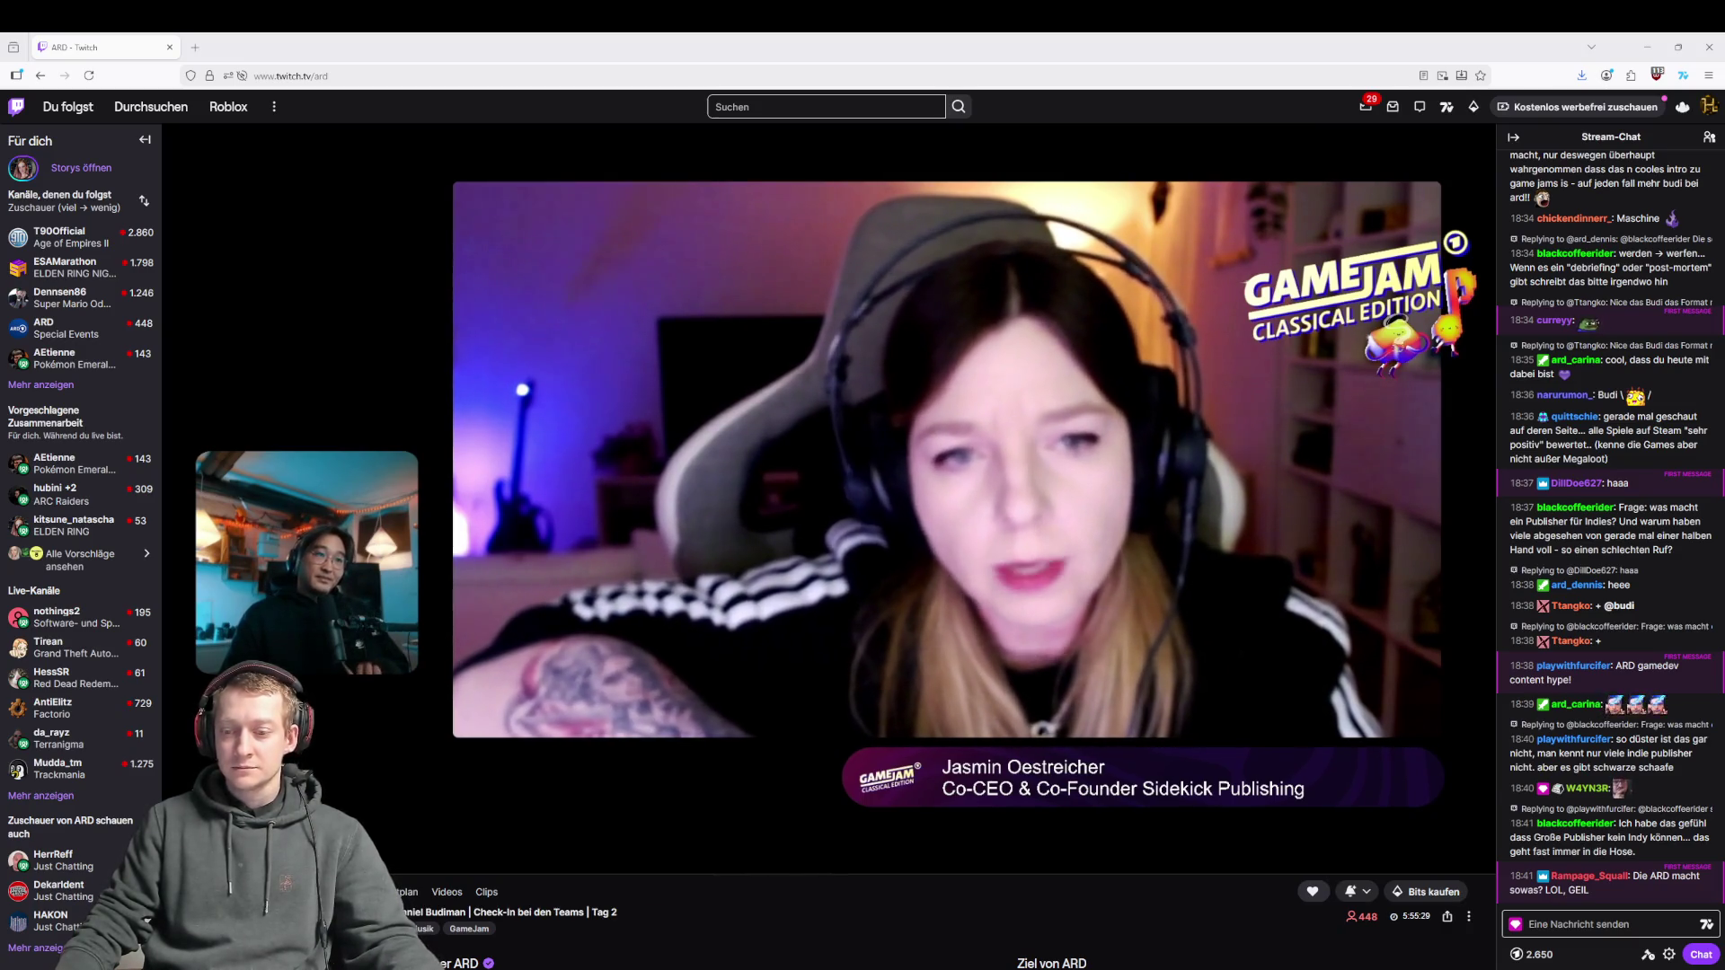
Start writing a message in the stream's 'Eine Nachricht senden' chat box
click(1615, 924)
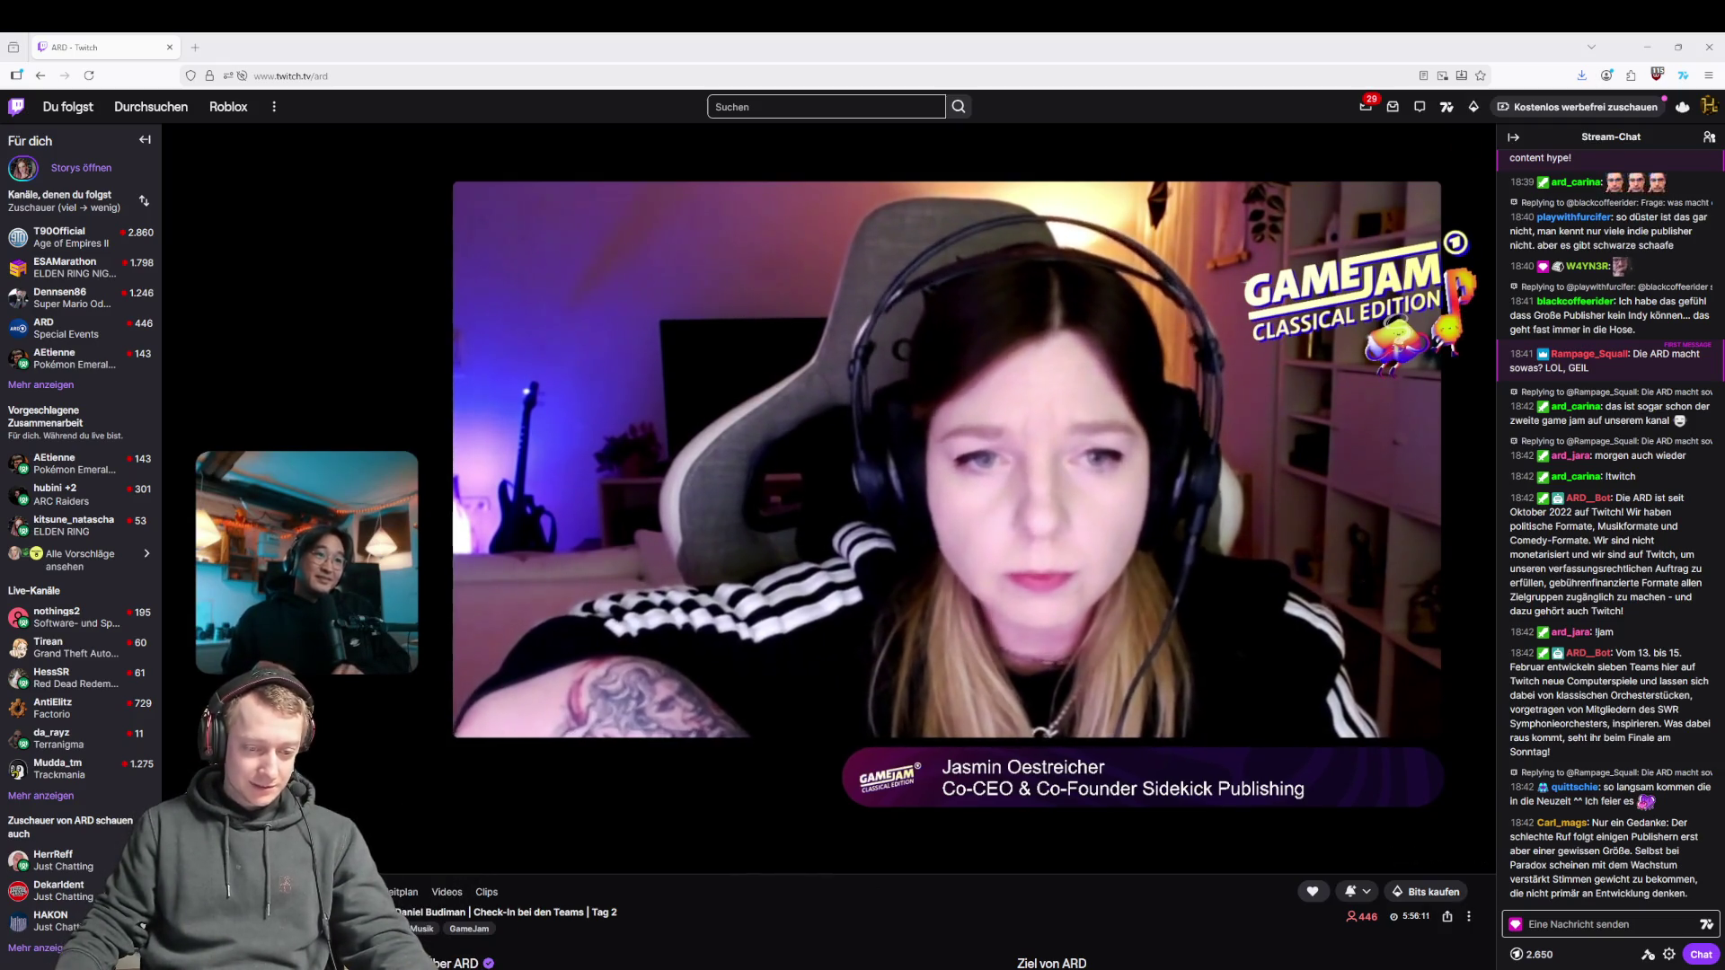
mouse_move(680, 969)
click(679, 917)
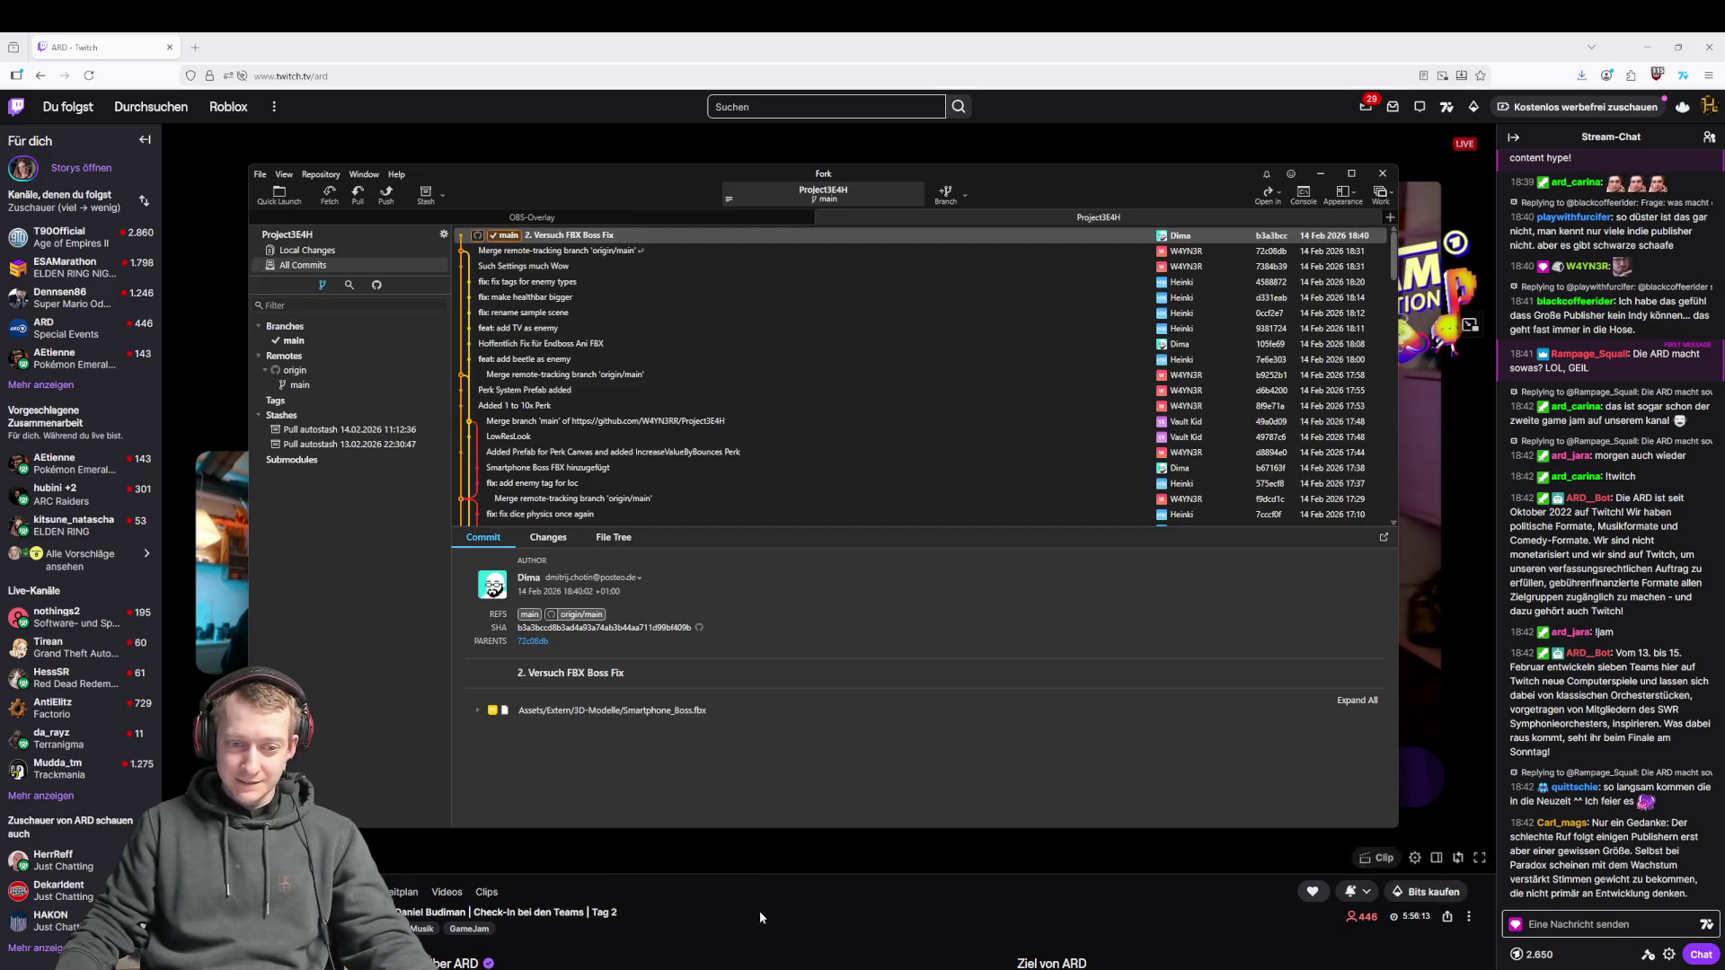
click(761, 914)
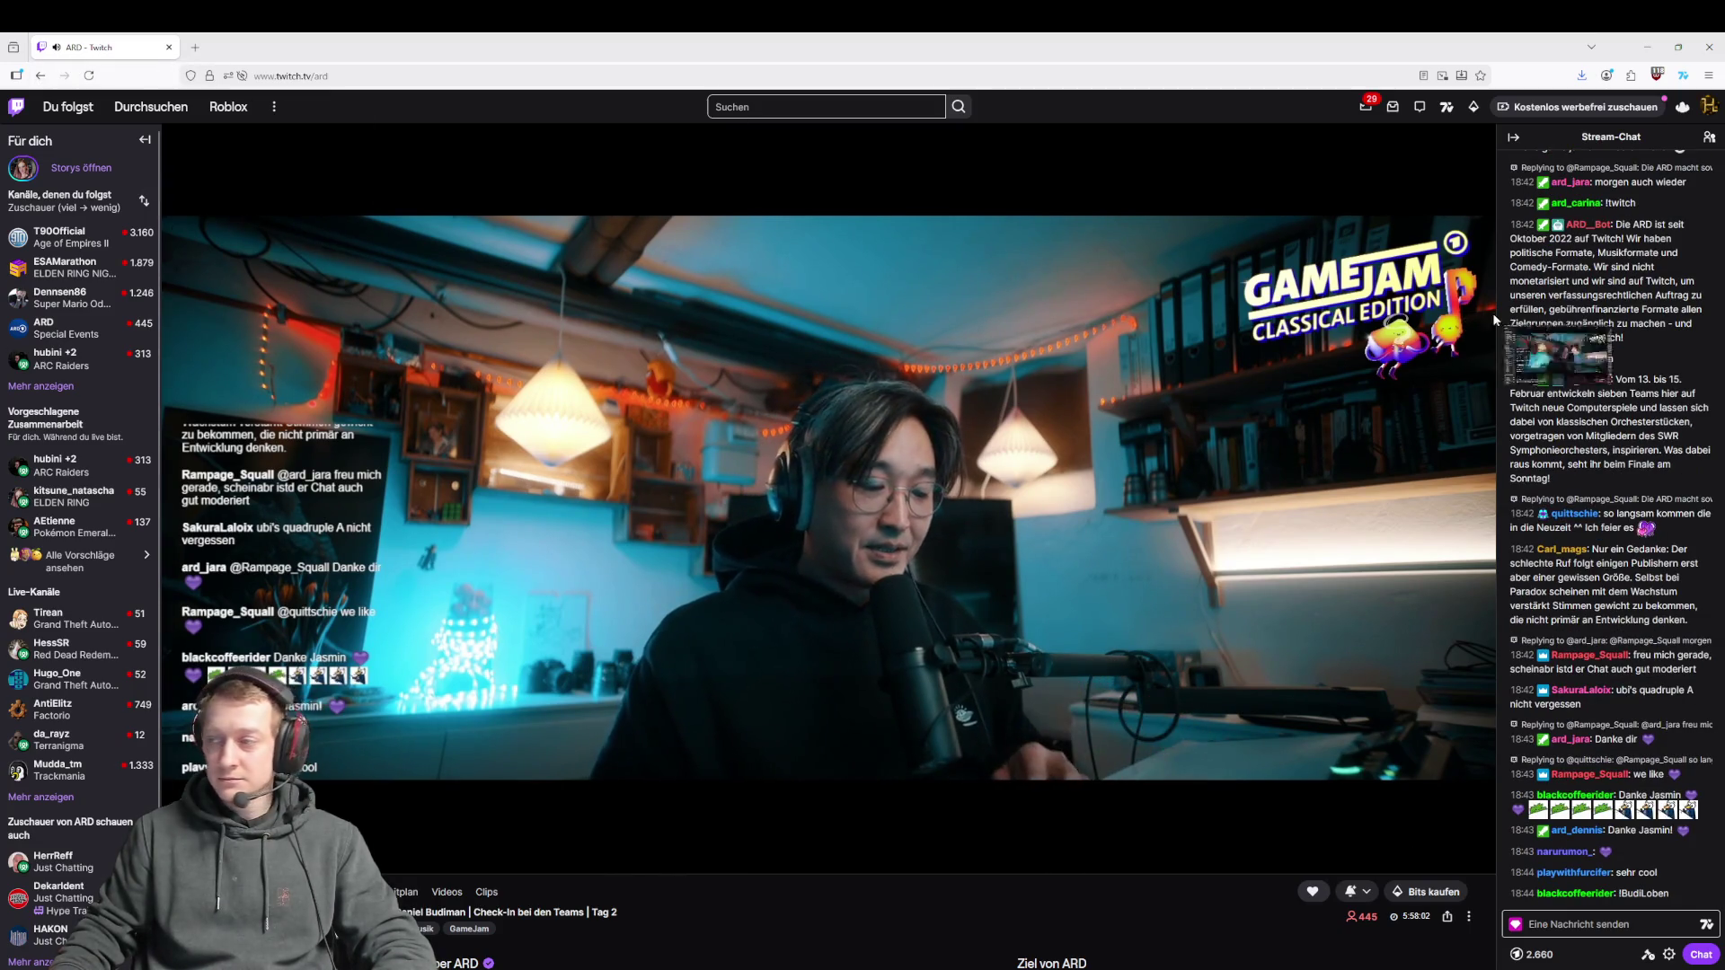
key(alt+Tab)
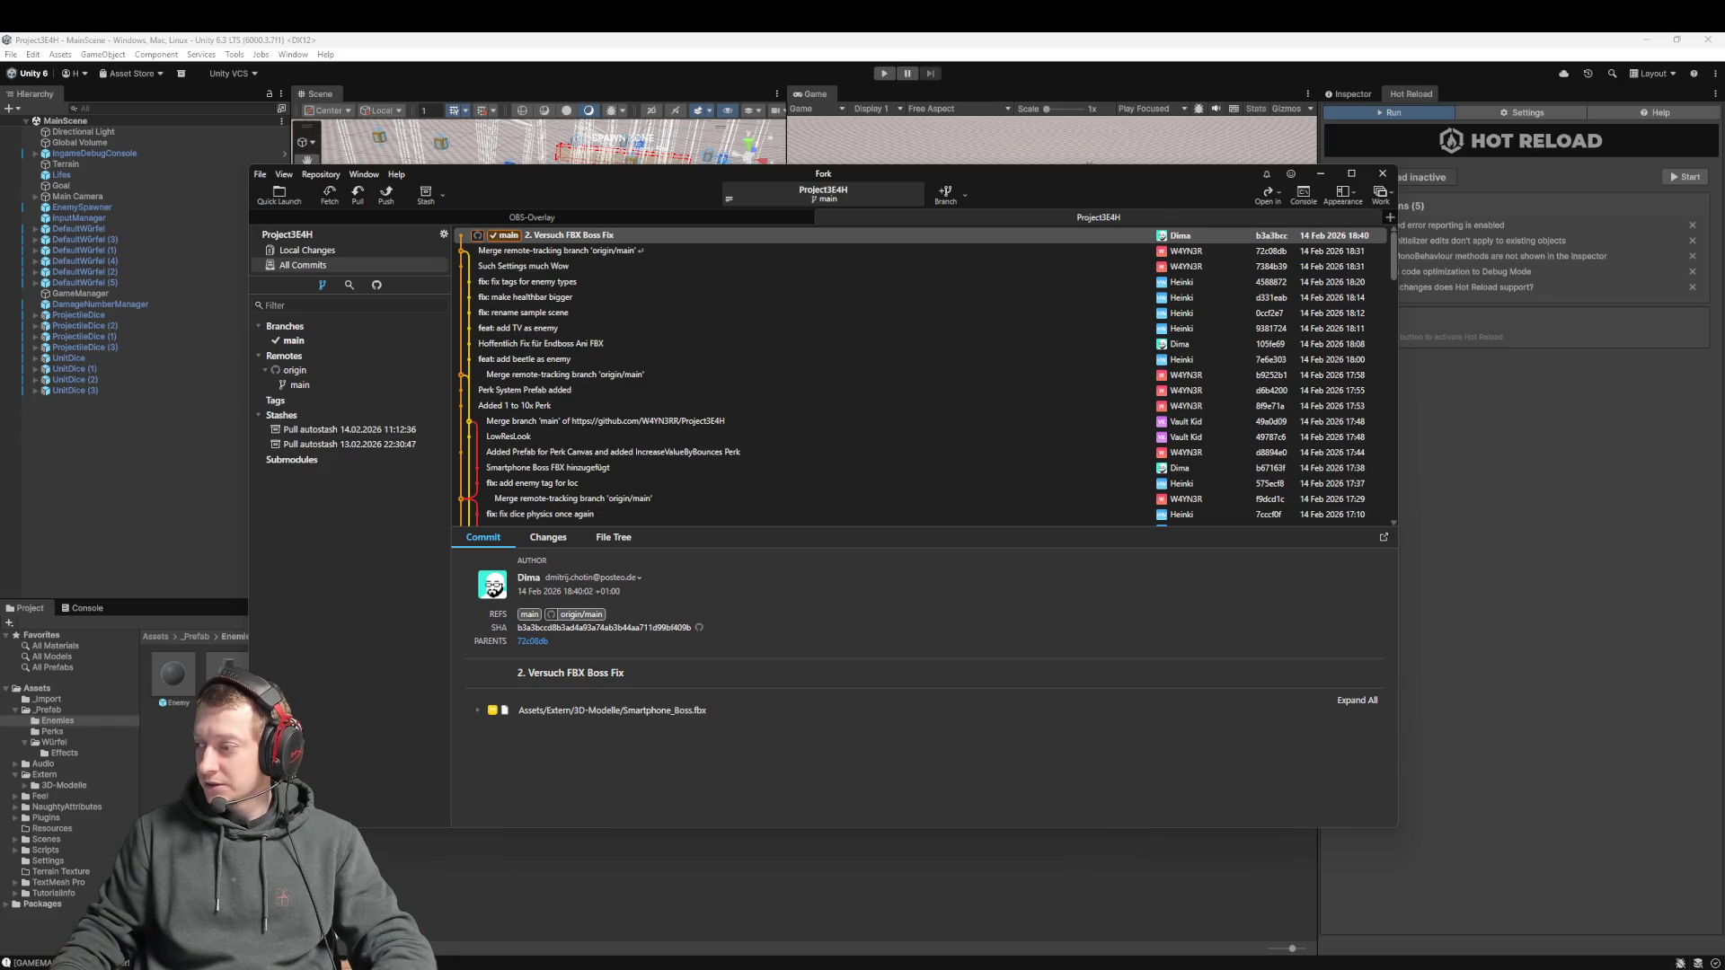
Close Fork, browse Unity's Project panel to Assets/Extern/3D-Modelle, then return to Fork
click(136, 547)
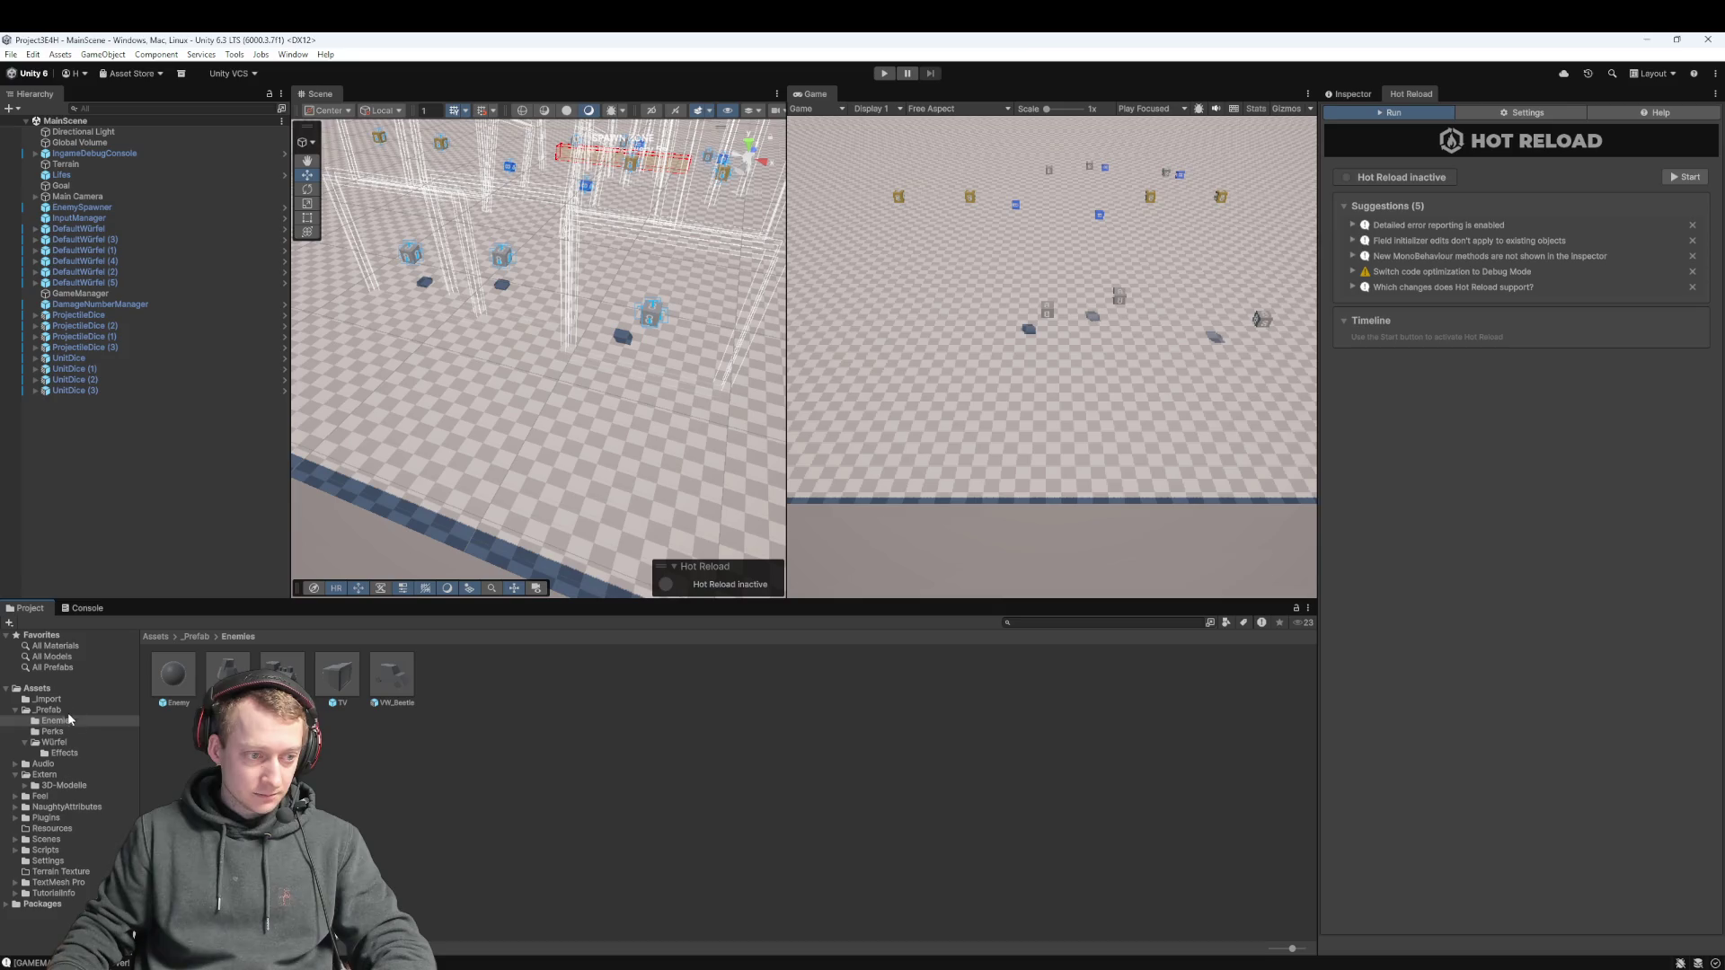
click(162, 636)
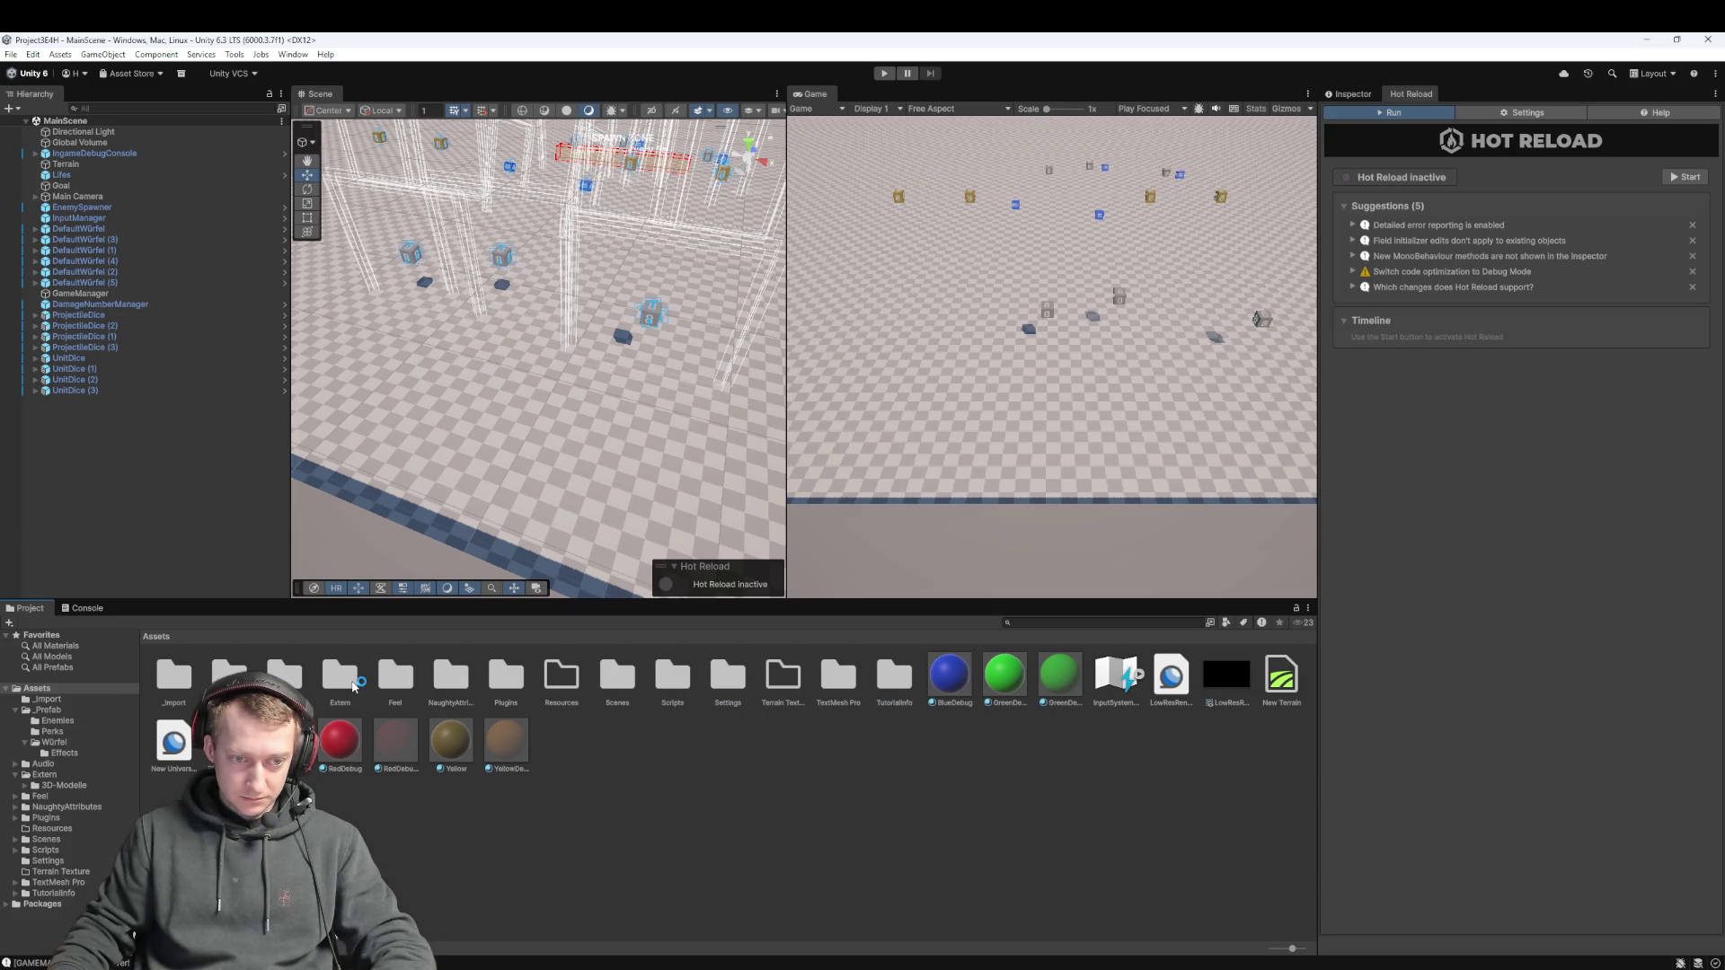
double_click(353, 686)
double_click(171, 679)
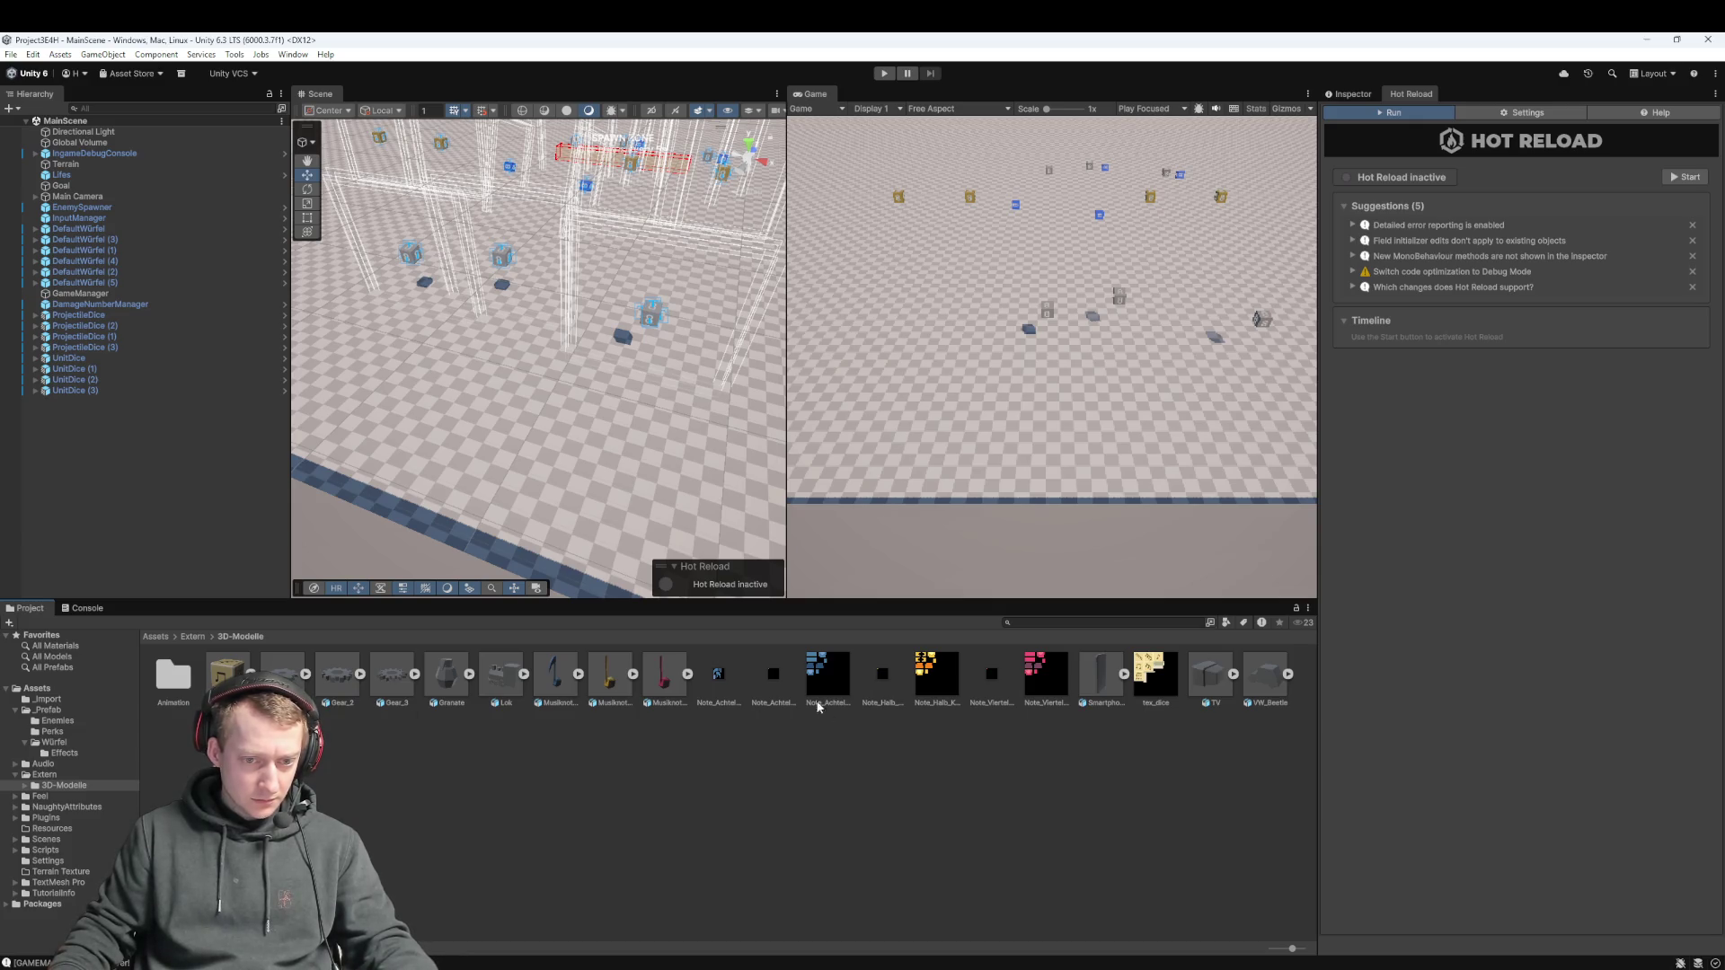
key(alt+Tab)
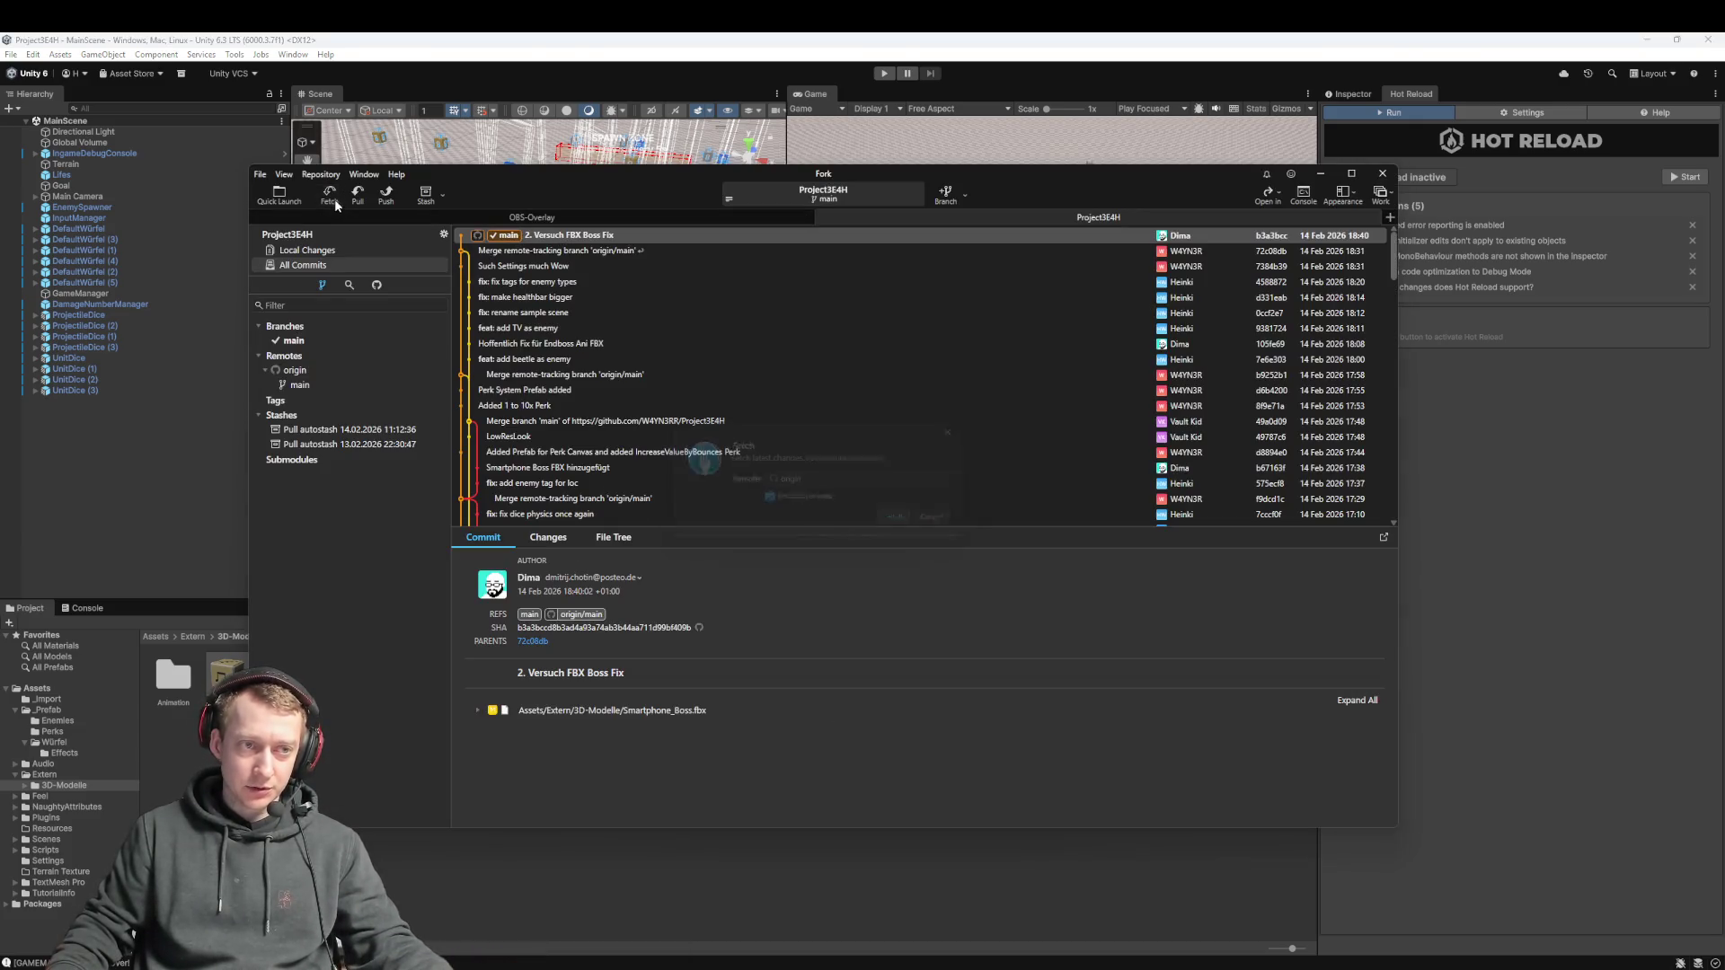
Fetch, then pull origin/main into main with rebase and stash, and return to Unity
click(329, 194)
click(926, 527)
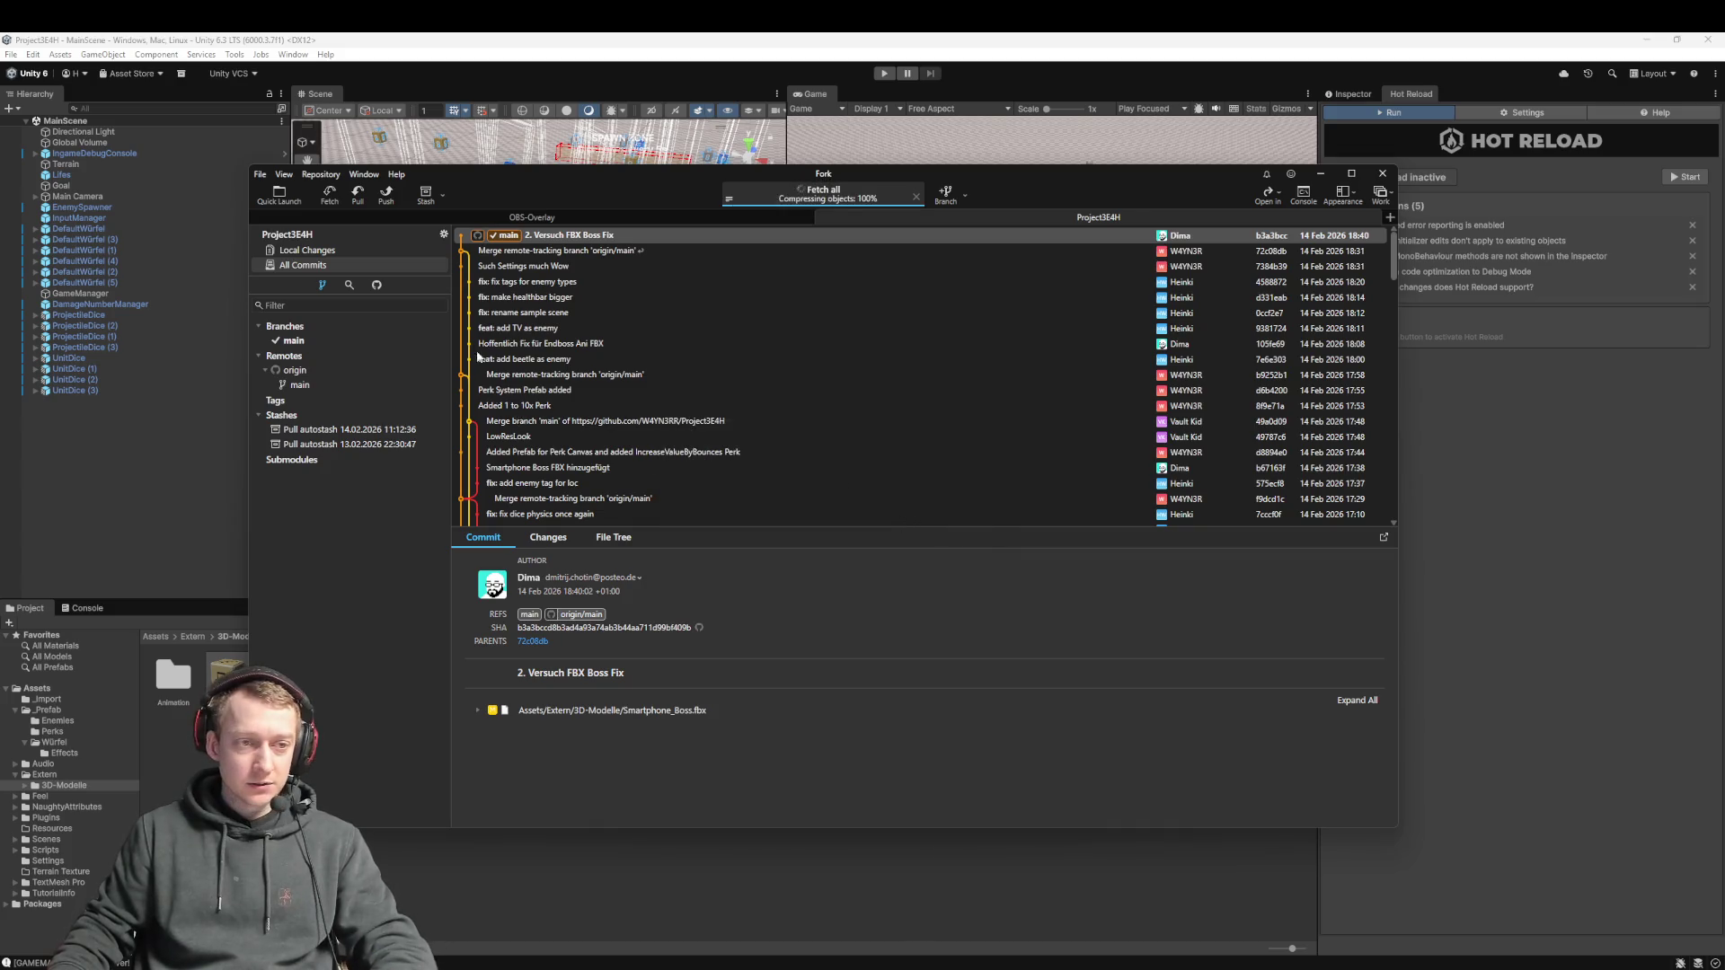
click(357, 192)
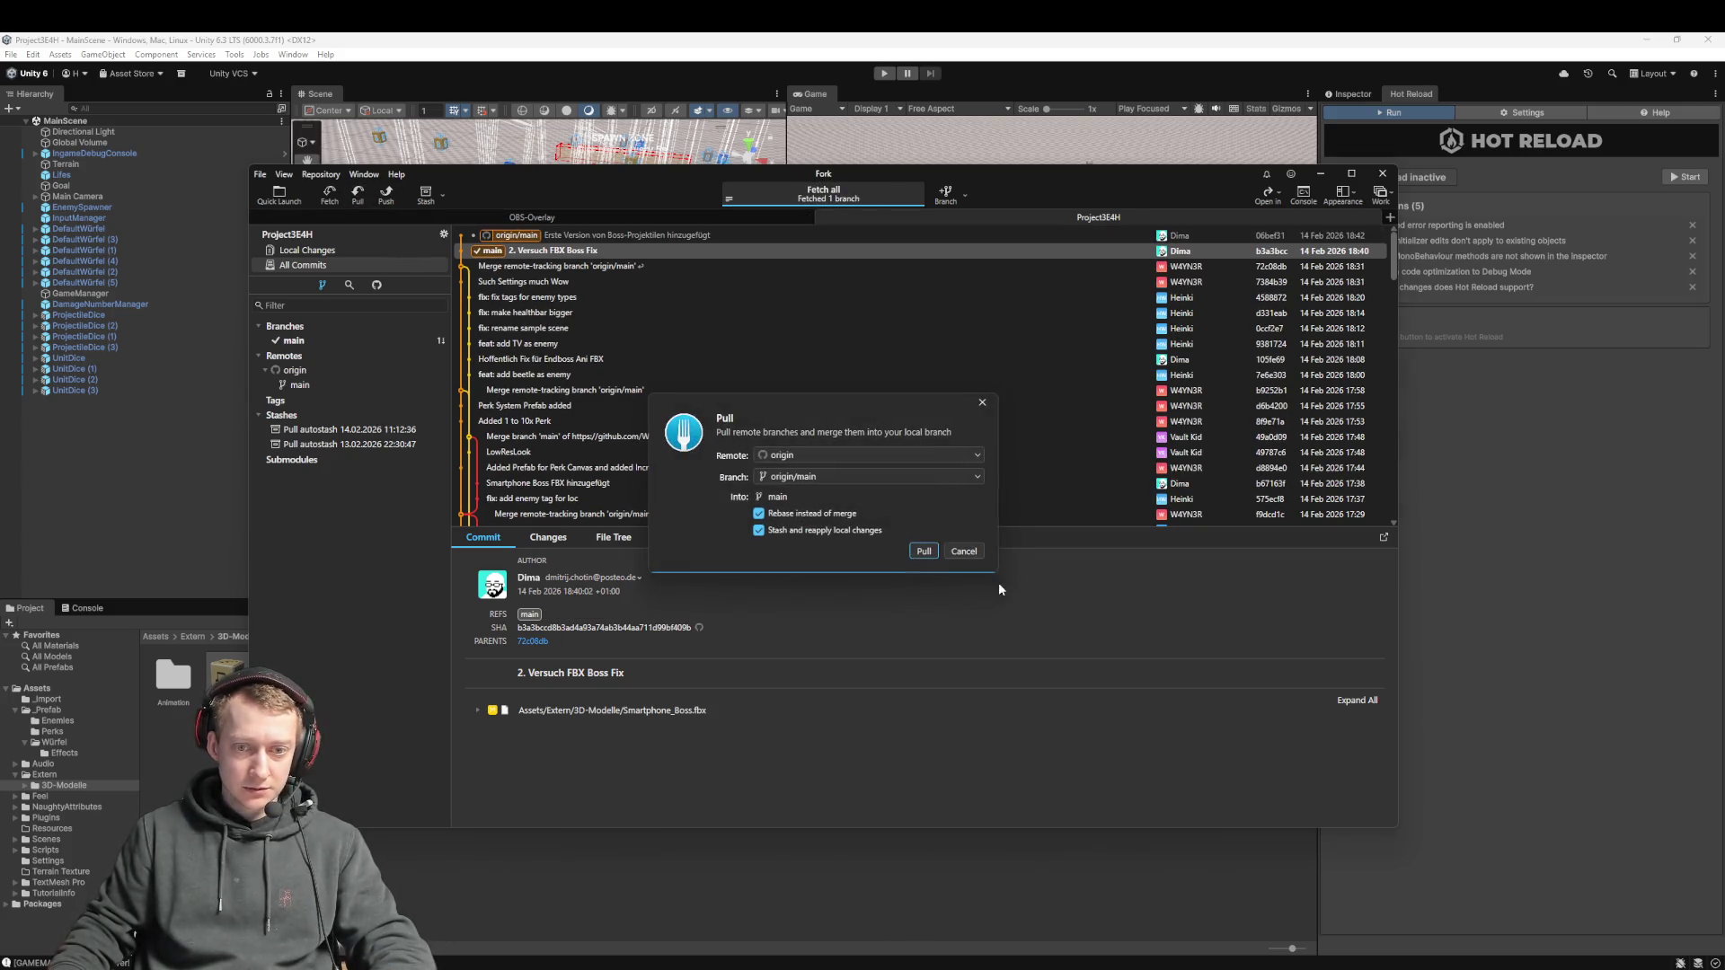
click(926, 552)
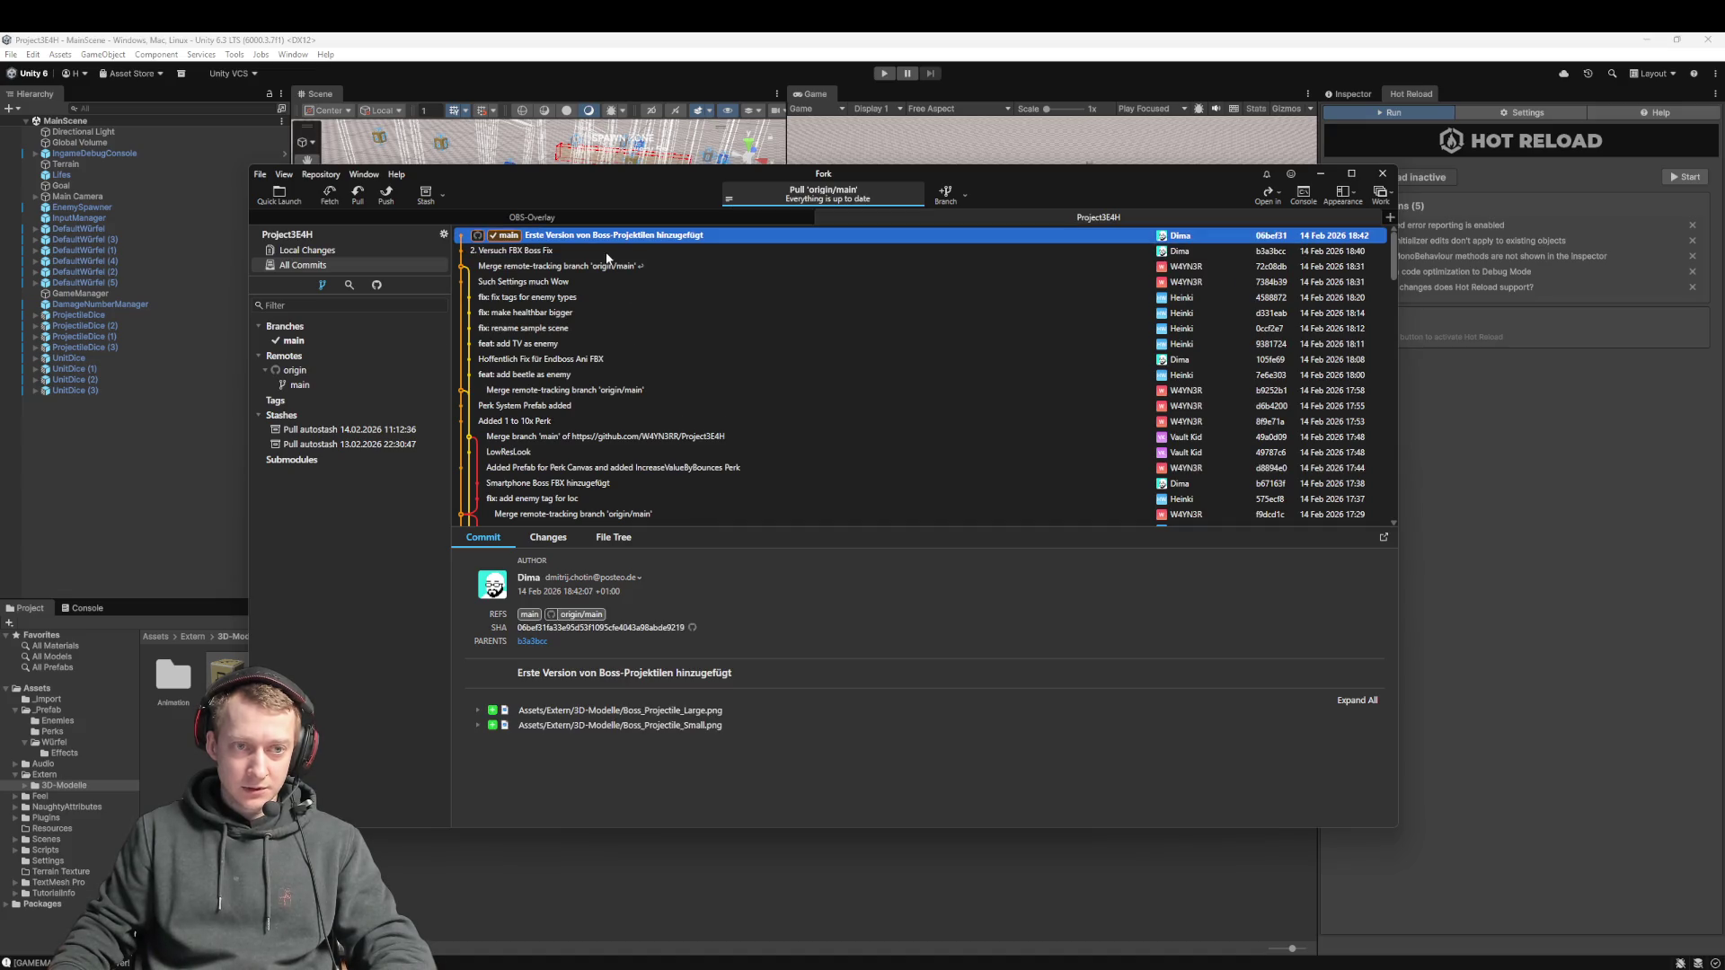
click(692, 911)
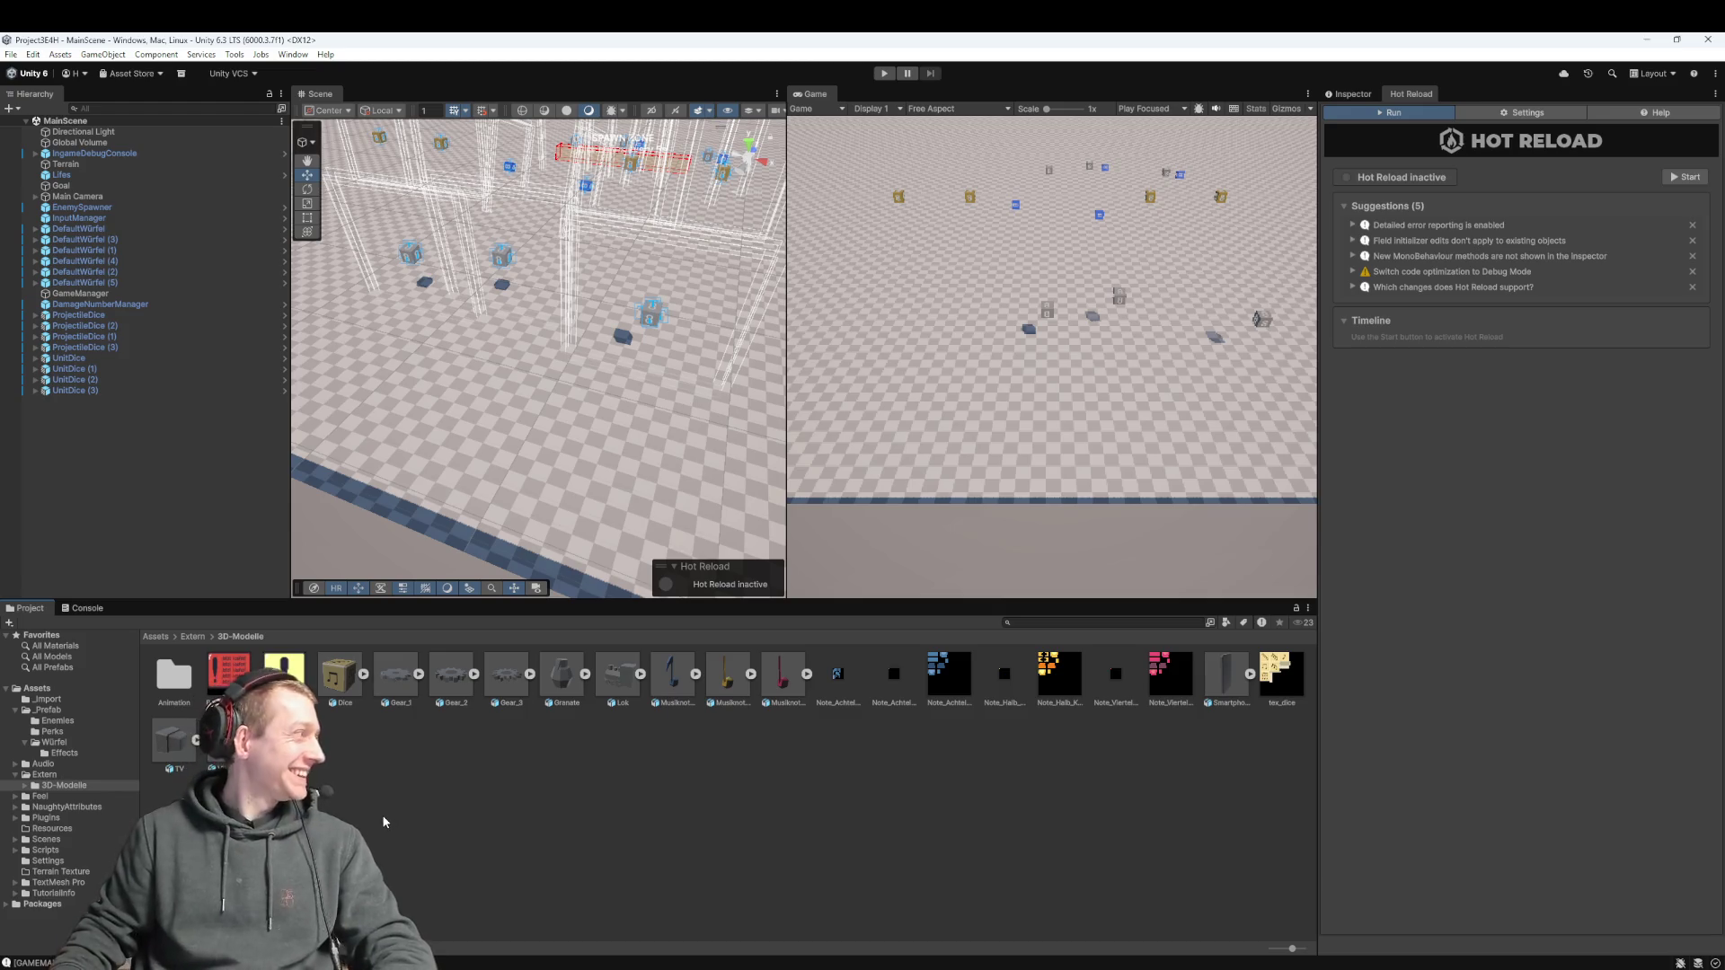
Zoom and pan the Scene view, then show Smartphone_Boss's animation import settings in the Inspector
scroll(542, 413, down, 5)
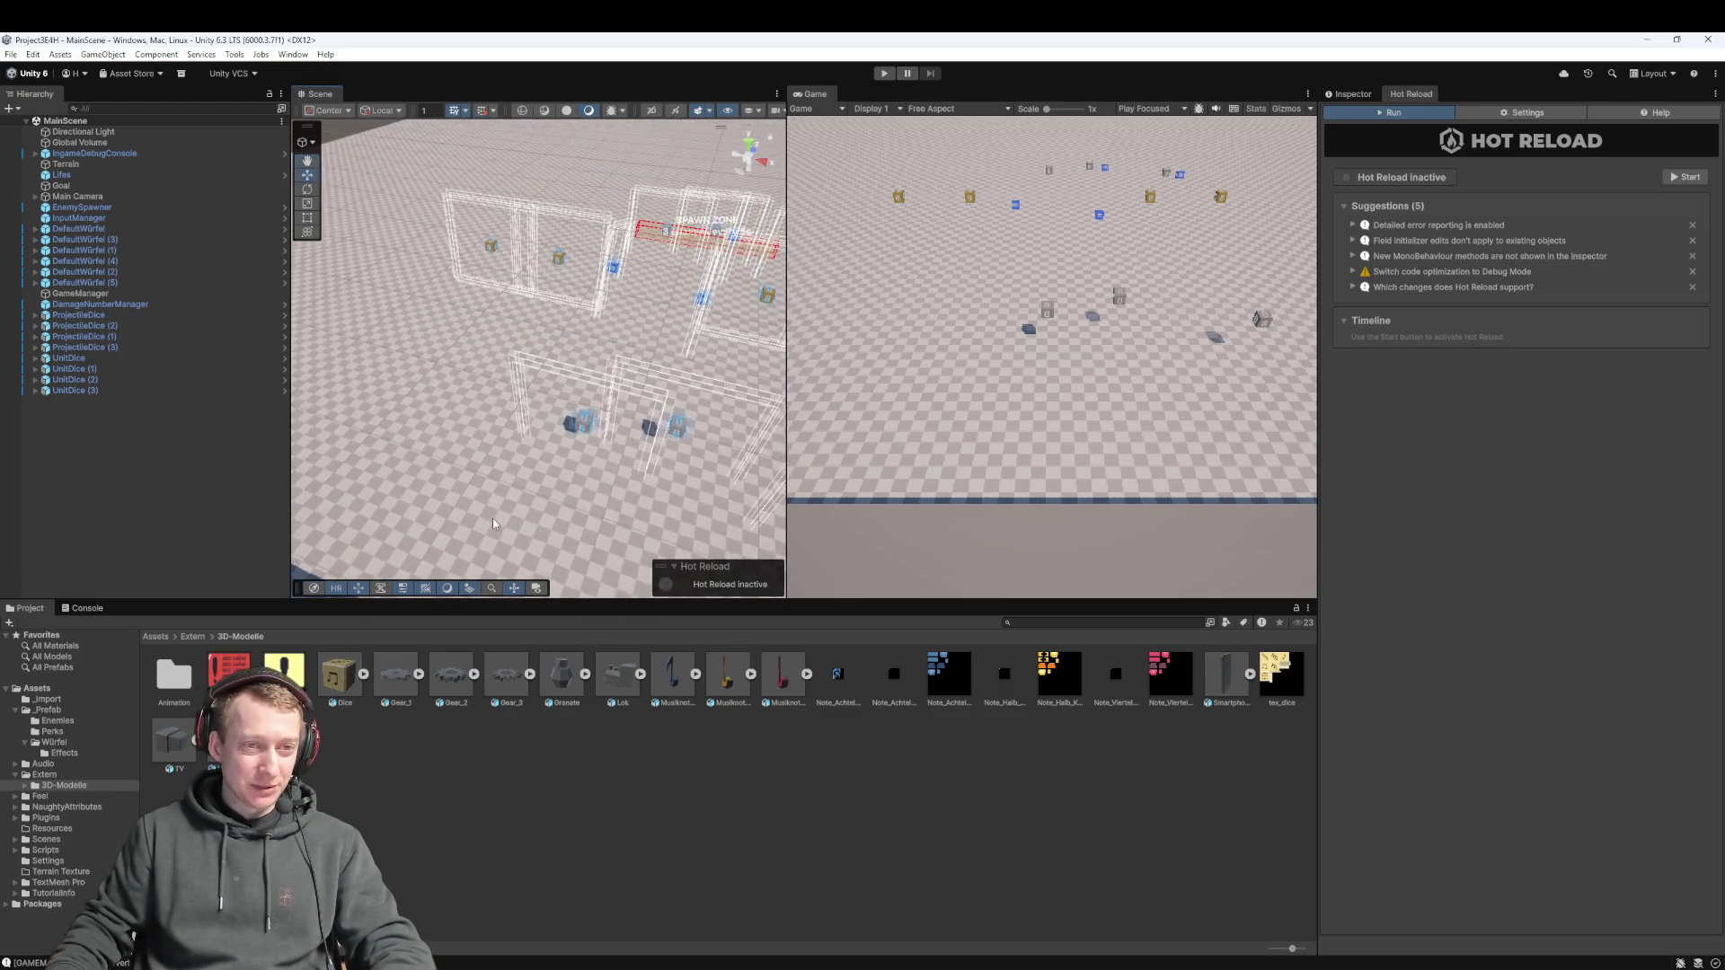
mouse_move(542, 413)
mouse_down()
mouse_move(498, 445)
mouse_move(569, 332)
mouse_move(601, 374)
mouse_move(606, 313)
mouse_move(442, 375)
mouse_up()
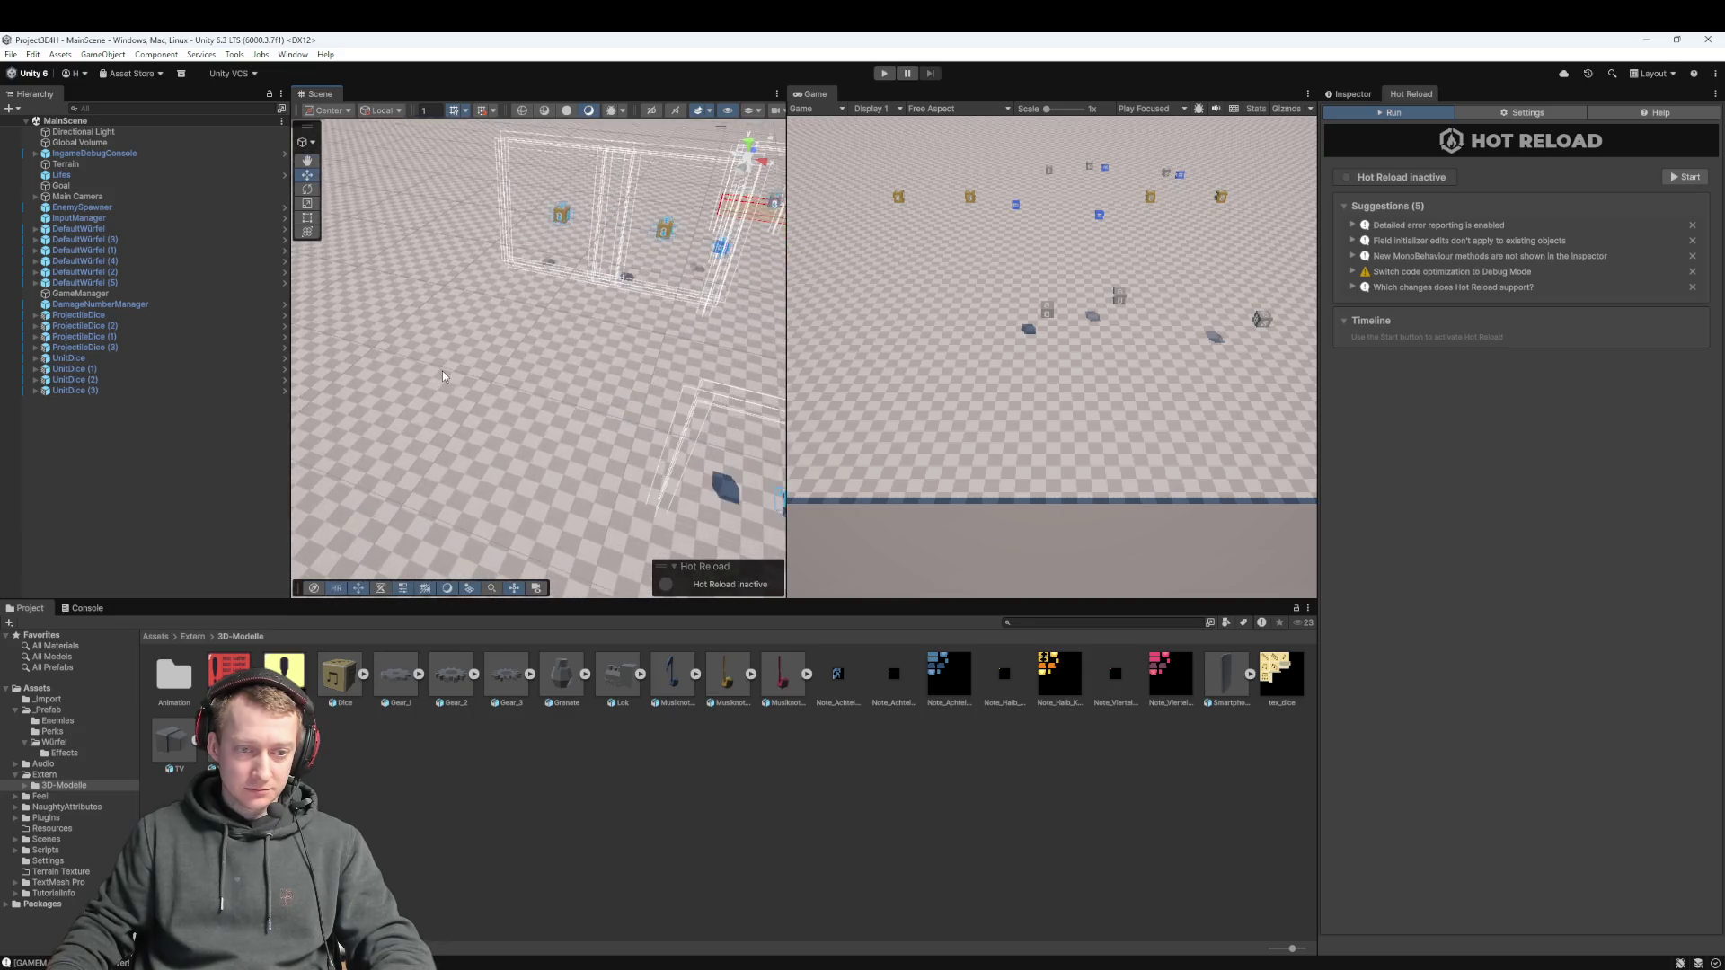
scroll(475, 401, down, 5)
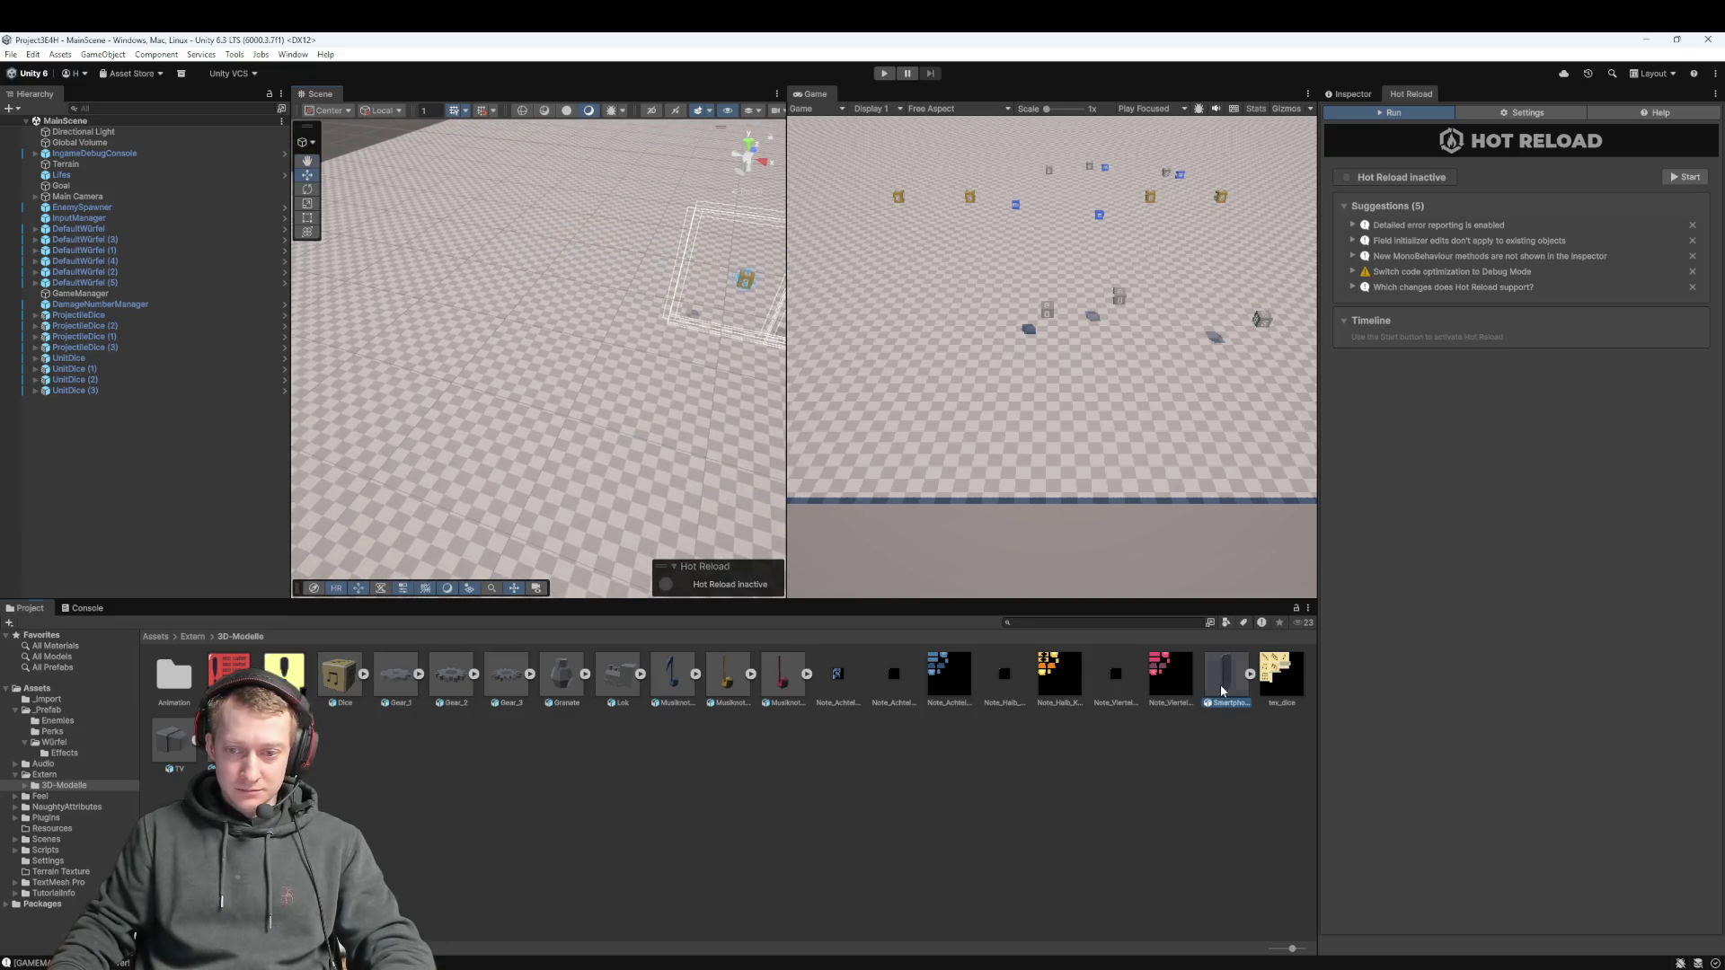
click(1352, 94)
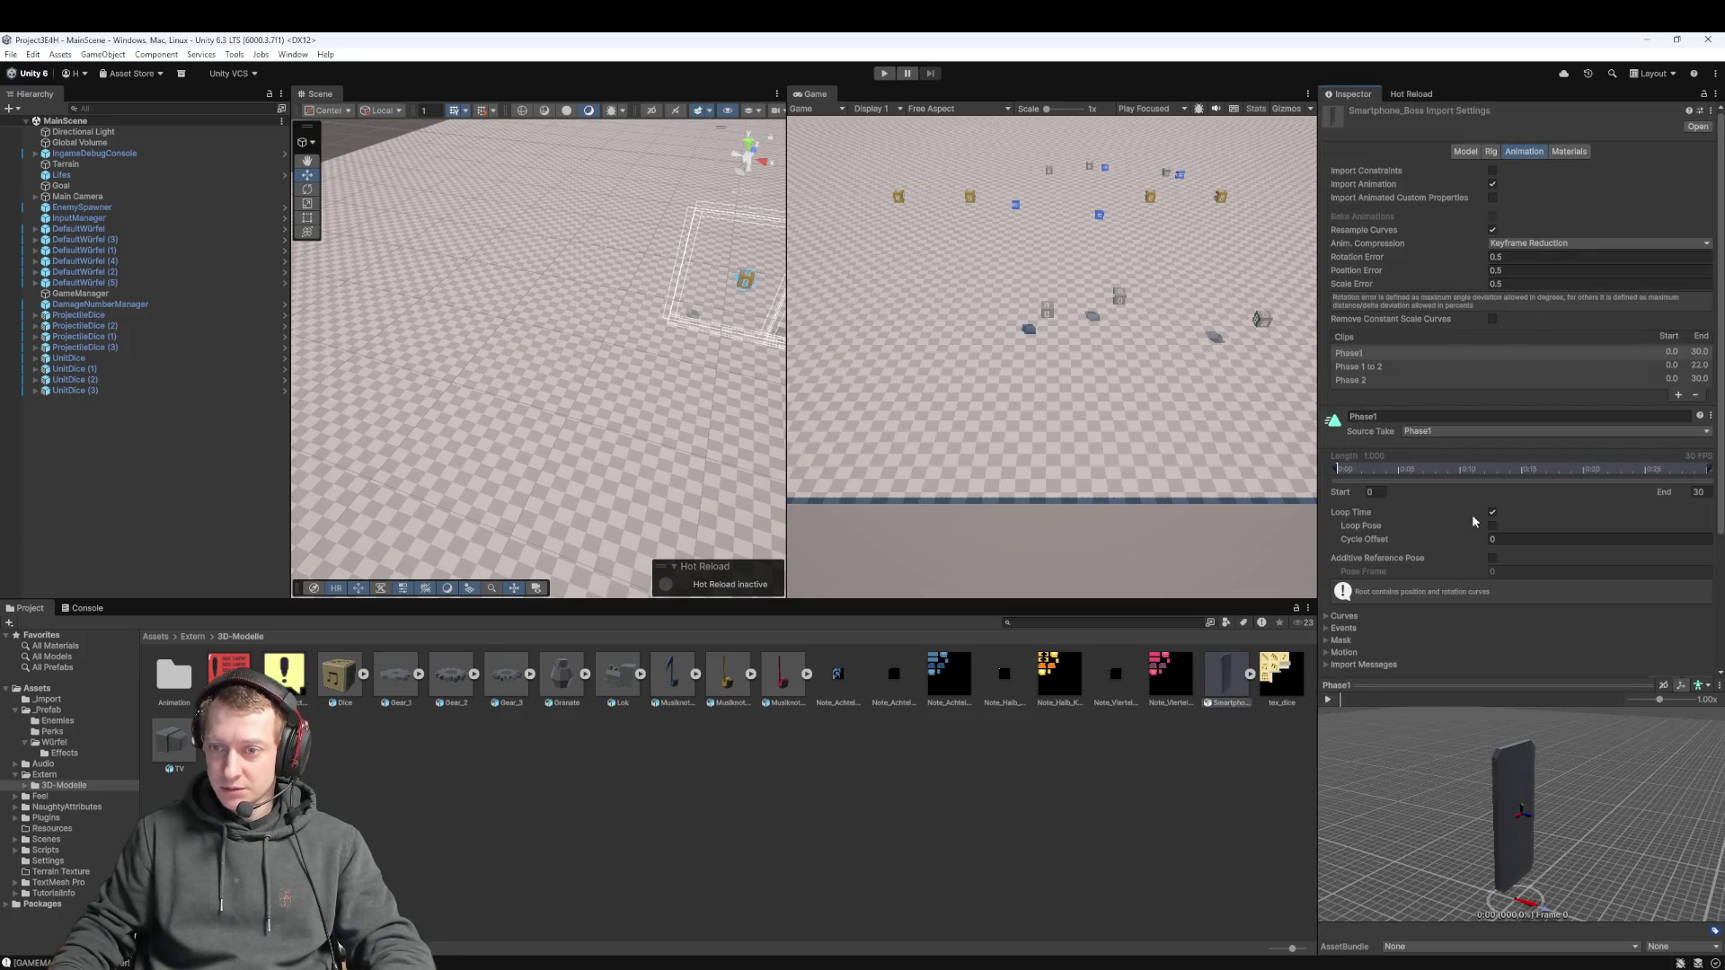
Try clip starts of 2.1 for Phase1, 2.74 for Phase 1 to 2, and 6.63 for Phase 2
drag(1350, 466, 1356, 468)
text(1.11)
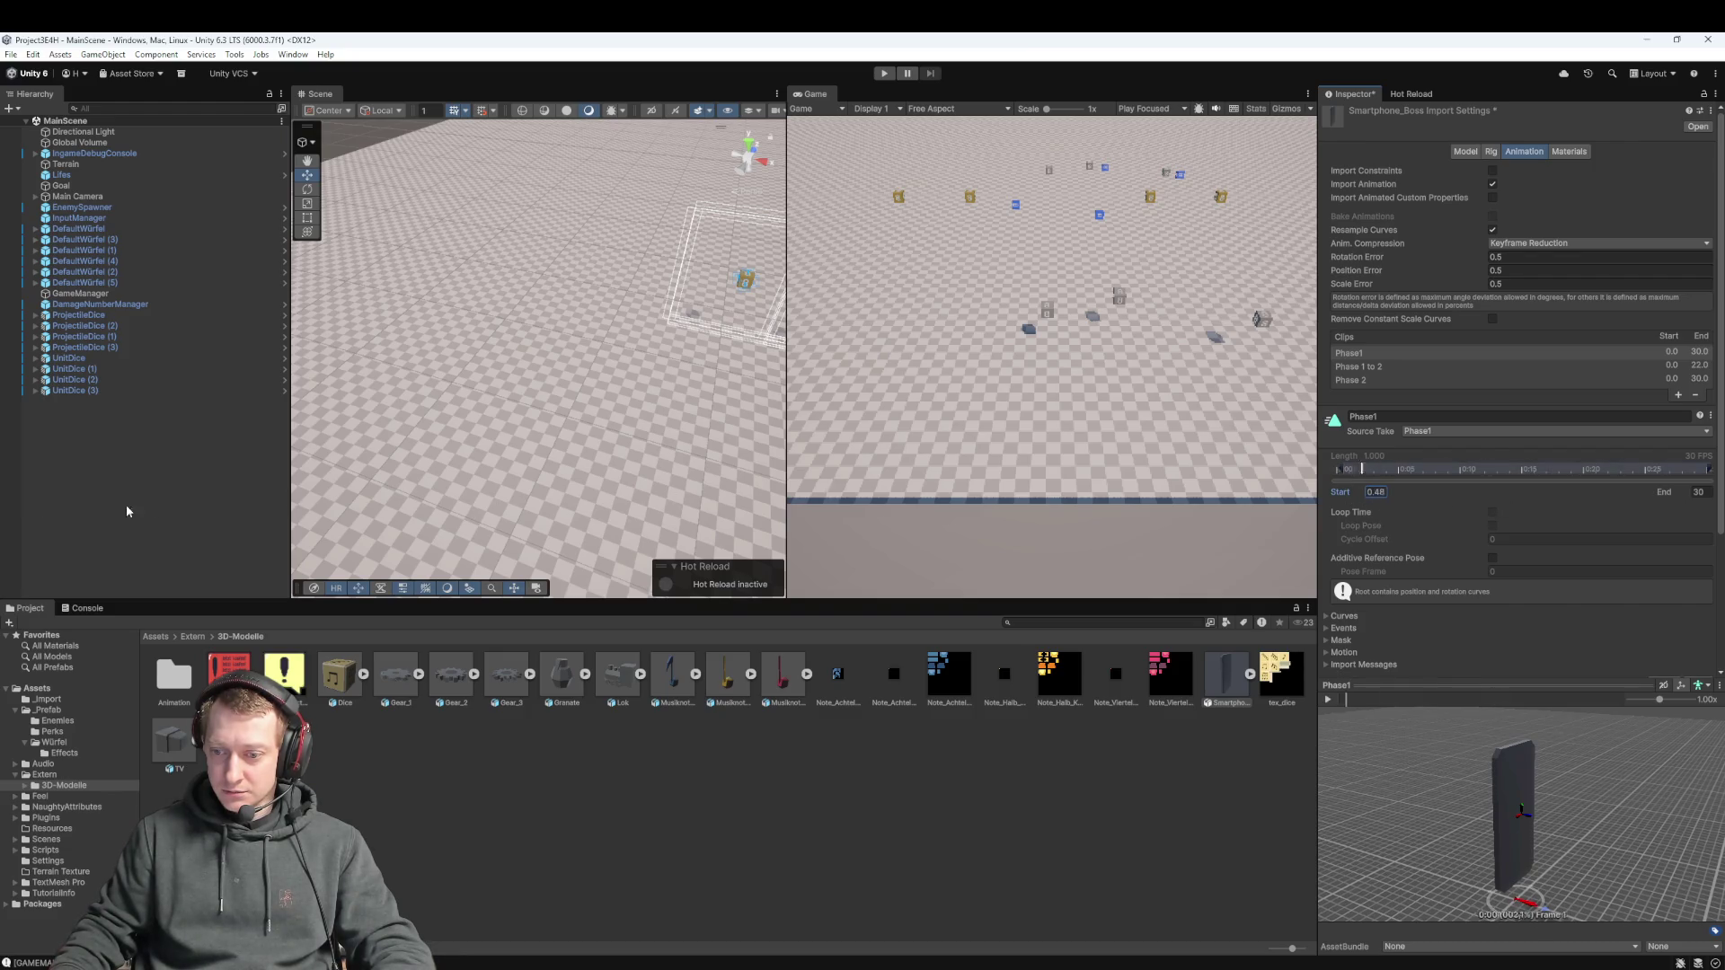
text(22.6)
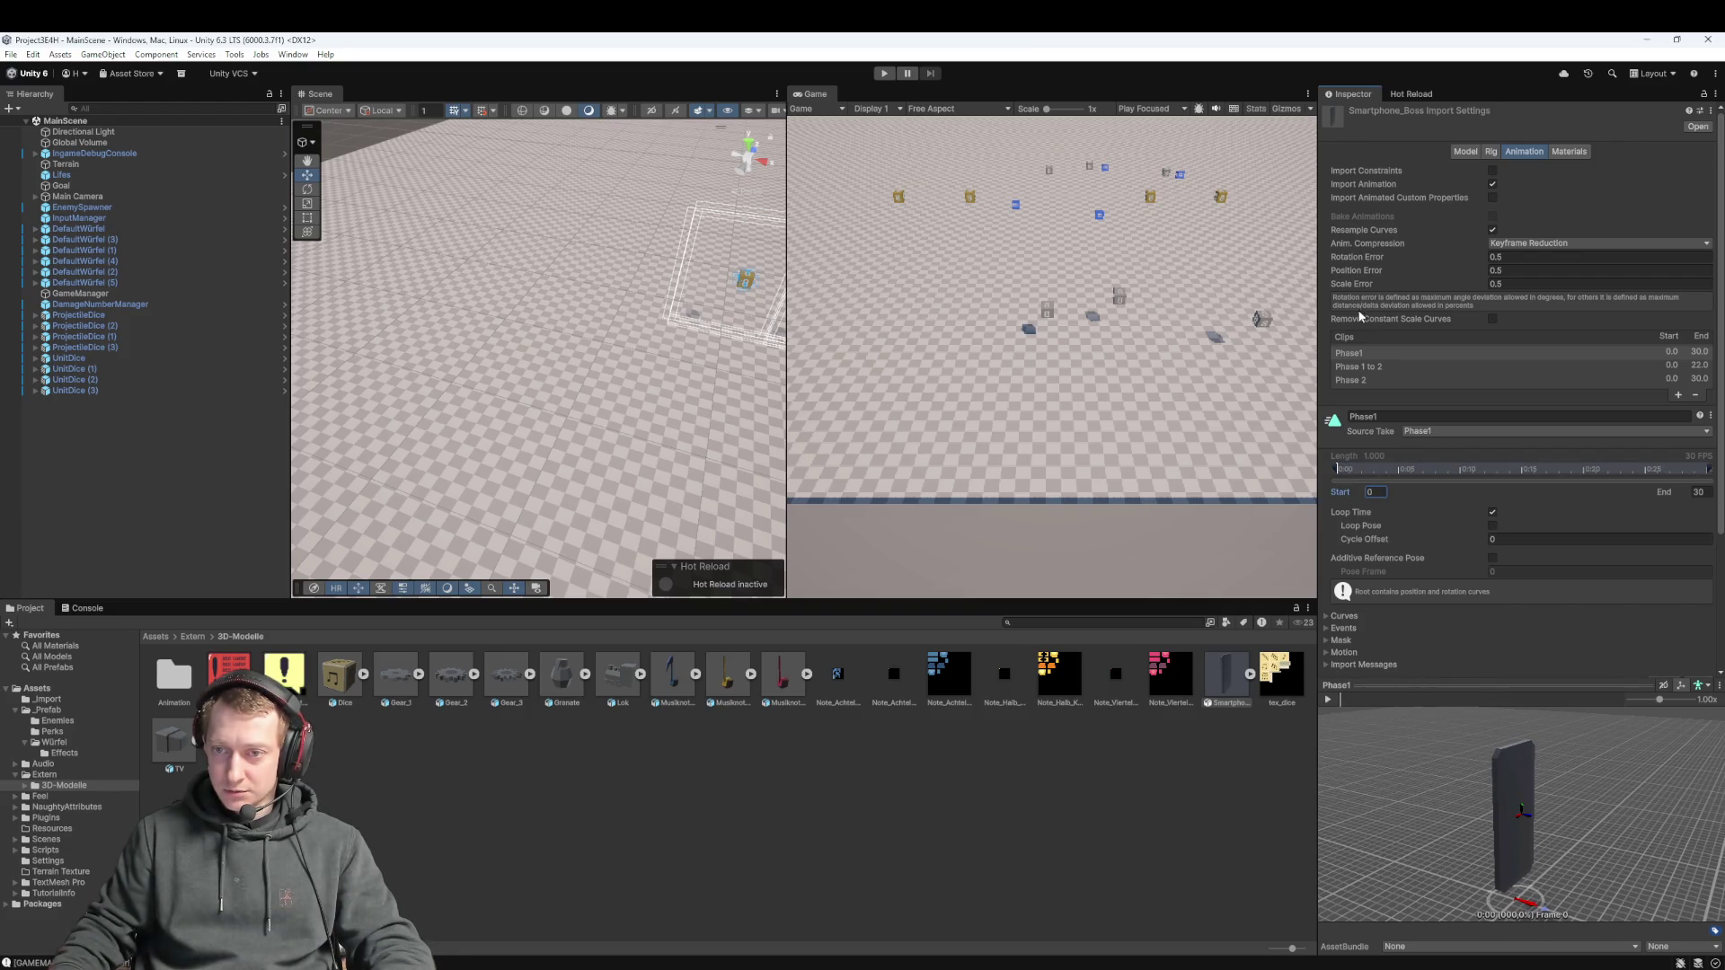
click(1375, 366)
mouse_move(1360, 500)
mouse_down()
mouse_move(239, 494)
mouse_move(1504, 512)
mouse_up()
click(1399, 380)
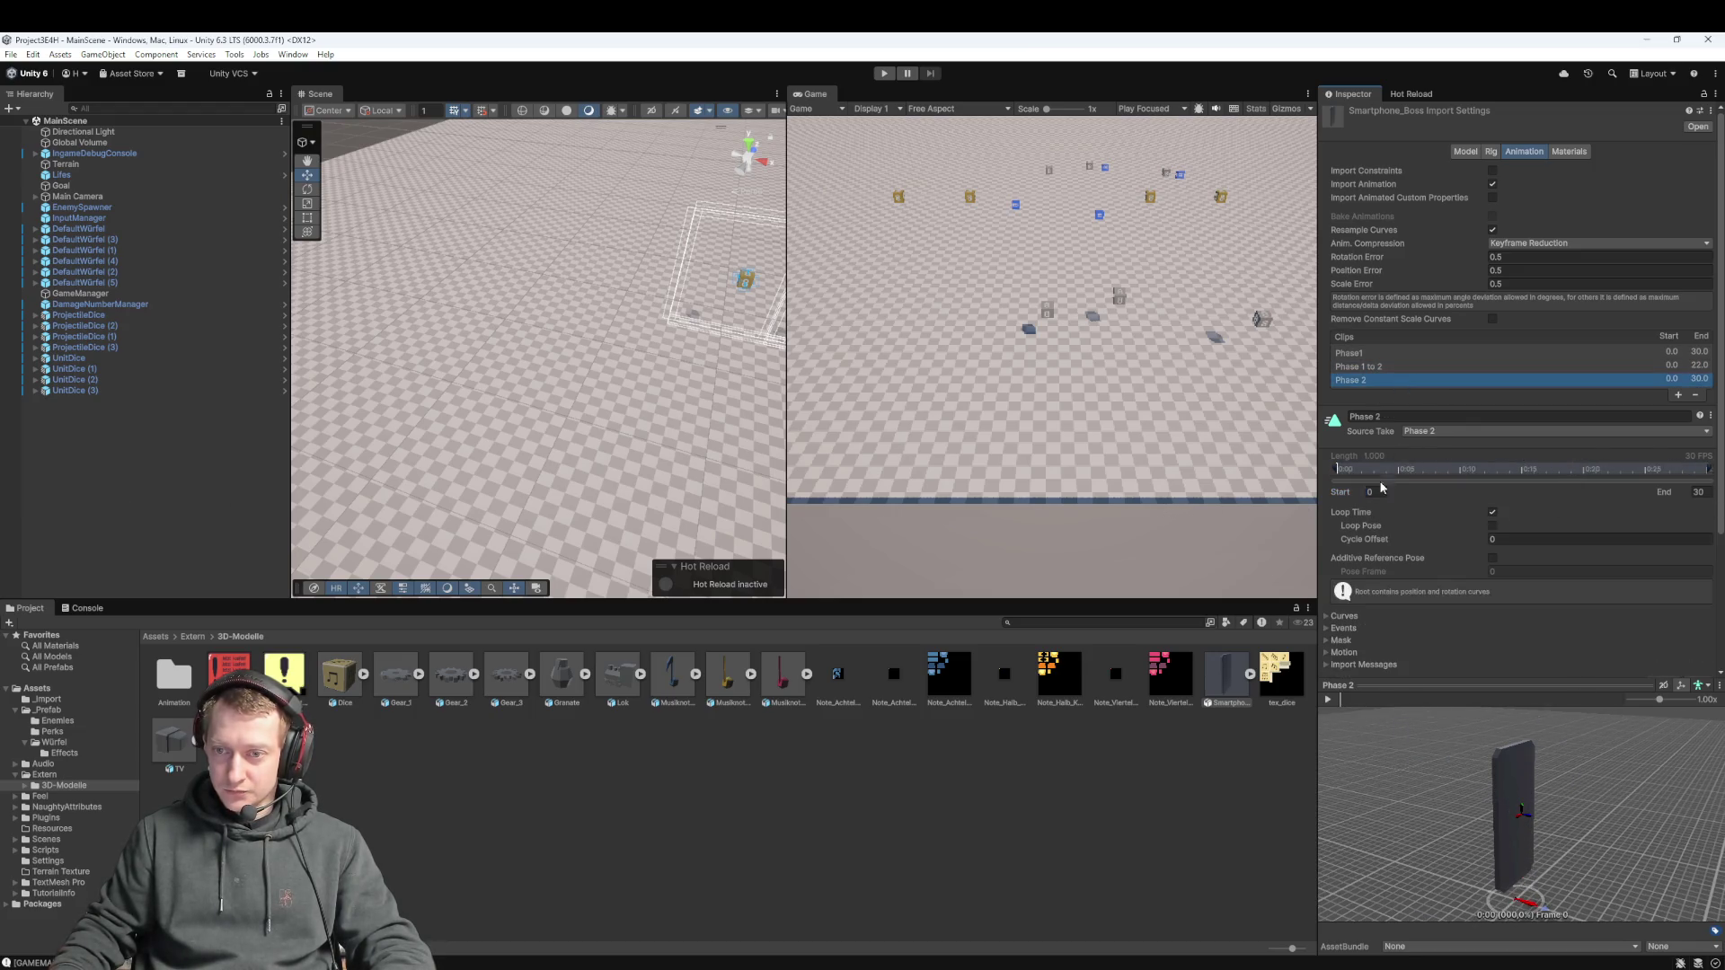
drag(1357, 495, 1521, 495)
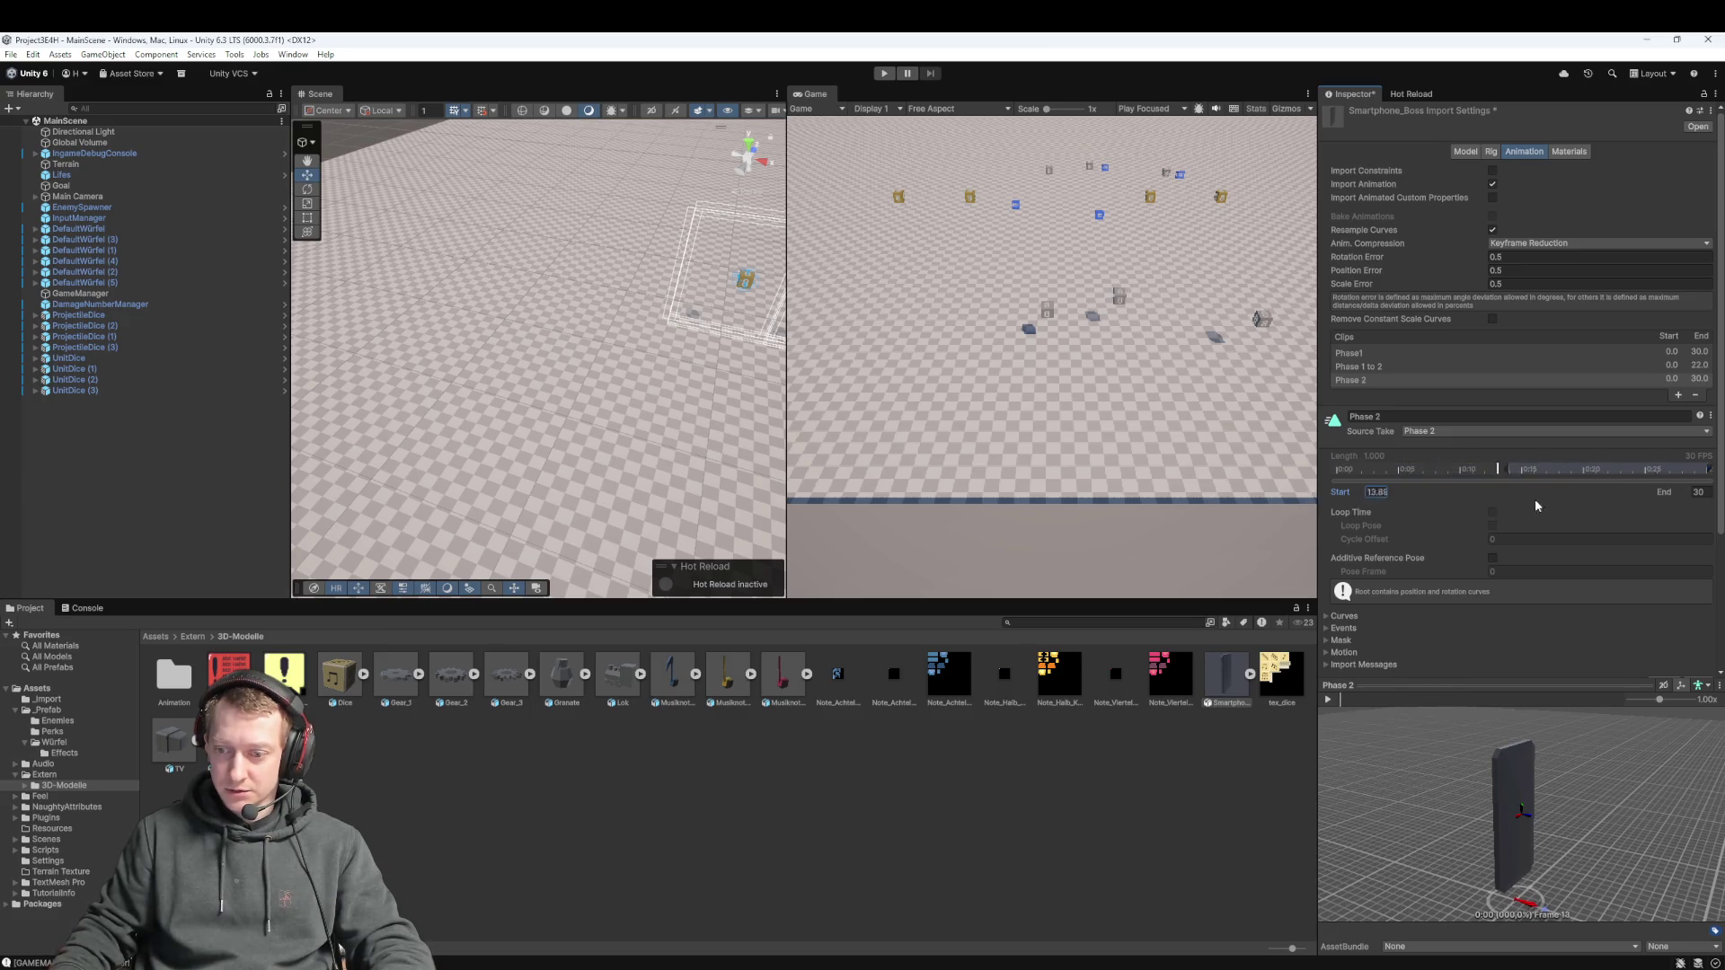
drag(1340, 491, 1581, 499)
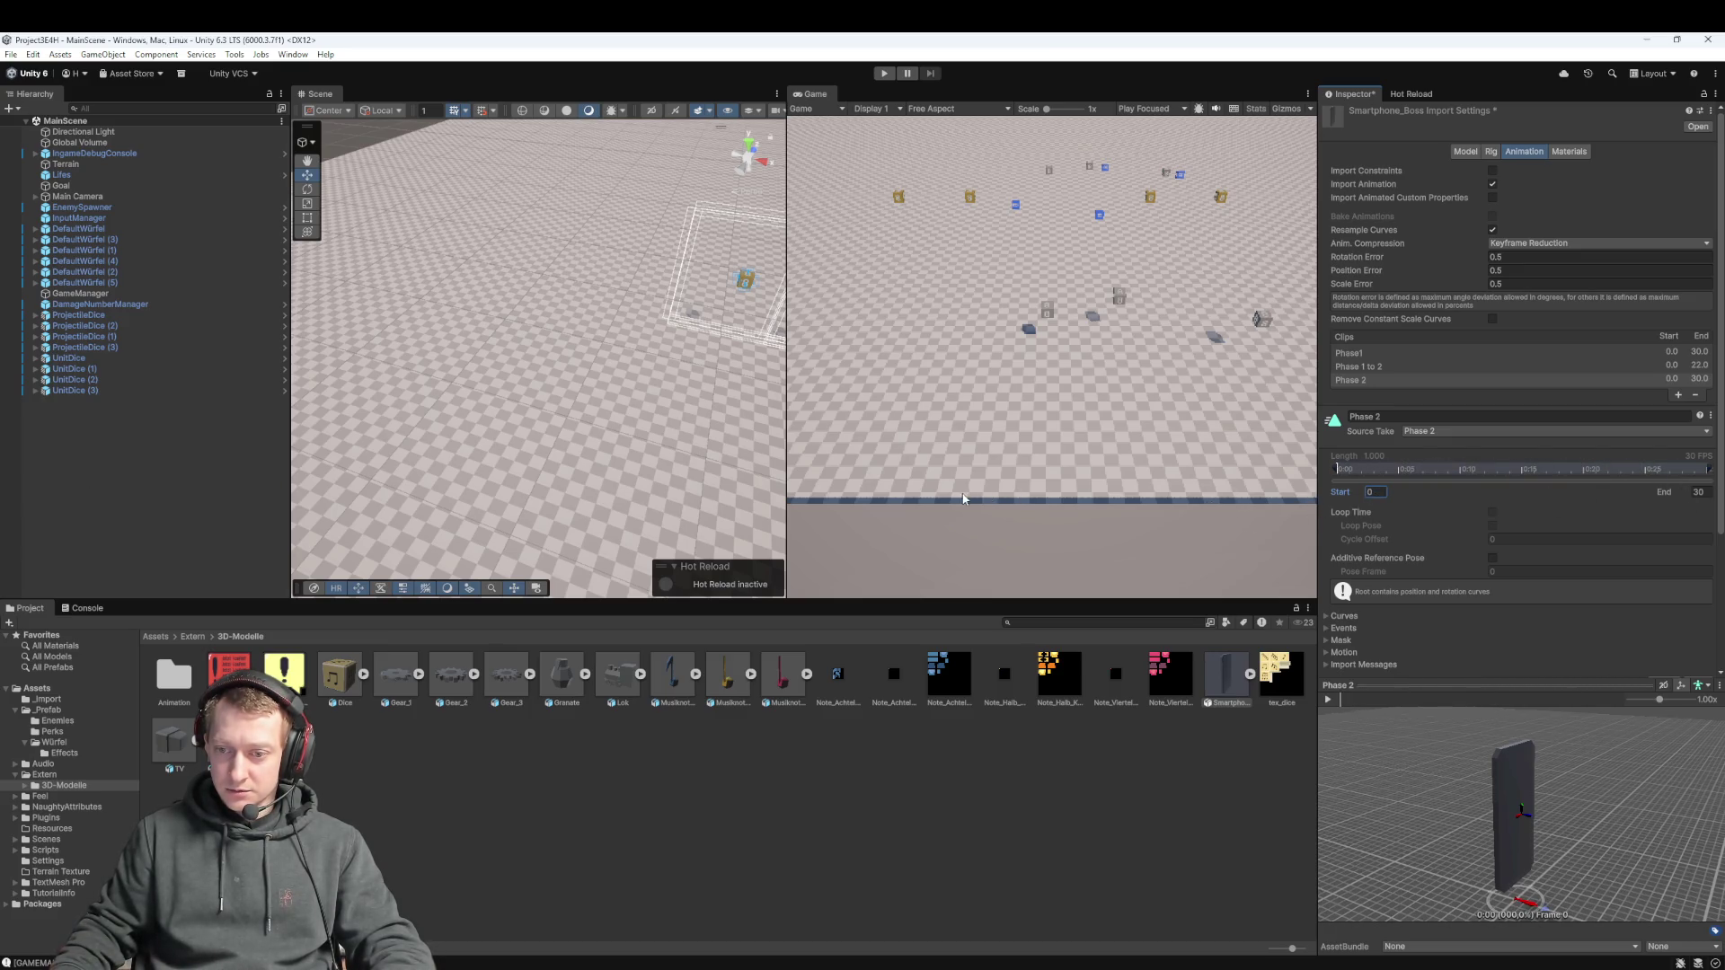
click(1492, 513)
click(1493, 513)
Reset the Phase 1 to 2 and Phase 2 clip start points back to 0
click(1388, 366)
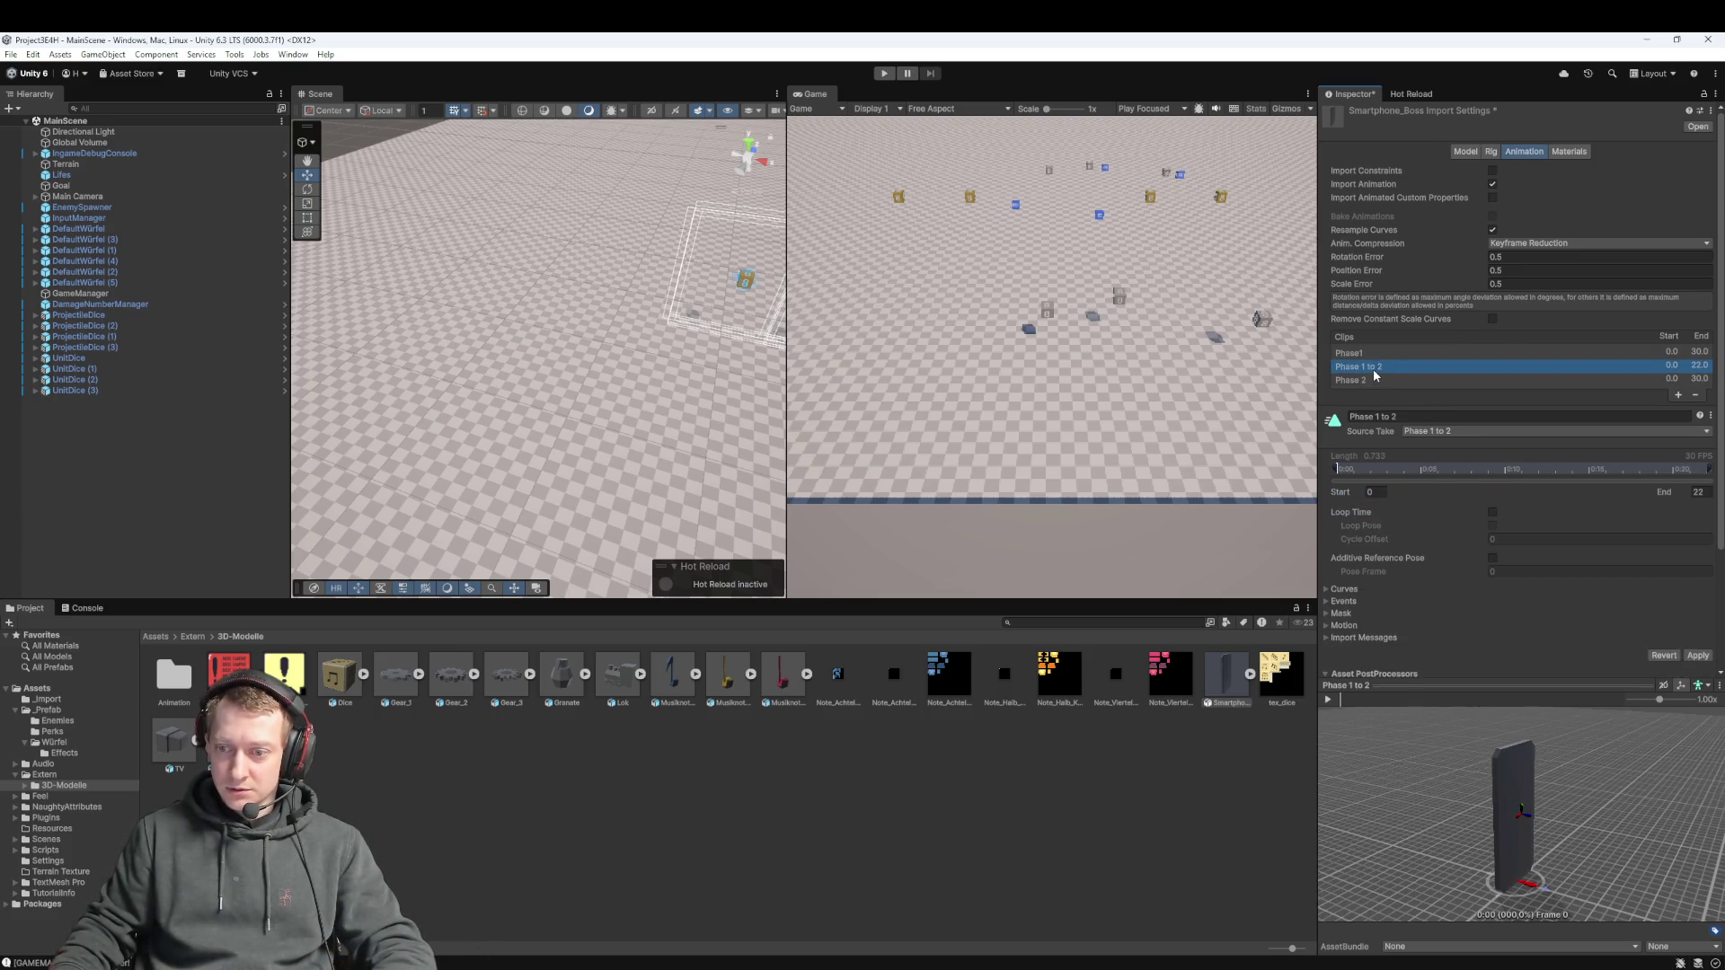
mouse_move(1356, 493)
mouse_down()
mouse_move(1720, 496)
mouse_move(30, 503)
mouse_up()
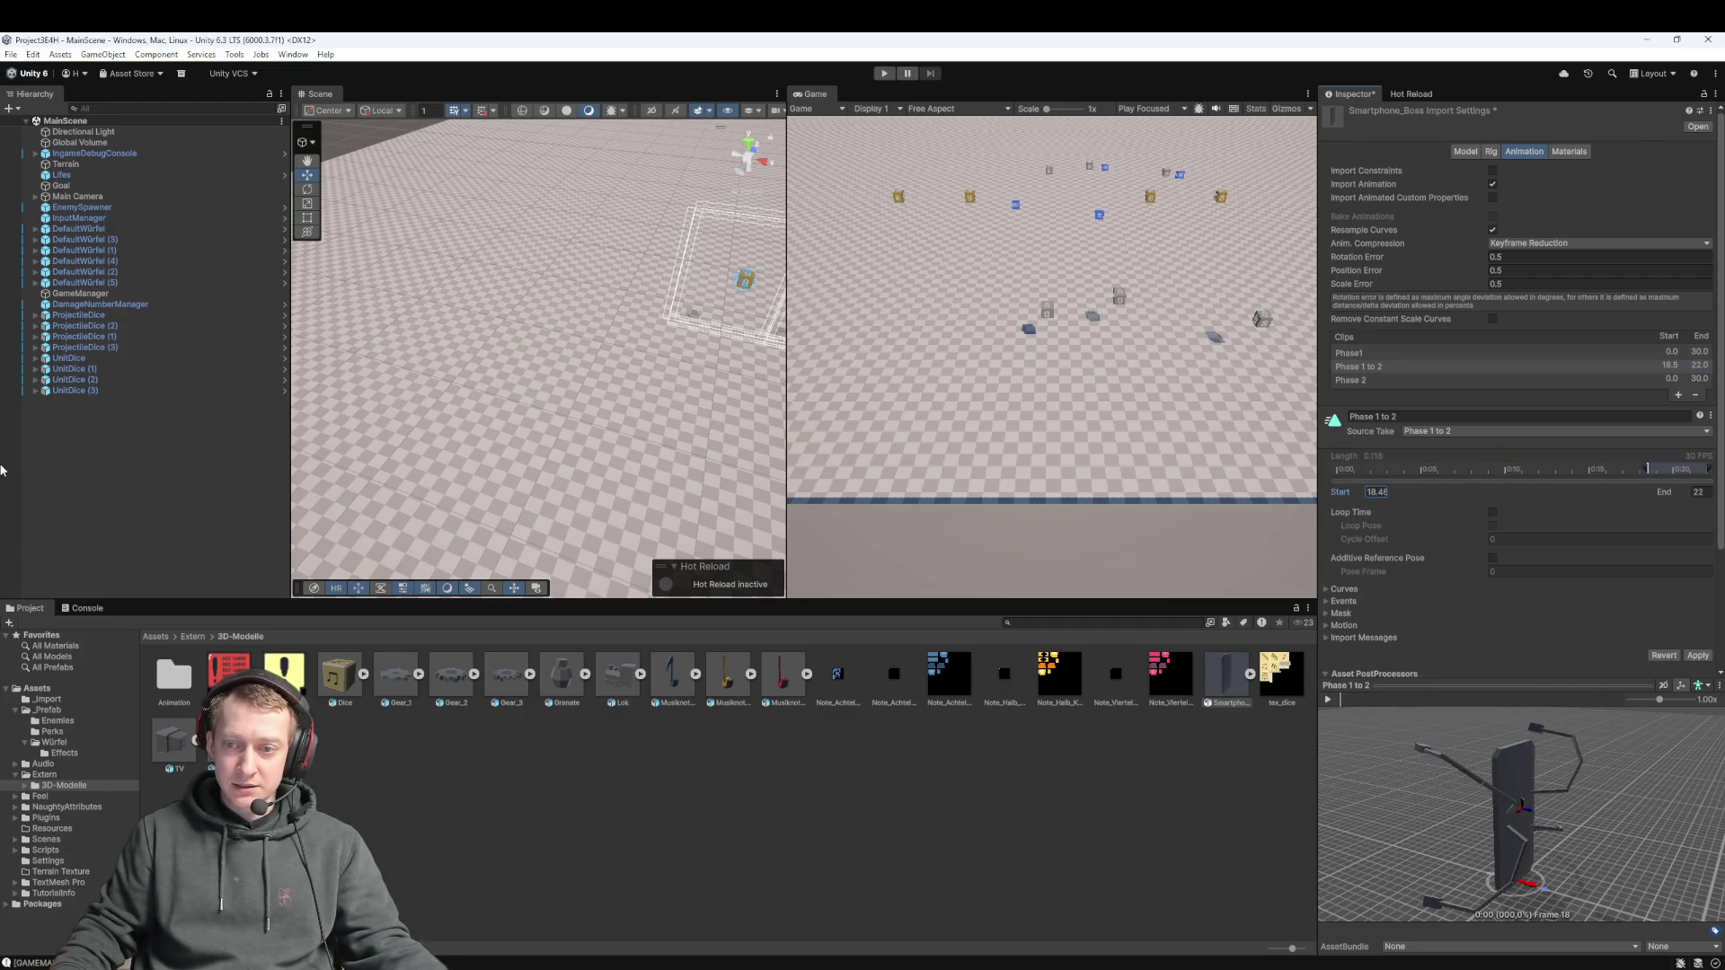
drag(1357, 493, 986, 461)
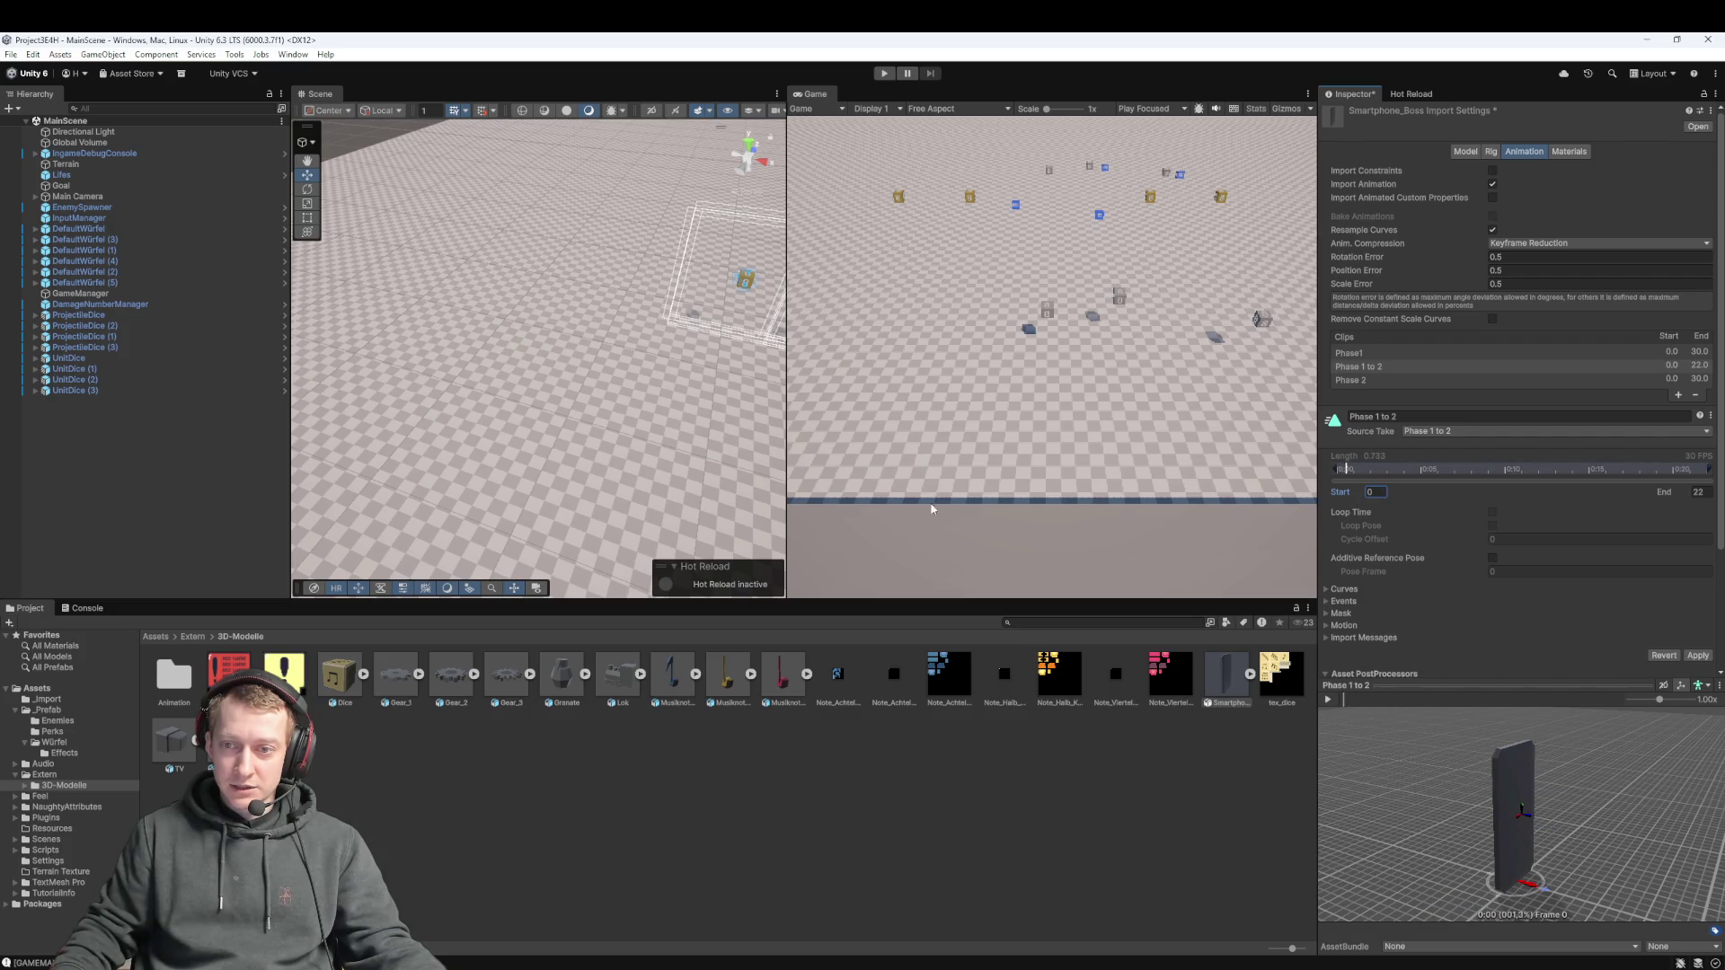
click(1350, 380)
drag(1349, 500, 1398, 491)
drag(1602, 491, 947, 526)
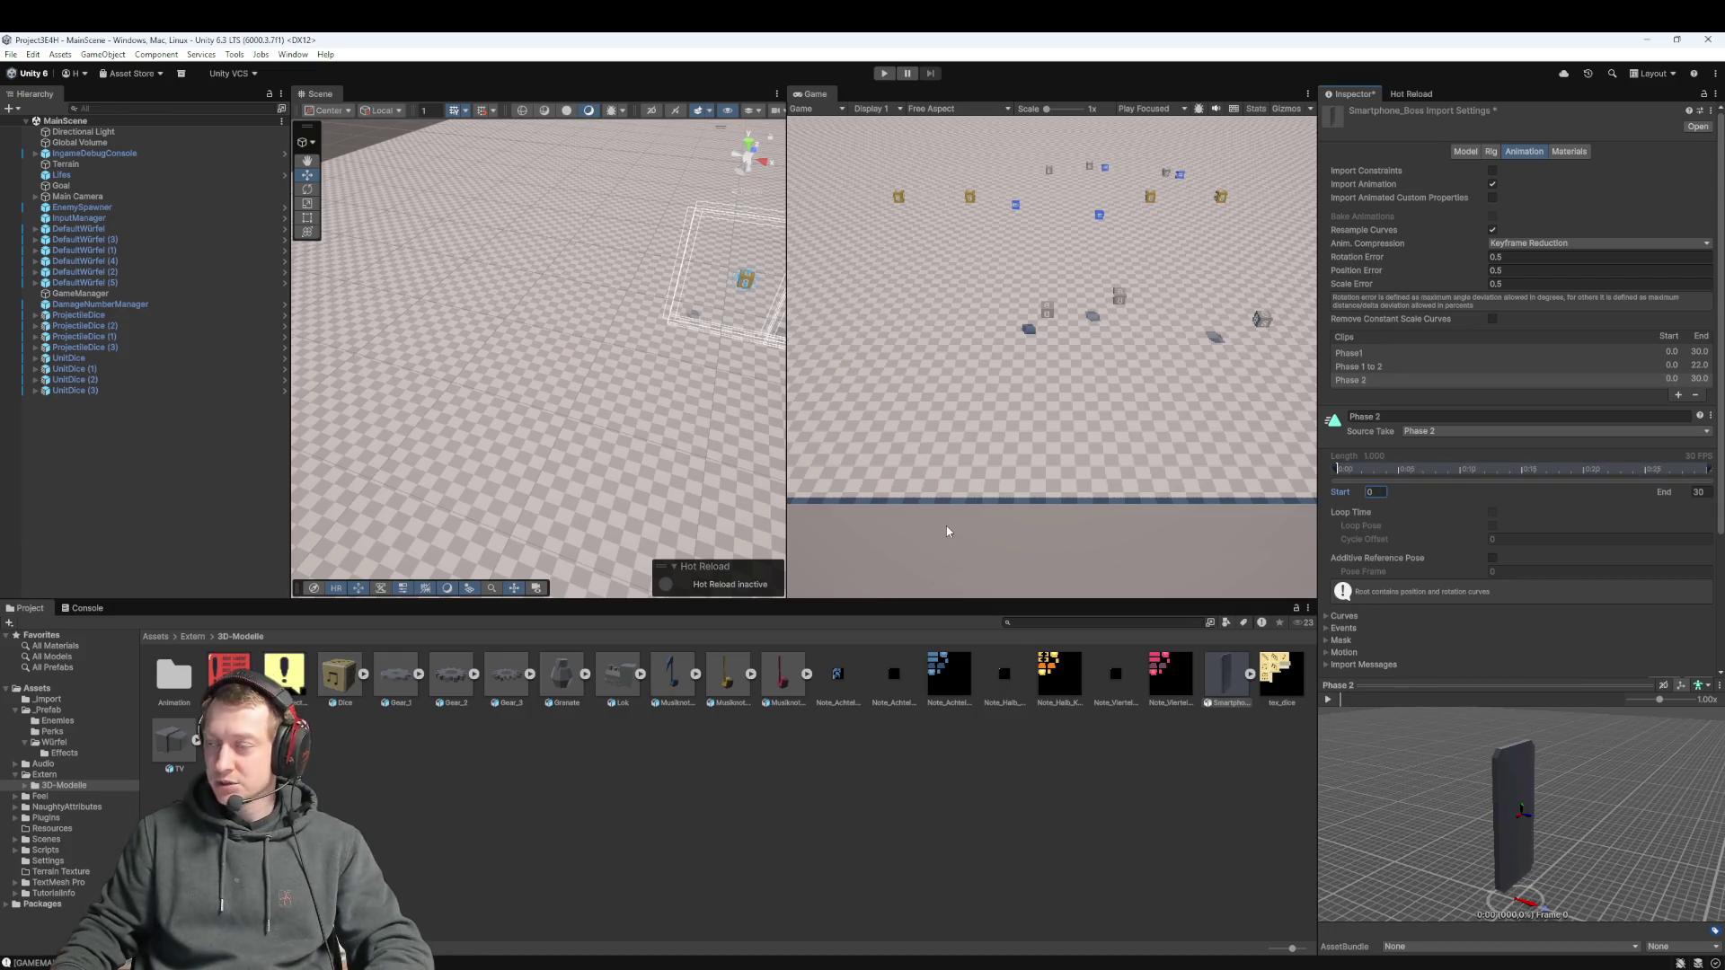
Discard the Smartphone_Boss import-setting changes and pan the Scene view over the dice layout
click(1026, 805)
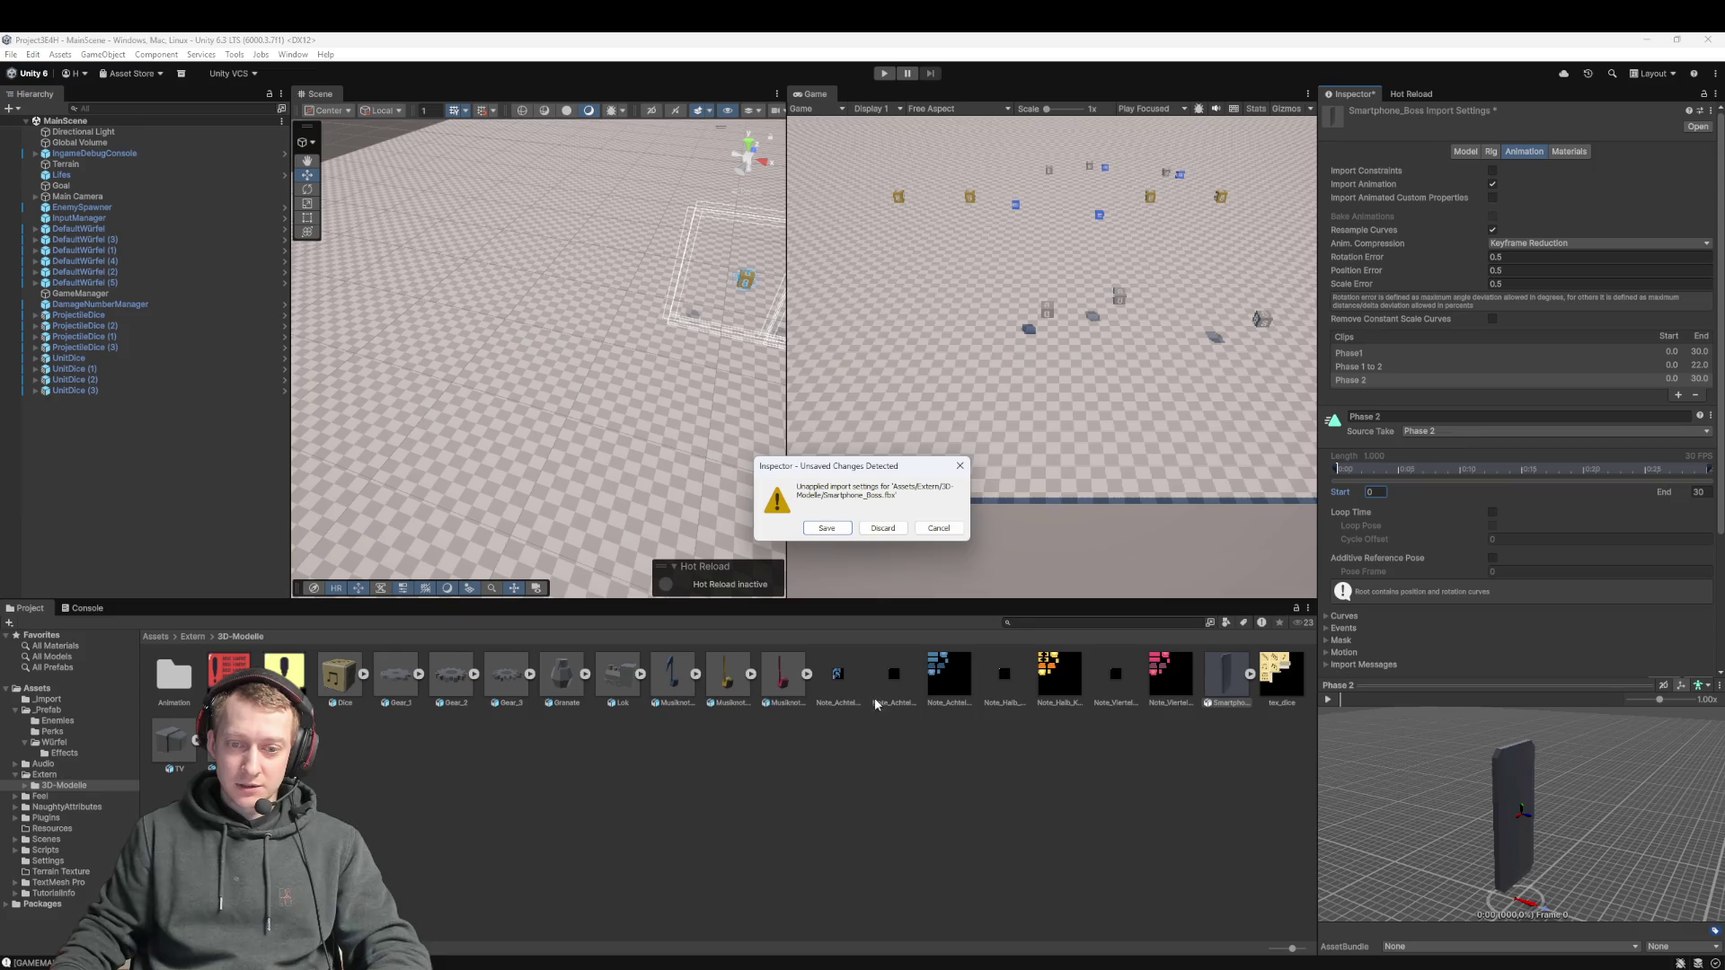
click(882, 529)
click(1224, 678)
click(908, 788)
mouse_move(529, 359)
mouse_down()
mouse_move(550, 489)
mouse_move(602, 397)
mouse_move(612, 444)
mouse_move(580, 435)
mouse_move(499, 472)
mouse_move(565, 331)
mouse_move(494, 456)
mouse_move(558, 465)
mouse_move(526, 476)
mouse_up()
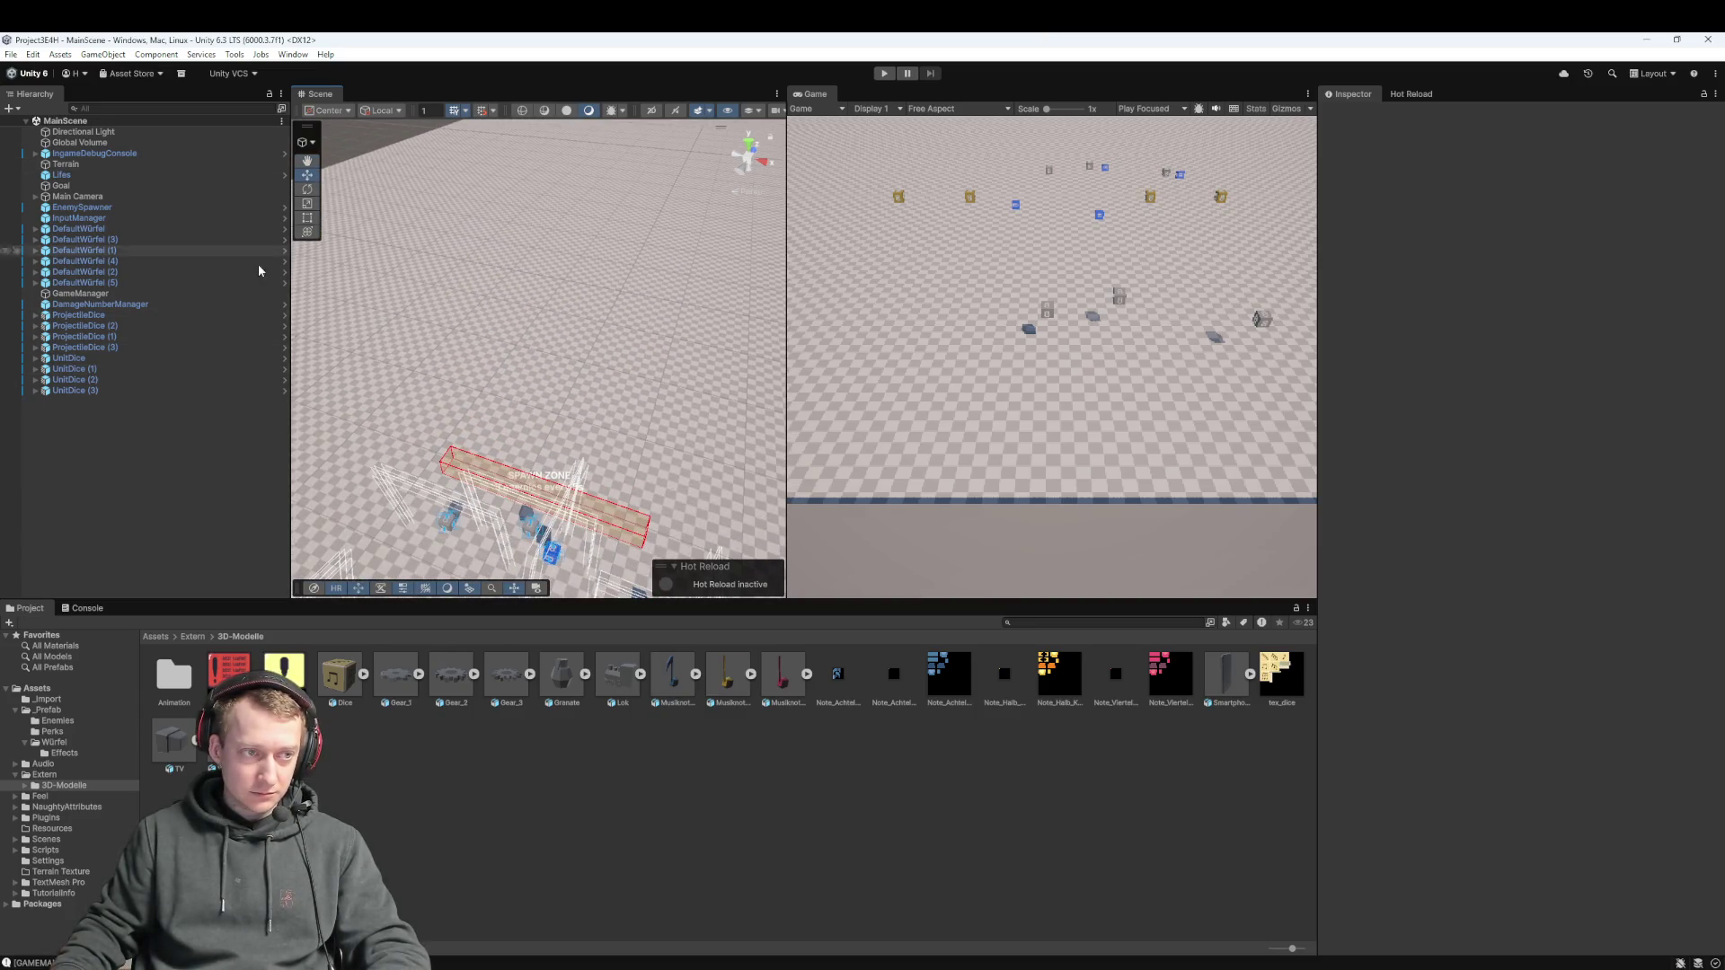
Create an empty GameObject in the Hierarchy and name it Boss
right_click(111, 430)
click(167, 661)
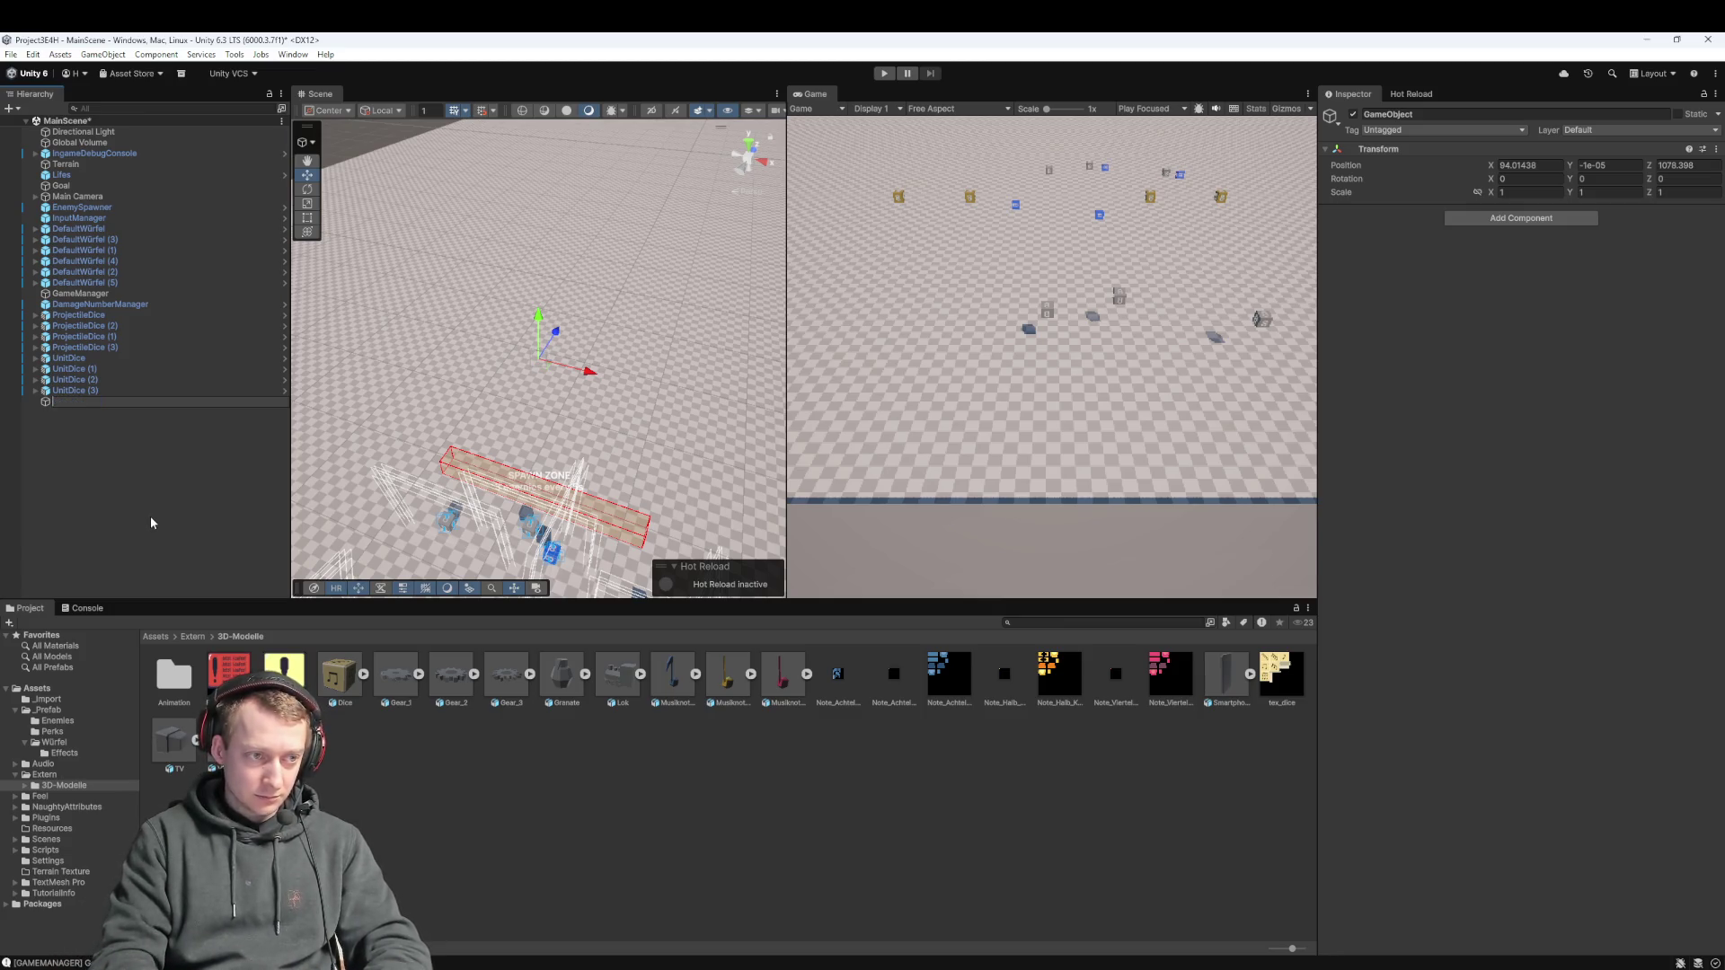
text(BOSS)
key(BackSpace)
key(BackSpace)
key(BackSpace)
text(oss)
key(Return)
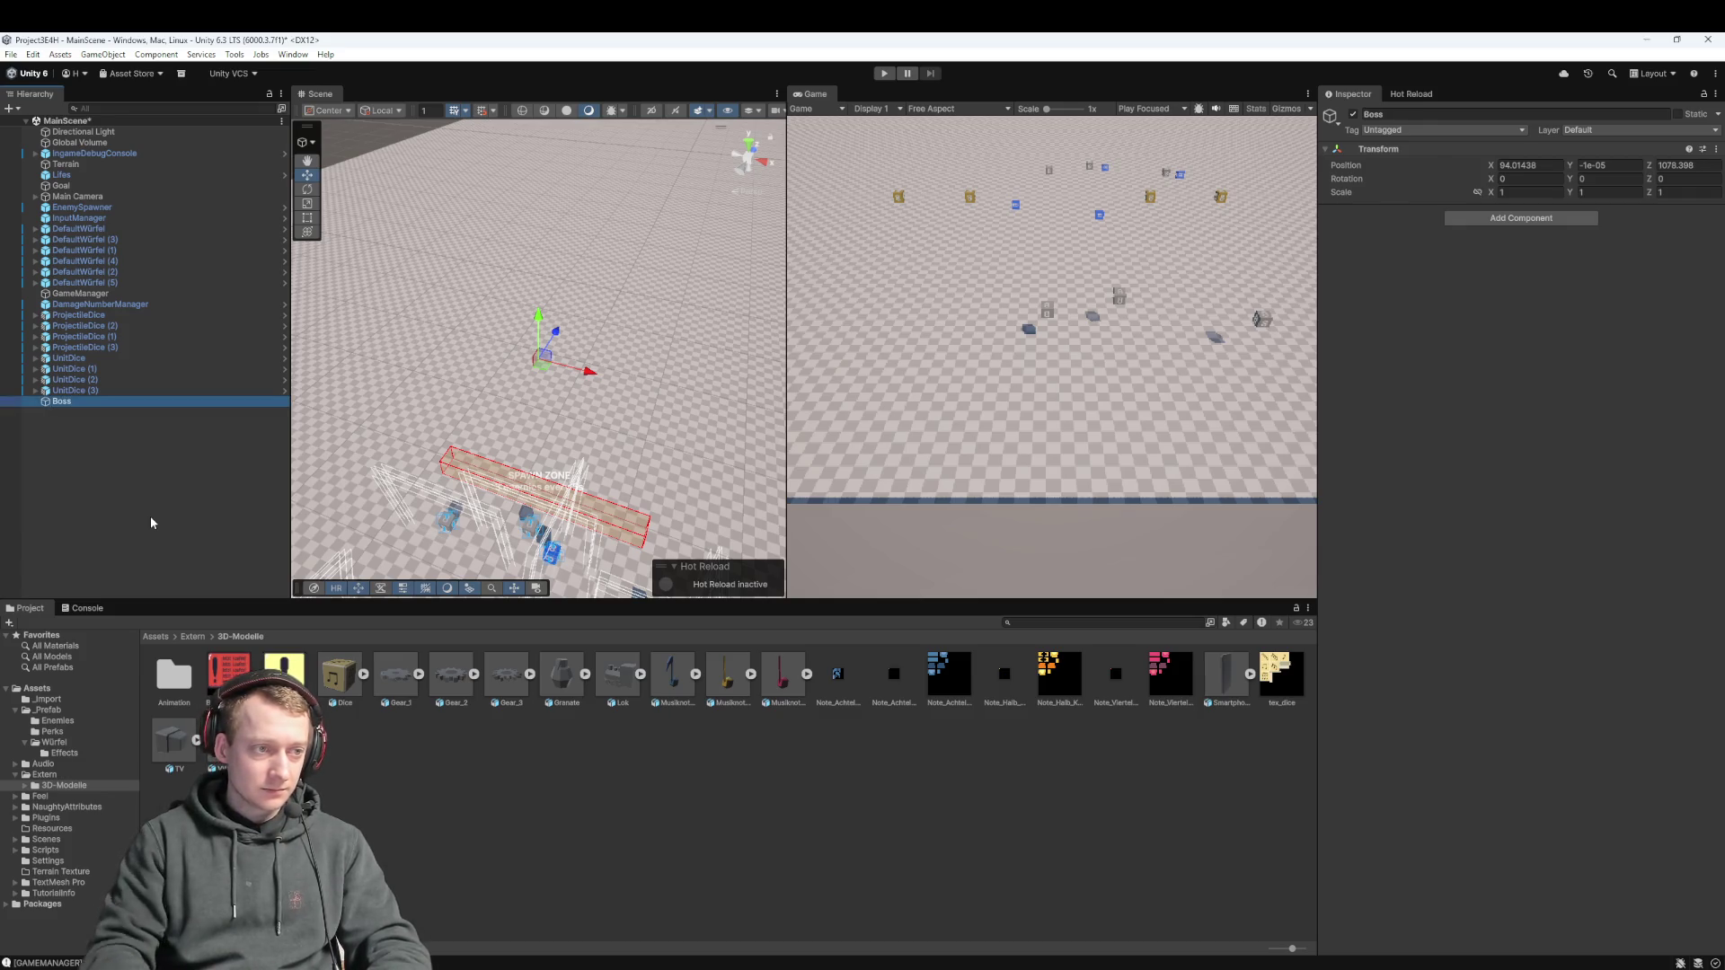
Check the Smartphone model's Phase 2 animation clip, then reselect the Boss object
click(1239, 688)
drag(1239, 687, 69, 403)
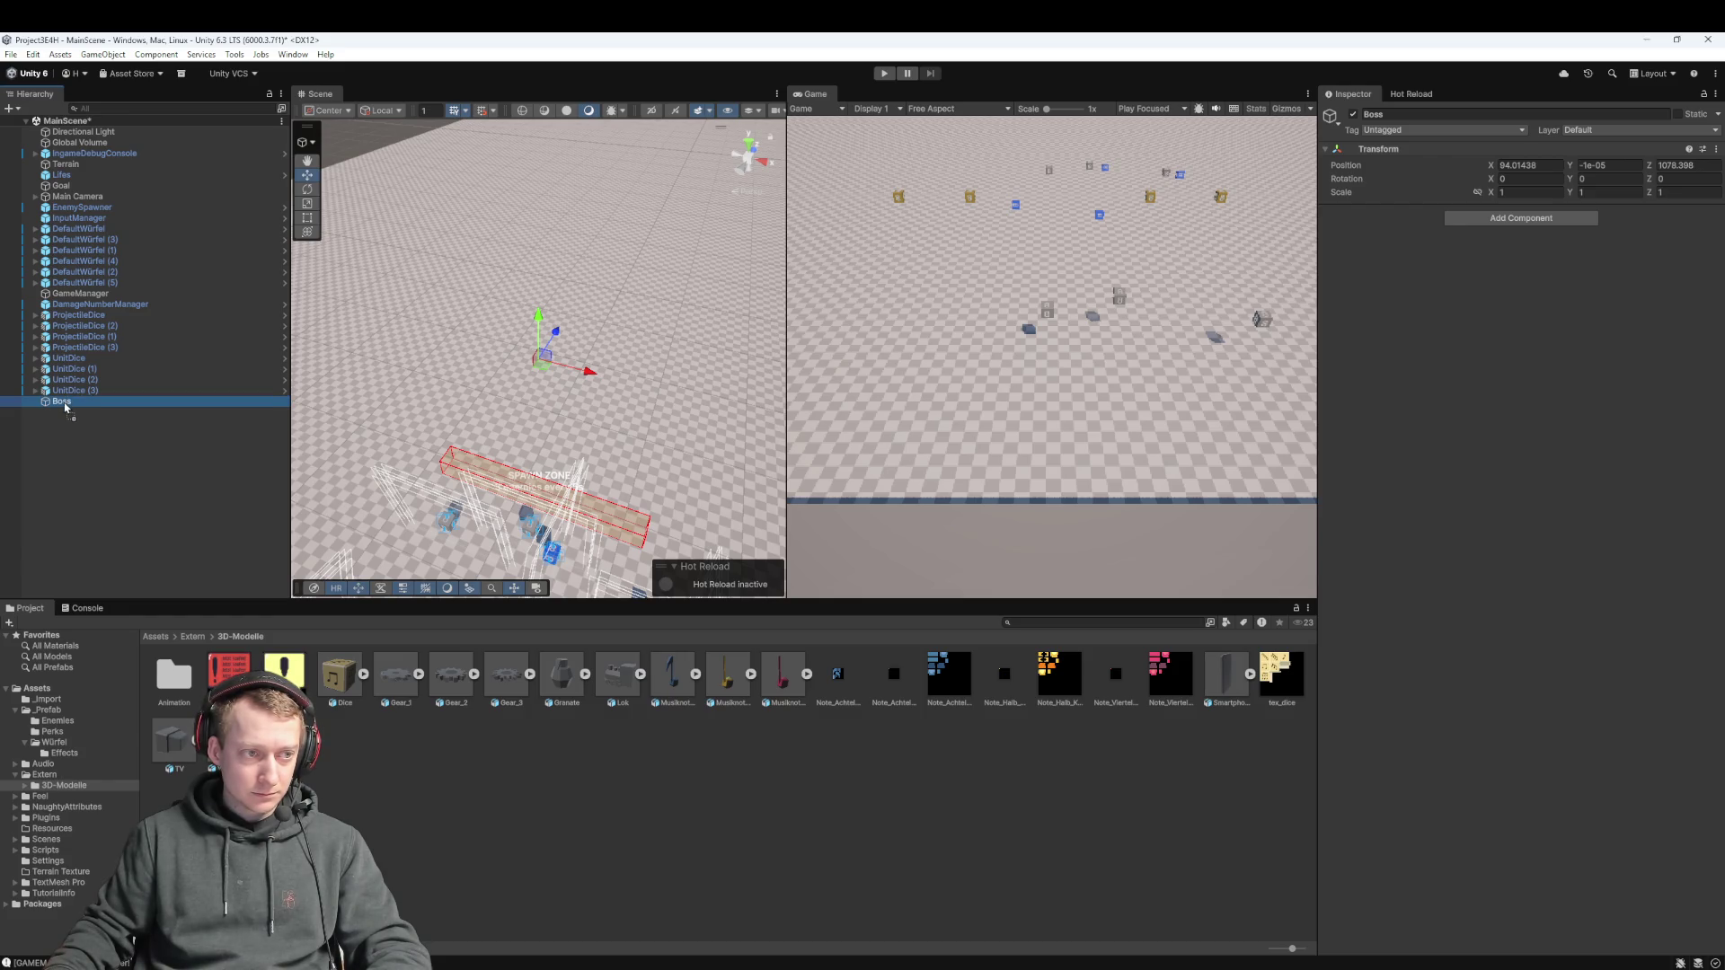
click(1226, 675)
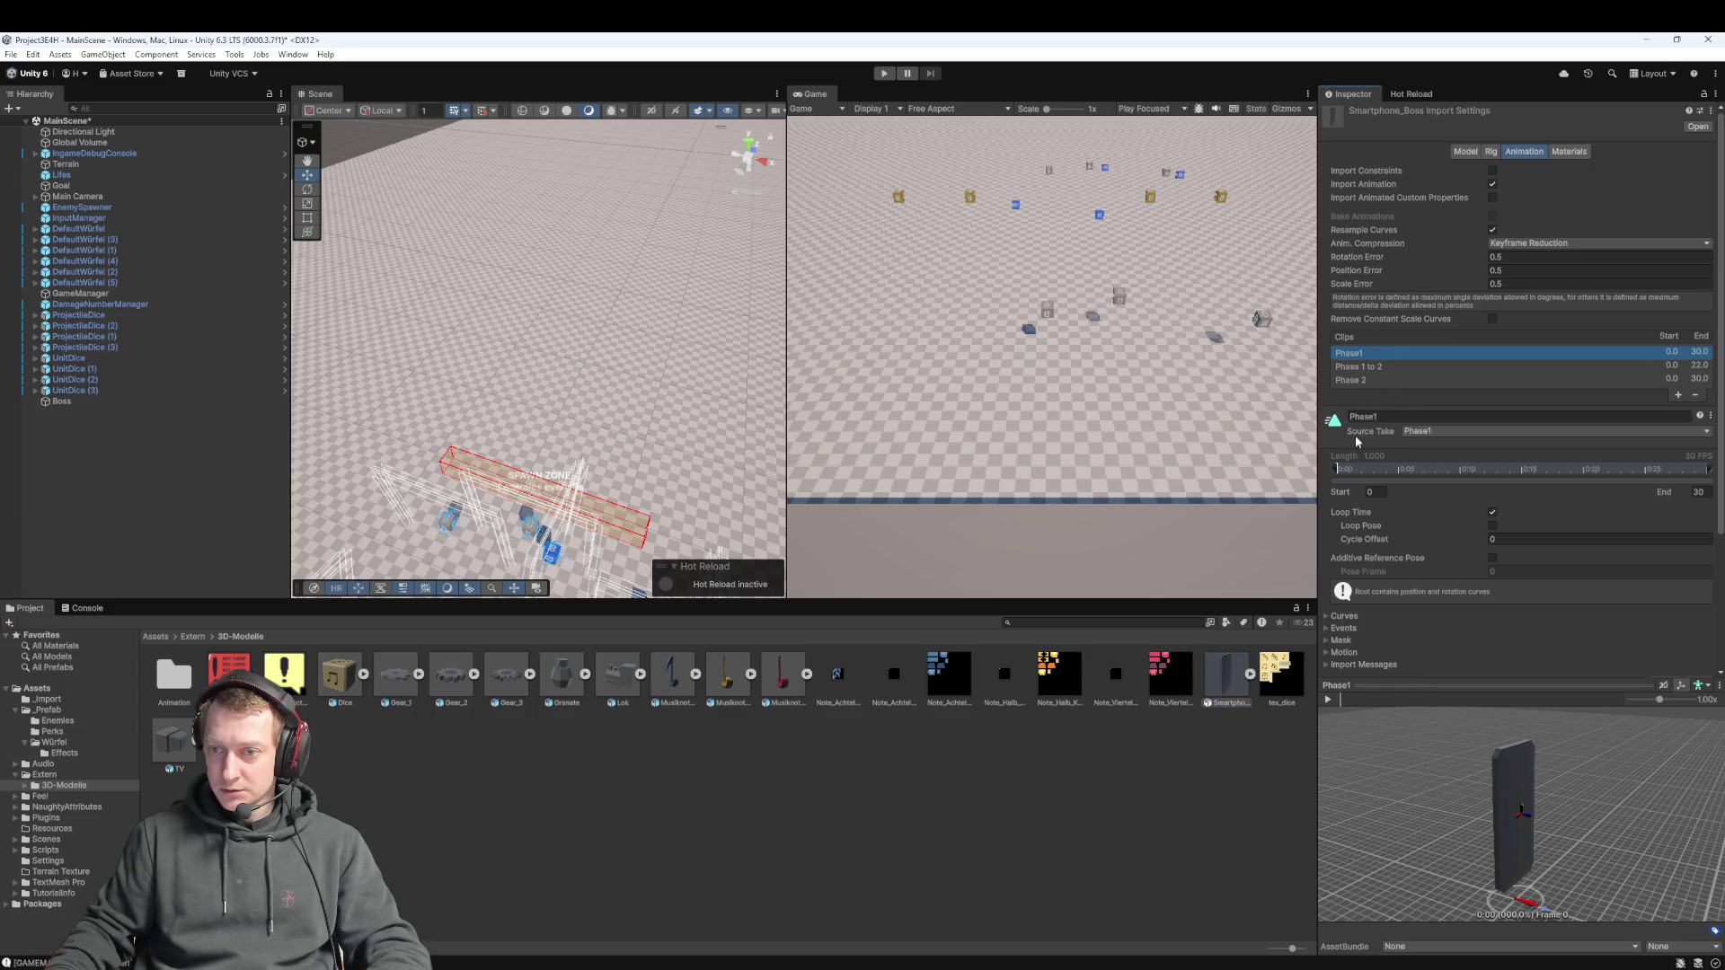
click(1363, 381)
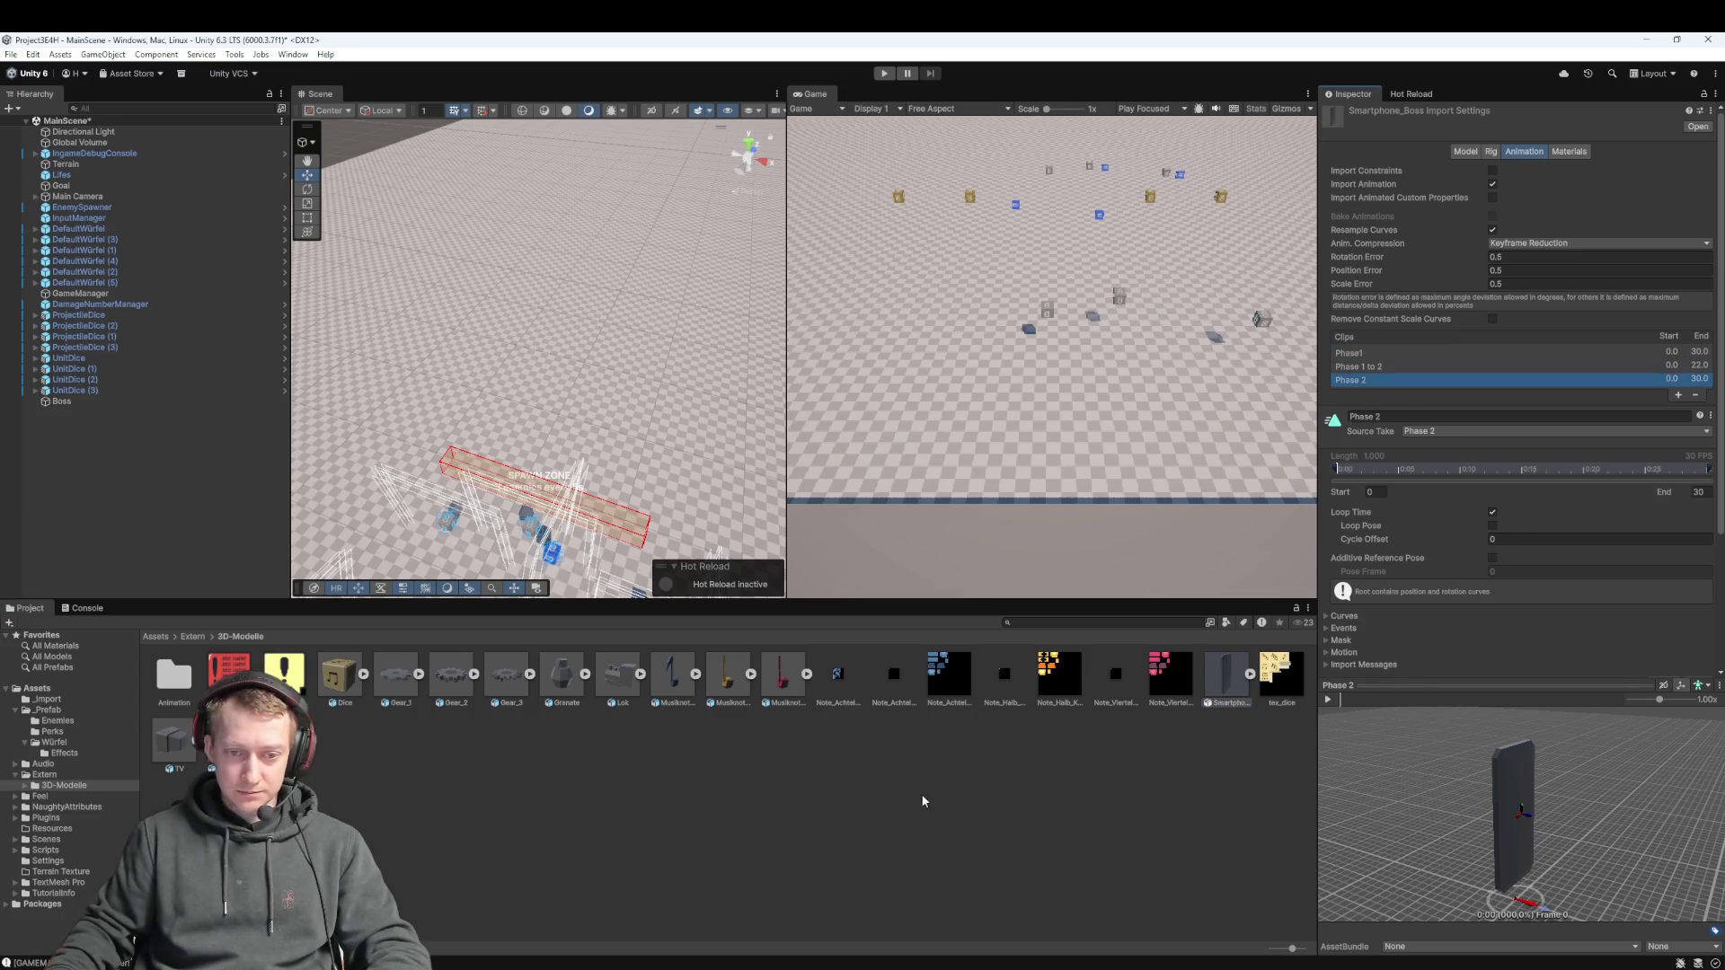
click(925, 795)
click(73, 401)
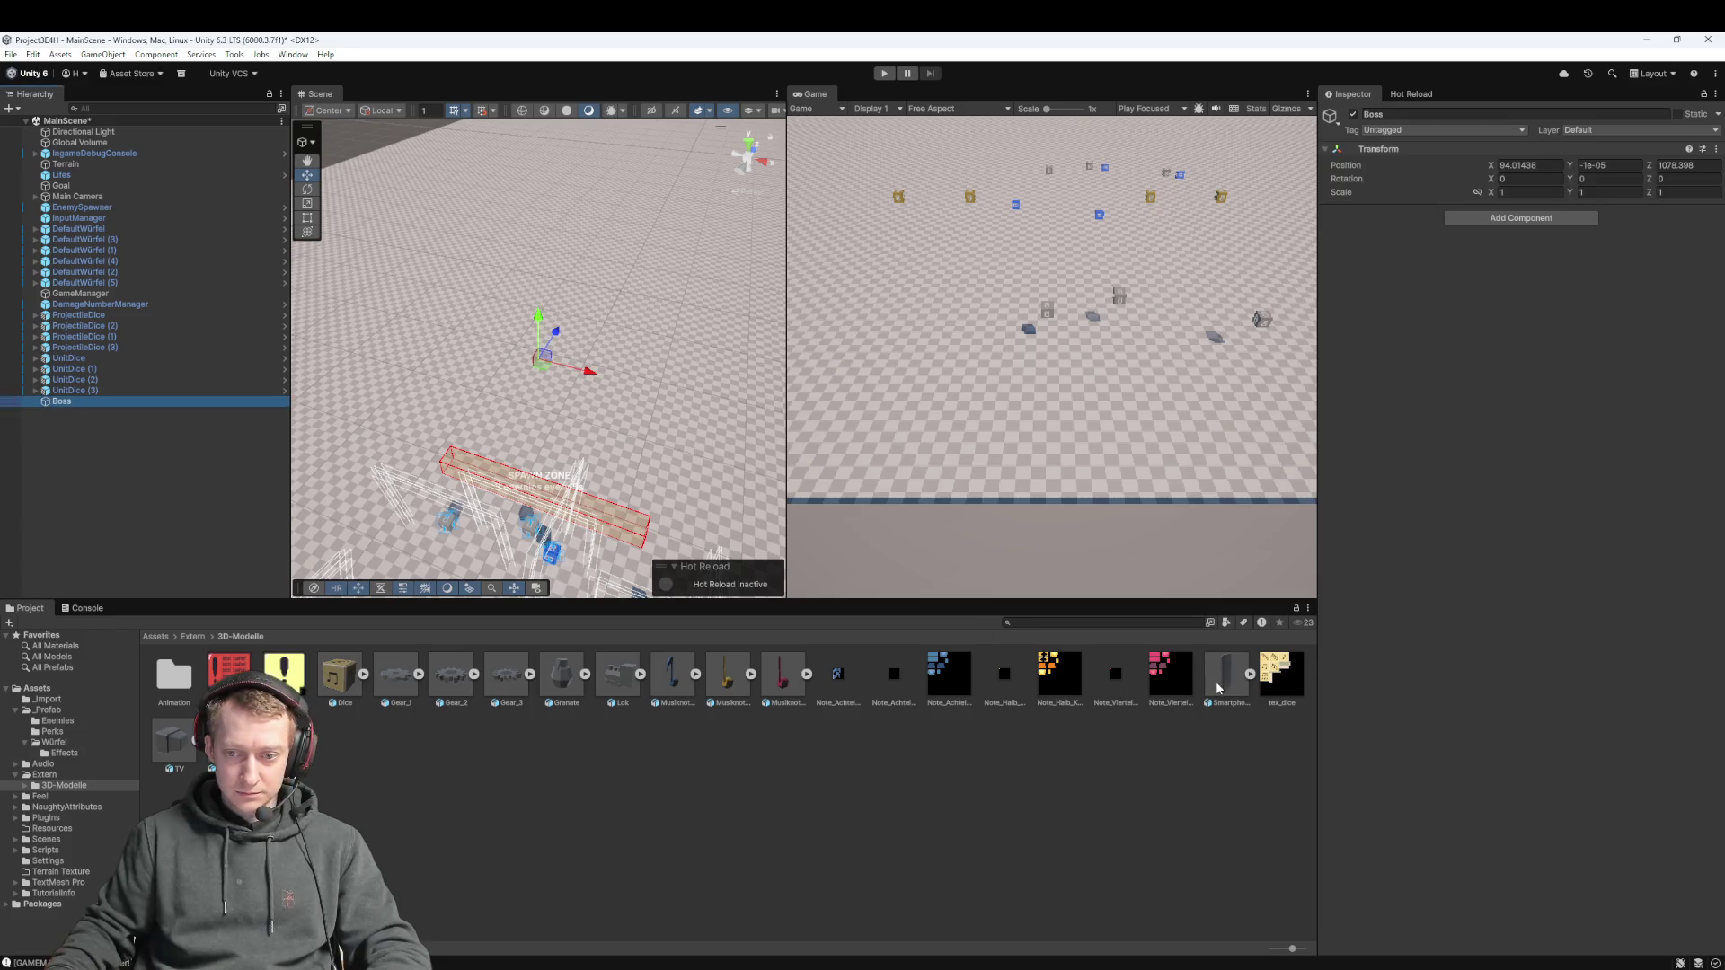
Make the Smartphone model a child of Boss with Position X and Z set to 0
drag(56, 407, 59, 404)
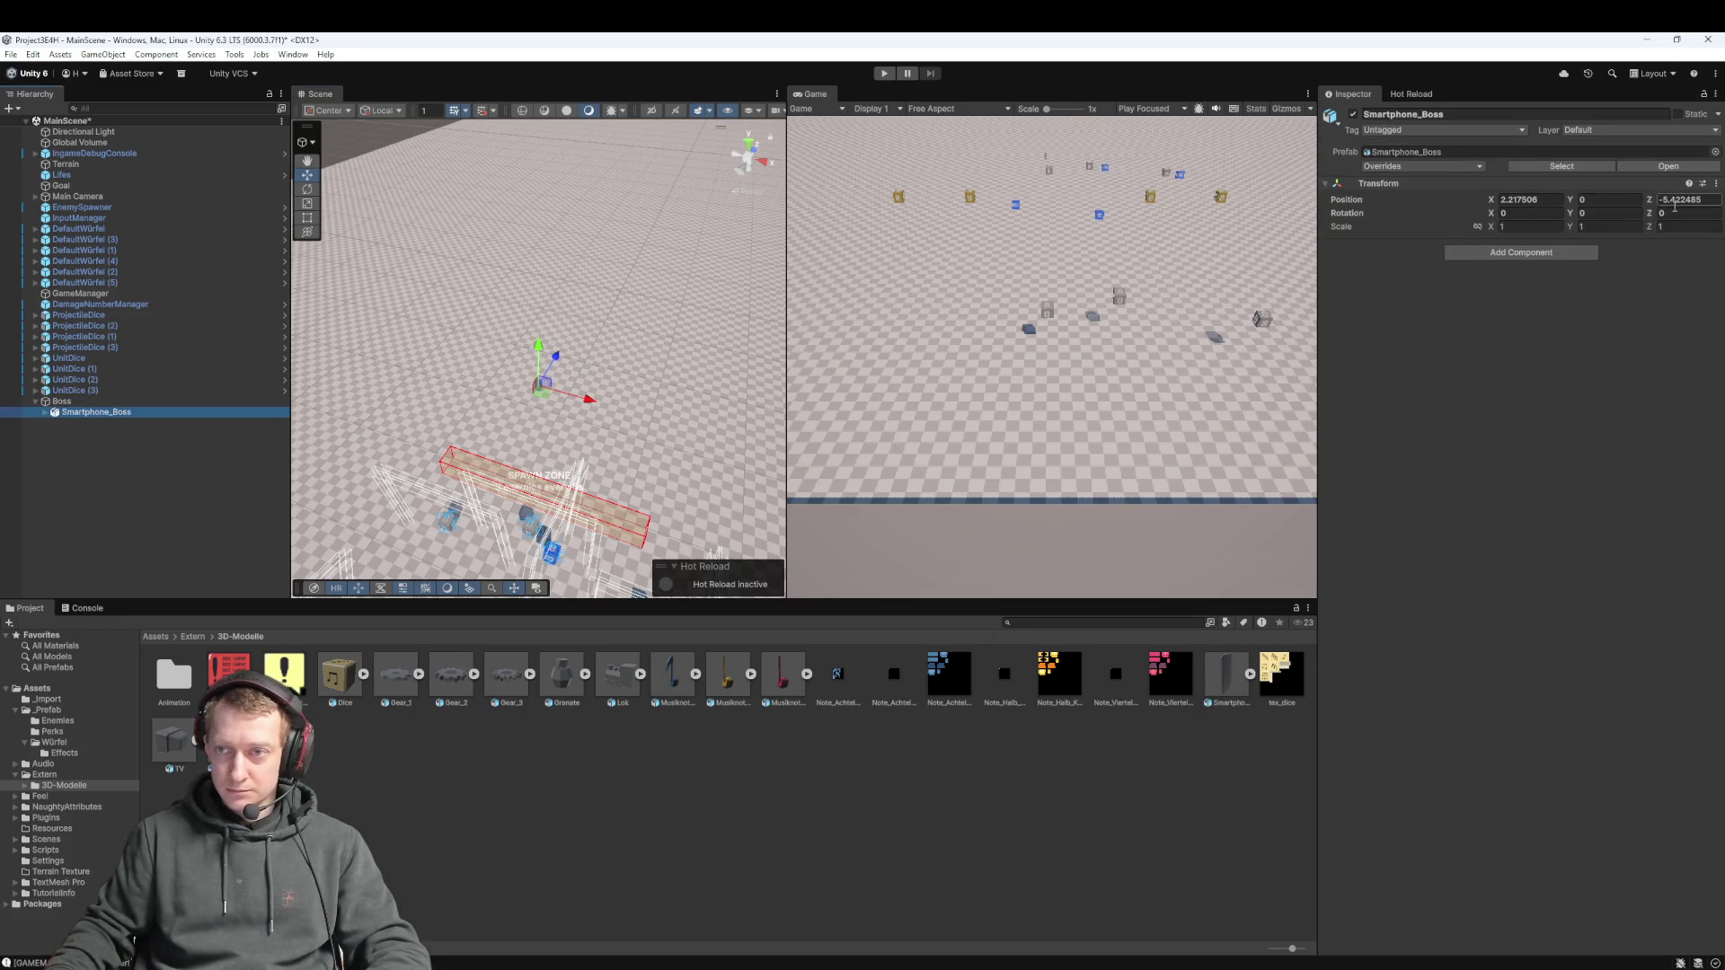
text(0)
key(Tab)
key(Tab)
text(0)
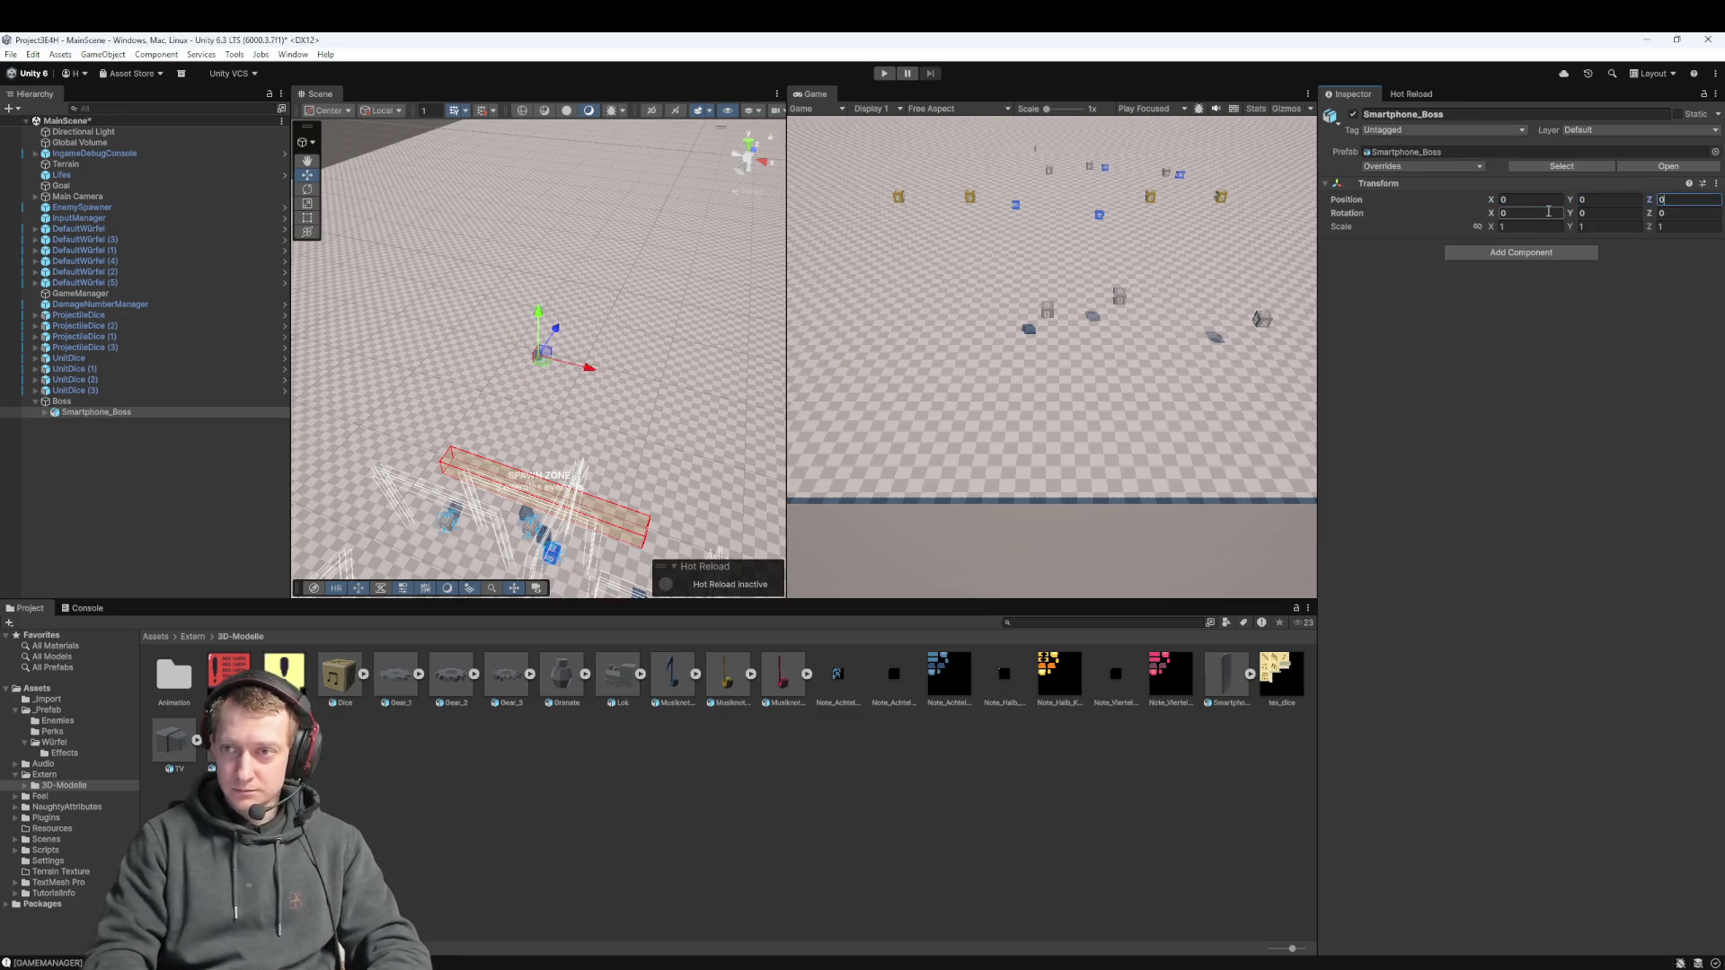
Frame and orbit the Scene view around the Boss phone model, then select Smartphone_Boss
scroll(461, 422, up, 3)
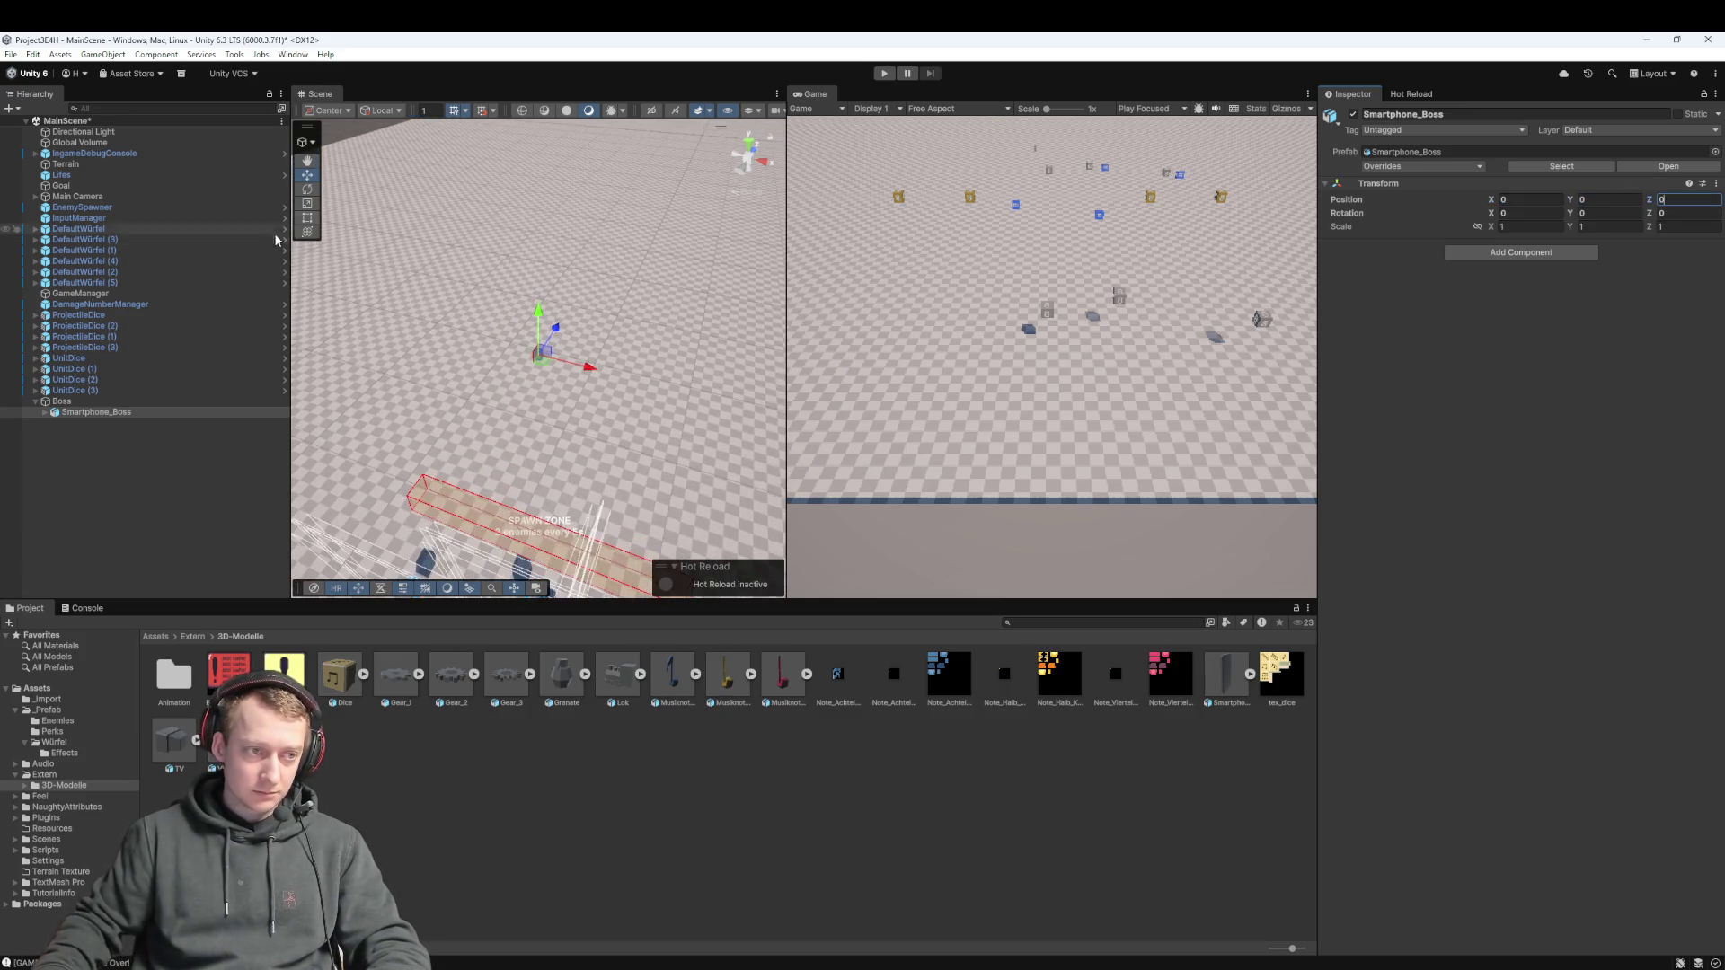
double_click(107, 402)
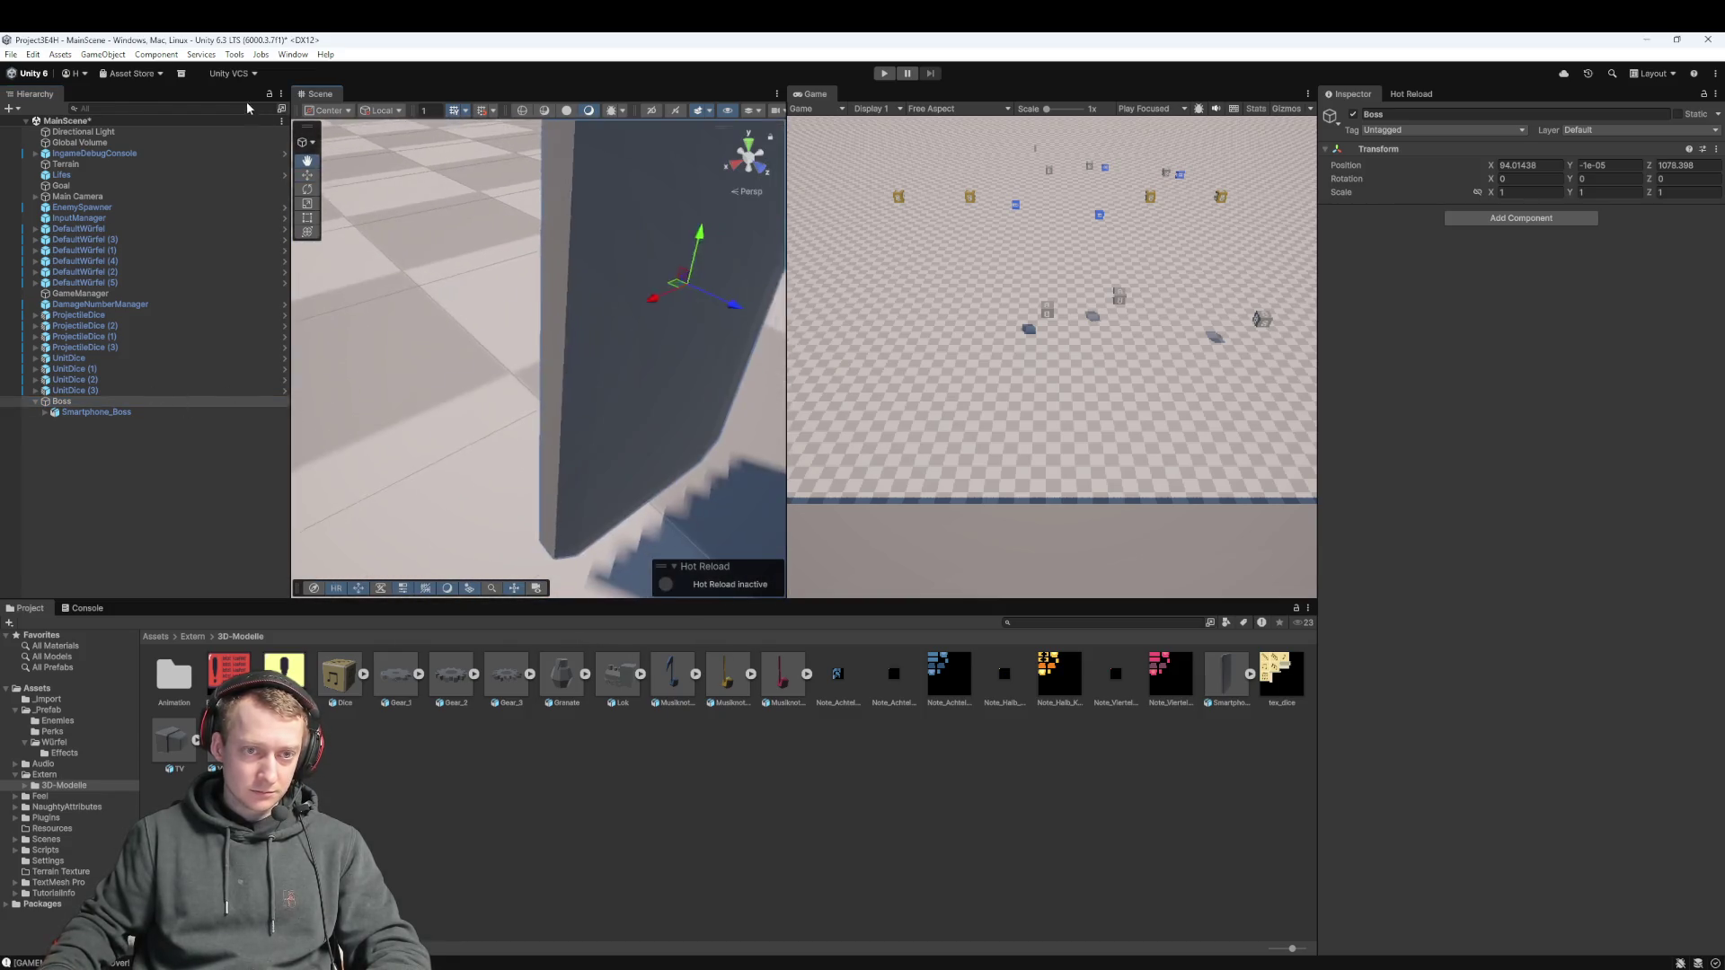
scroll(539, 359, down, 3)
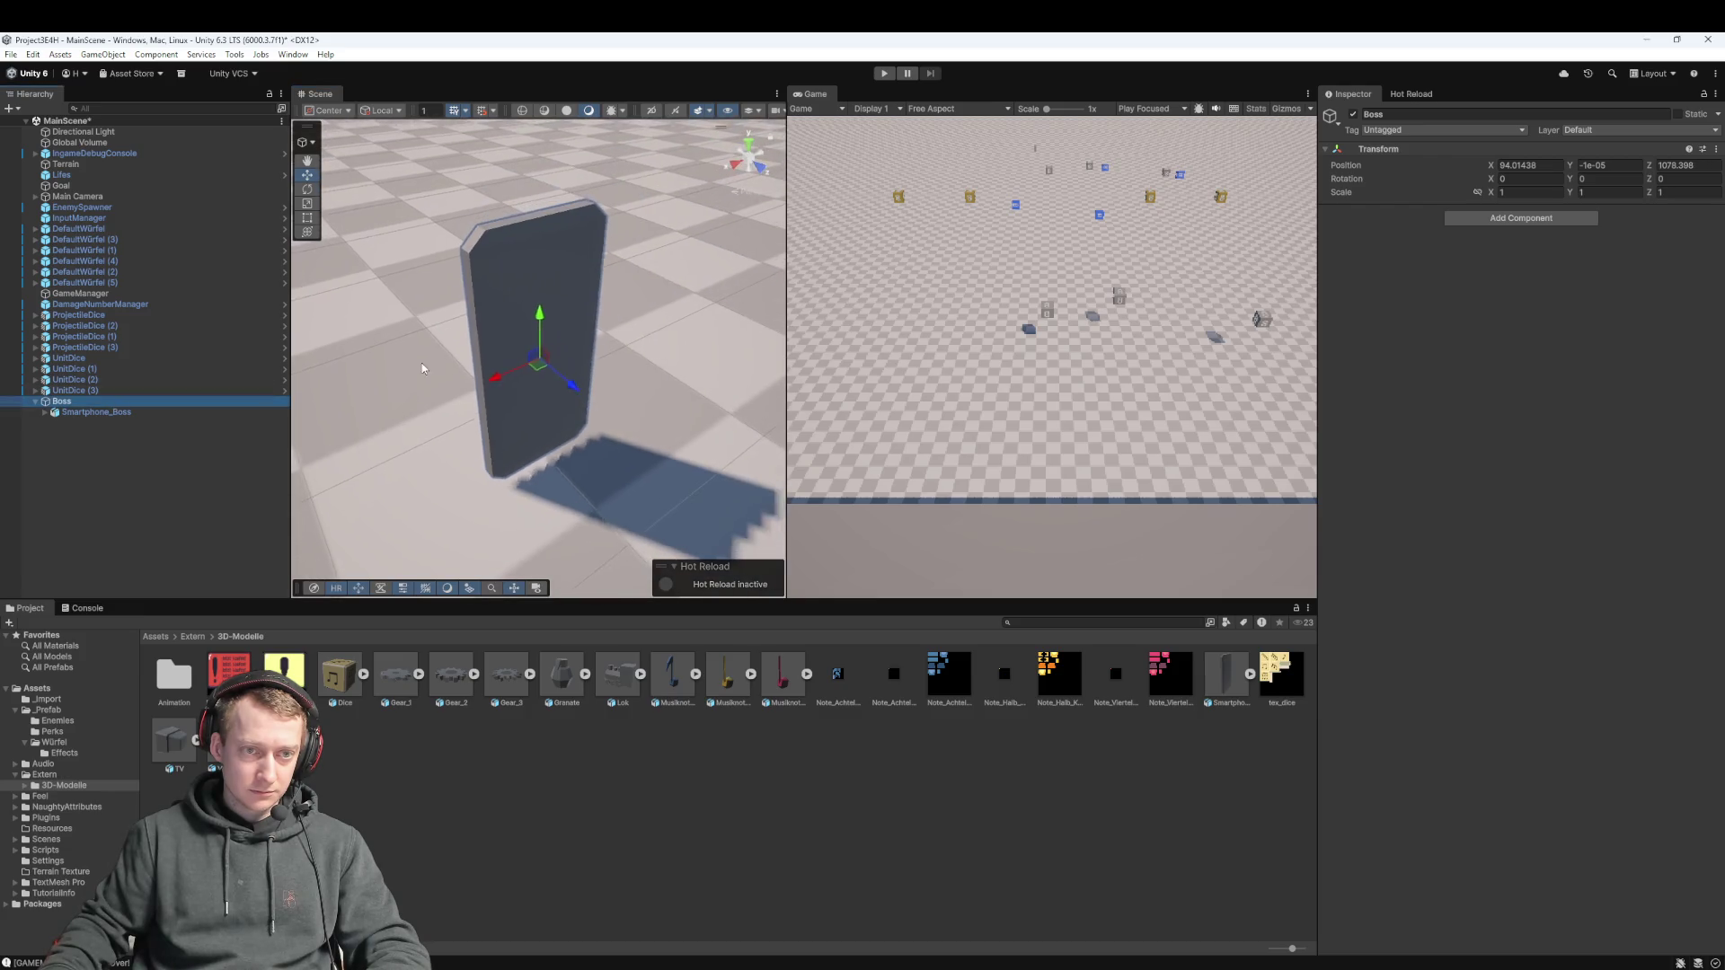
drag(629, 378, 766, 386)
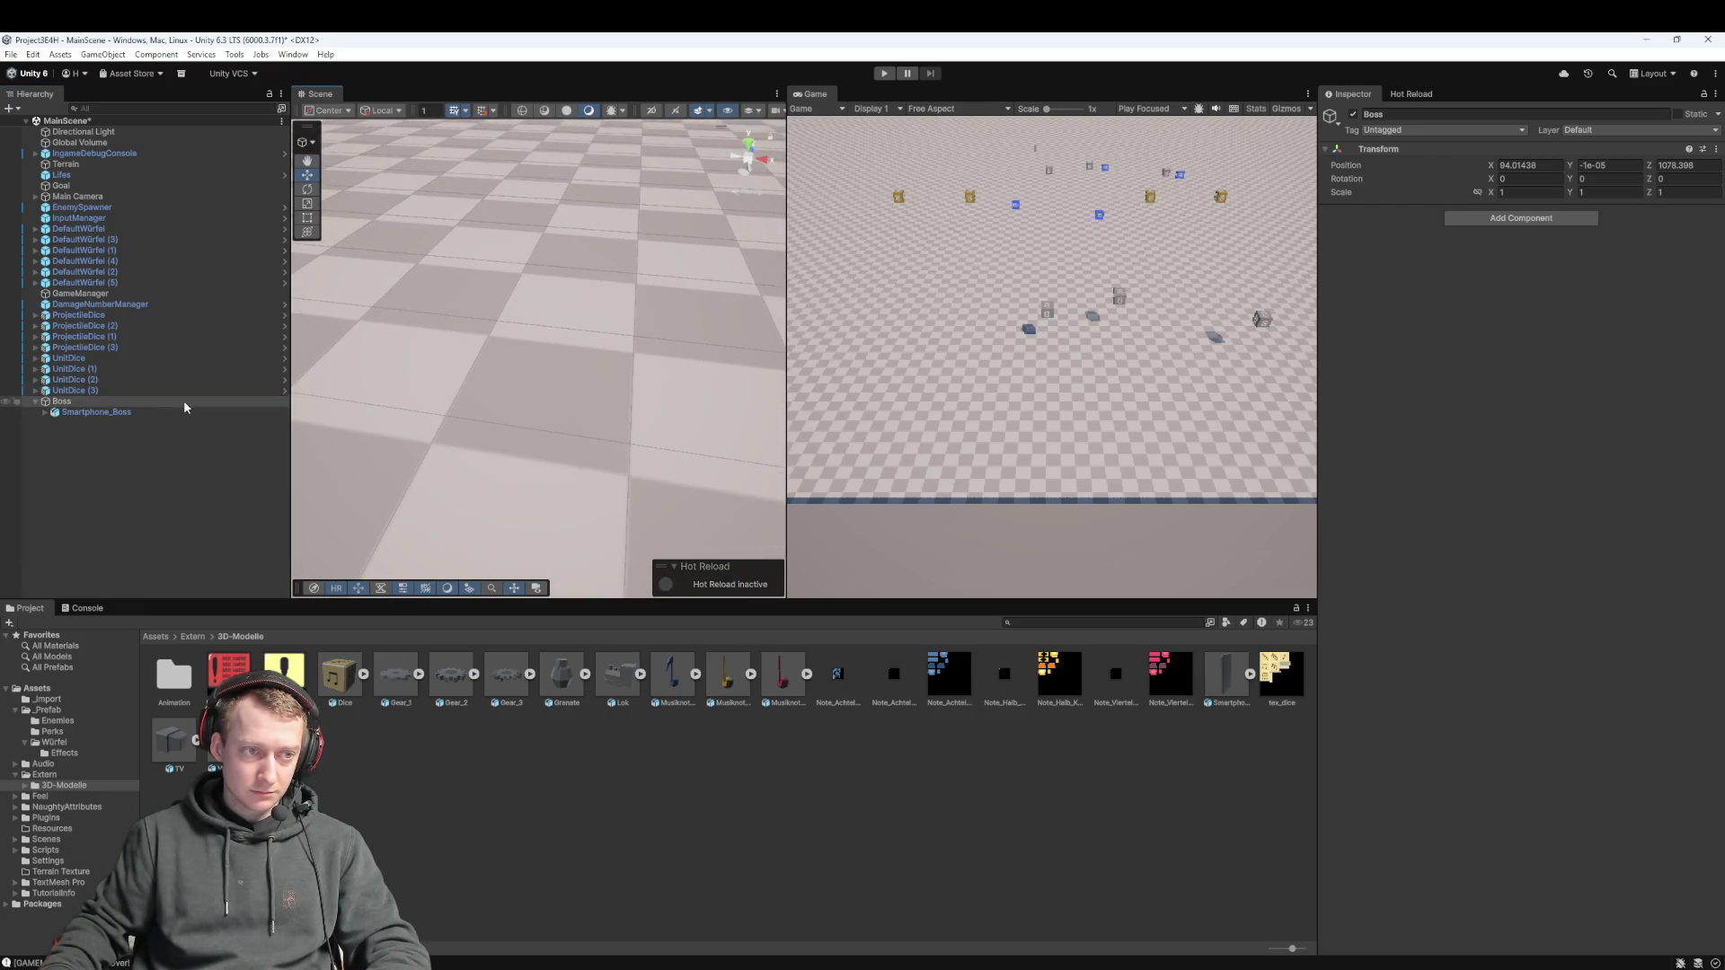
double_click(183, 401)
drag(767, 316, 584, 413)
scroll(544, 424, down, 3)
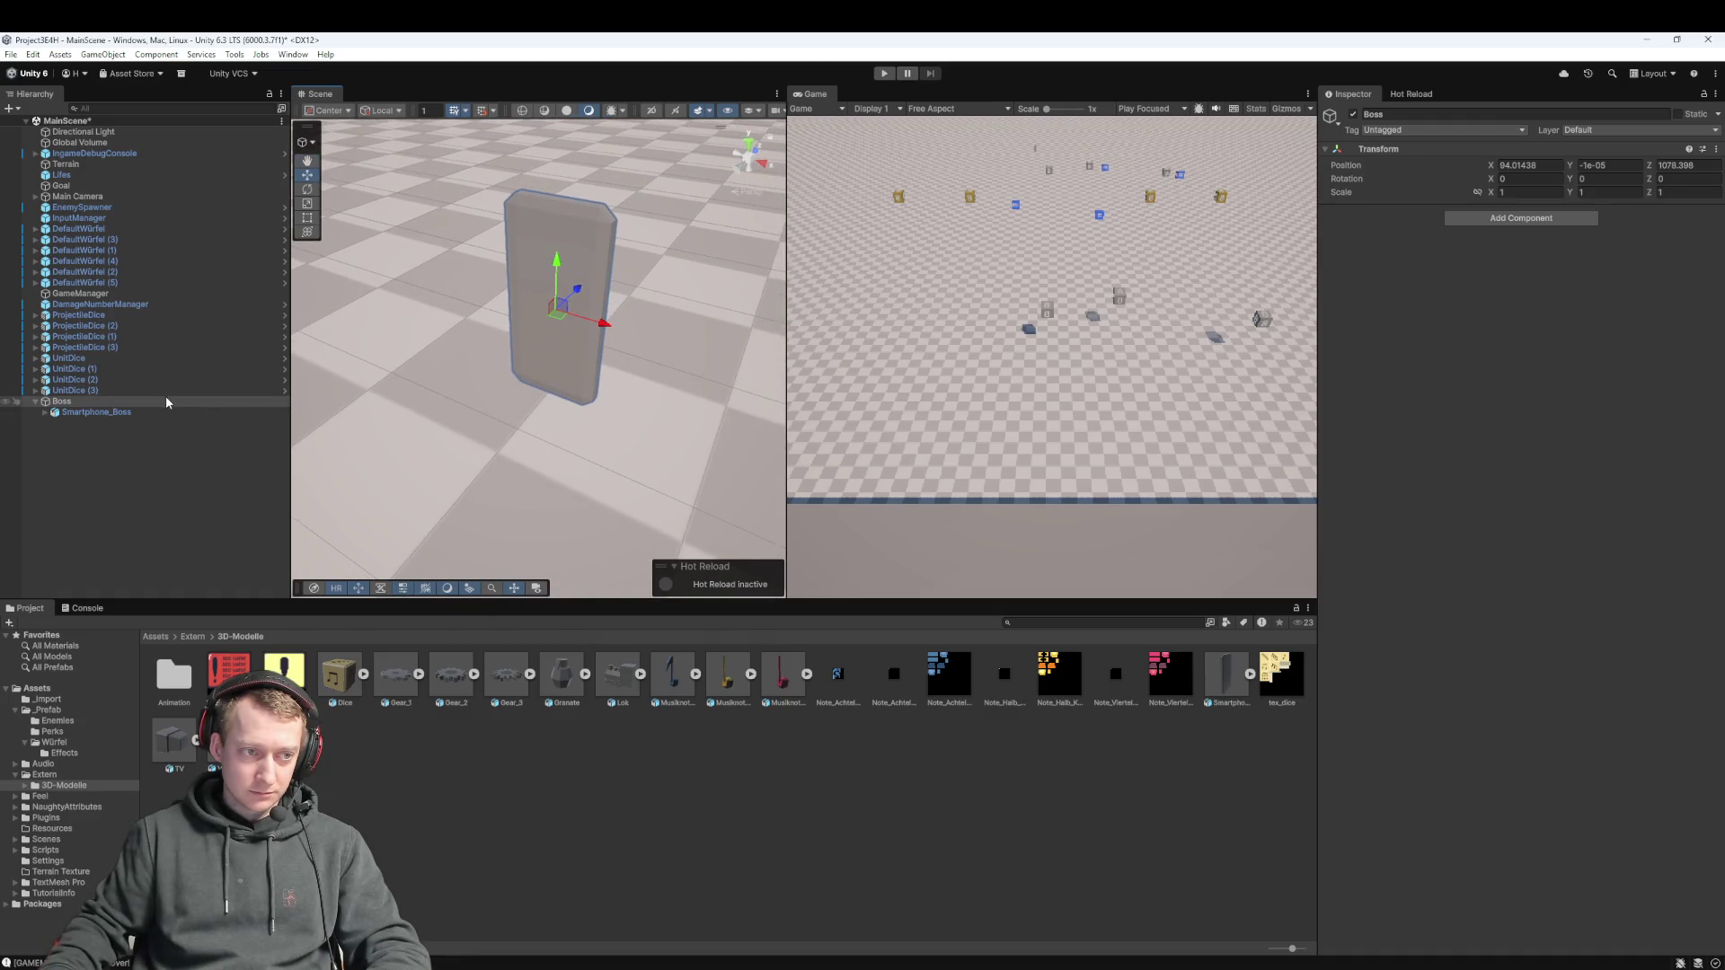
click(134, 412)
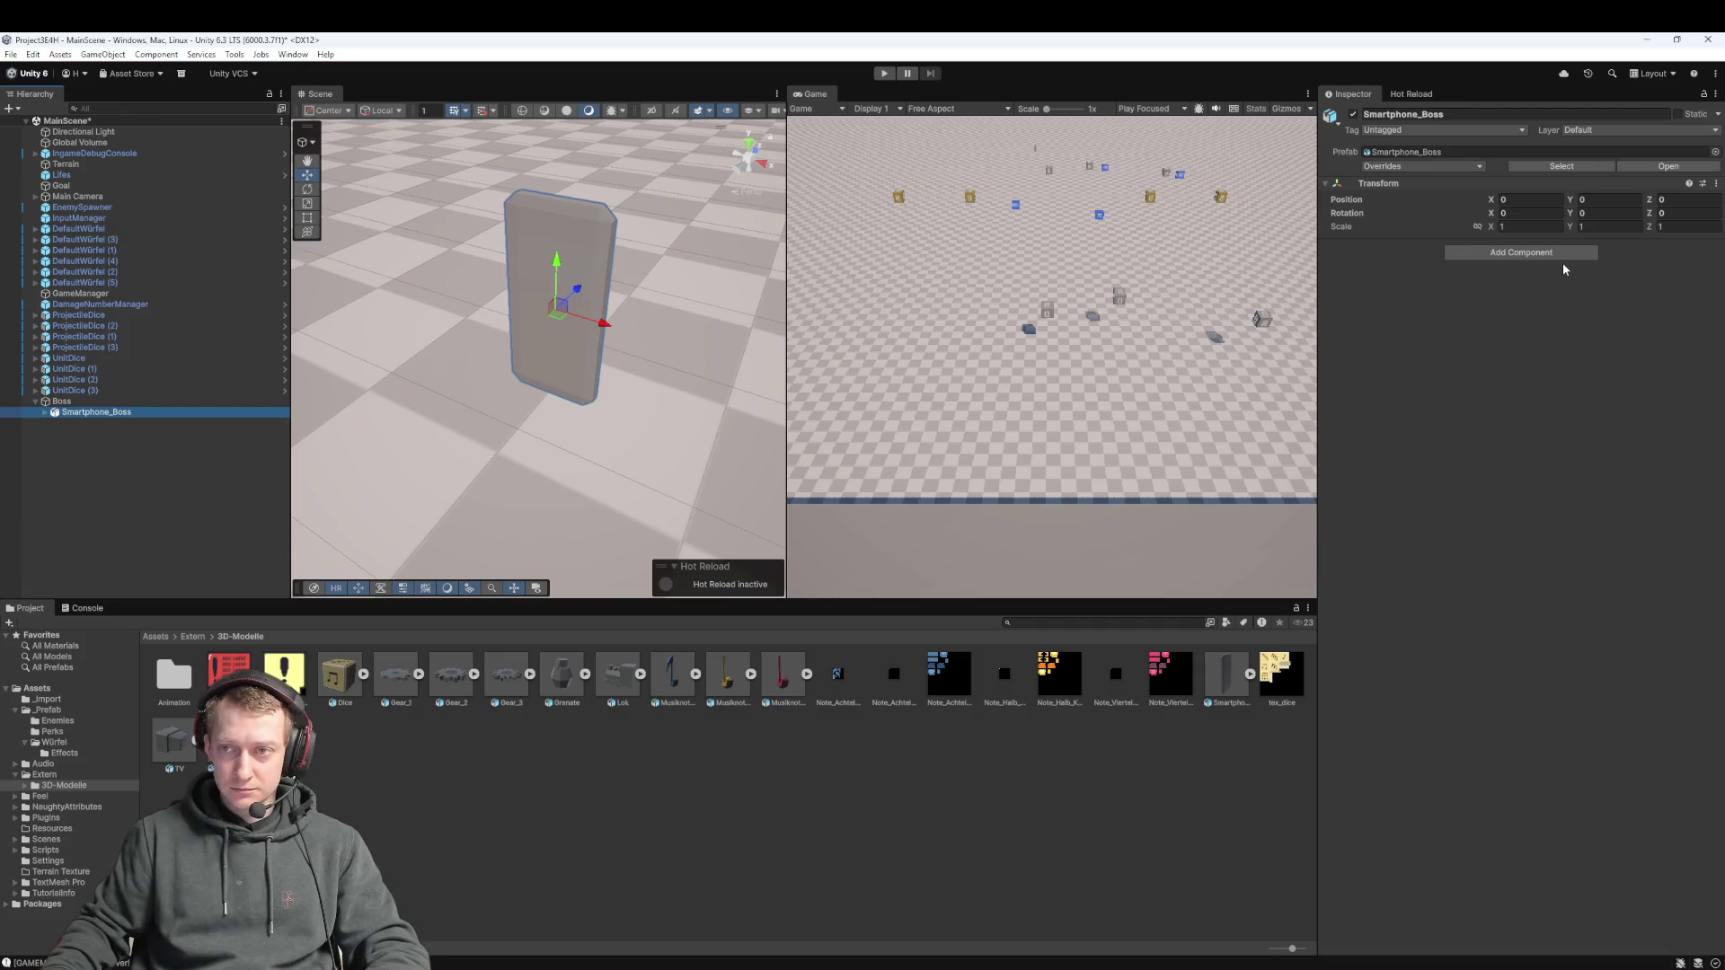
Add an Animator component to Smartphone_Boss, then open the 3D-Modelle Animation folder
click(1509, 252)
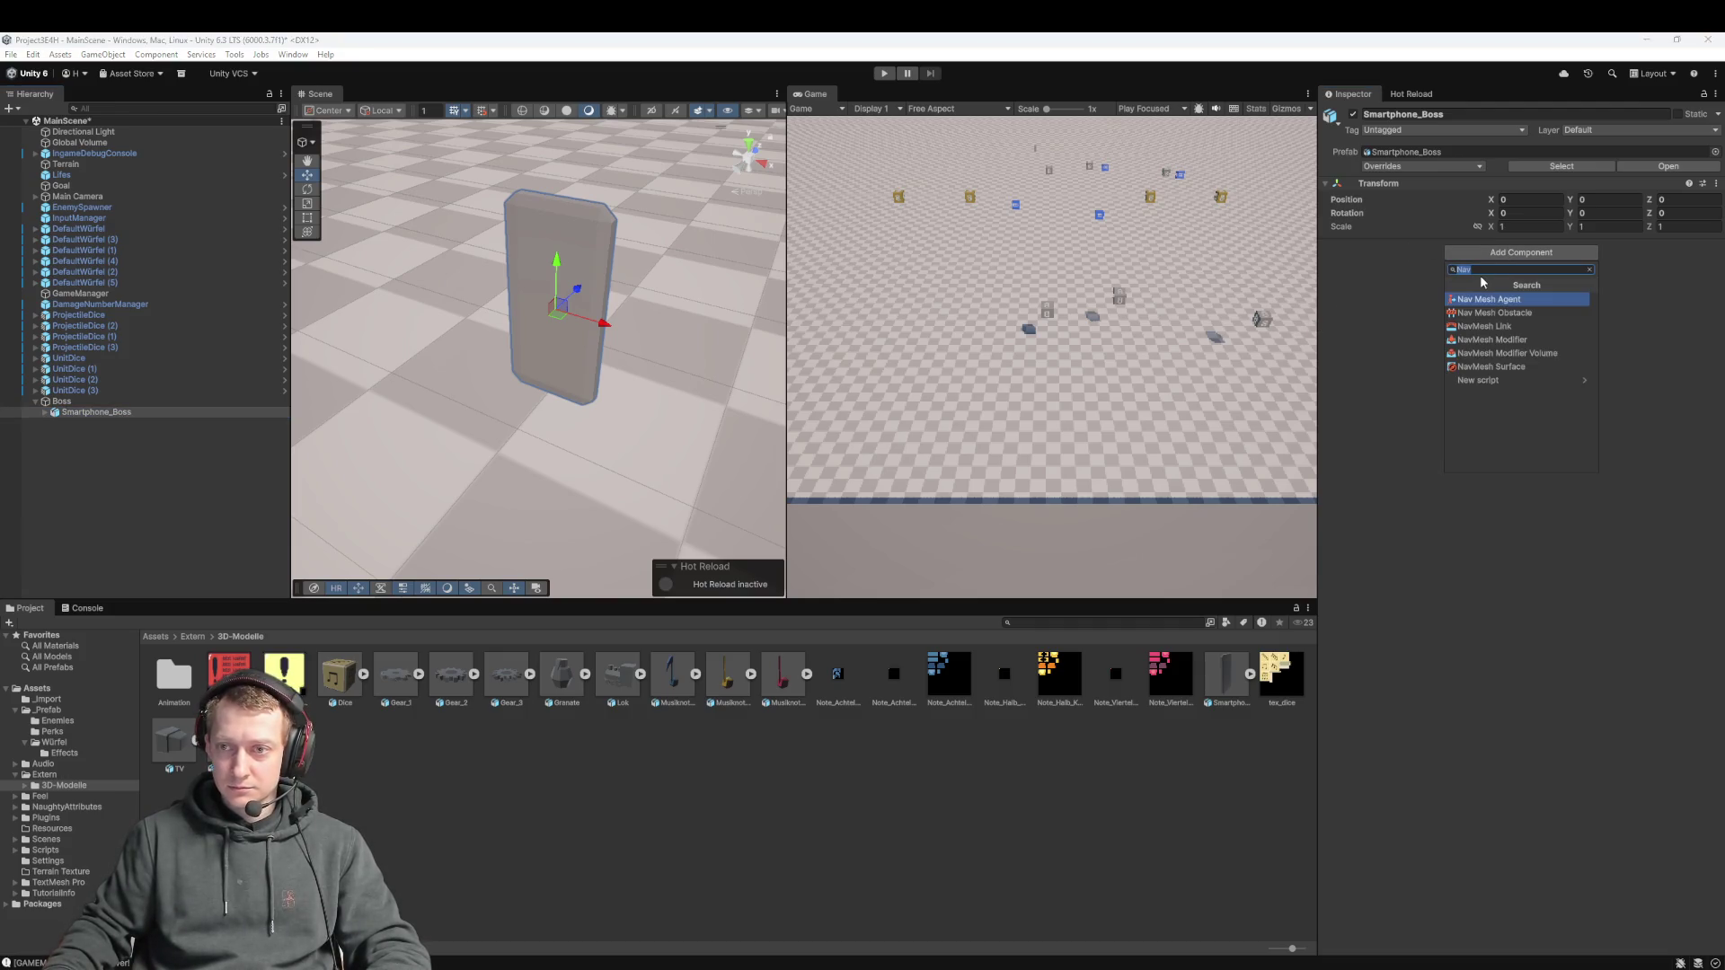
text(Animator)
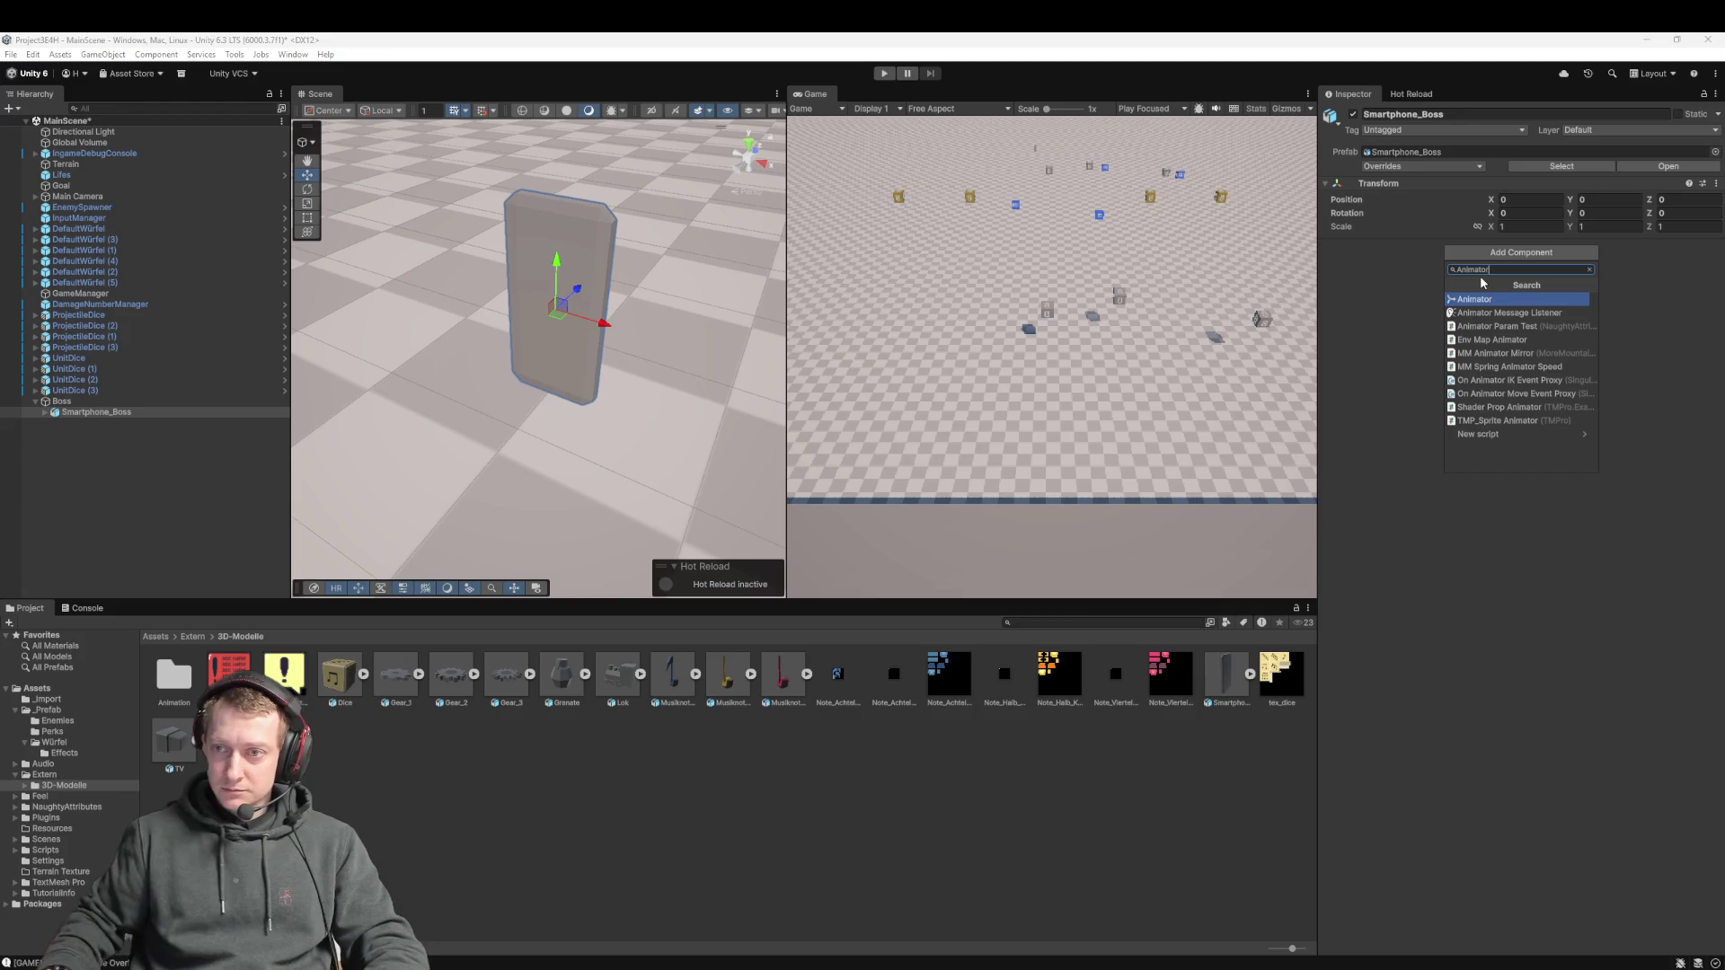
click(1486, 302)
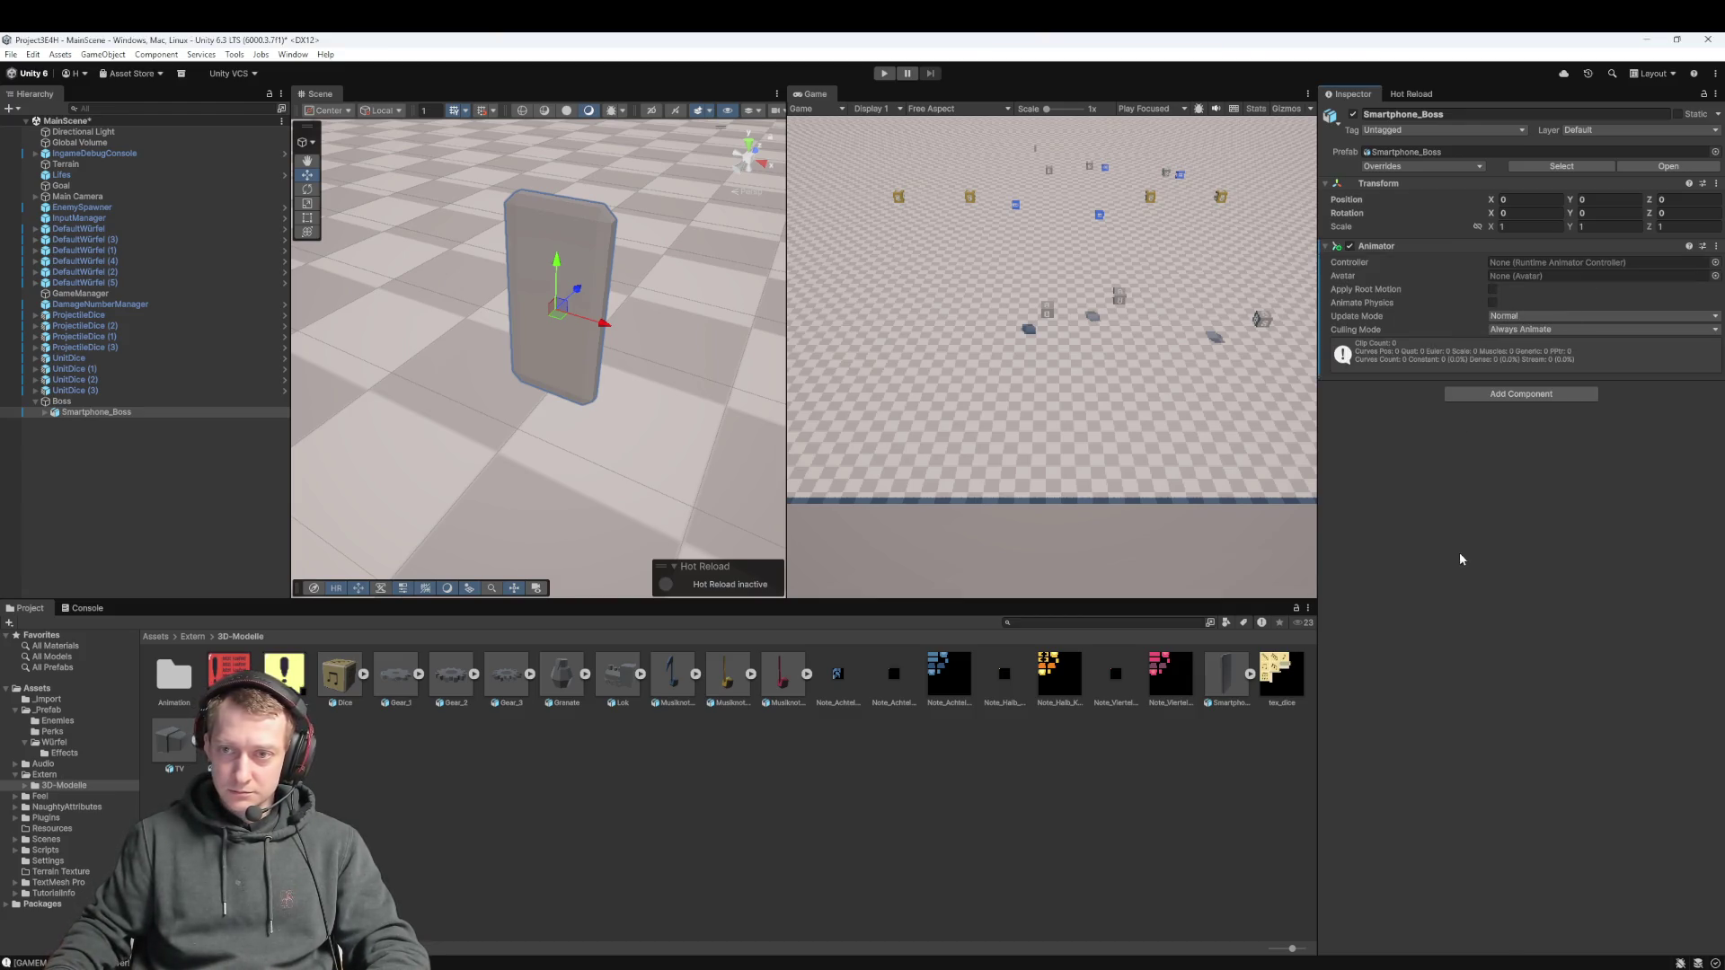
double_click(174, 676)
right_click(449, 758)
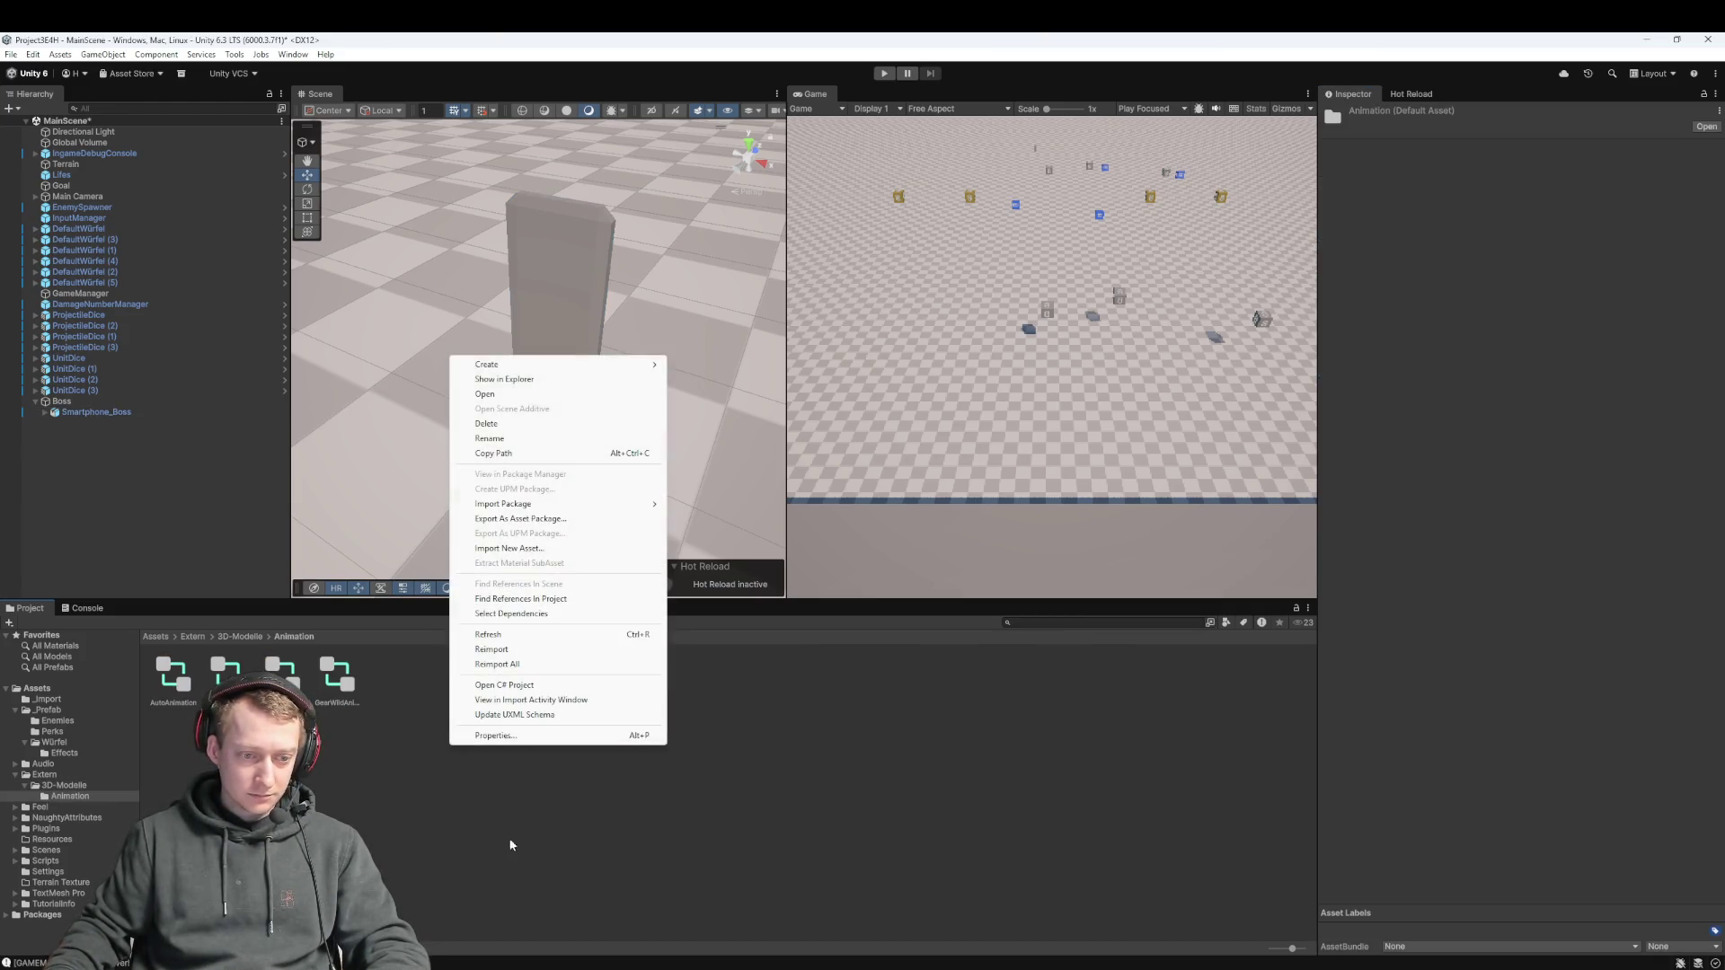
Create a new Animator Controller named 'Phase 1' in the Animation folder
mouse_move(530, 365)
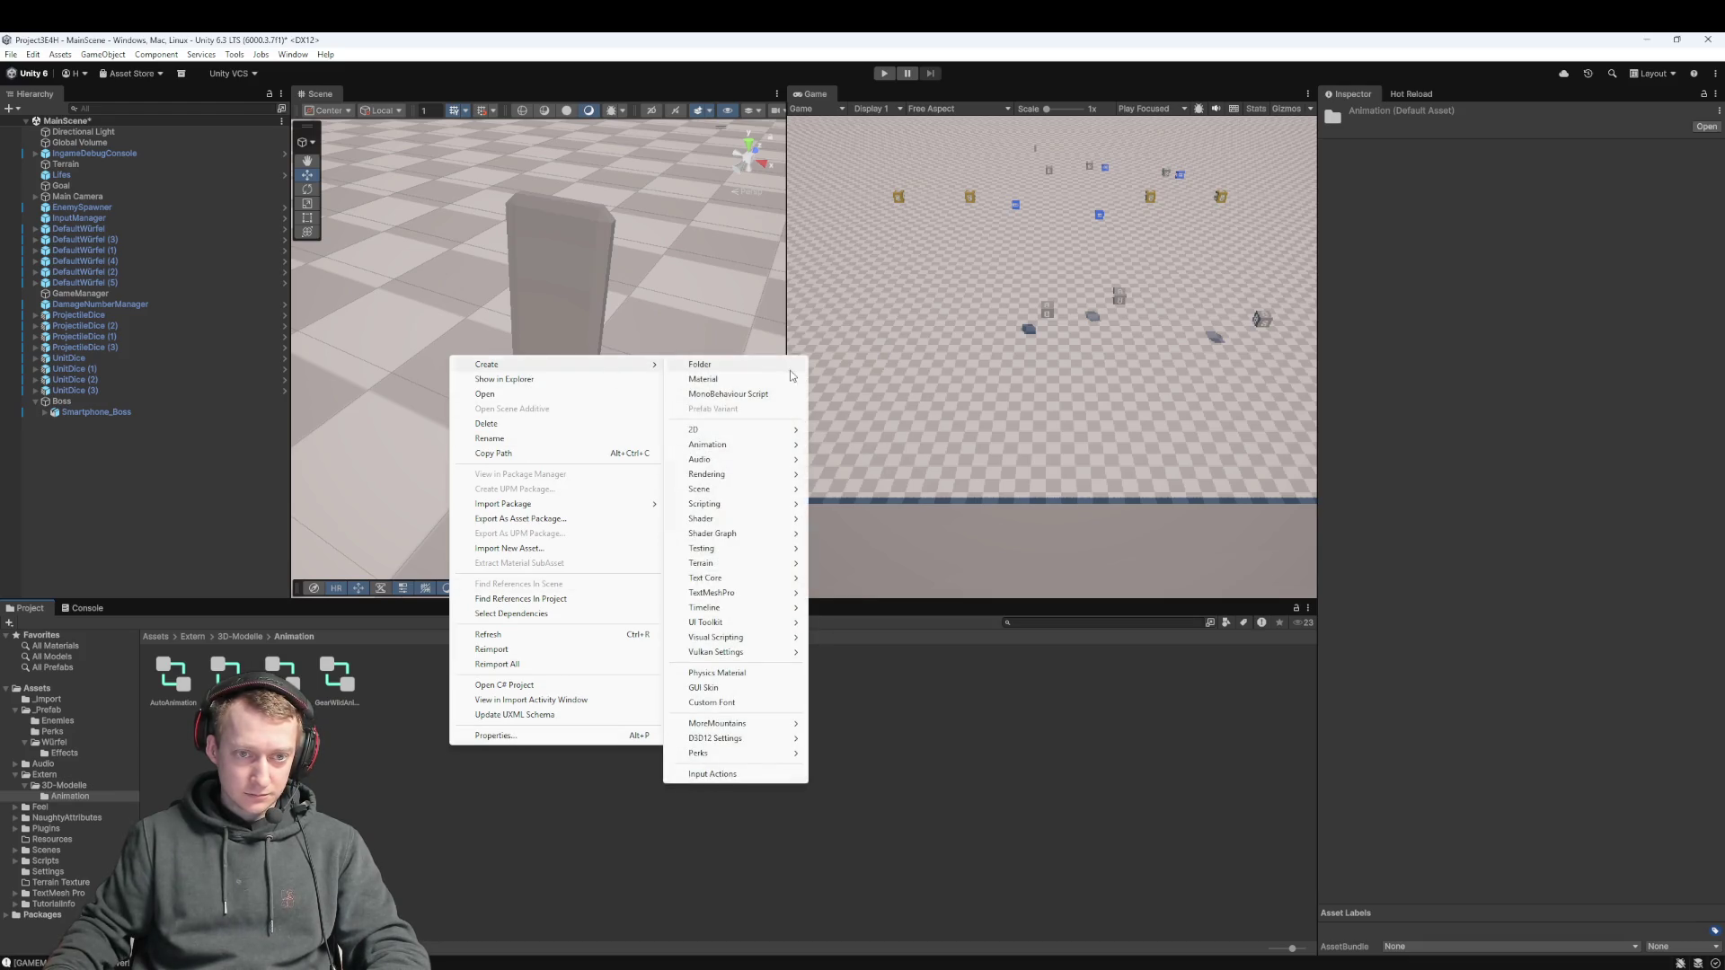
mouse_move(755, 447)
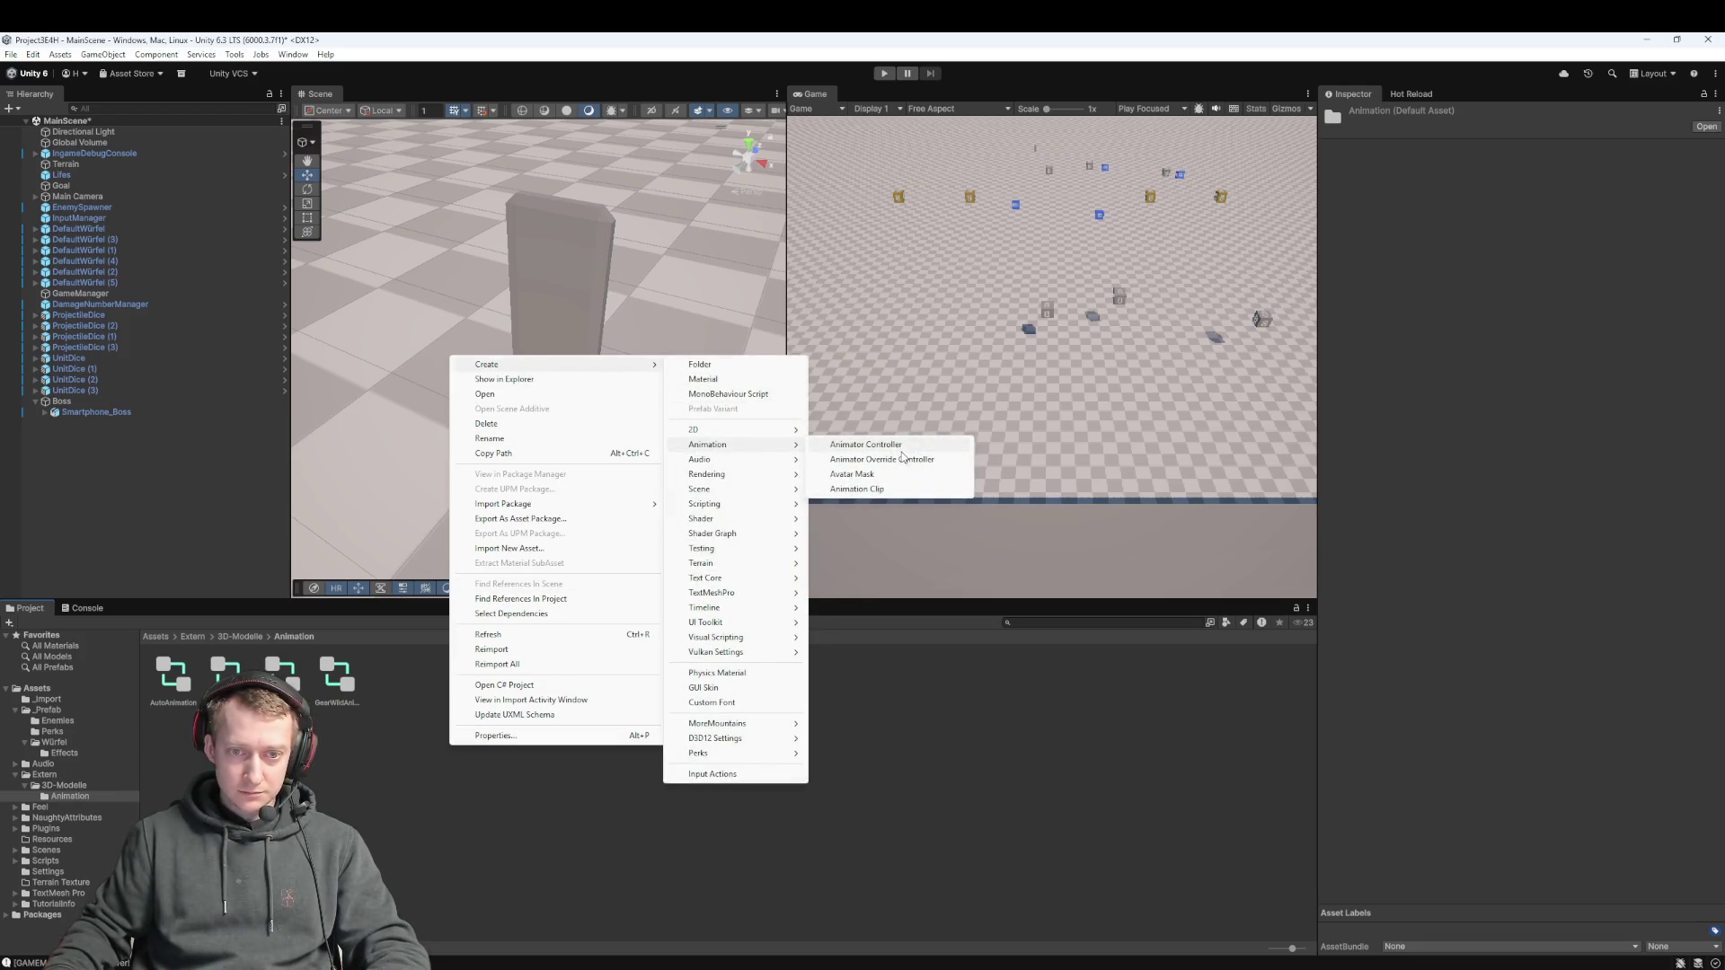
click(905, 450)
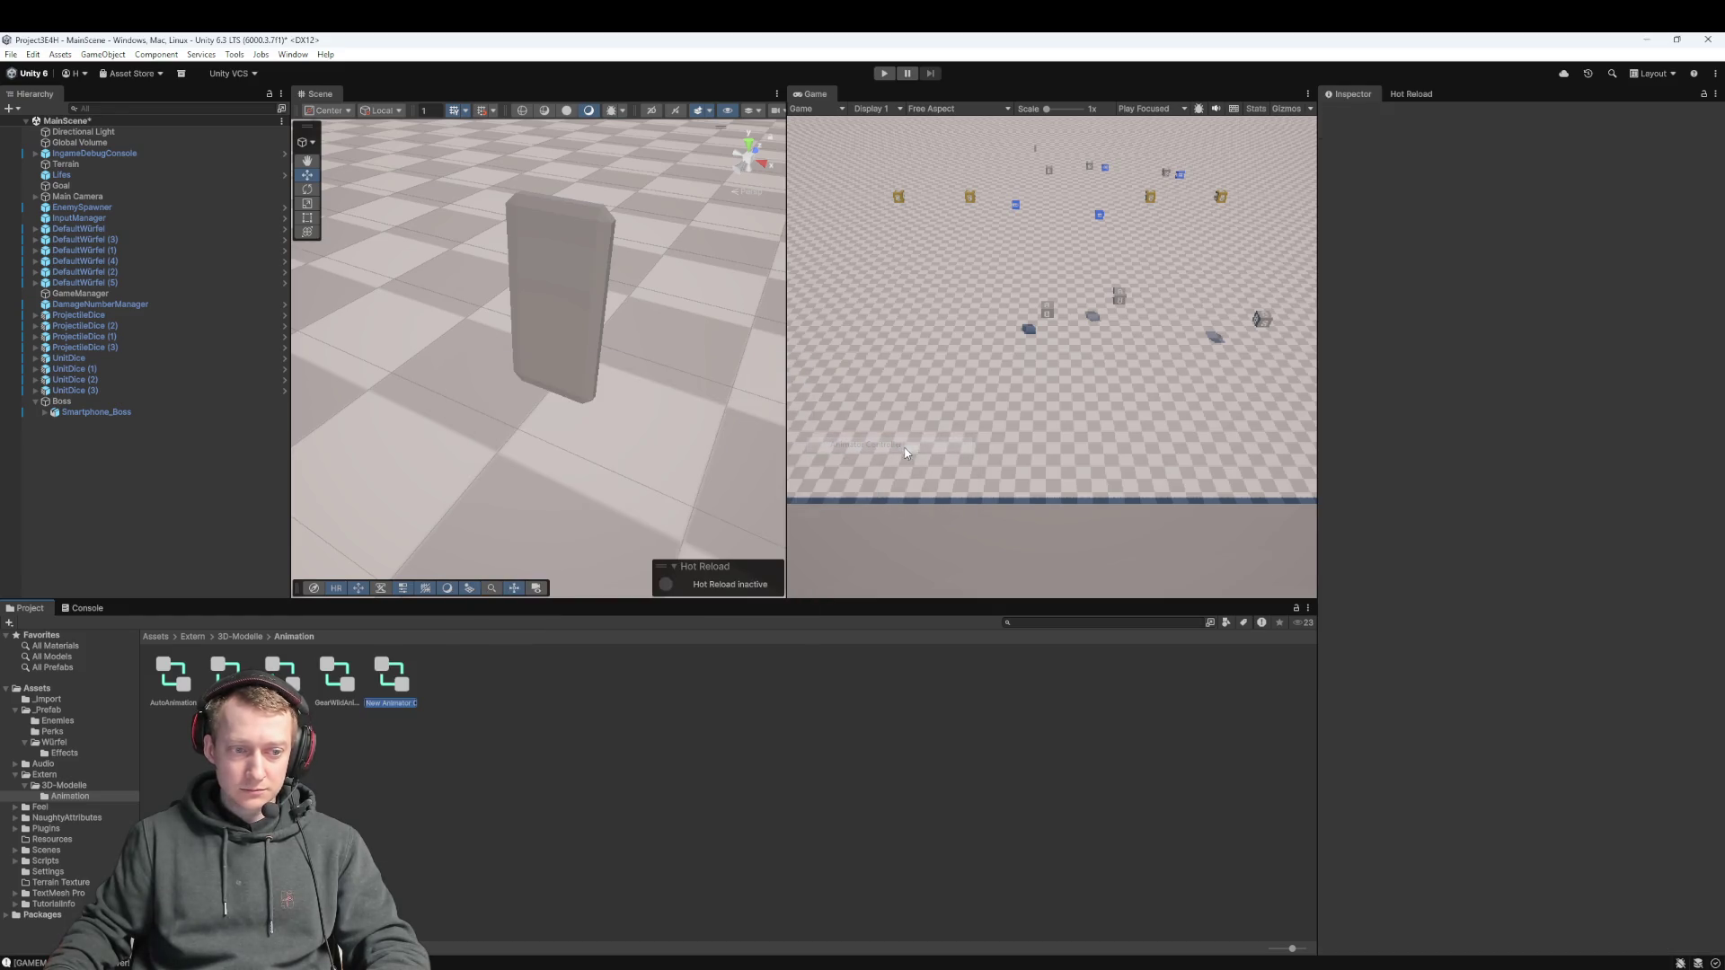
text(Phase 1)
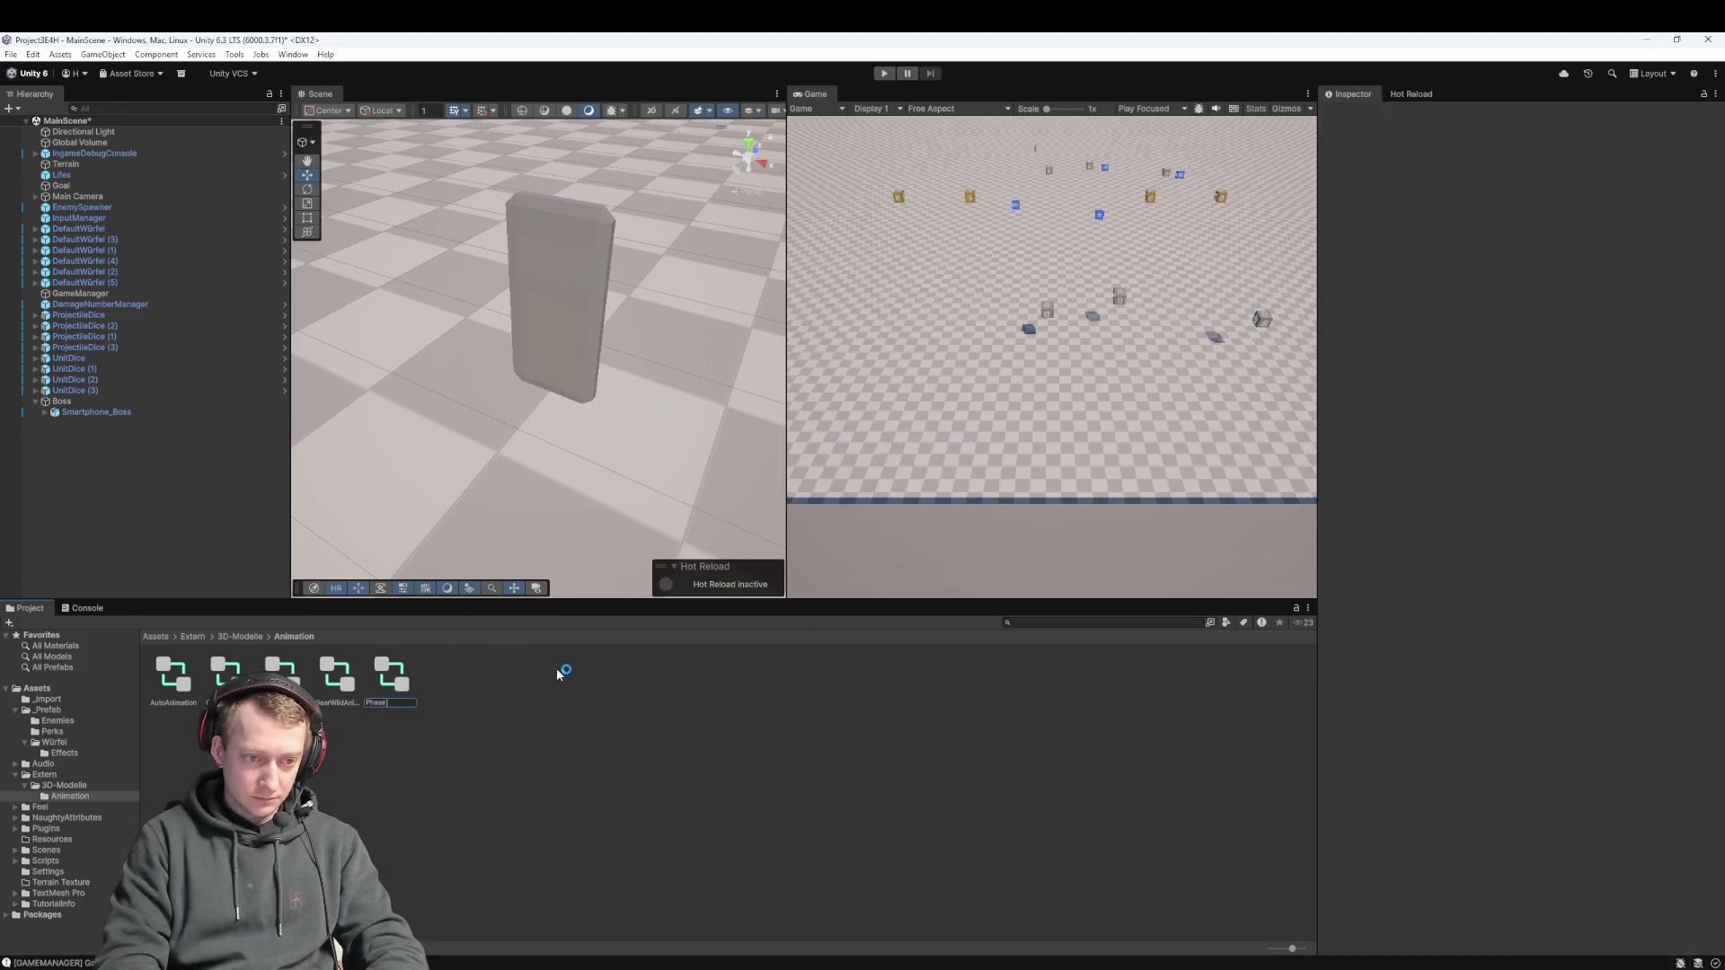
key(Return)
Discard a second 'Phase 2' controller, rename the first to 'Boss Animation' and open it in the Animator
right_click(508, 688)
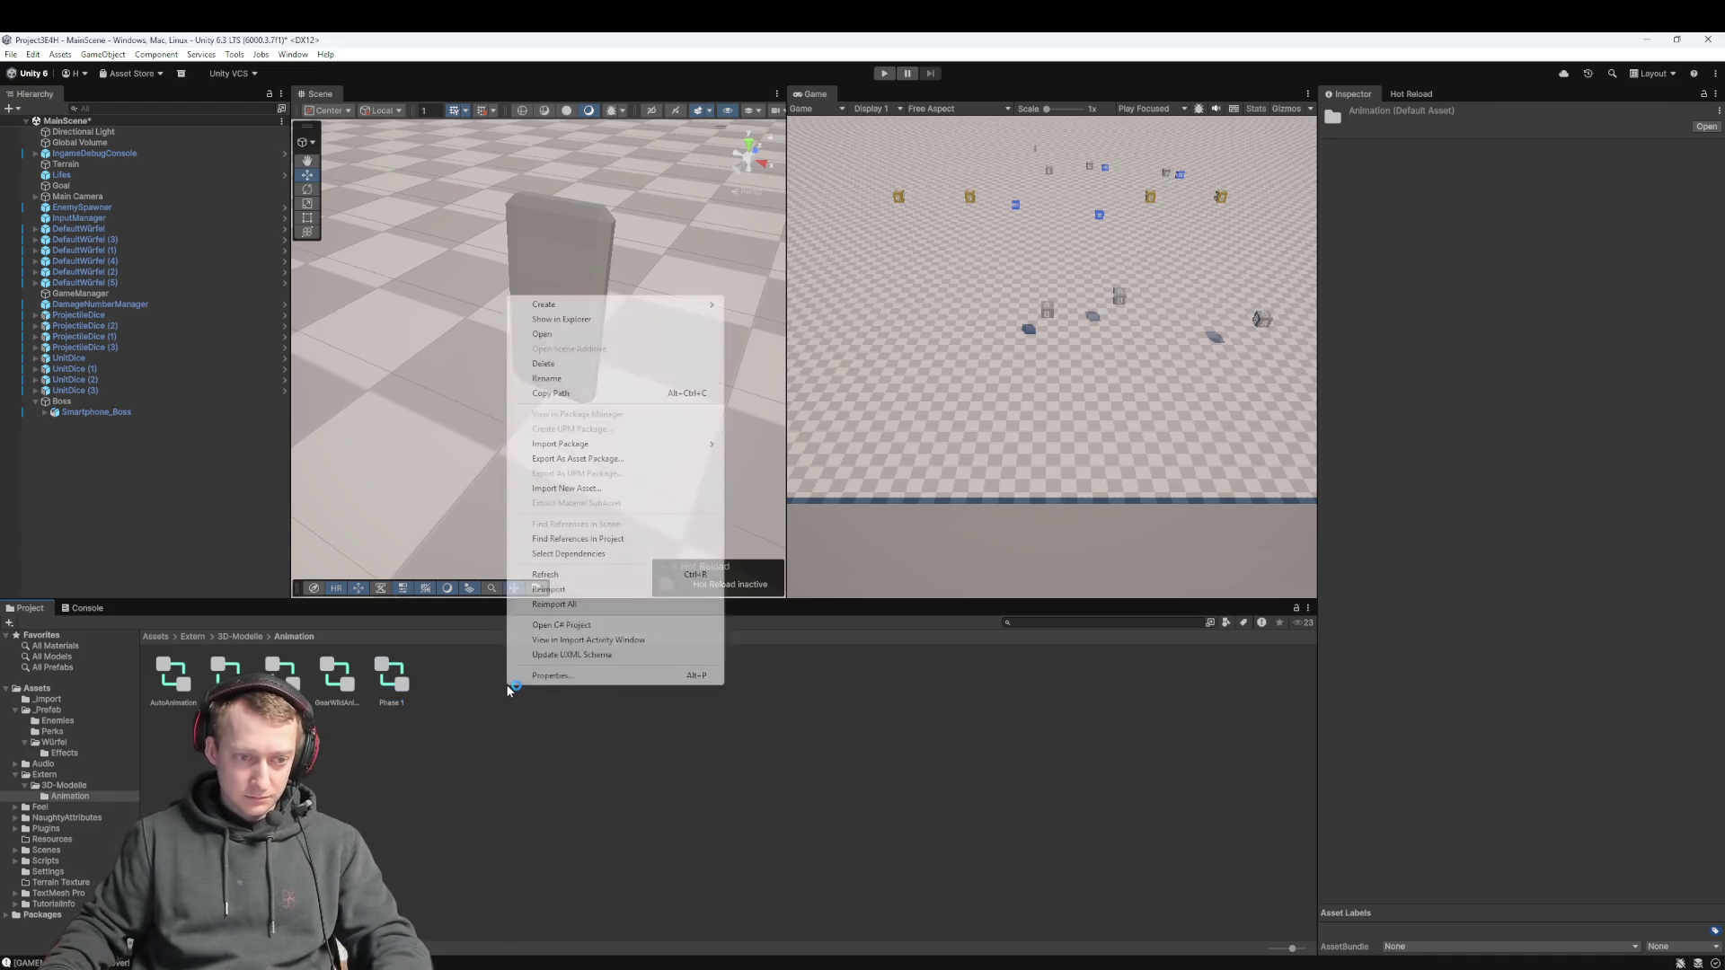
mouse_move(606, 307)
mouse_move(809, 385)
click(929, 388)
text(Phase 2)
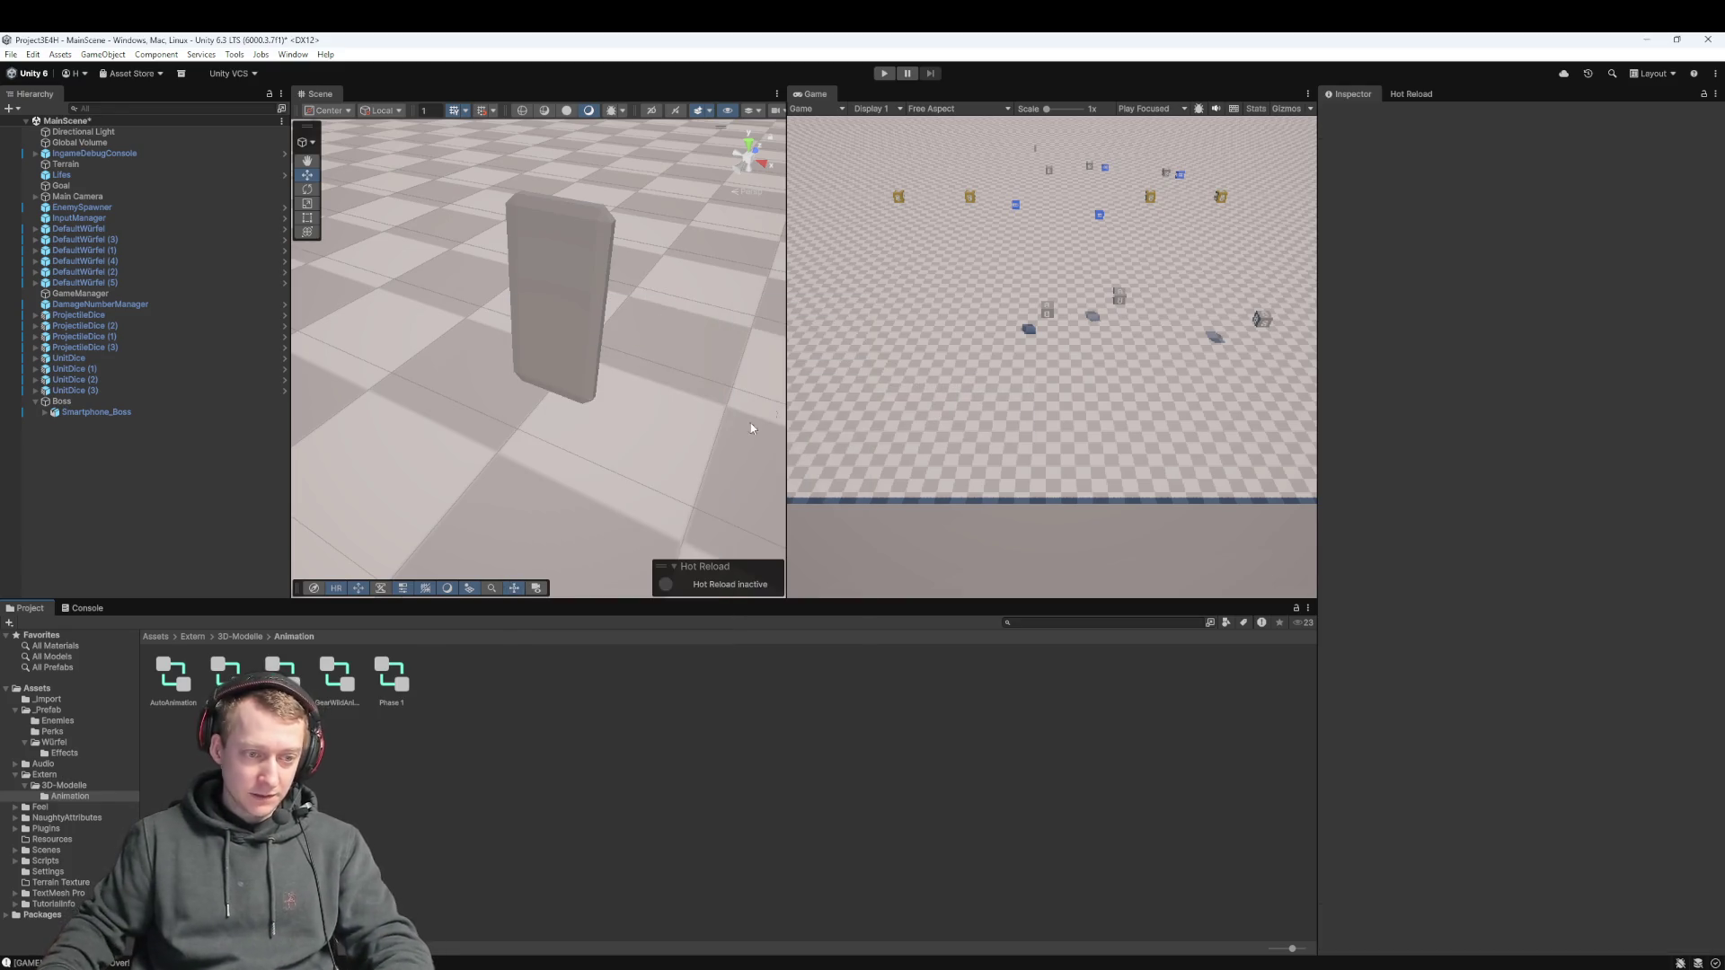
key(Escape)
text(Boss Animation)
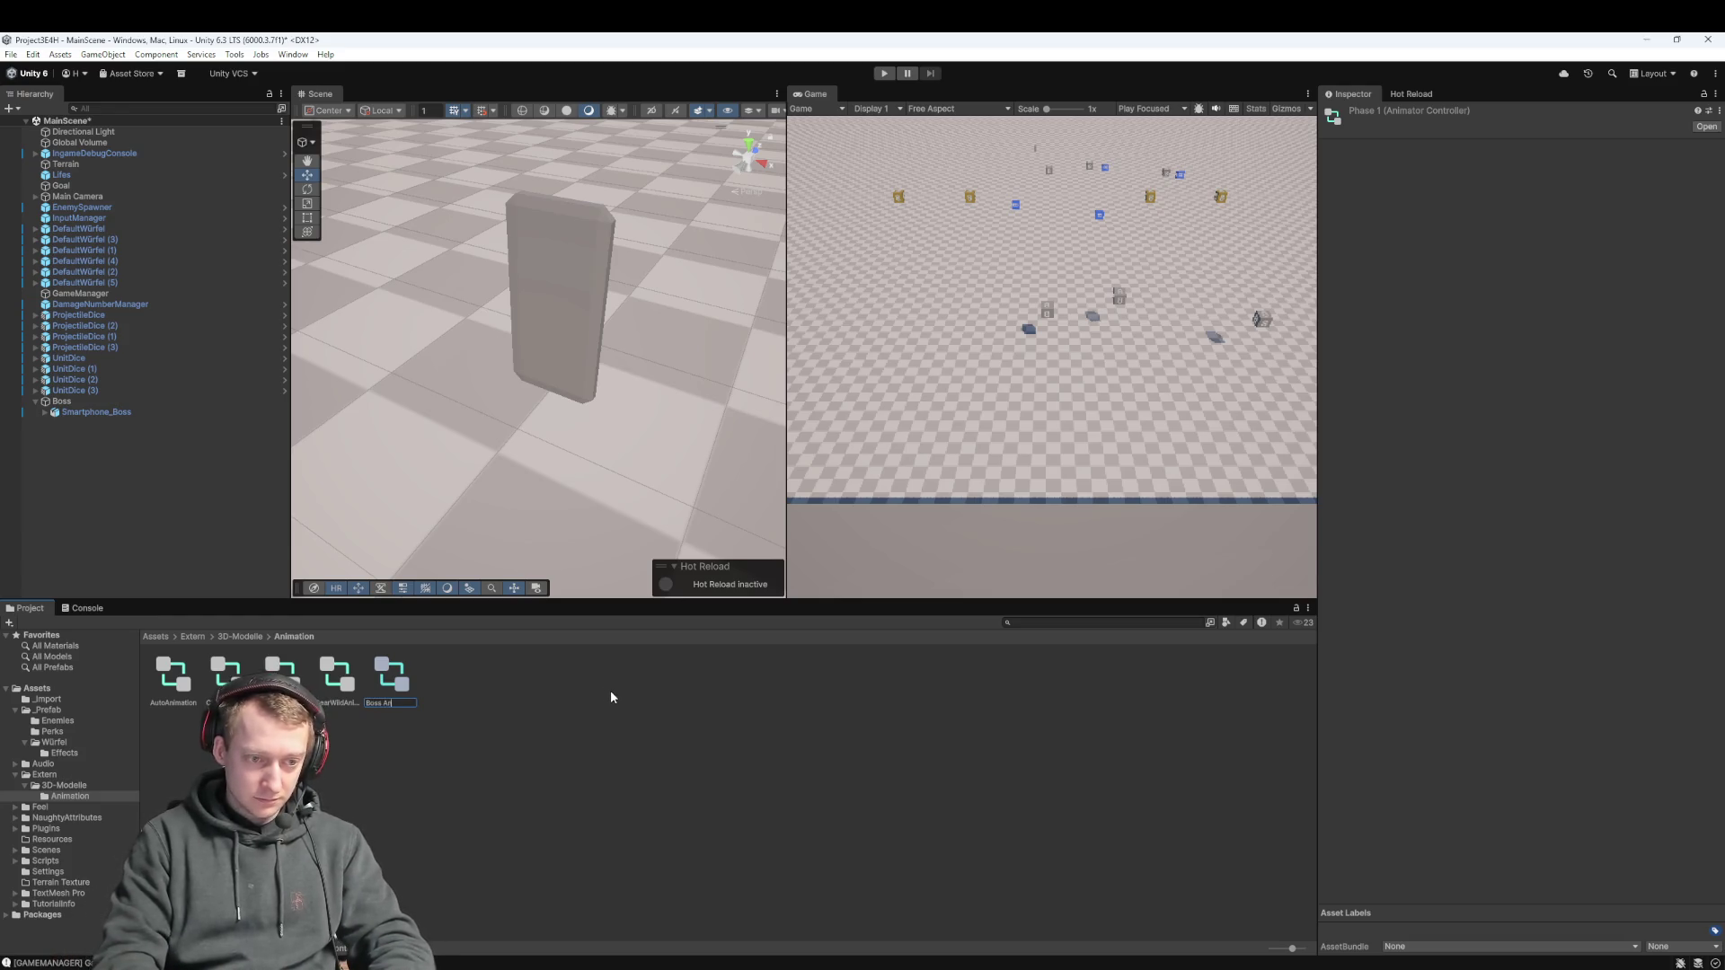
key(Return)
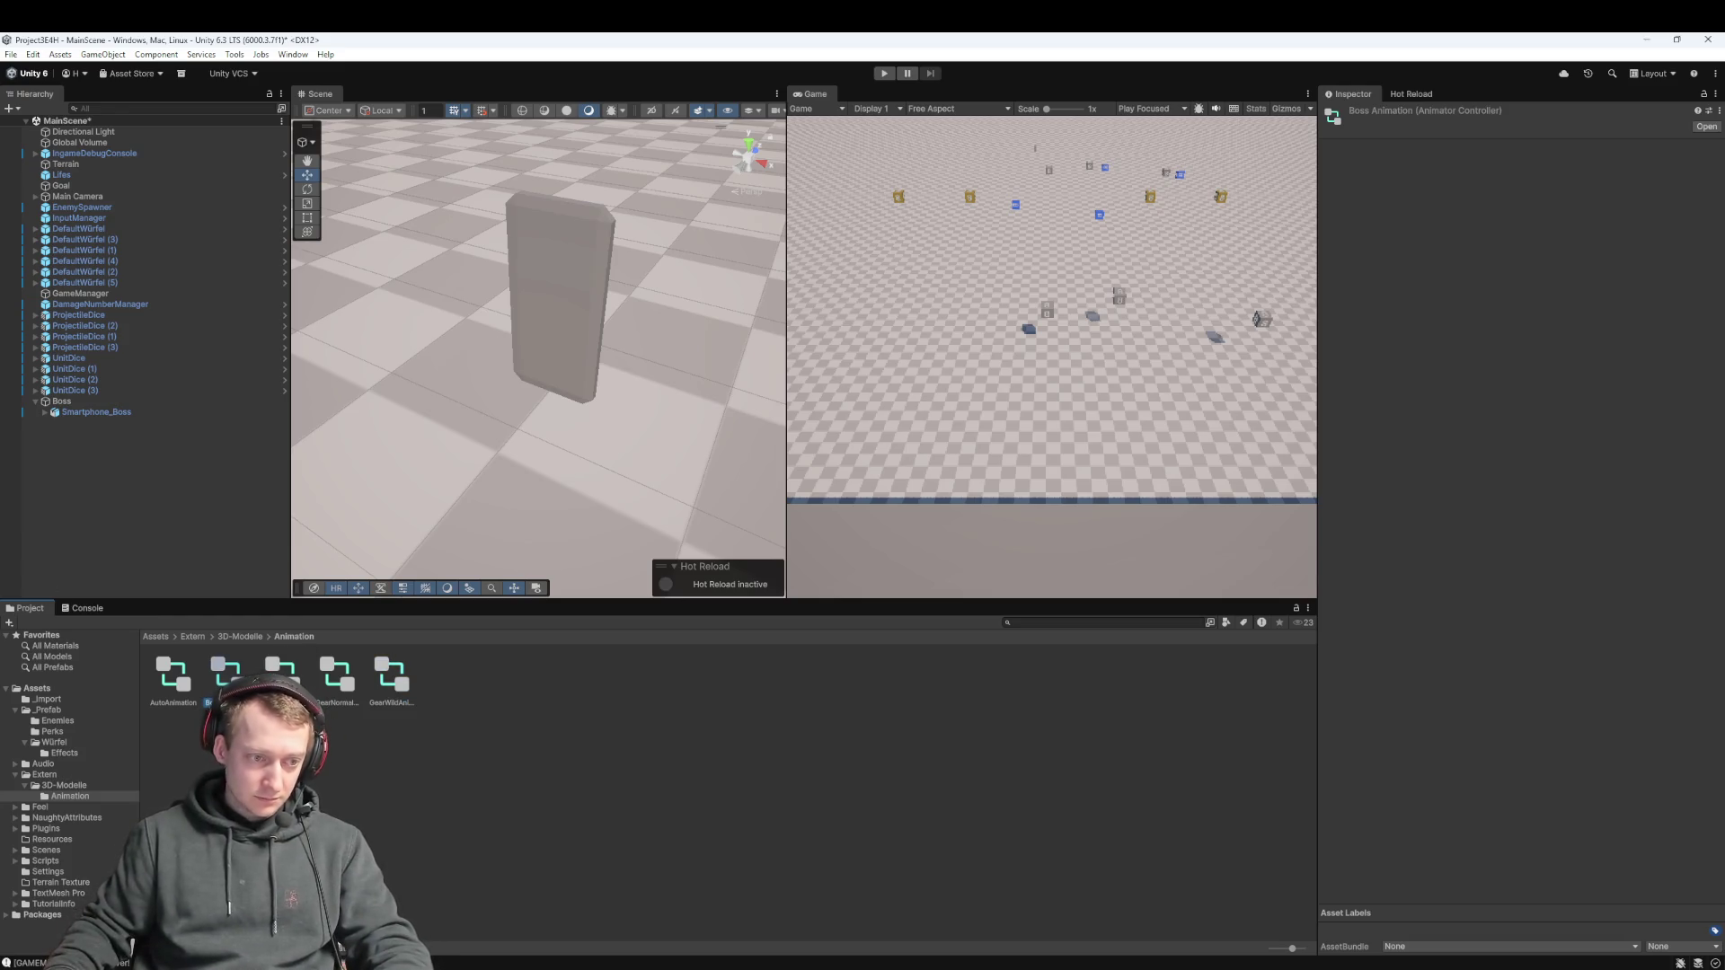
double_click(213, 661)
click(240, 636)
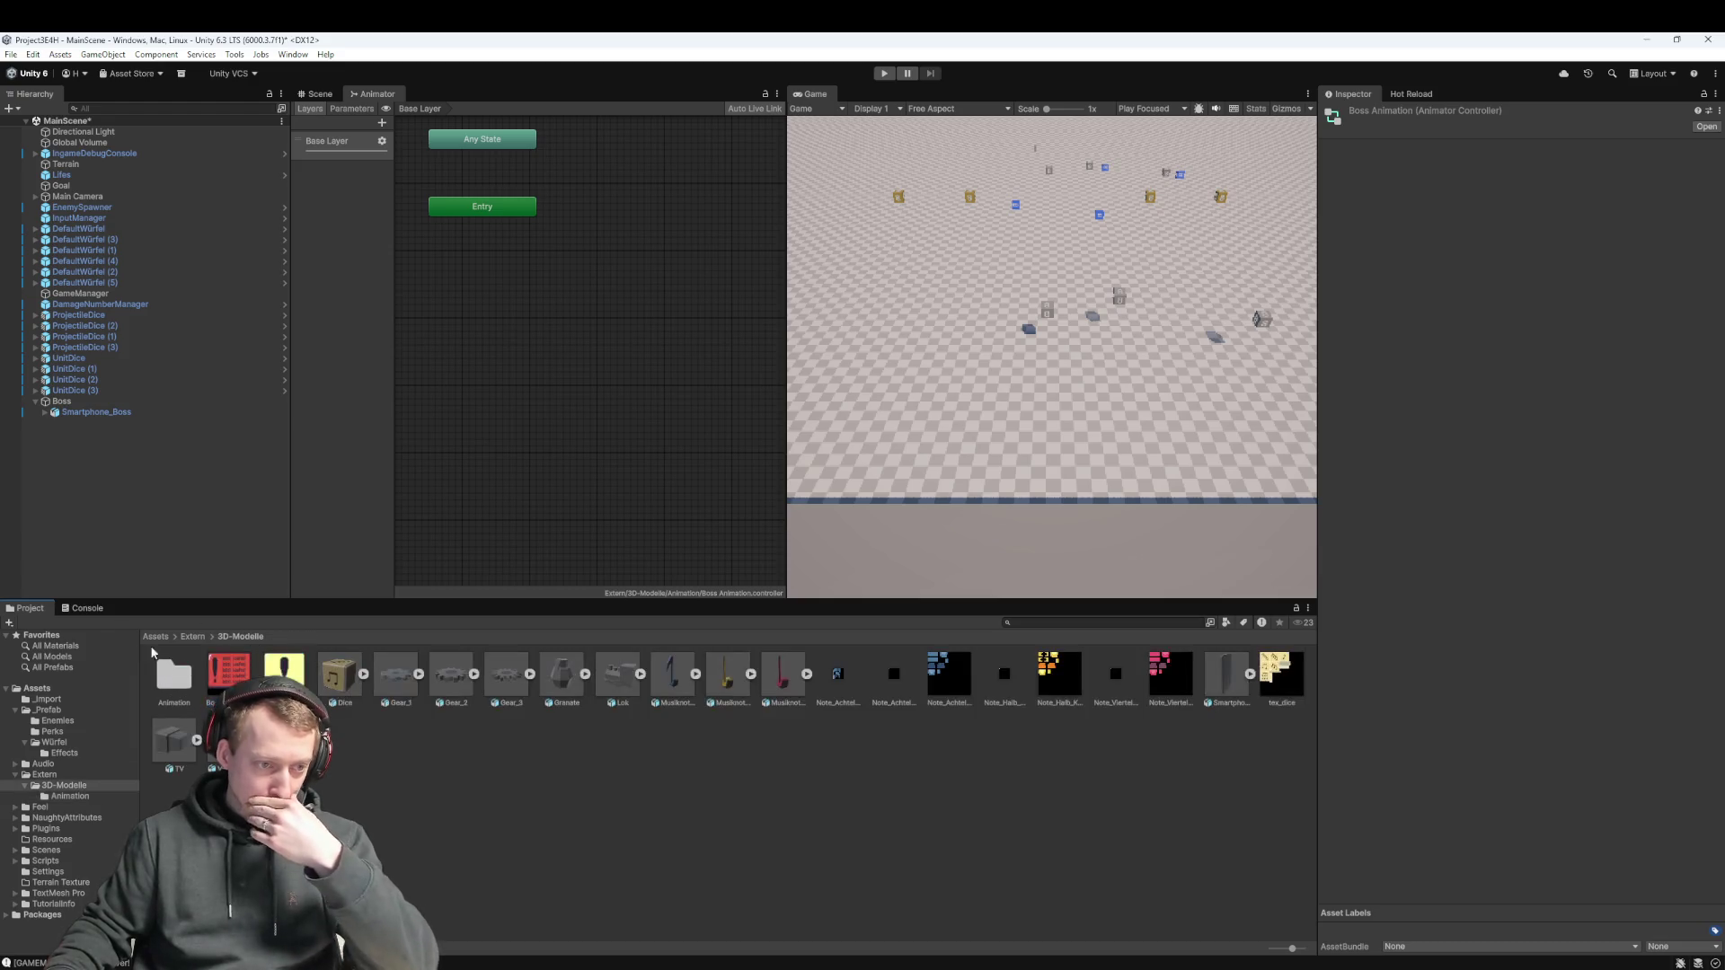
Drag the Smartphone model's Phase1 and Phase 1 to 2 clips into the graph as states
click(1251, 675)
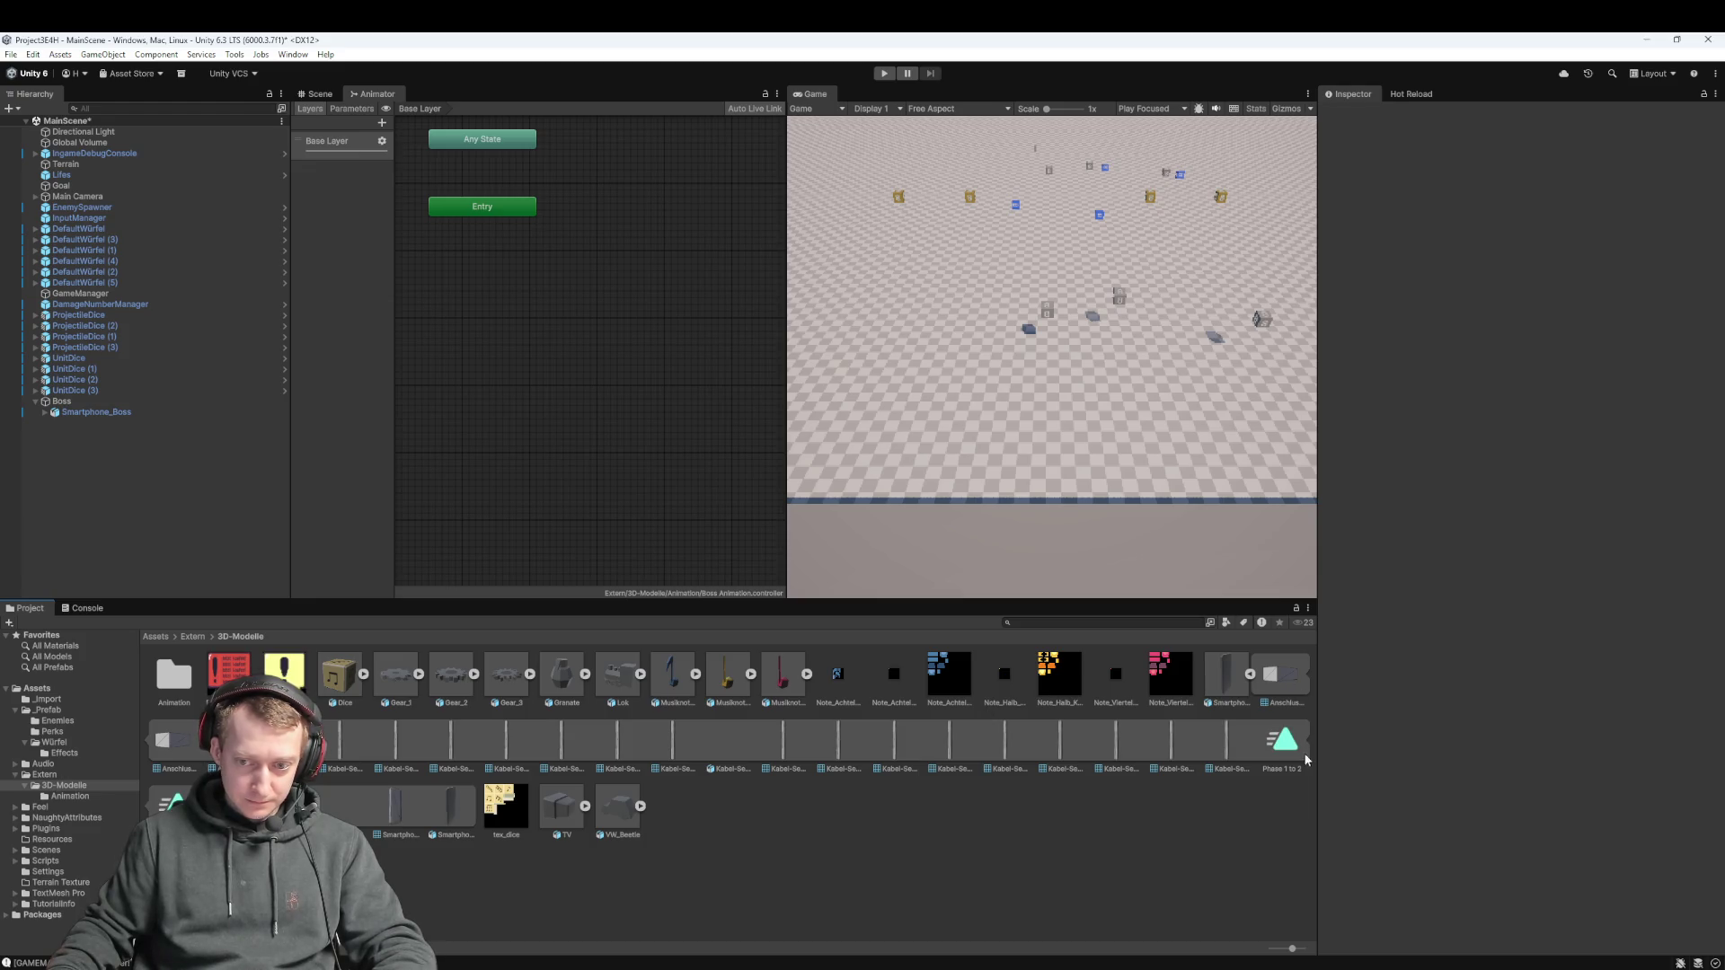
drag(1282, 741, 482, 358)
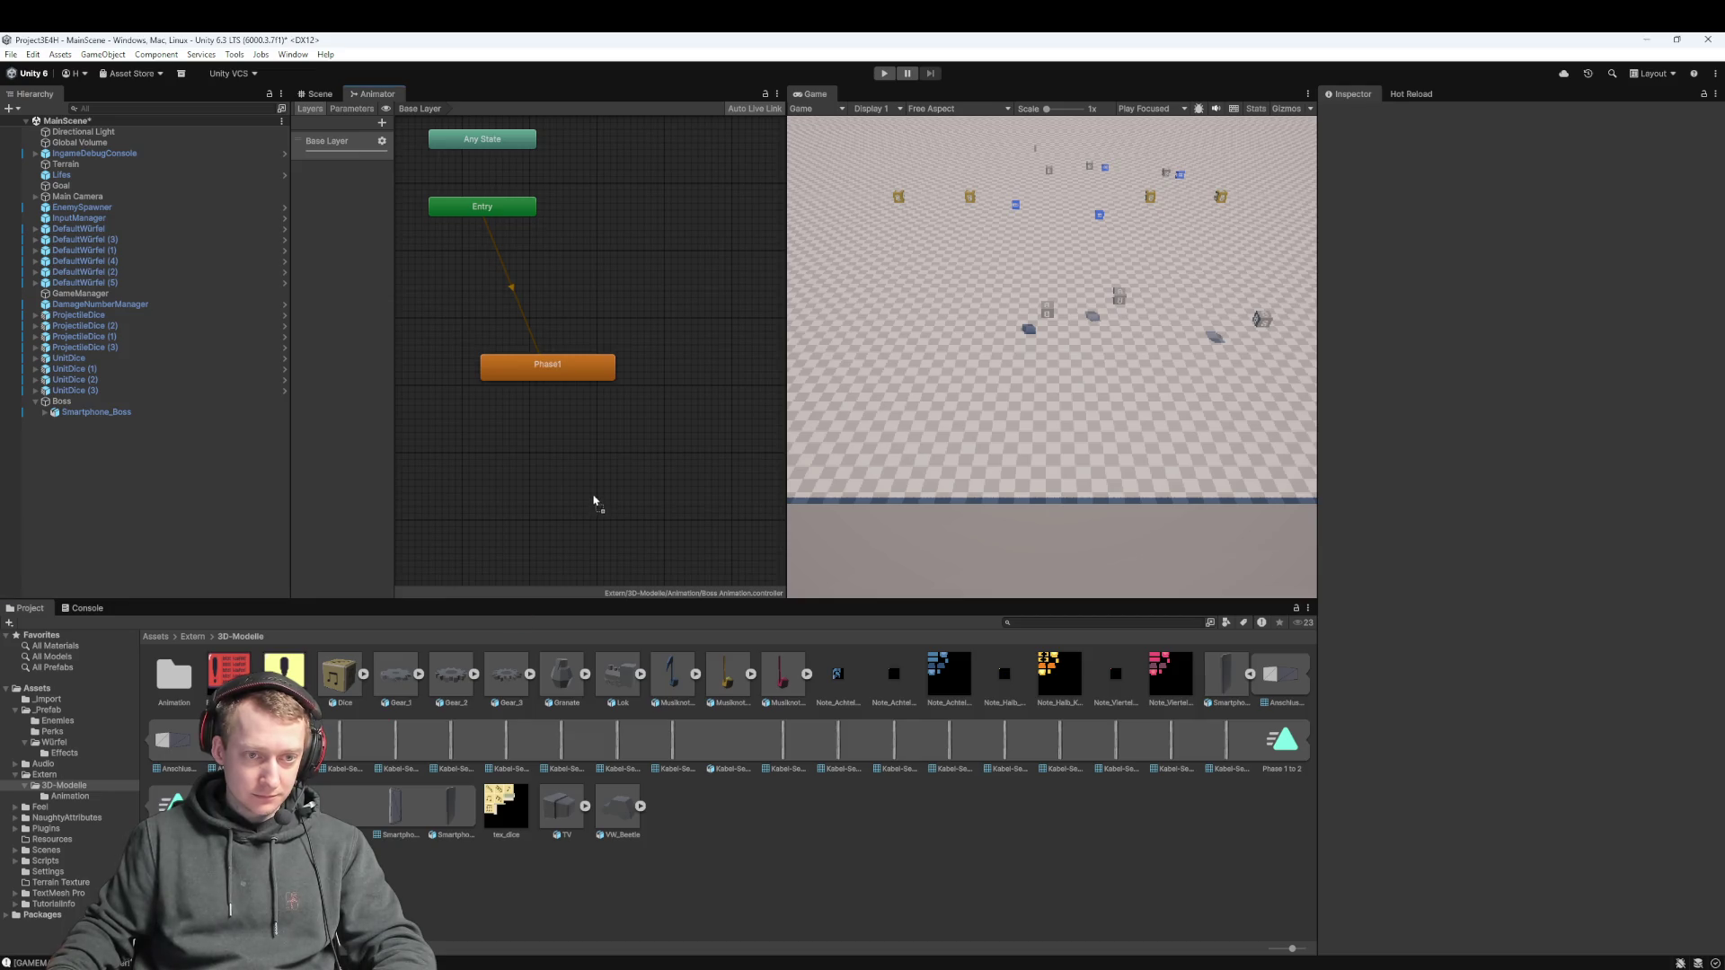
drag(583, 374, 704, 253)
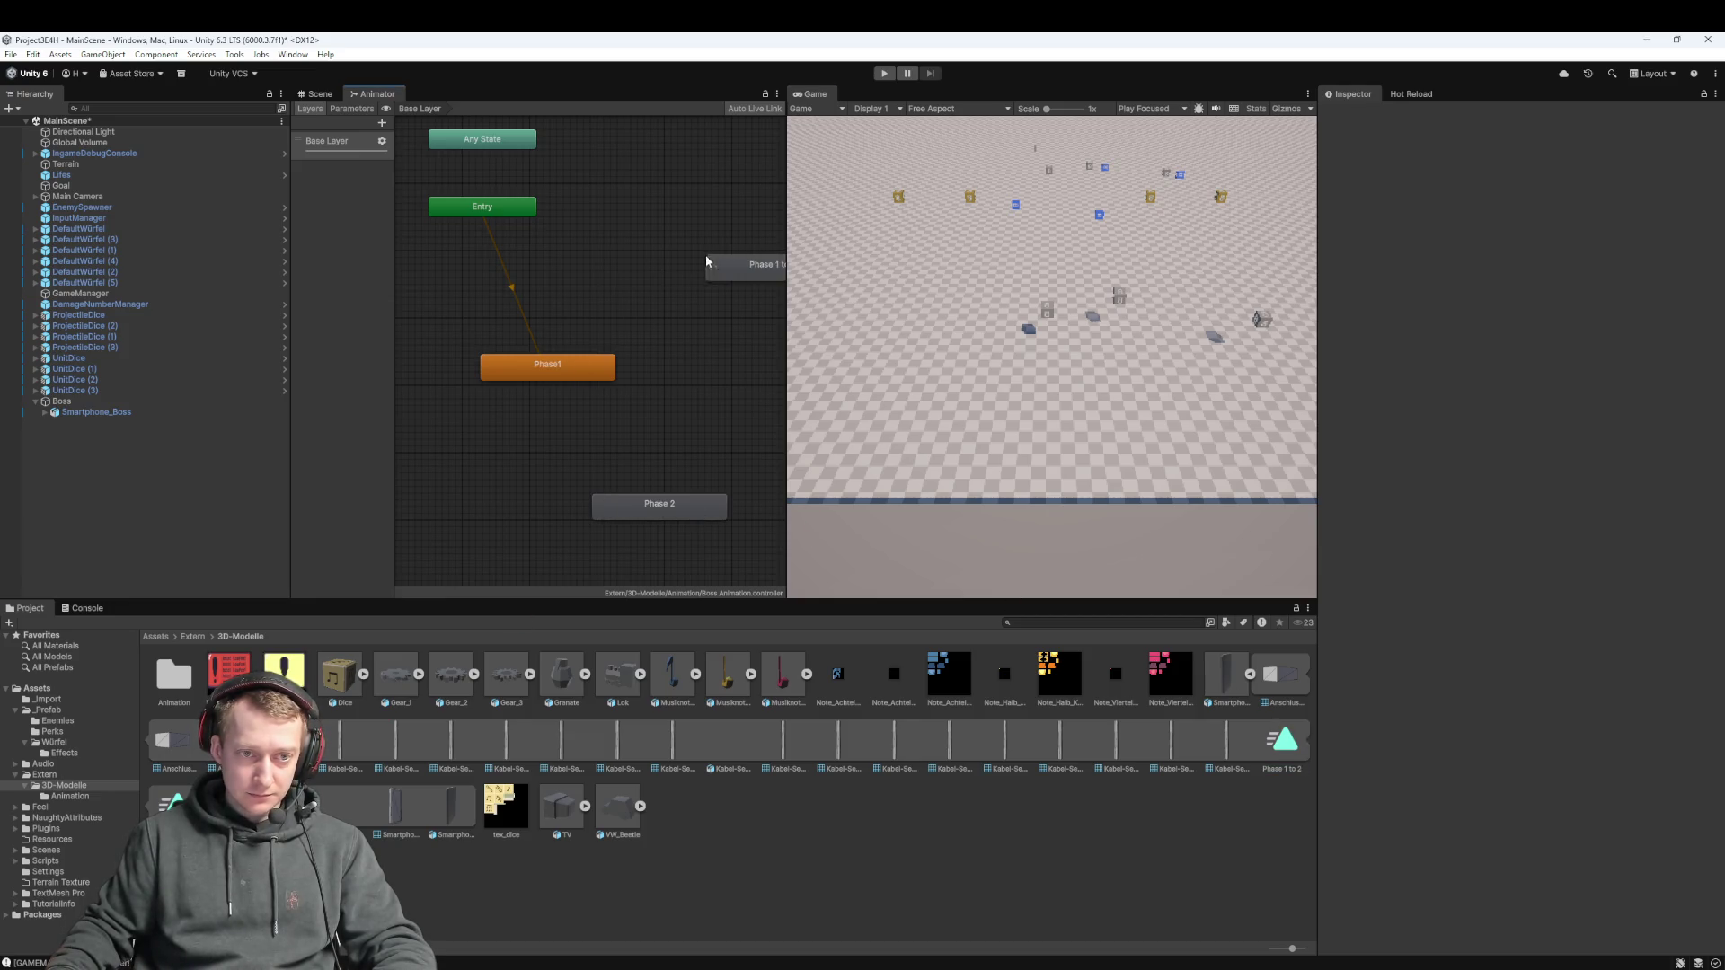
scroll(568, 413, down, 5)
scroll(537, 436, up, 5)
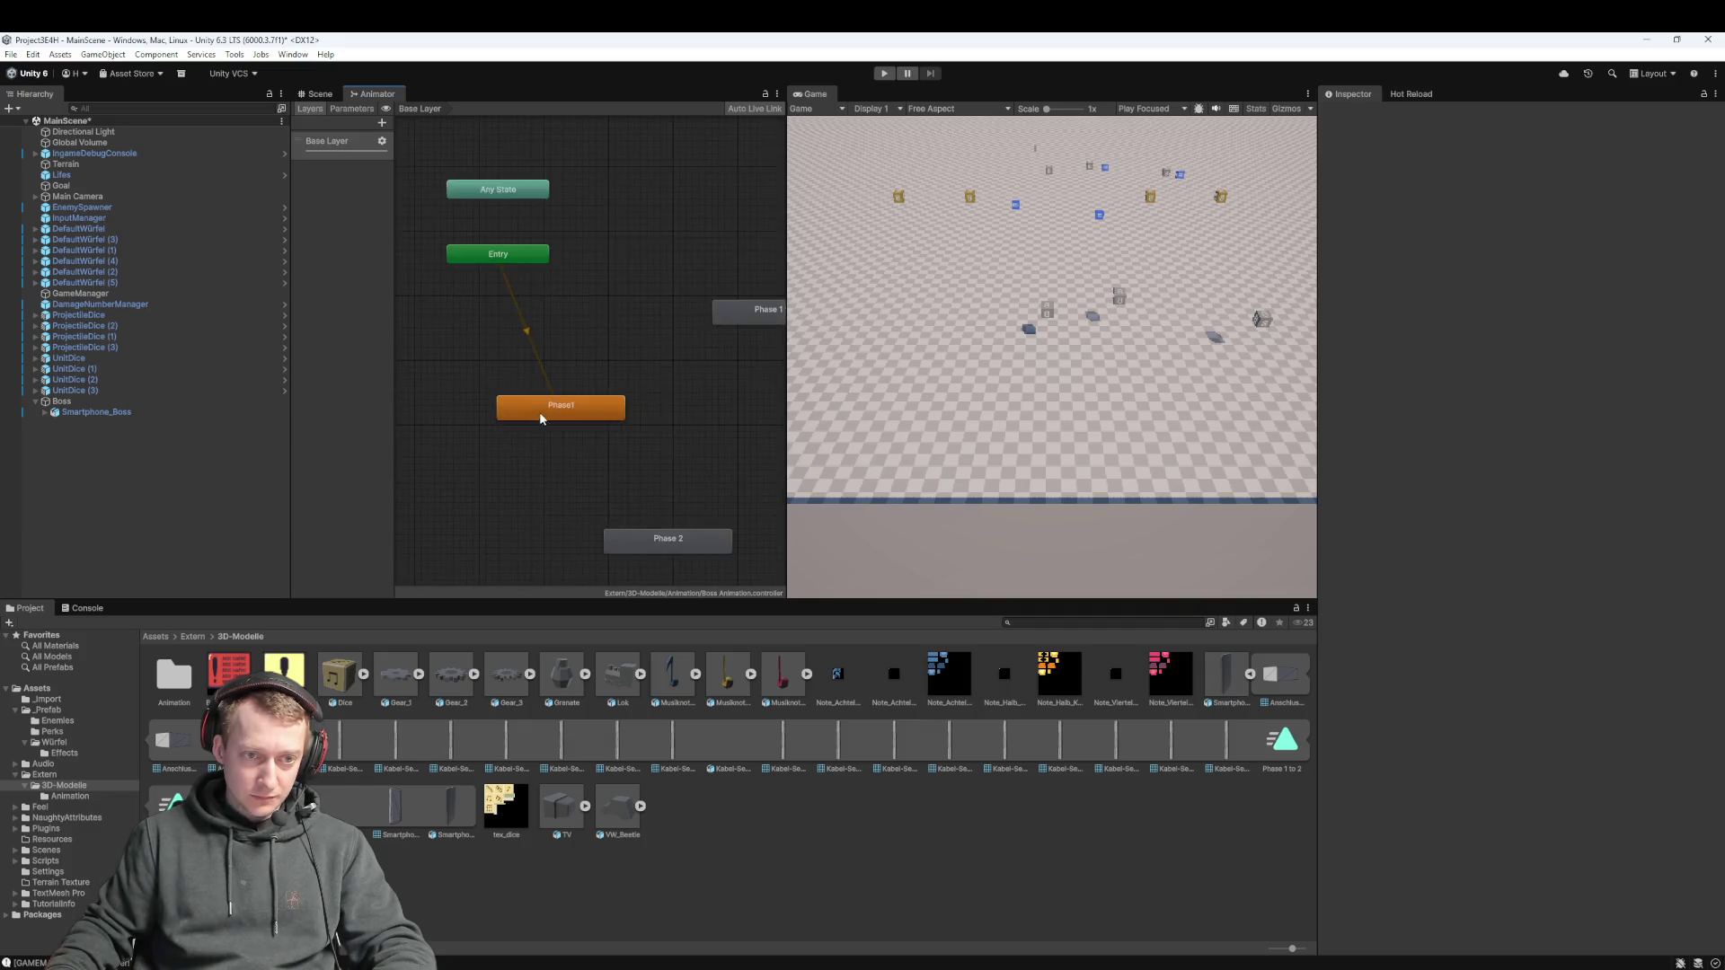
Nudge the Phase1 state left and check the Phase1, Phase 1 to 2 and Entry nodes
click(539, 411)
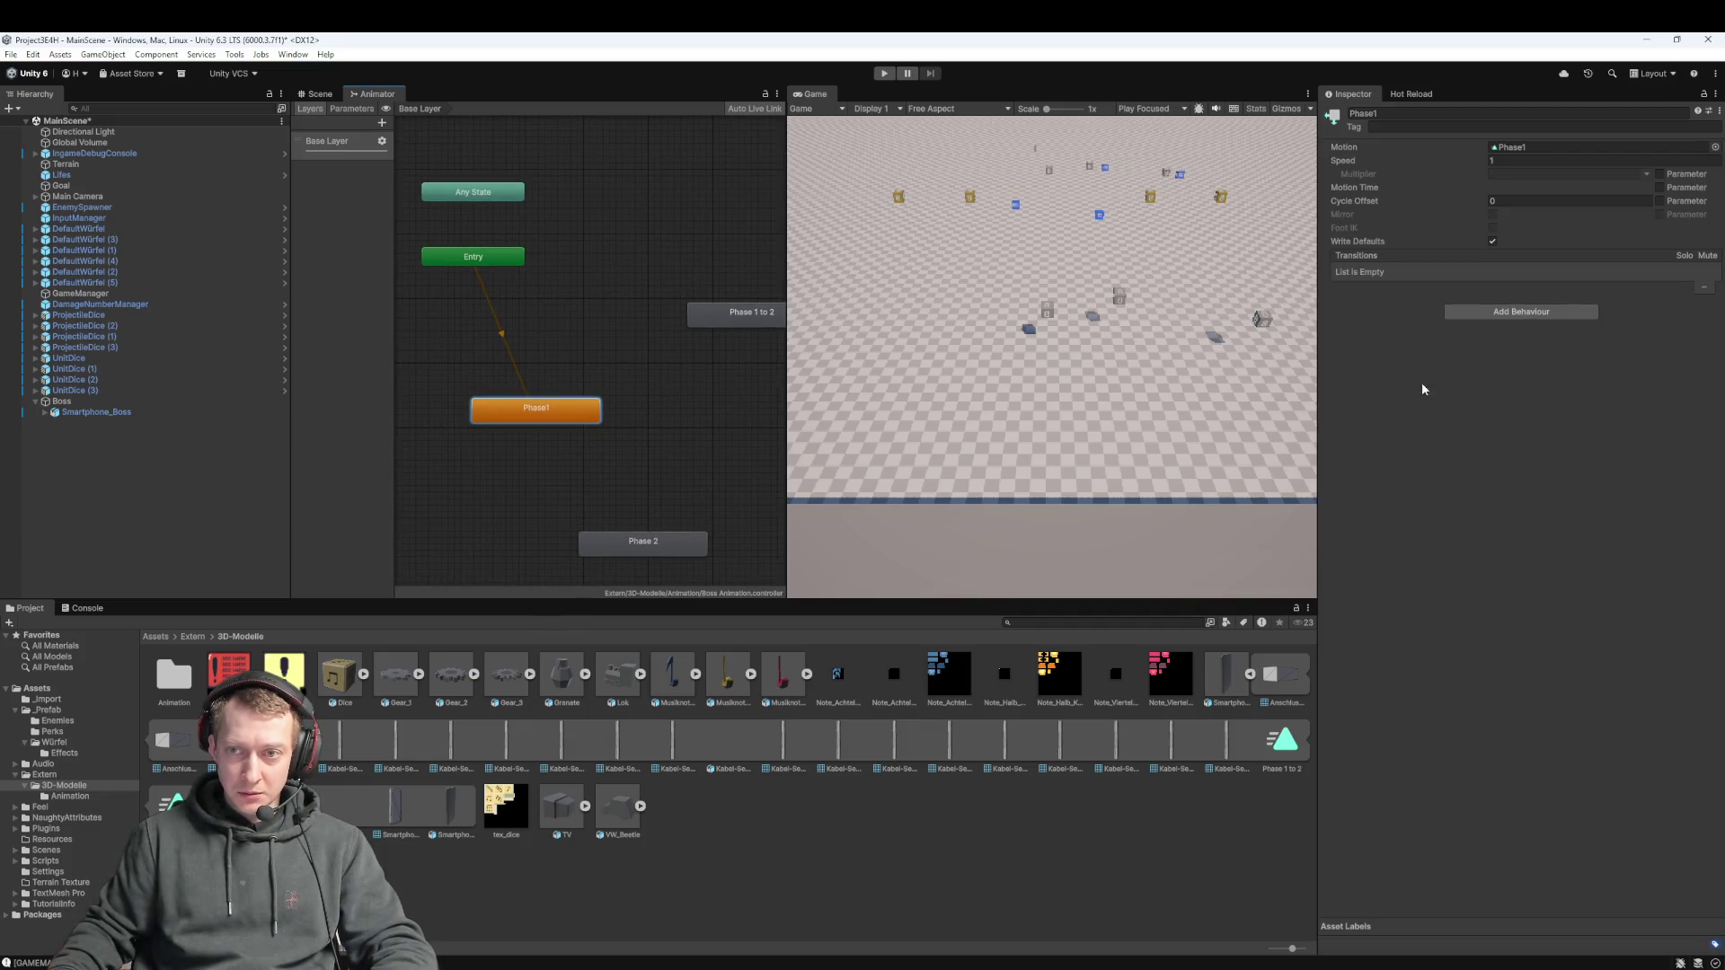
mouse_move(576, 409)
mouse_down()
mouse_move(597, 405)
mouse_move(552, 406)
mouse_up()
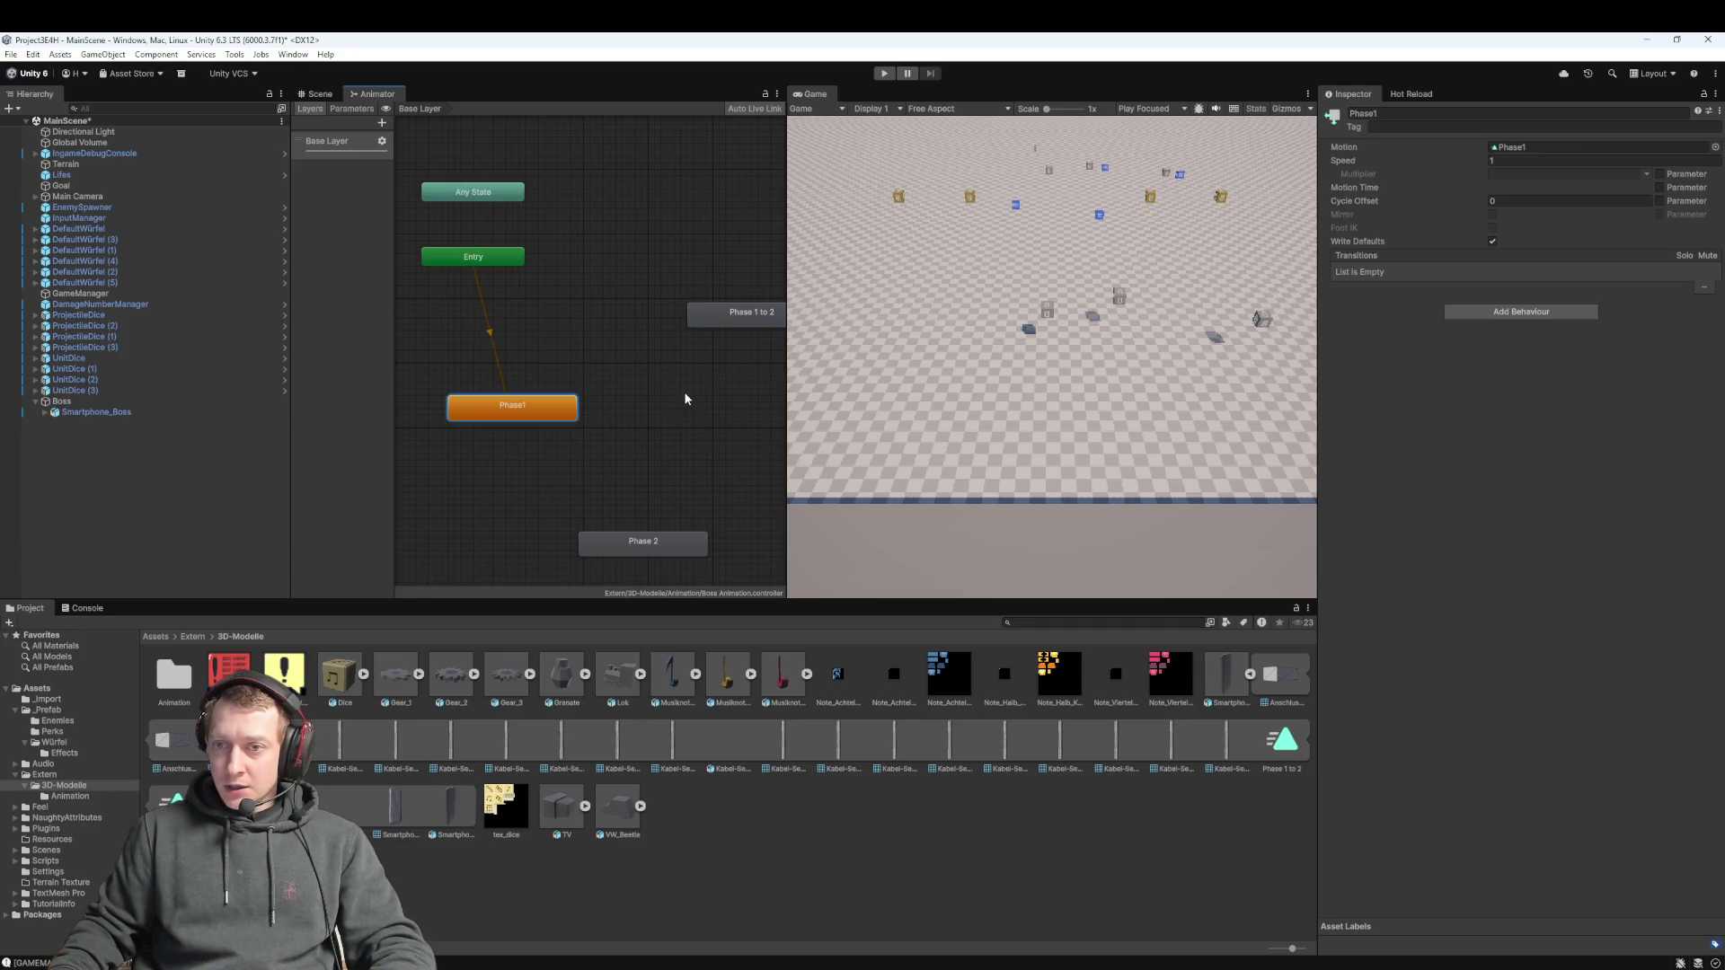
click(696, 313)
click(470, 263)
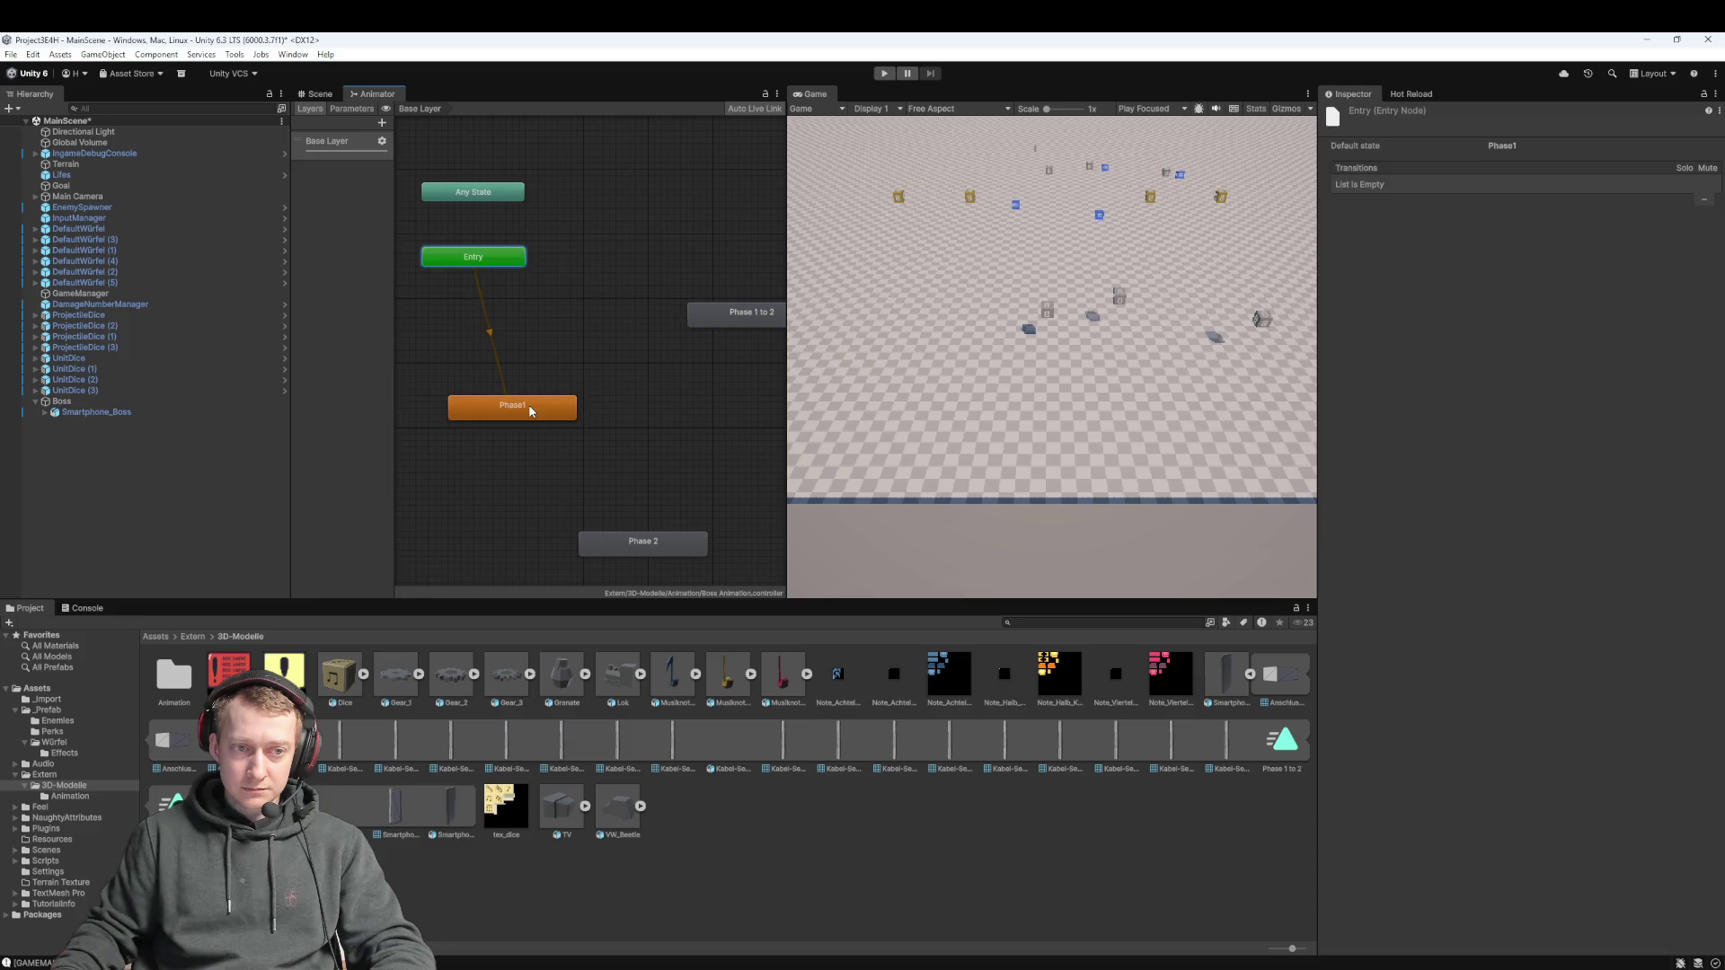
click(514, 377)
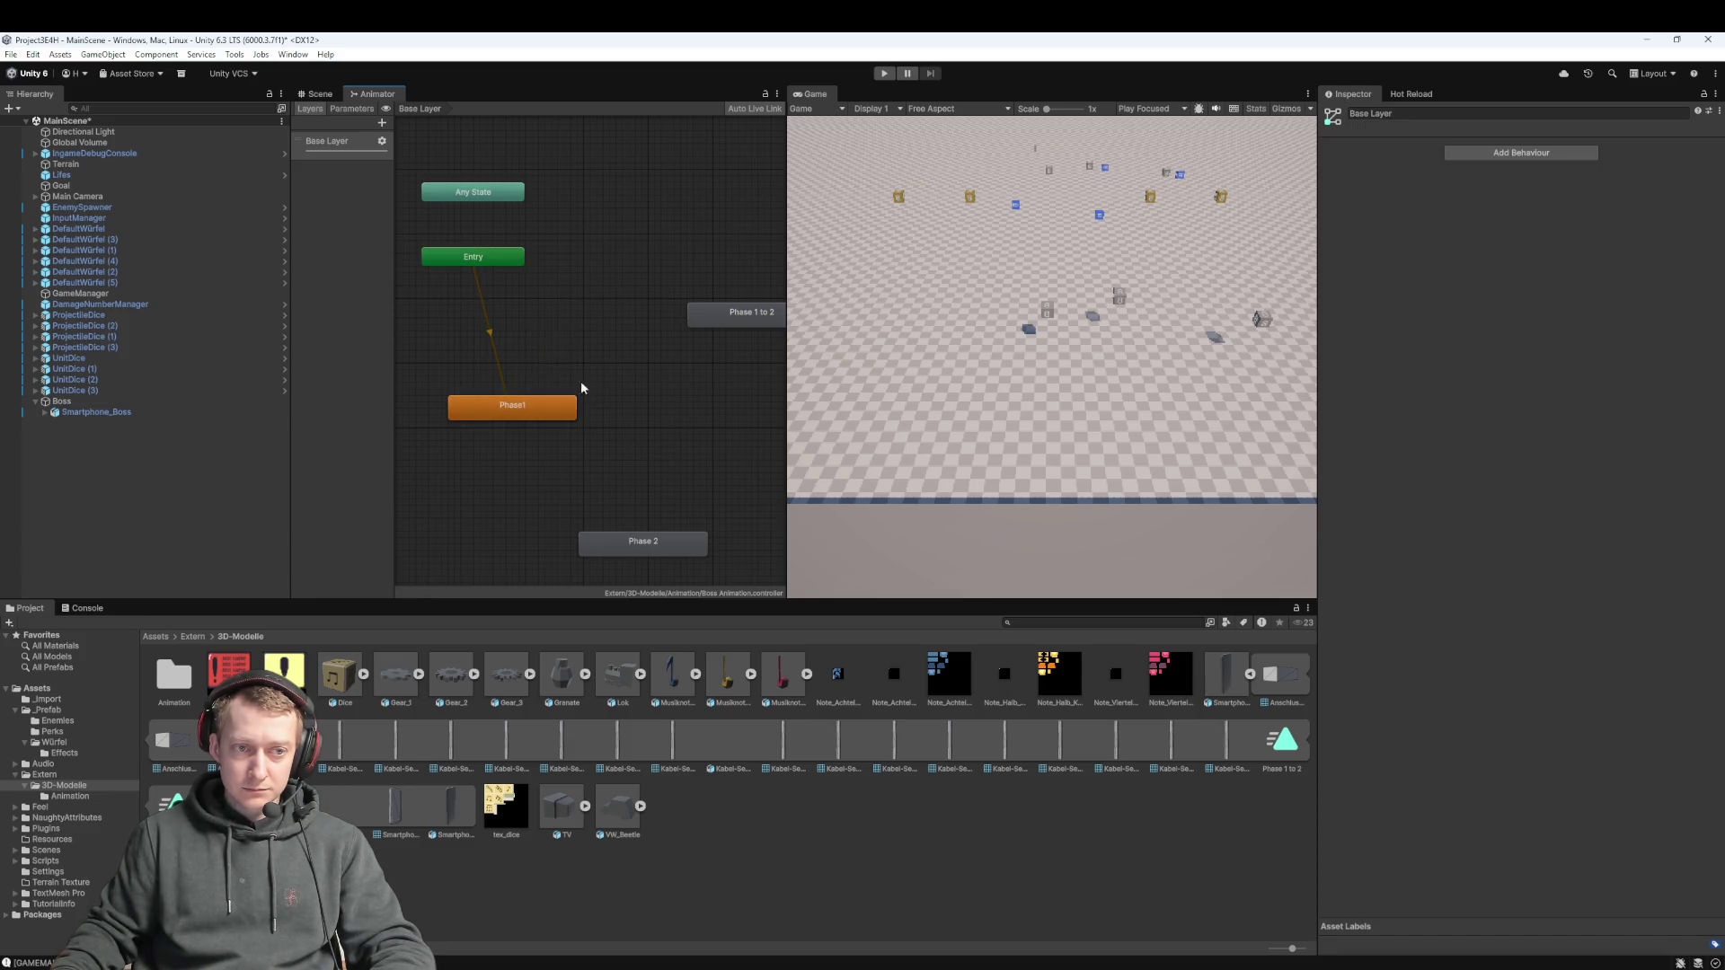
click(490, 262)
click(545, 413)
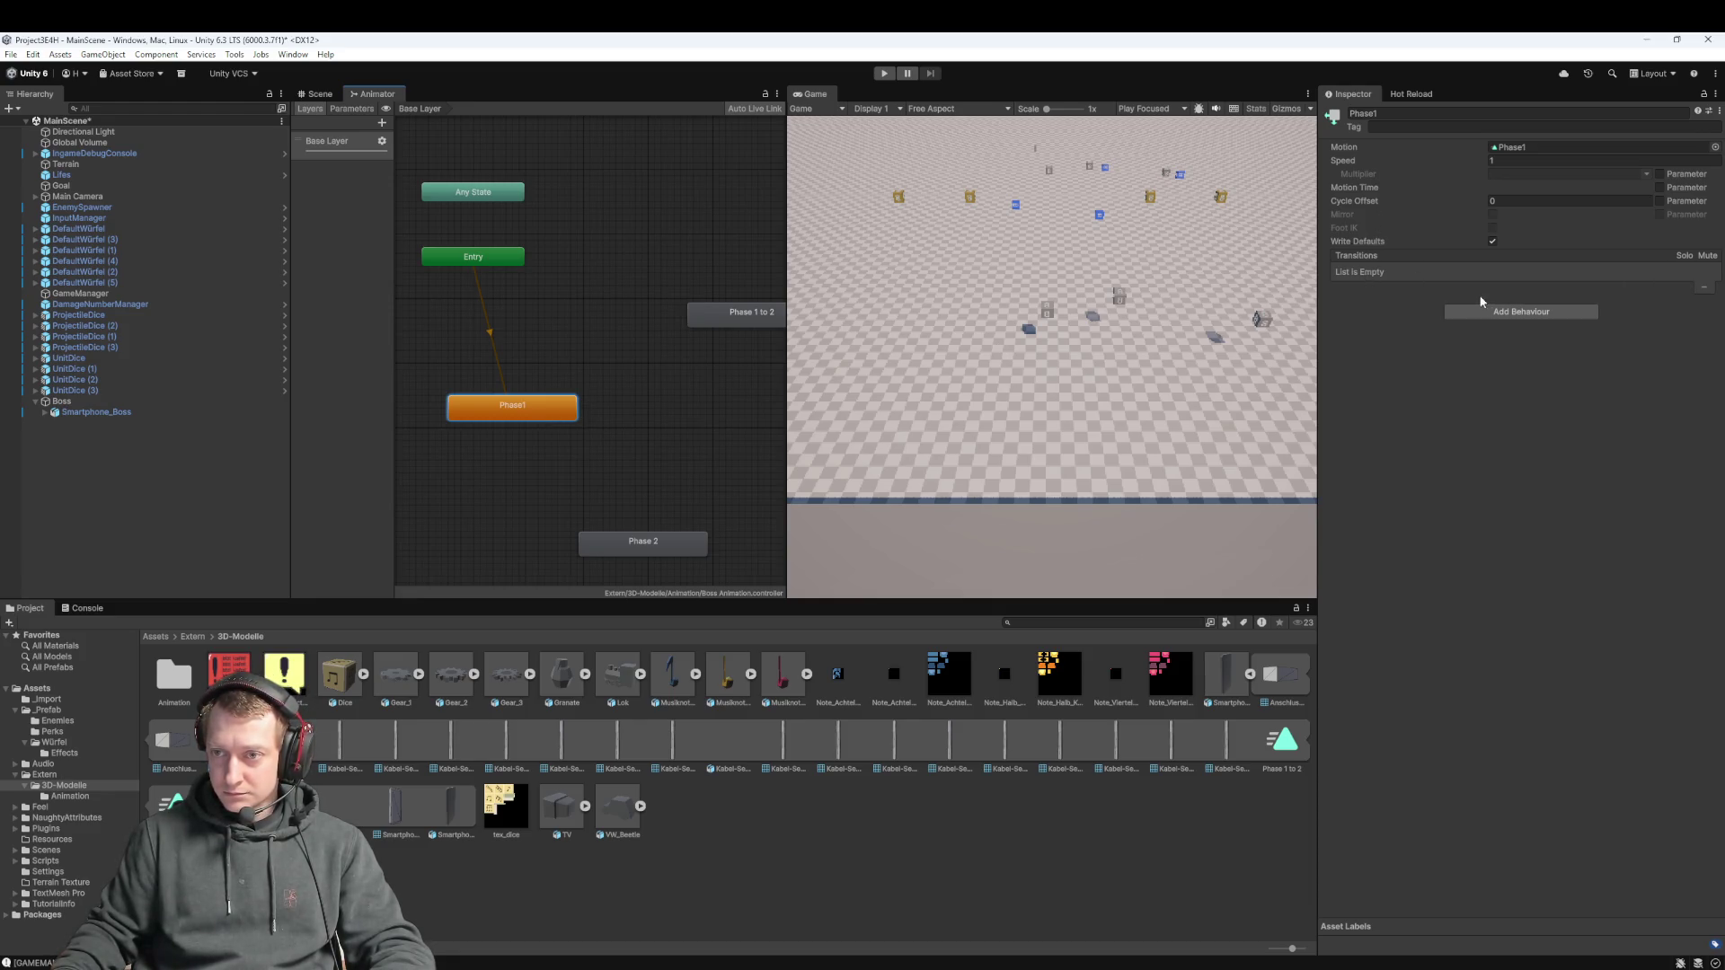
right_click(564, 415)
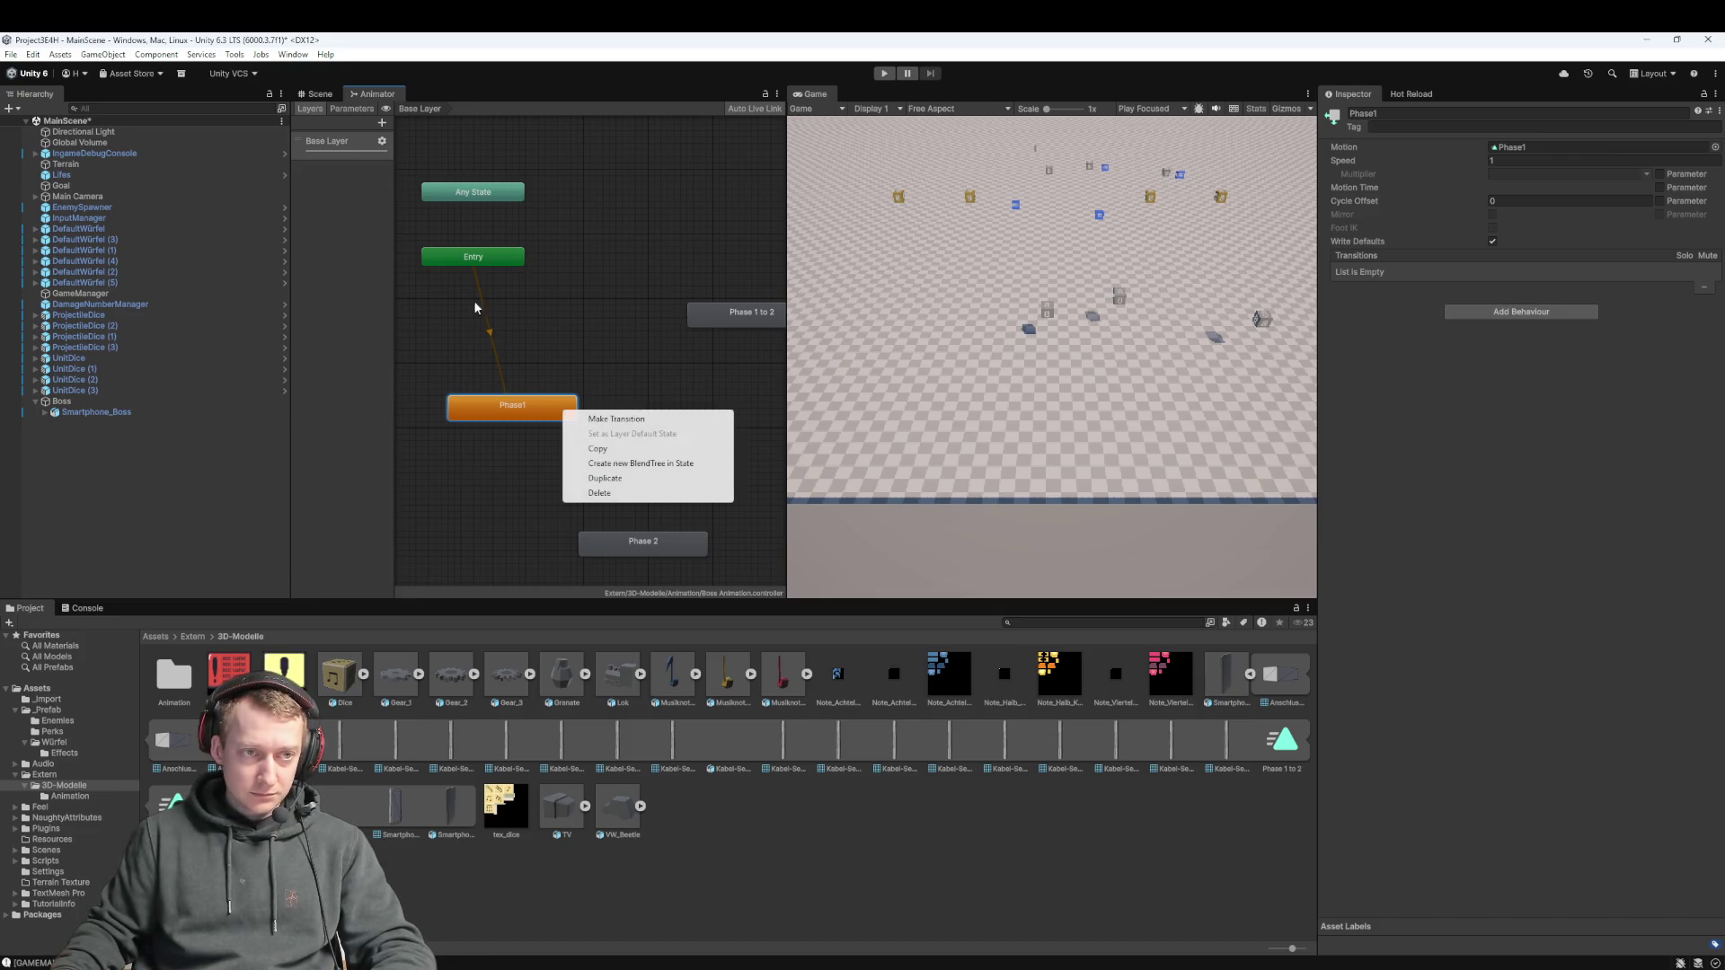
Add transitions from Phase1 to Phase 1 to 2, and from Phase 1 to 2 to Phase 2
click(635, 422)
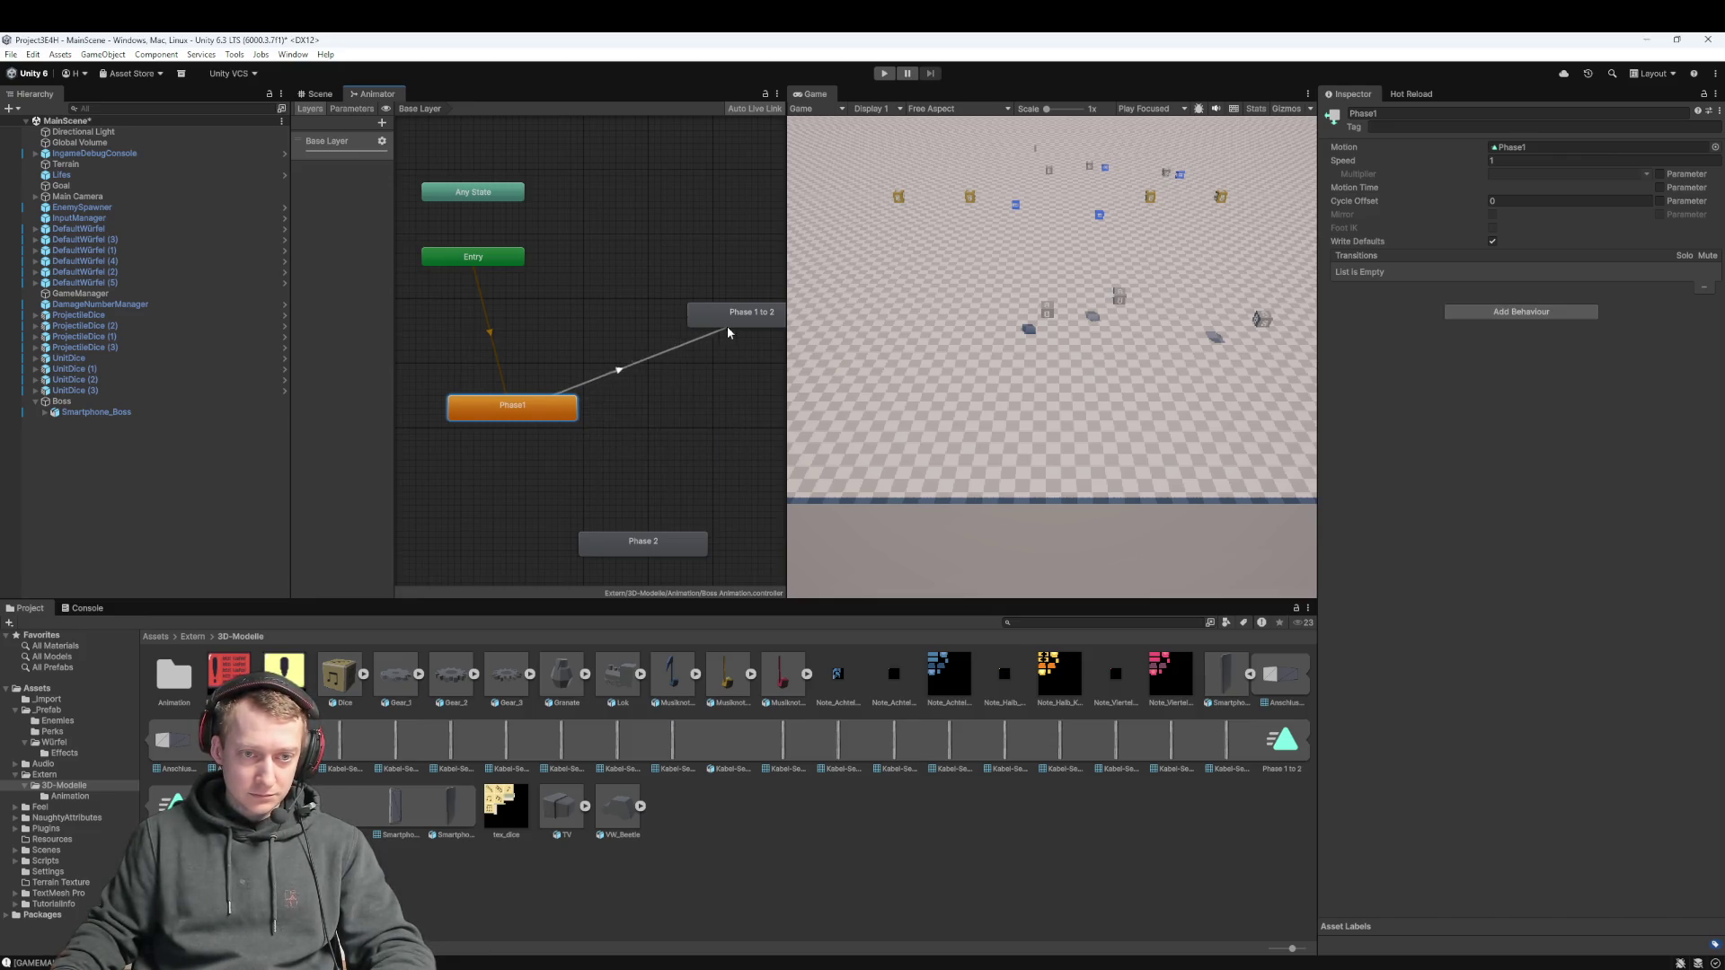
click(701, 253)
right_click(702, 252)
click(756, 262)
click(612, 482)
Stack Phase 1 to 2 and Phase 2 below Phase1, then collapse the Smartphone model's sub-assets
mouse_move(699, 199)
mouse_down()
mouse_move(557, 383)
mouse_move(468, 370)
mouse_up()
drag(594, 430, 461, 461)
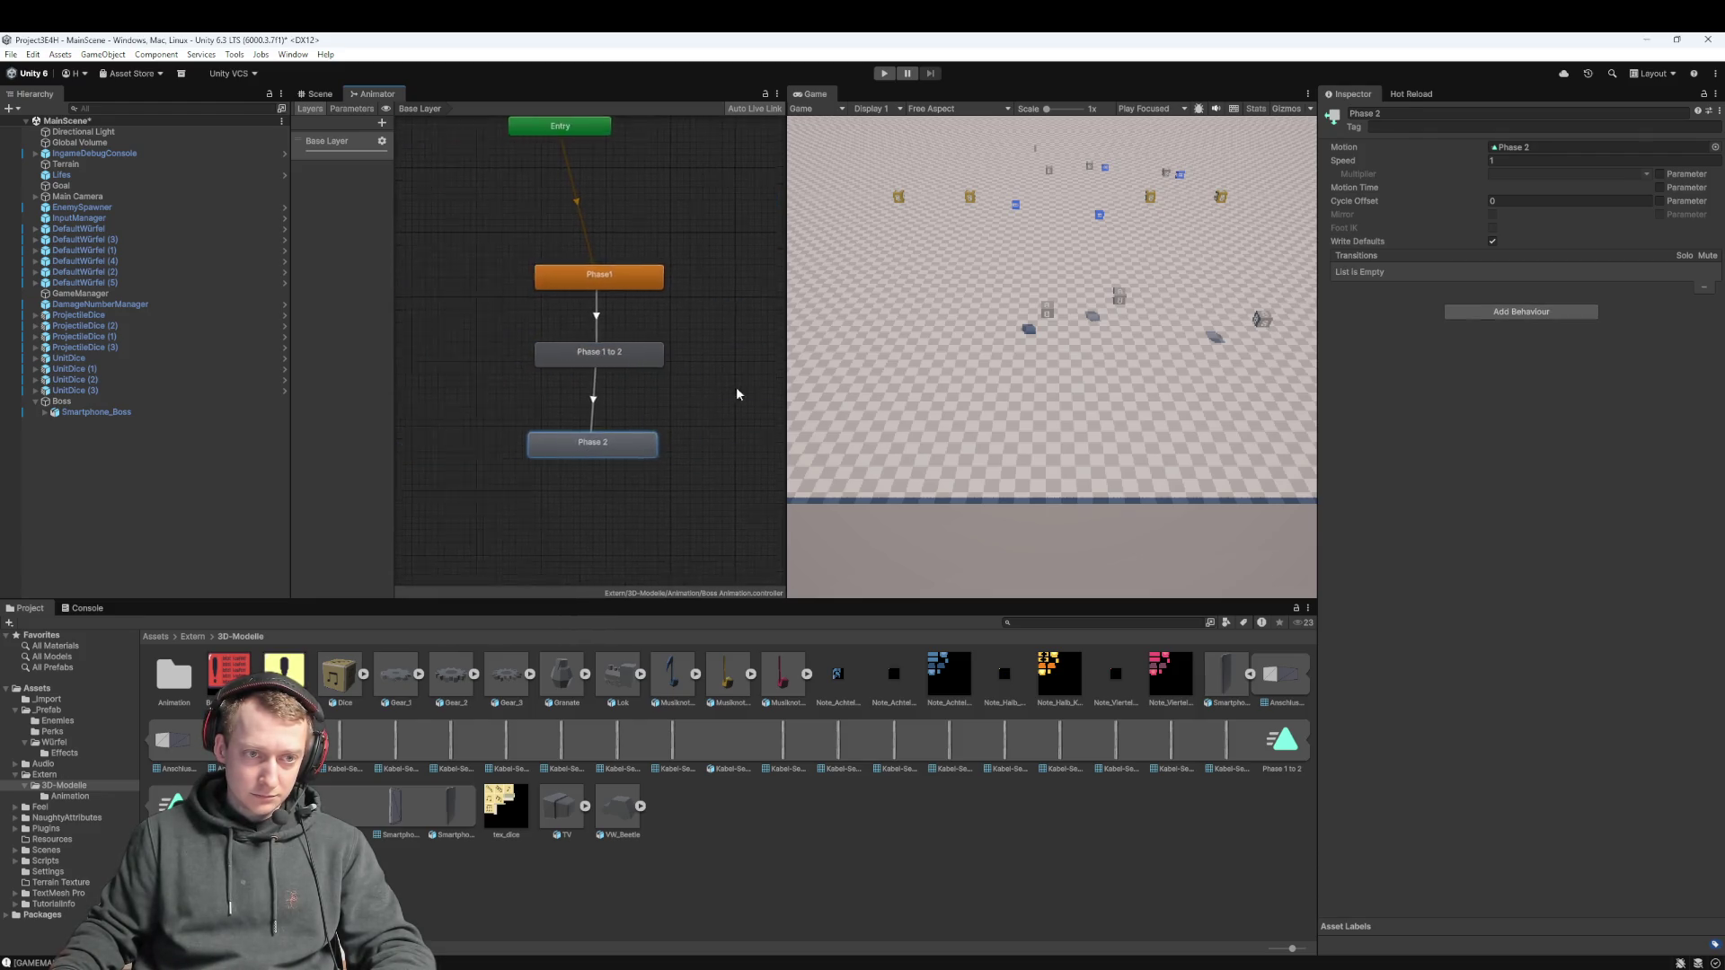
click(628, 353)
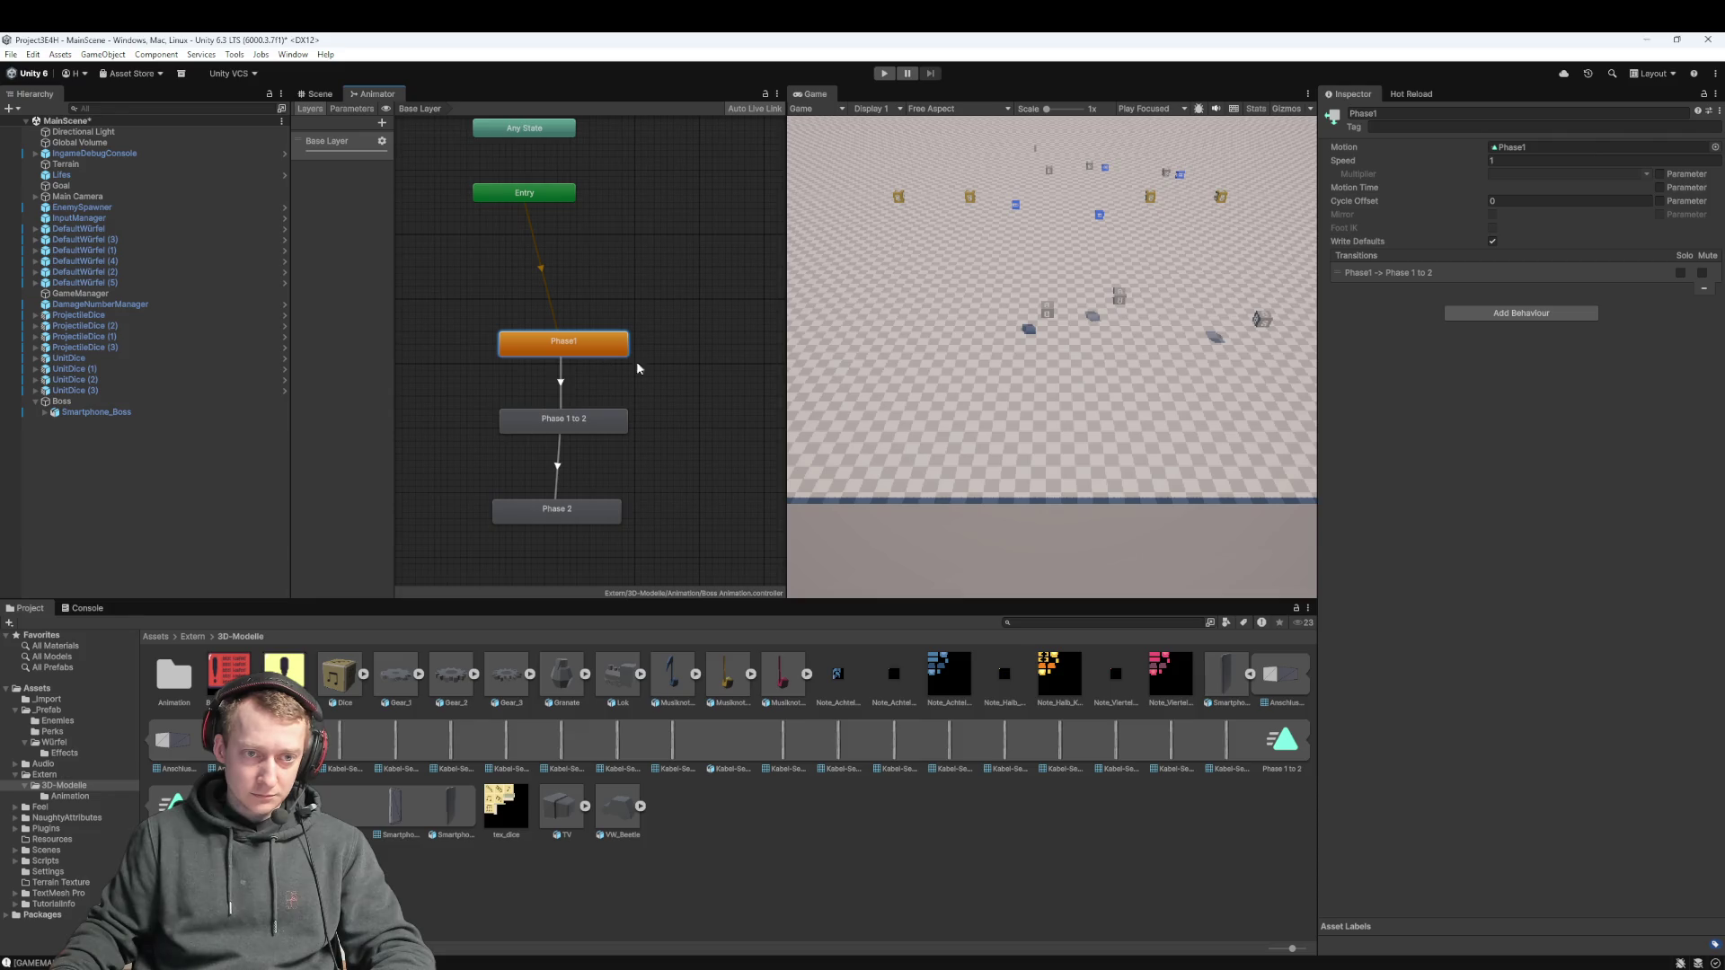
click(584, 415)
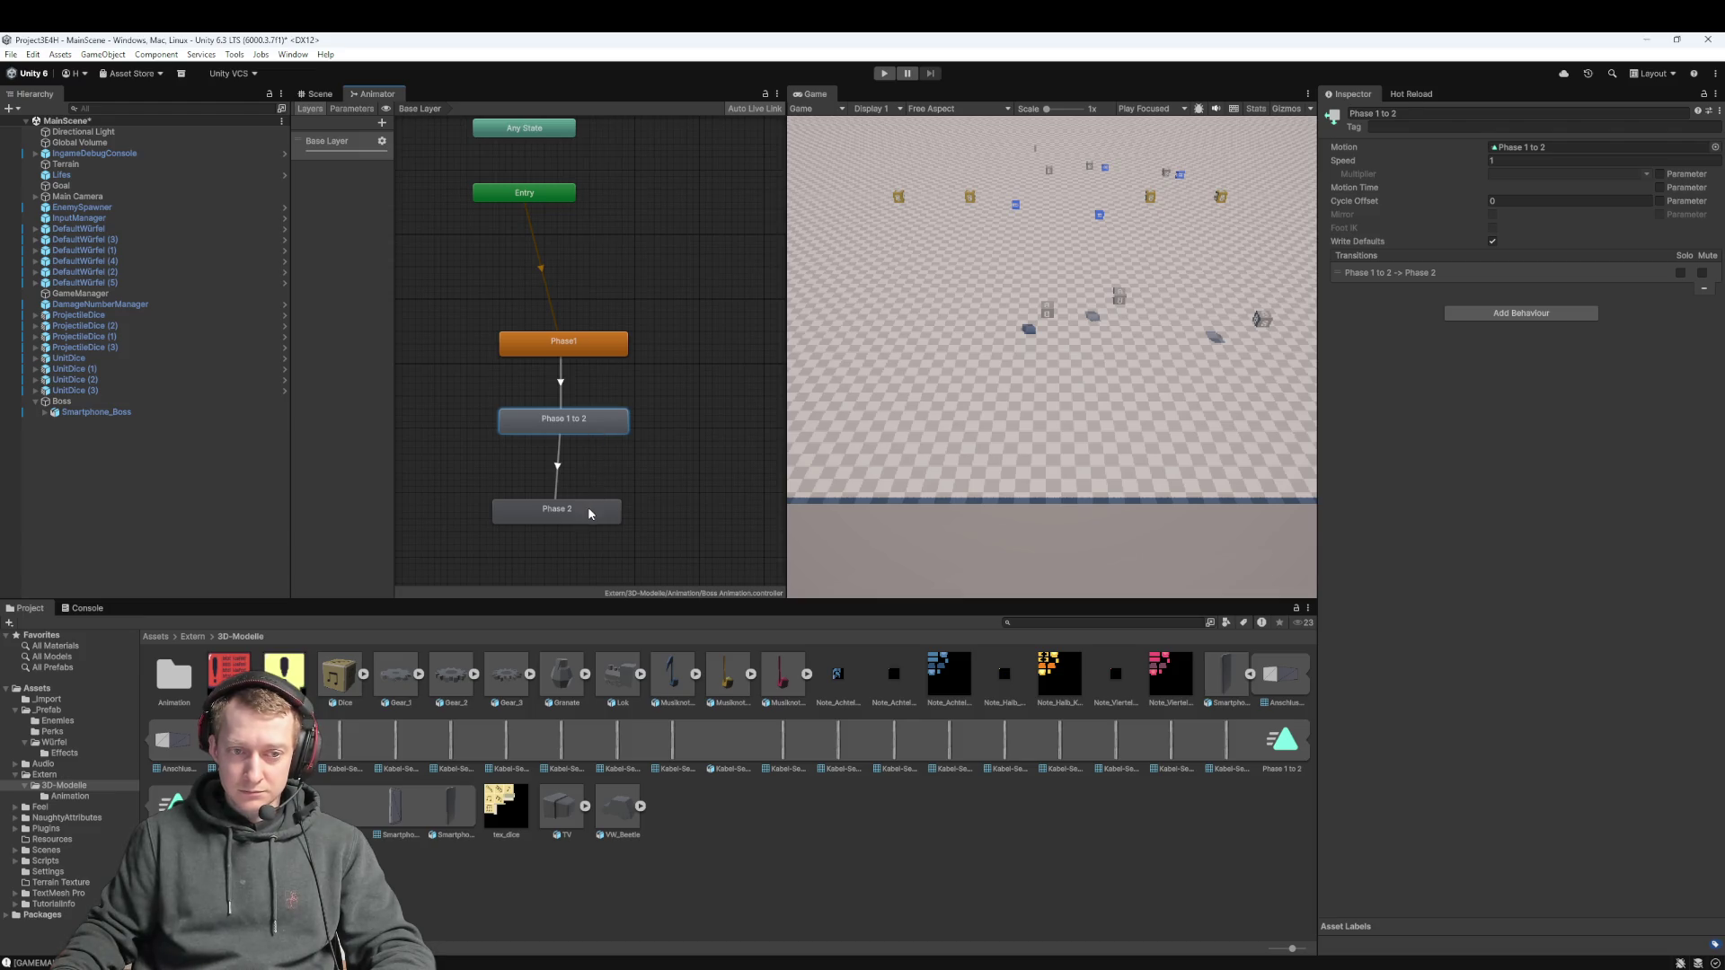
click(680, 390)
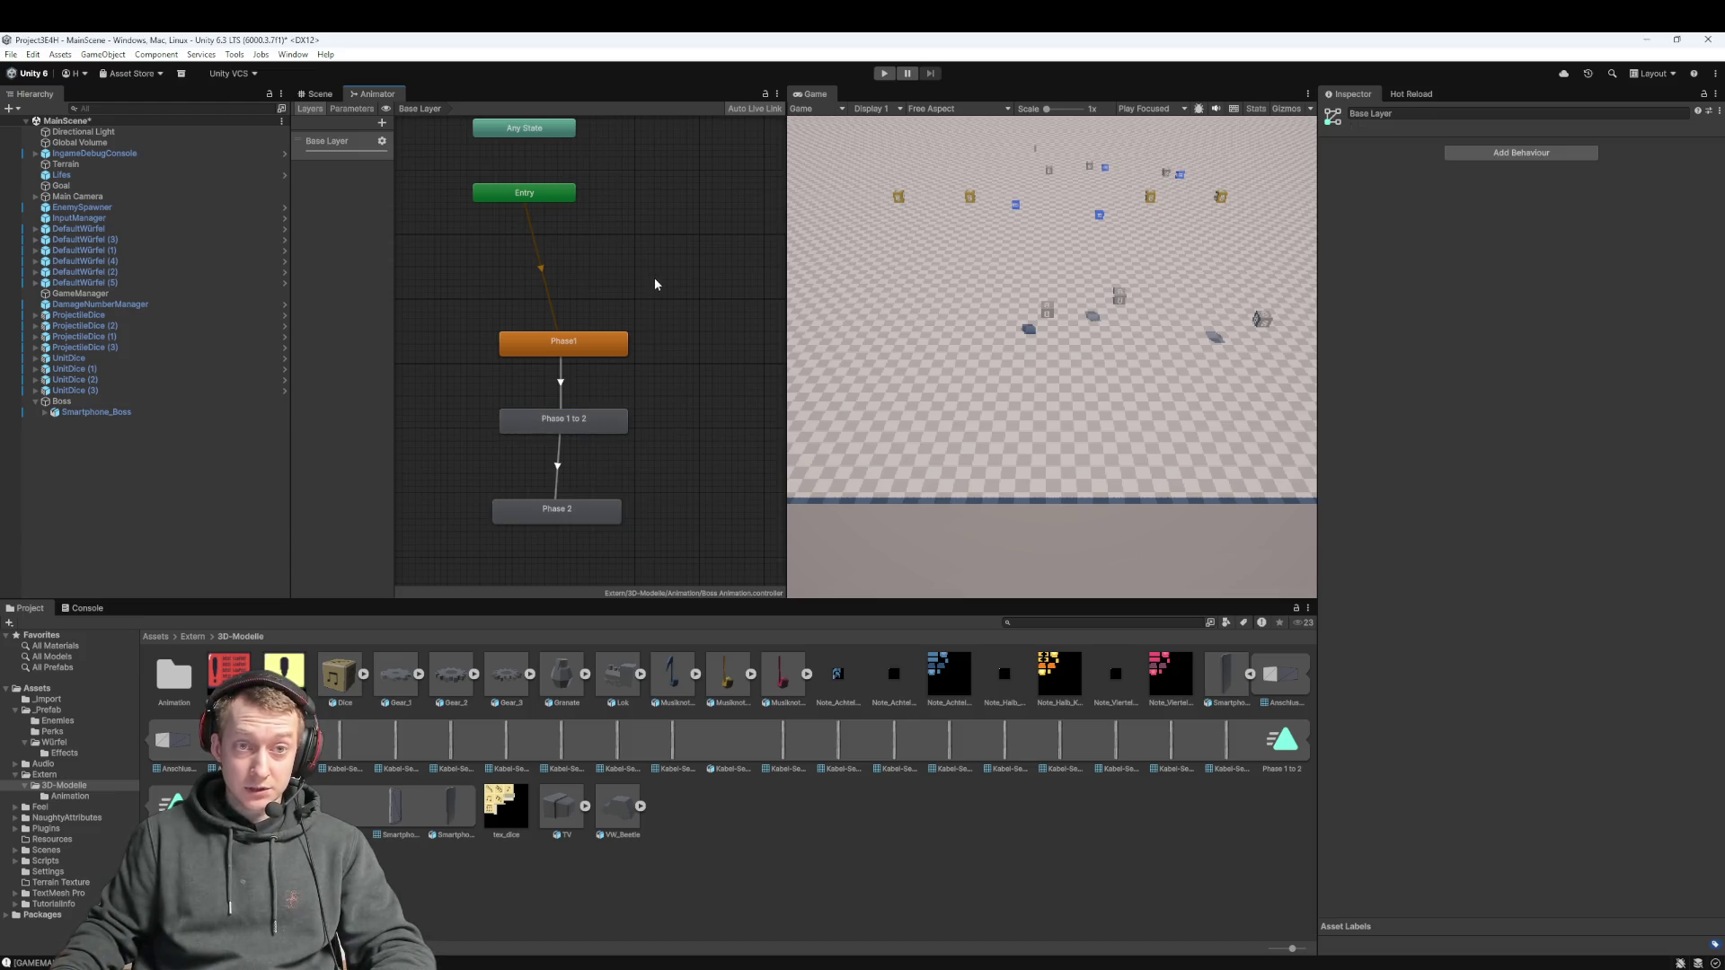
drag(654, 276, 653, 313)
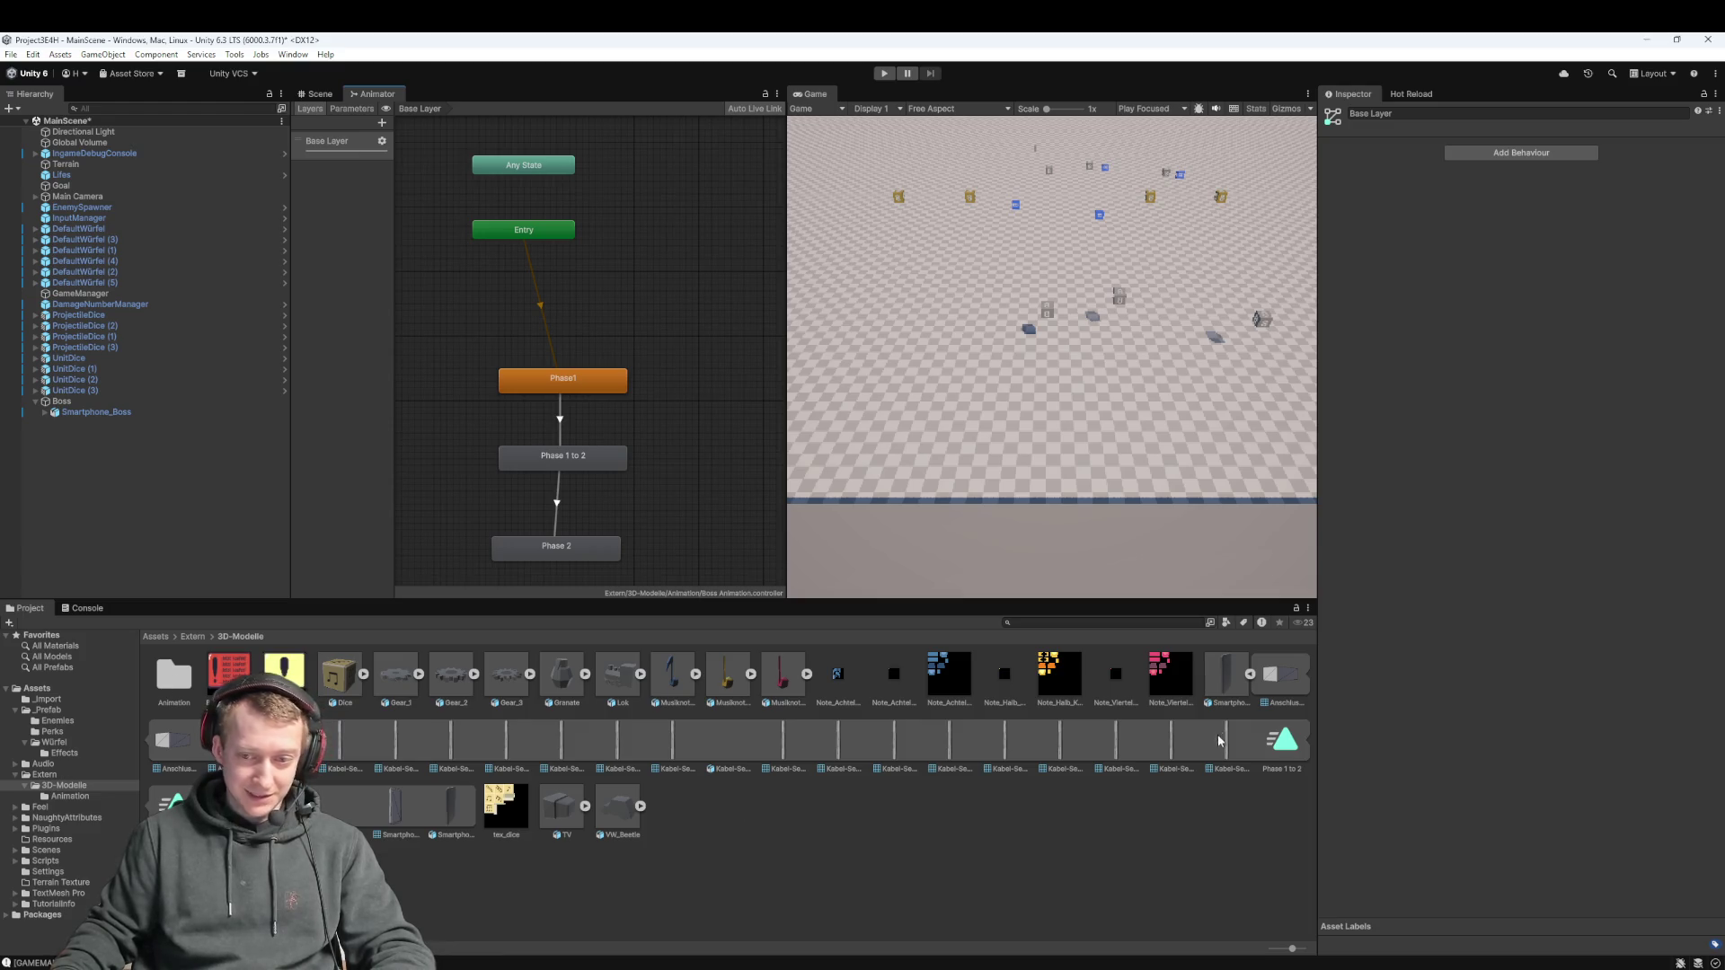
click(1250, 675)
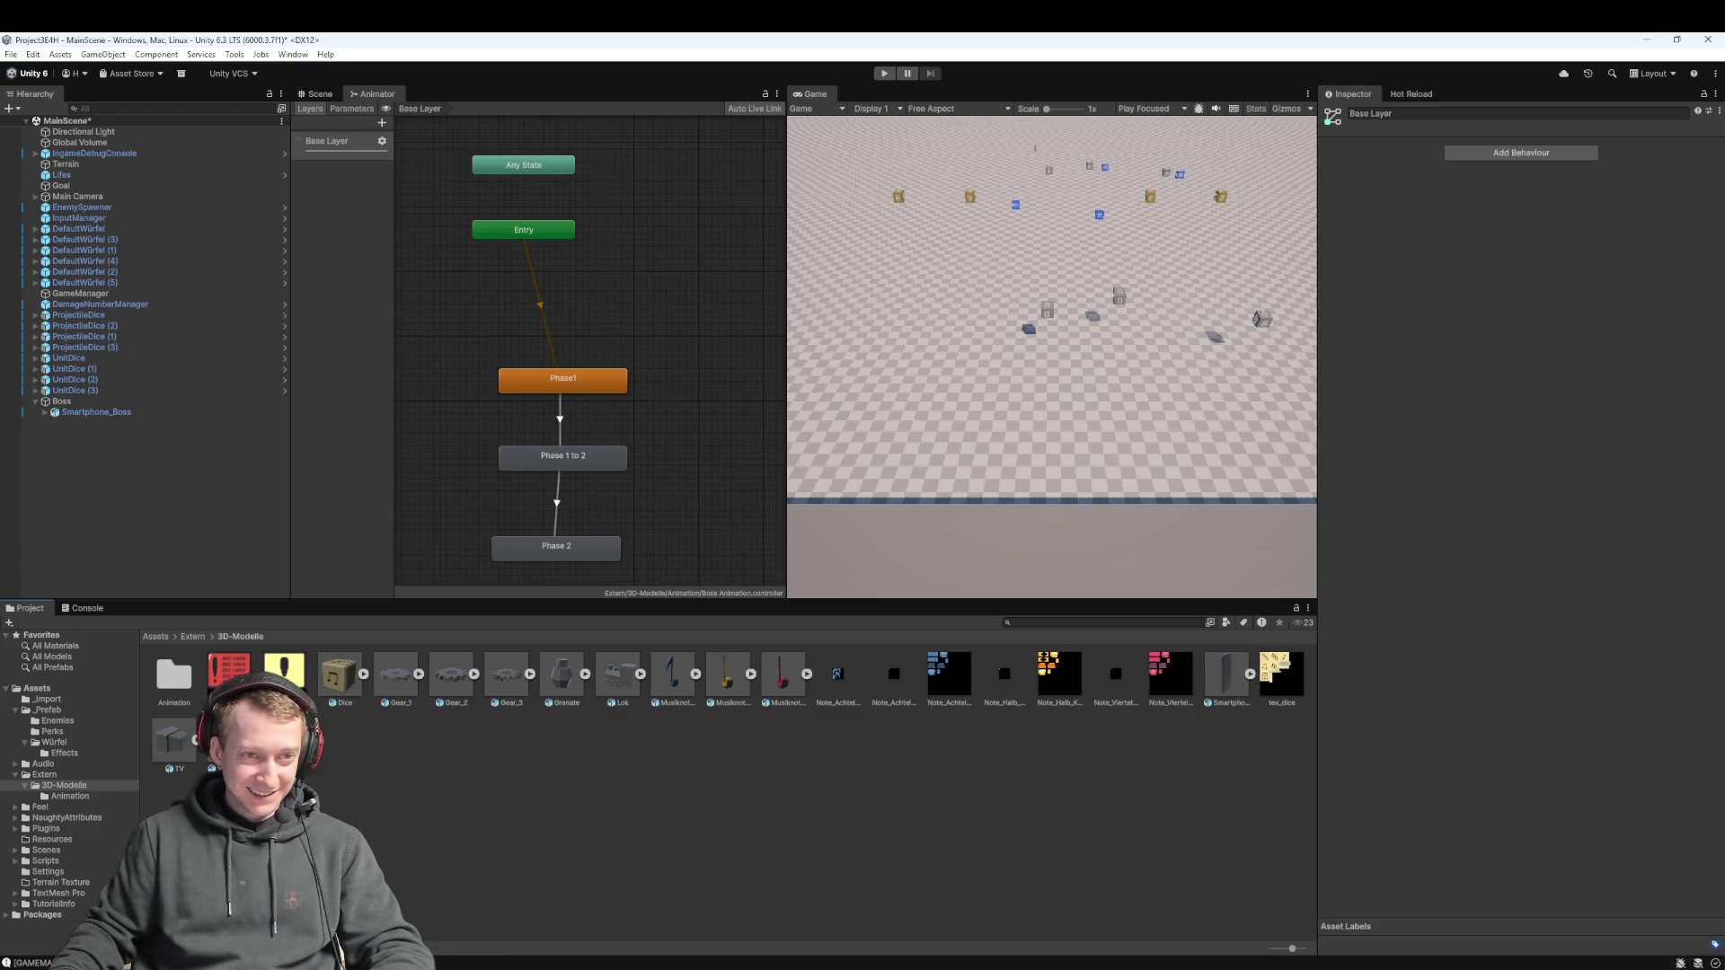
Return to the Assets root and show the Scene view with Smartphone_Boss selected
double_click(174, 676)
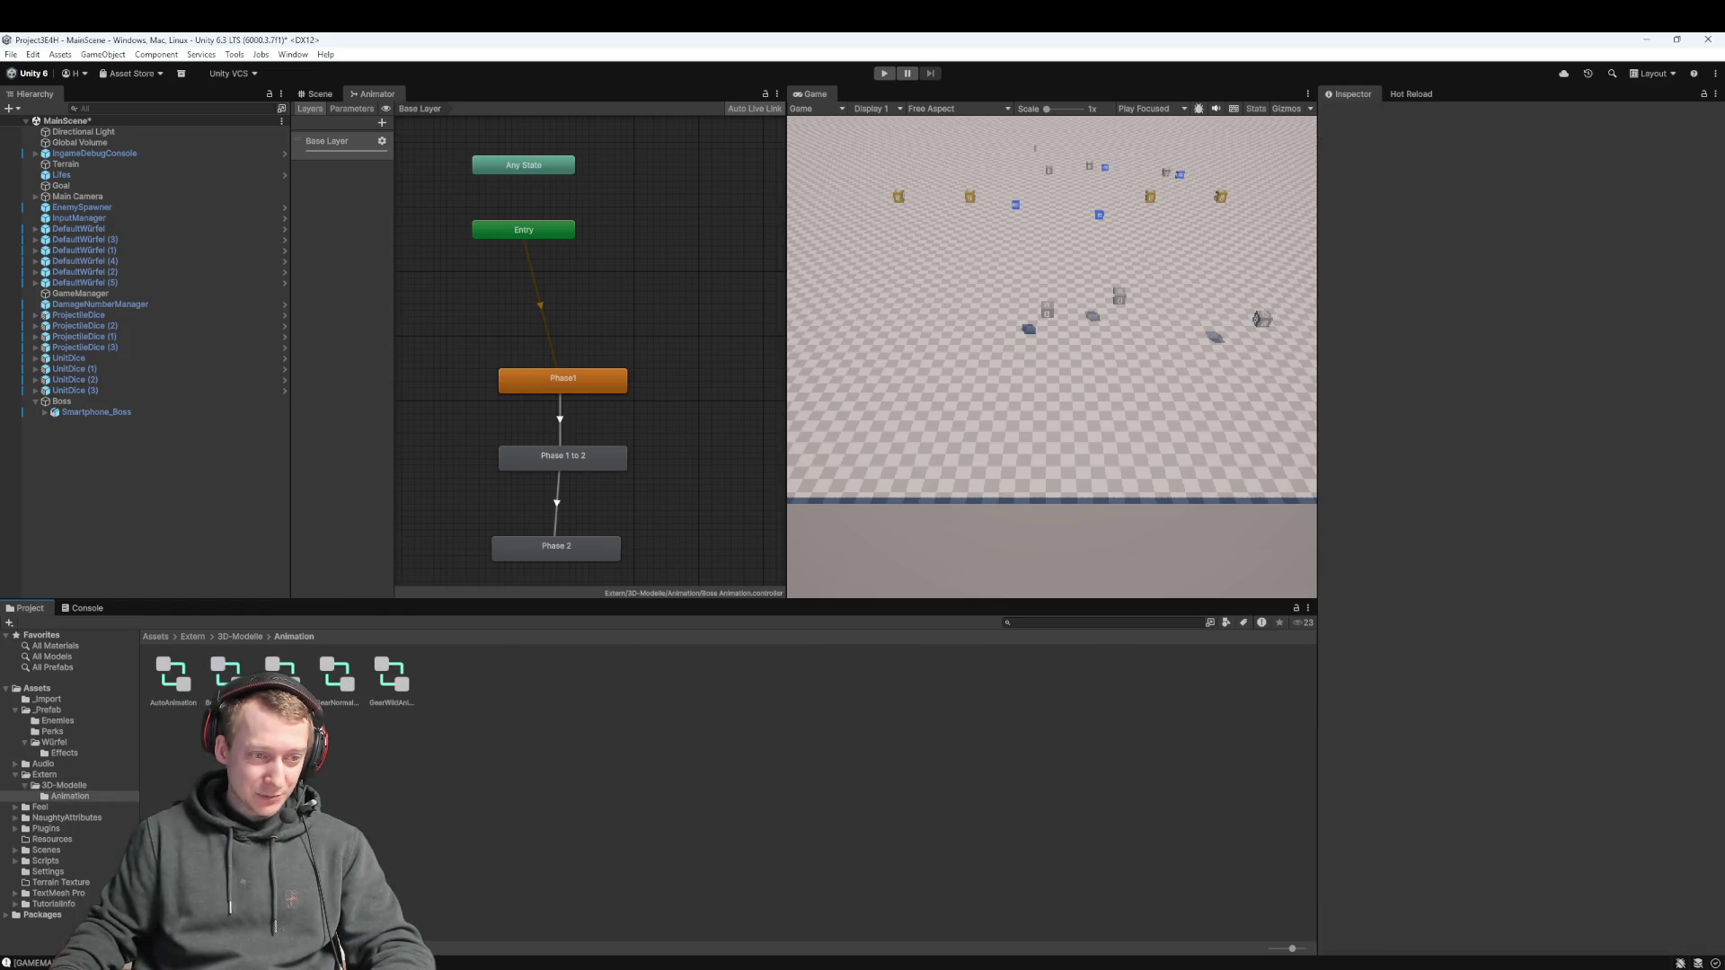
click(191, 636)
click(155, 636)
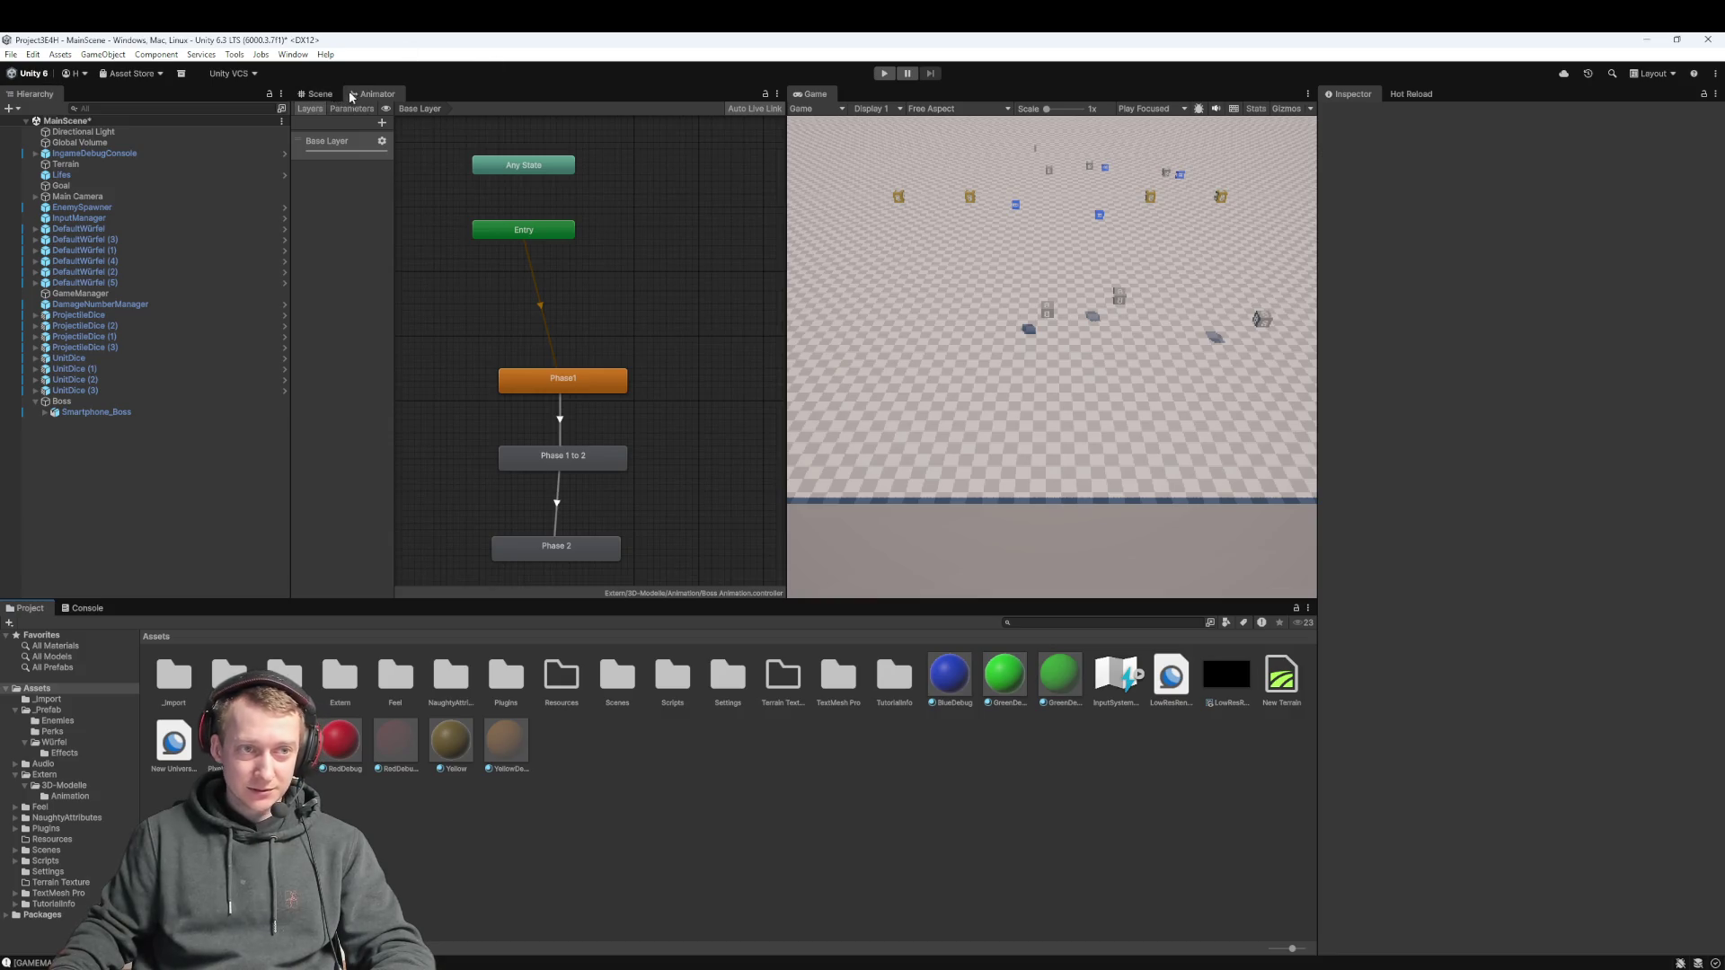
click(317, 95)
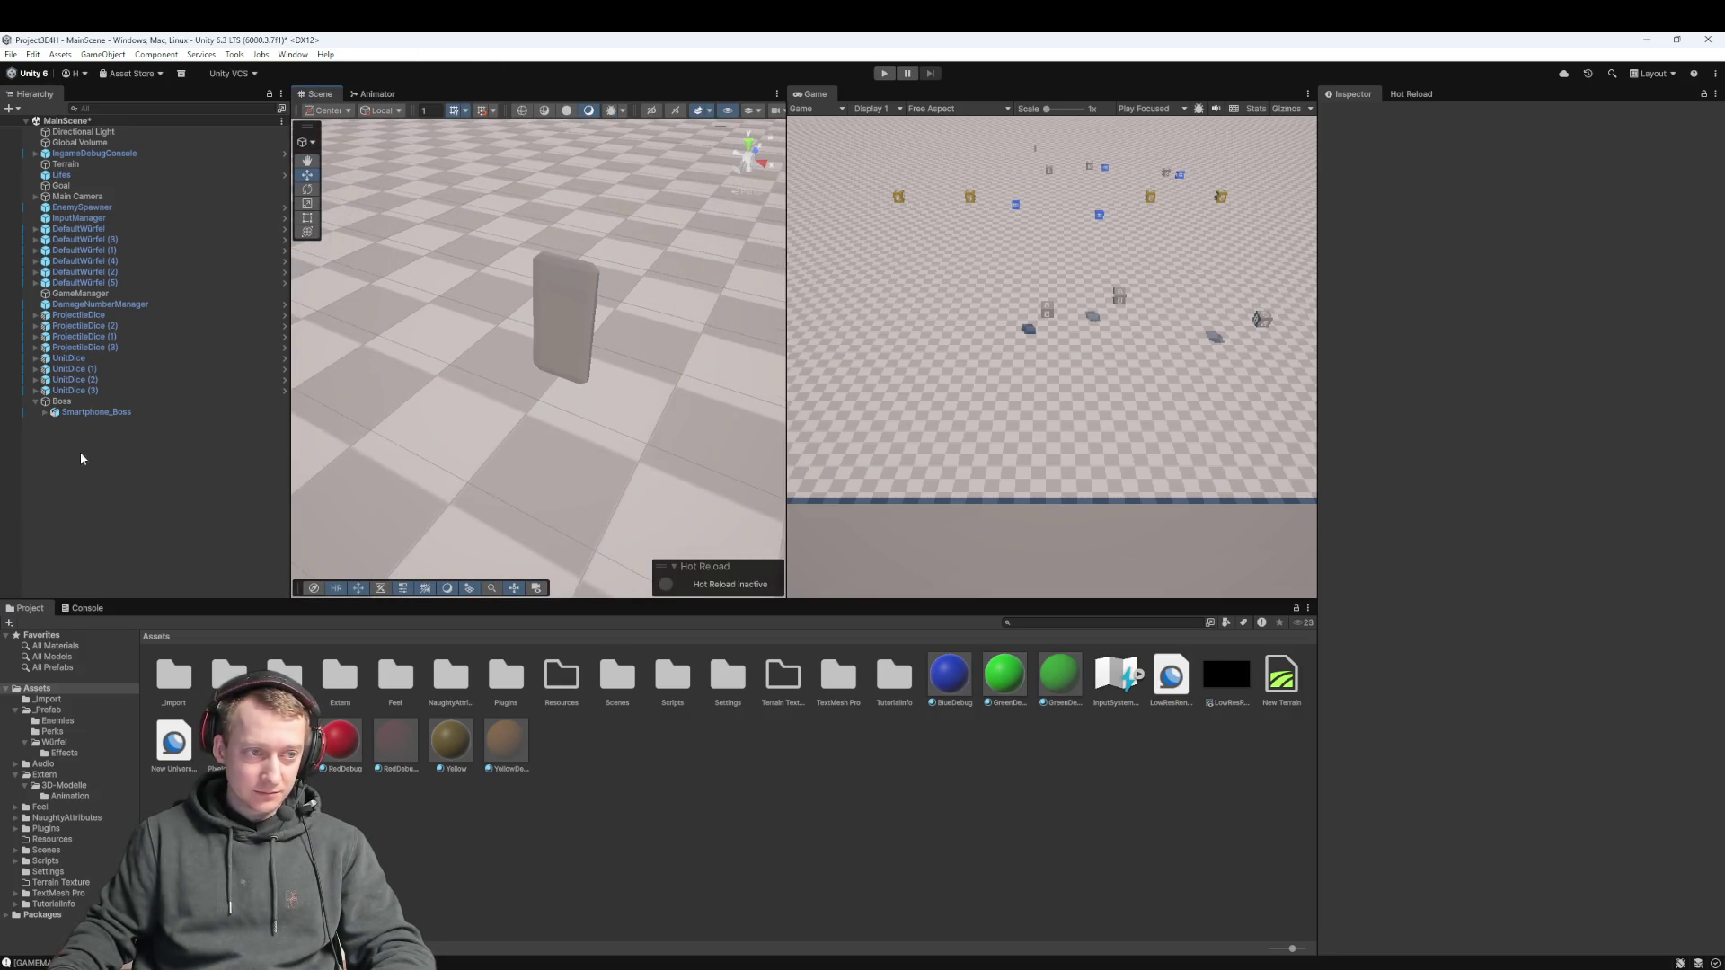
click(89, 411)
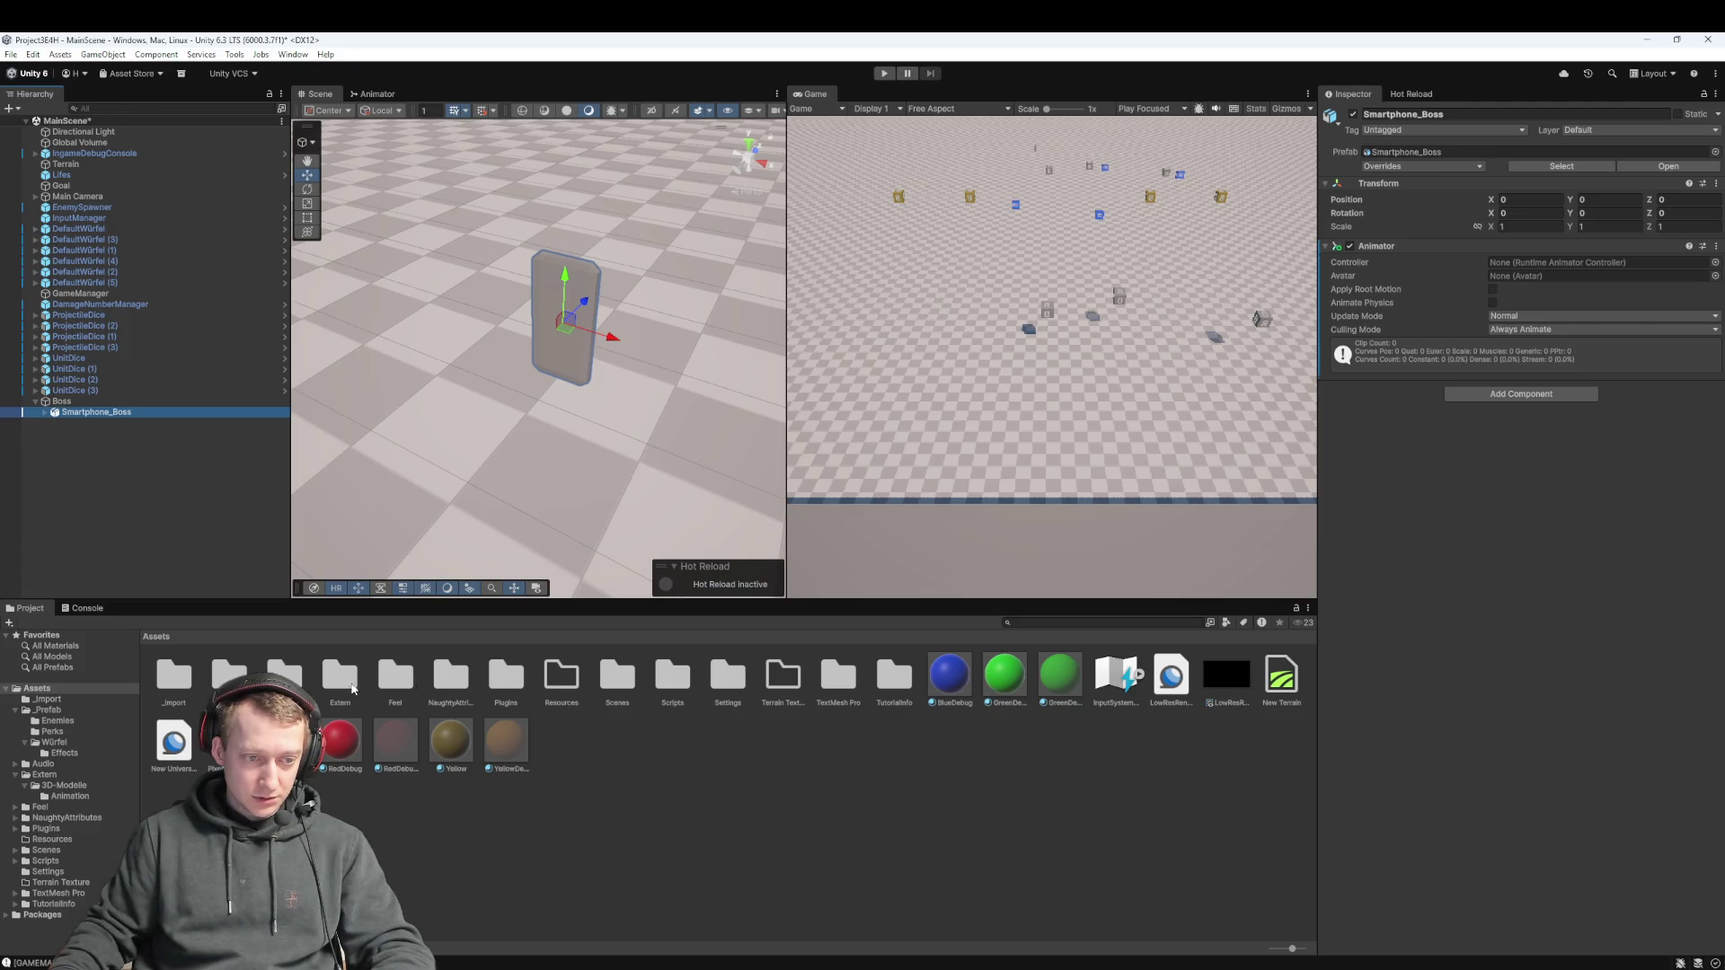
Assign Extern/3D-Modelle/Animation's Boss Animation as Smartphone_Boss's Animator controller
double_click(338, 679)
double_click(174, 676)
double_click(174, 676)
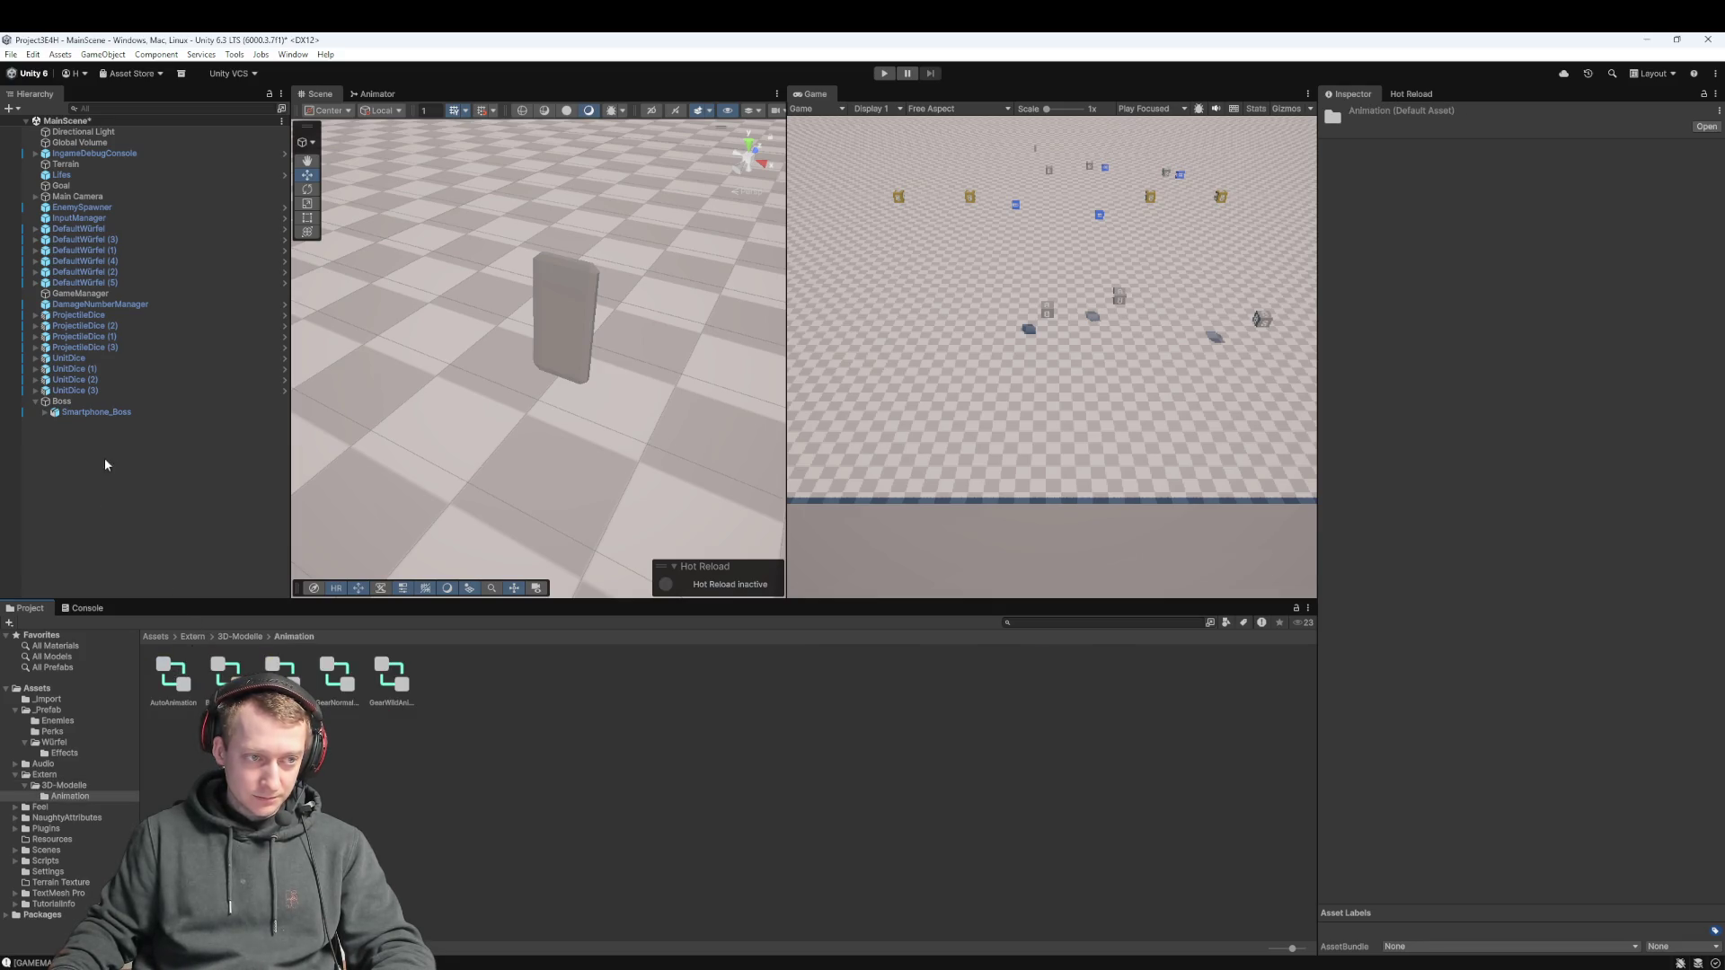
click(96, 412)
mouse_move(226, 676)
mouse_down()
mouse_move(1141, 444)
mouse_move(1545, 268)
mouse_up()
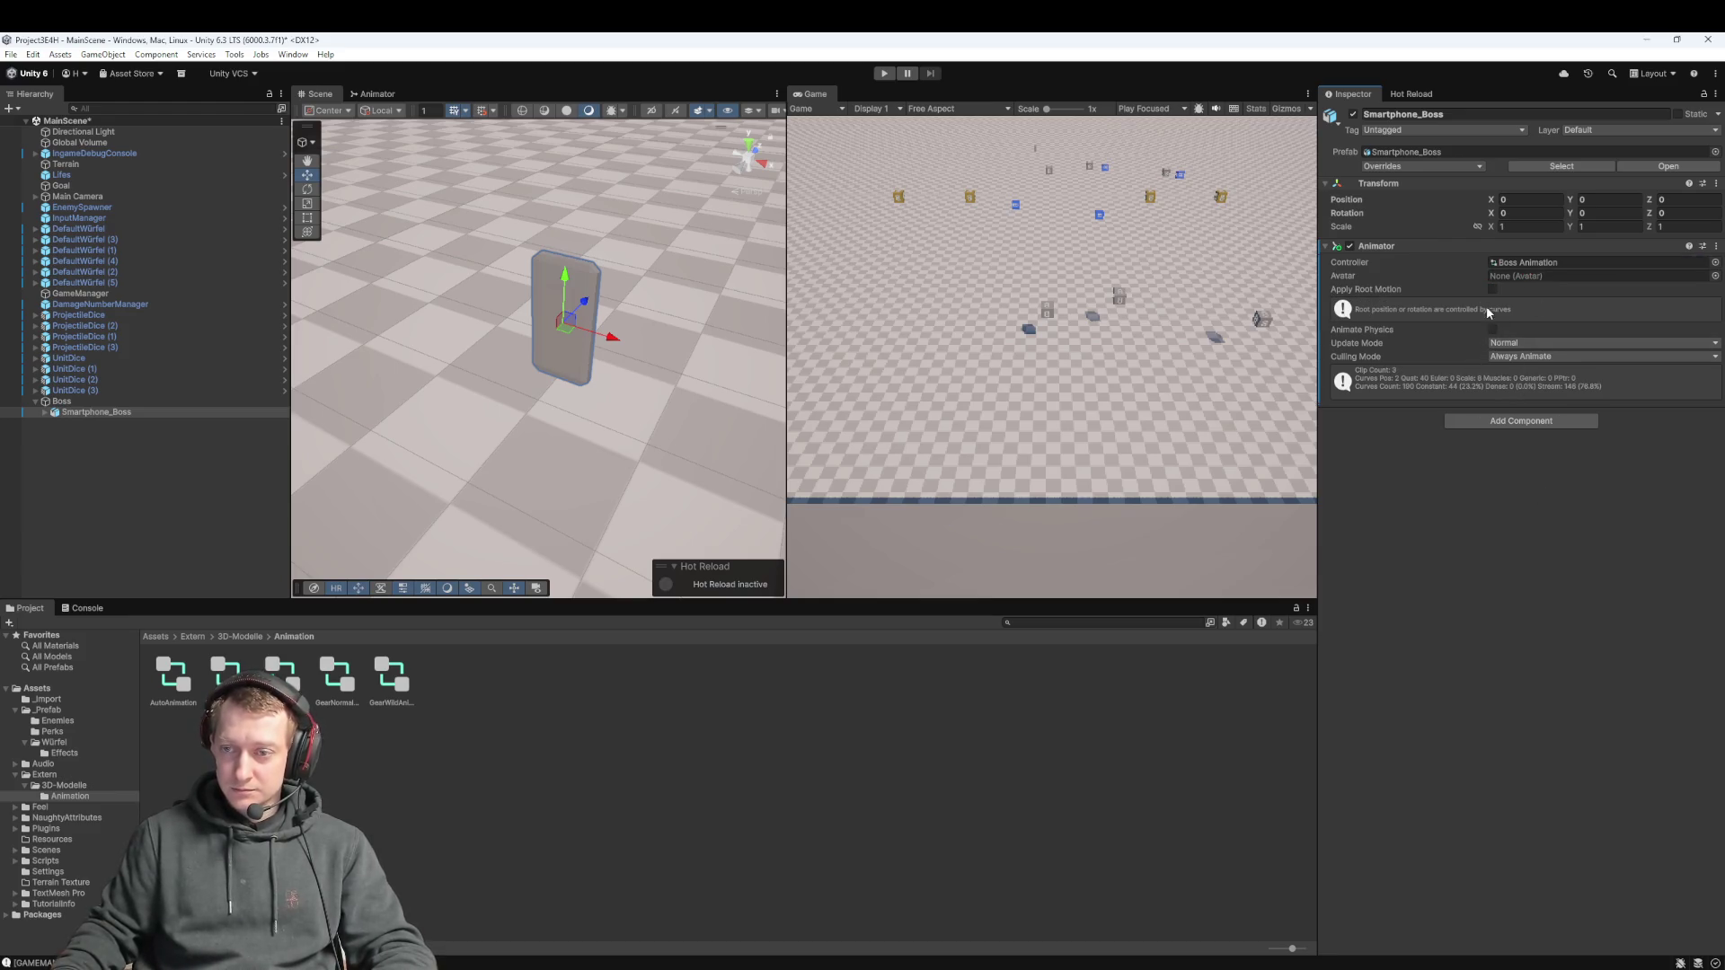
click(81, 402)
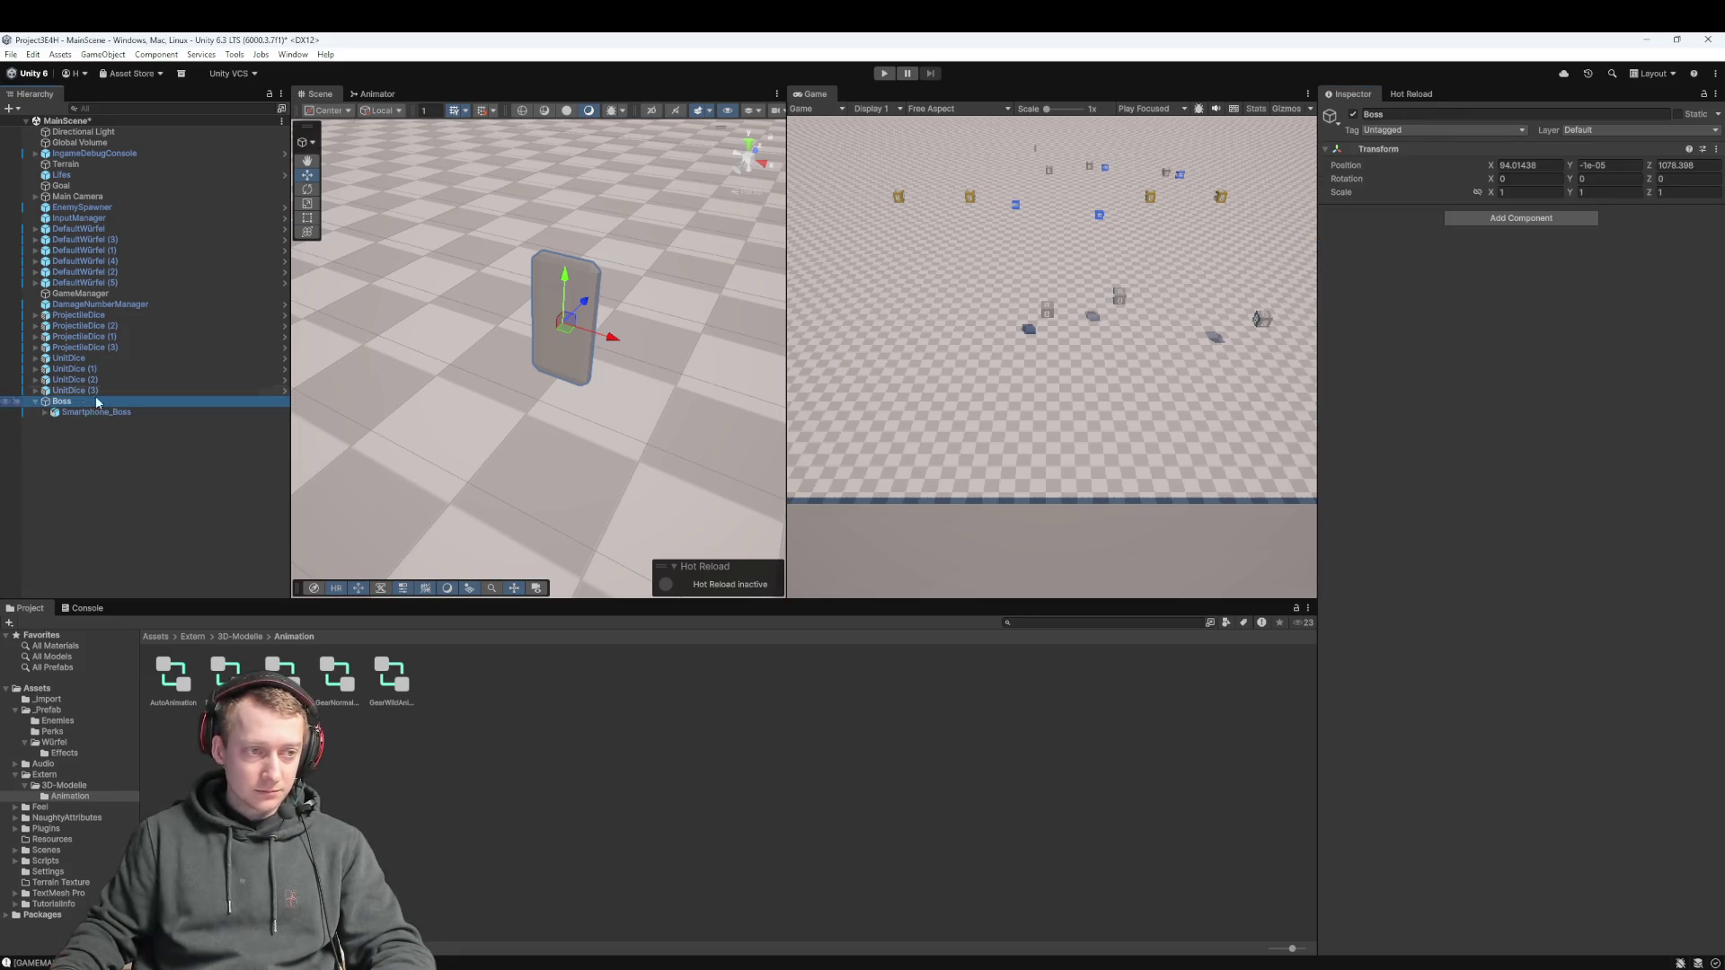
Add a Rigidbody (search 'rigid') and a Box Collider (search 'box') to Boss
click(1521, 218)
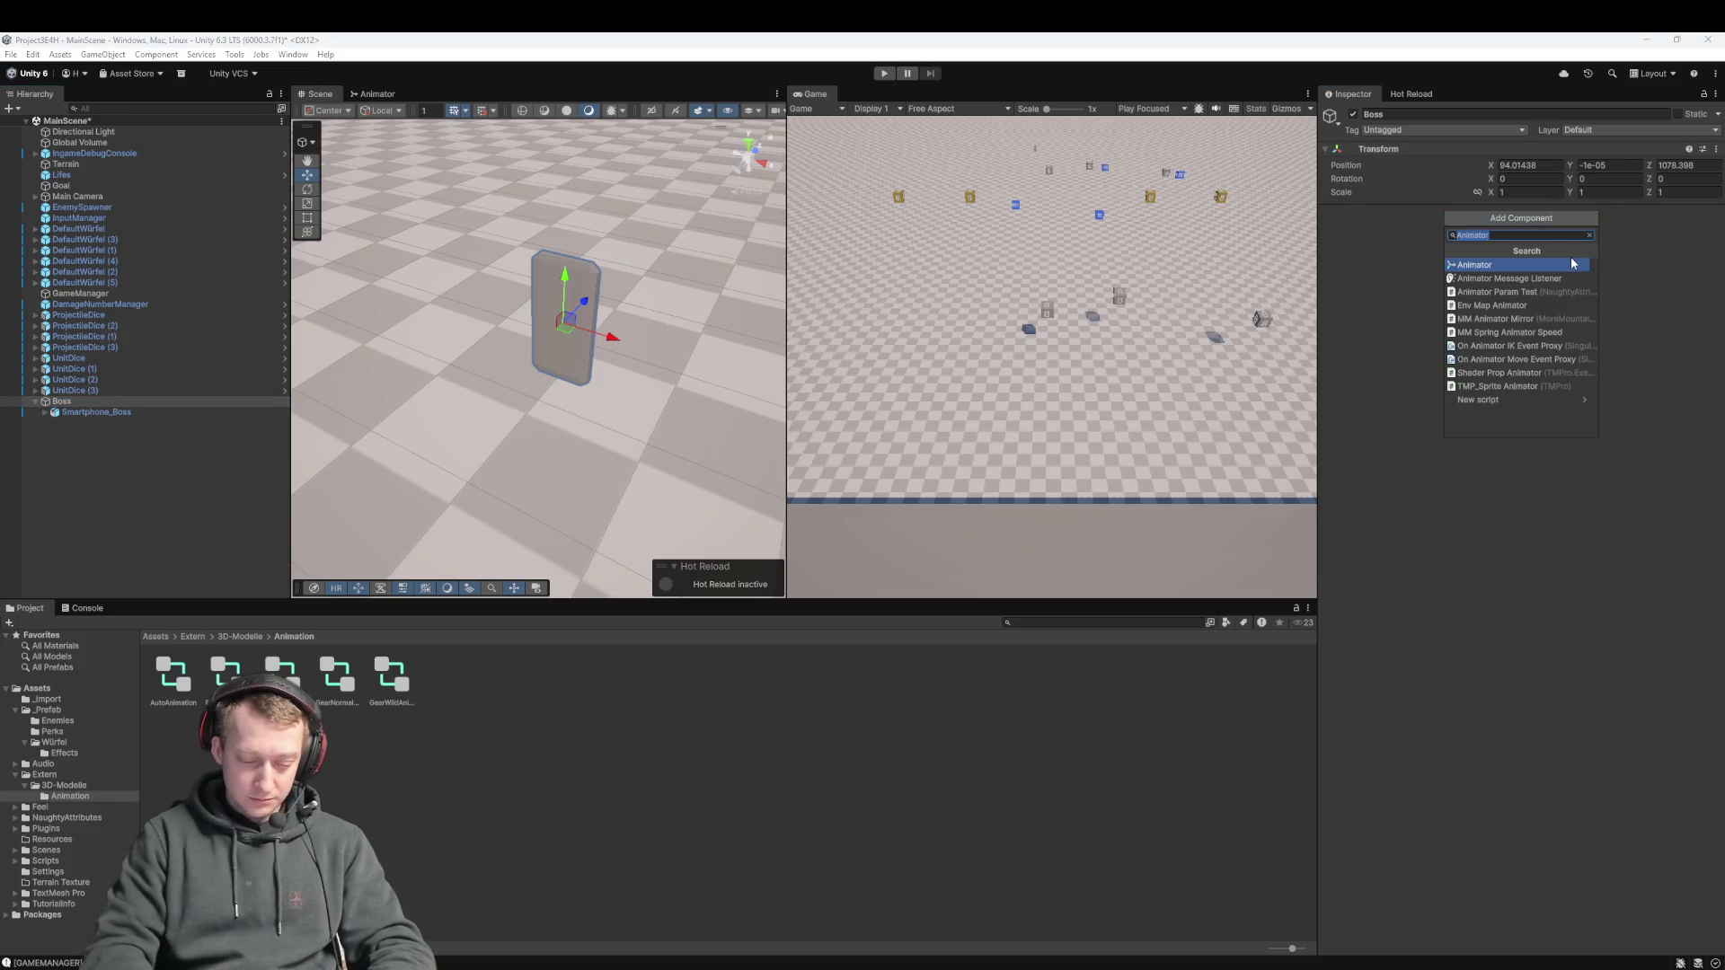
text(rigid)
click(1572, 265)
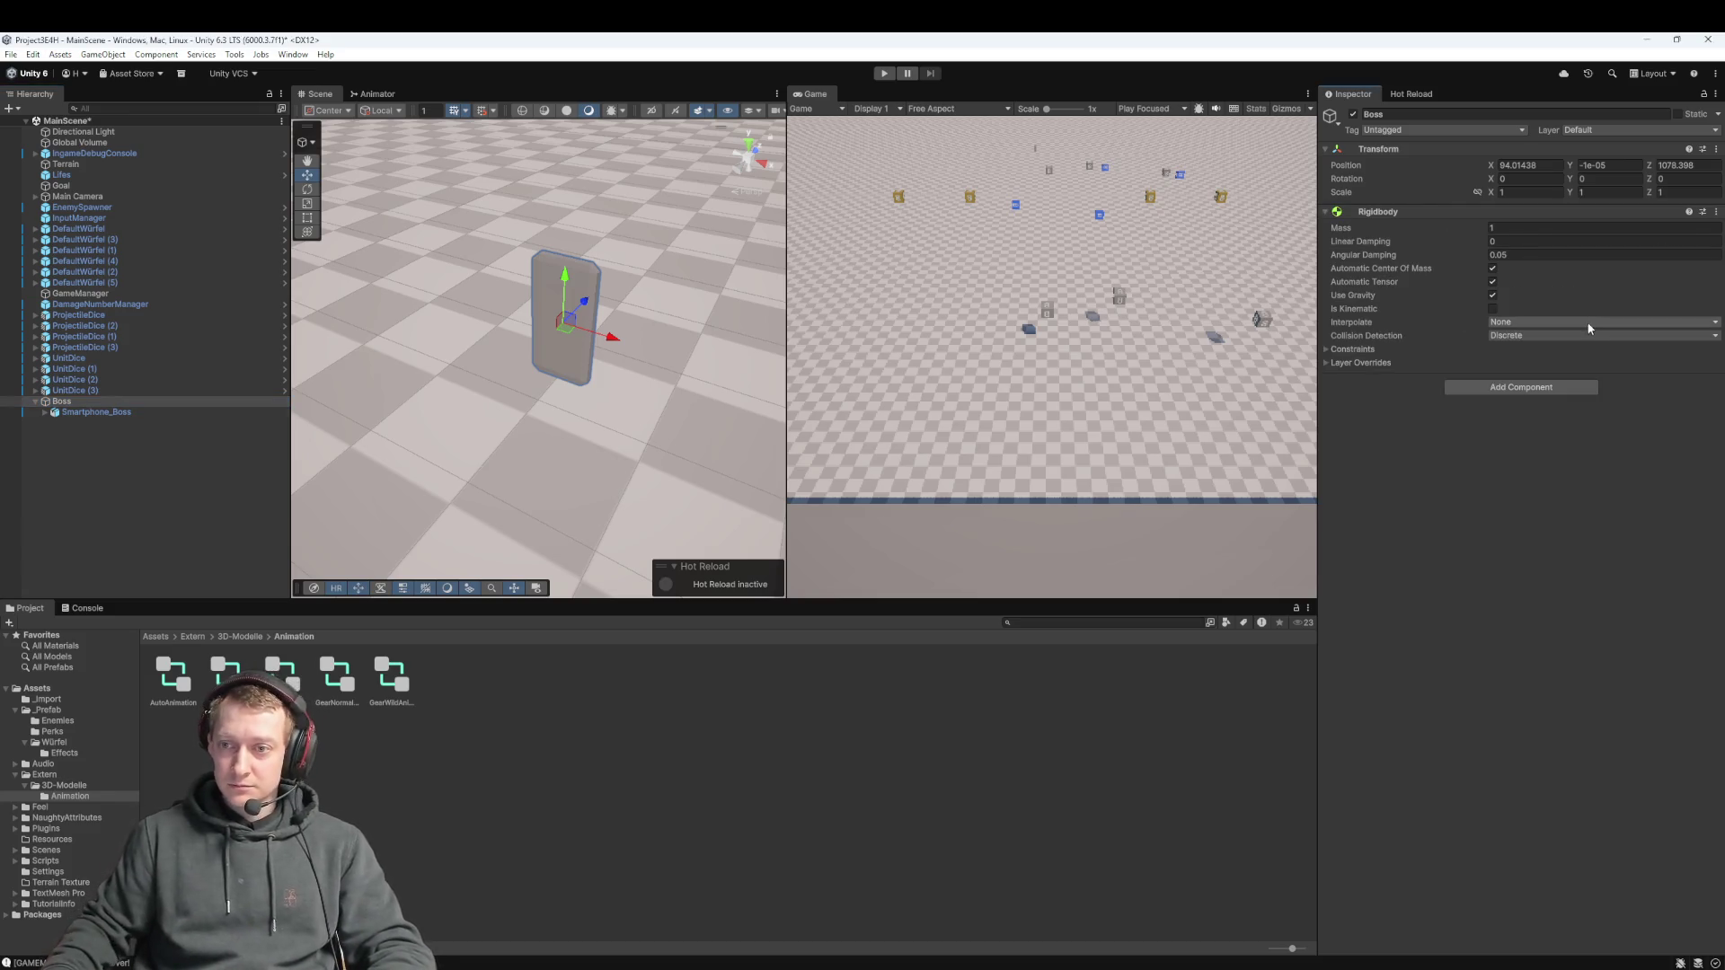
click(1531, 387)
key(BackSpace)
key(BackSpace)
key(BackSpace)
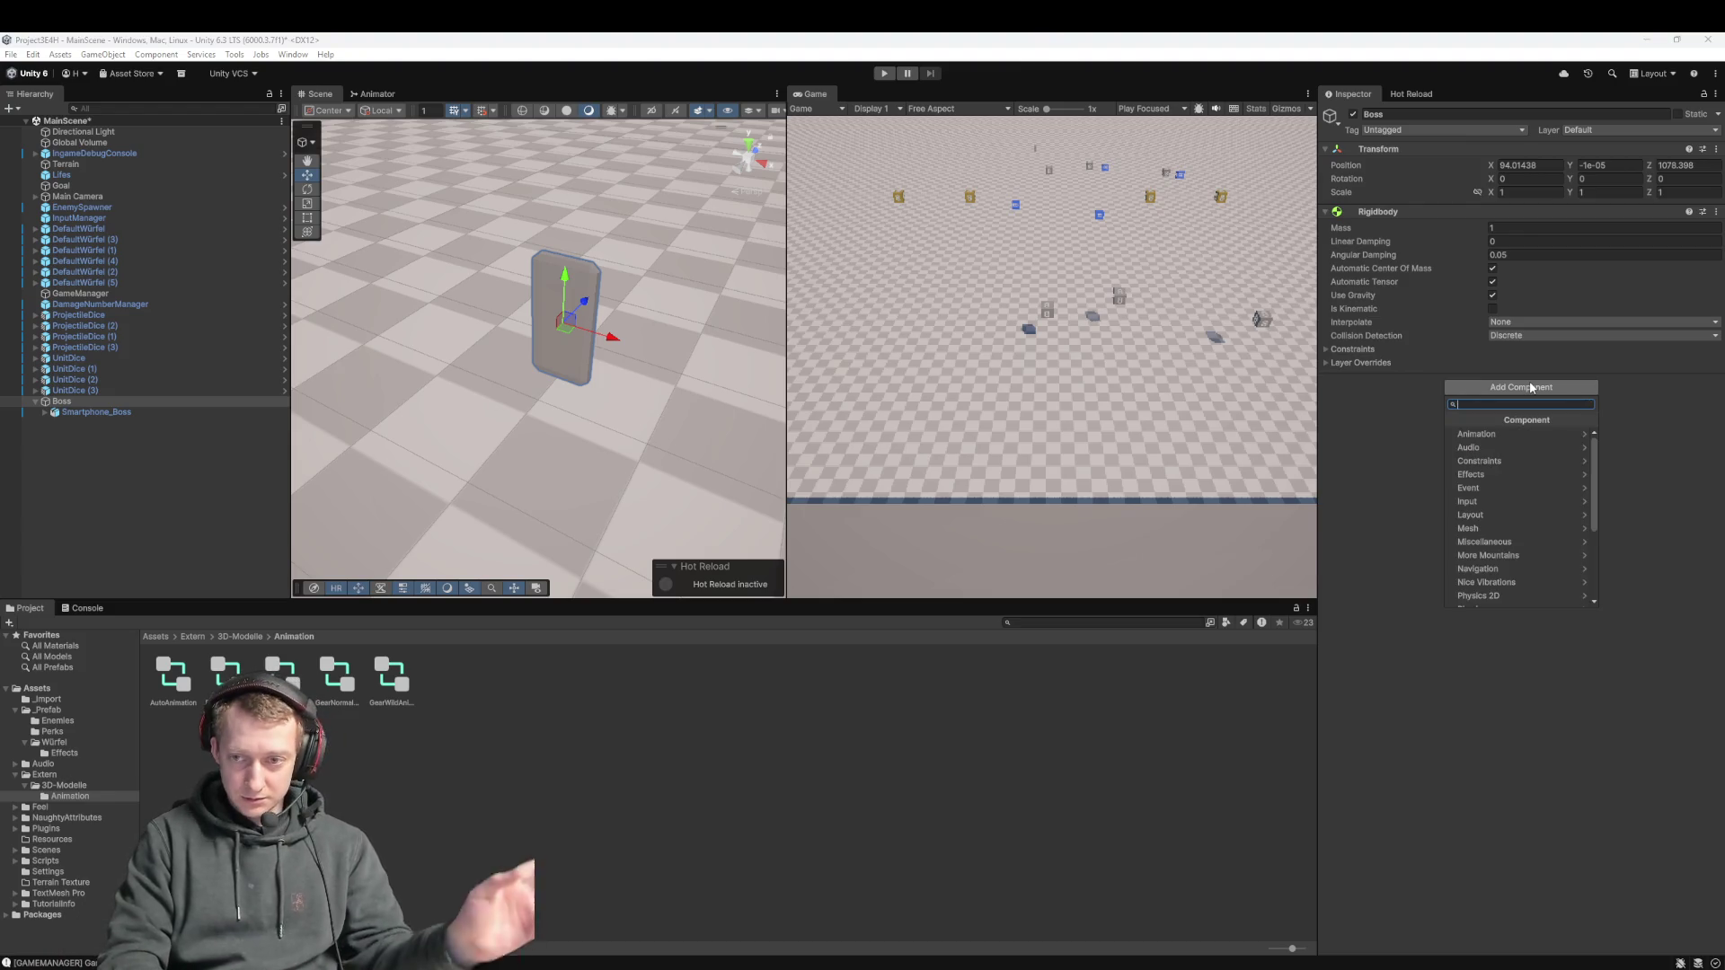
text(box)
key(Return)
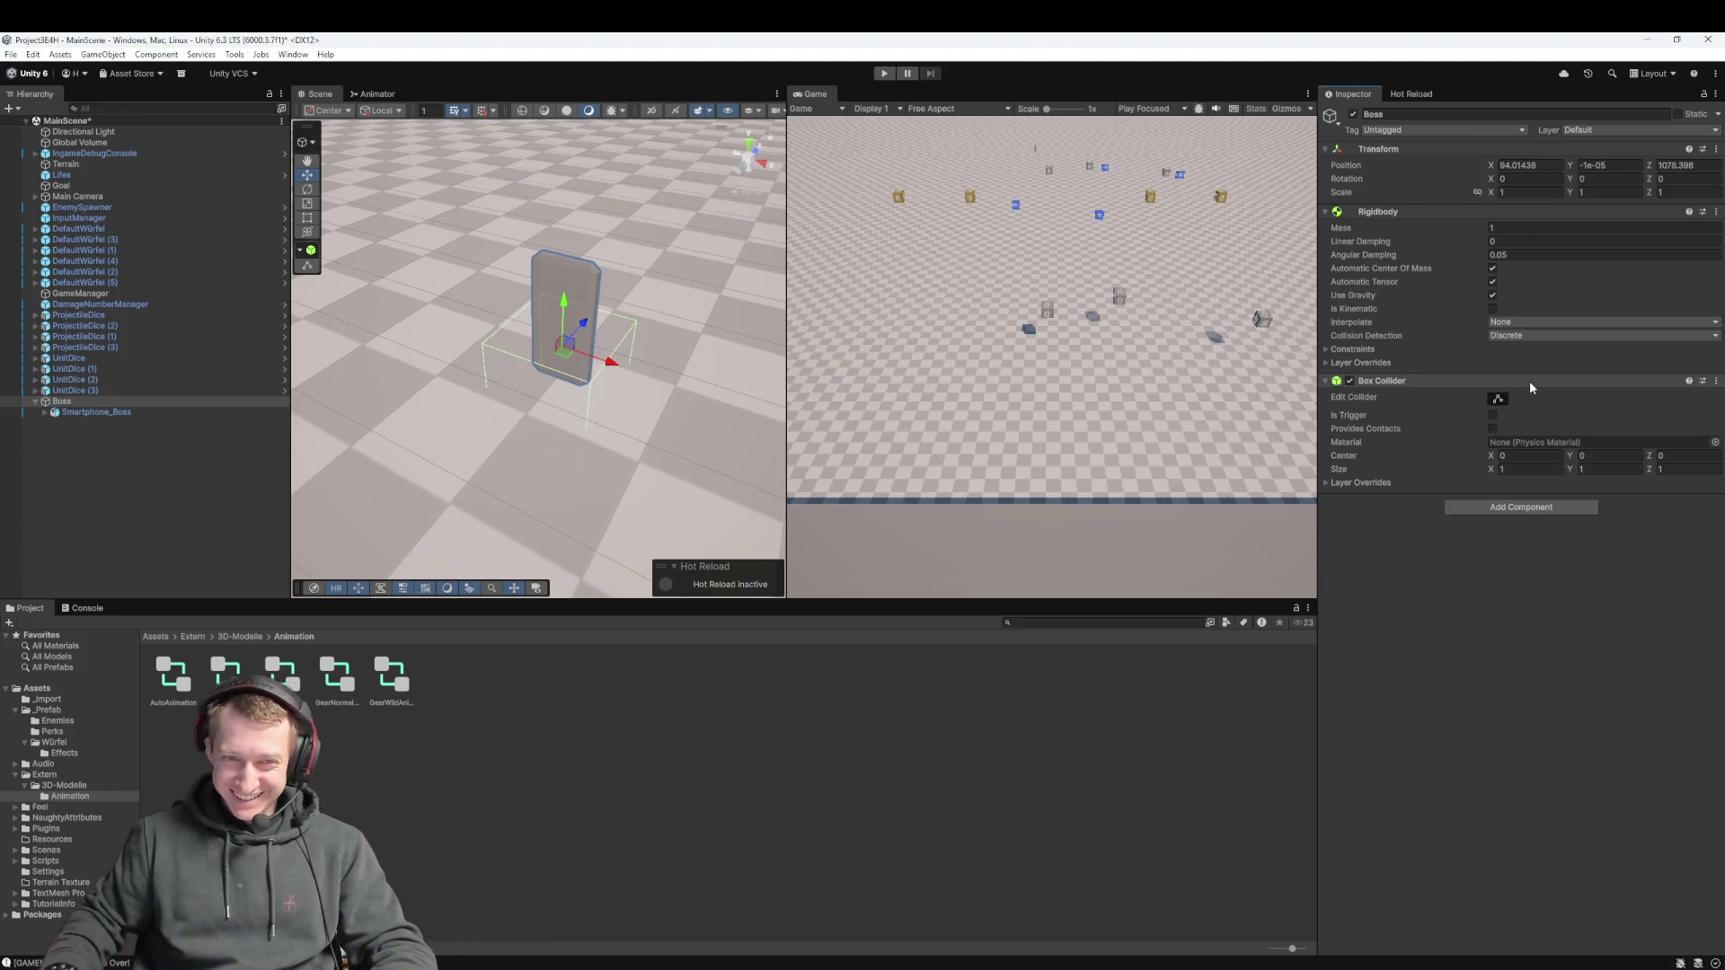
Set the Boss's Box Collider center Y to 0.84 and X size to 0.76
mouse_move(1574, 461)
mouse_down()
mouse_move(1586, 446)
mouse_move(1643, 479)
mouse_up()
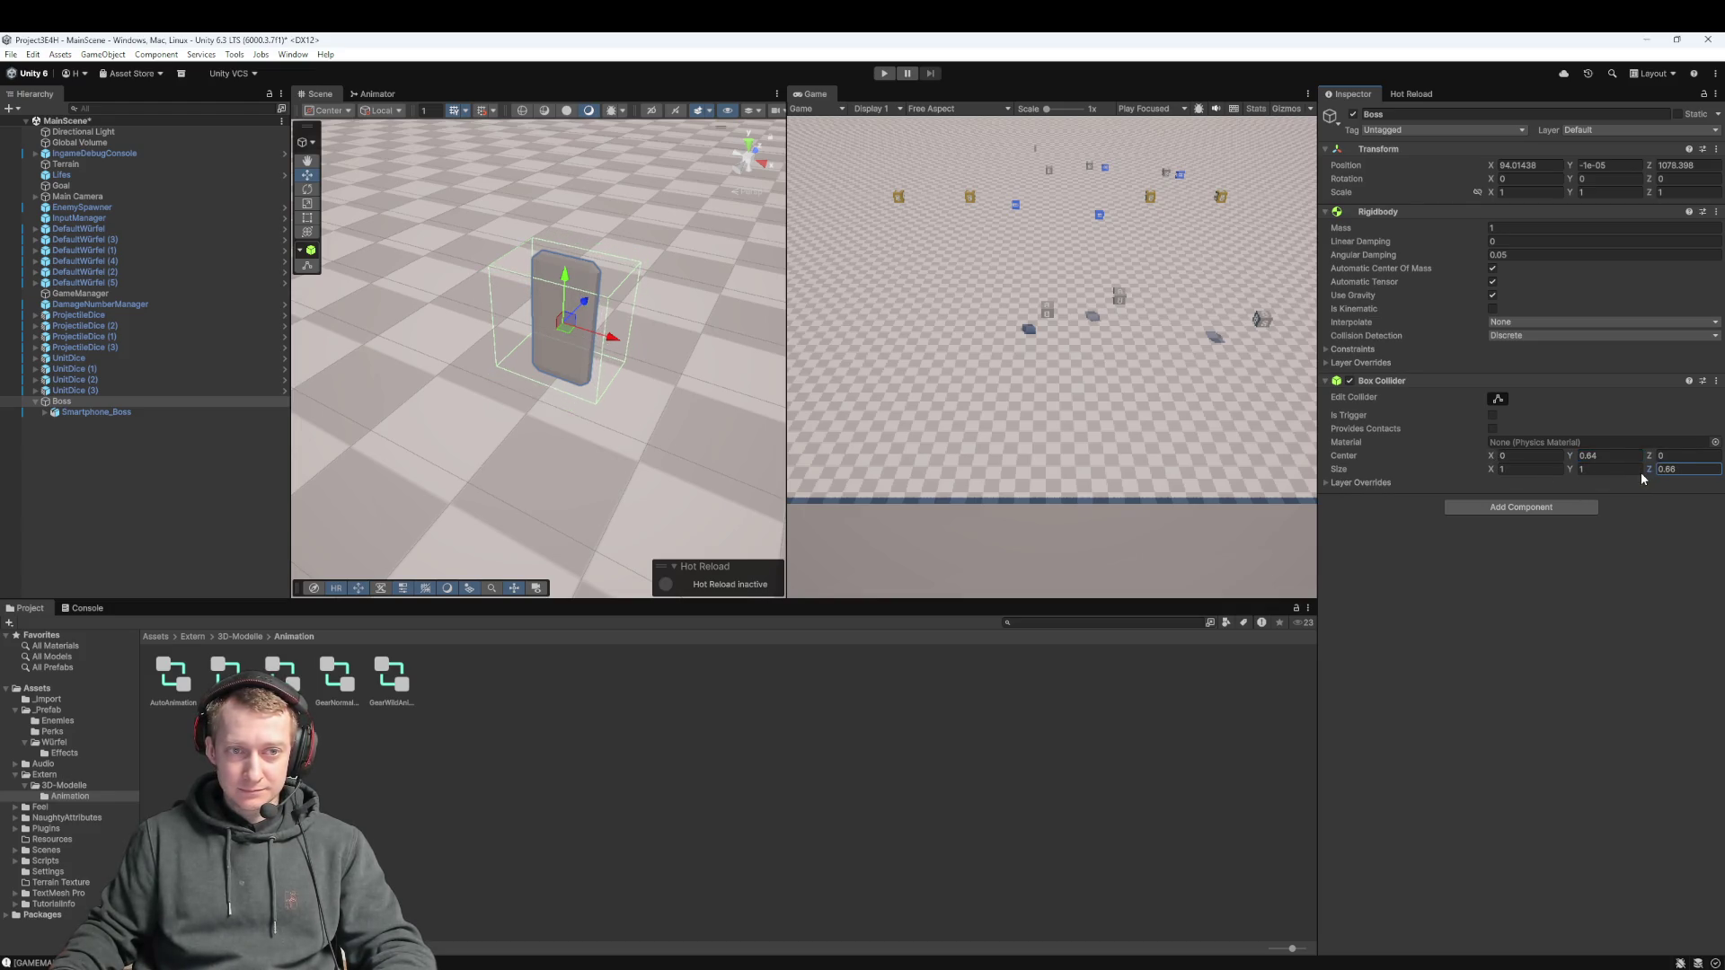
drag(1498, 477, 1488, 474)
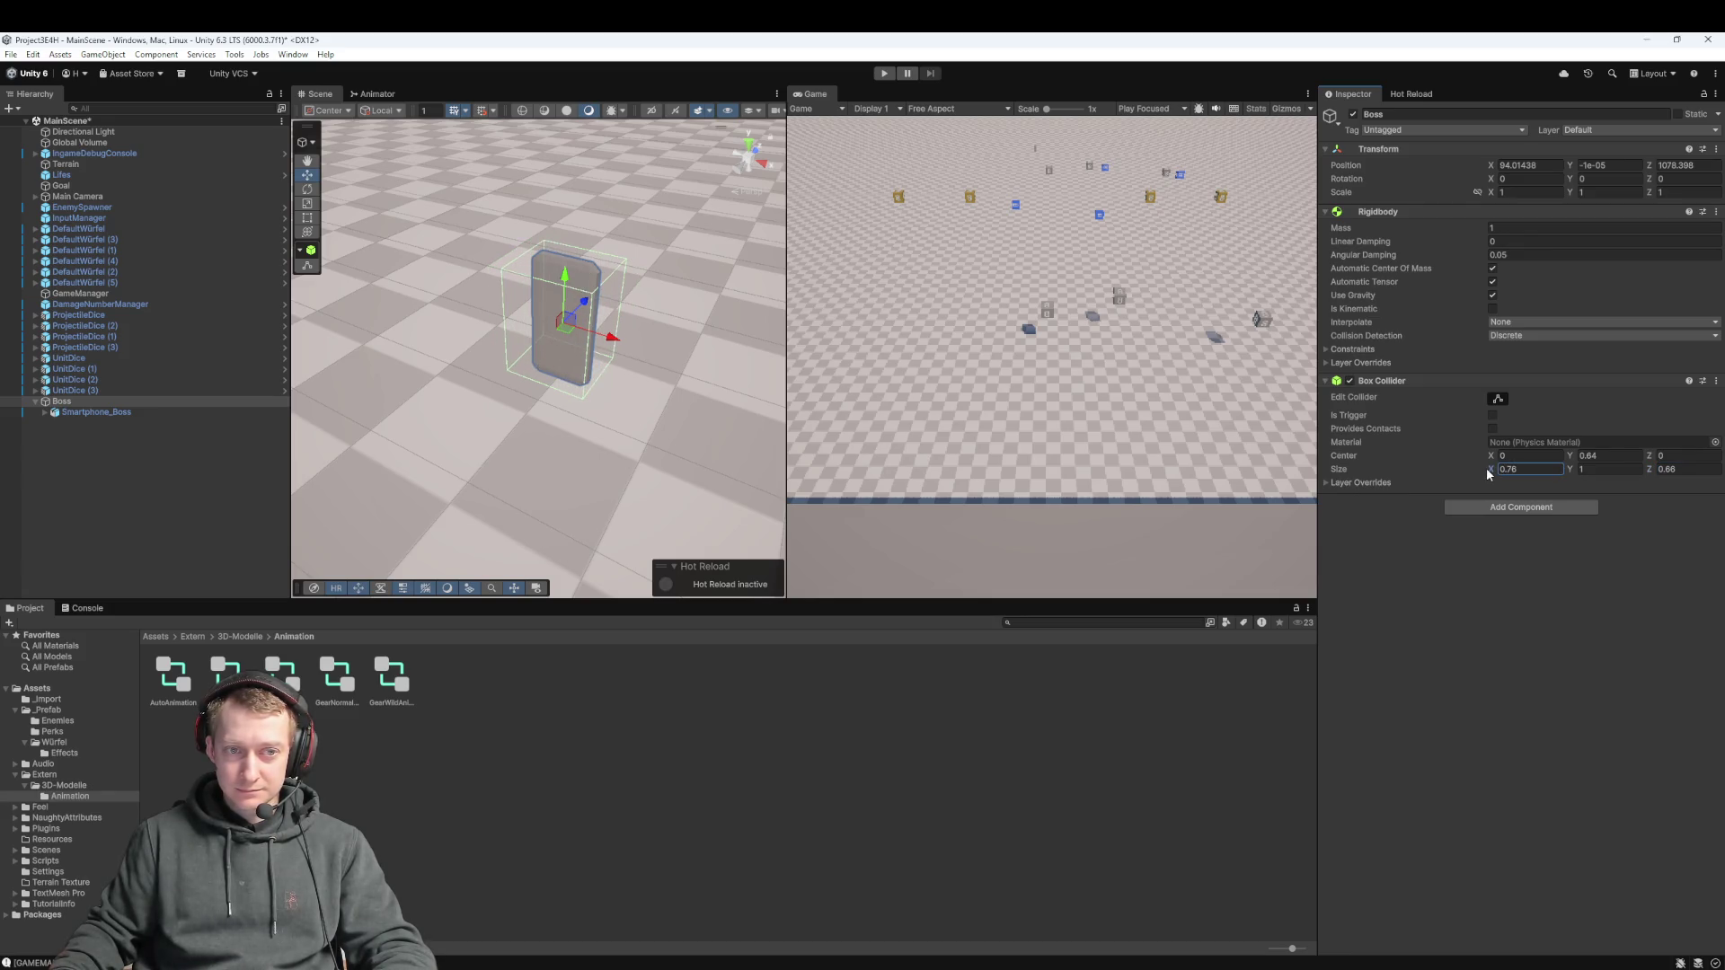
click(1571, 574)
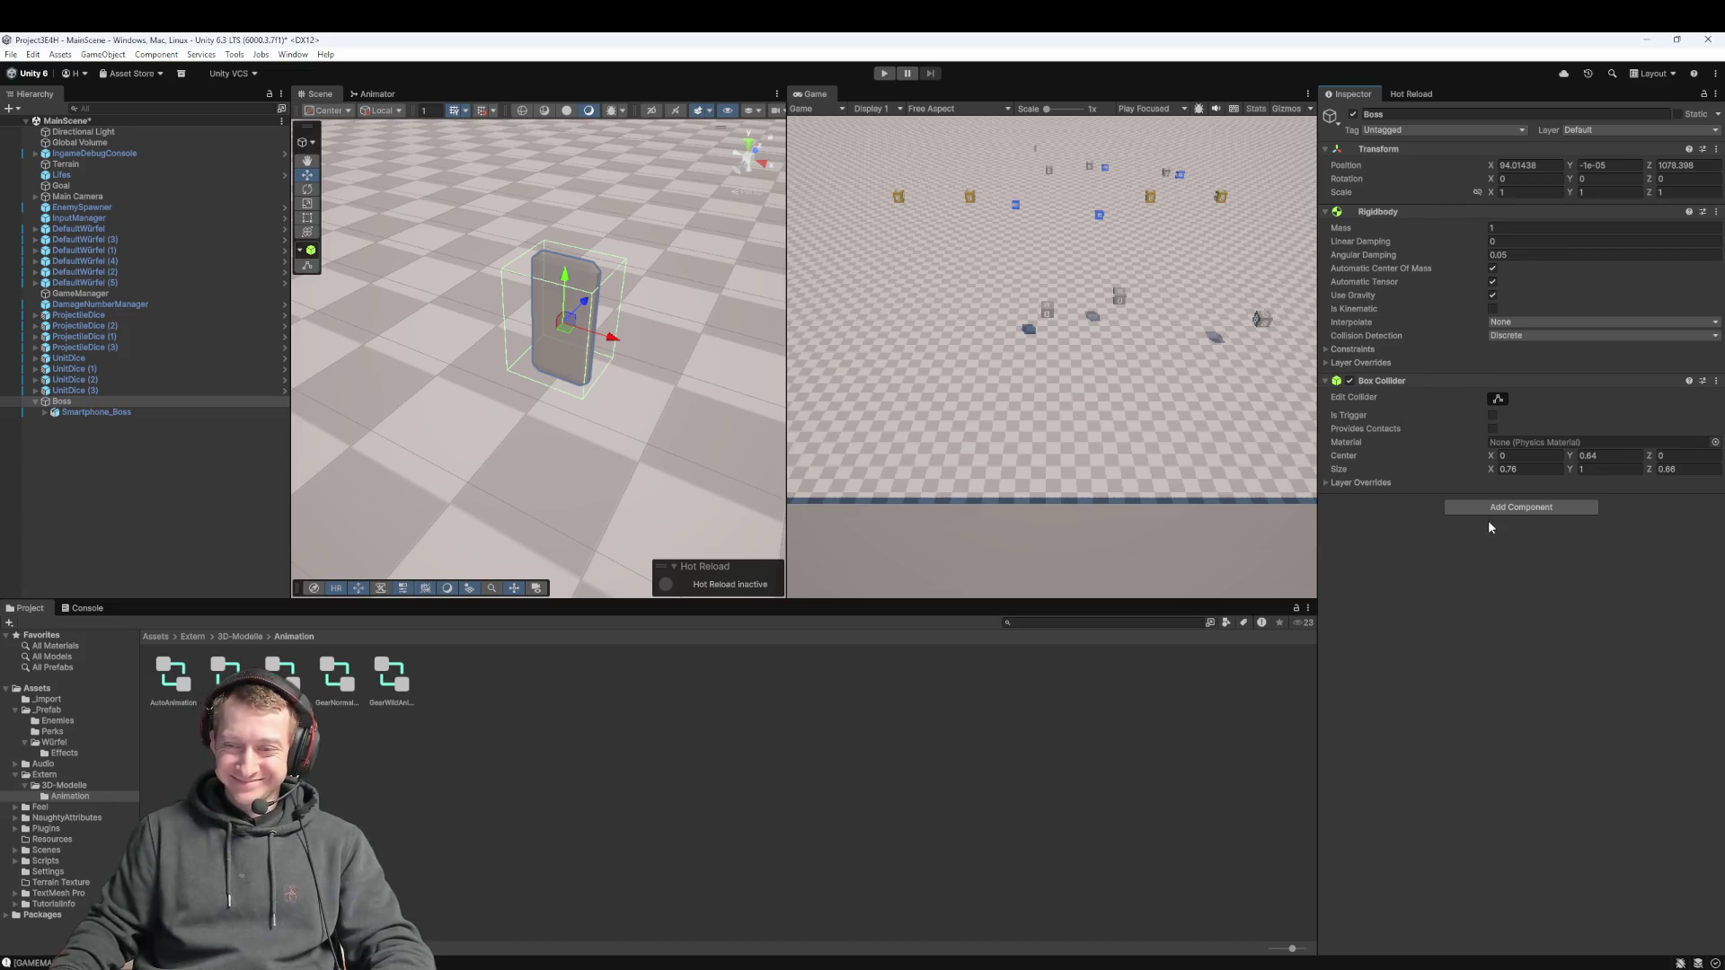
click(1543, 507)
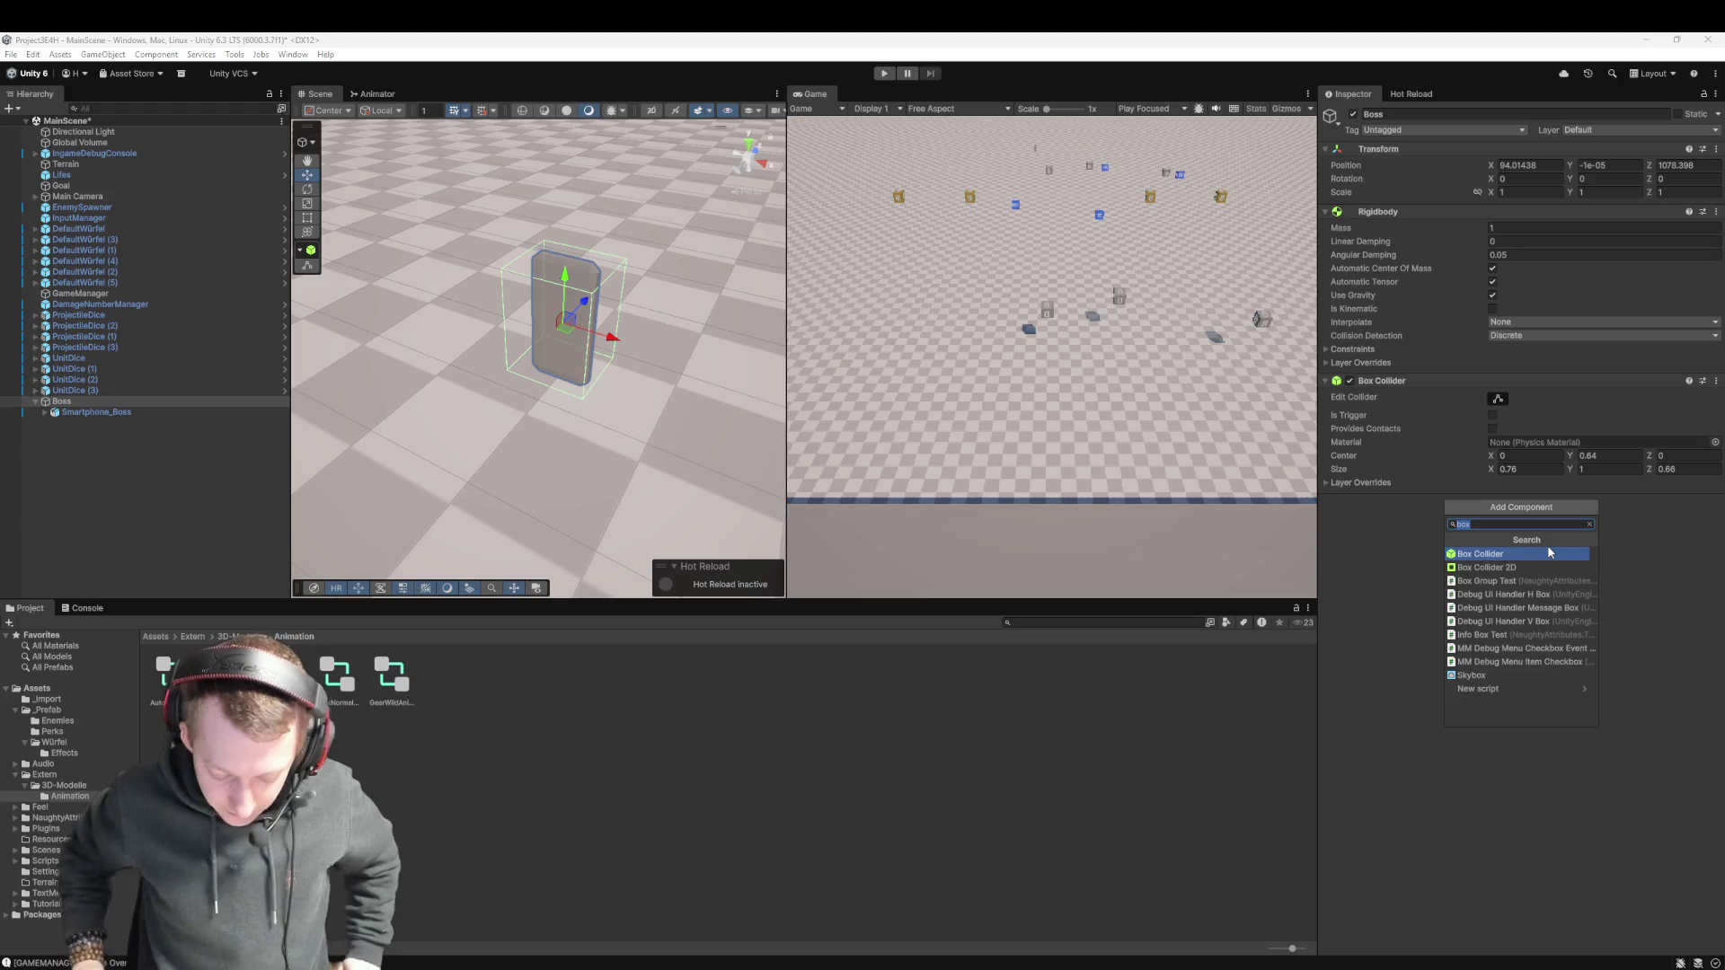
click(1377, 626)
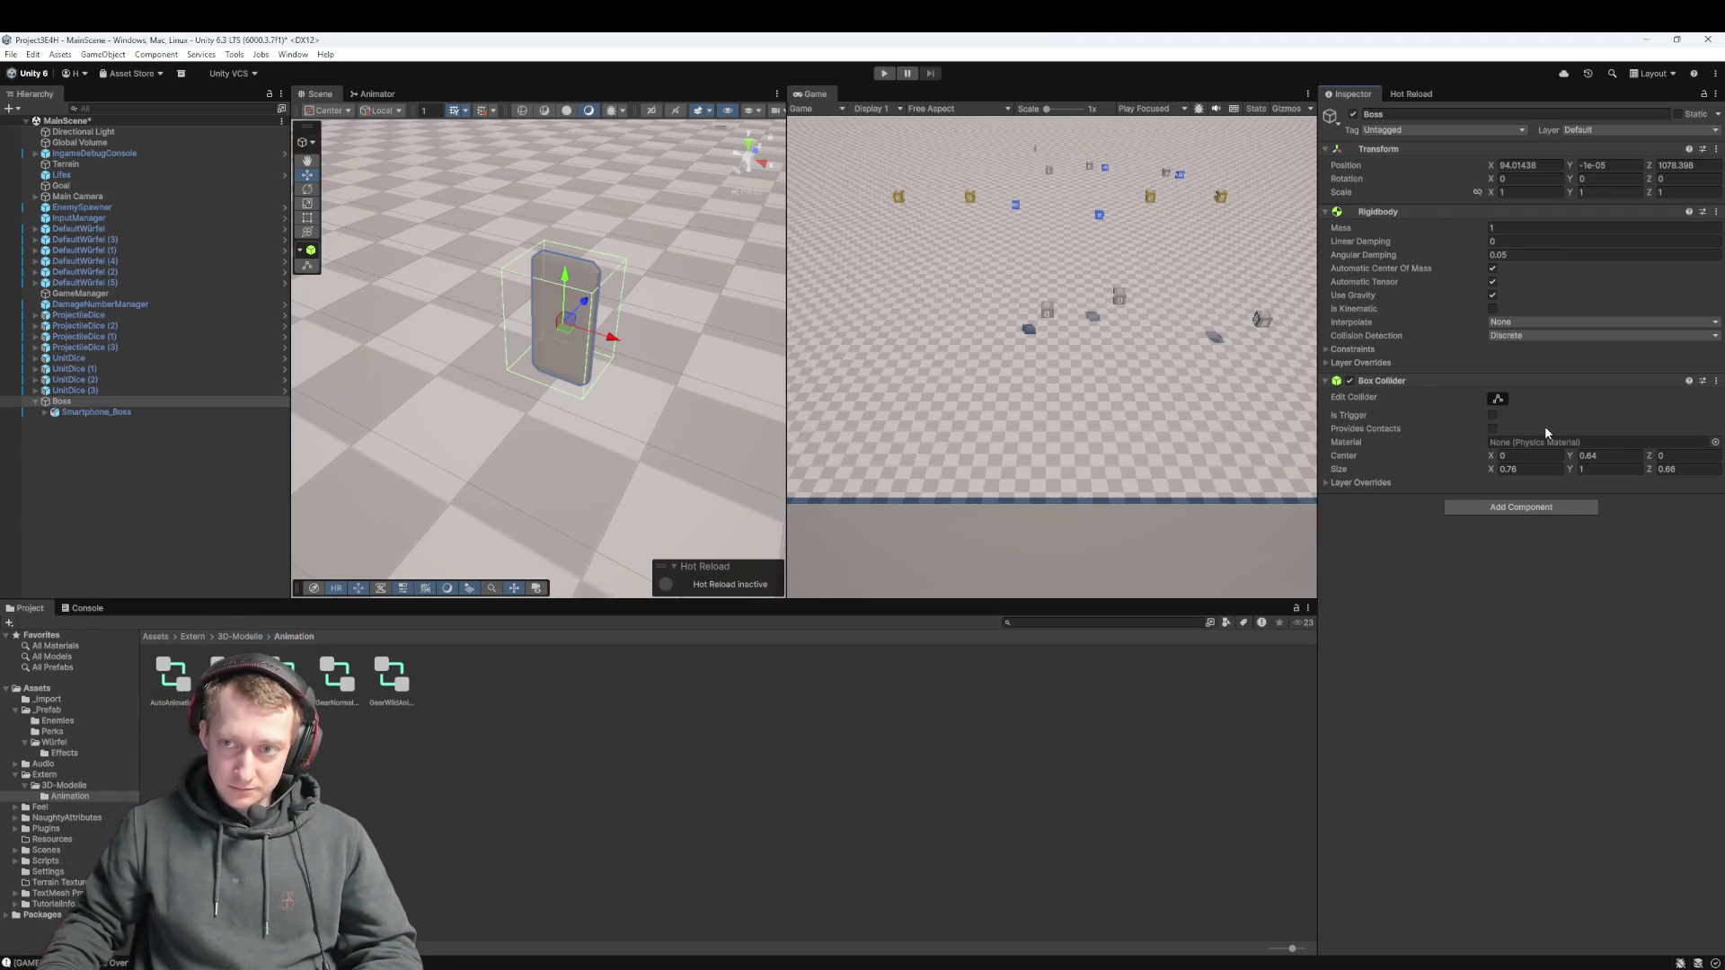
Scale the Boss to 3, 3, 3 and frame it in the Scene view
click(72, 402)
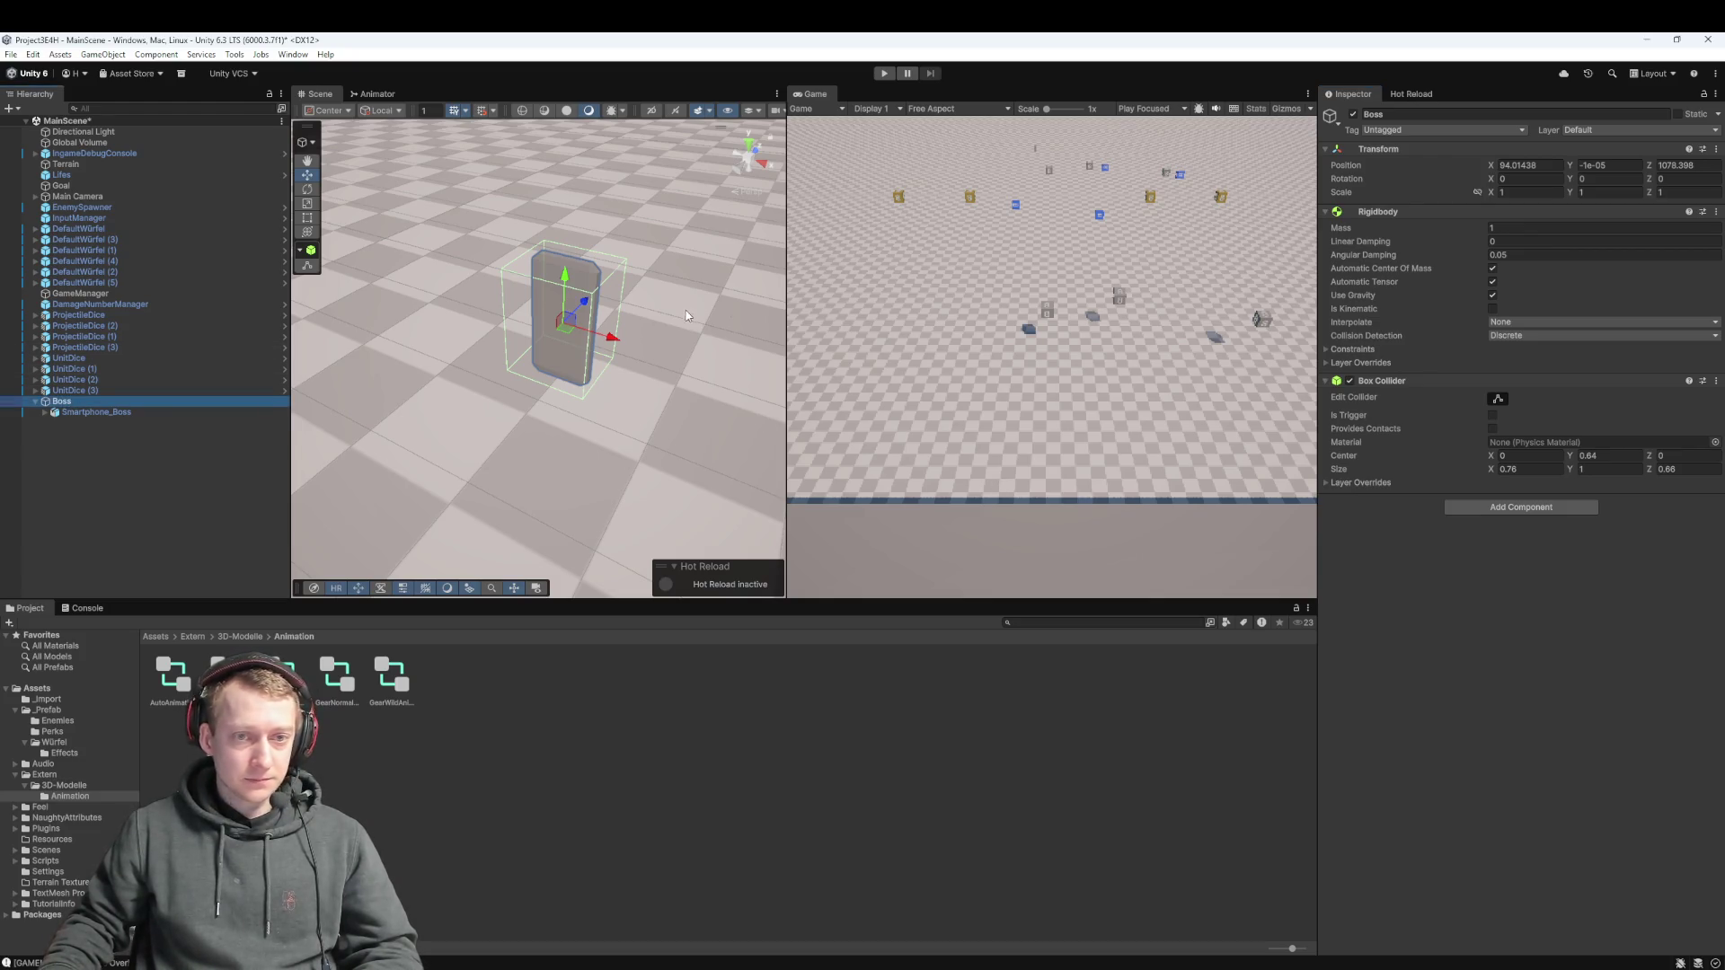
click(1604, 192)
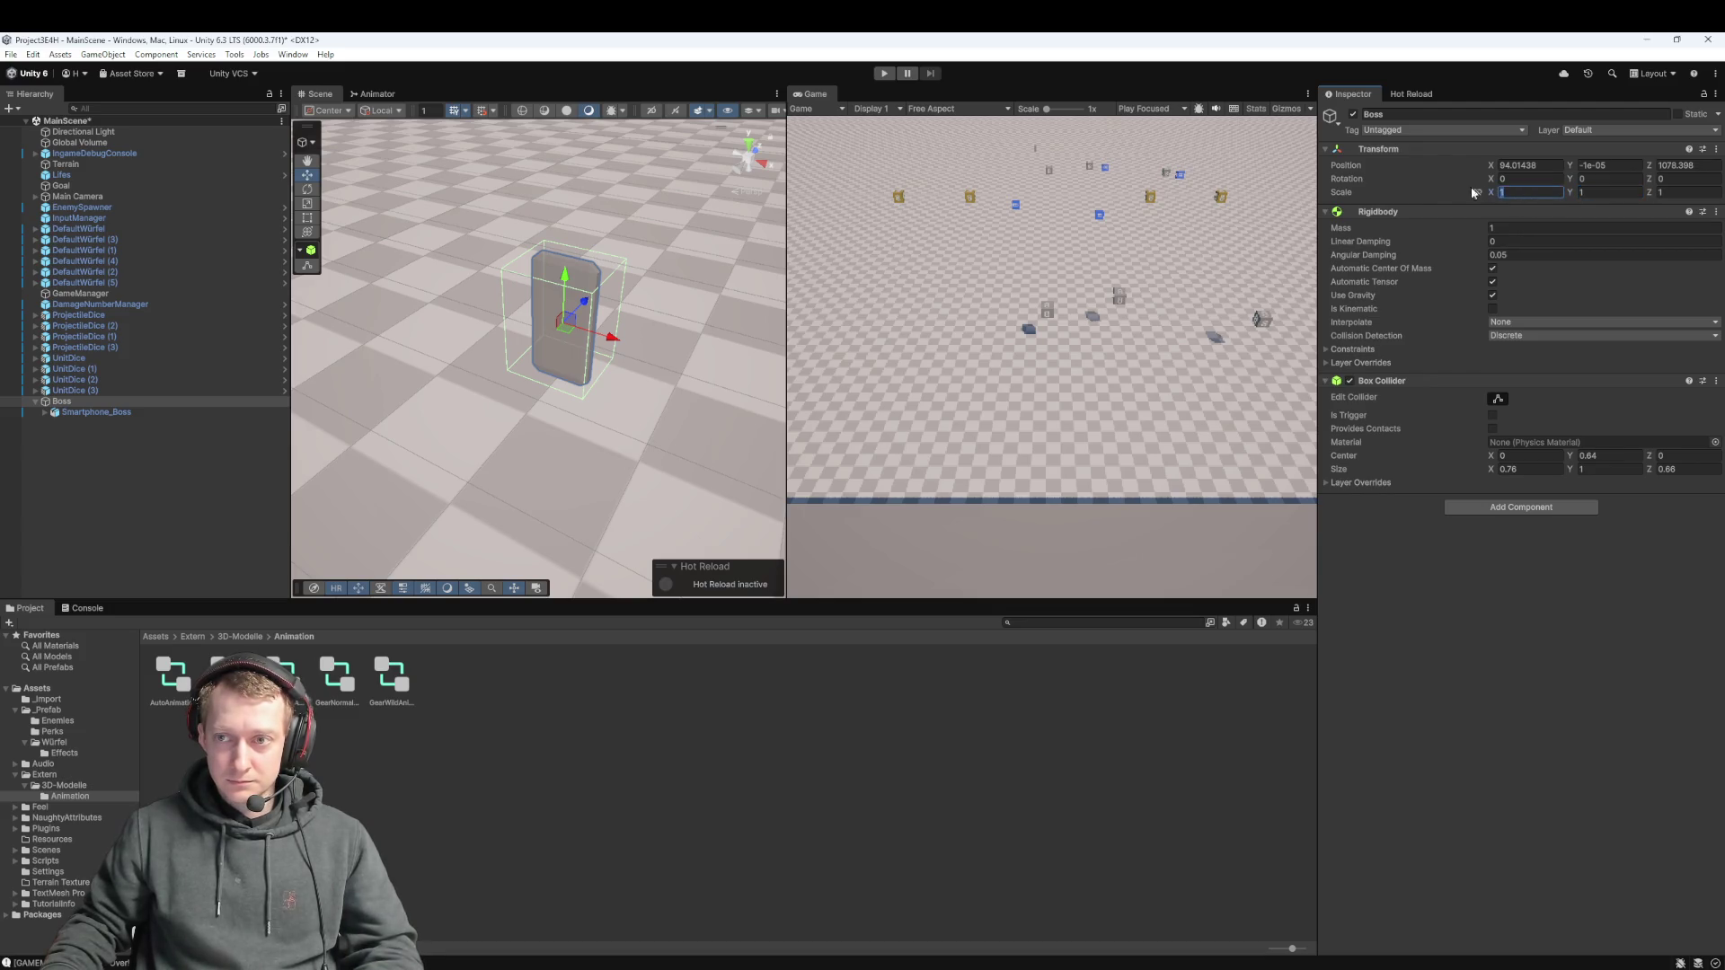
text(3)
key(Tab)
text(3)
key(Tab)
text(3)
key(Return)
key(f)
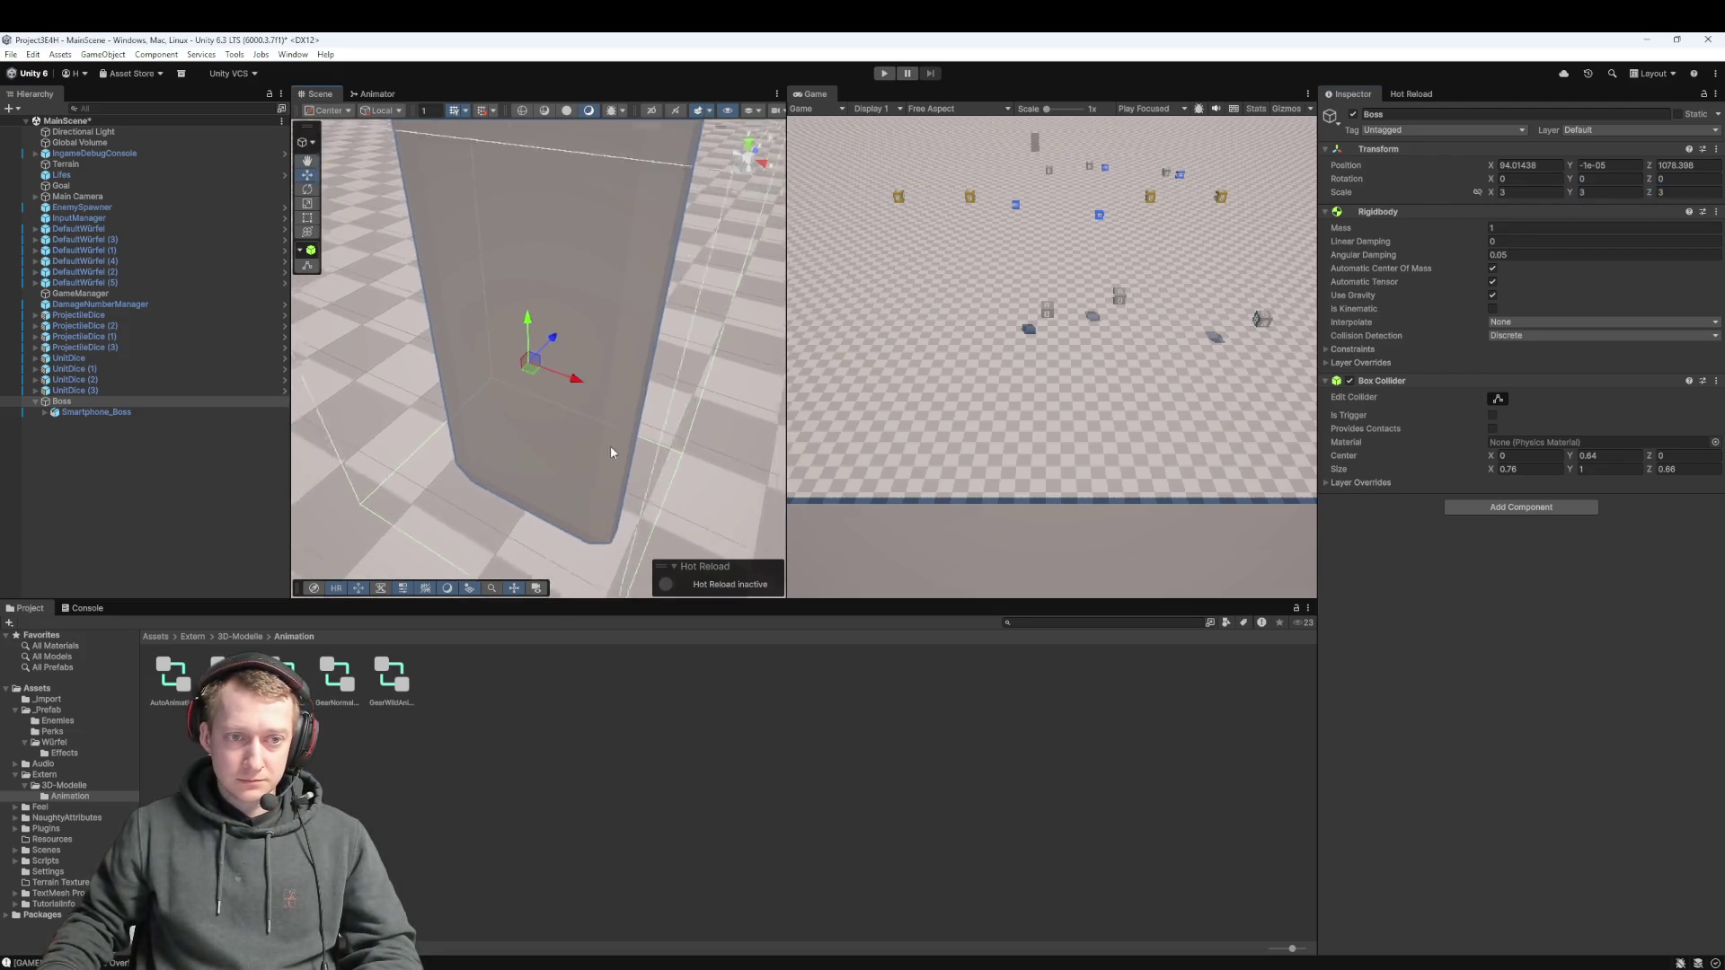
scroll(588, 384, down, 10)
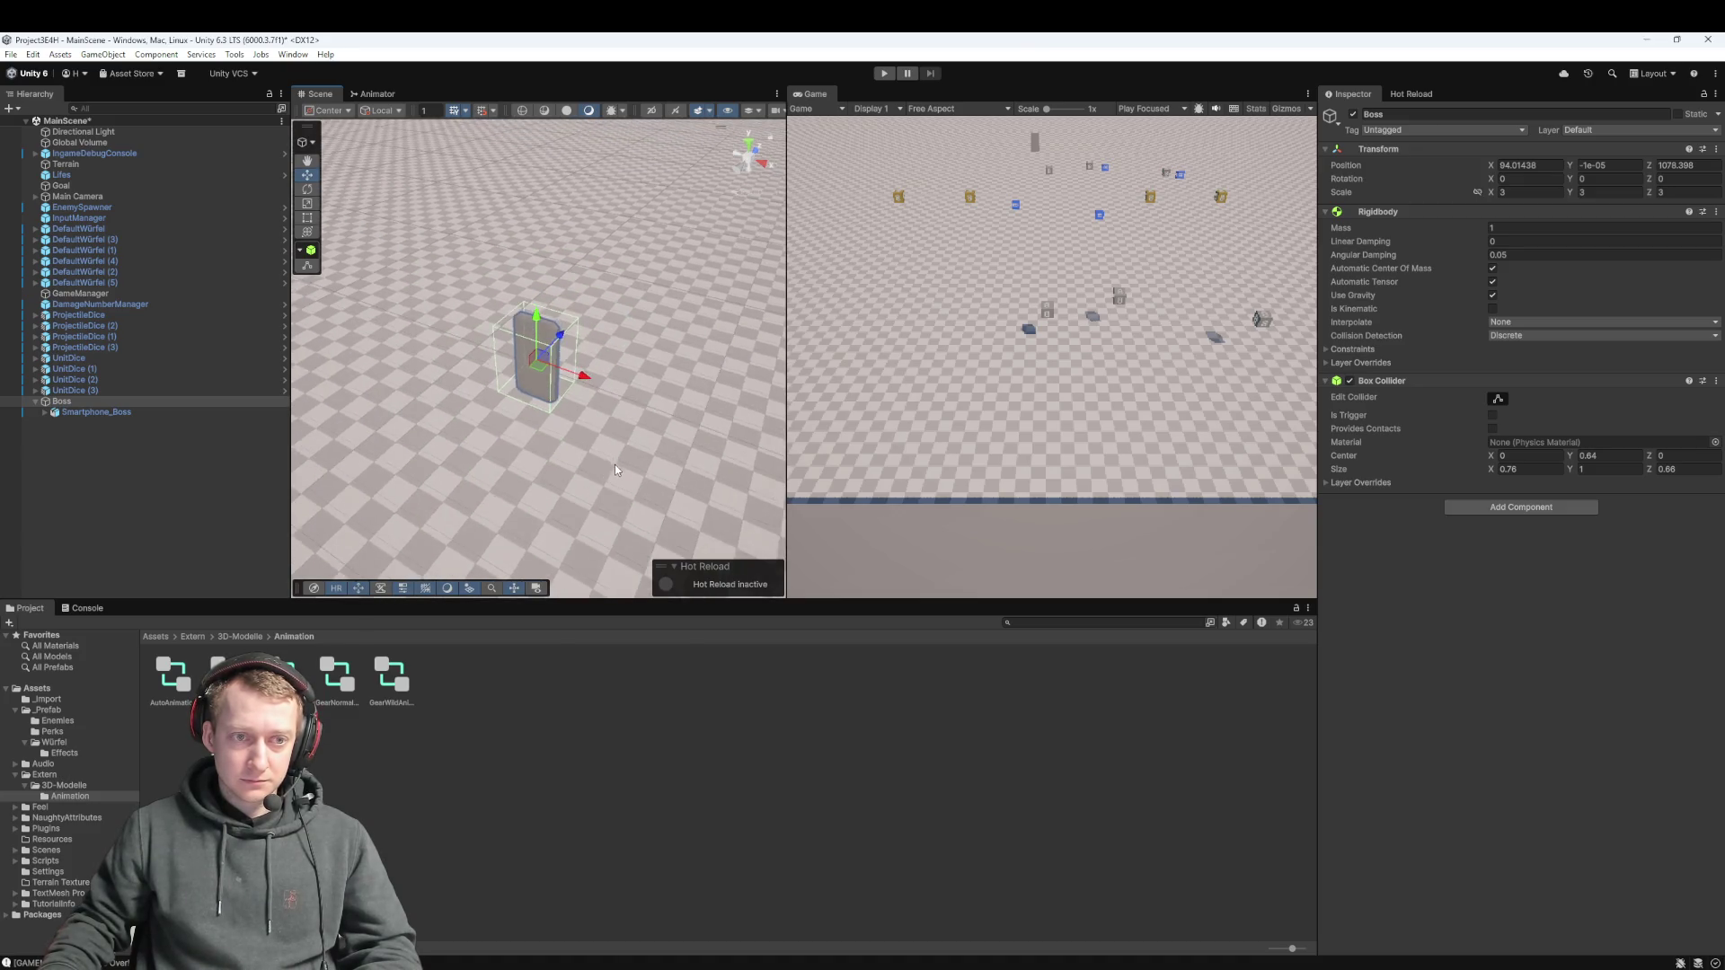
scroll(609, 481, down, 3)
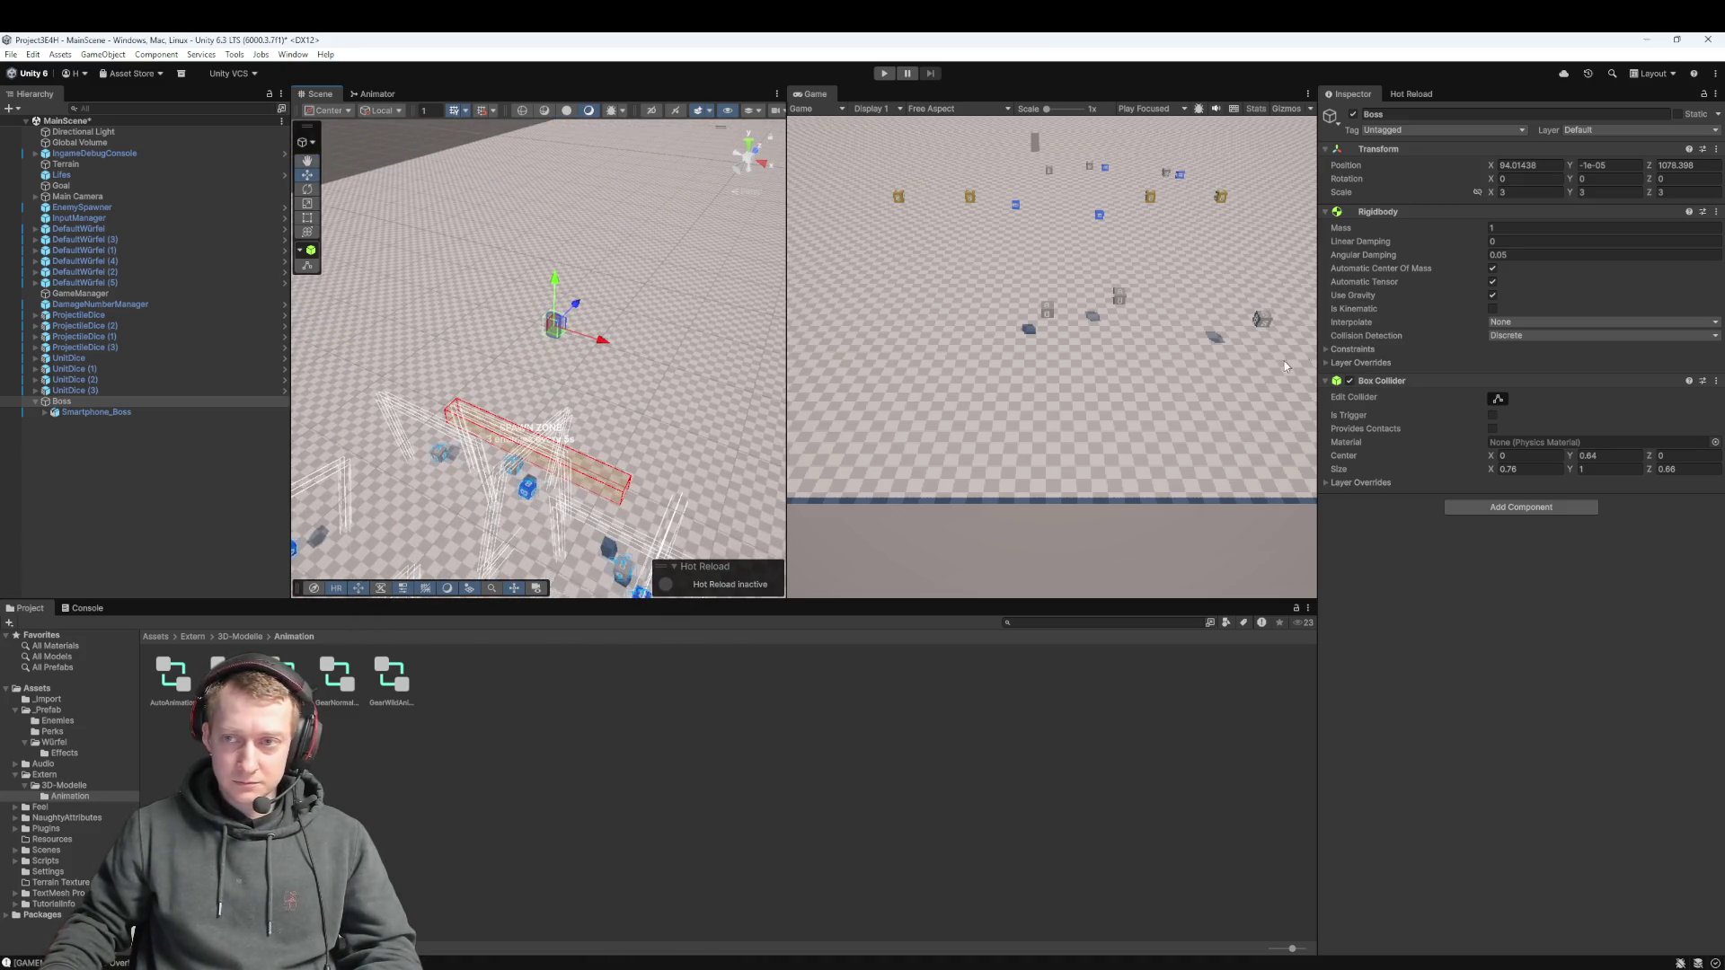
Increase the Boss's scale to 10, 10, 10 and view it from a new angle
click(1324, 184)
text(10)
key(Tab)
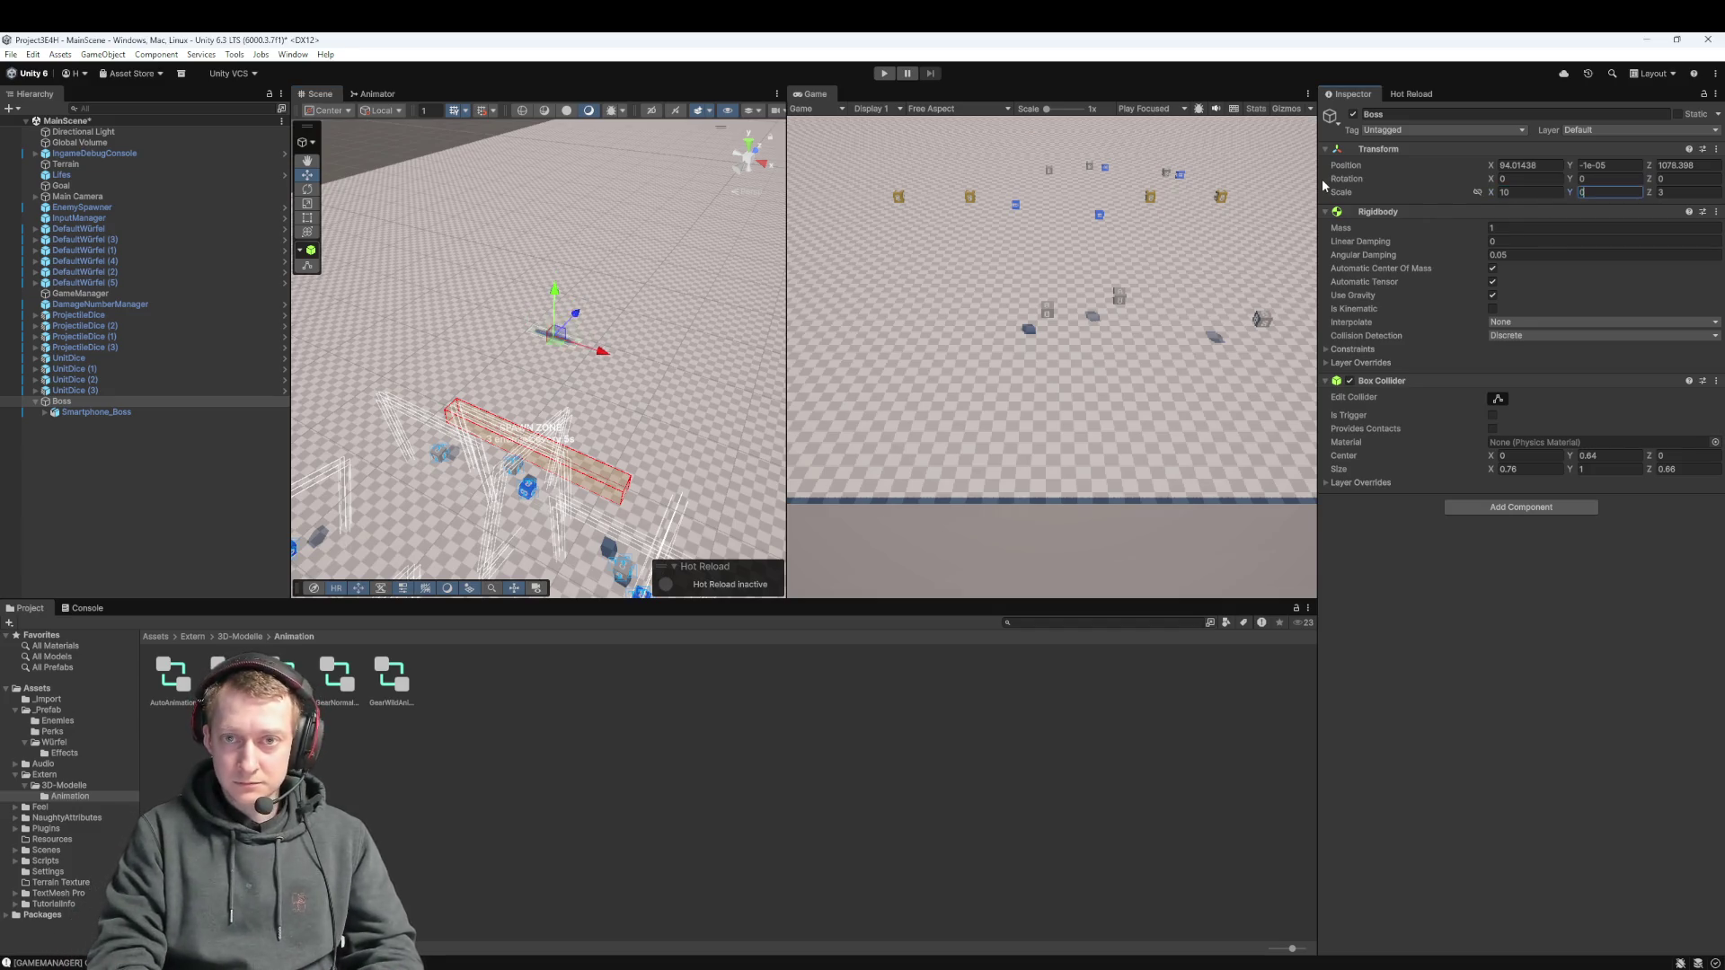
text(10)
key(Tab)
text(10)
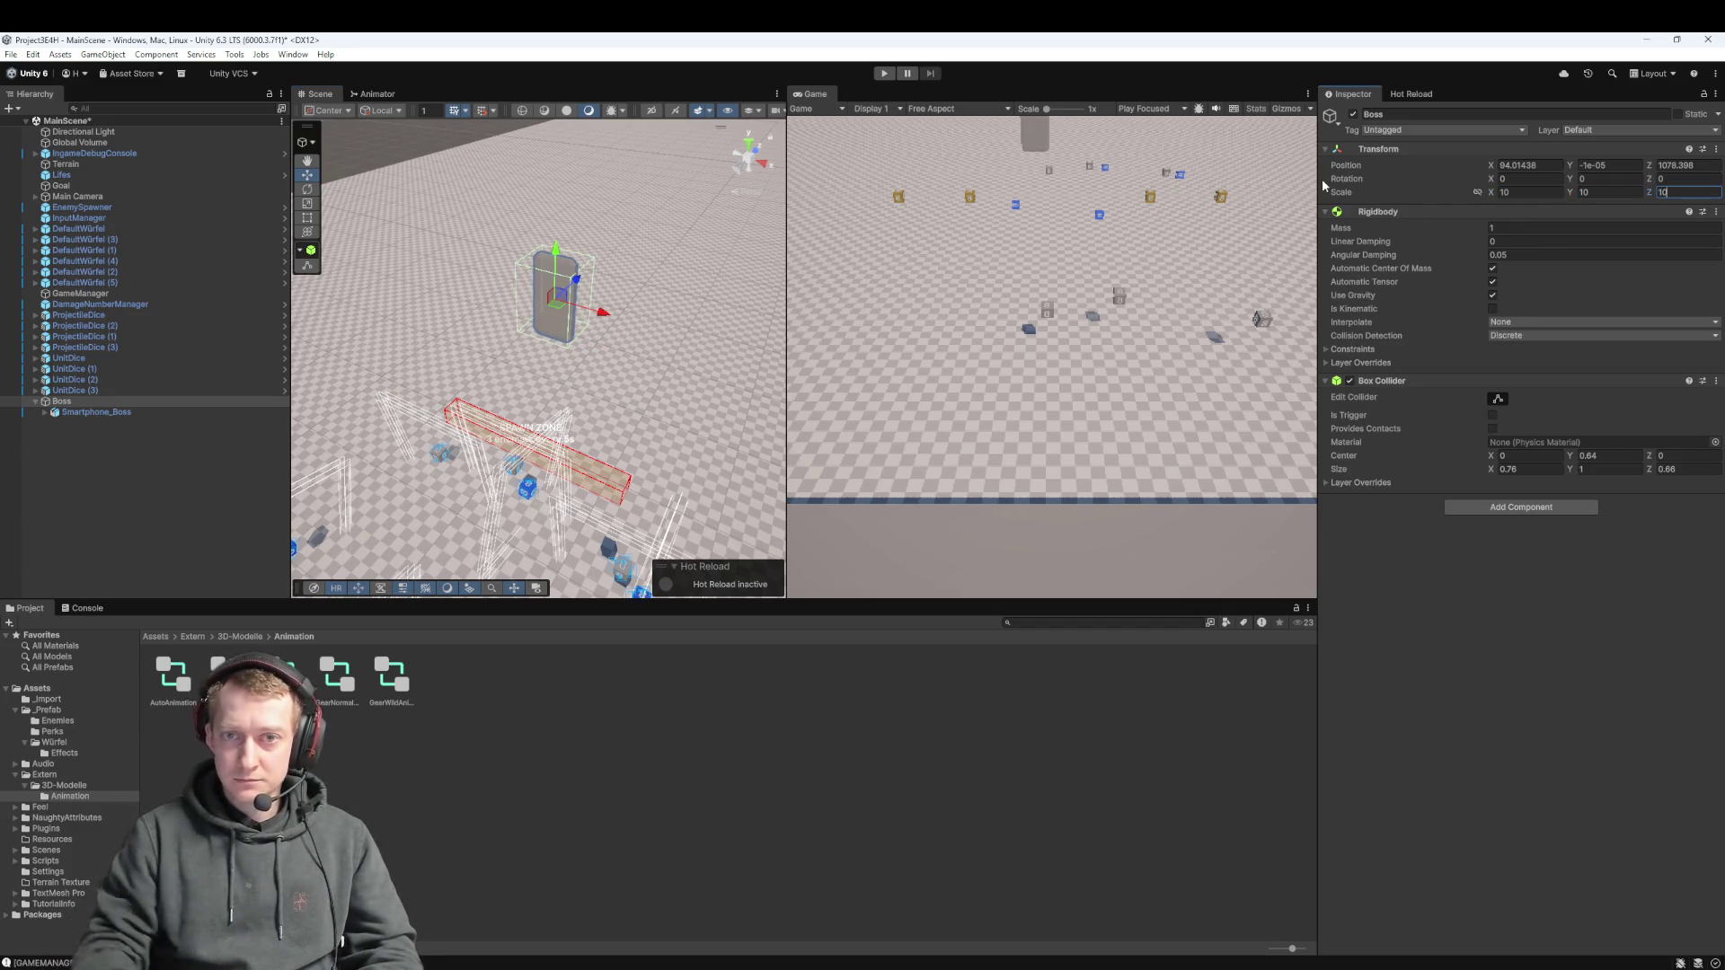
mouse_move(588, 363)
mouse_down()
mouse_move(599, 272)
mouse_move(624, 346)
mouse_move(575, 377)
mouse_move(555, 348)
mouse_move(629, 288)
mouse_move(620, 314)
mouse_move(580, 332)
mouse_up()
scroll(571, 264, down, 1)
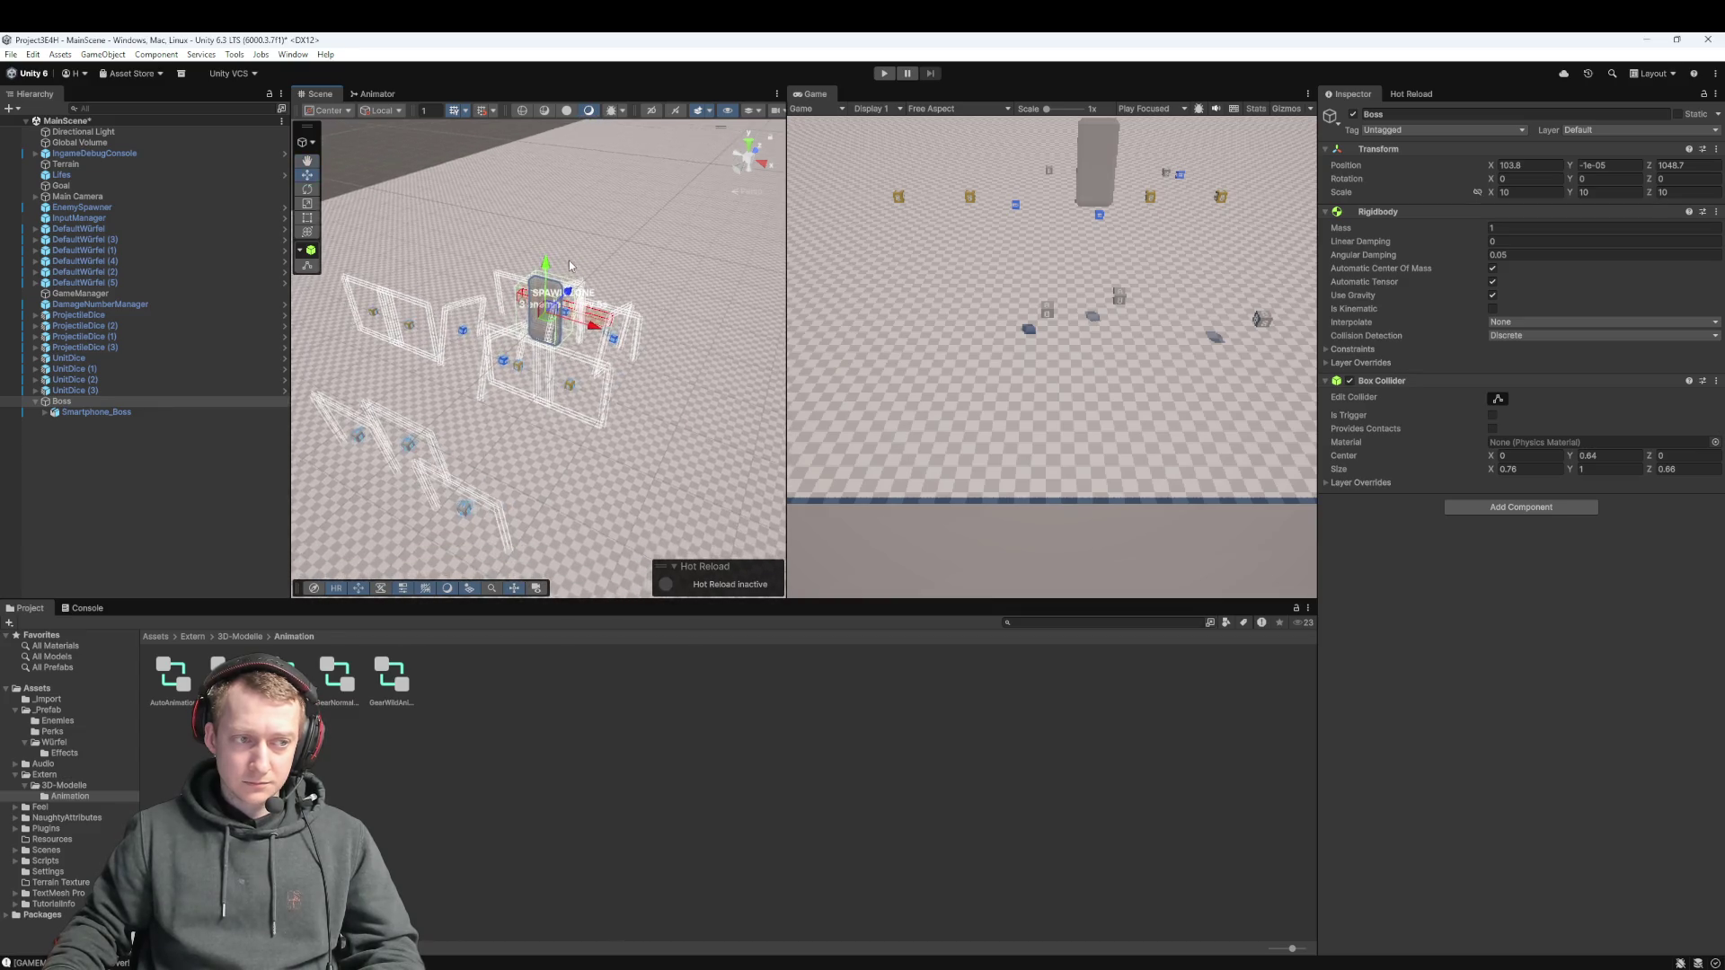
scroll(570, 263, up, 5)
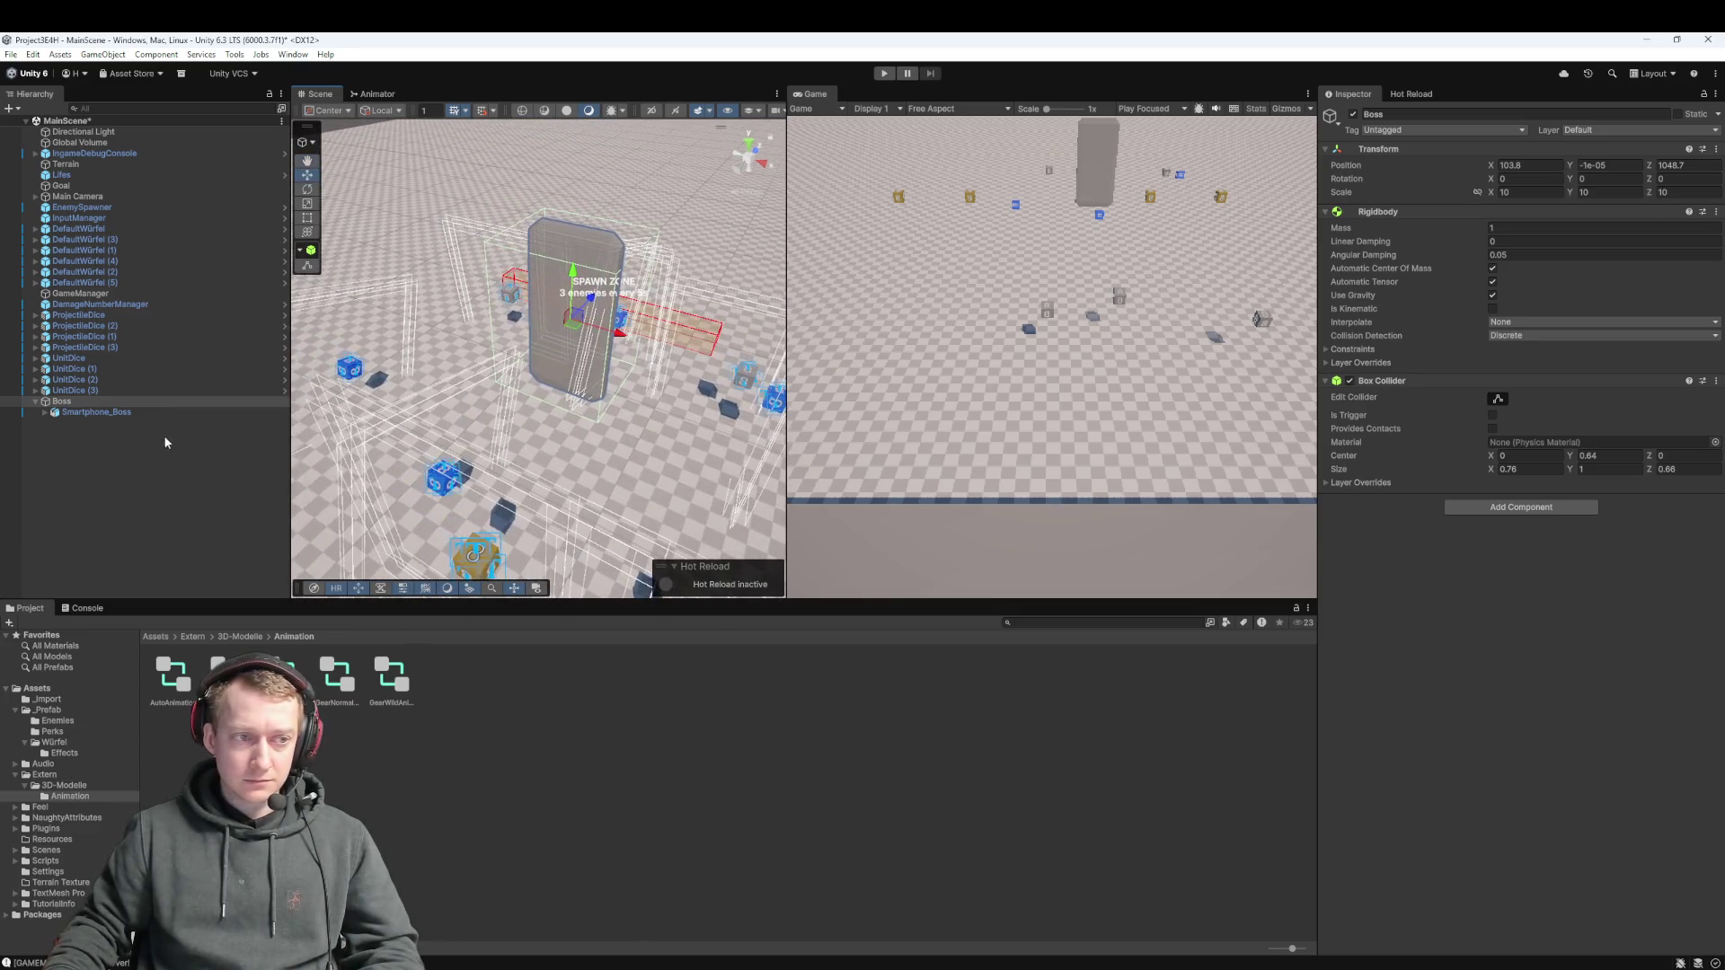
click(135, 414)
click(138, 400)
click(884, 73)
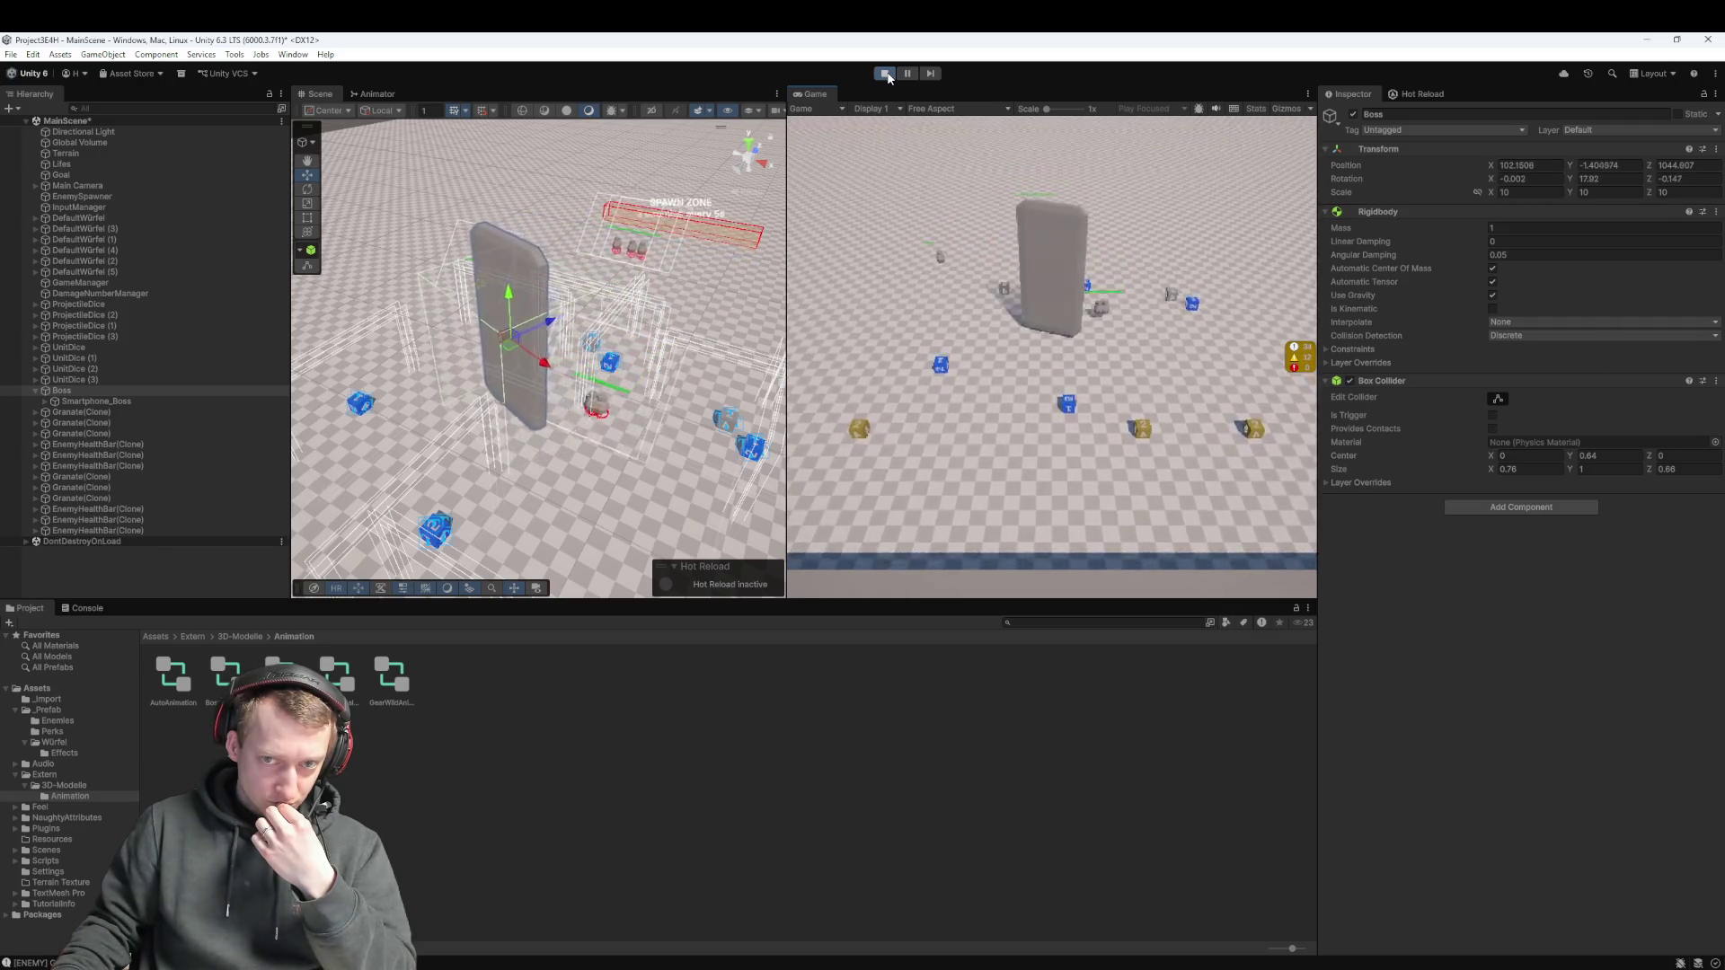
click(887, 74)
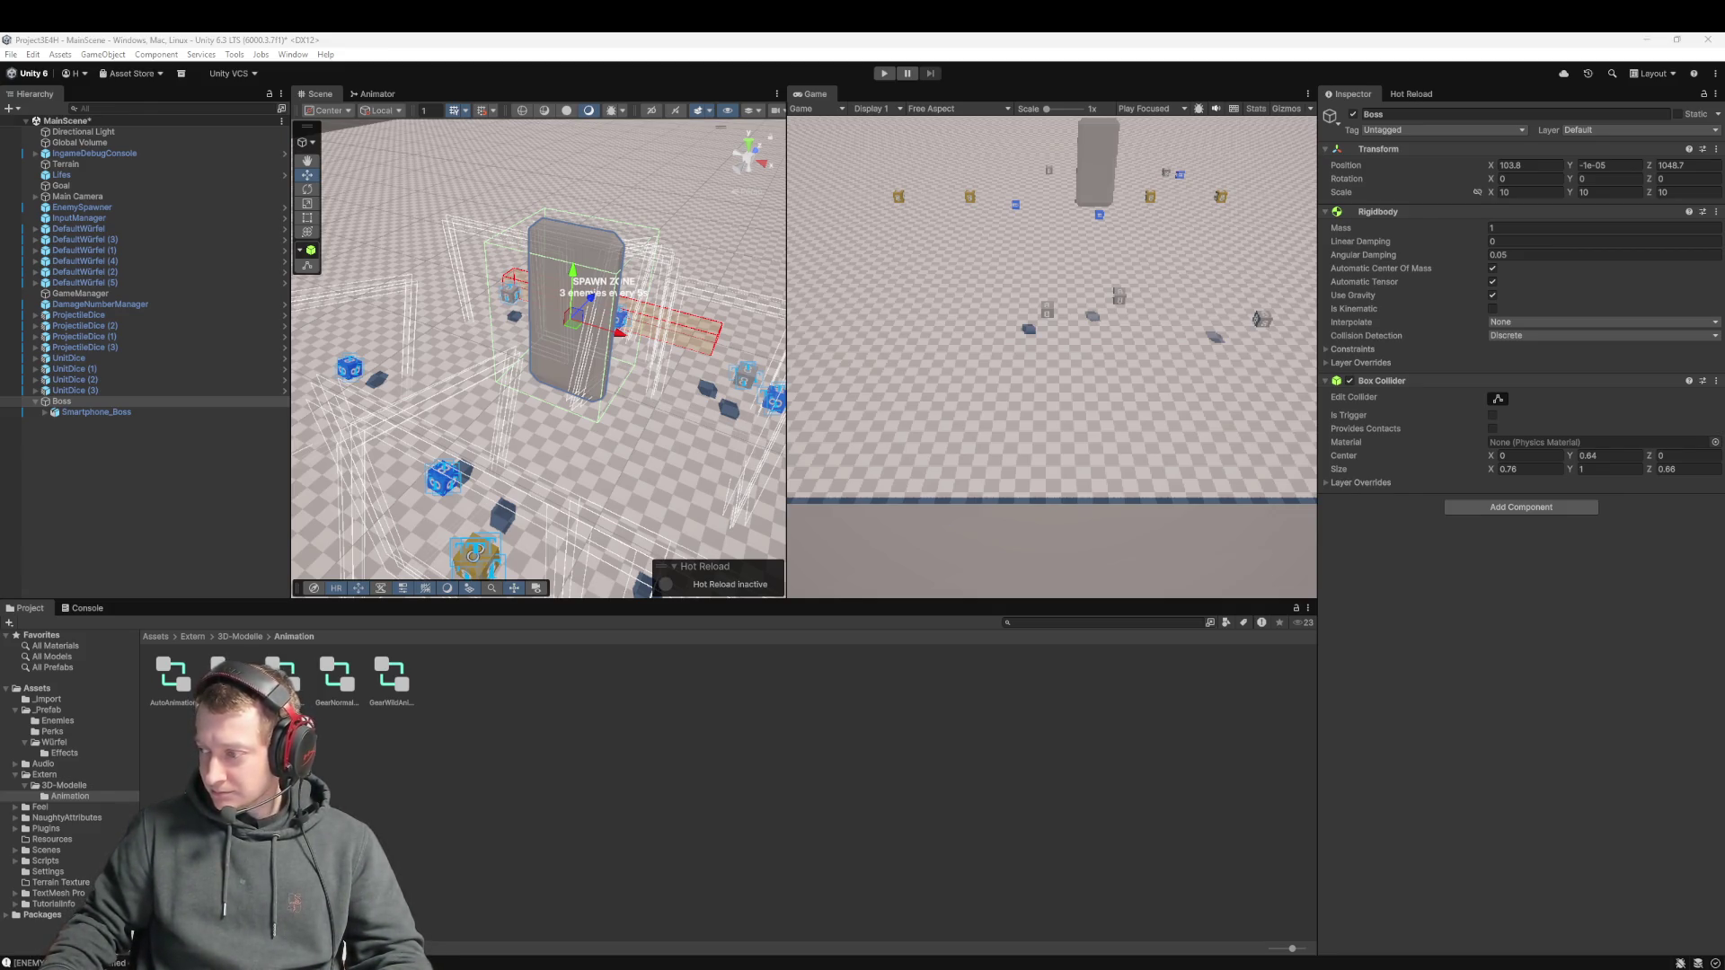
Zoom into the Boss Animation state graph and capture it with a screenshot snip
click(175, 671)
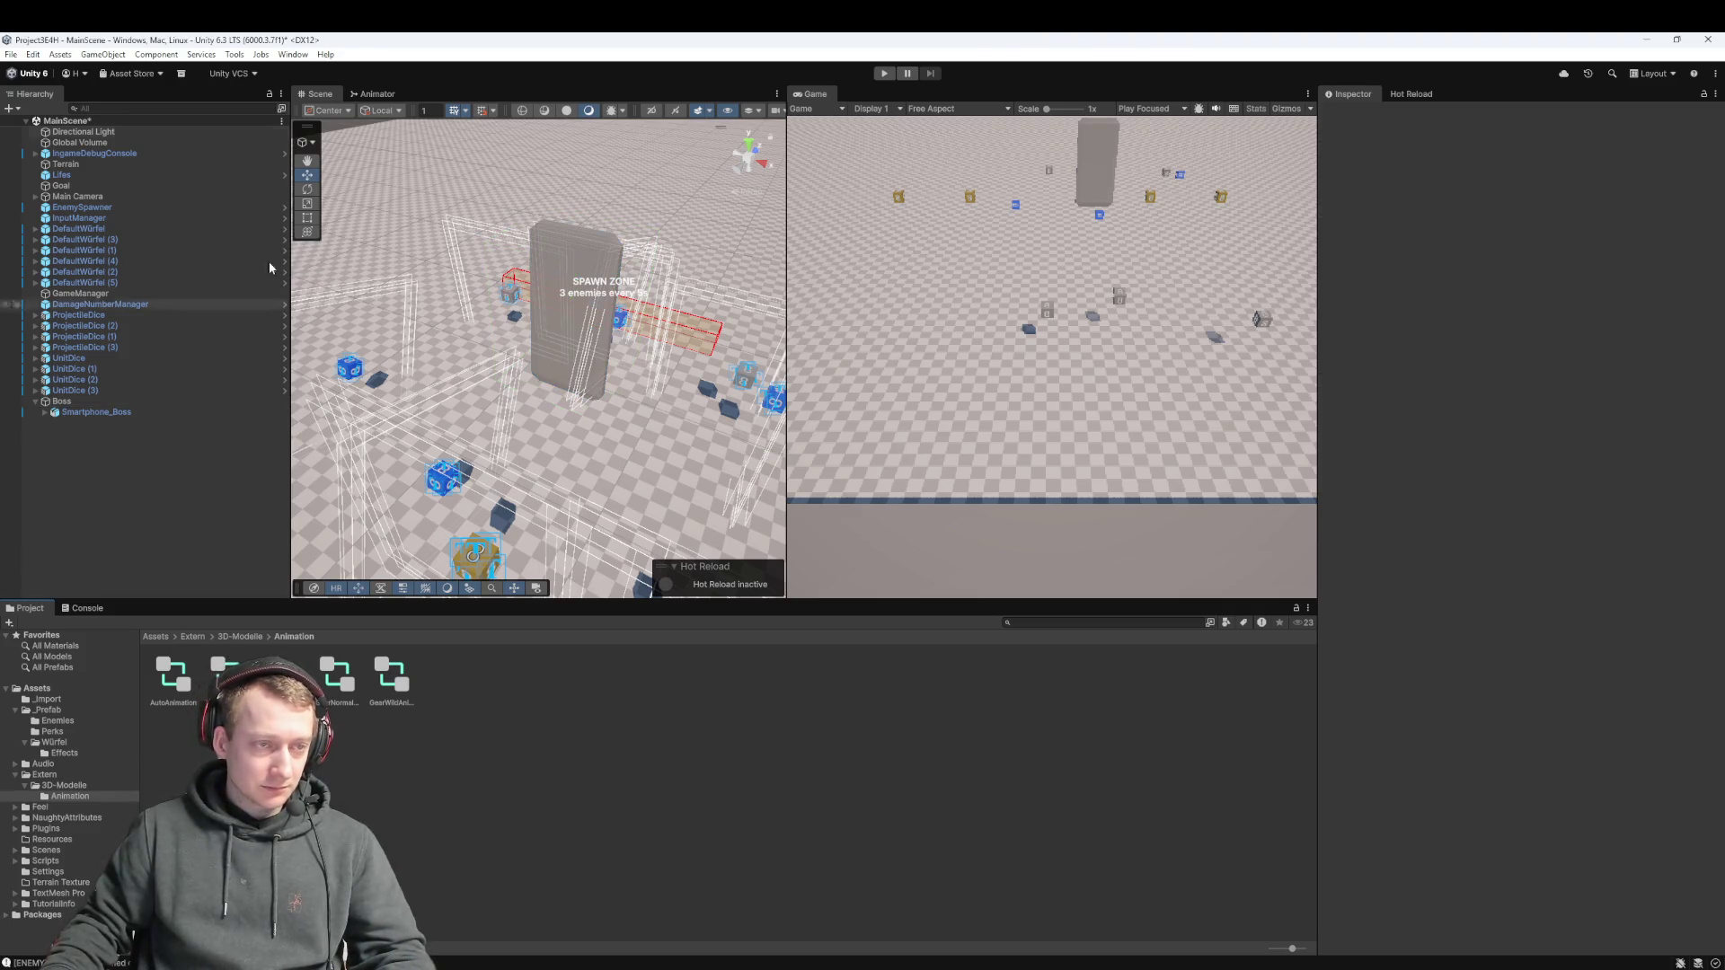
click(373, 94)
scroll(575, 476, up, 1)
scroll(538, 431, up, 3)
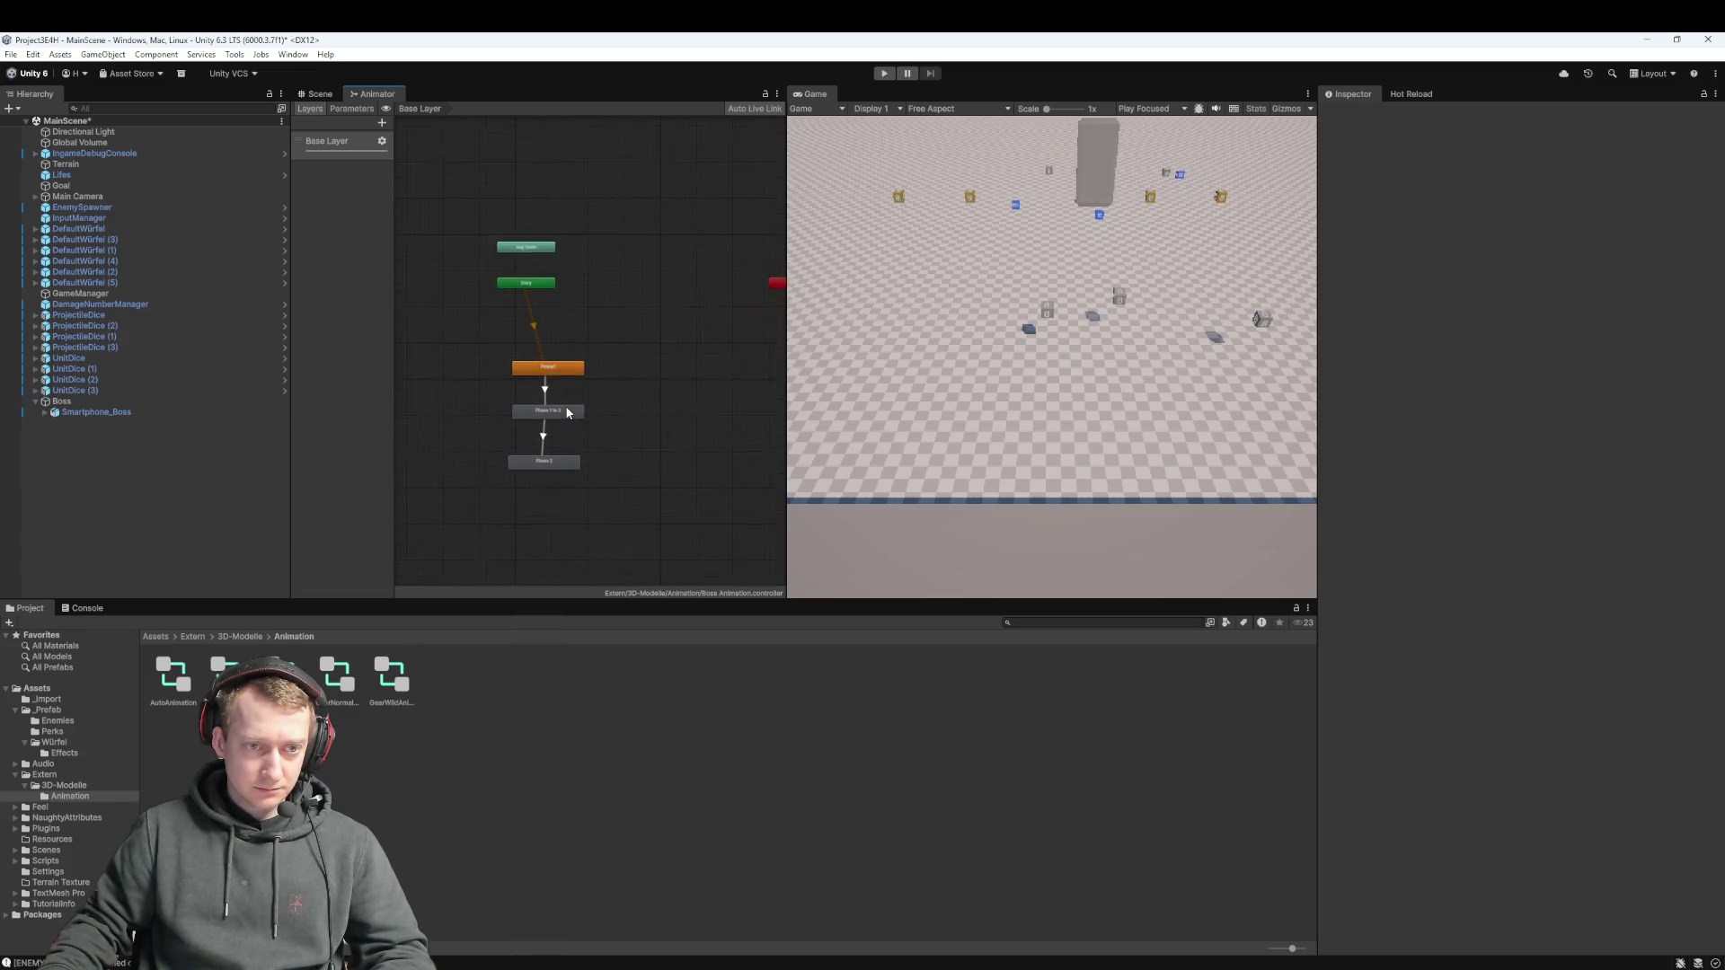
key(shift+super+s)
drag(437, 181, 703, 534)
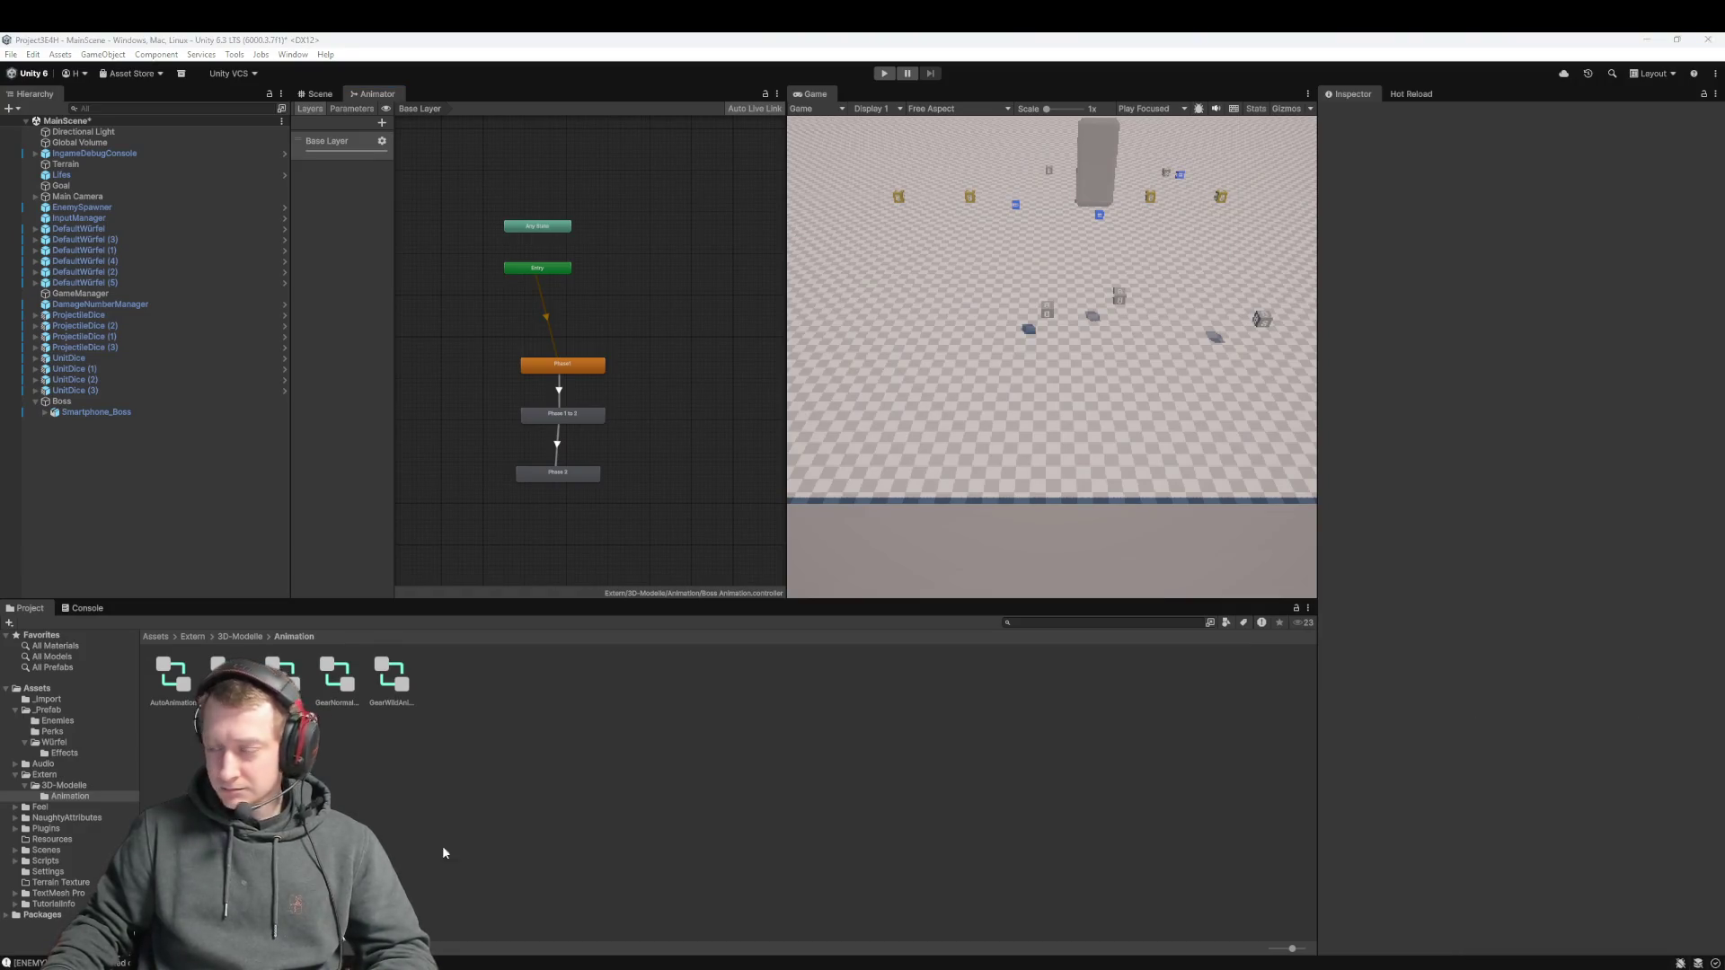
click(62, 402)
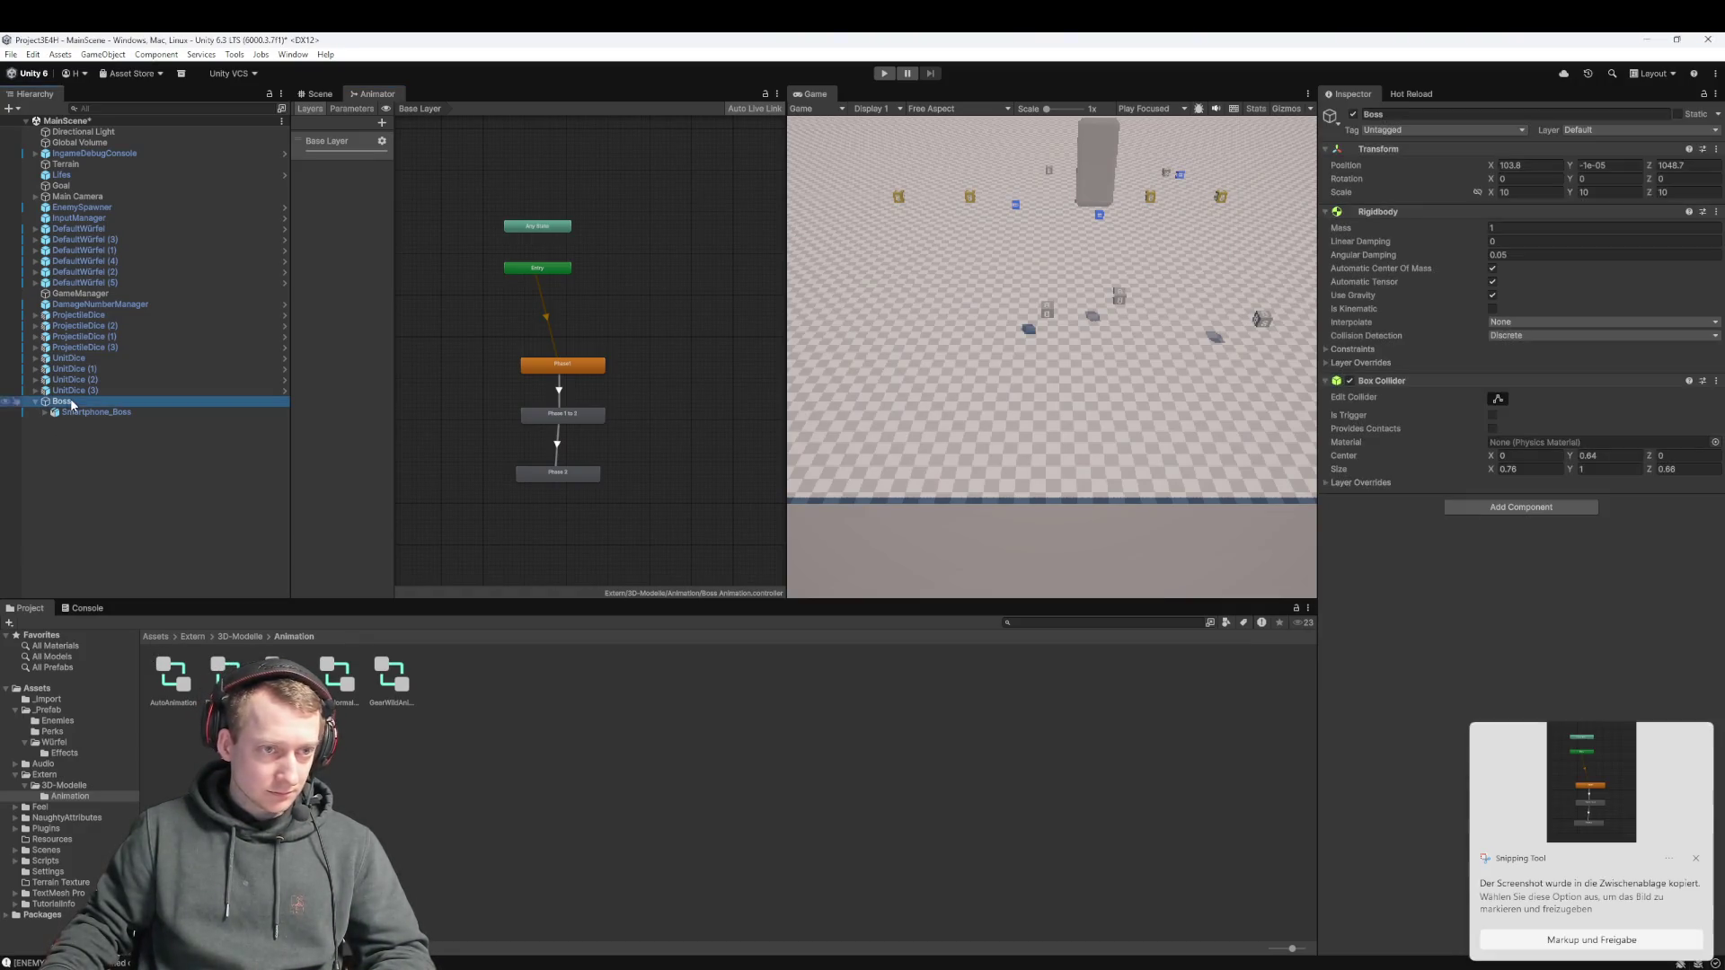
click(318, 94)
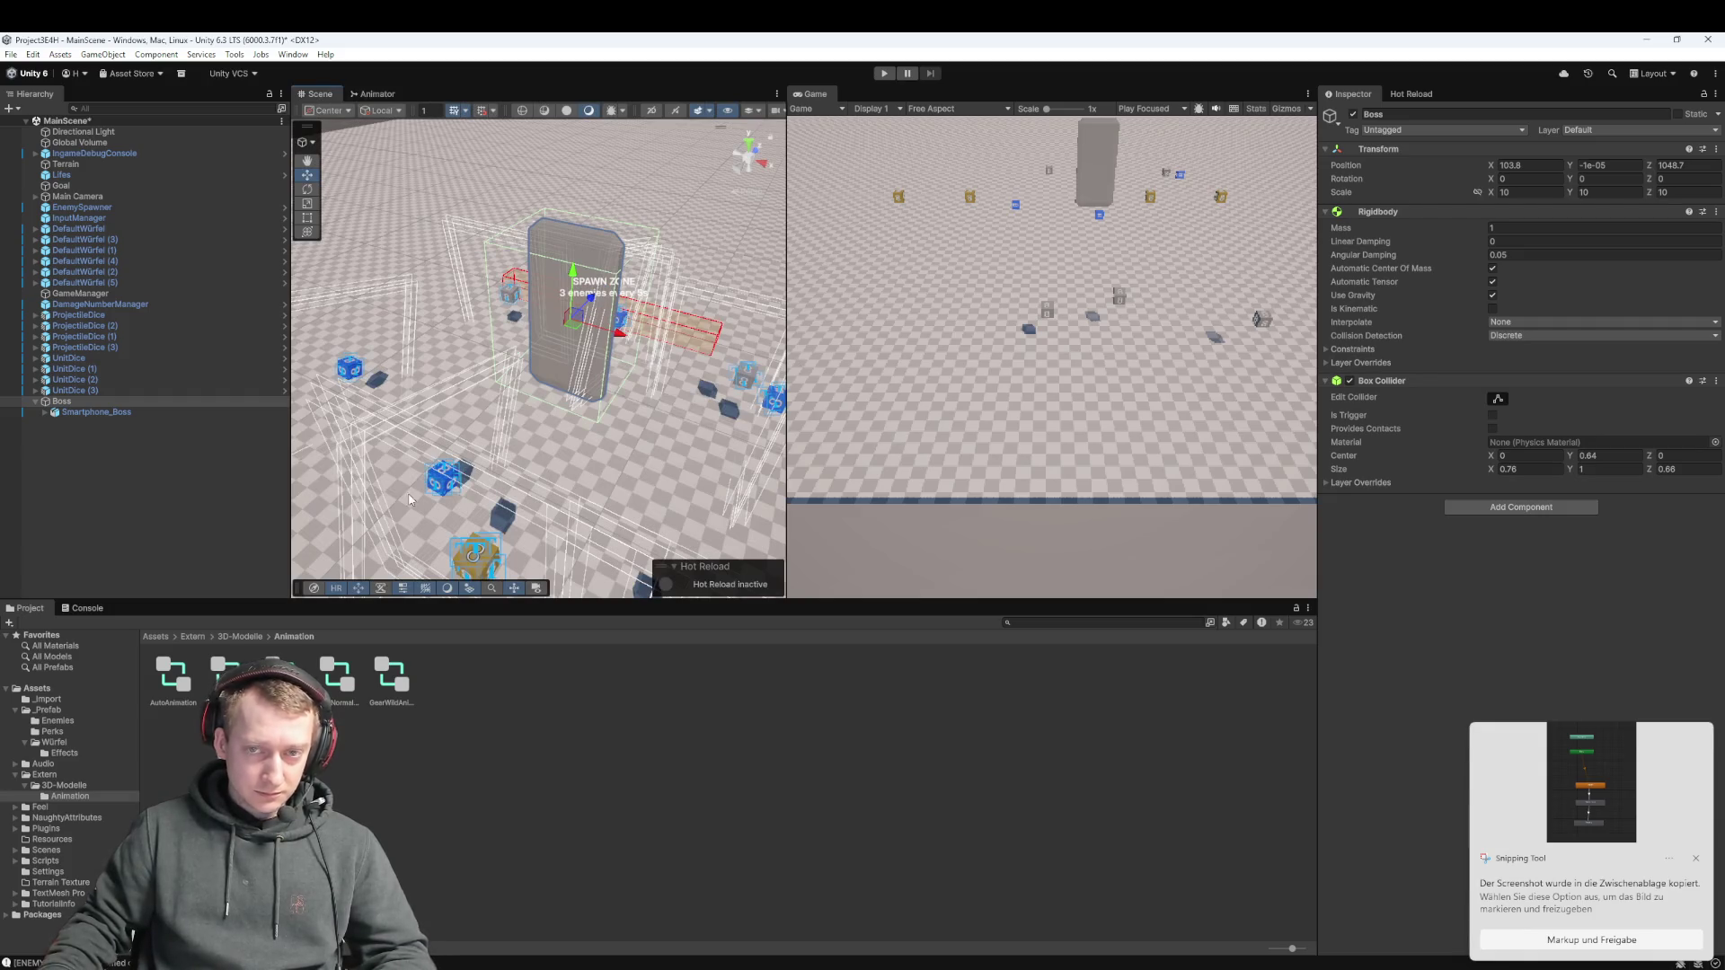
Open Assets/_Prefab/Enemies and drag Boss into it to create the prefab
click(155, 636)
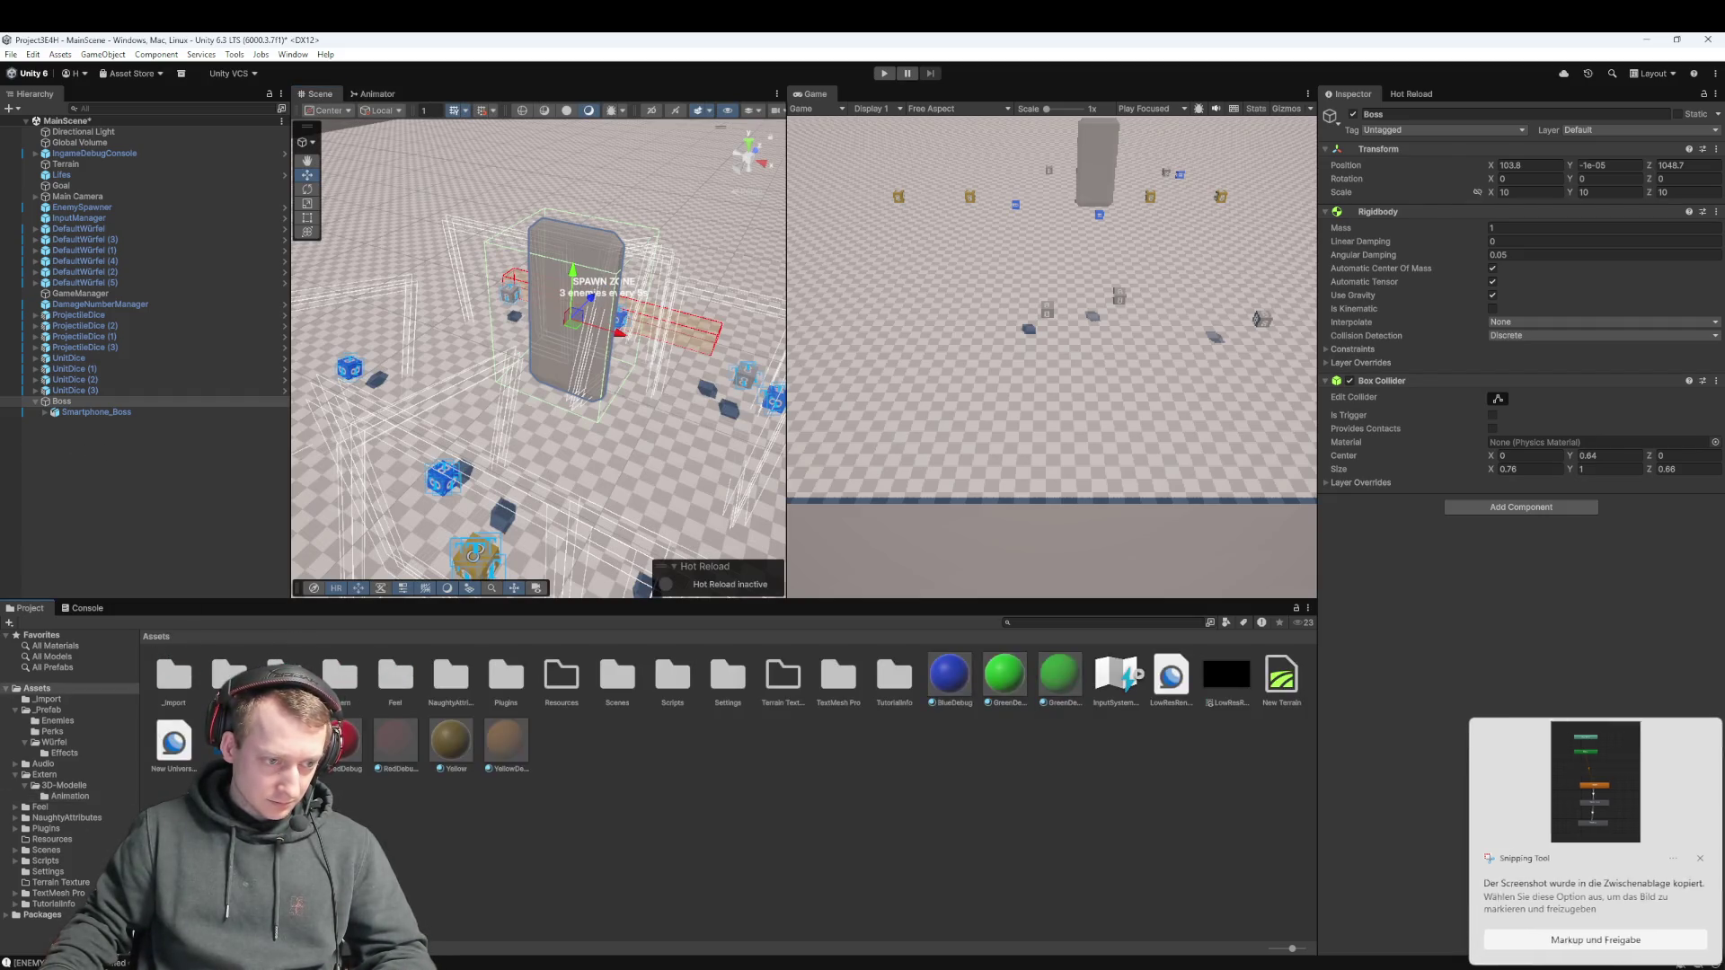
double_click(168, 669)
double_click(171, 672)
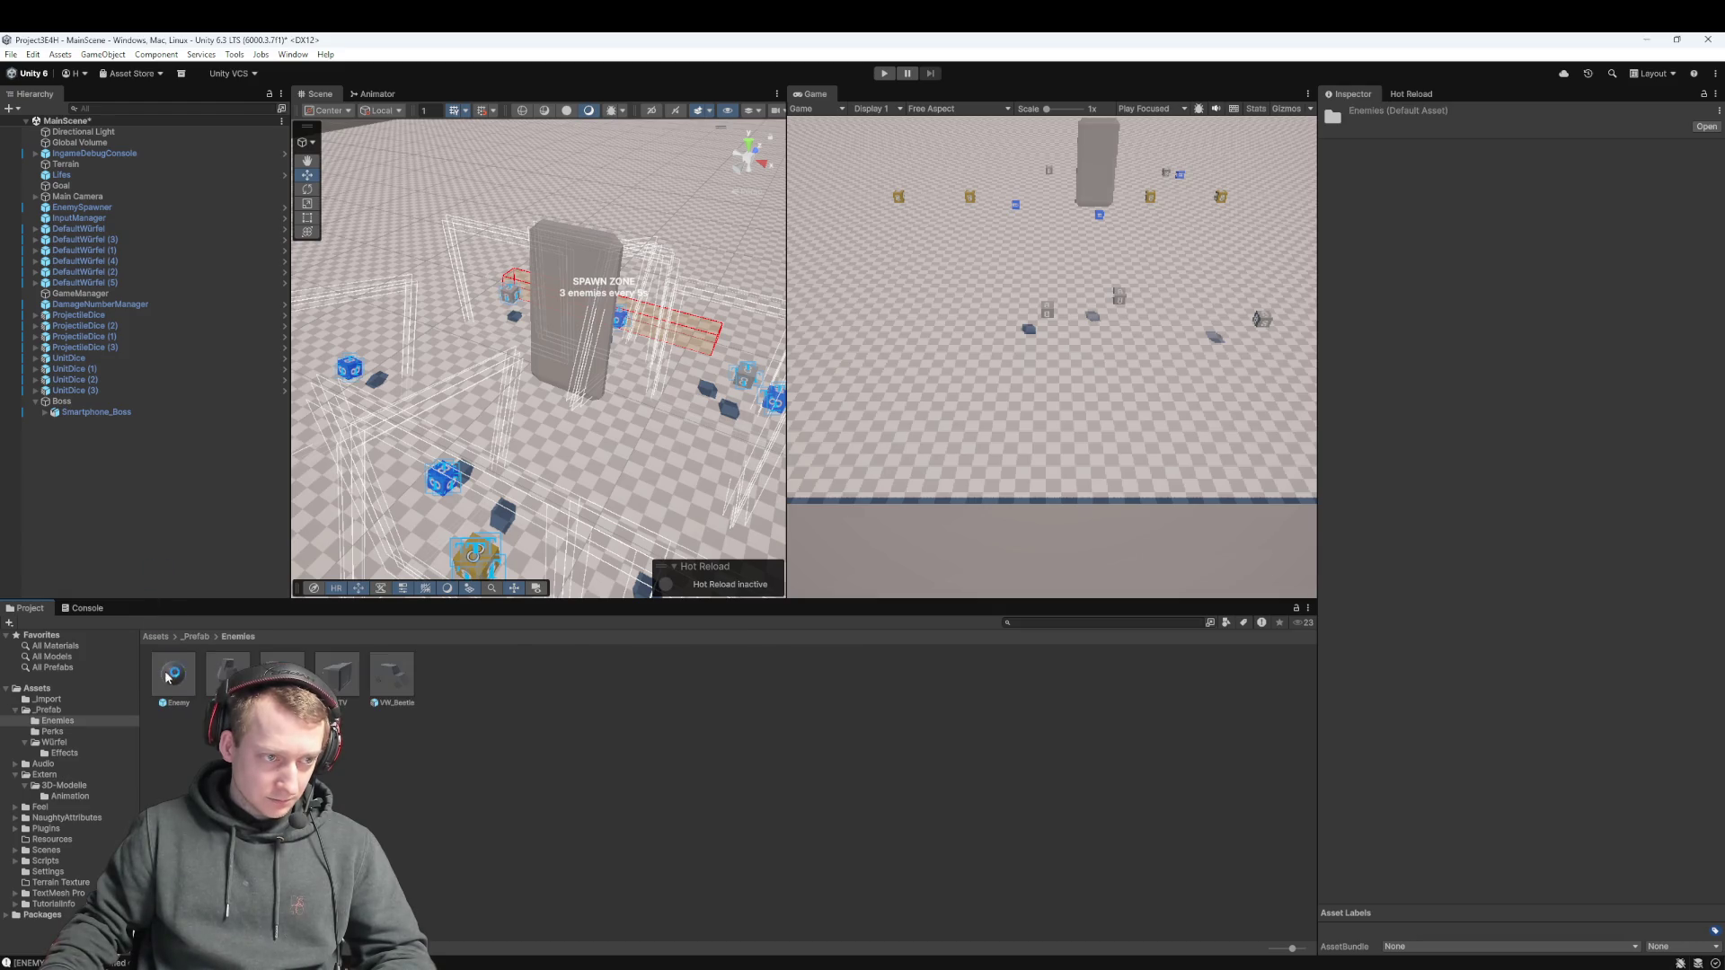
click(61, 401)
drag(551, 787, 551, 787)
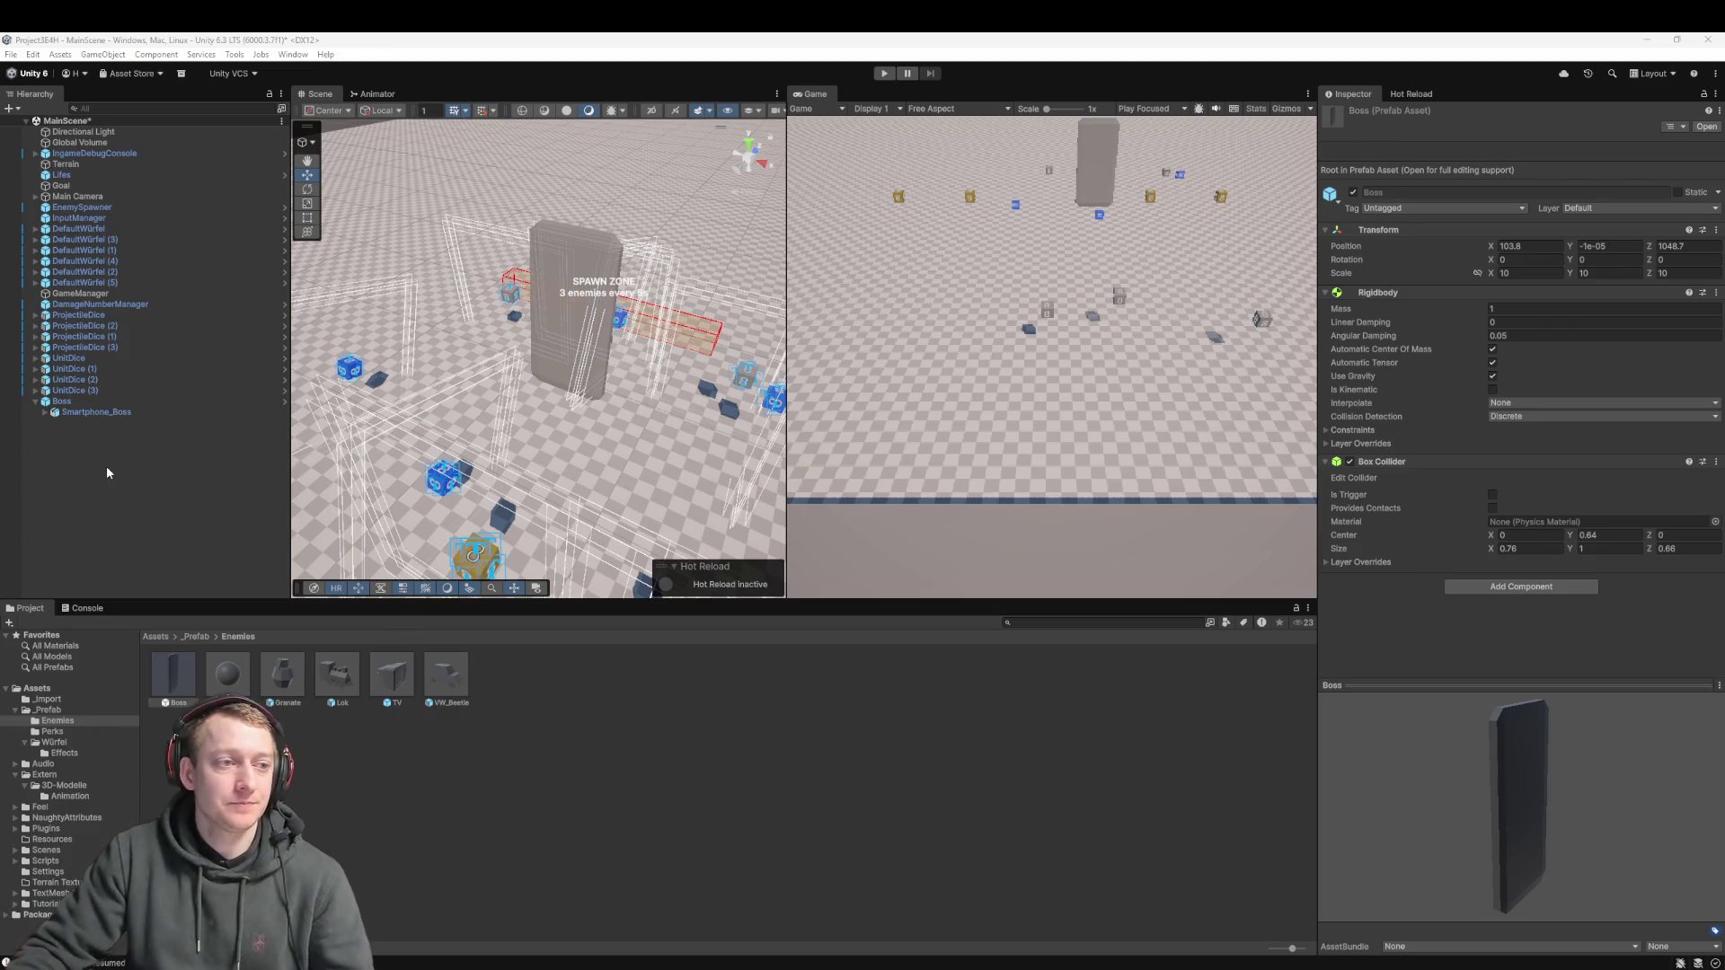
click(108, 503)
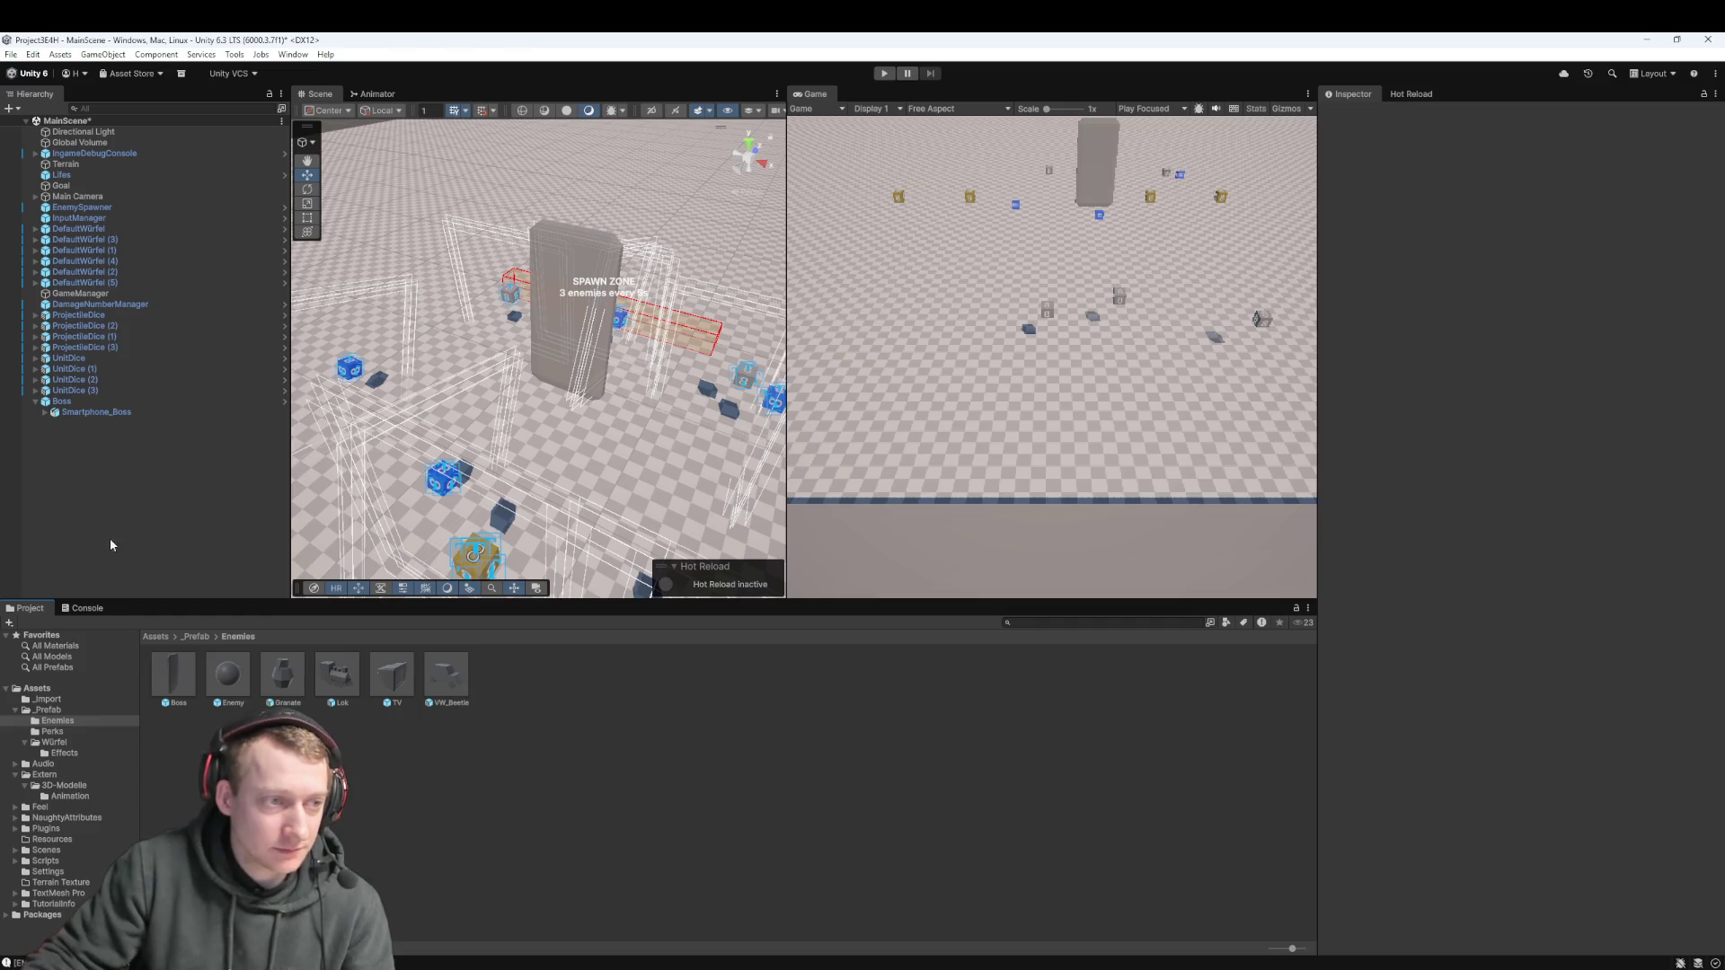
click(77, 401)
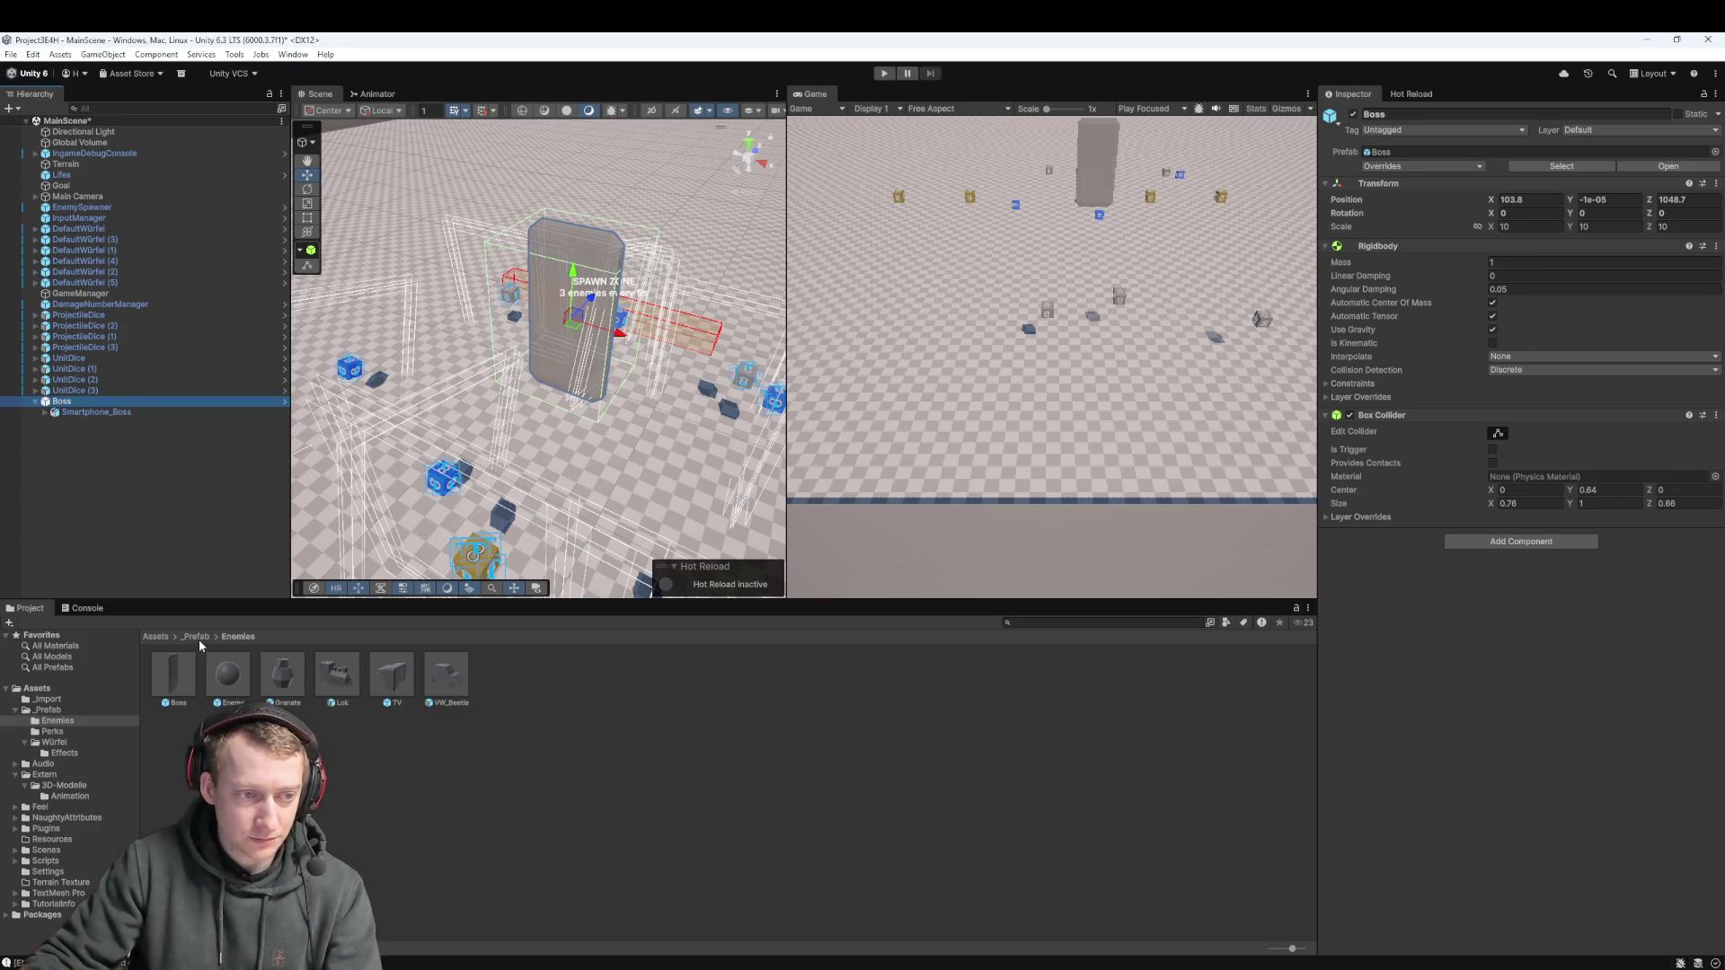
key(alt+Tab)
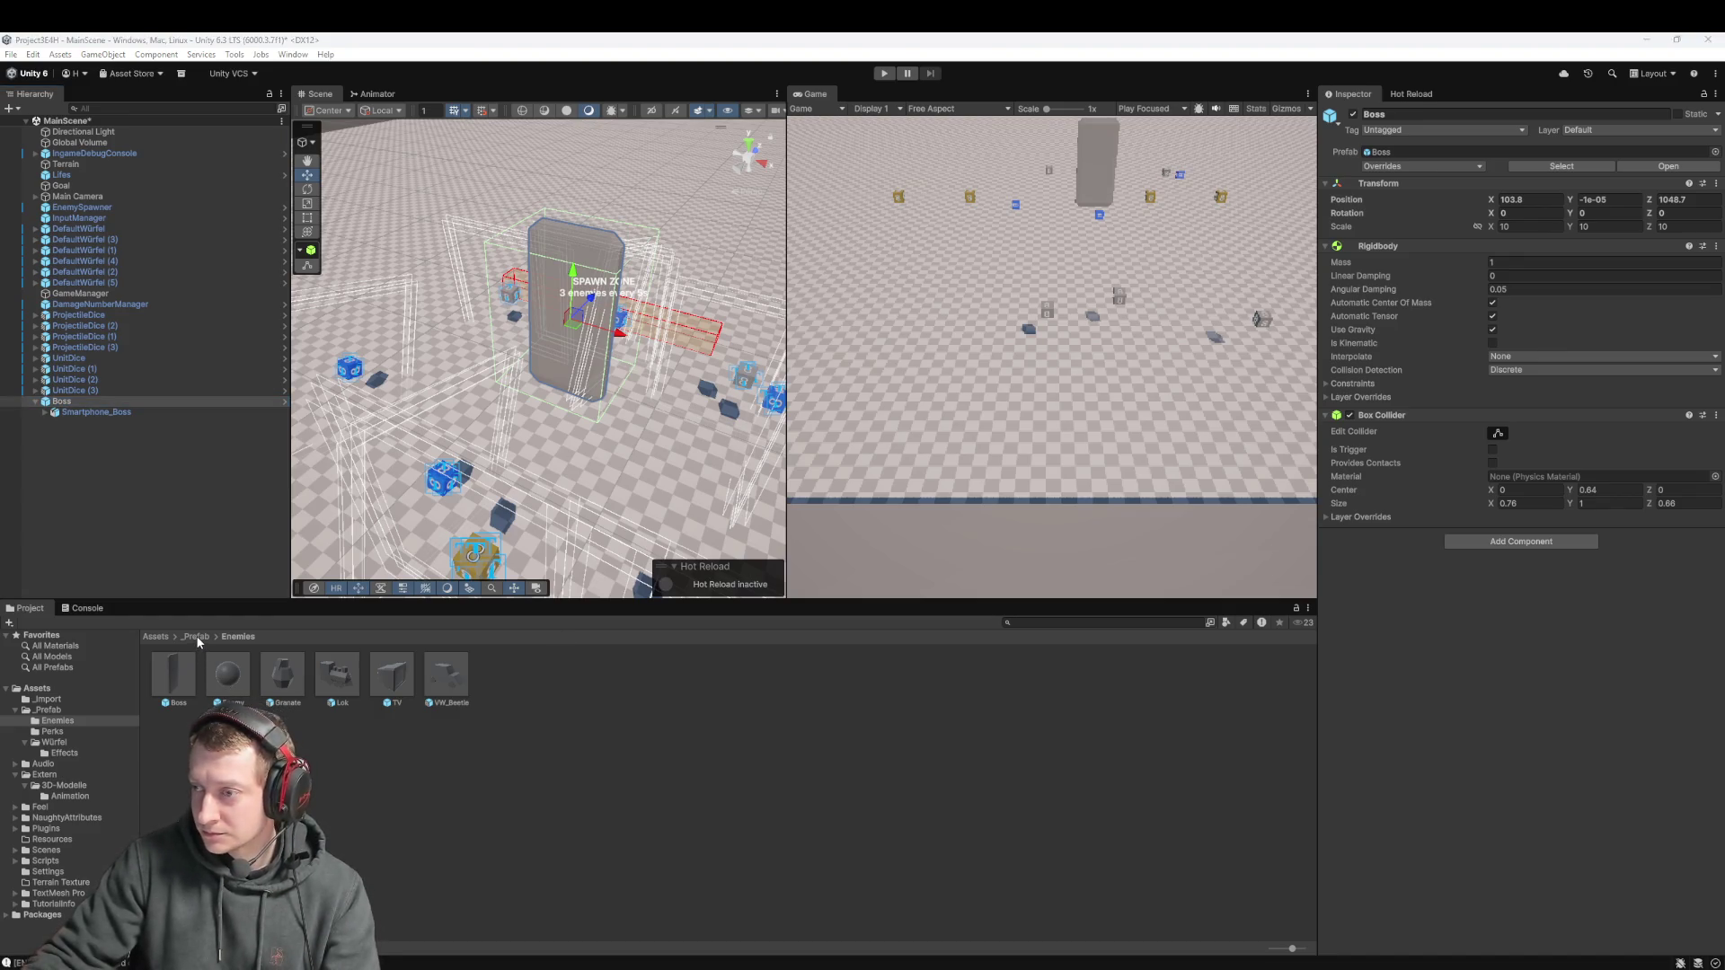
click(156, 637)
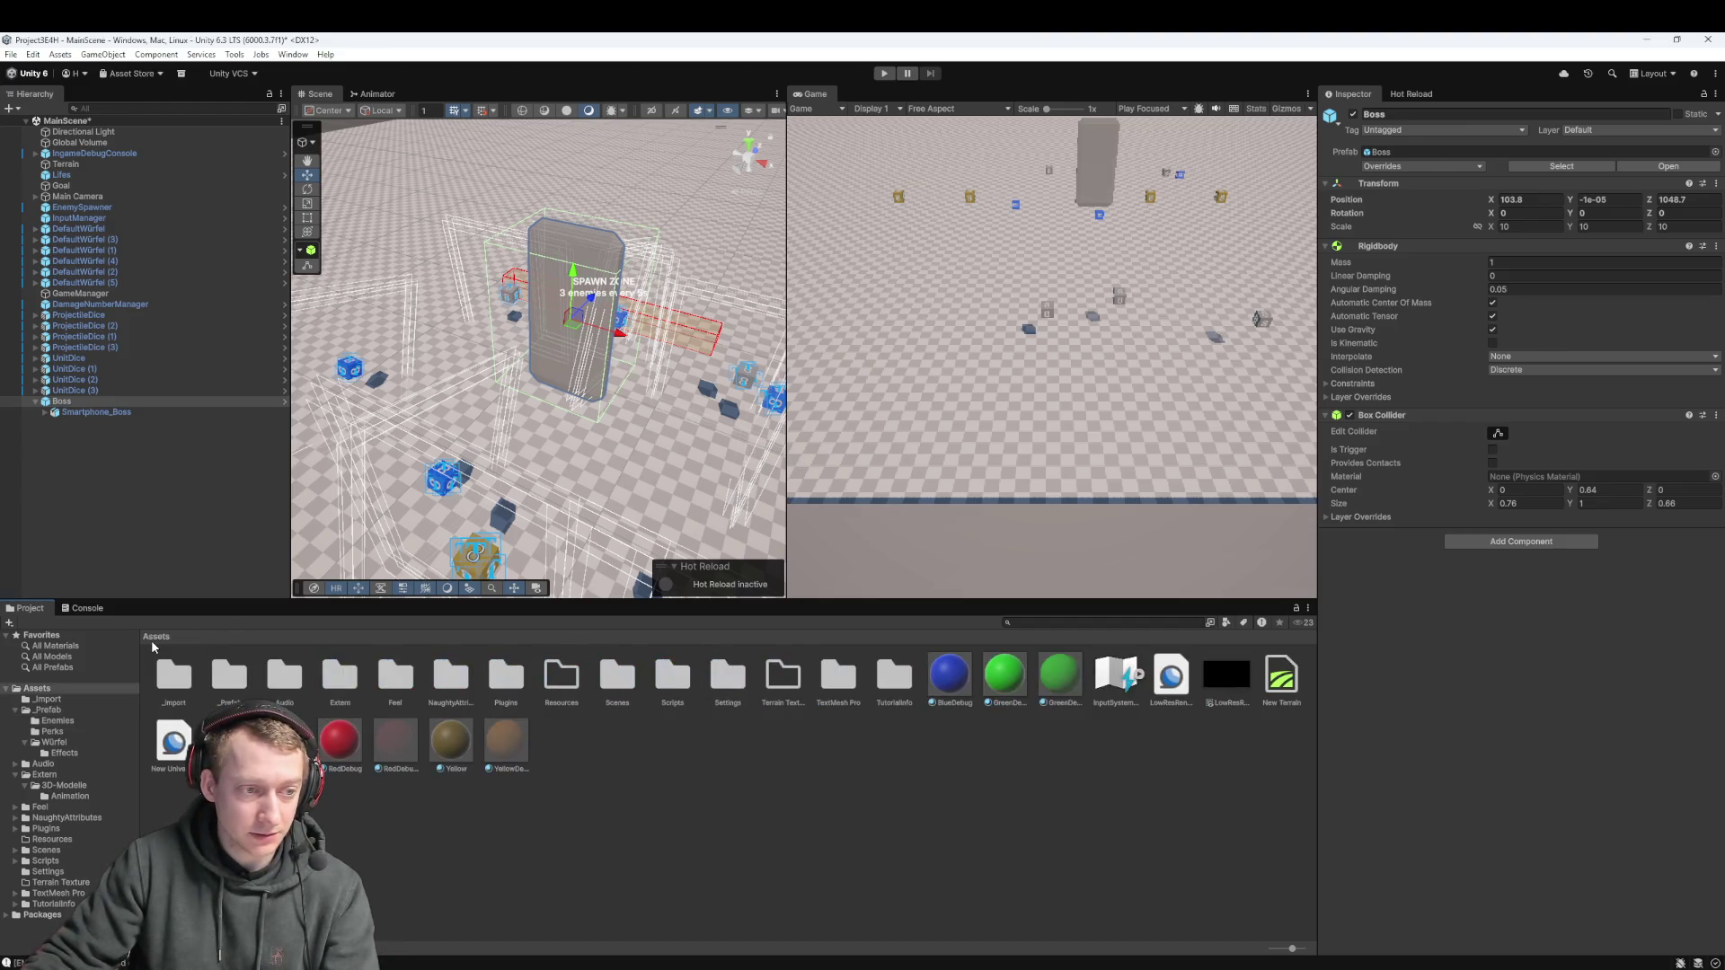
click(270, 656)
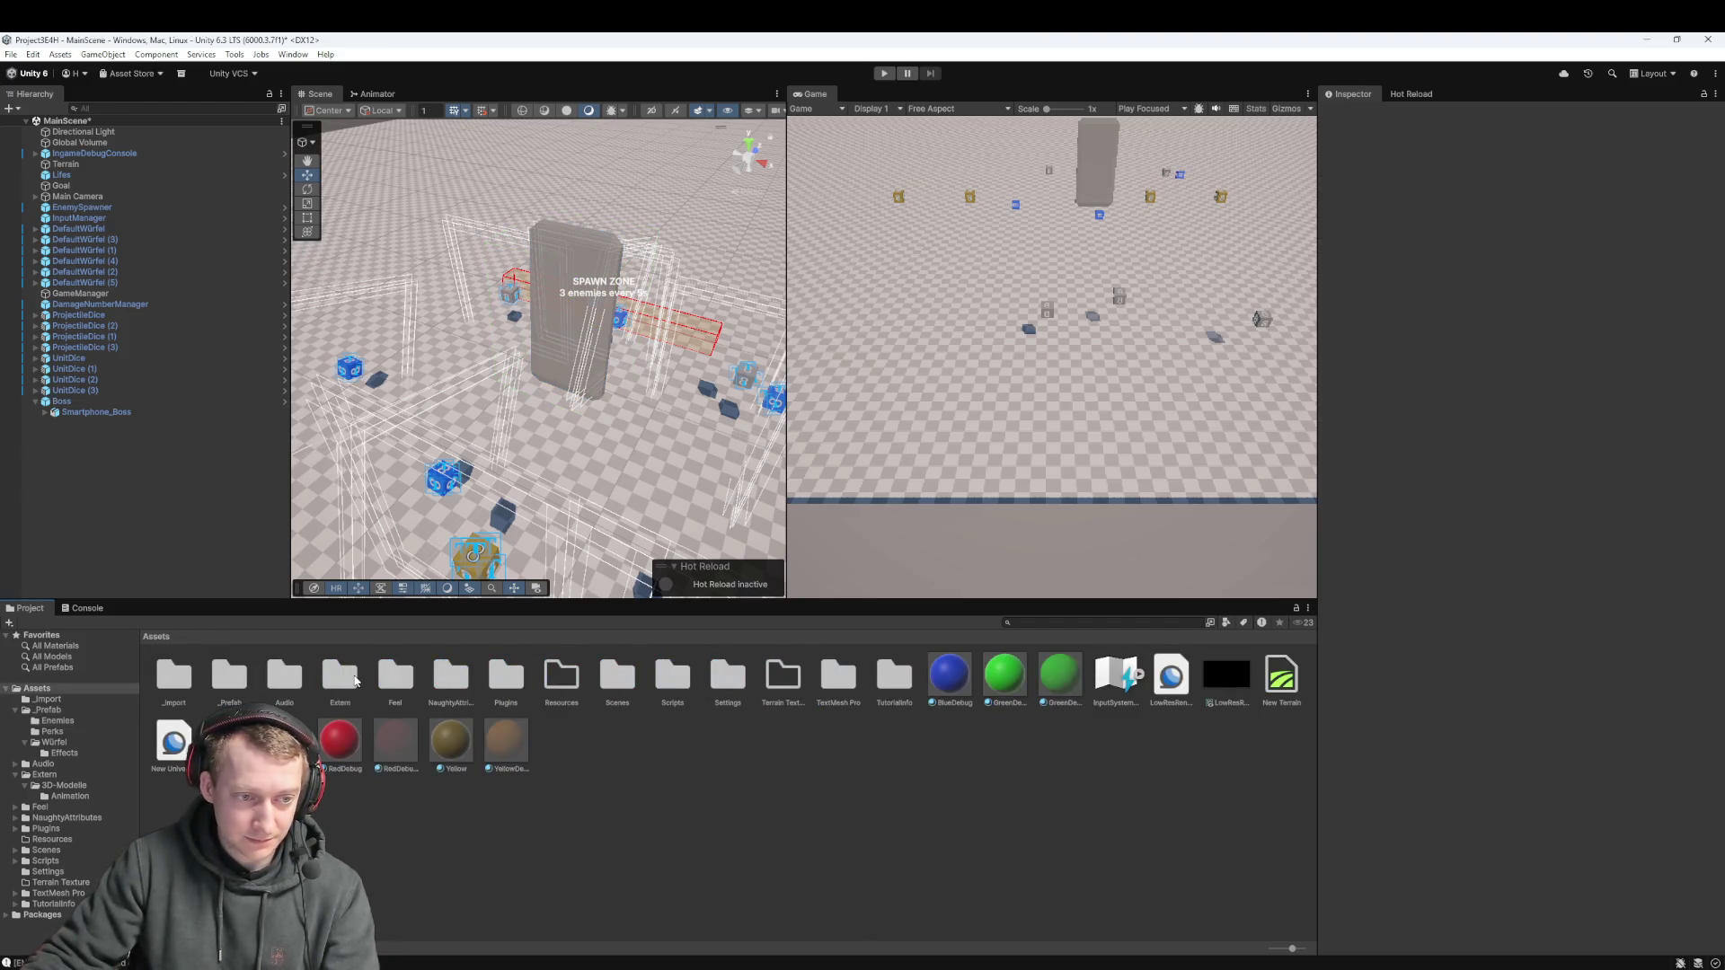
double_click(355, 681)
double_click(173, 676)
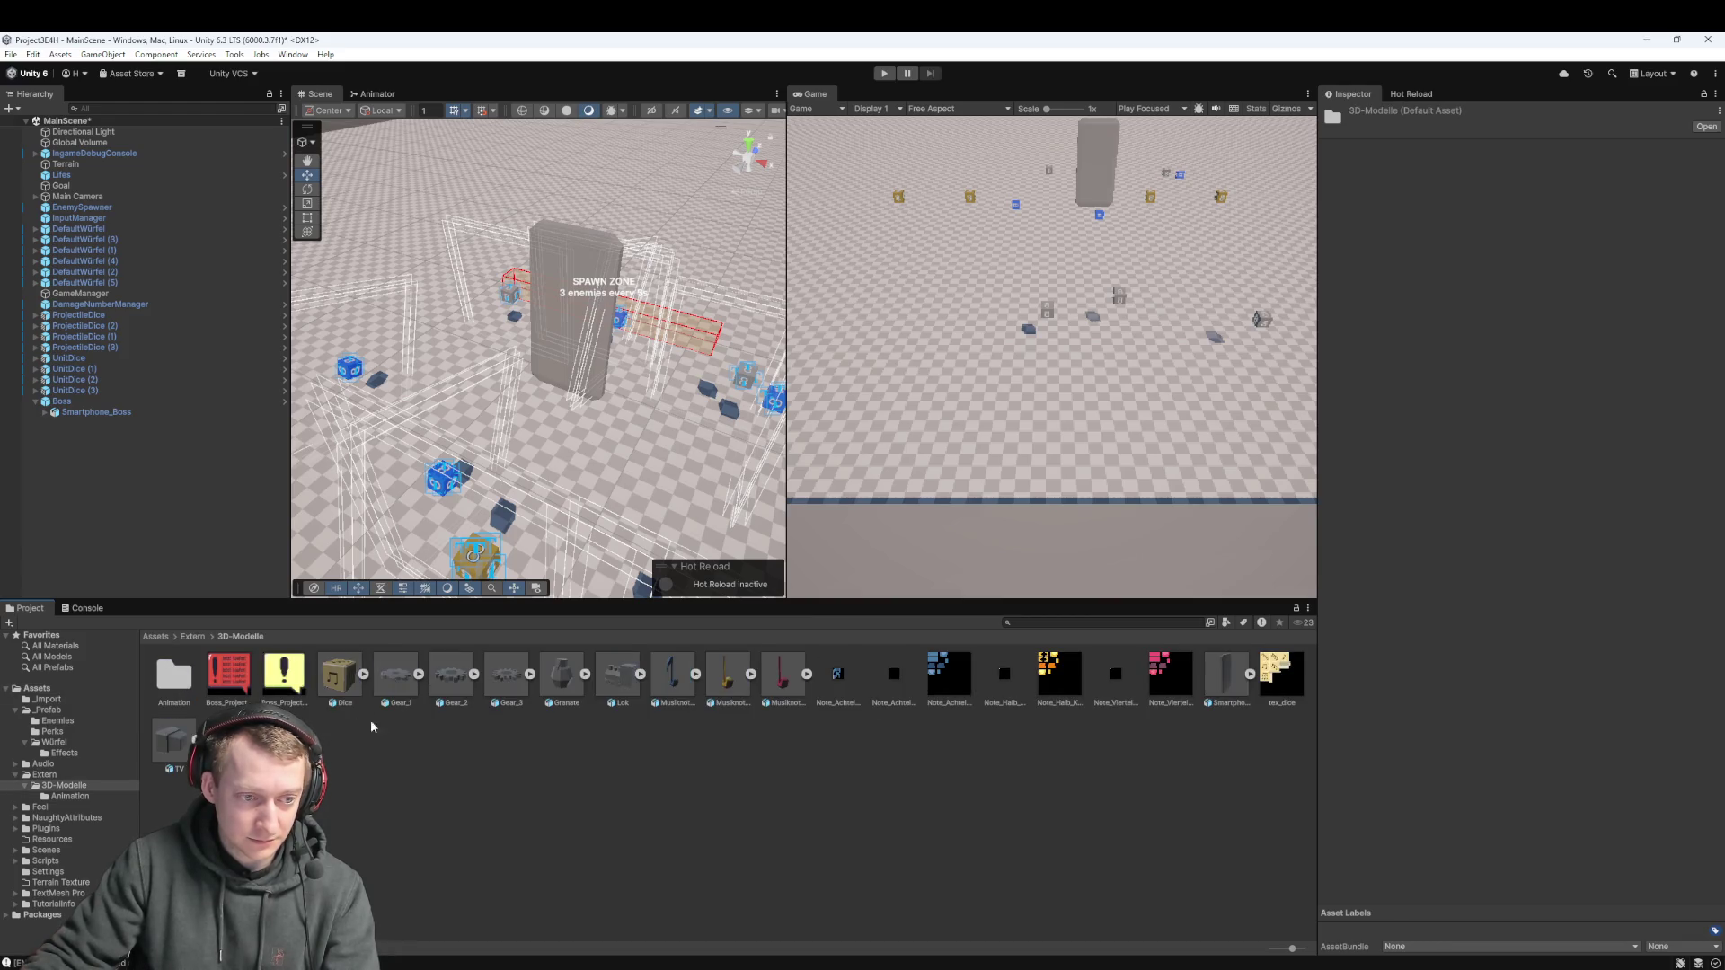
double_click(175, 678)
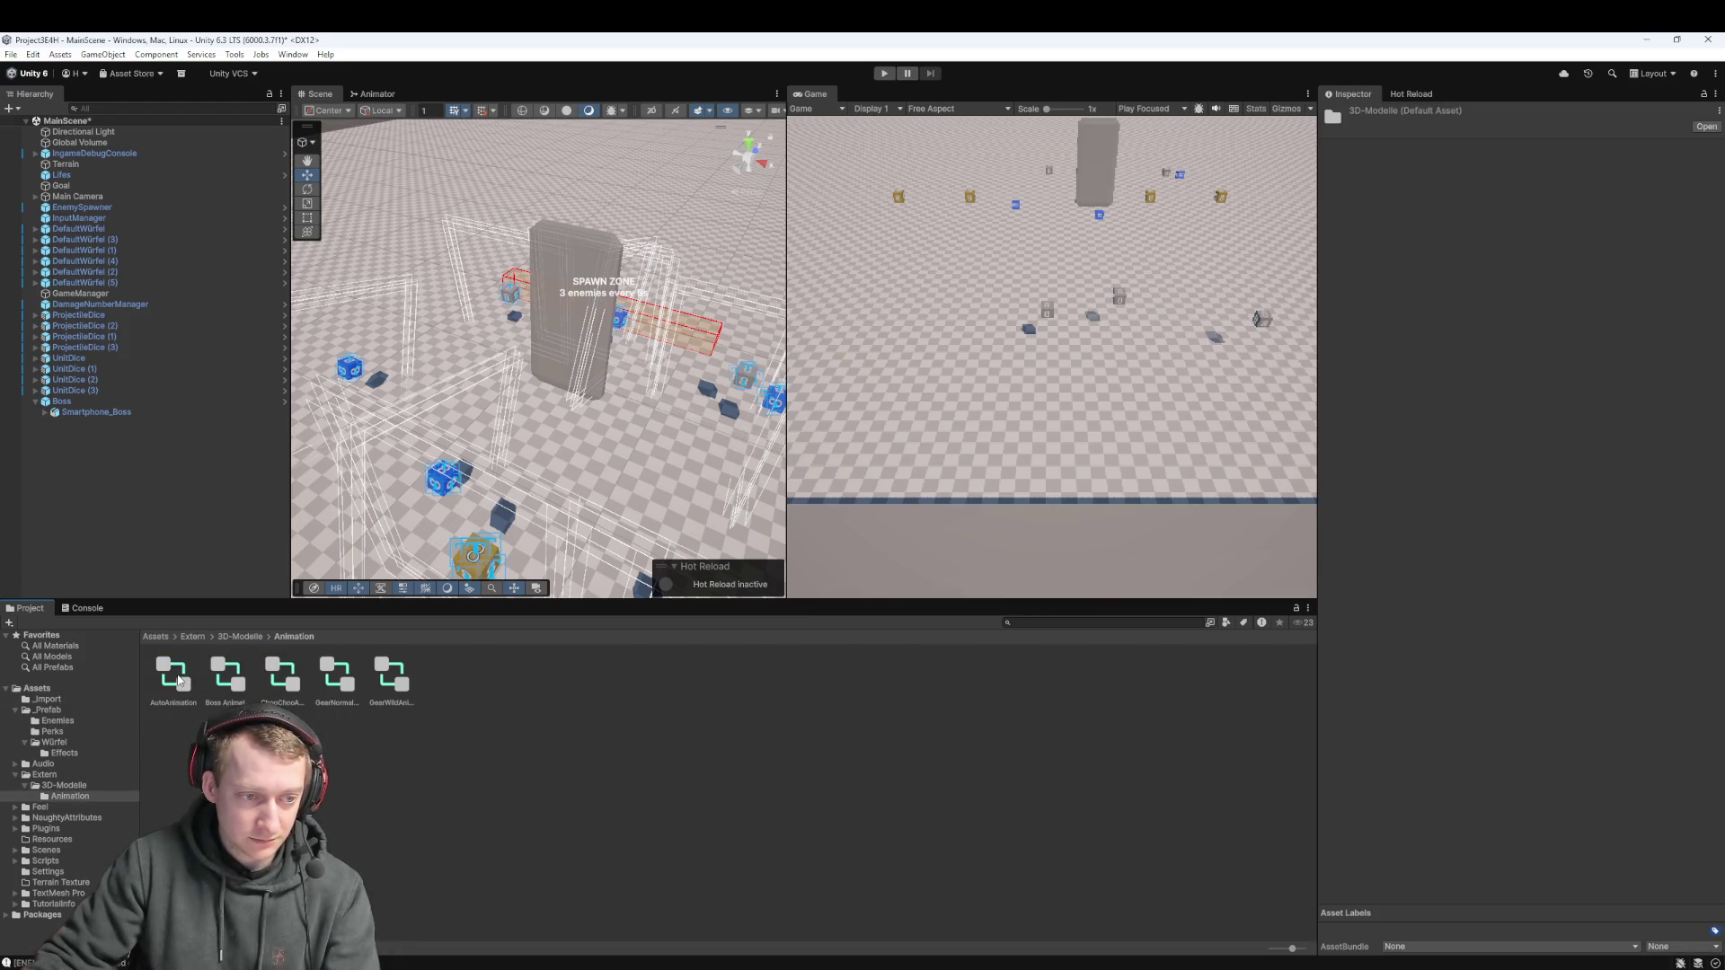
click(240, 636)
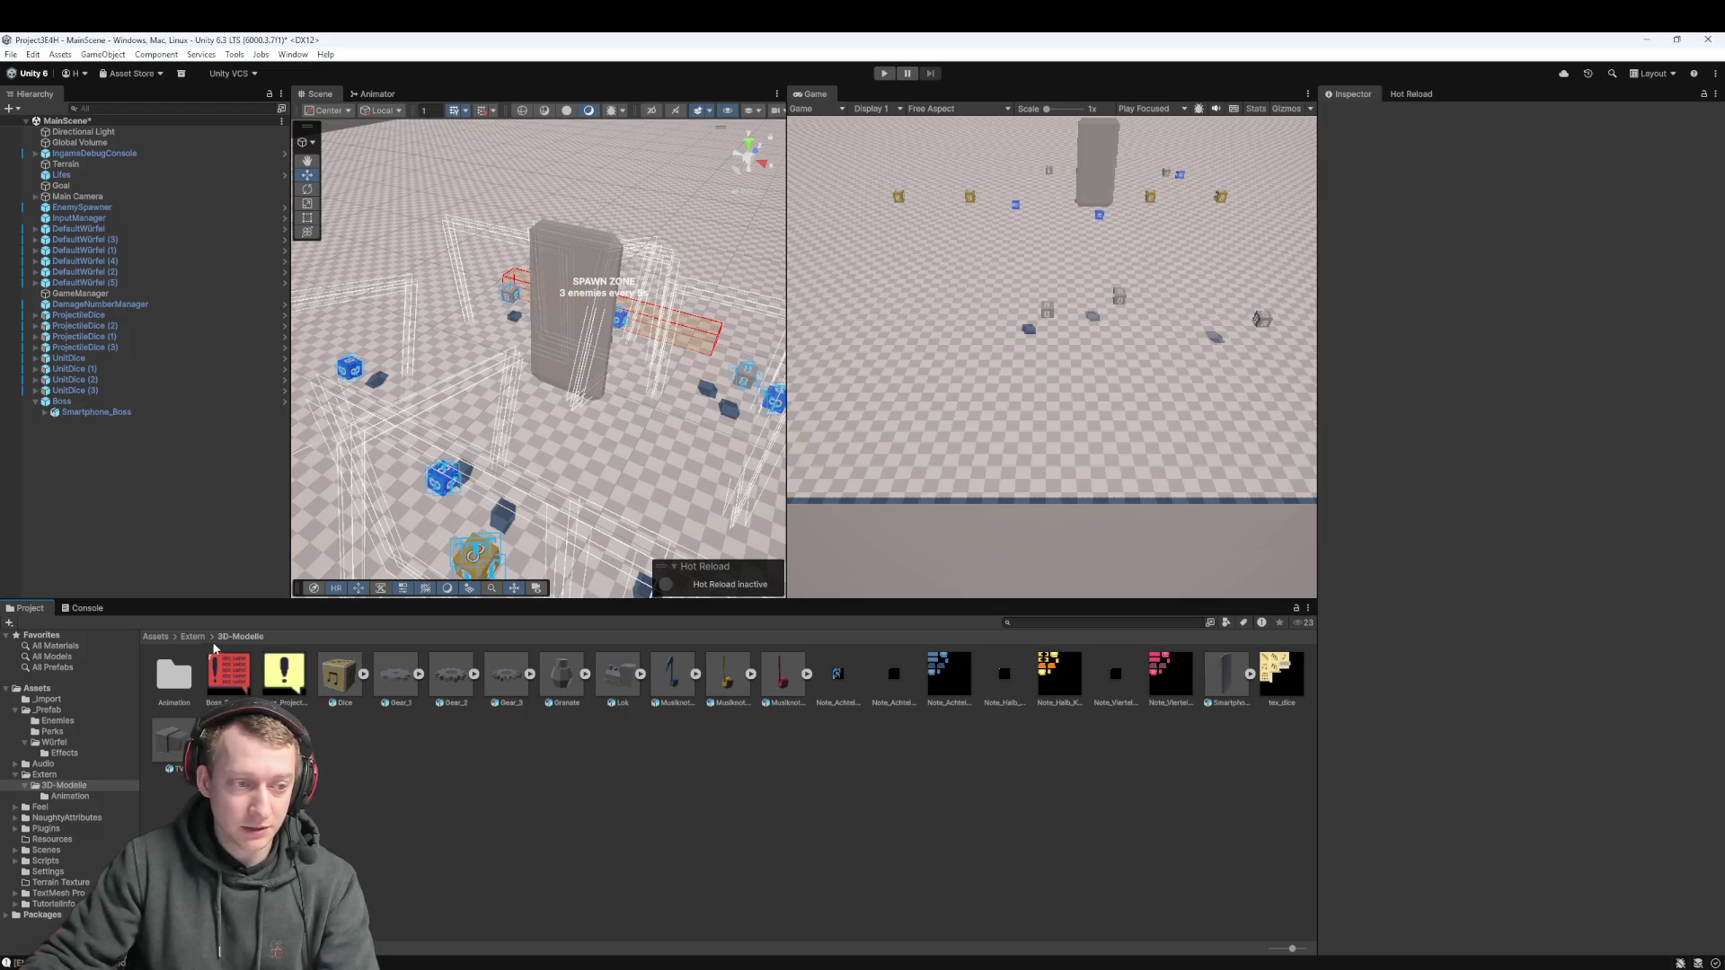
click(156, 636)
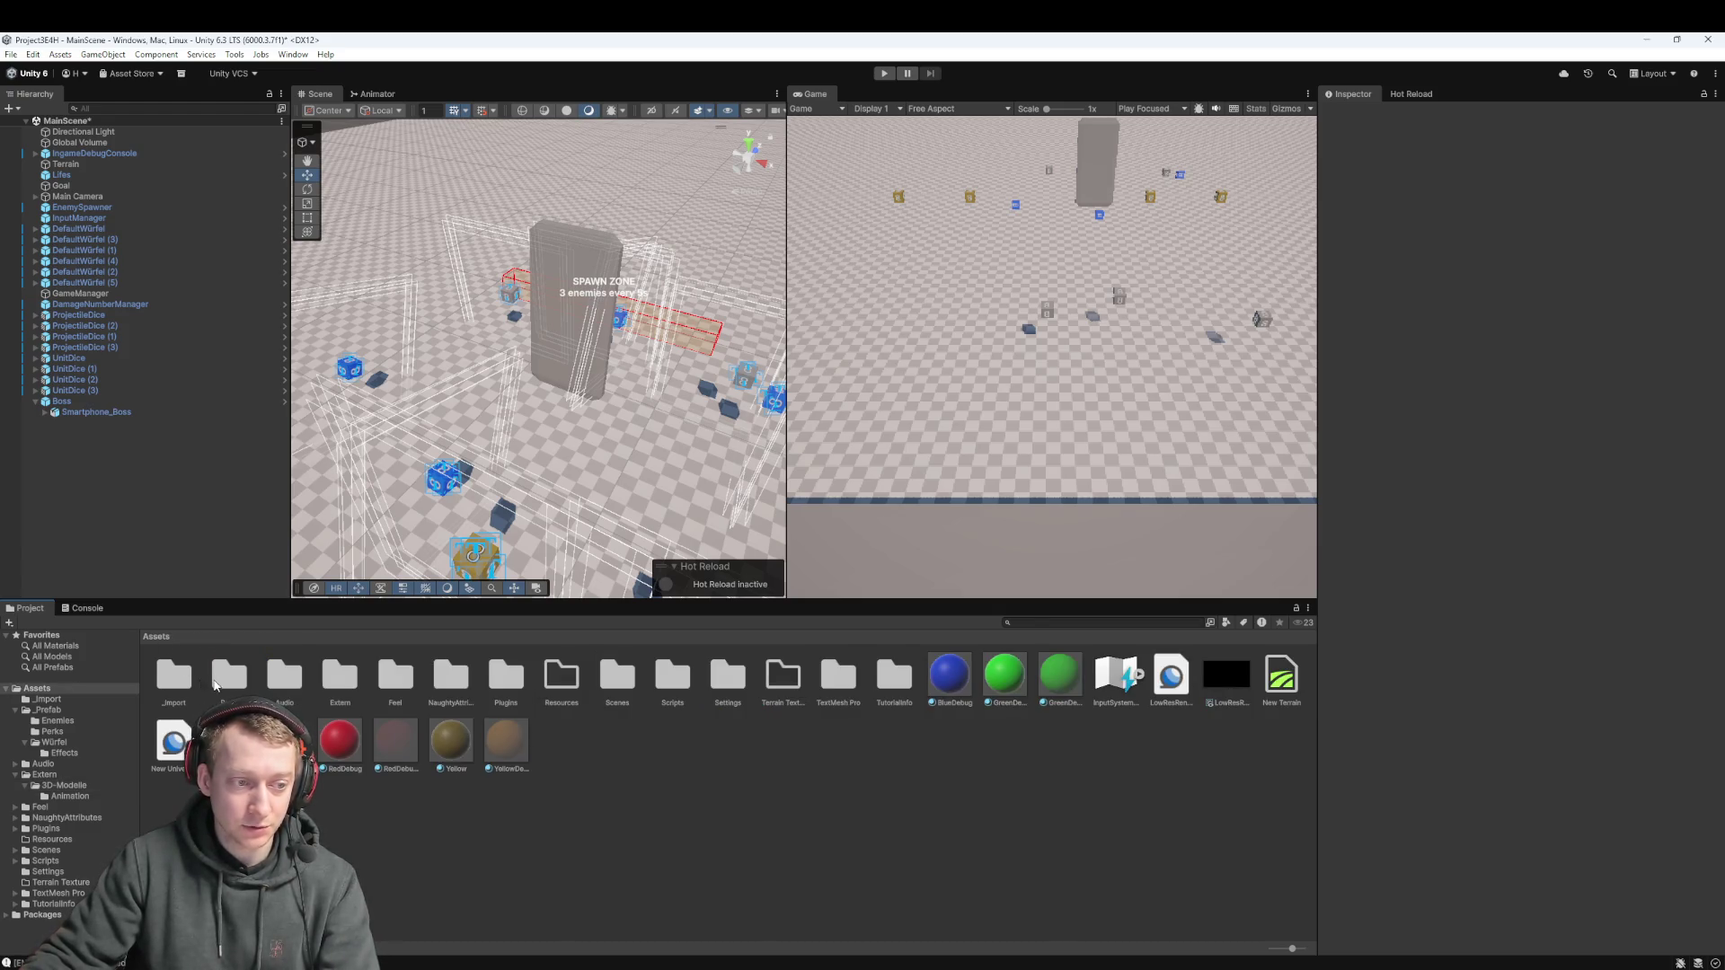
double_click(180, 678)
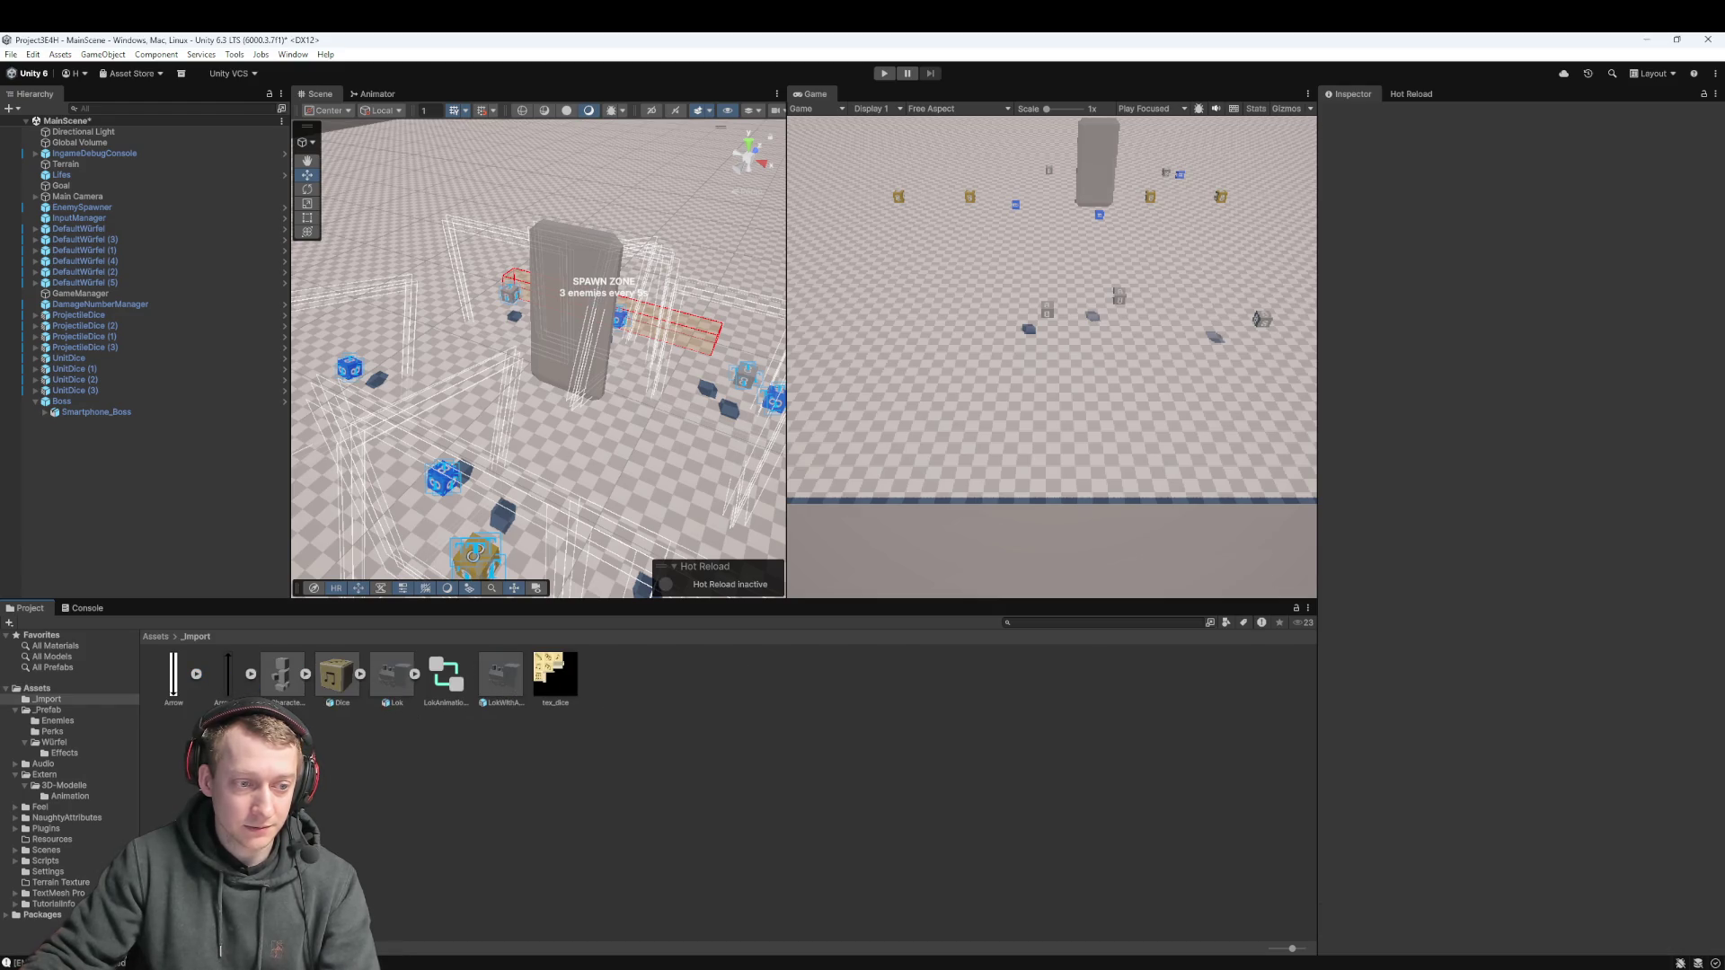
click(160, 636)
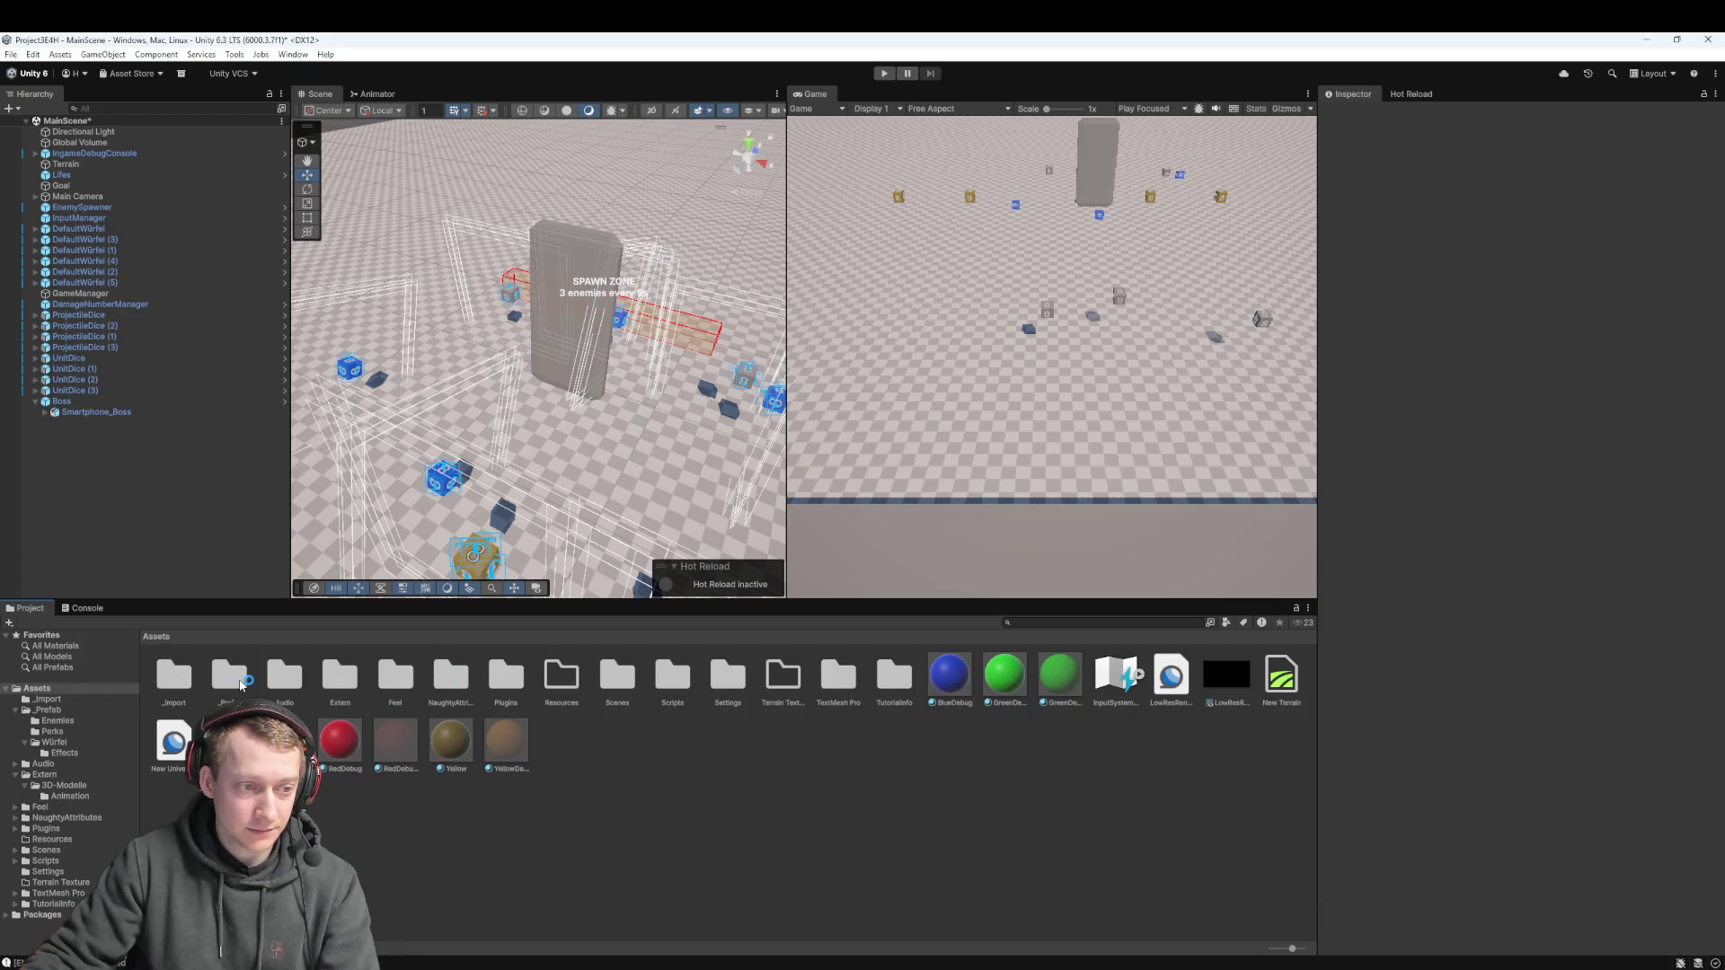
double_click(239, 681)
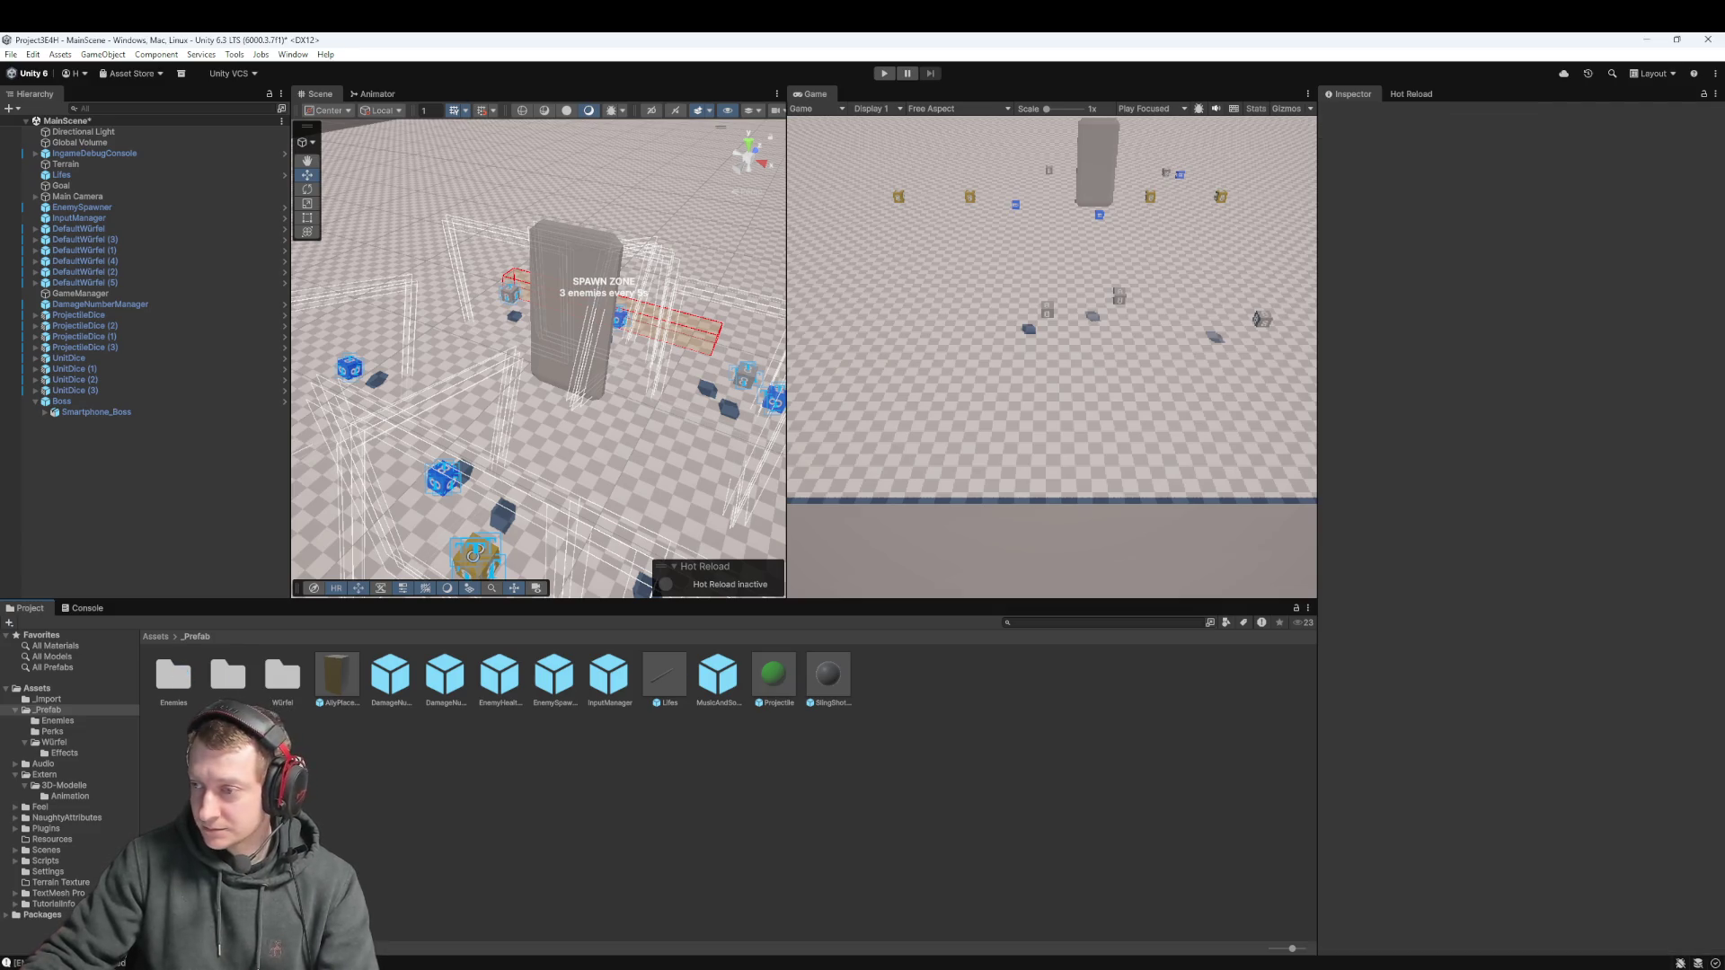
double_click(173, 676)
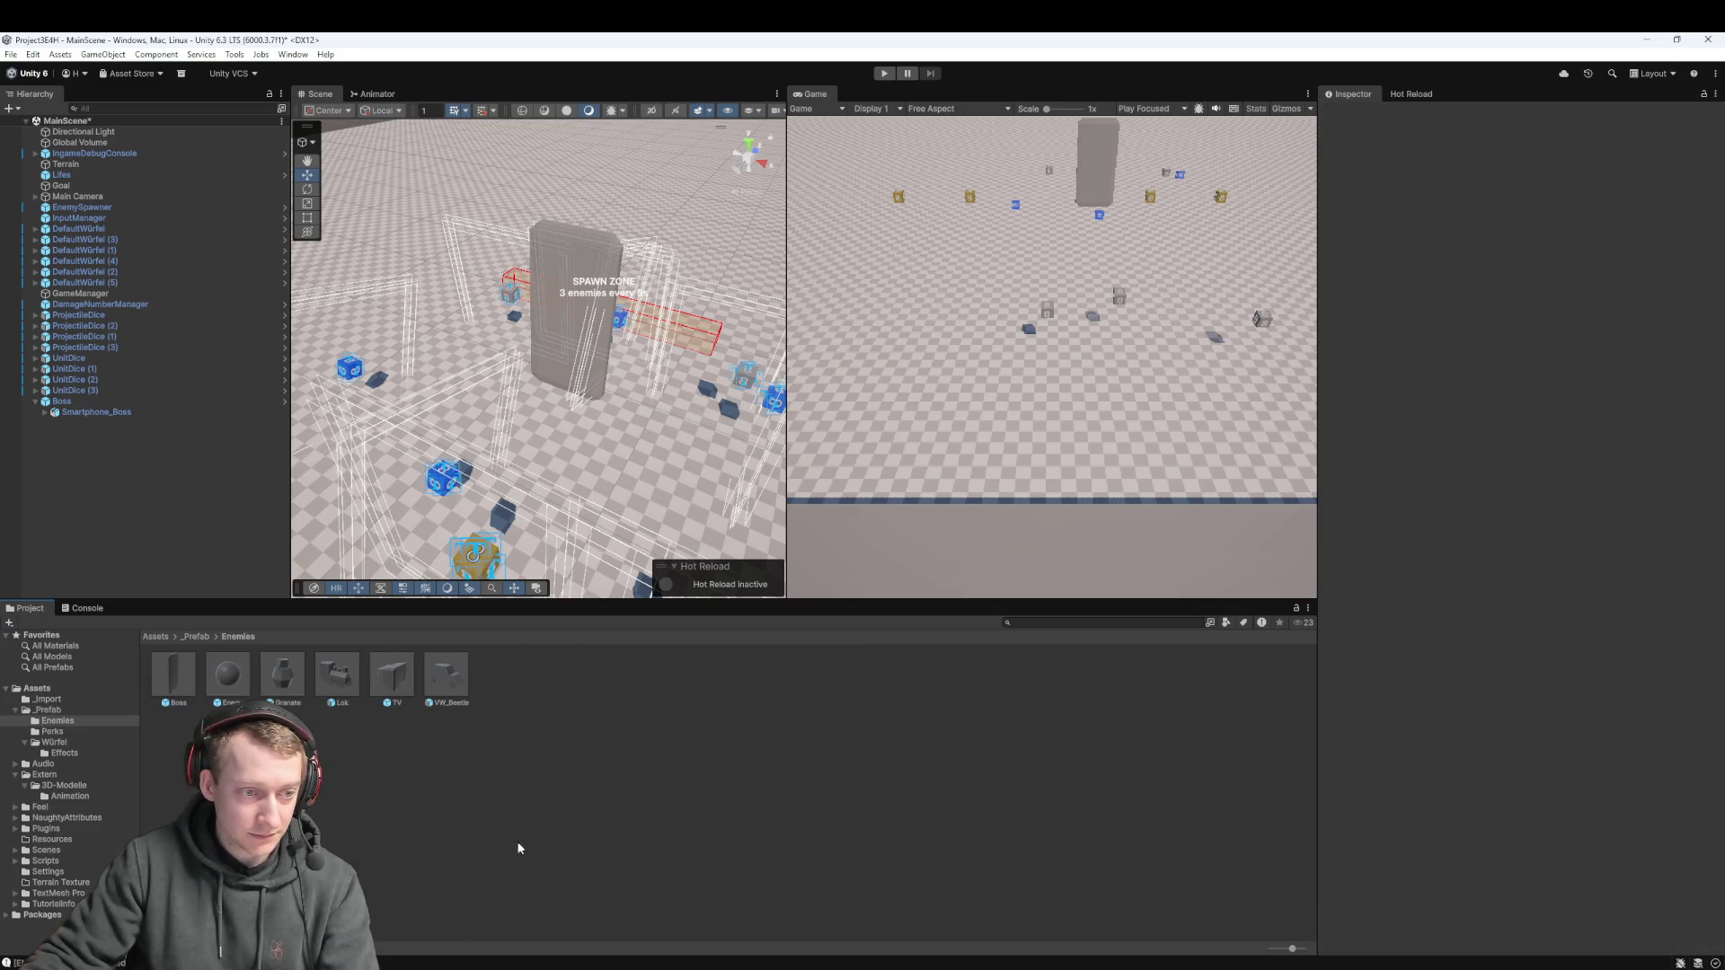
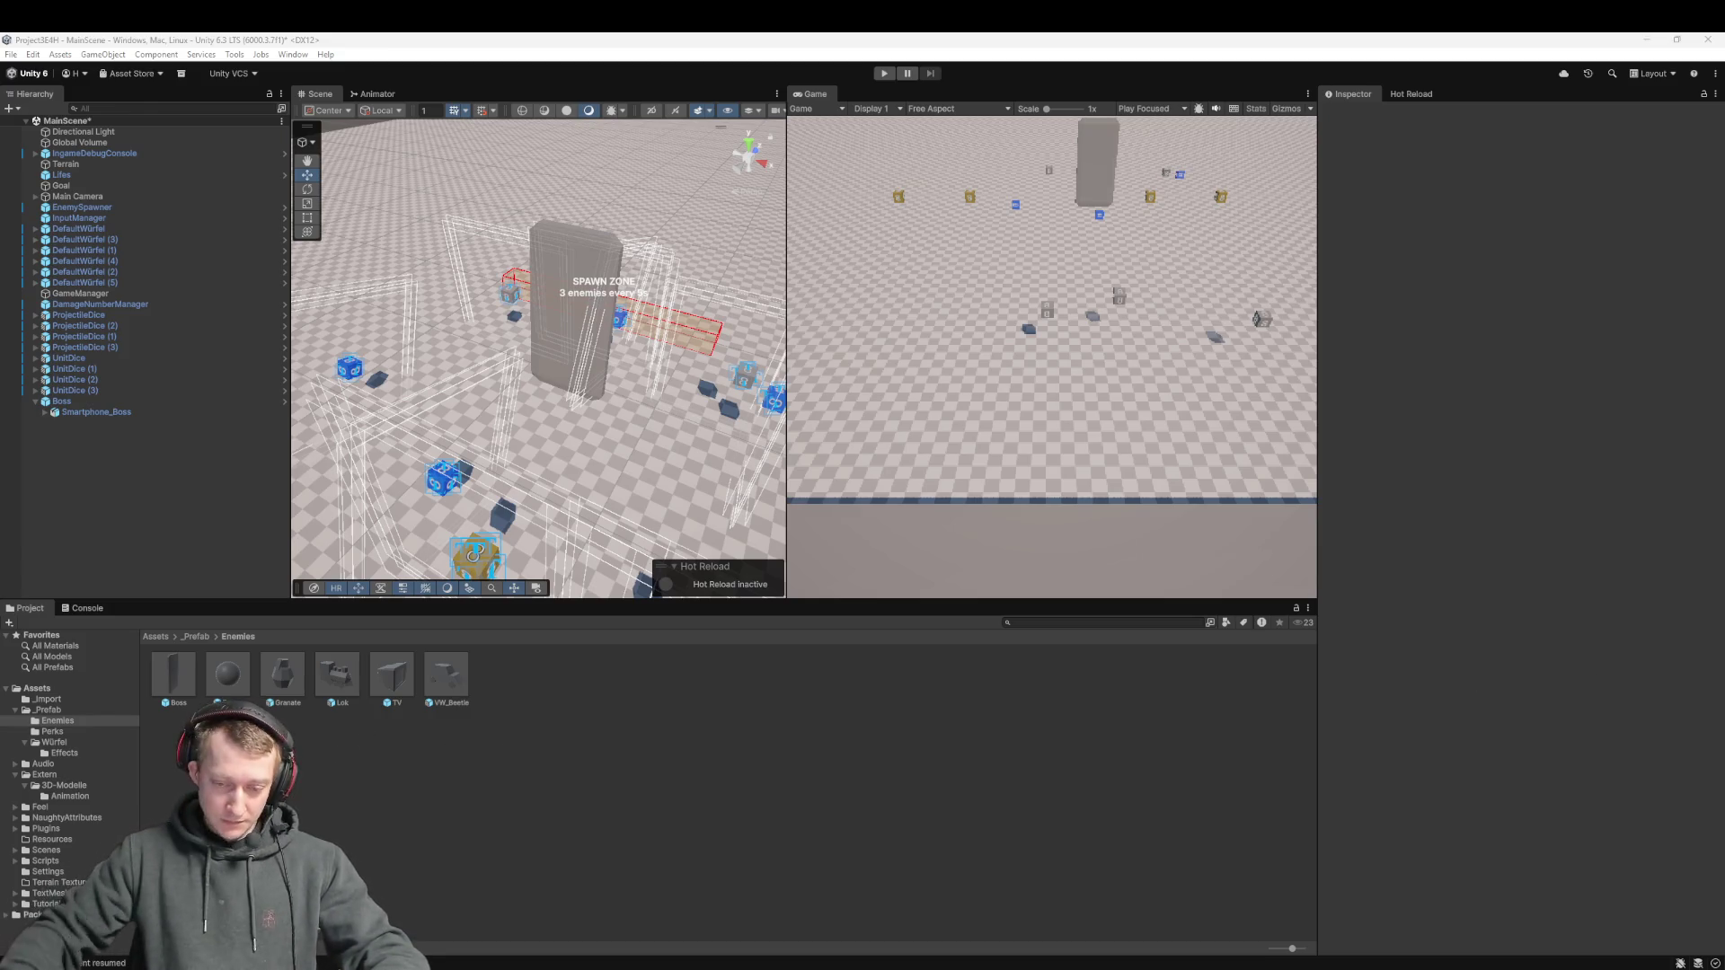
Browse up from _Prefab to the Assets root and open the Scripts folder
click(190, 636)
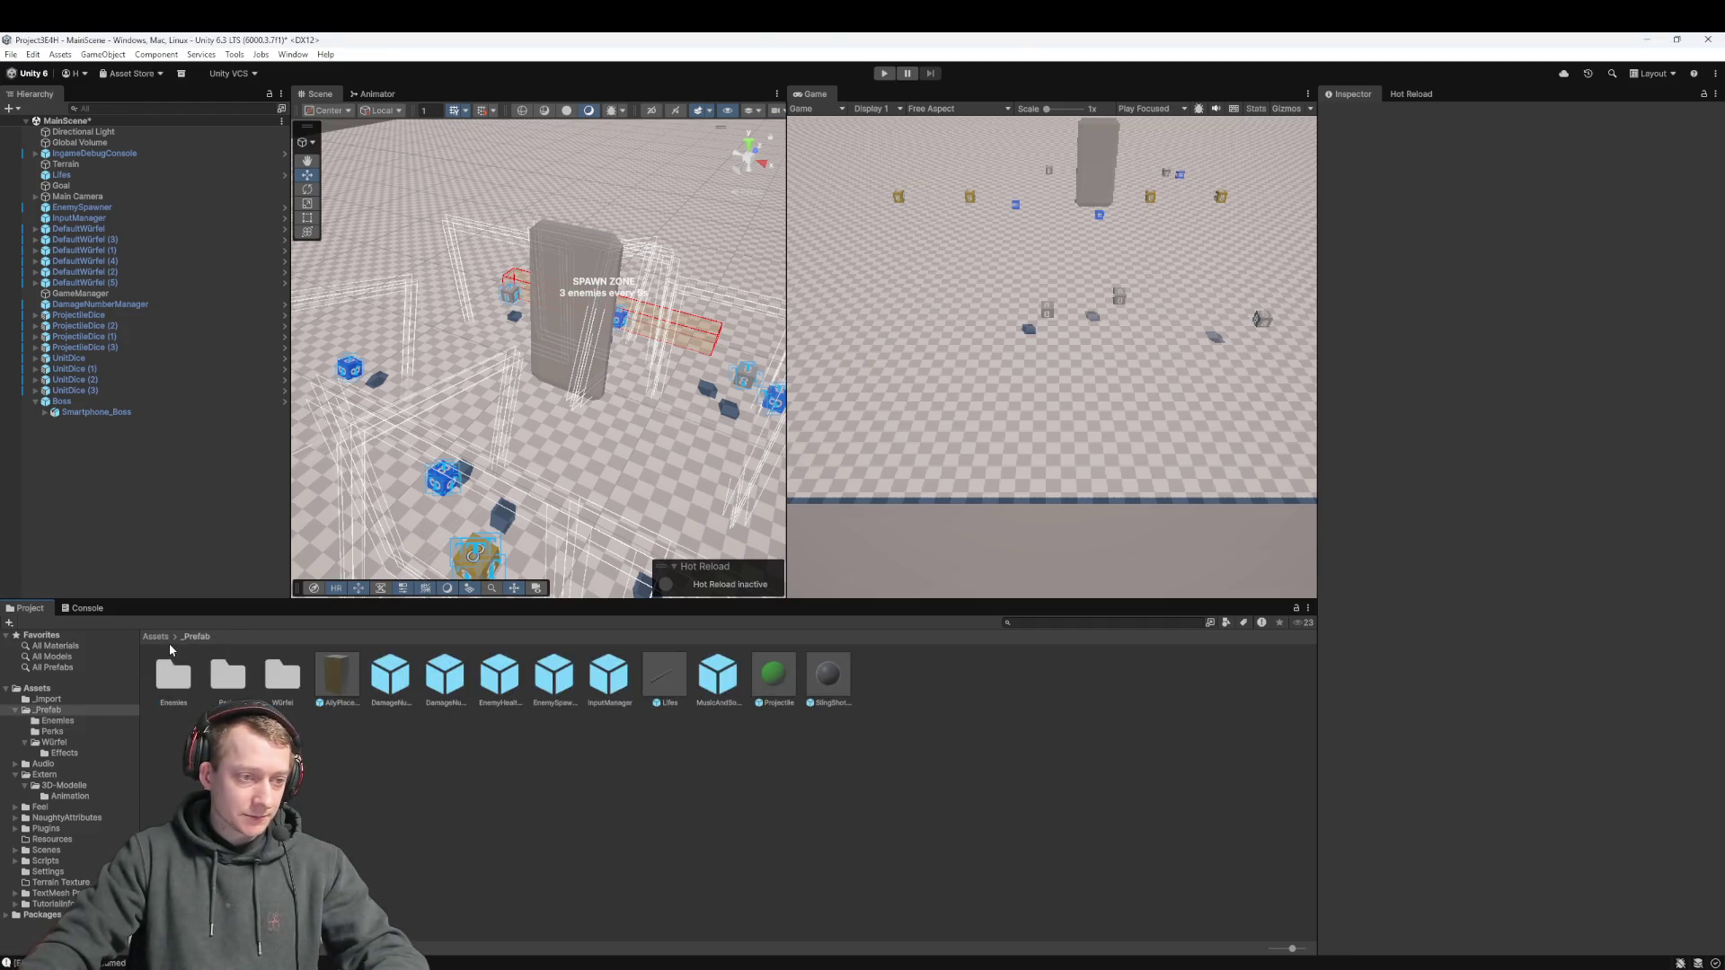
click(156, 637)
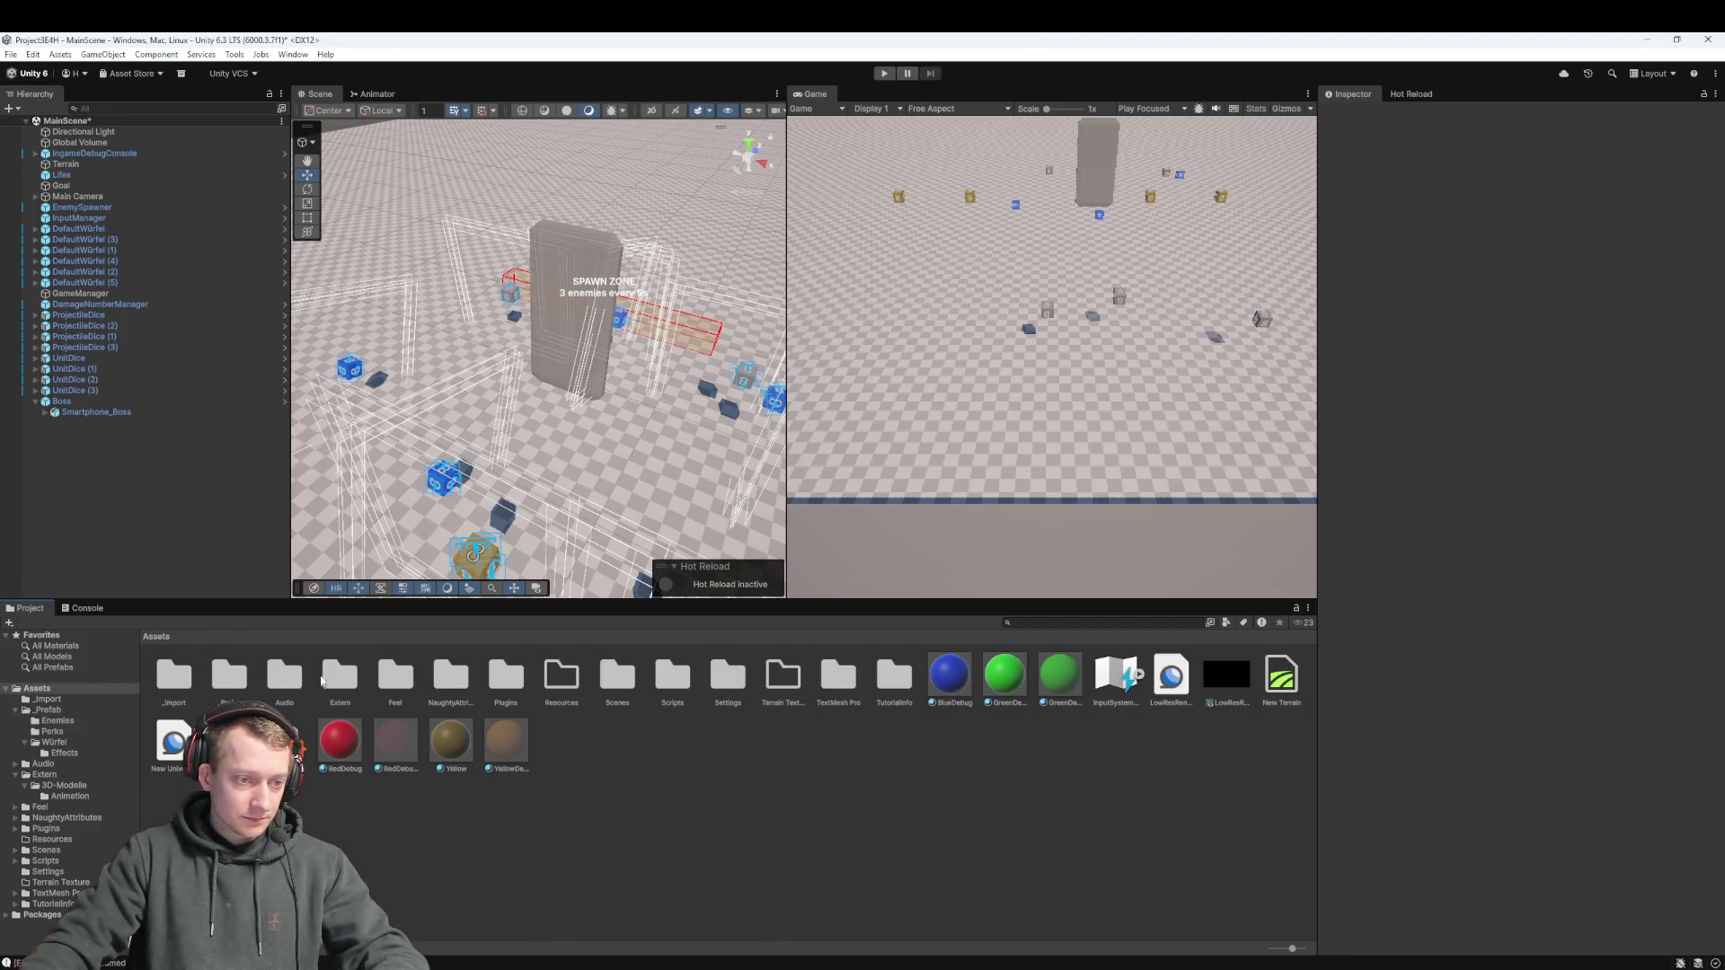
double_click(333, 680)
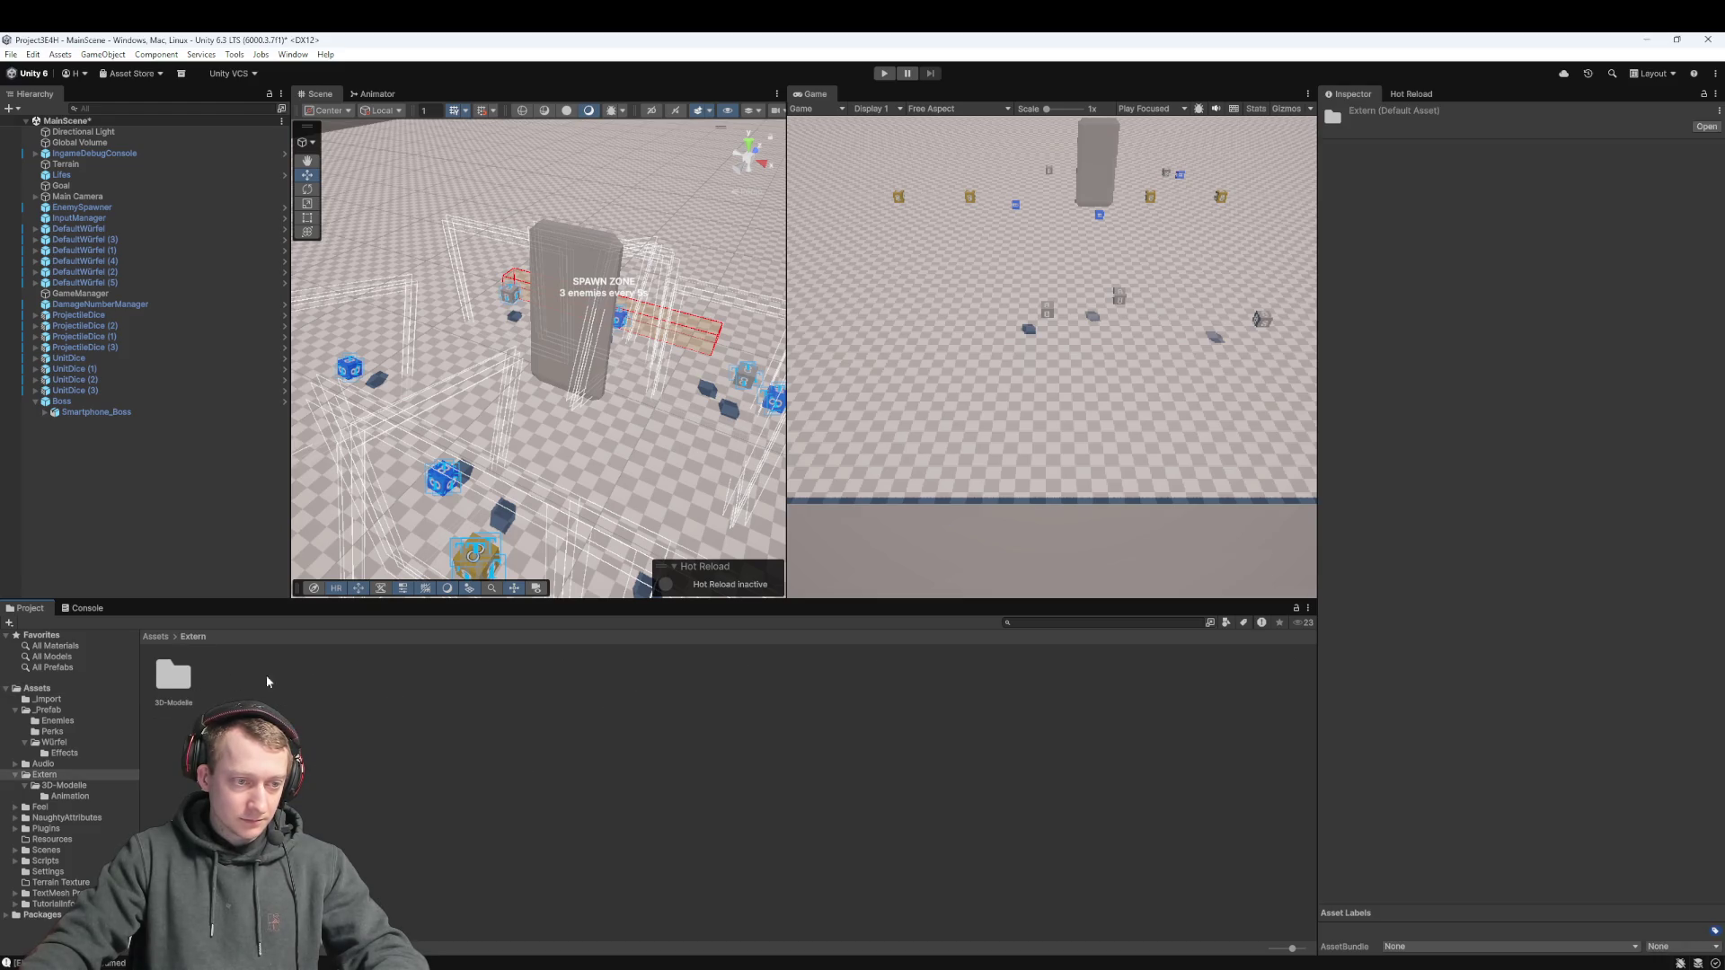
click(160, 637)
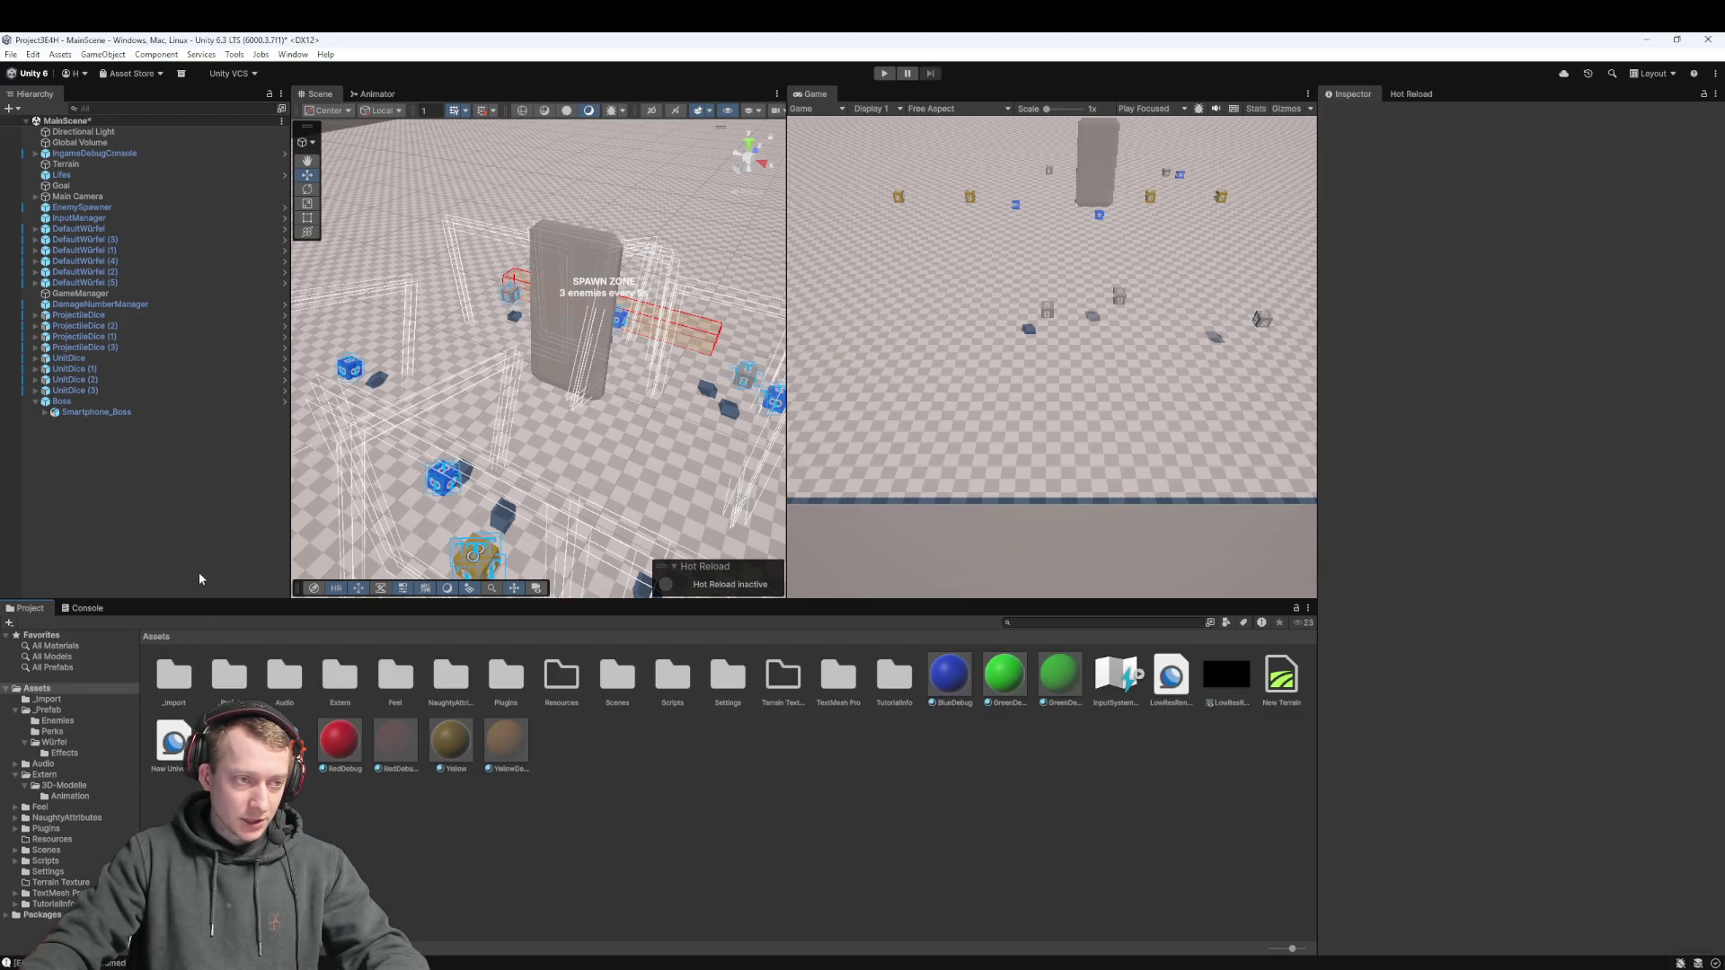
click(117, 412)
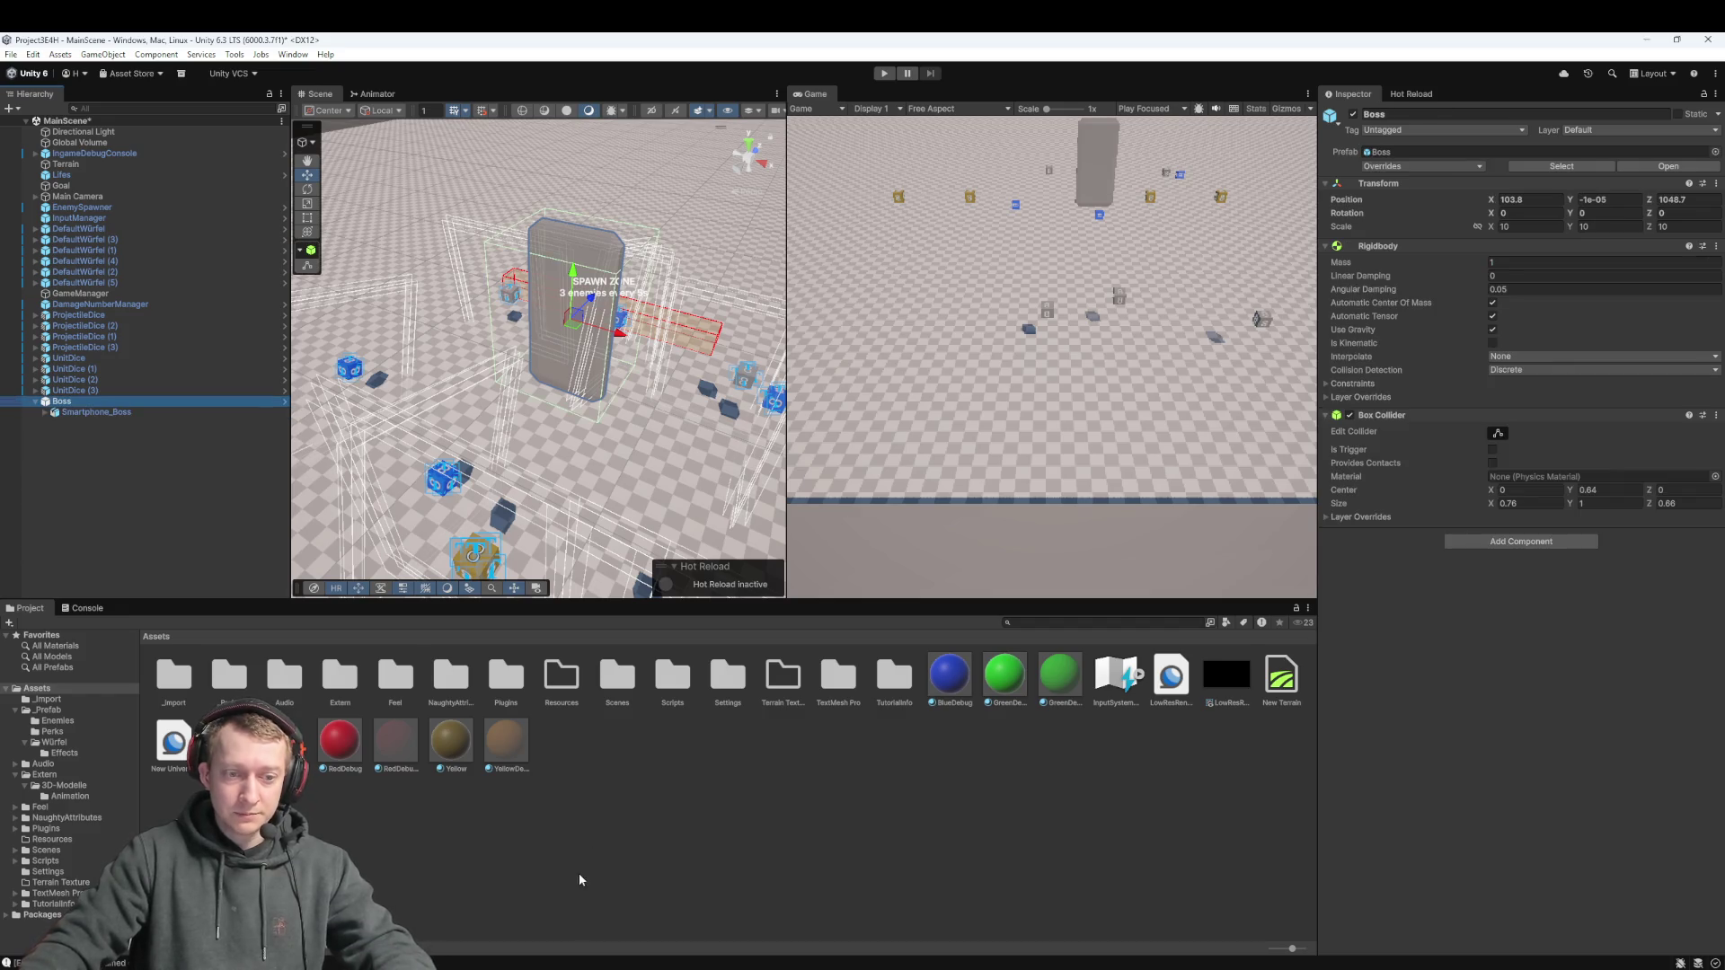
click(680, 684)
double_click(680, 685)
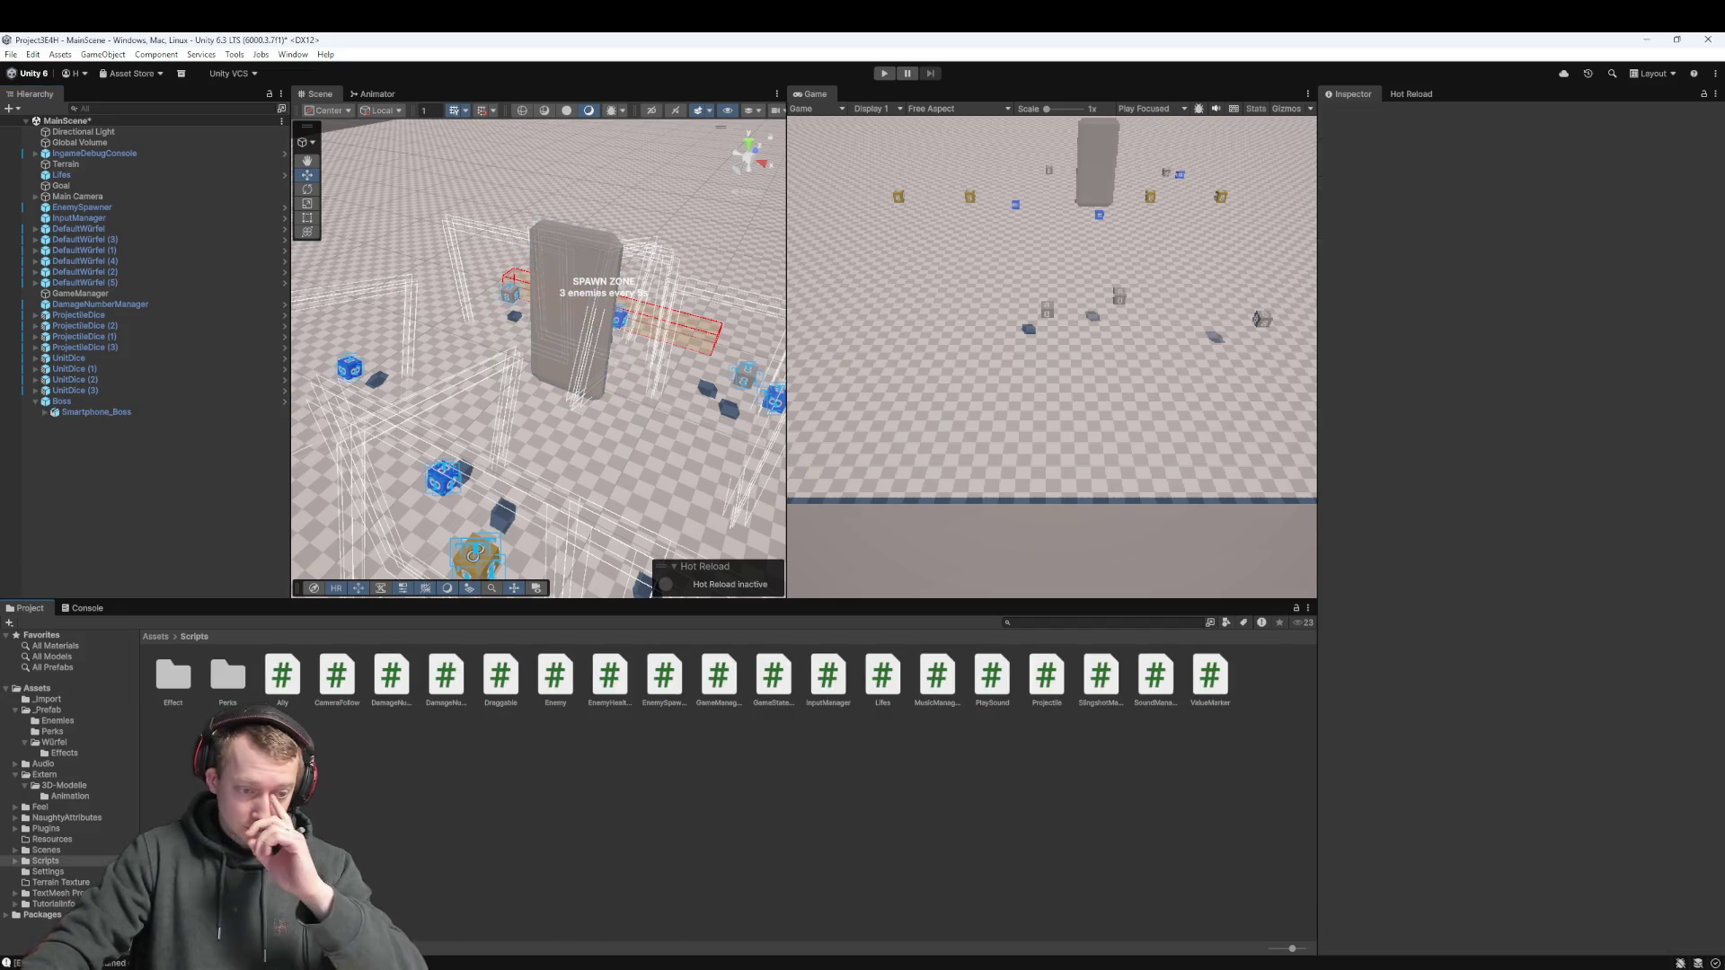
Drag Boss.cs from Downloads into Assets/Scripts and let Unity compile it
click(62, 908)
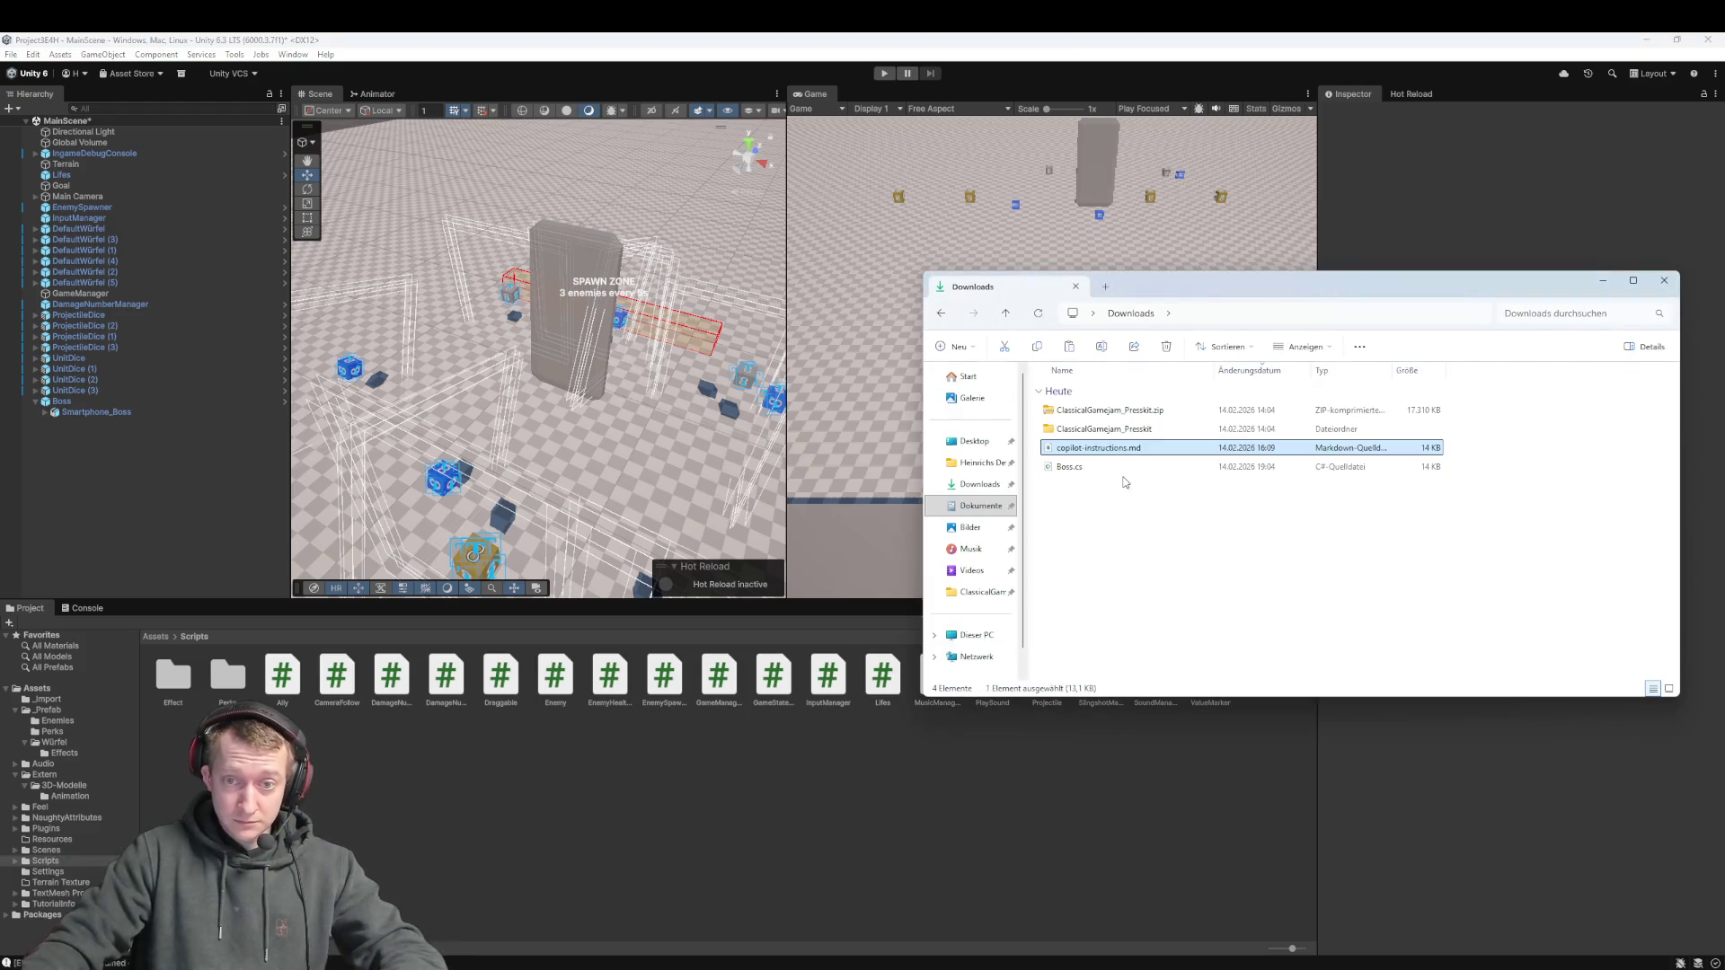
mouse_move(1097, 475)
mouse_down()
mouse_move(1091, 503)
mouse_move(716, 835)
mouse_up()
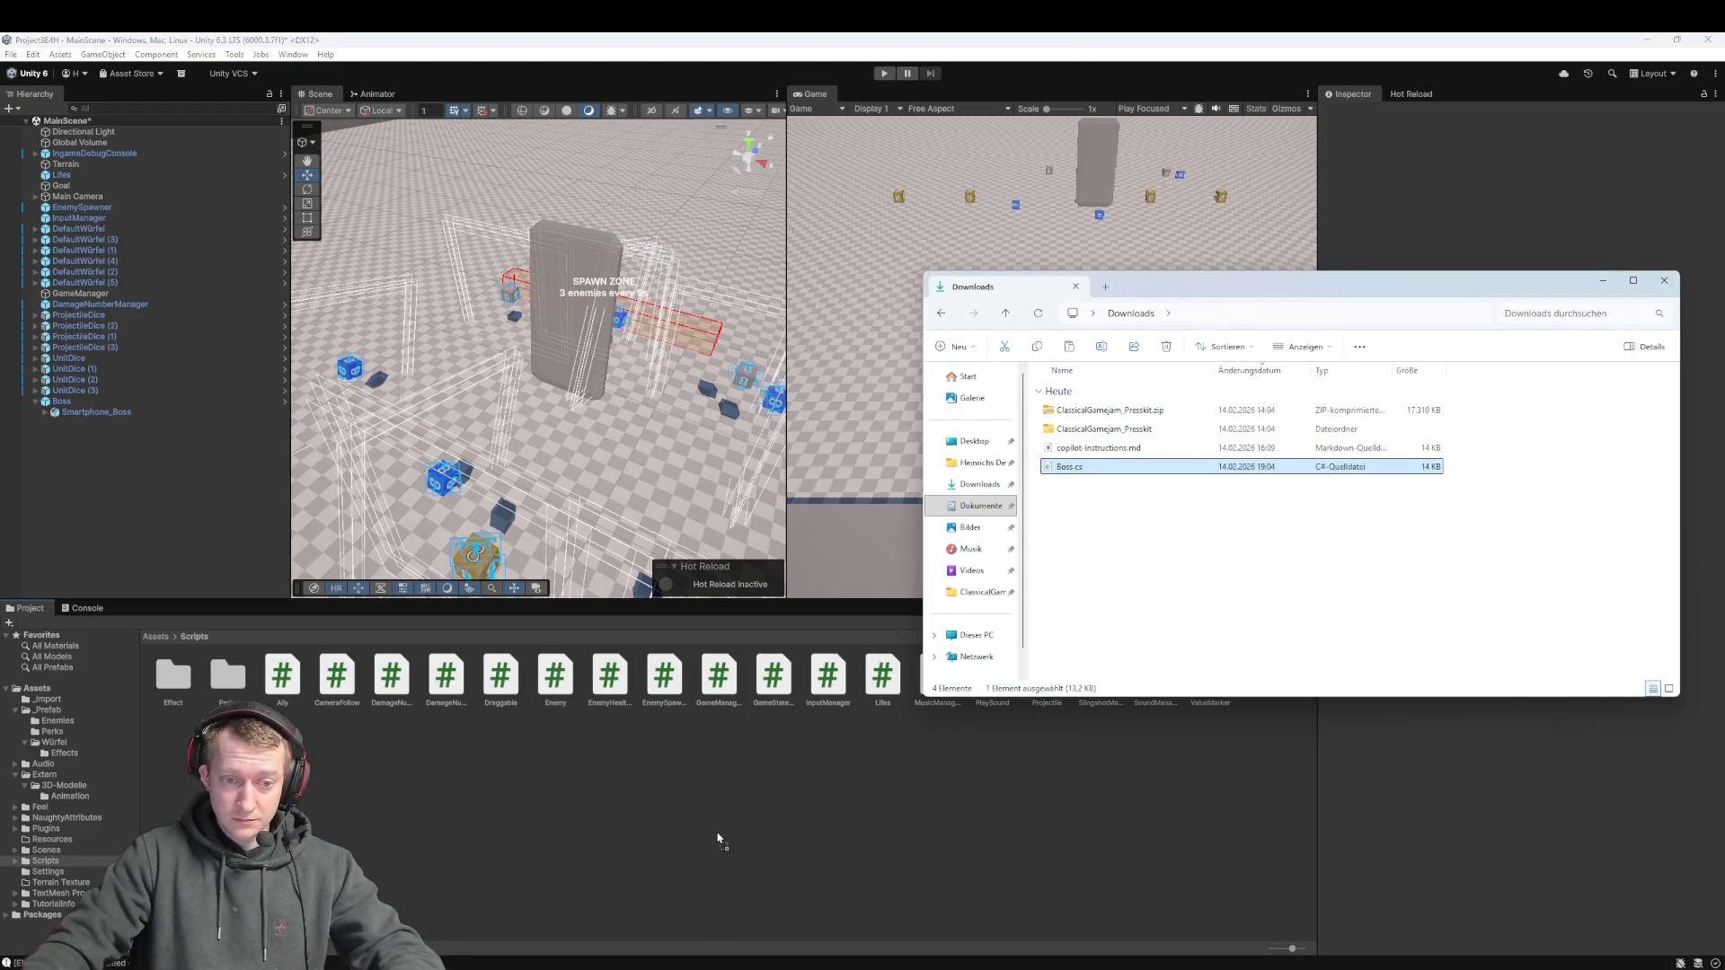
click(649, 832)
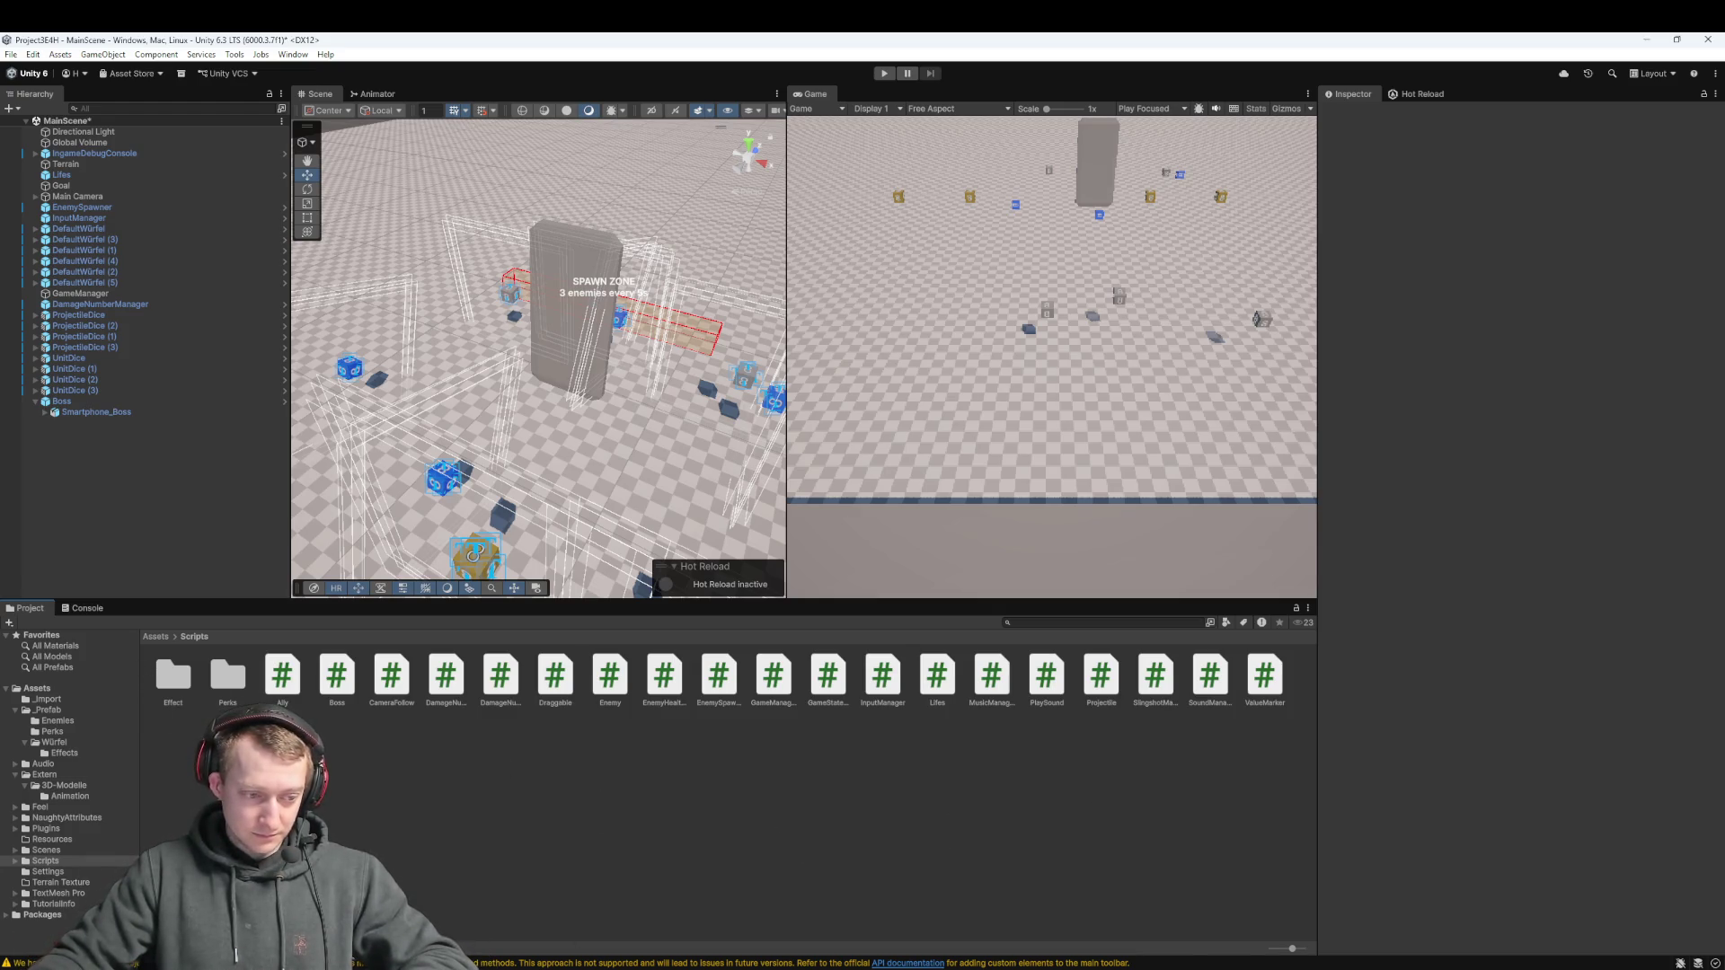
Import Boss.cs into Scripts a second time, creating a duplicate Boss1 script
key(alt+Tab)
drag(1092, 476, 877, 814)
click(888, 780)
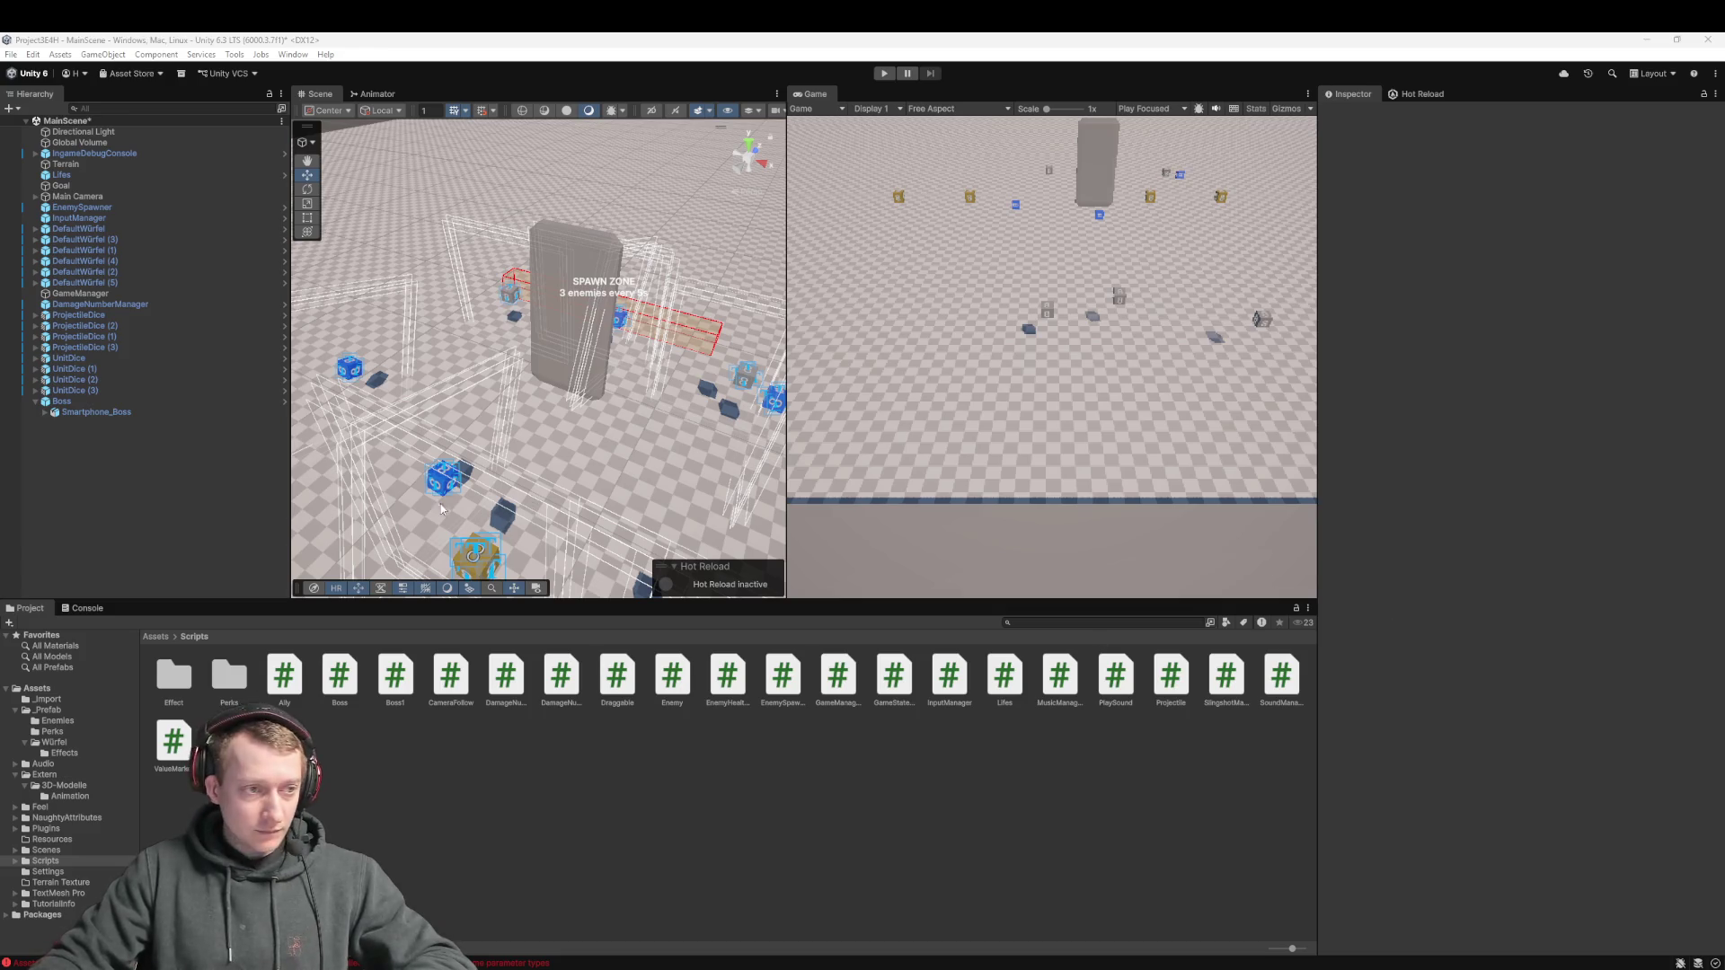
Add the Boss script to the Boss object, keeping Move Speed at 5
click(99, 402)
drag(340, 676, 1402, 535)
key(Return)
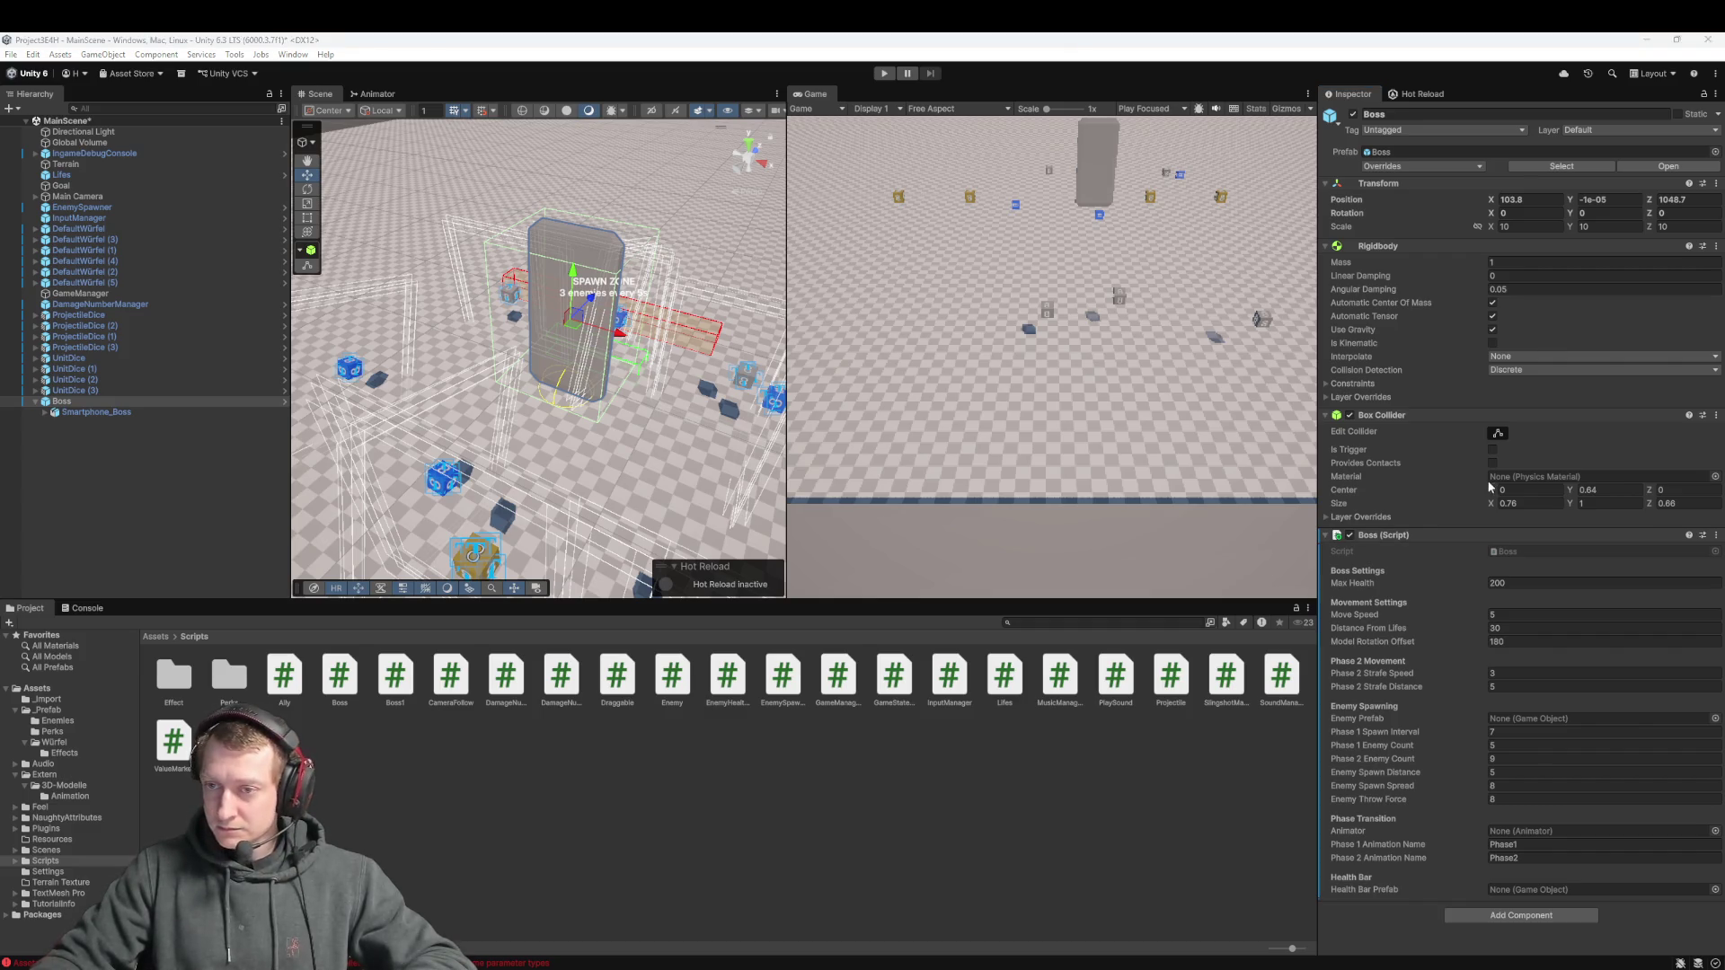
Tick Is Kinematic on the Boss Rigidbody and compare it with its Smartphone_Boss child
click(1493, 344)
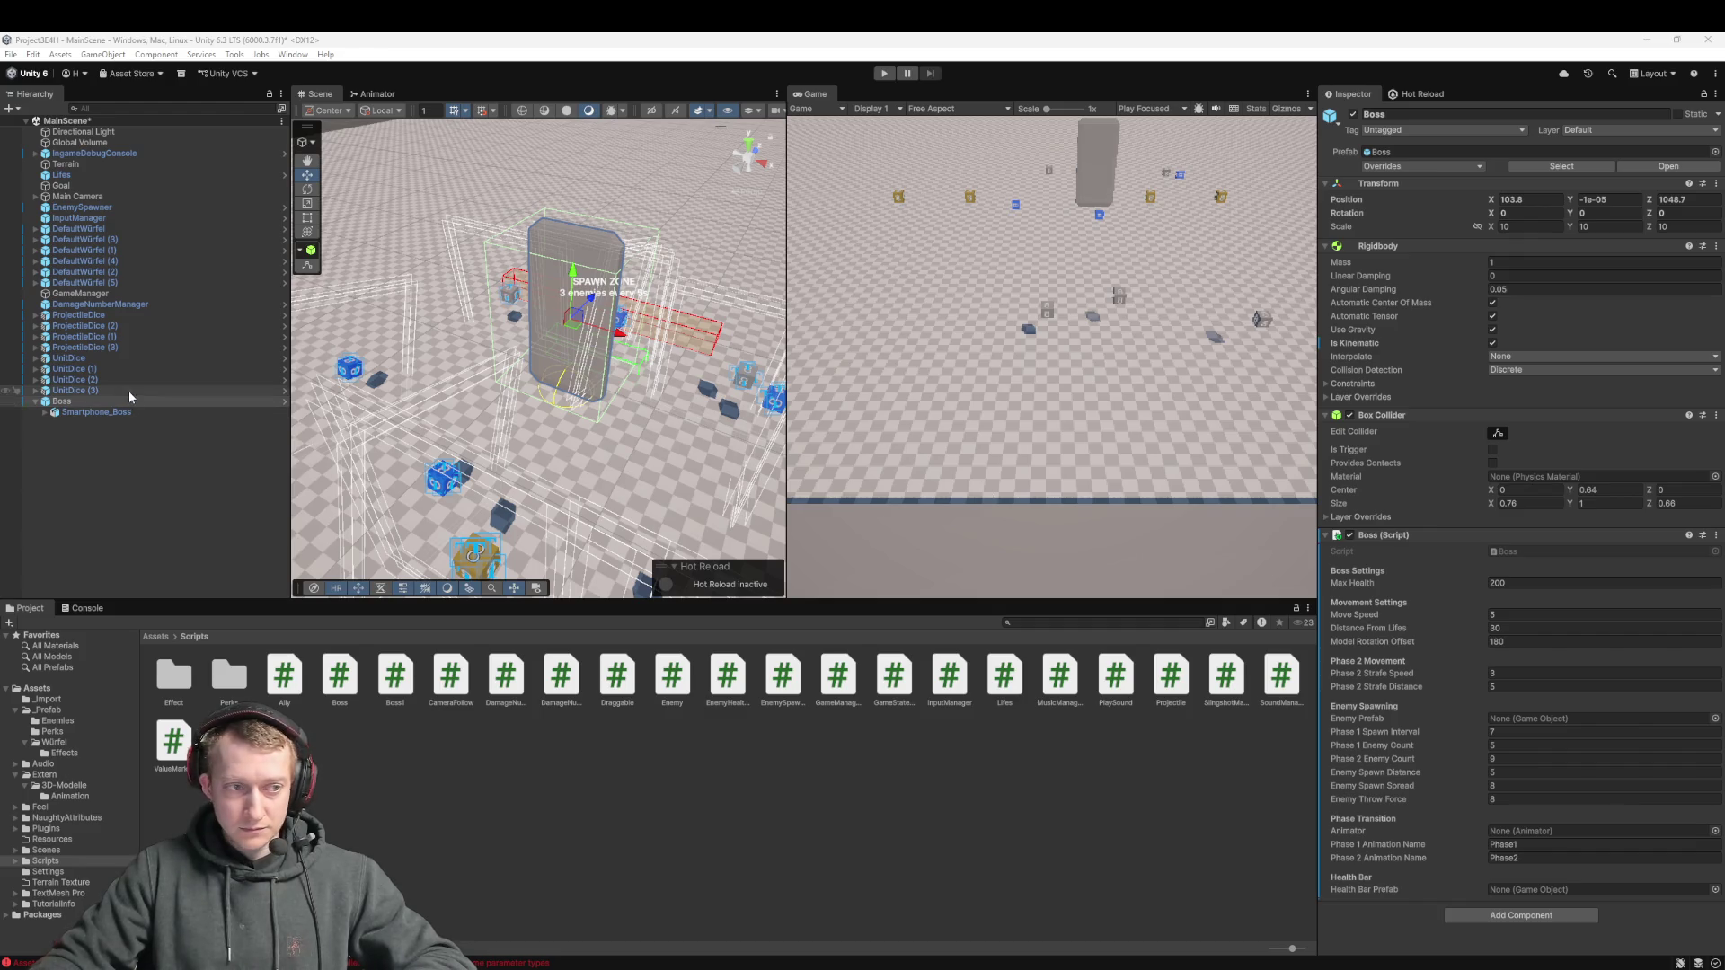
click(118, 413)
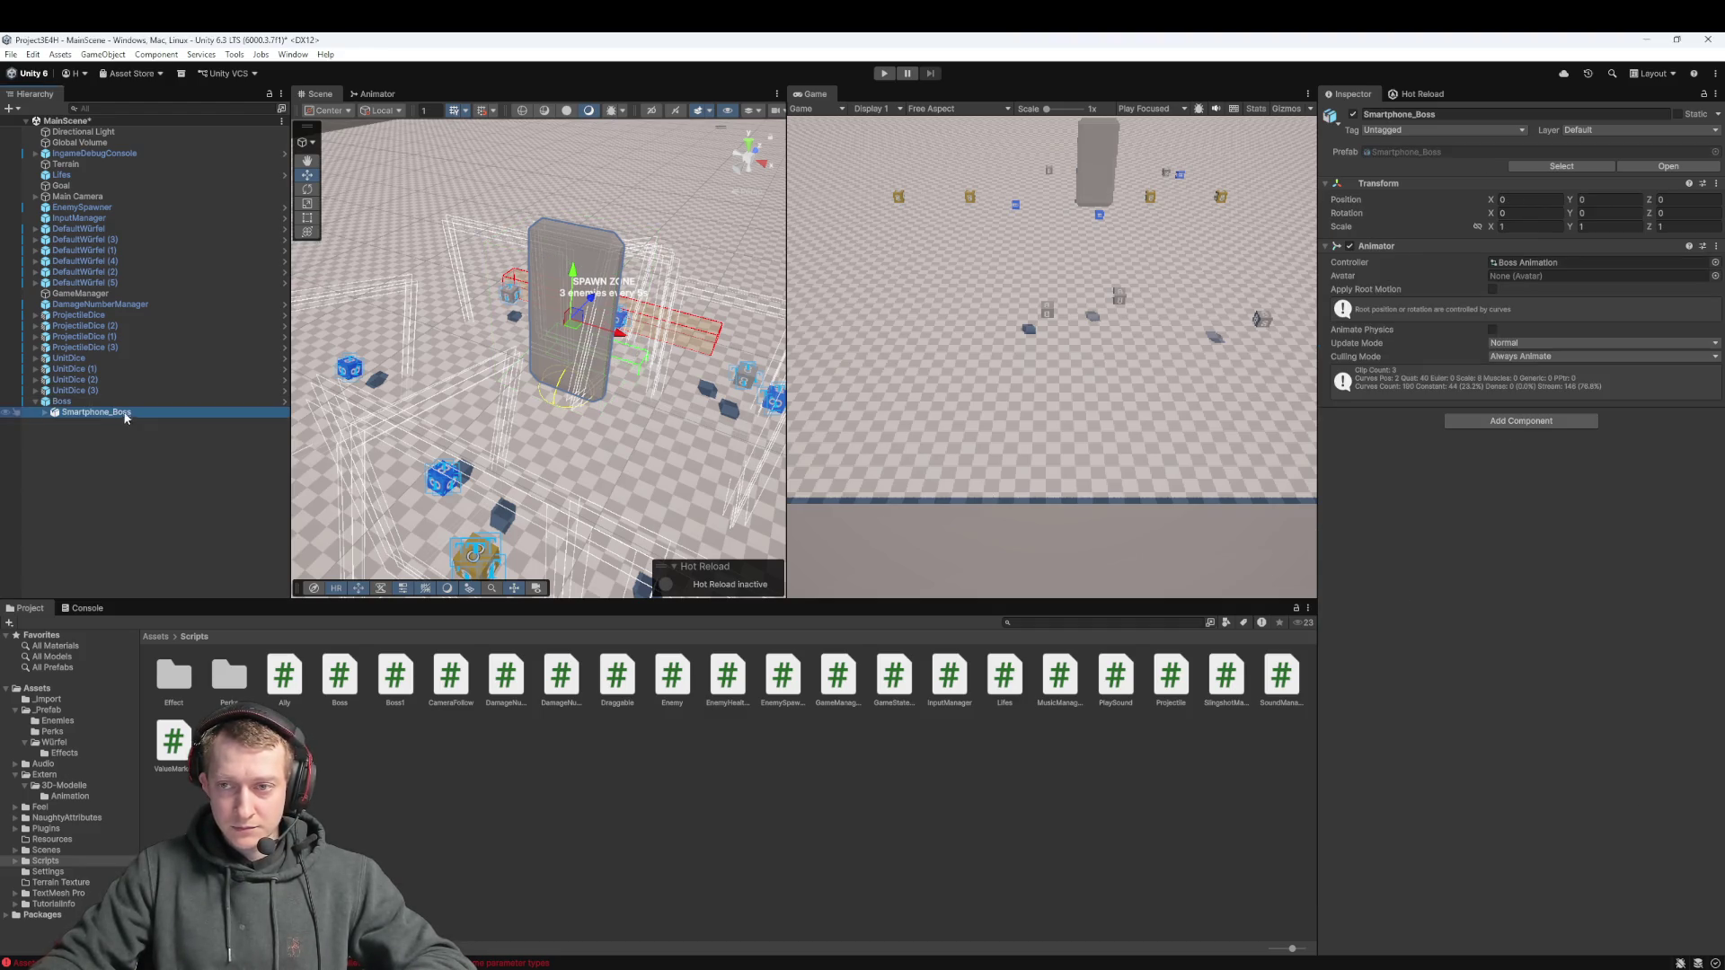
click(133, 401)
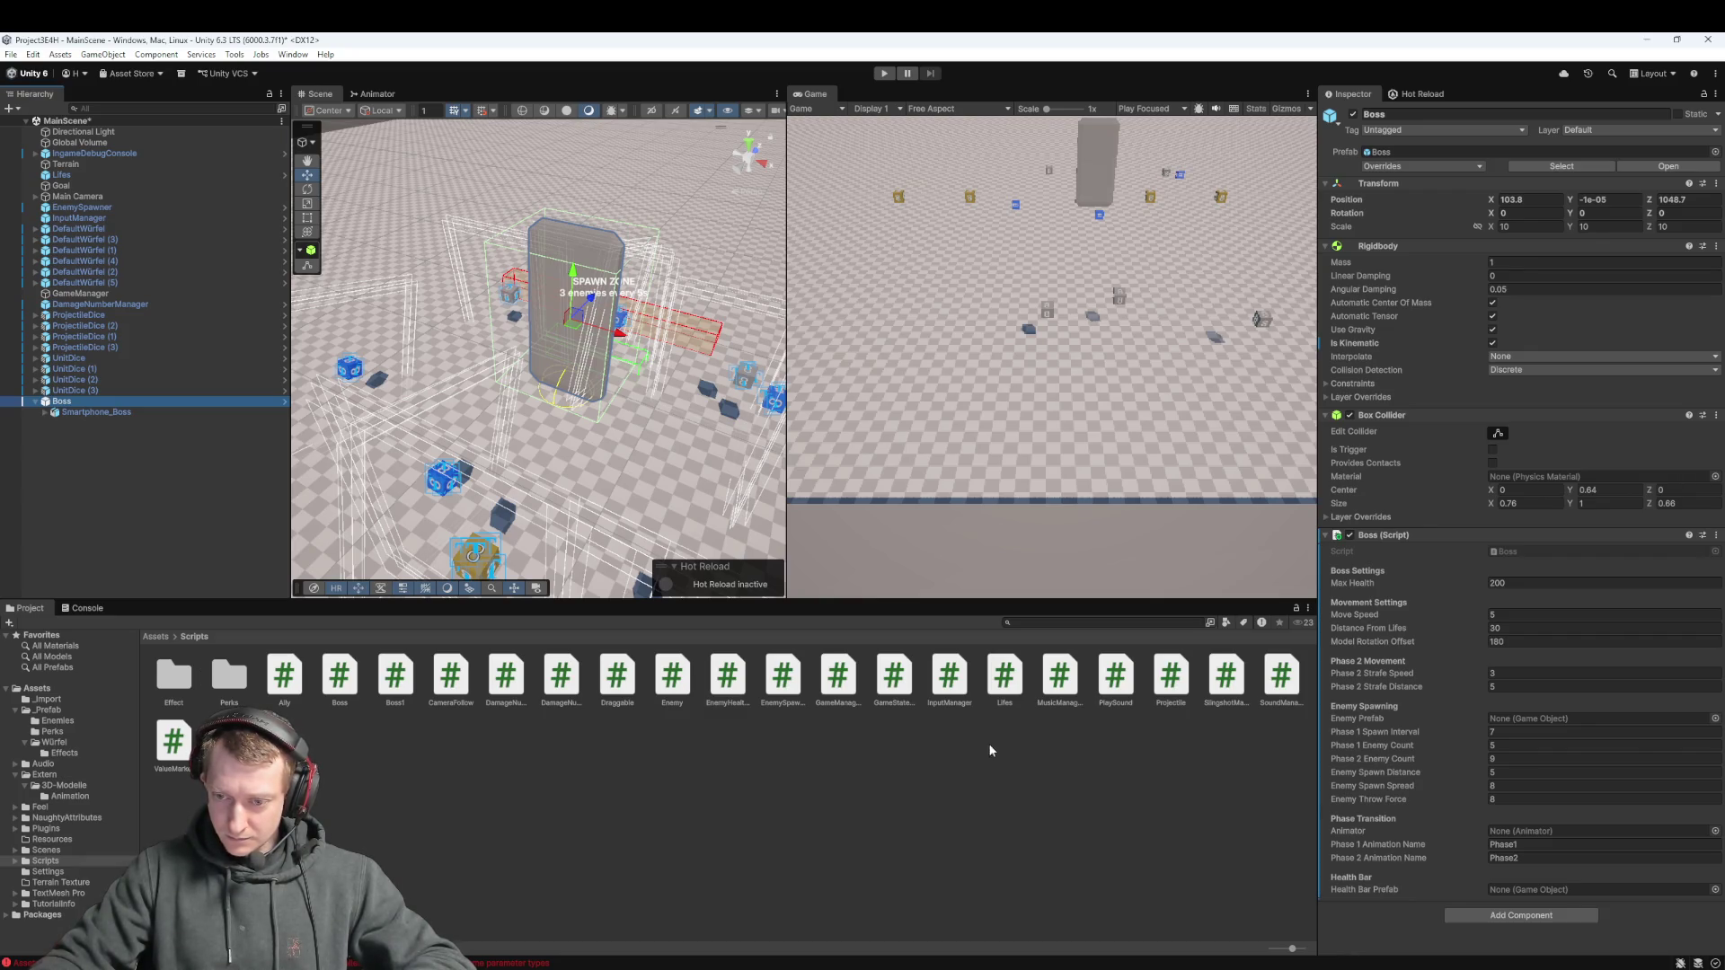
click(106, 413)
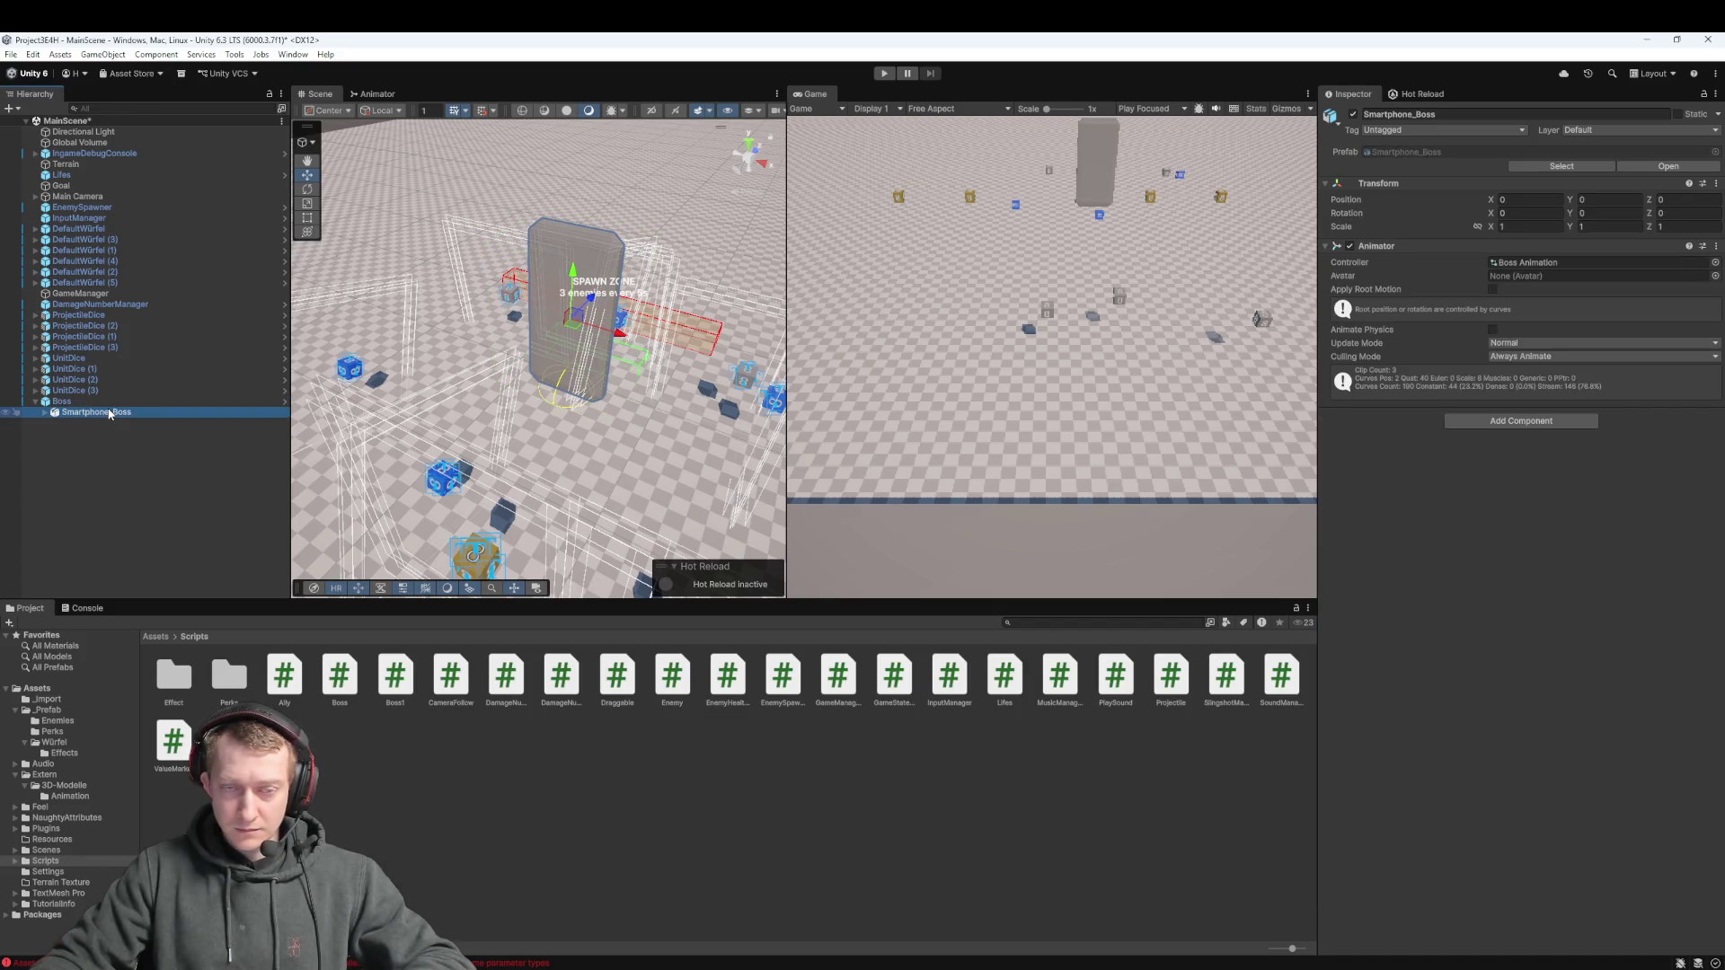
click(106, 406)
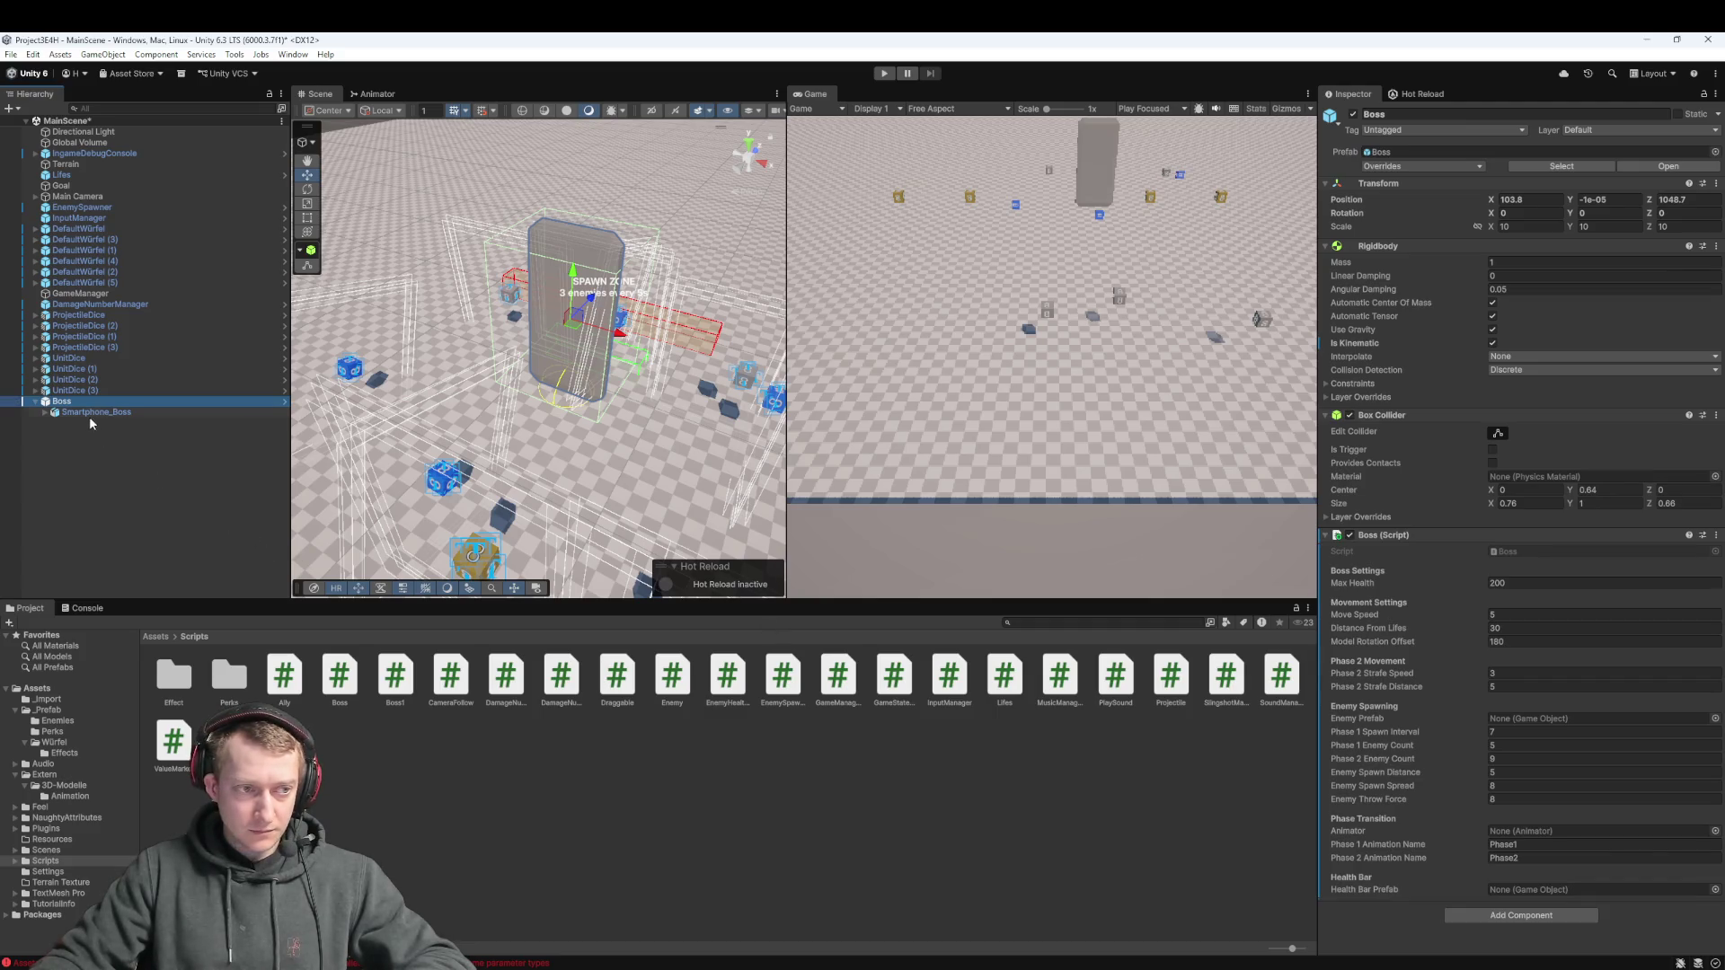
Try Boss Animation from Extern/3D-Modelle/Animation as the Boss animator, then open _Prefab
click(156, 637)
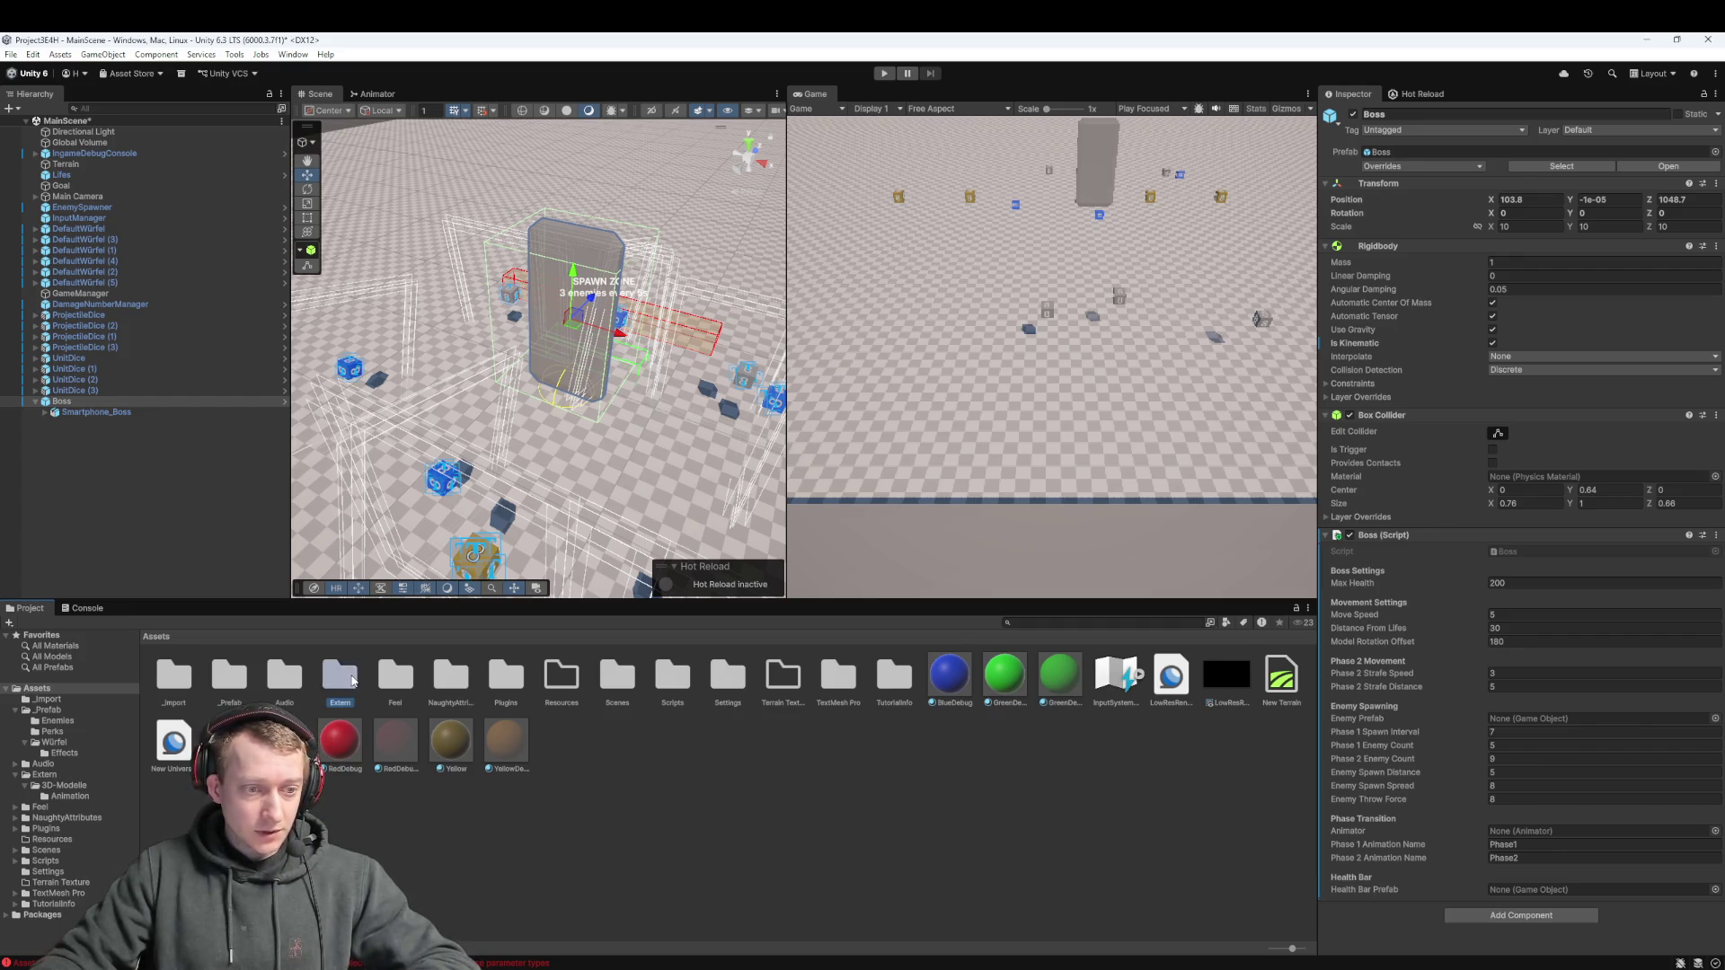
click(44, 775)
double_click(171, 675)
double_click(159, 678)
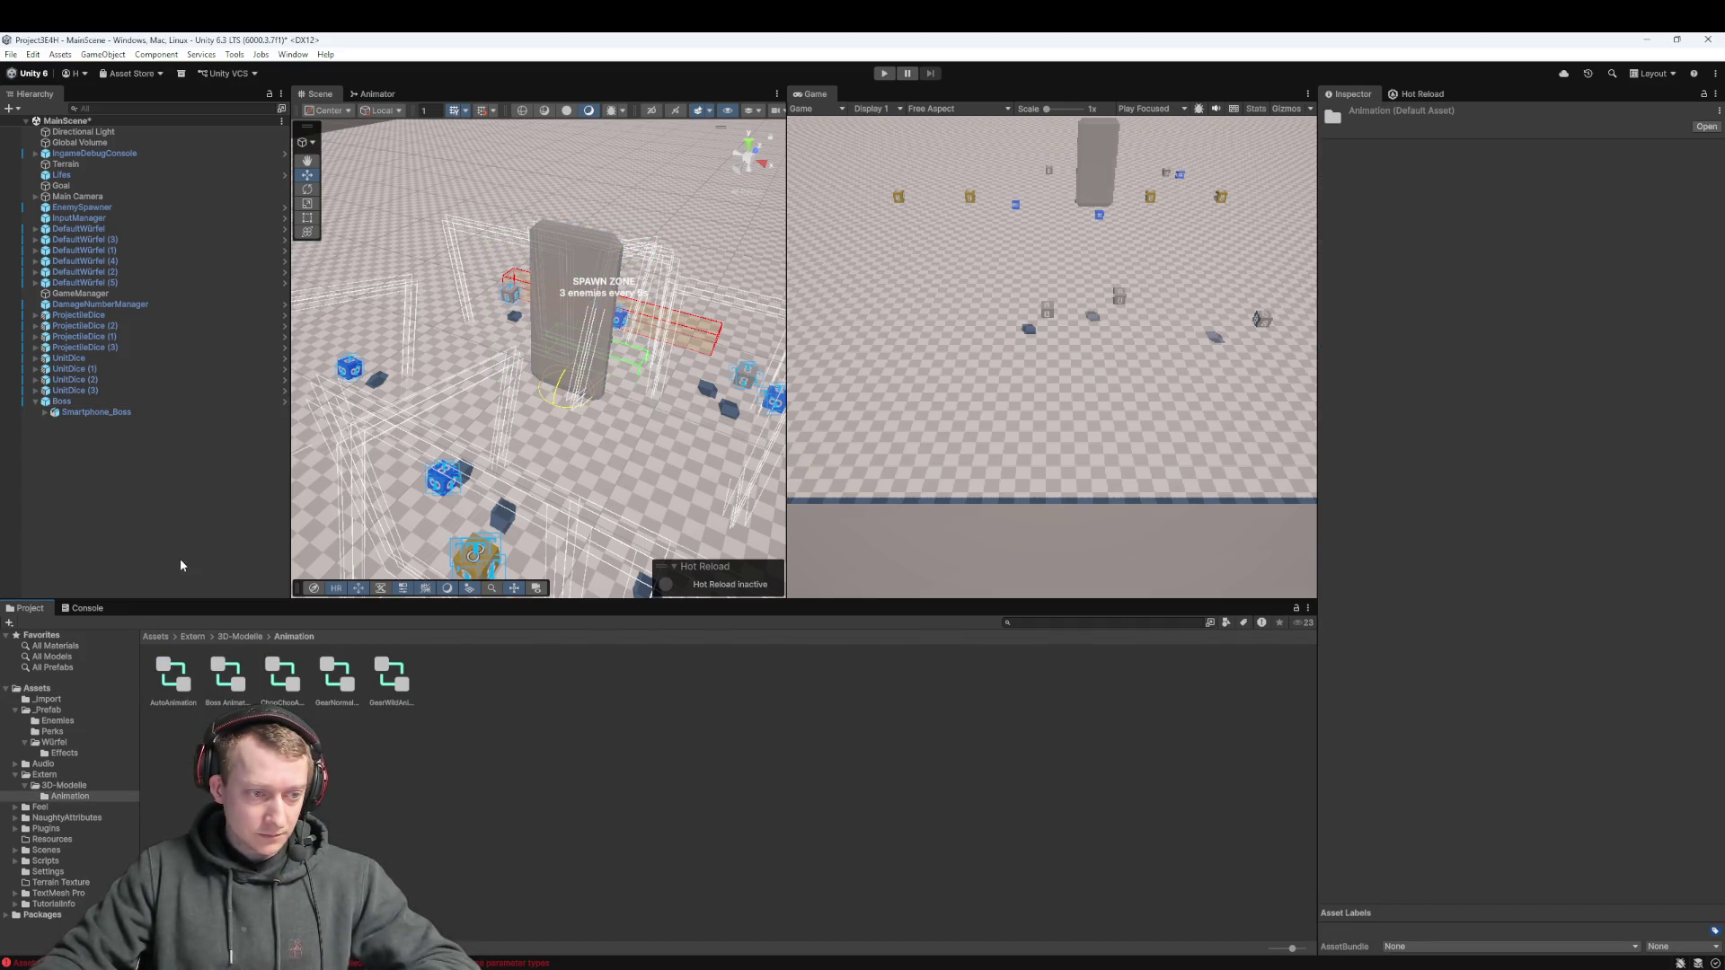
mouse_move(225, 676)
mouse_down()
mouse_move(135, 380)
mouse_move(63, 401)
mouse_move(449, 629)
mouse_move(1459, 784)
mouse_move(1525, 889)
mouse_move(1524, 832)
mouse_move(271, 689)
mouse_move(1522, 831)
mouse_up()
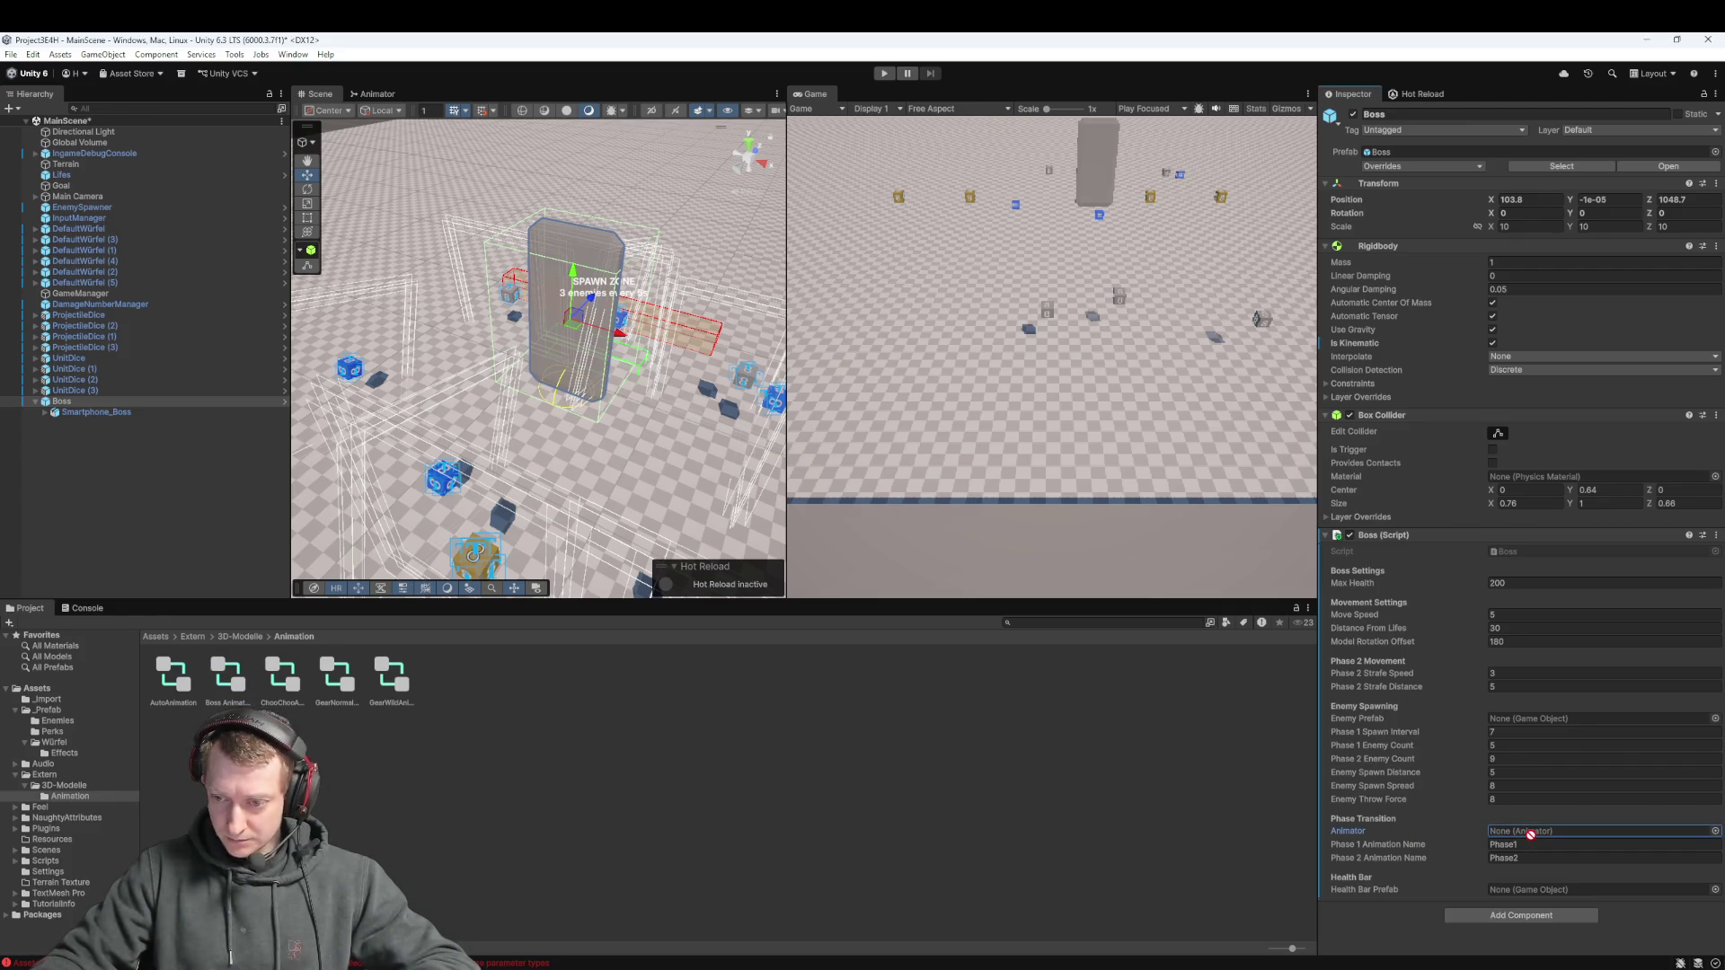
click(71, 412)
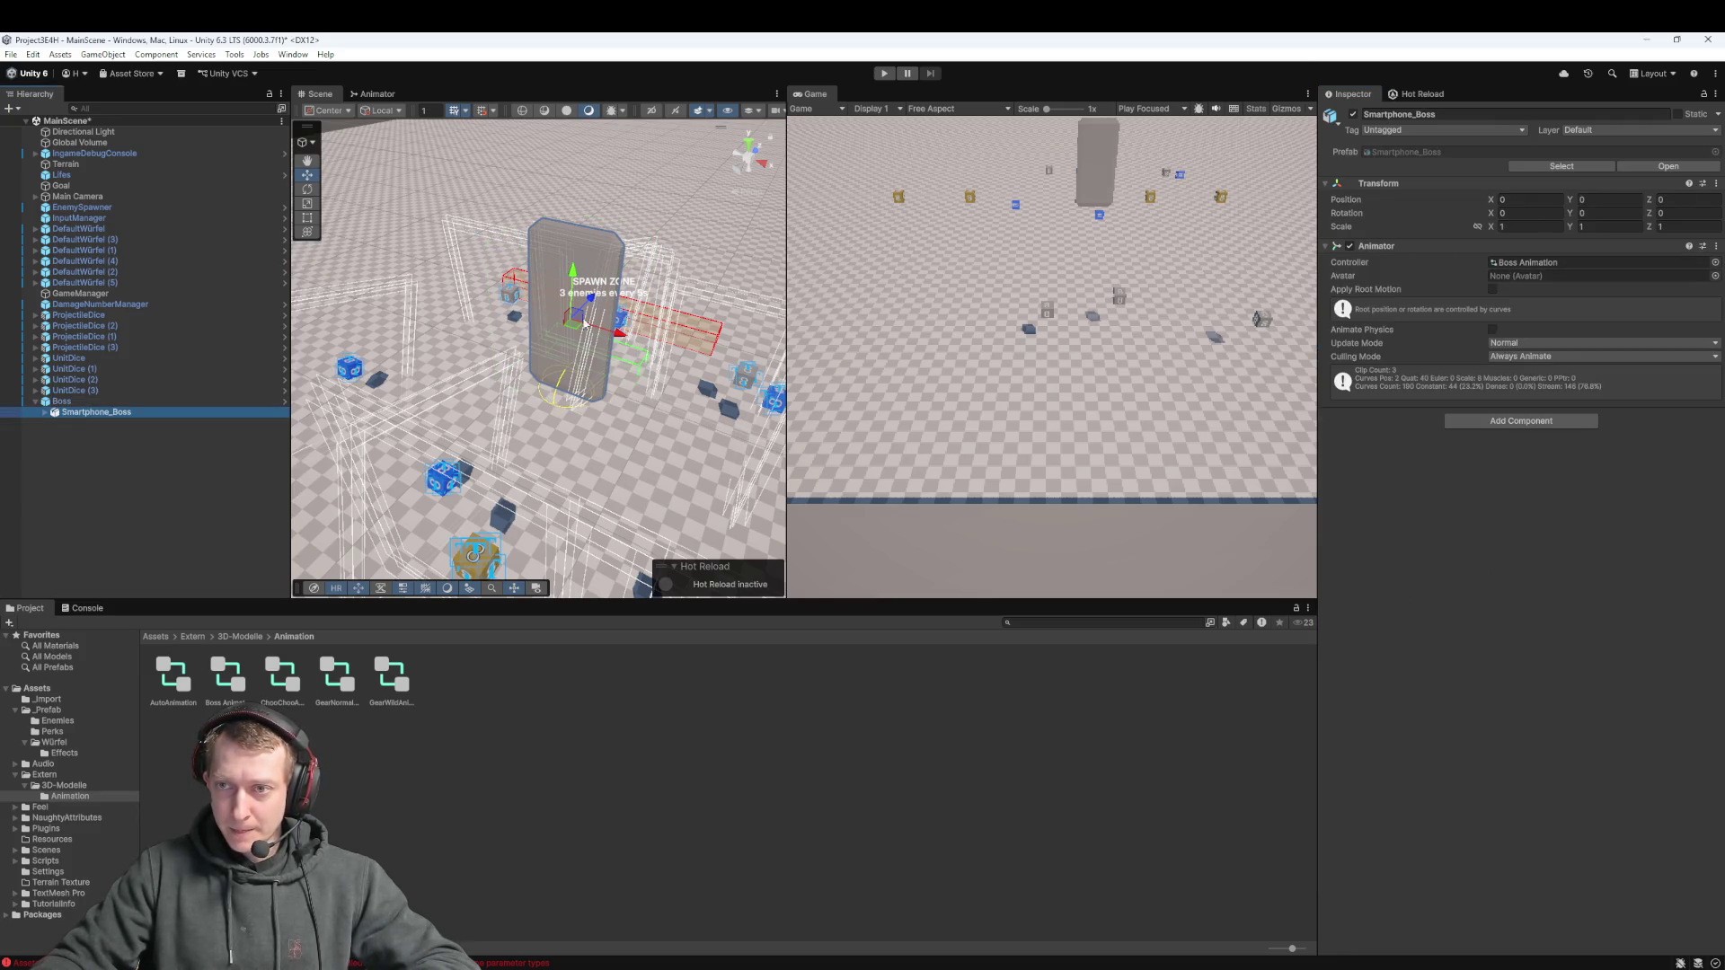
click(47, 401)
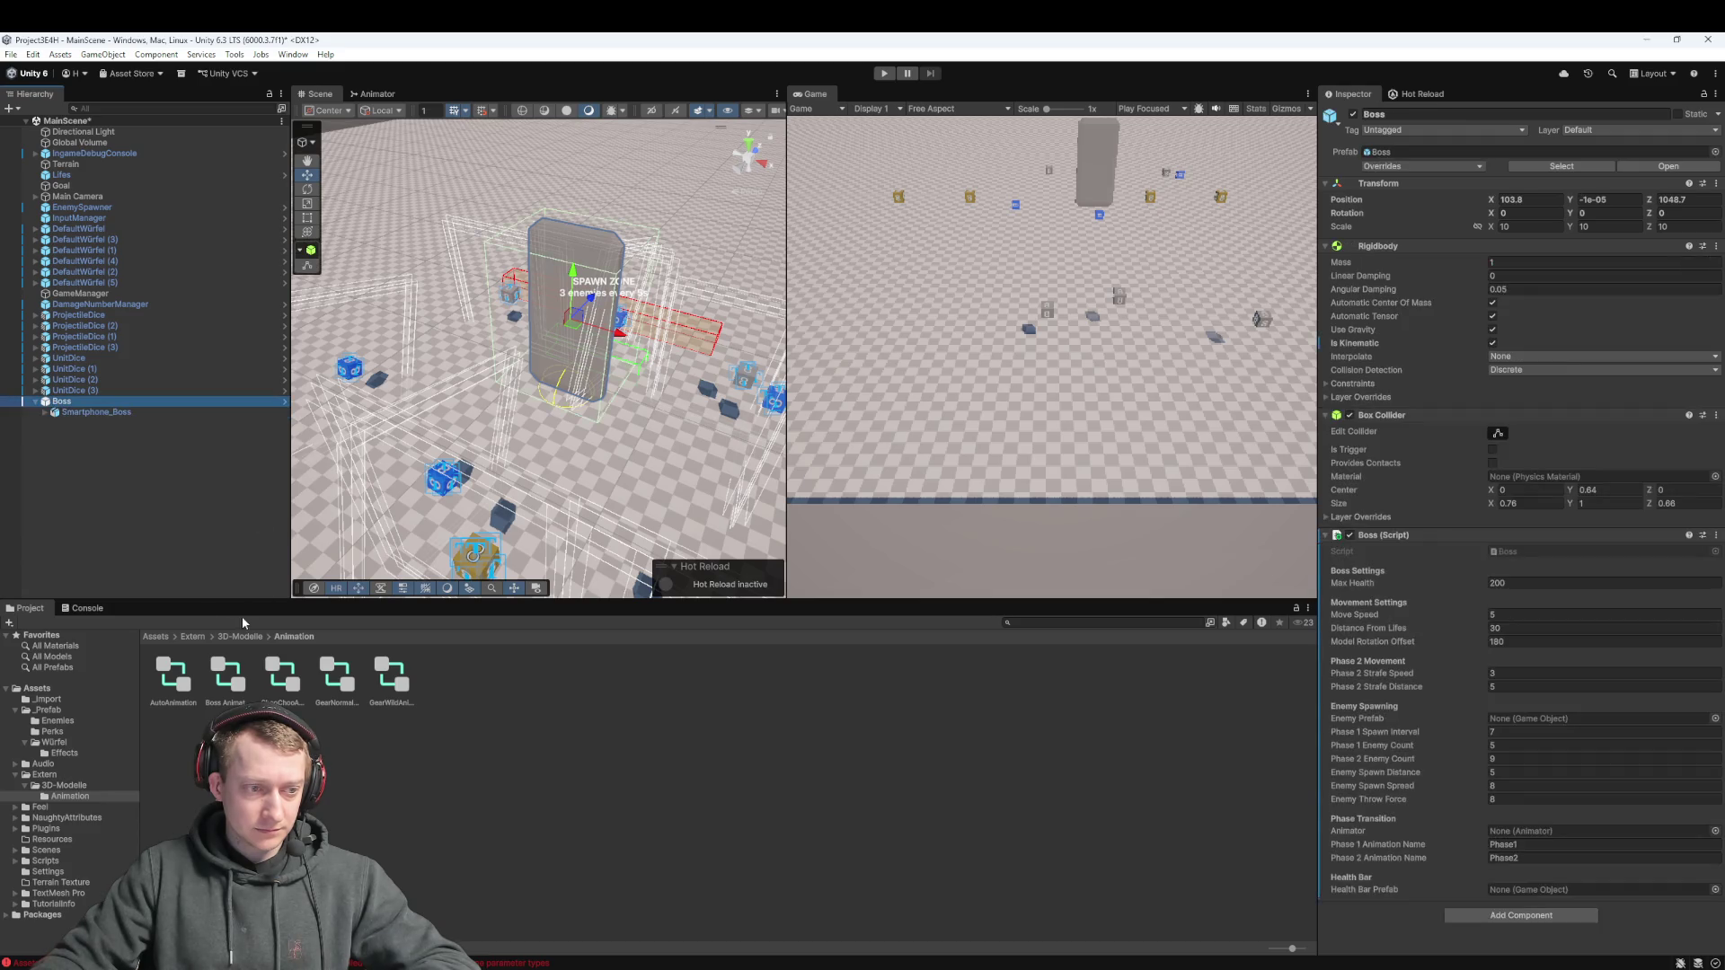
click(155, 636)
double_click(229, 674)
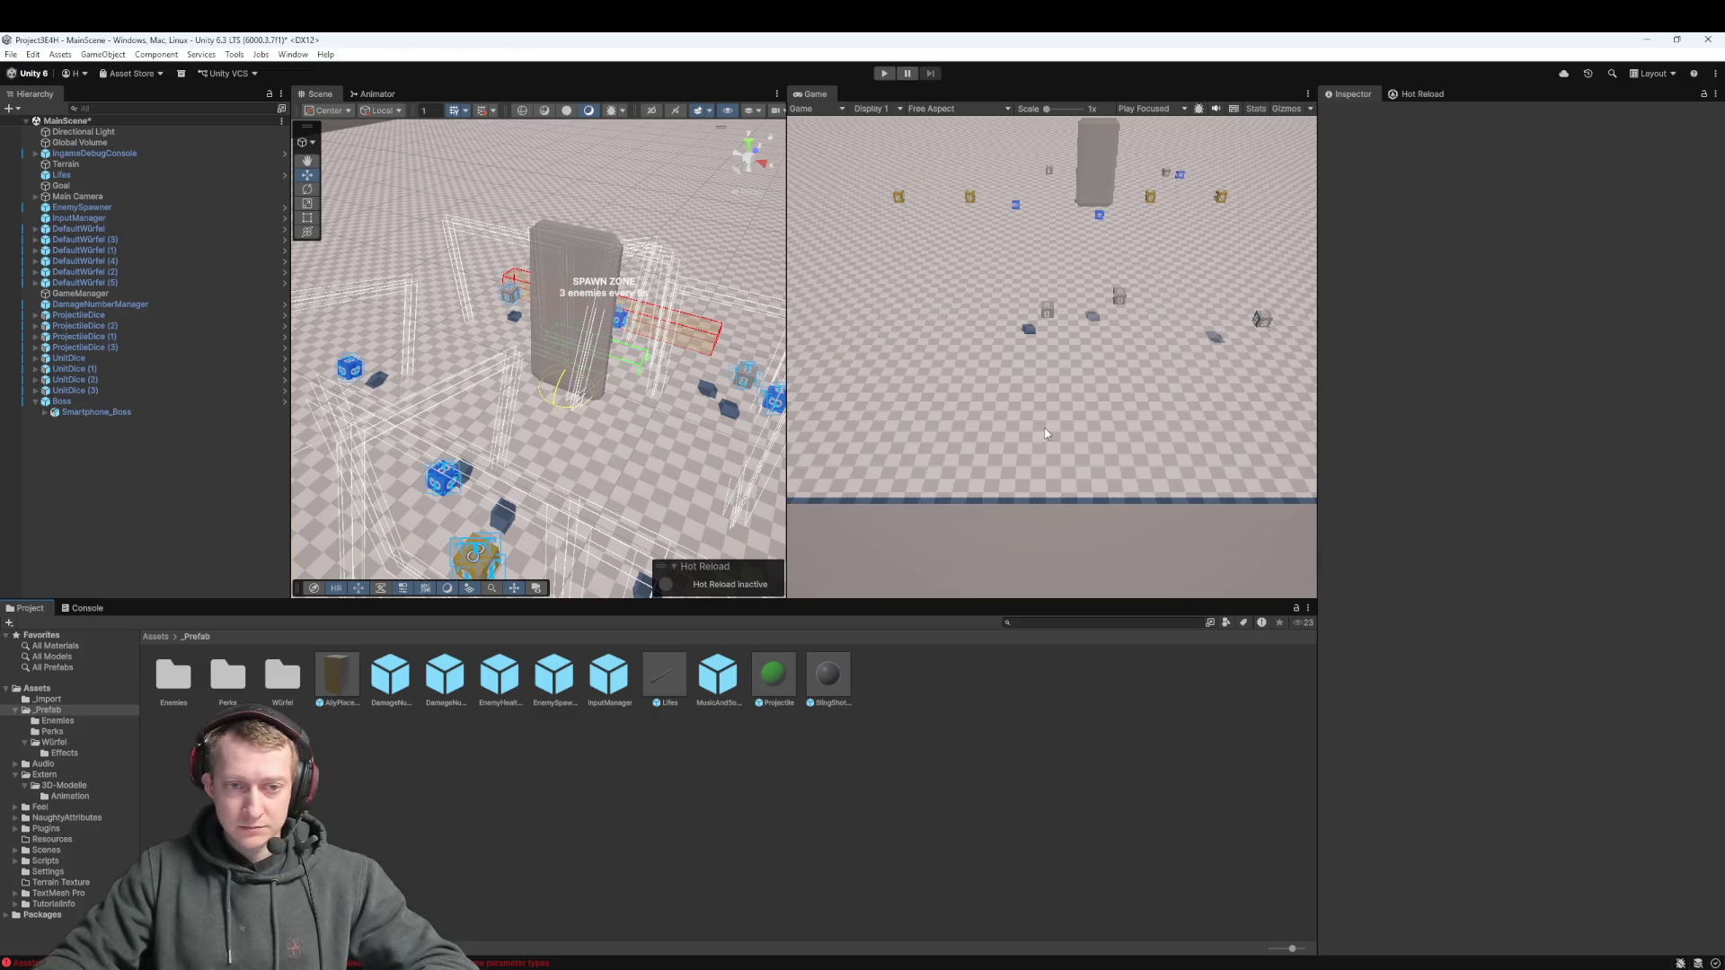
Inspect UnitDice (1), Boss and the Smartphone_Boss child in the Hierarchy
click(112, 370)
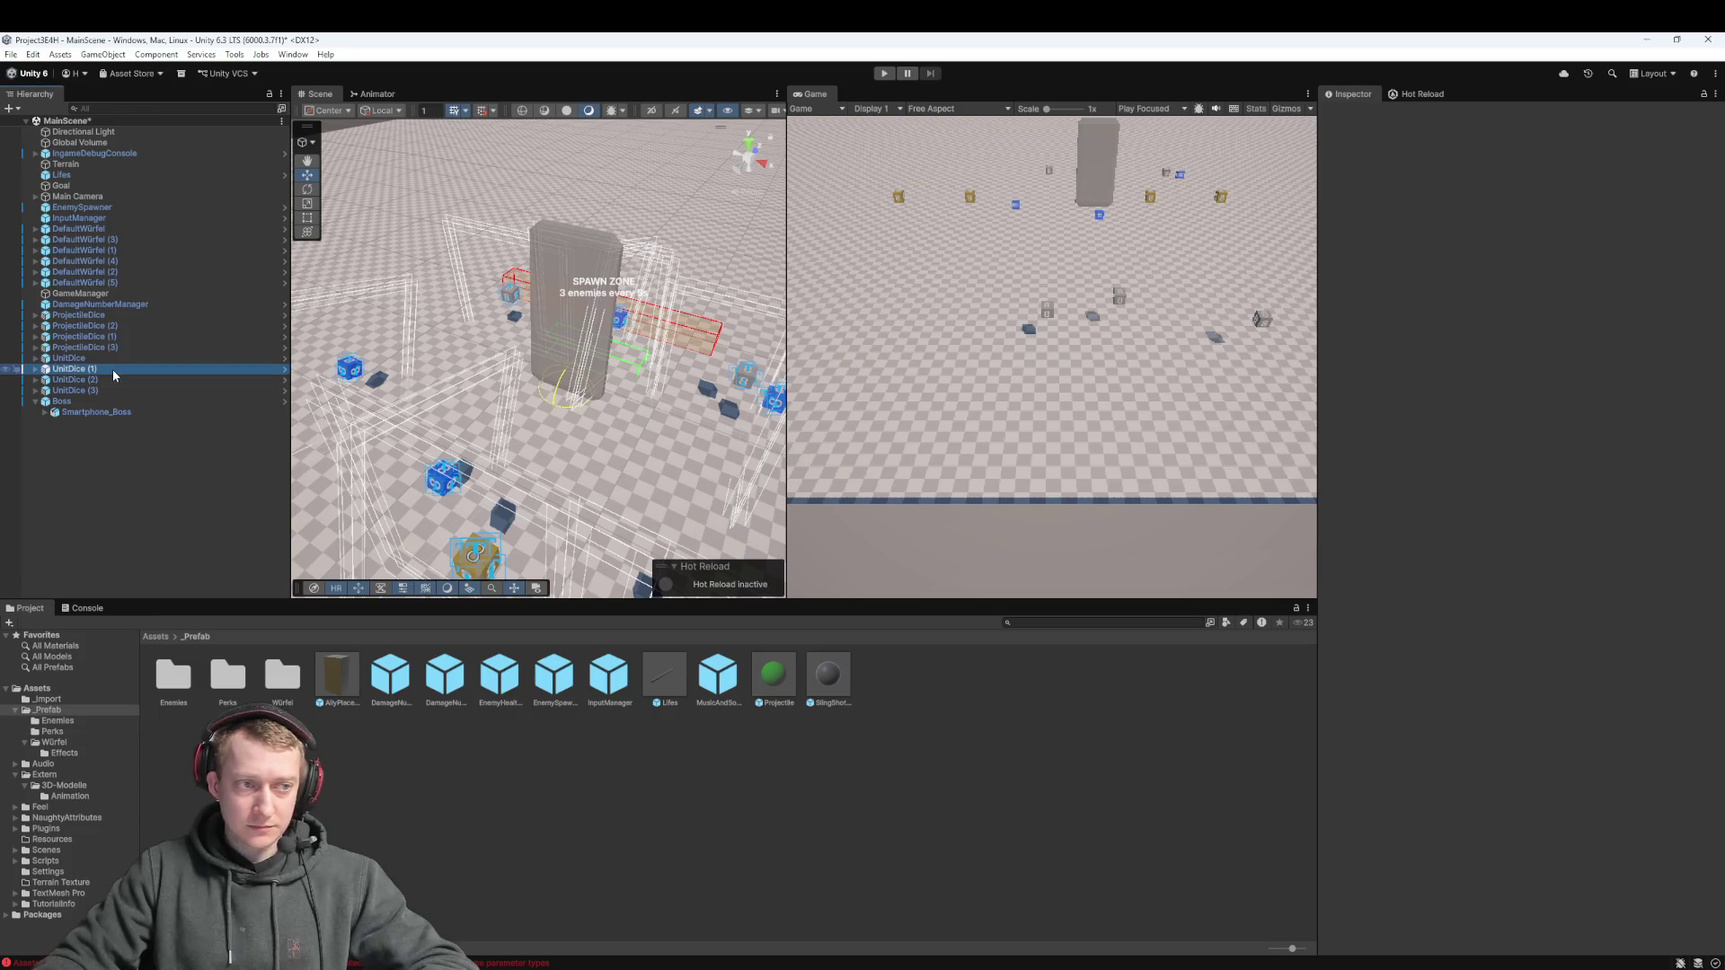
click(104, 397)
click(104, 412)
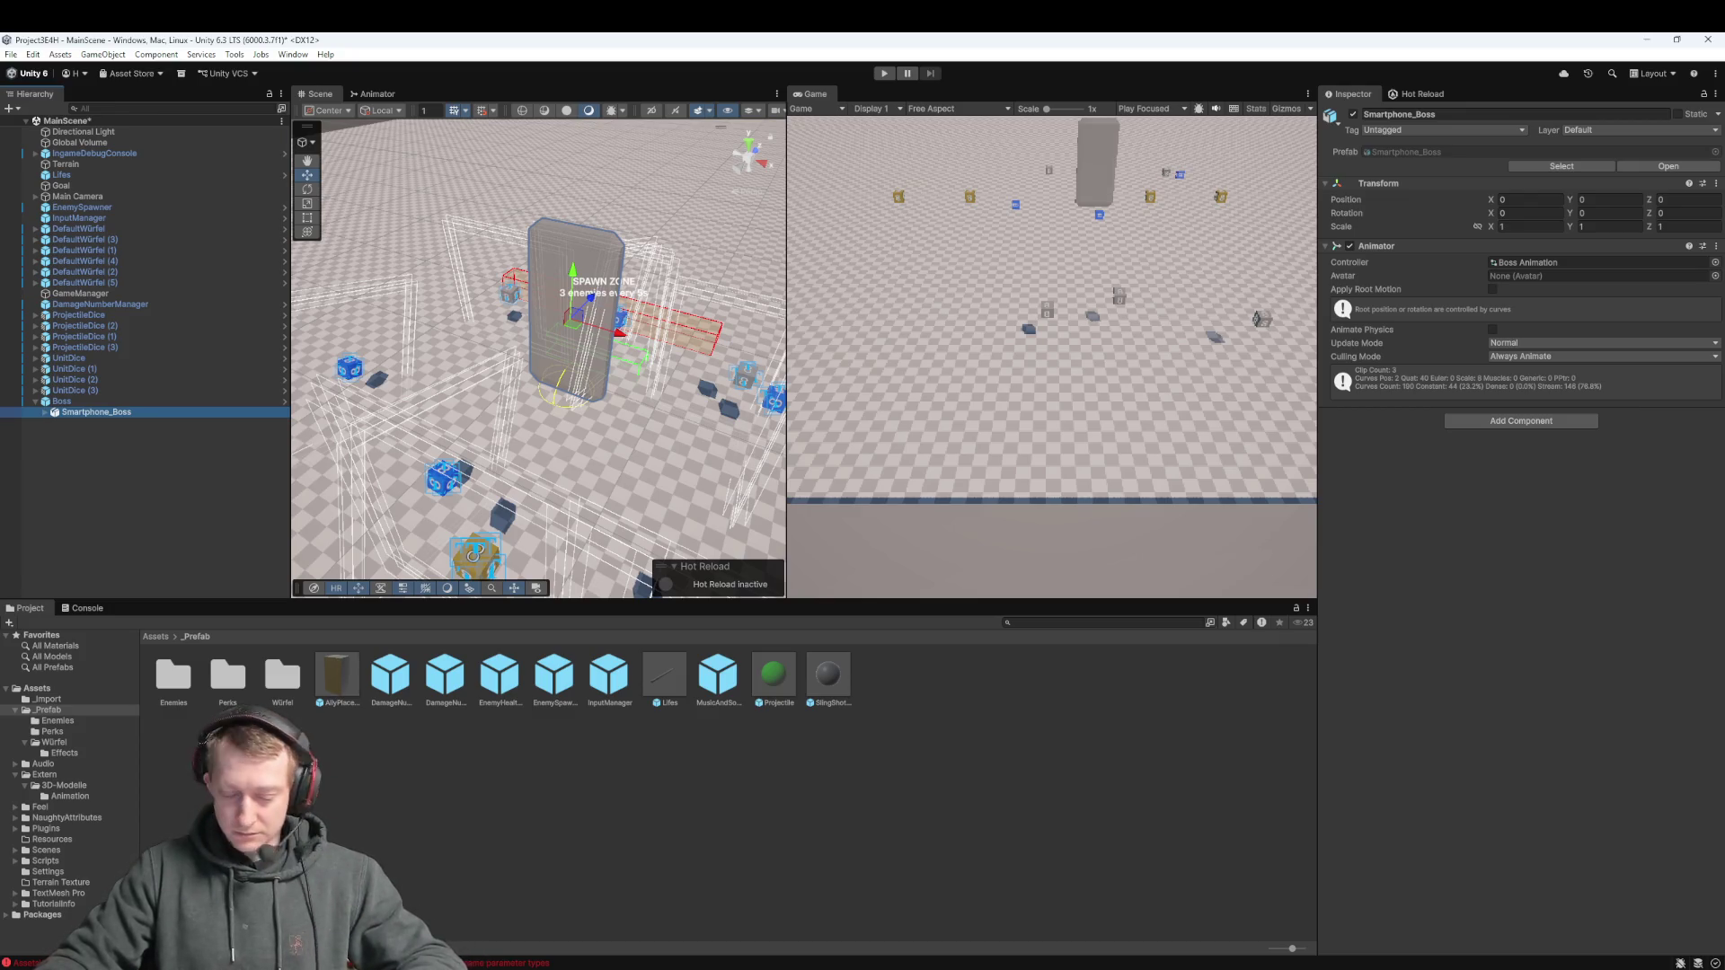
Take partial screenshots of the Hierarchy and the upper editor area
key(super+shift+s)
drag(34, 366, 369, 447)
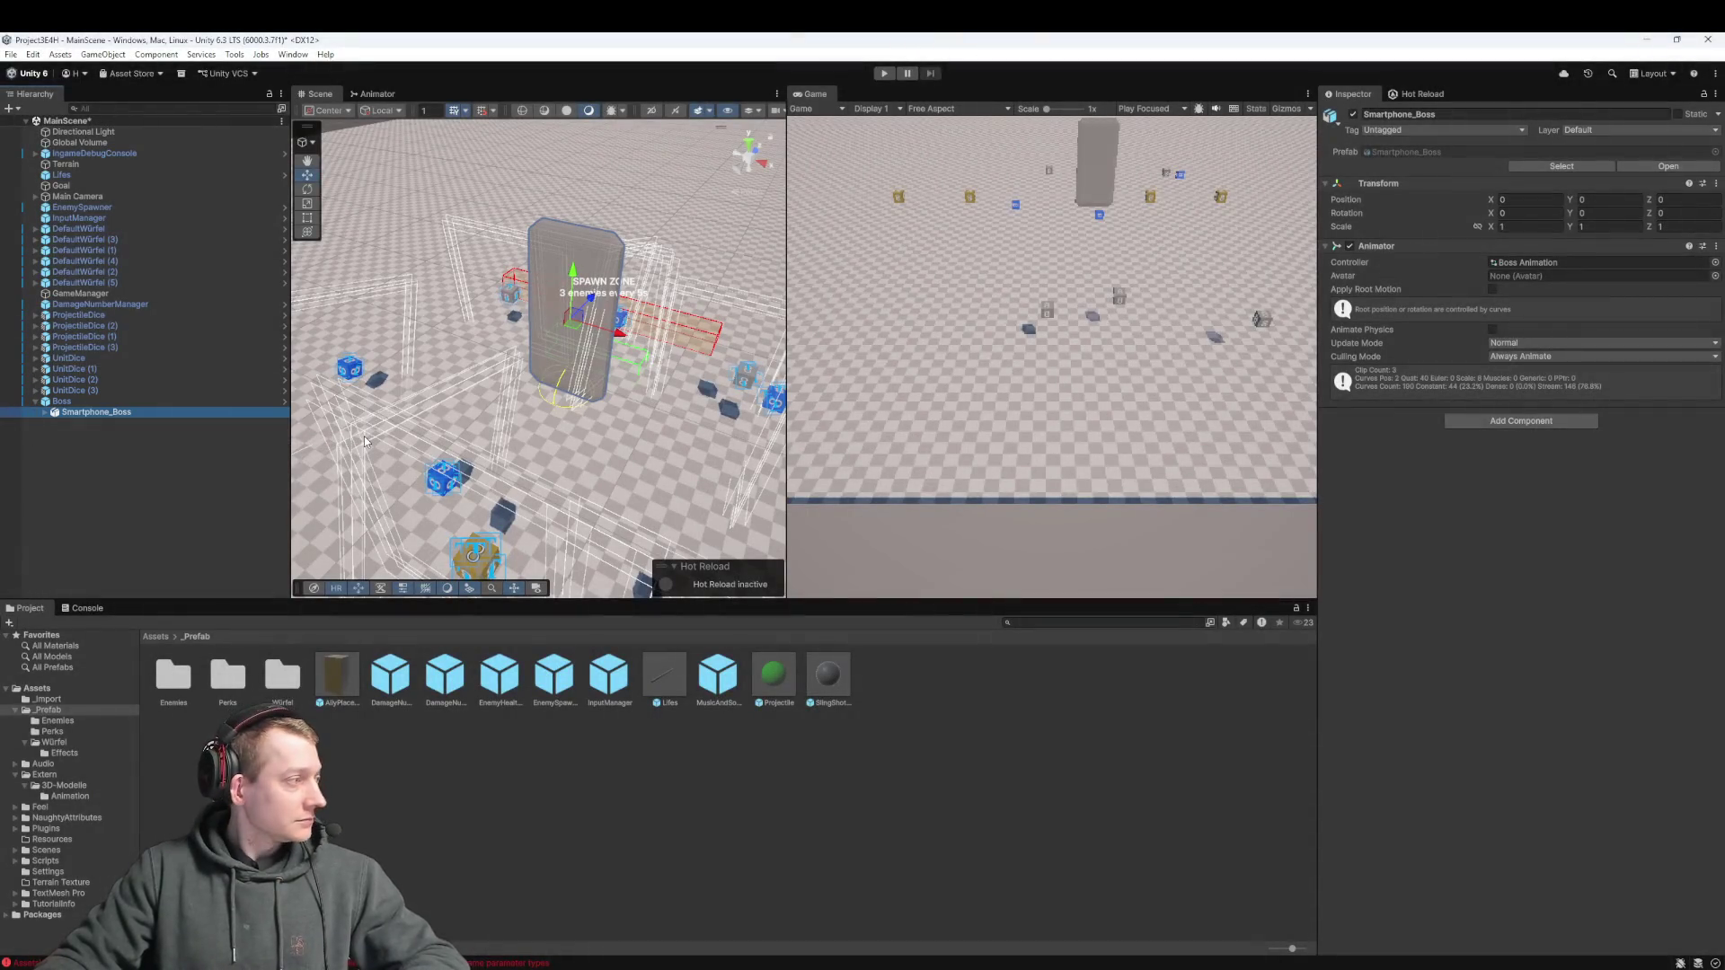
key(super+shift+s)
mouse_move(2, 61)
mouse_down()
mouse_move(405, 361)
mouse_move(1195, 614)
mouse_move(1722, 649)
mouse_up()
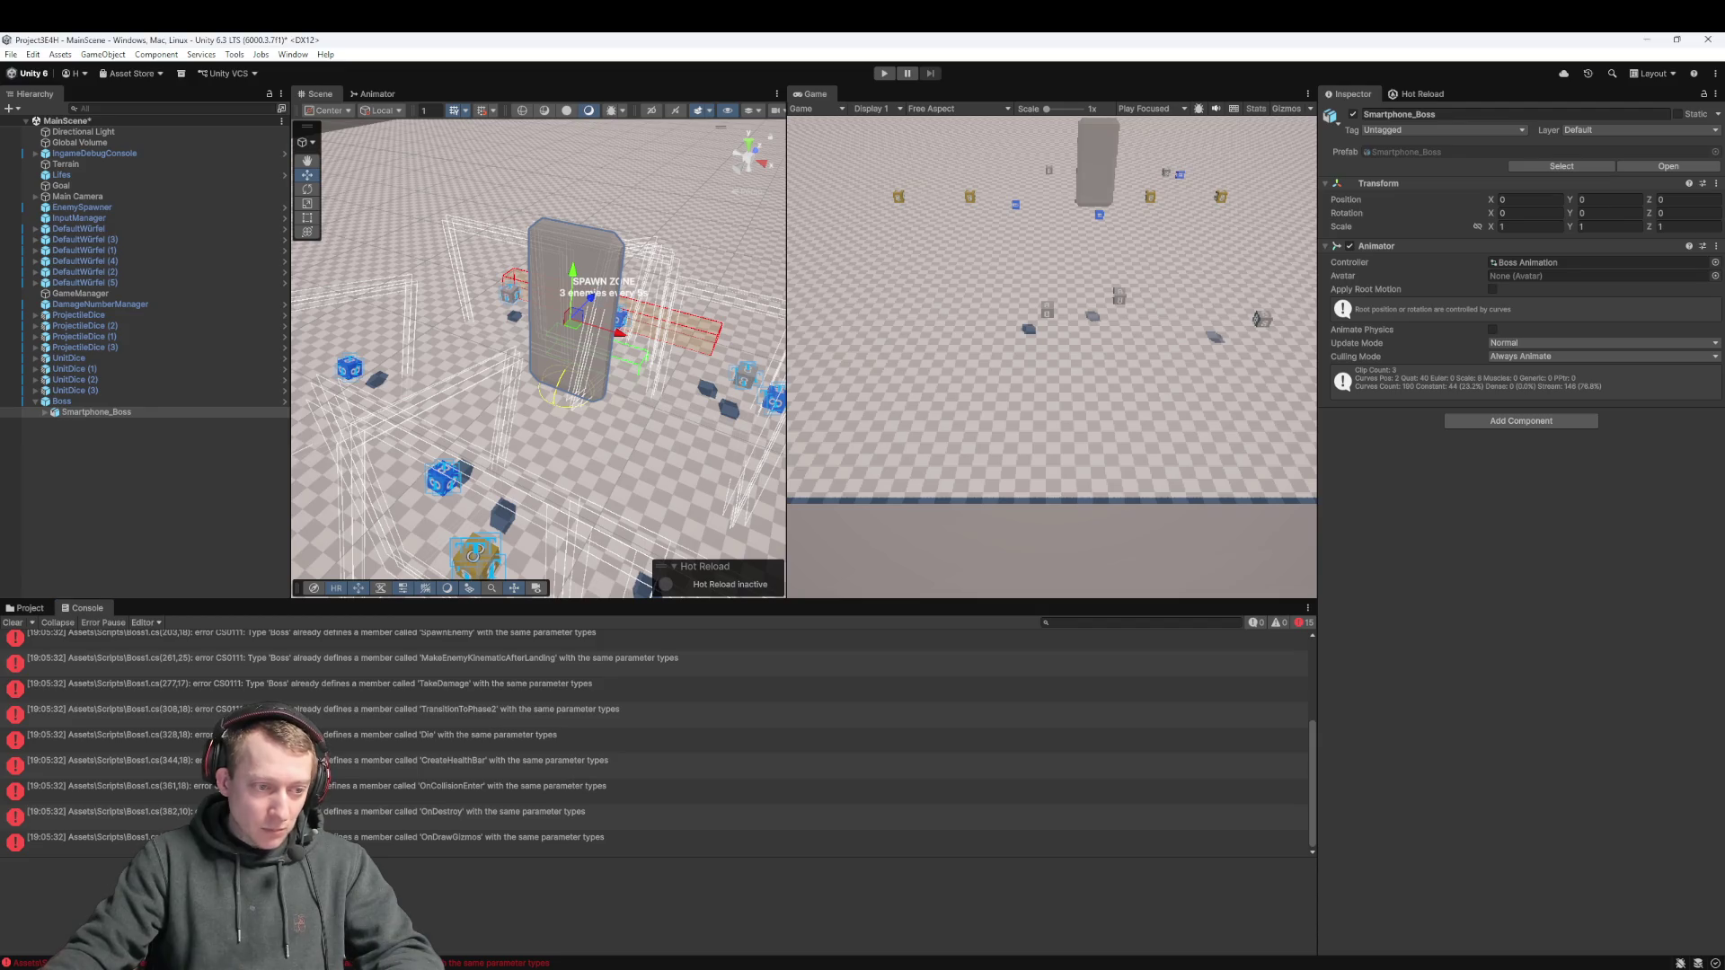
Review the OnDestroy error in Boss1 in the code editor, then show Assets/Scripts again
click(374, 820)
click(63, 400)
key(alt+Tab)
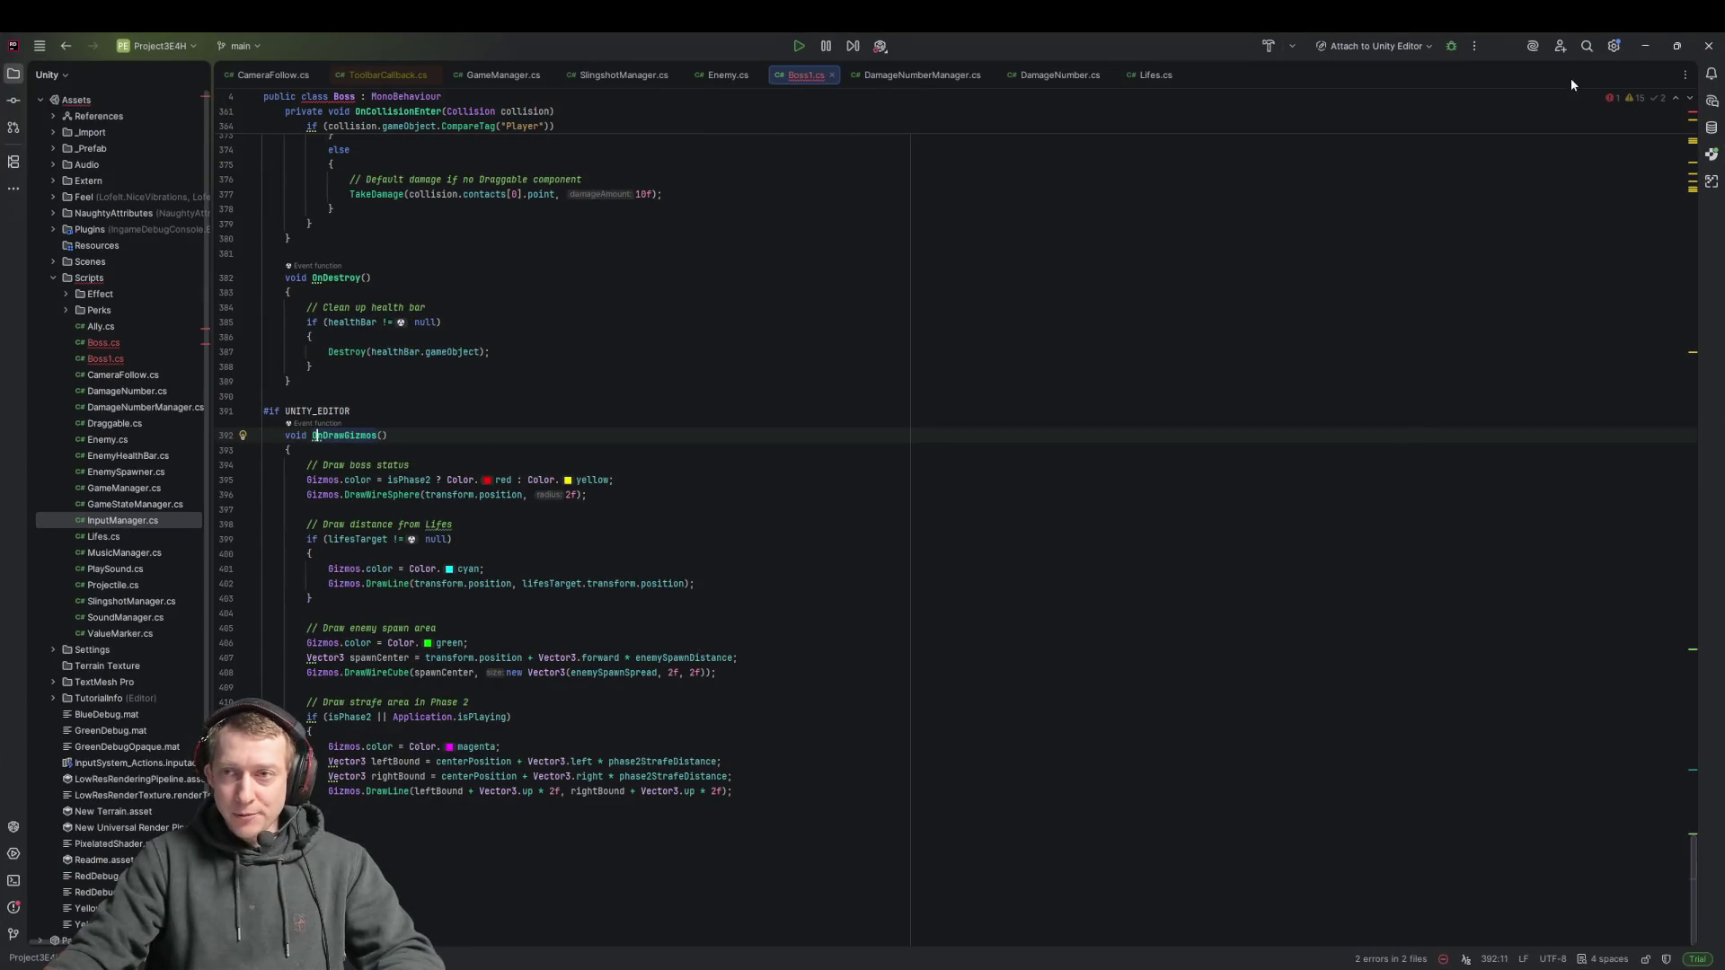
click(1636, 41)
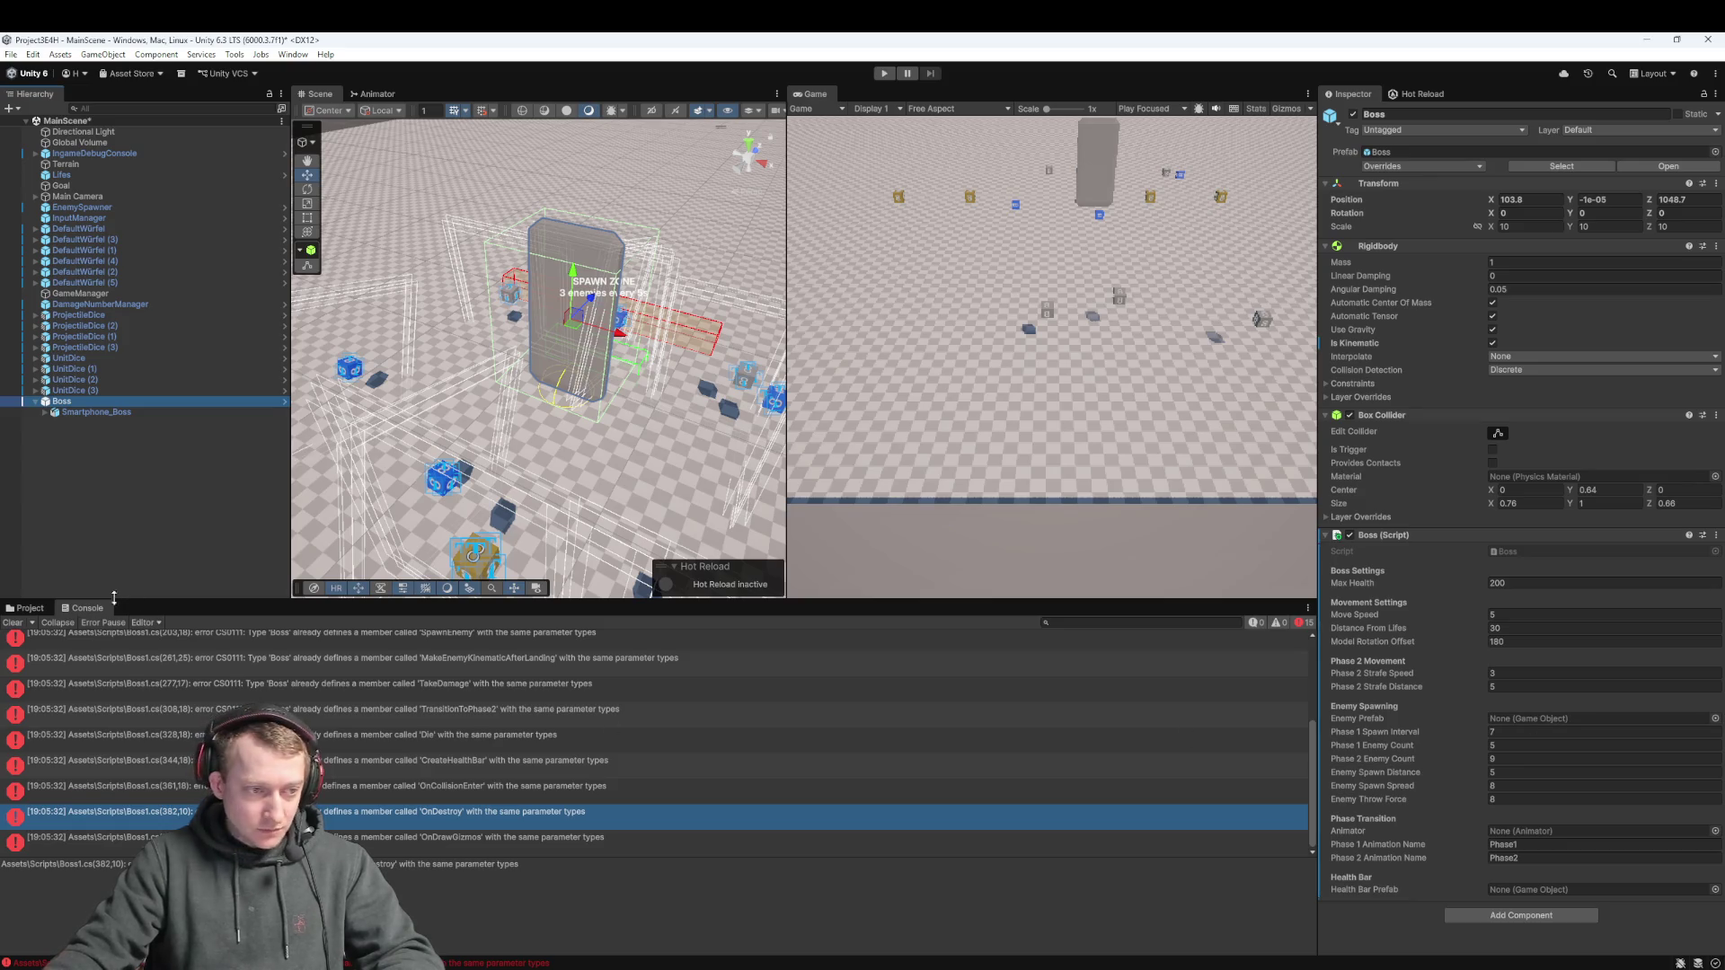
click(30, 609)
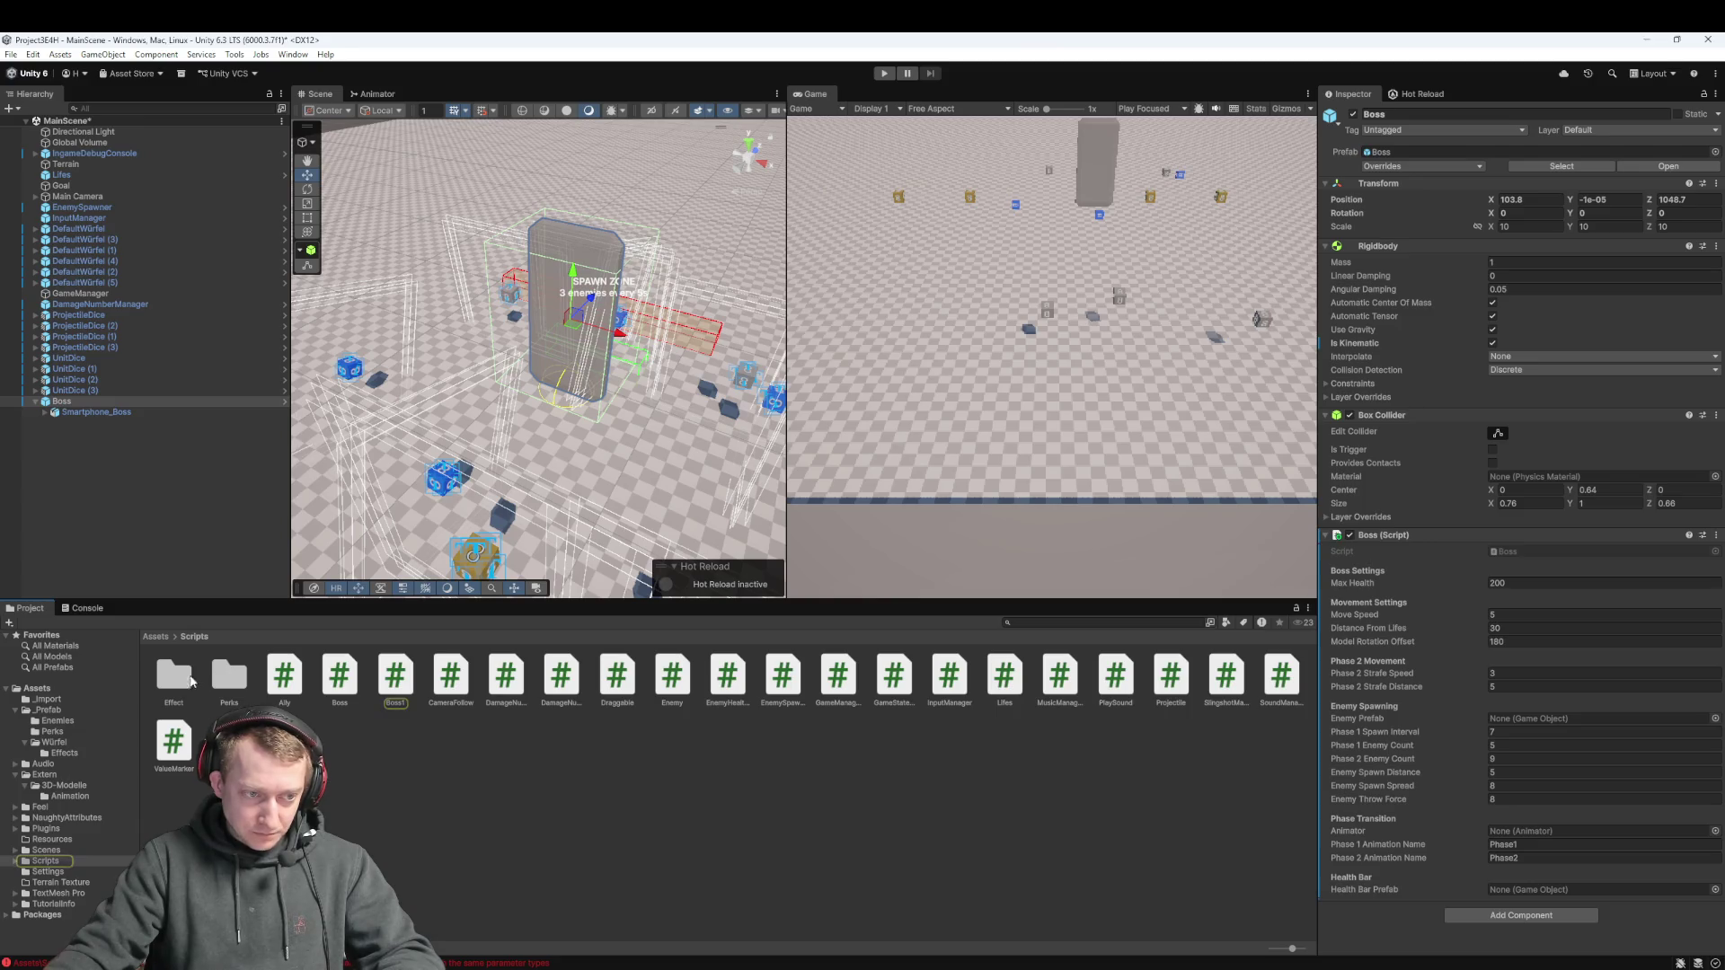
Assign EnemyHealthBar from _Prefab as the Boss's Health Bar Prefab
click(157, 638)
double_click(227, 682)
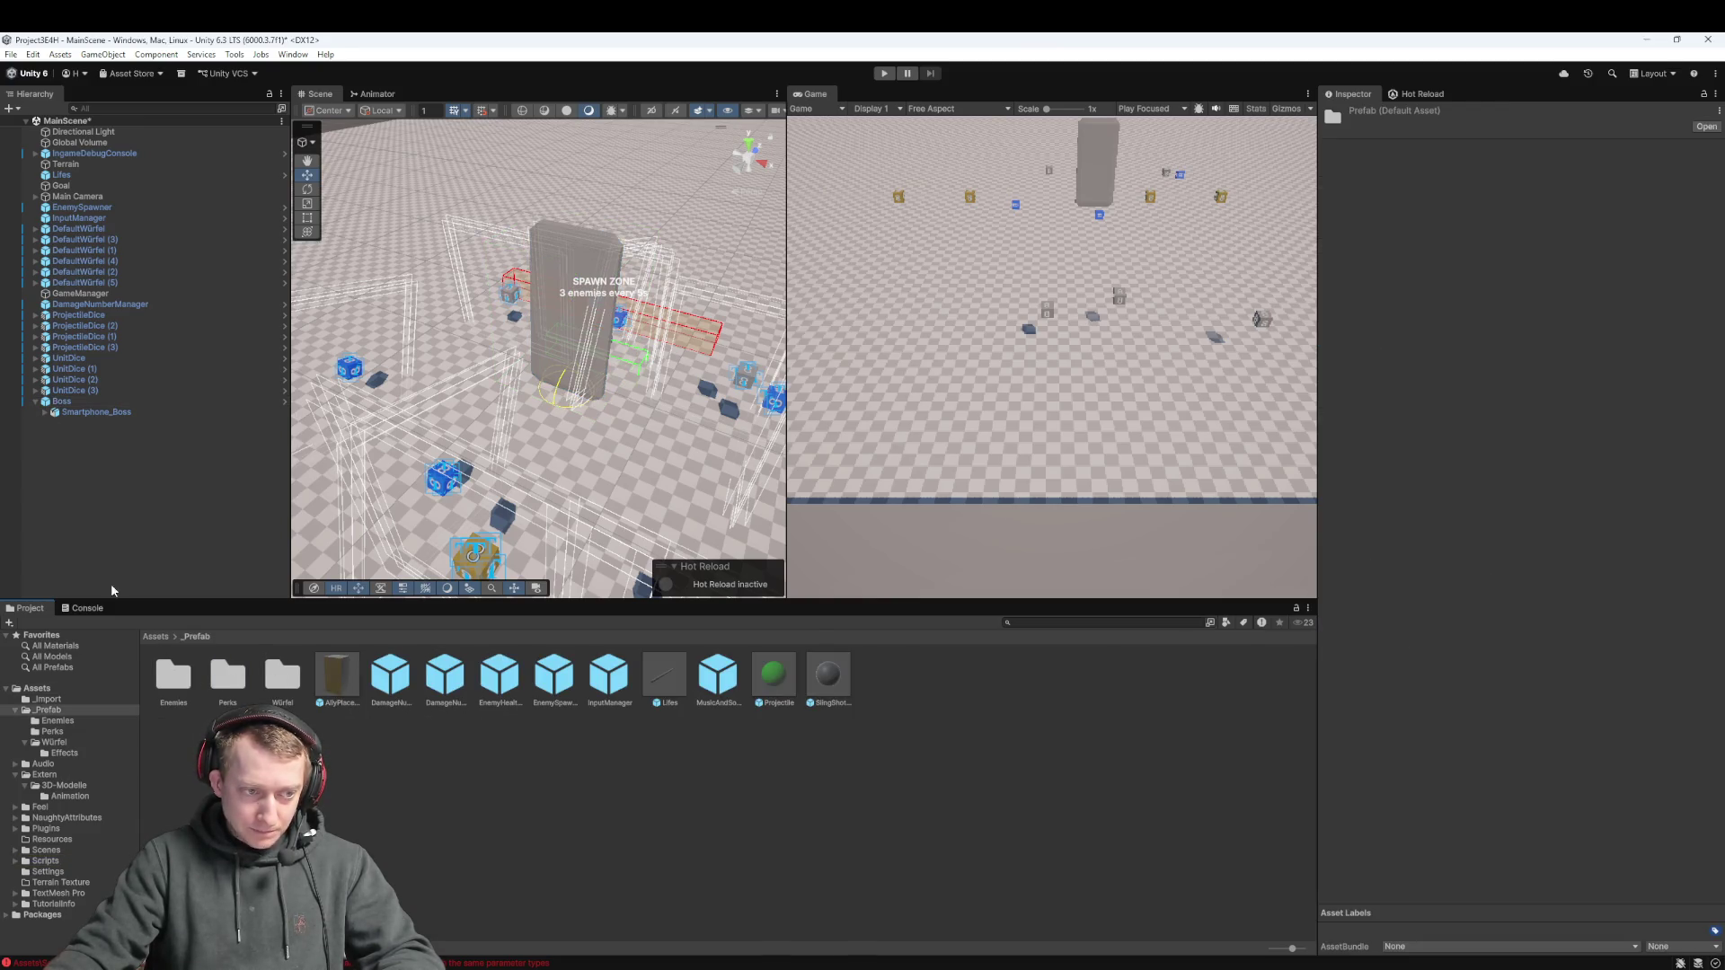
click(72, 402)
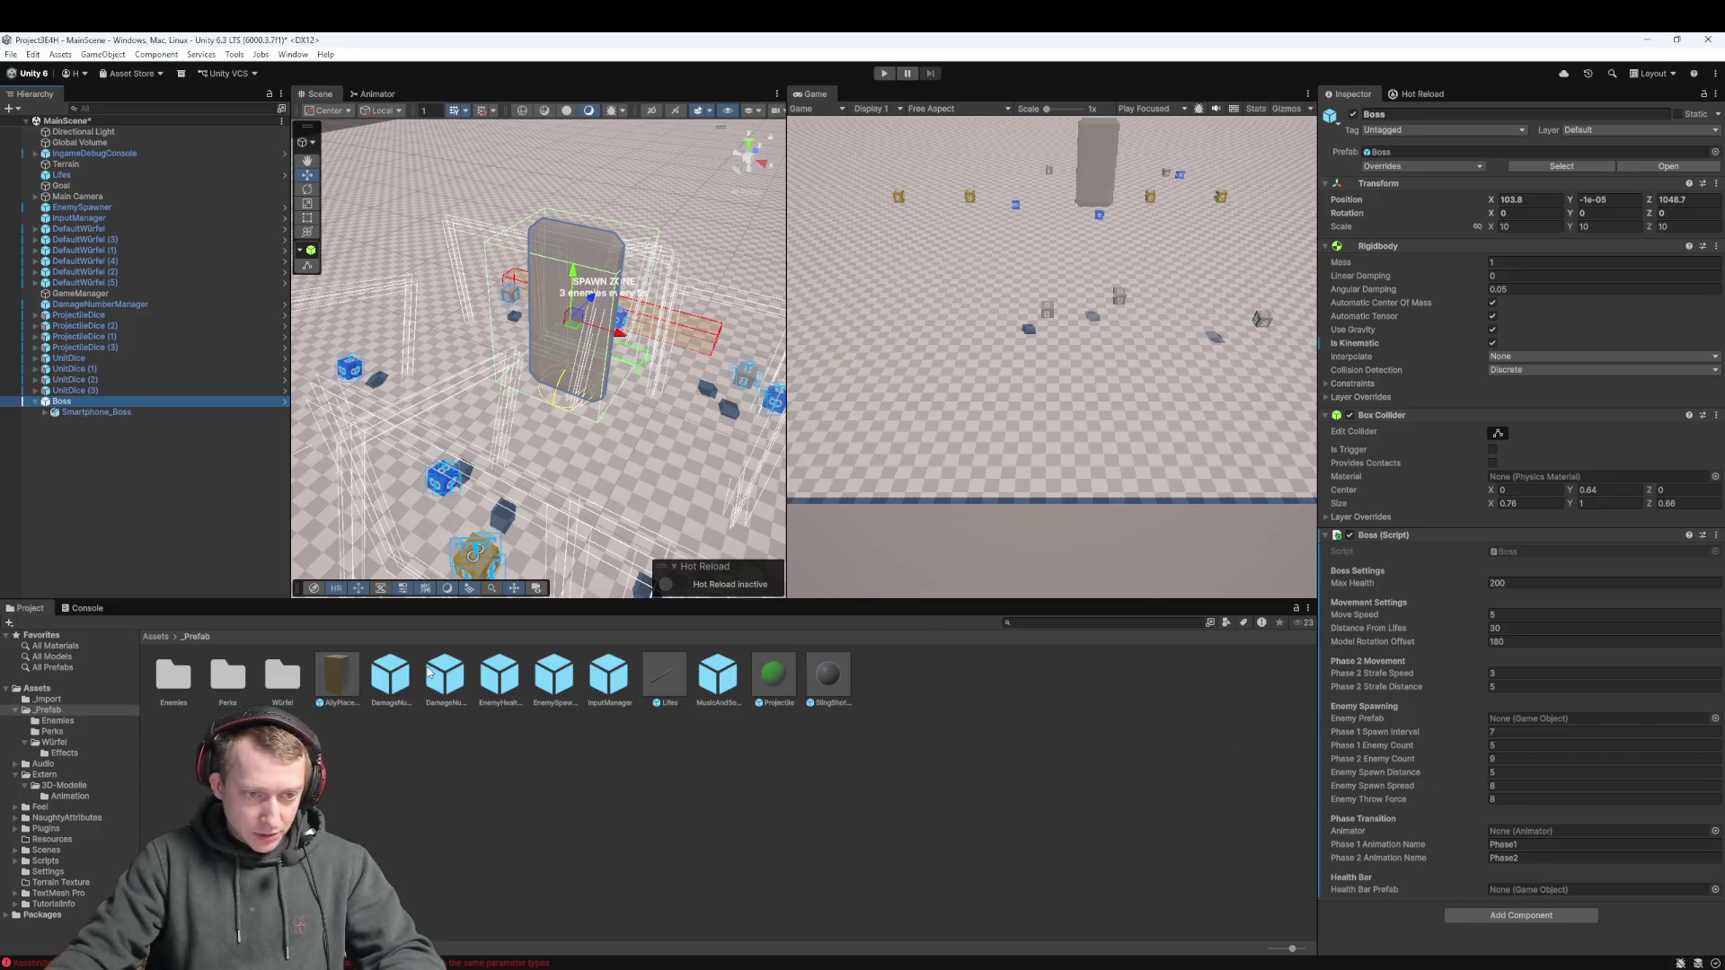
mouse_move(493, 669)
mouse_down()
mouse_move(1297, 871)
mouse_move(1528, 891)
mouse_up()
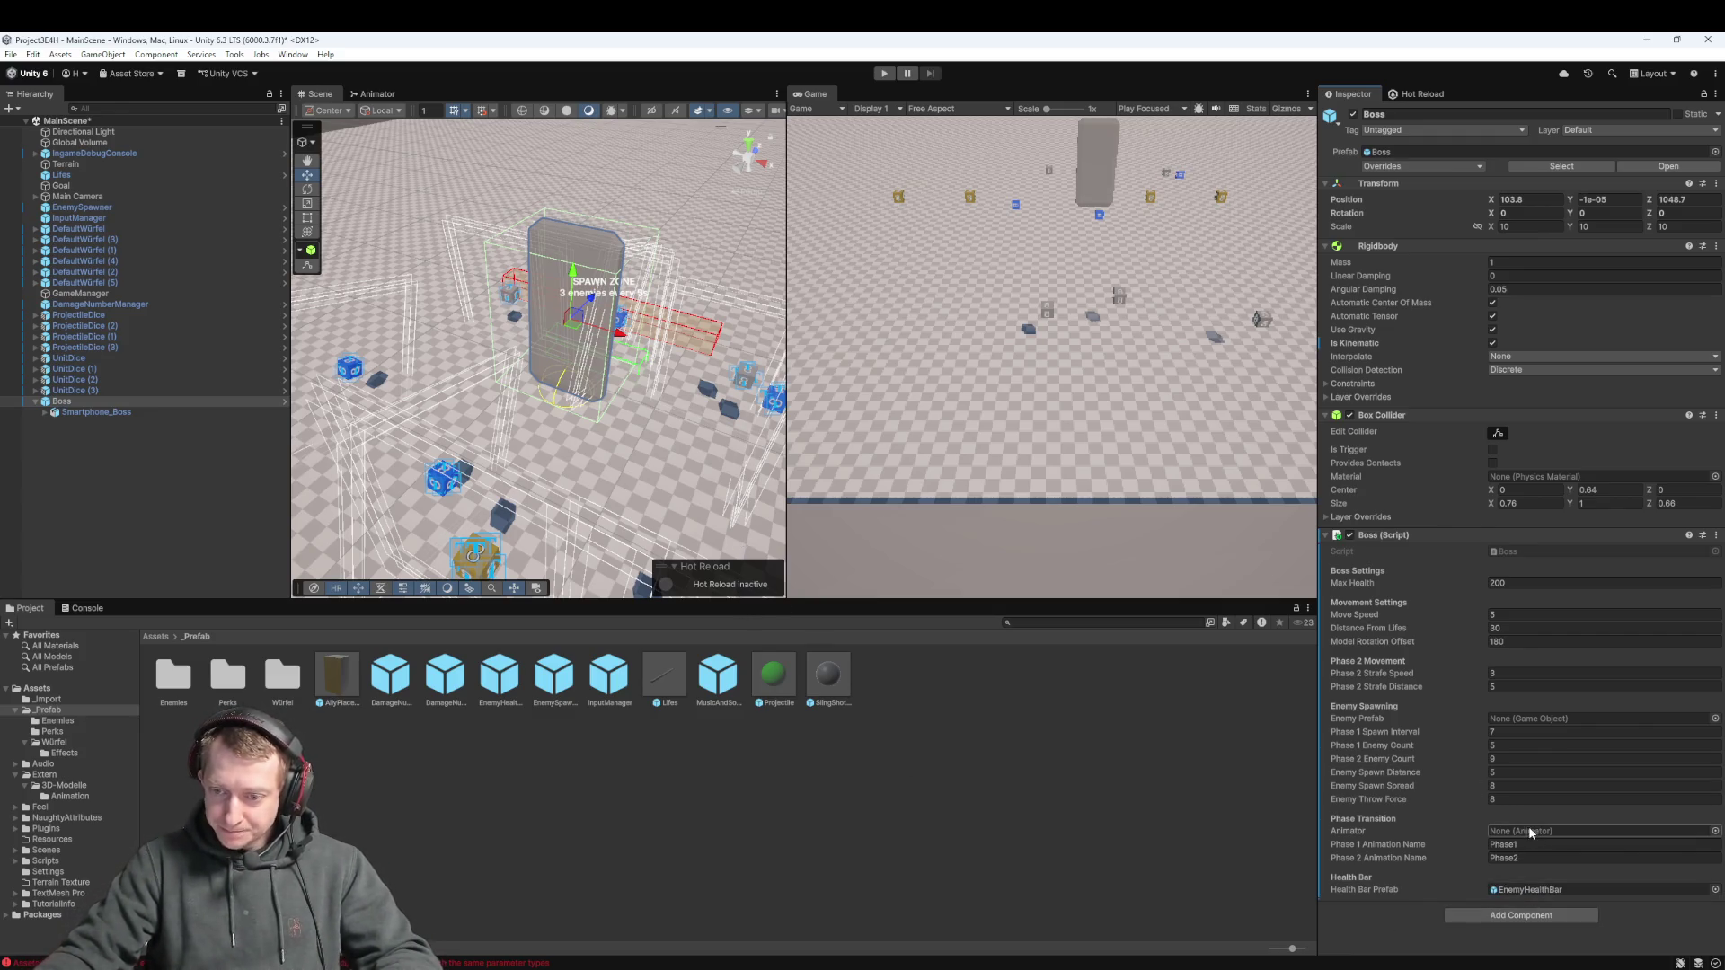
Pick Smartphone_Boss as the Boss's animator in the object picker
click(1714, 832)
click(1655, 748)
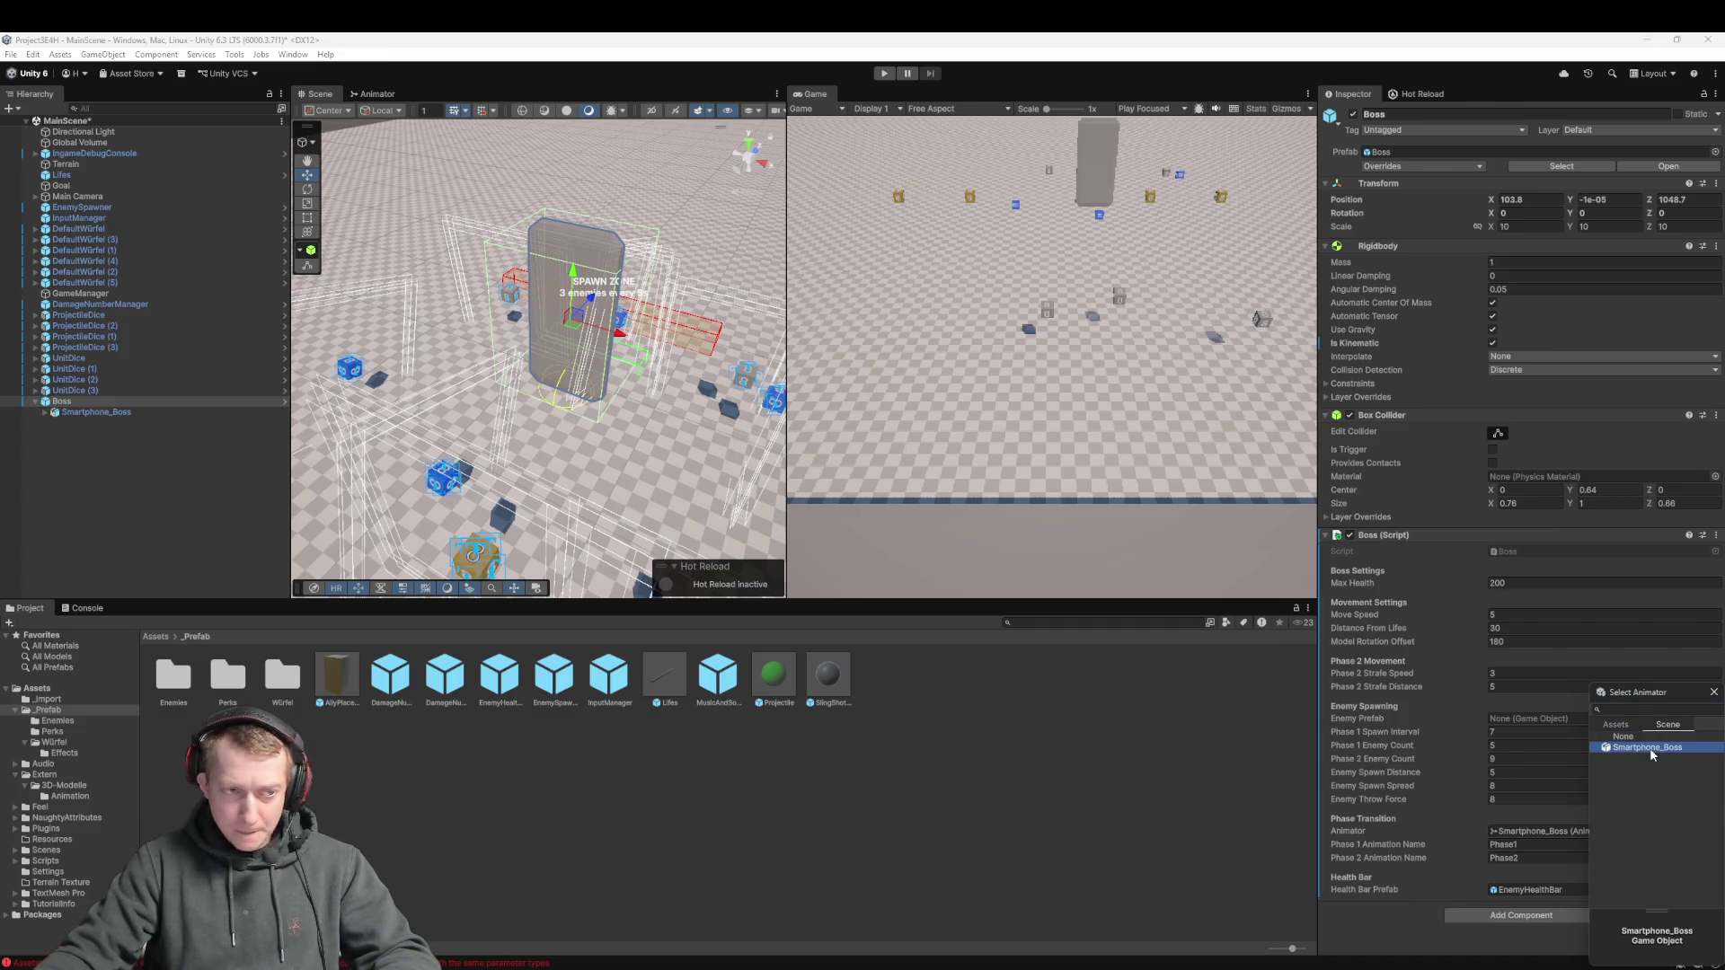
double_click(1653, 751)
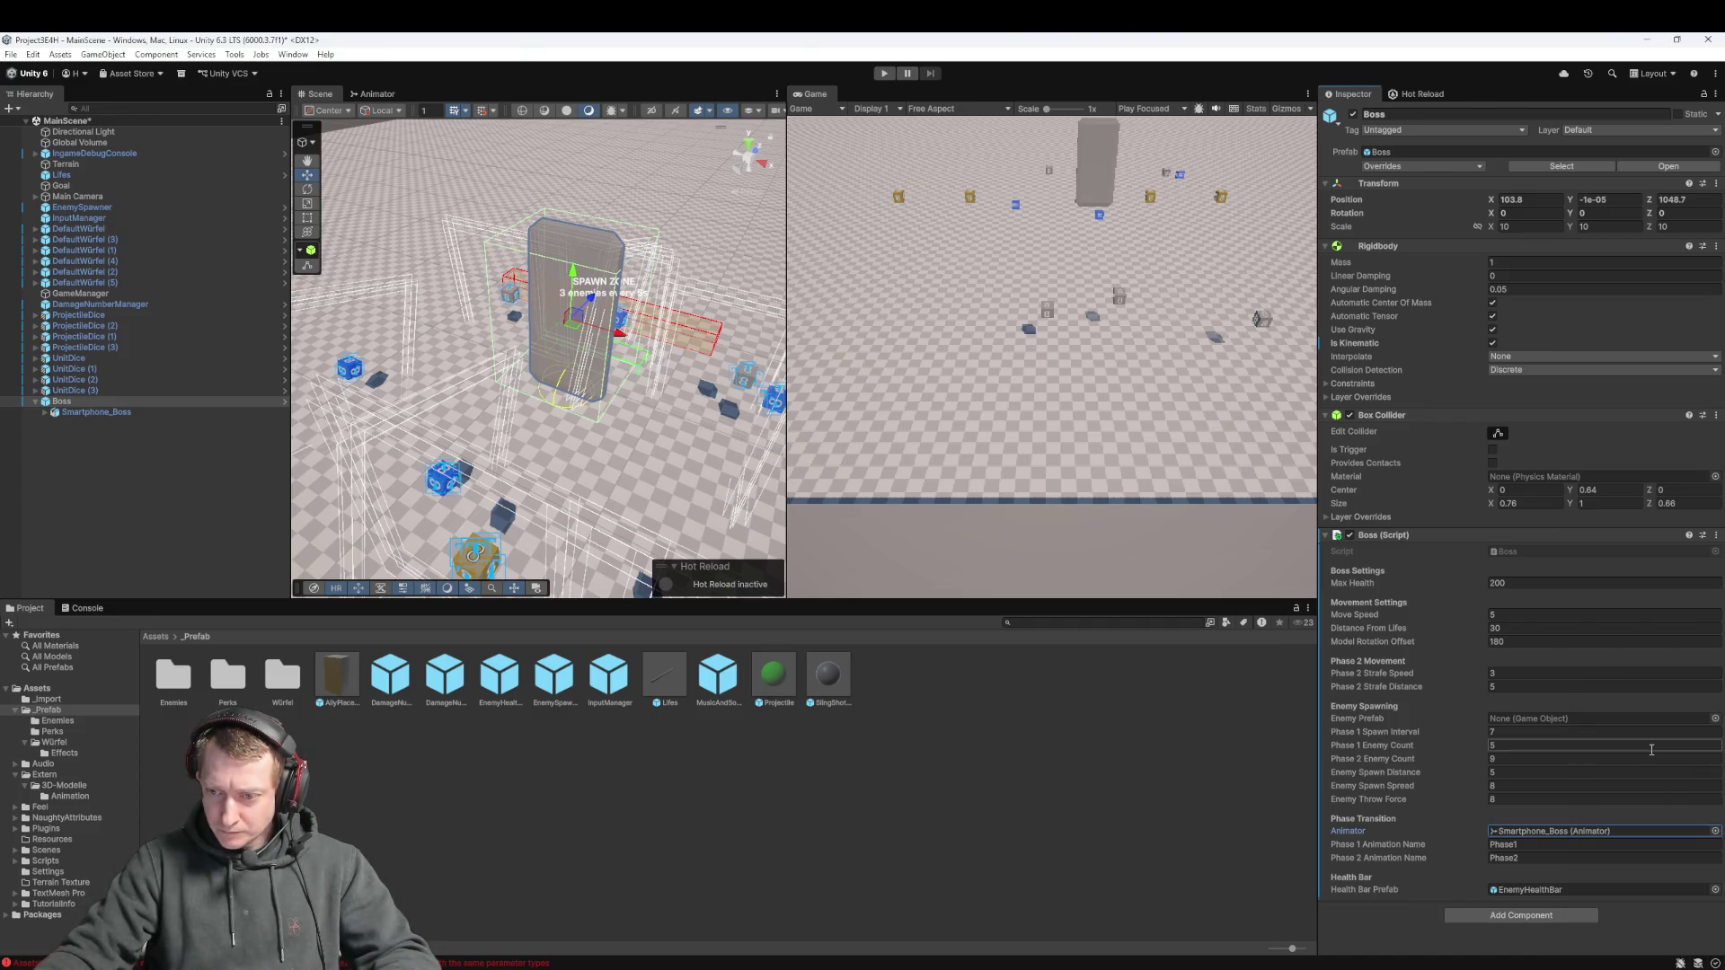
click(1141, 864)
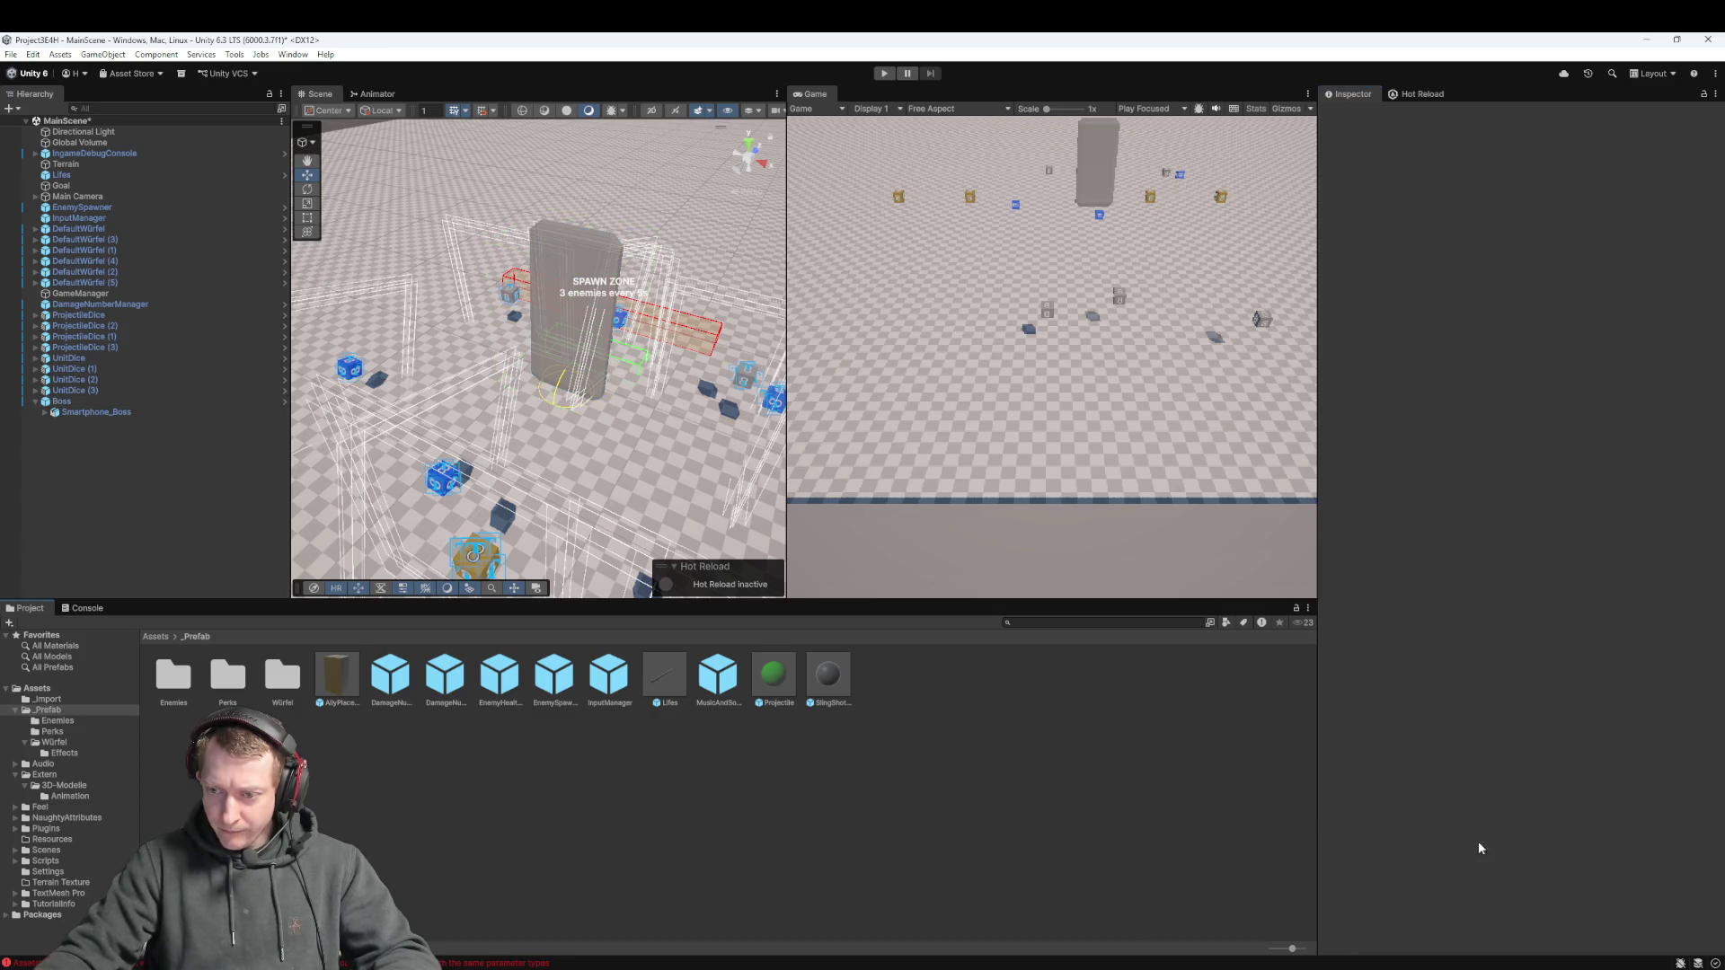
click(84, 413)
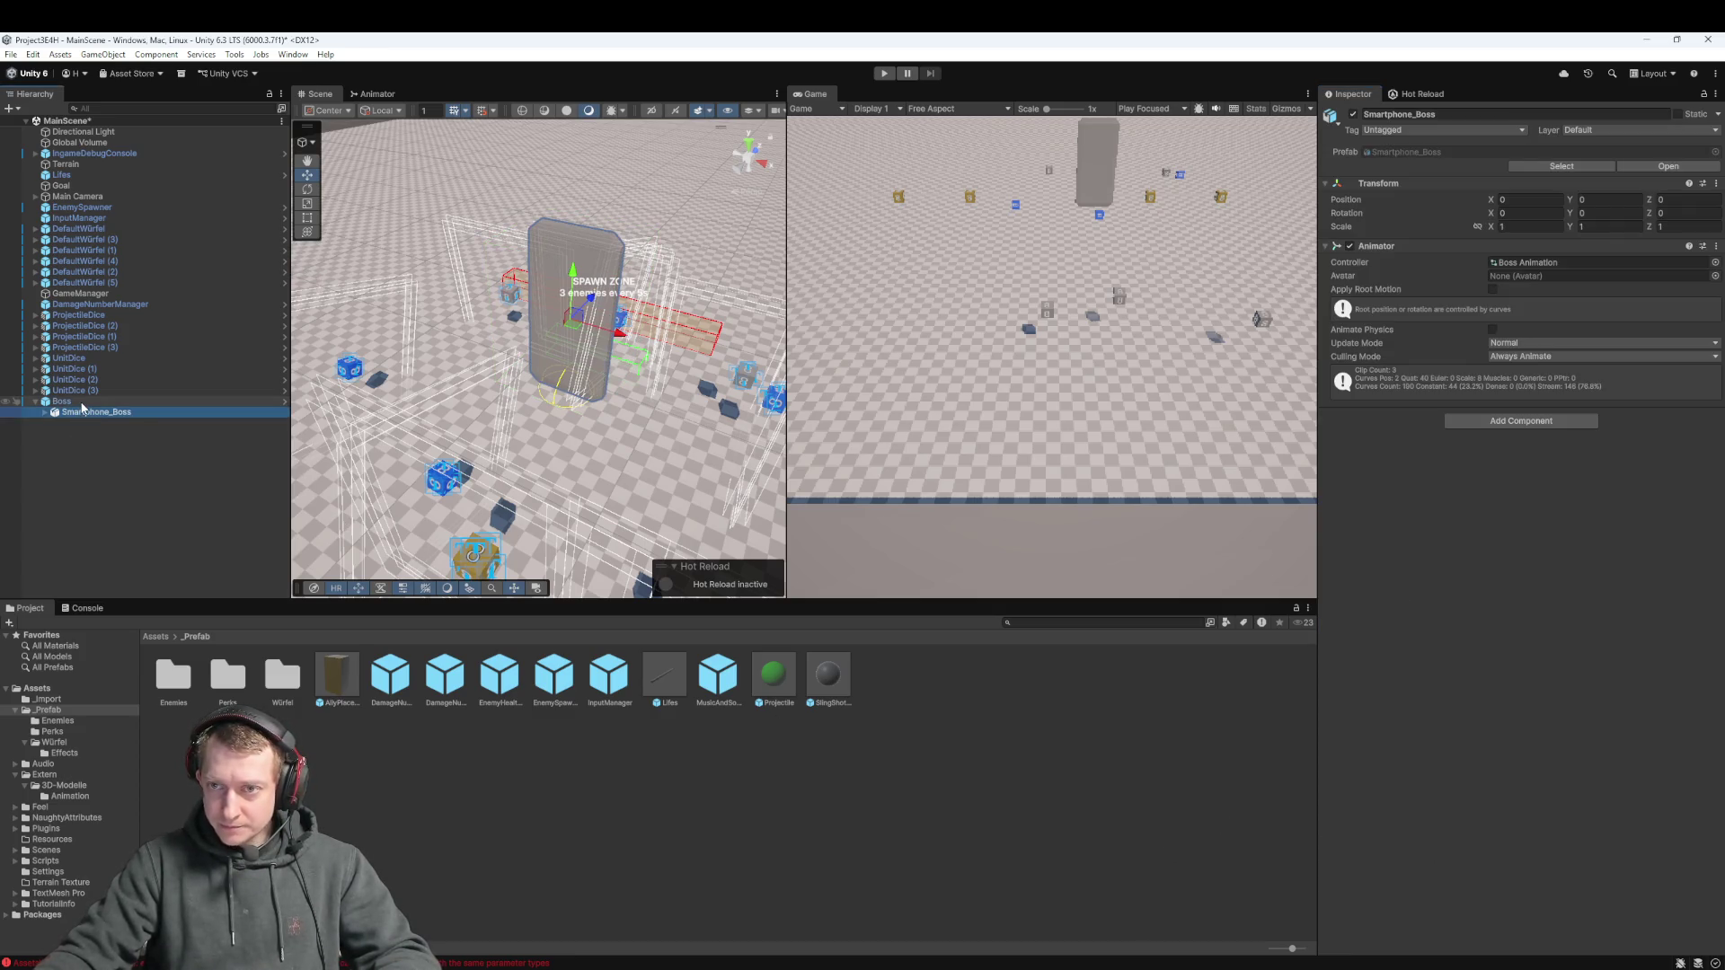
click(82, 402)
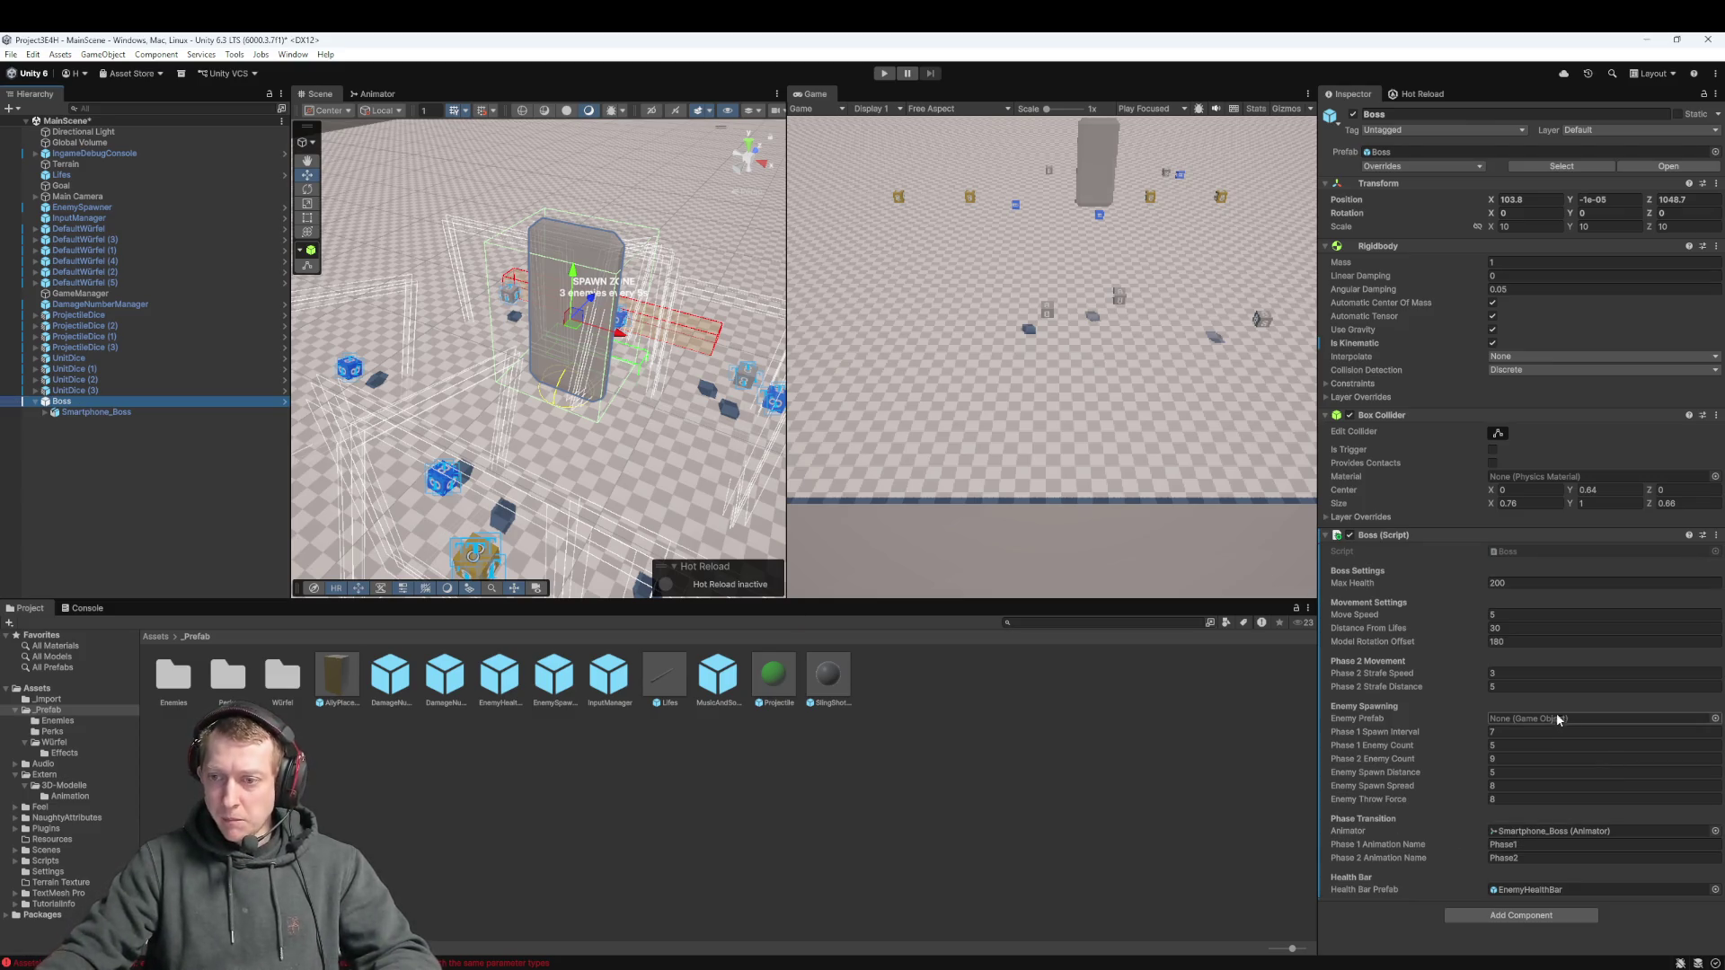
Keep the Boss Untagged on Default layer and apply all its overrides to the prefab
click(1376, 131)
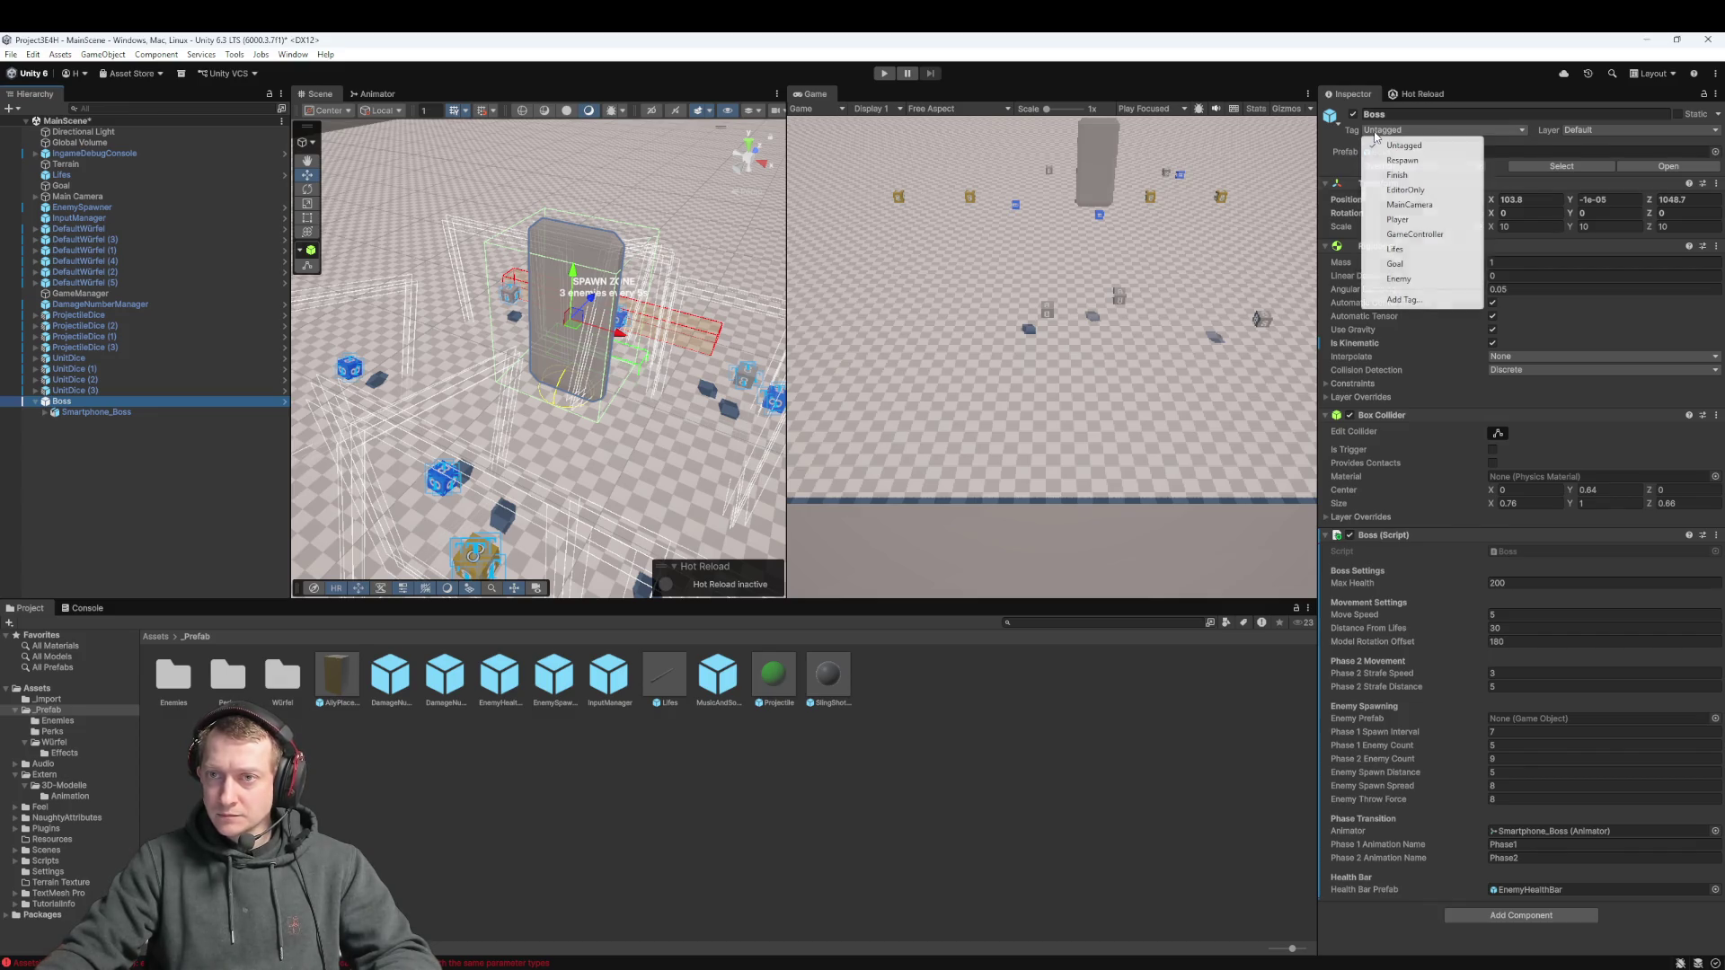
click(1402, 145)
click(1599, 130)
click(1582, 145)
click(1424, 167)
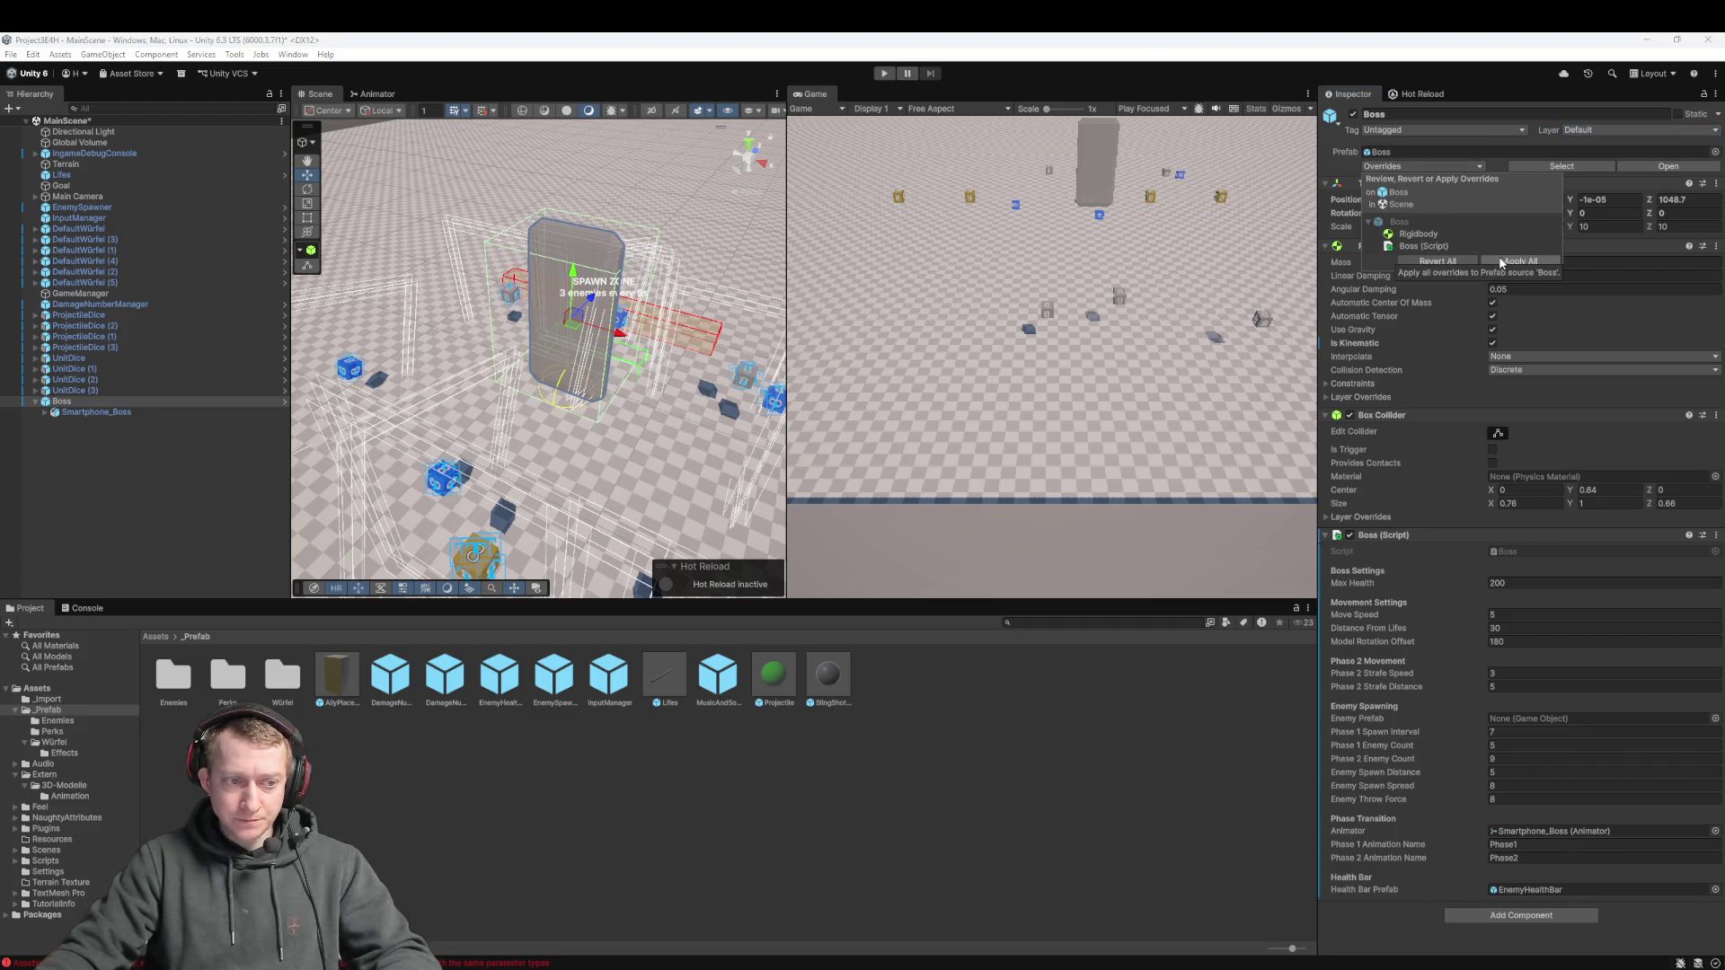
double_click(191, 684)
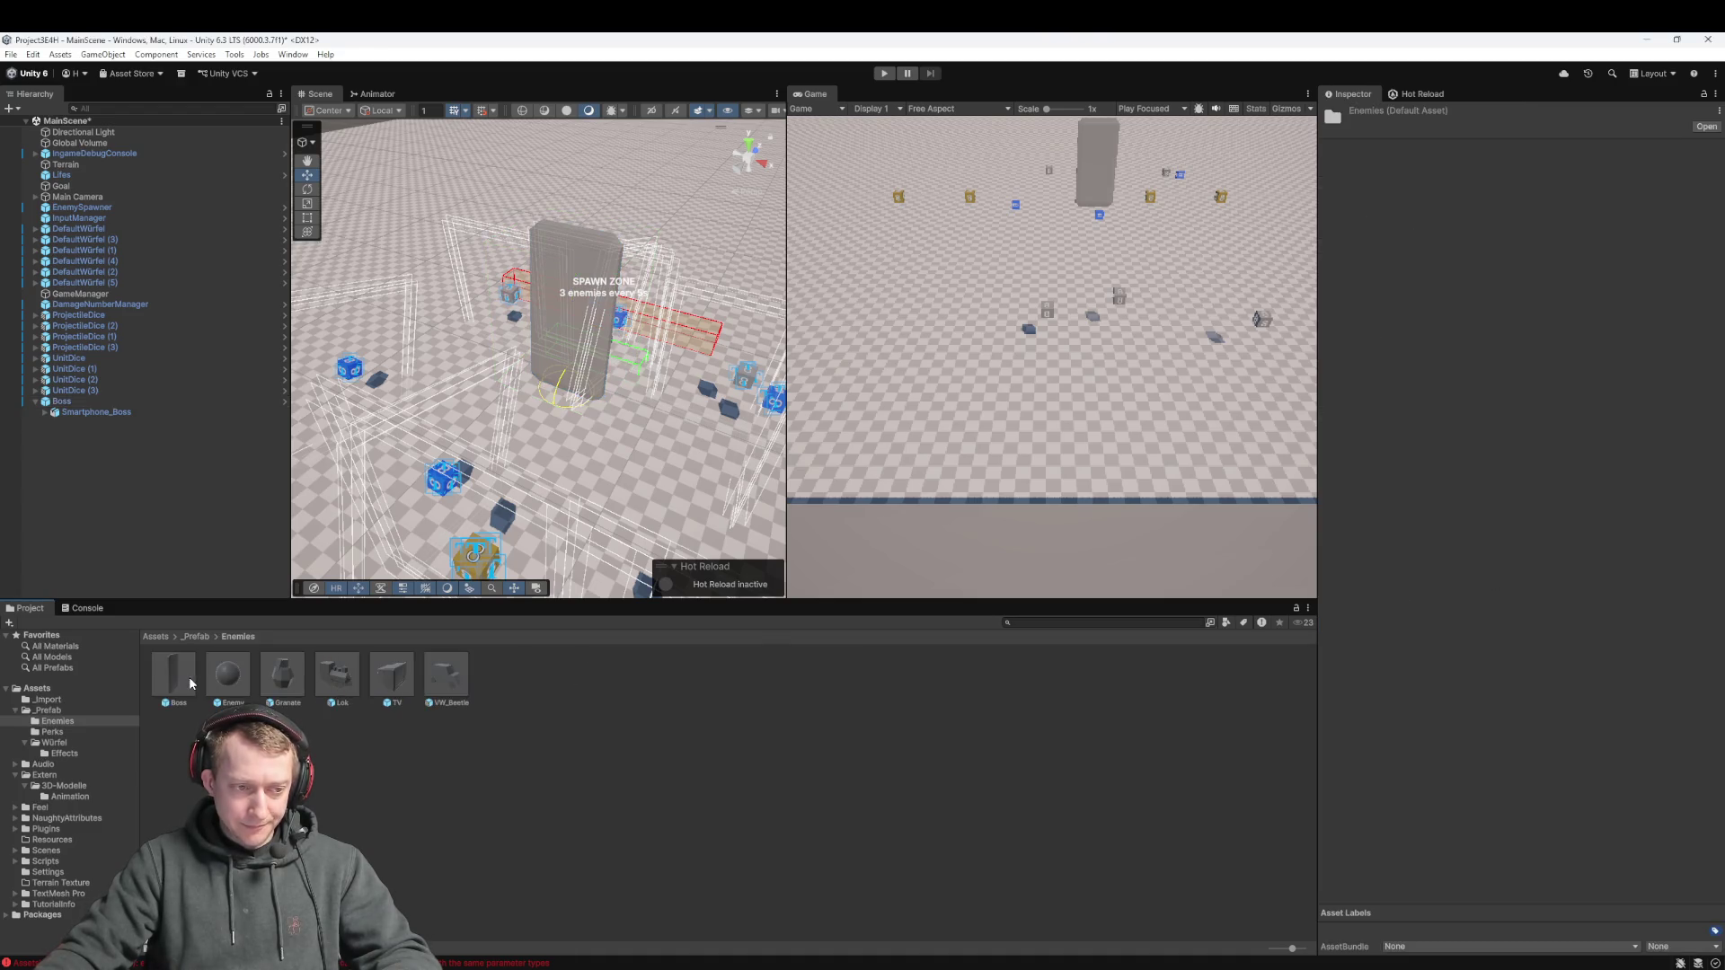
click(116, 402)
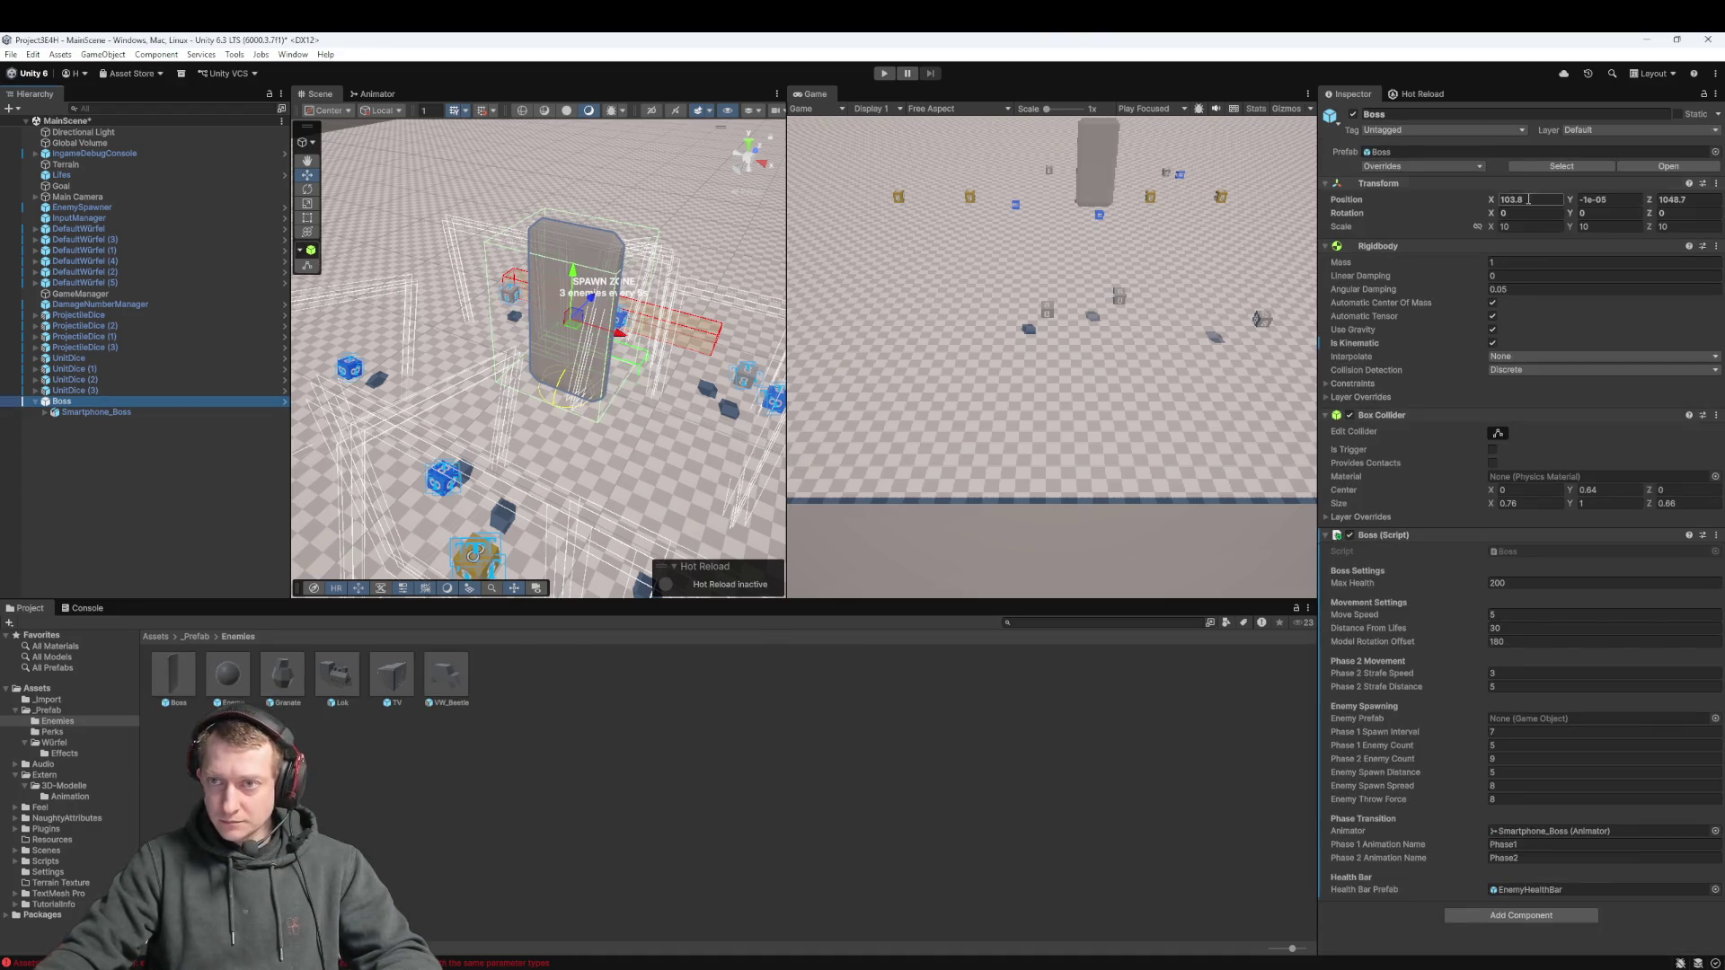
click(1370, 167)
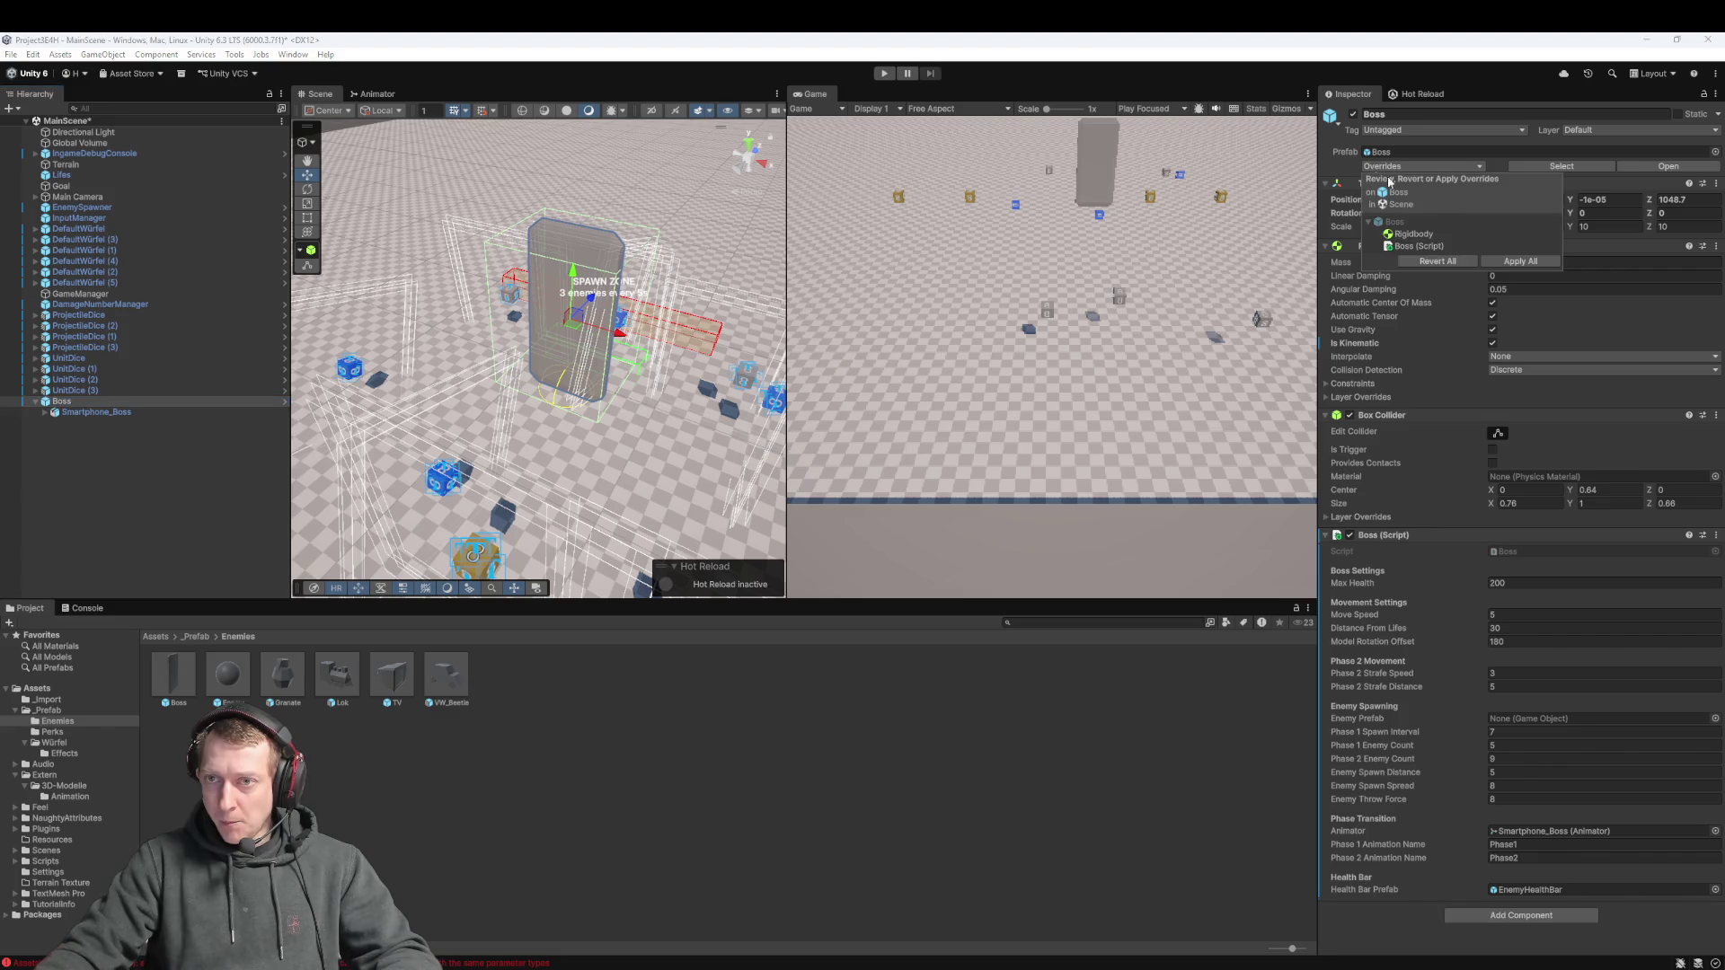
click(1512, 263)
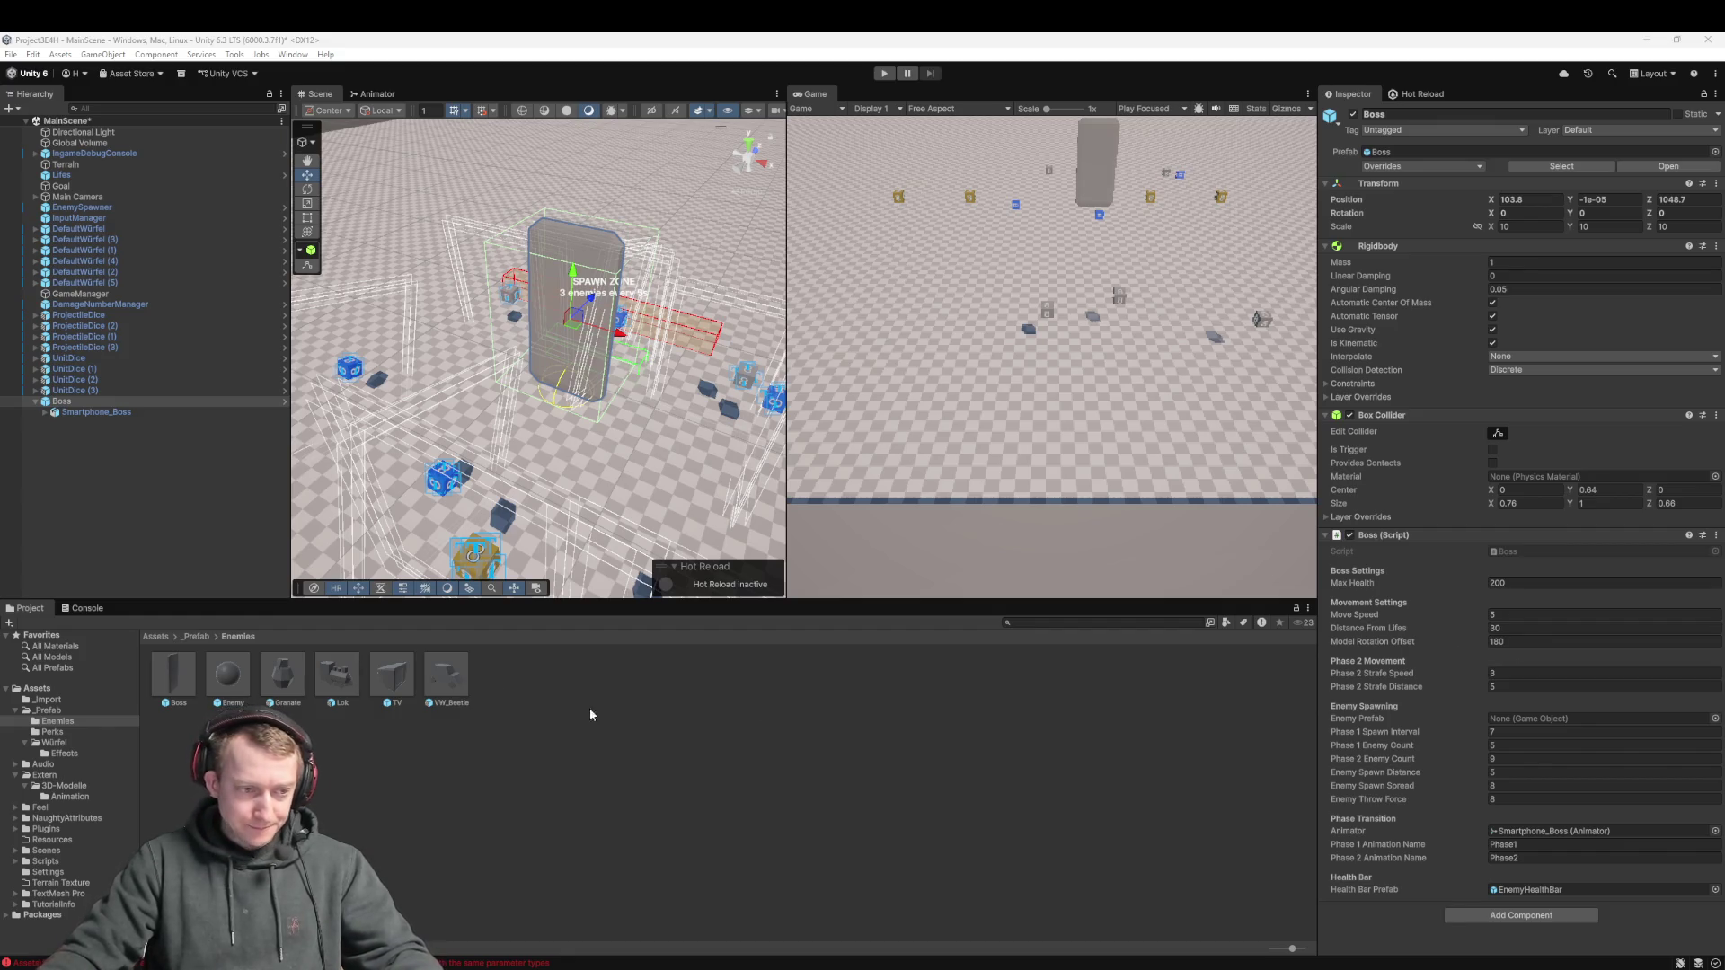
Open Assets/Extern/3D-Modelle and preview the Boss_Projectile_Small and Boss_Projectile_Large textures
click(156, 636)
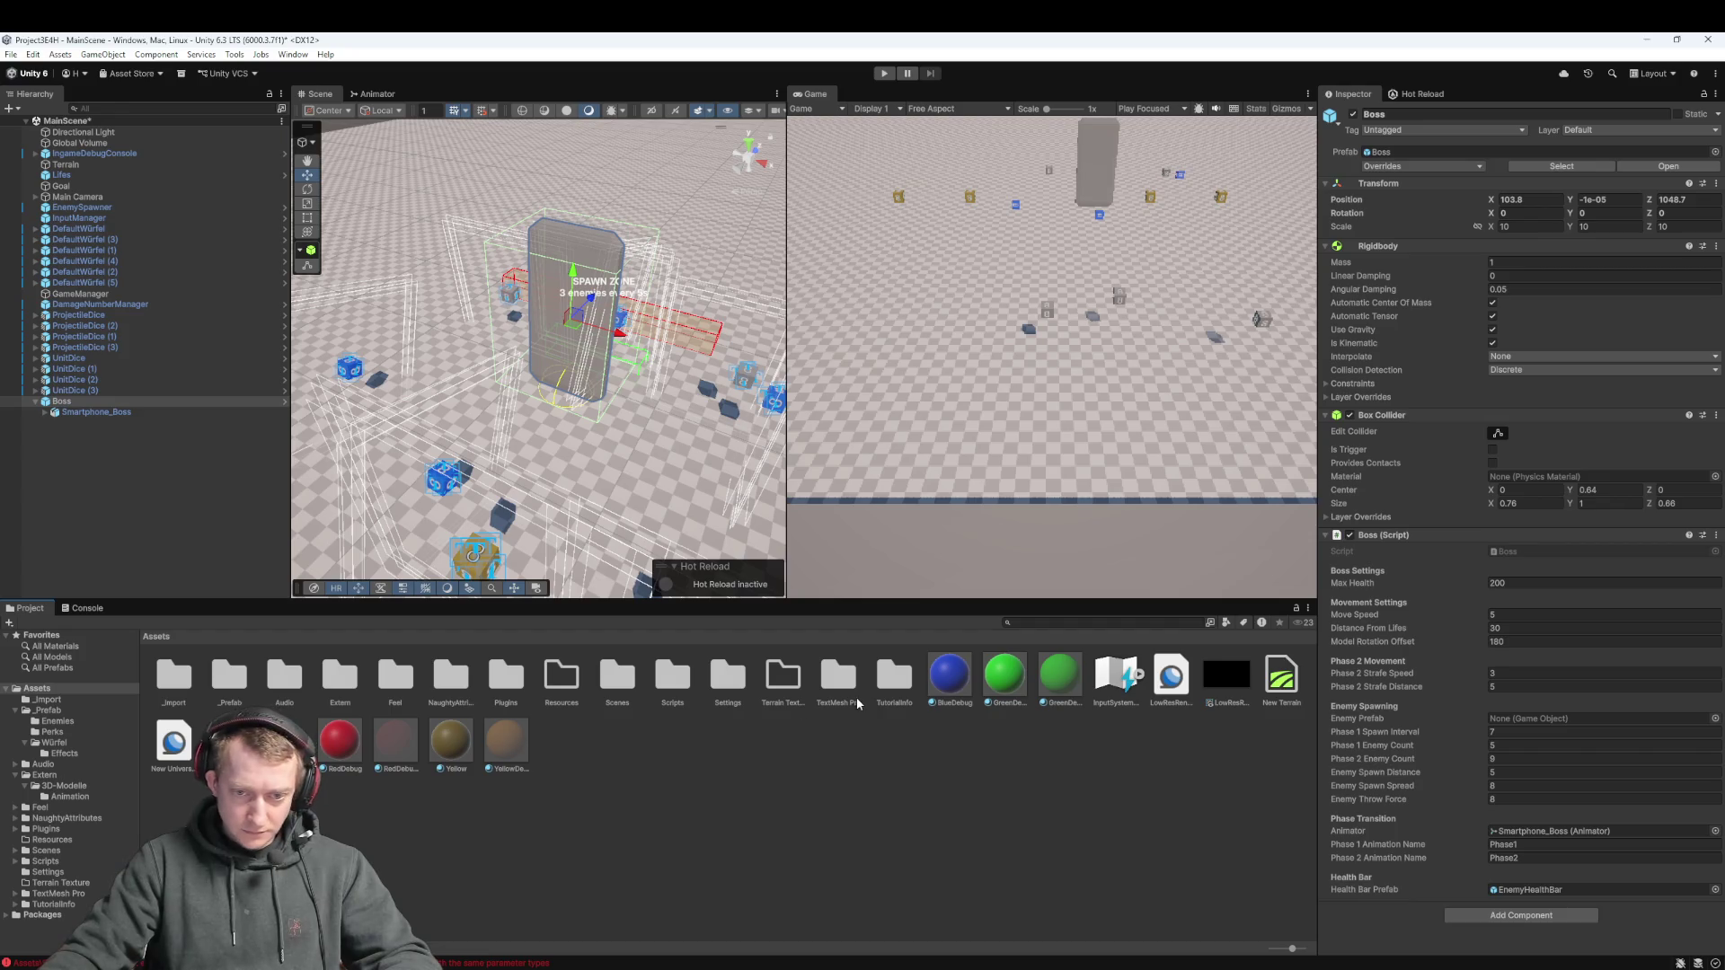
click(870, 785)
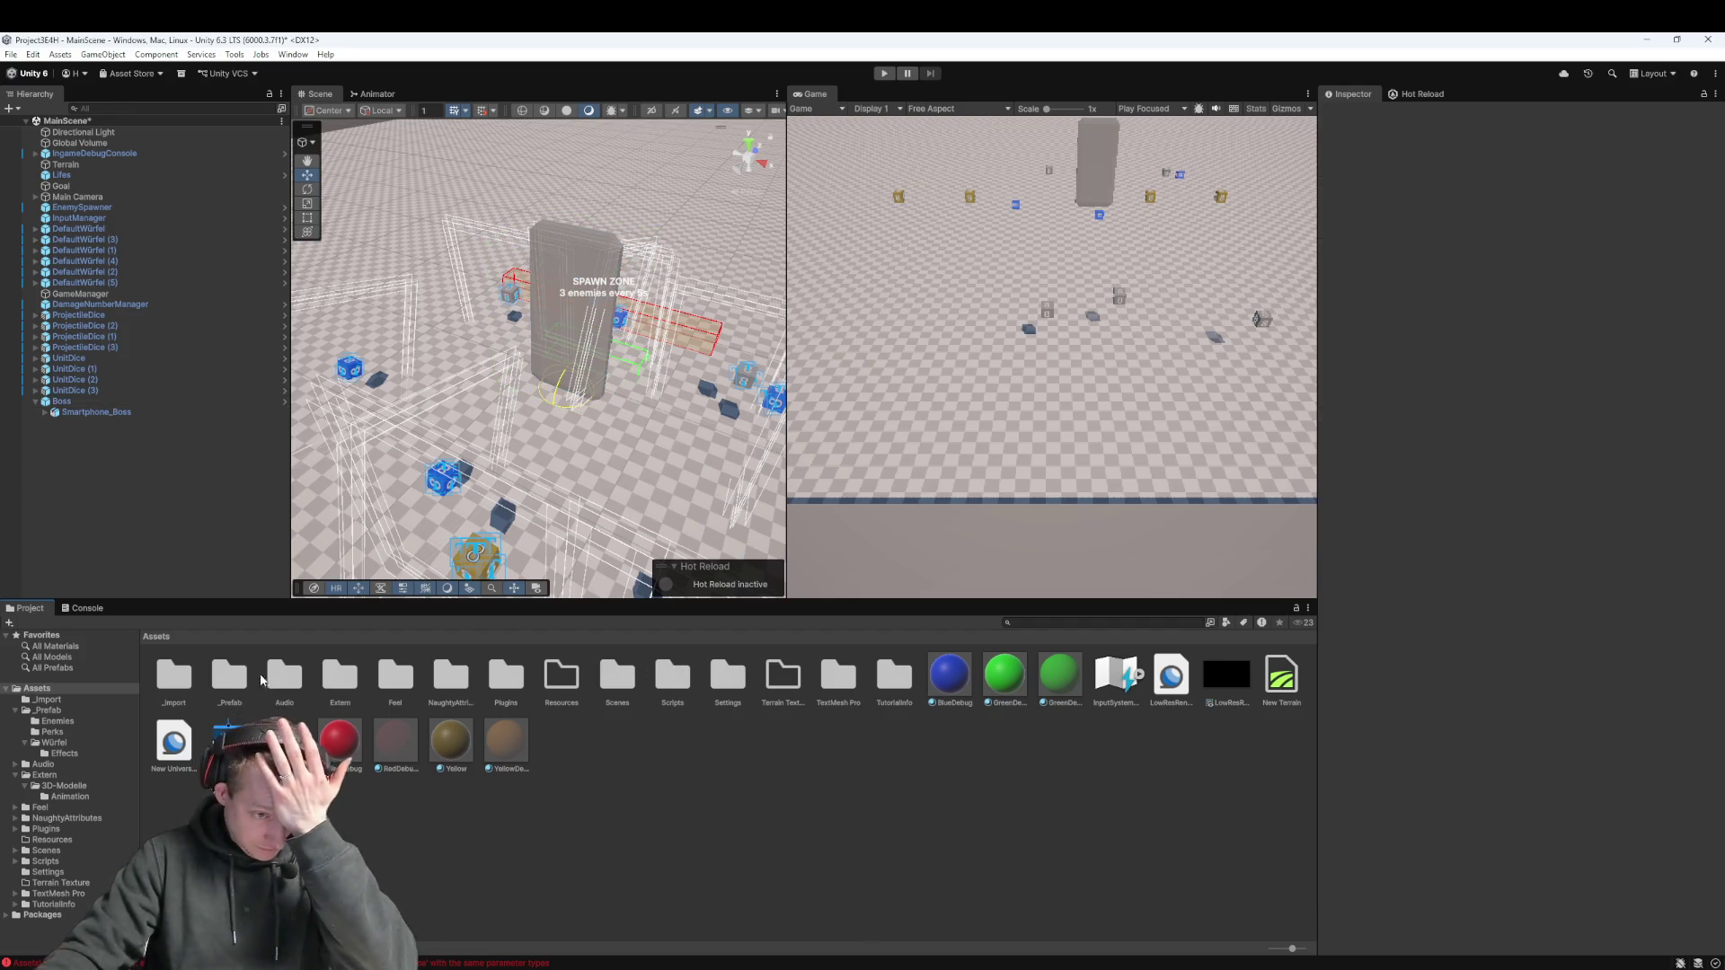
double_click(336, 681)
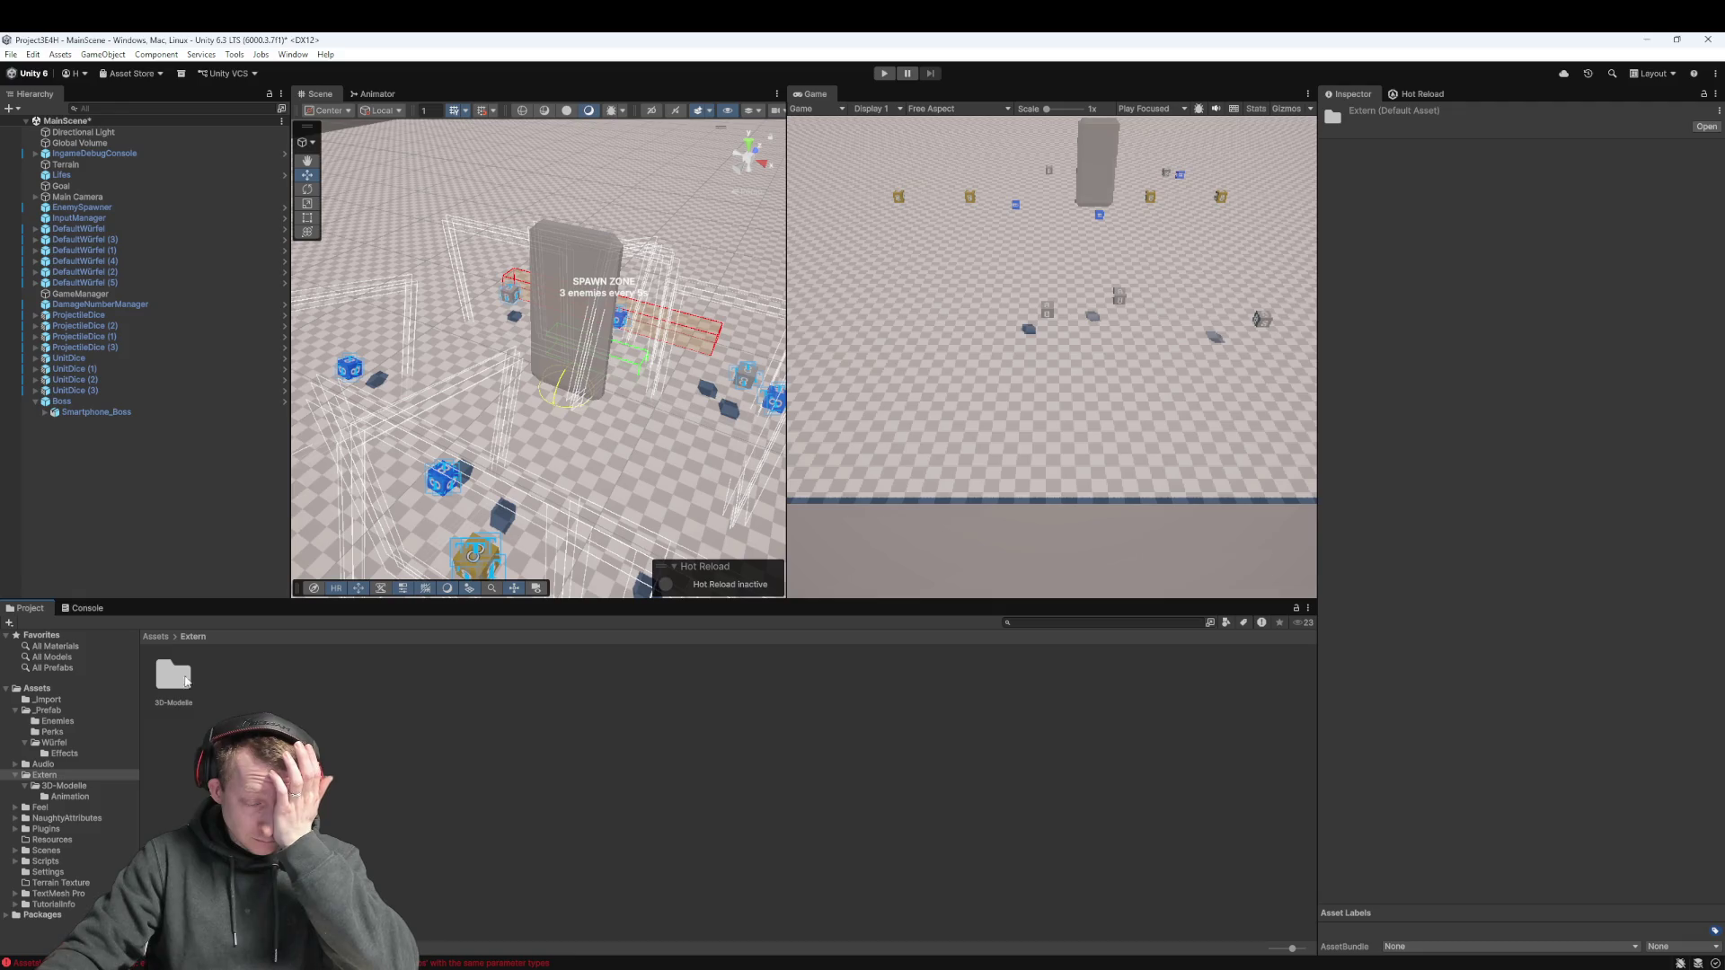
double_click(173, 675)
click(292, 690)
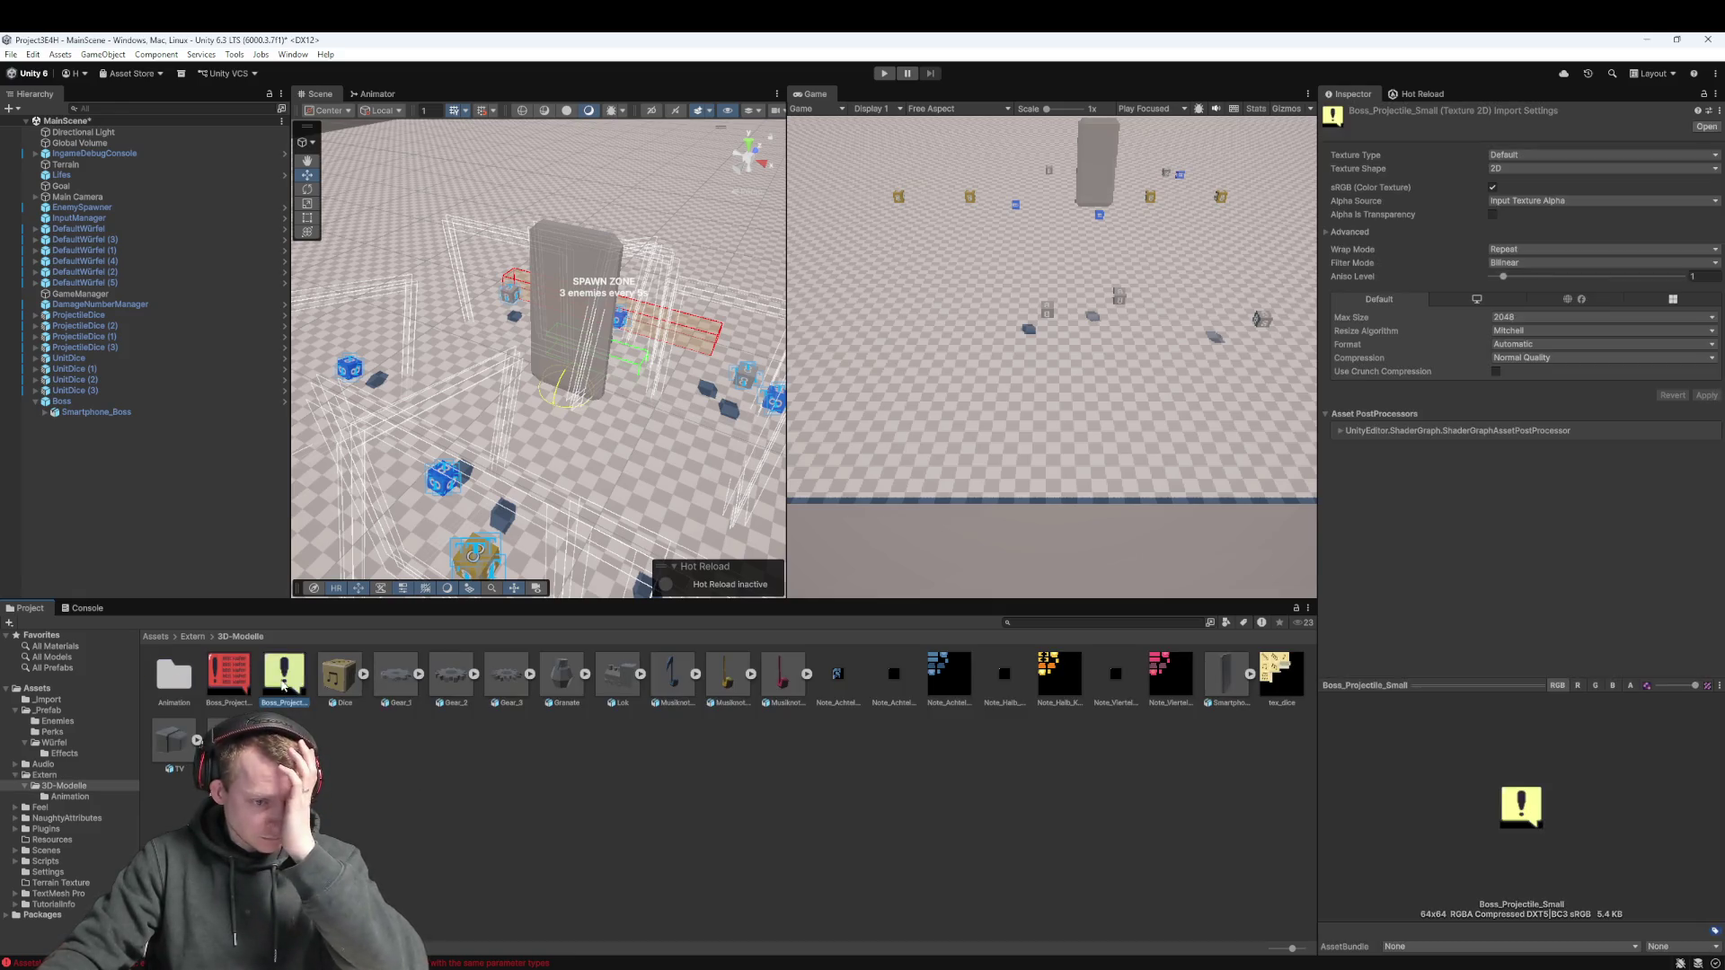
click(230, 679)
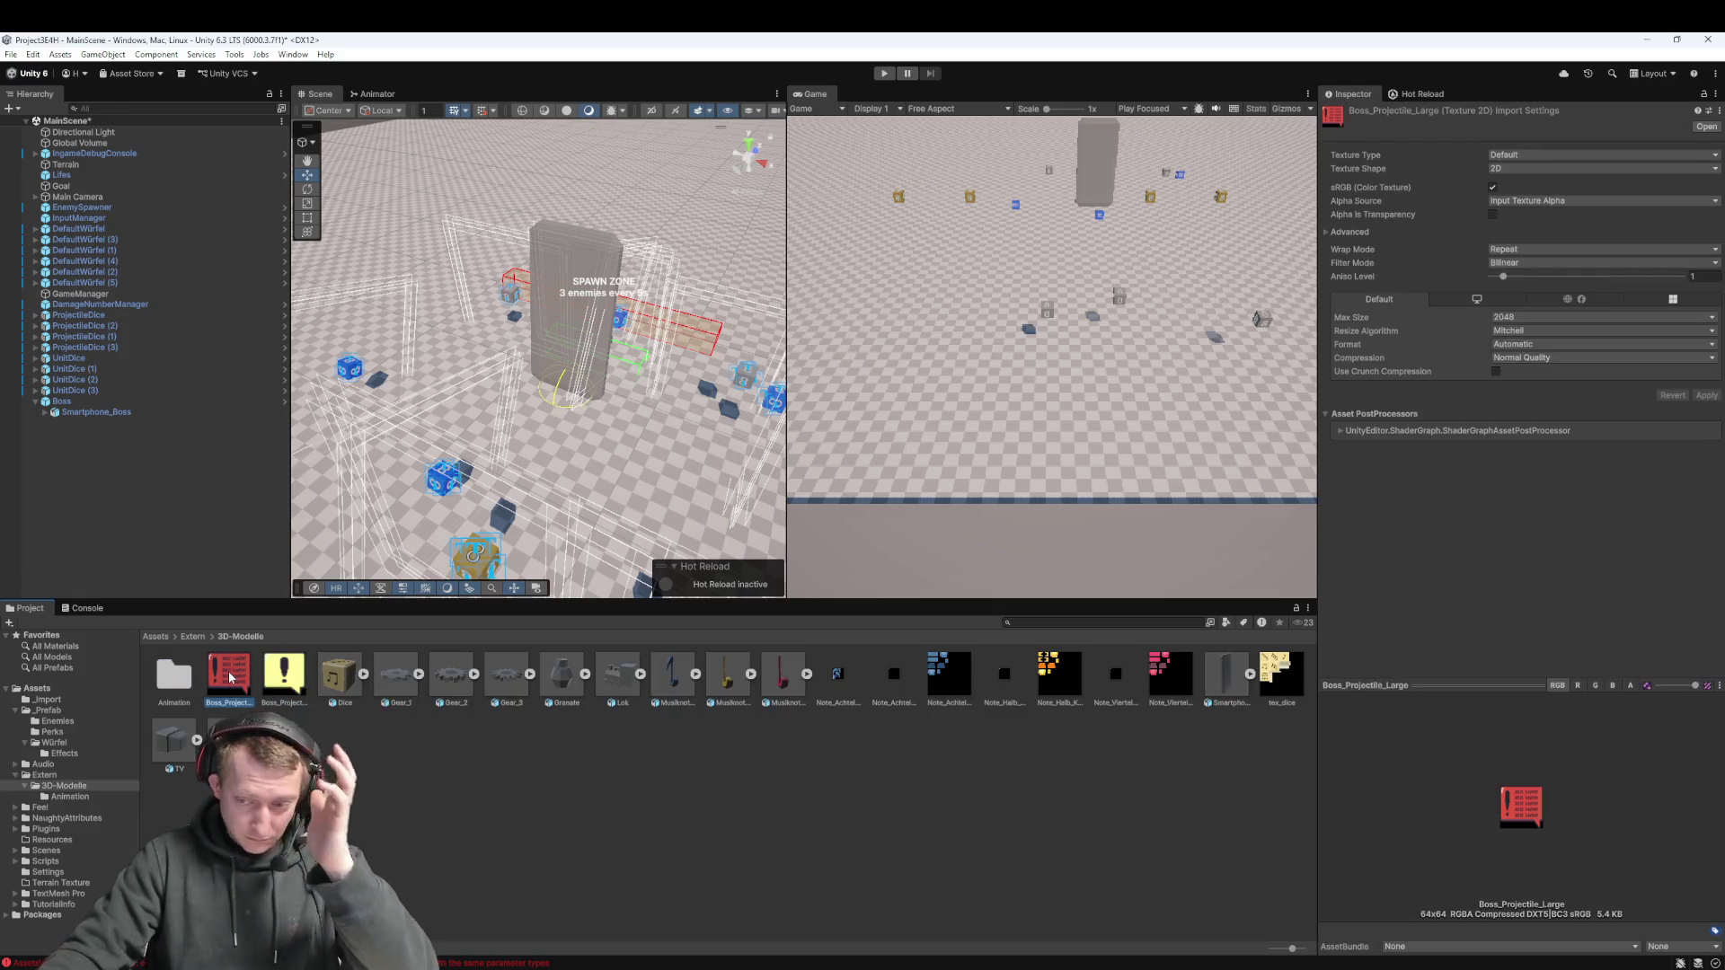
Pan the scene view and bring up the Hierarchy's create menu on empty space
mouse_move(539, 405)
mouse_down()
mouse_move(535, 327)
mouse_move(544, 372)
mouse_up()
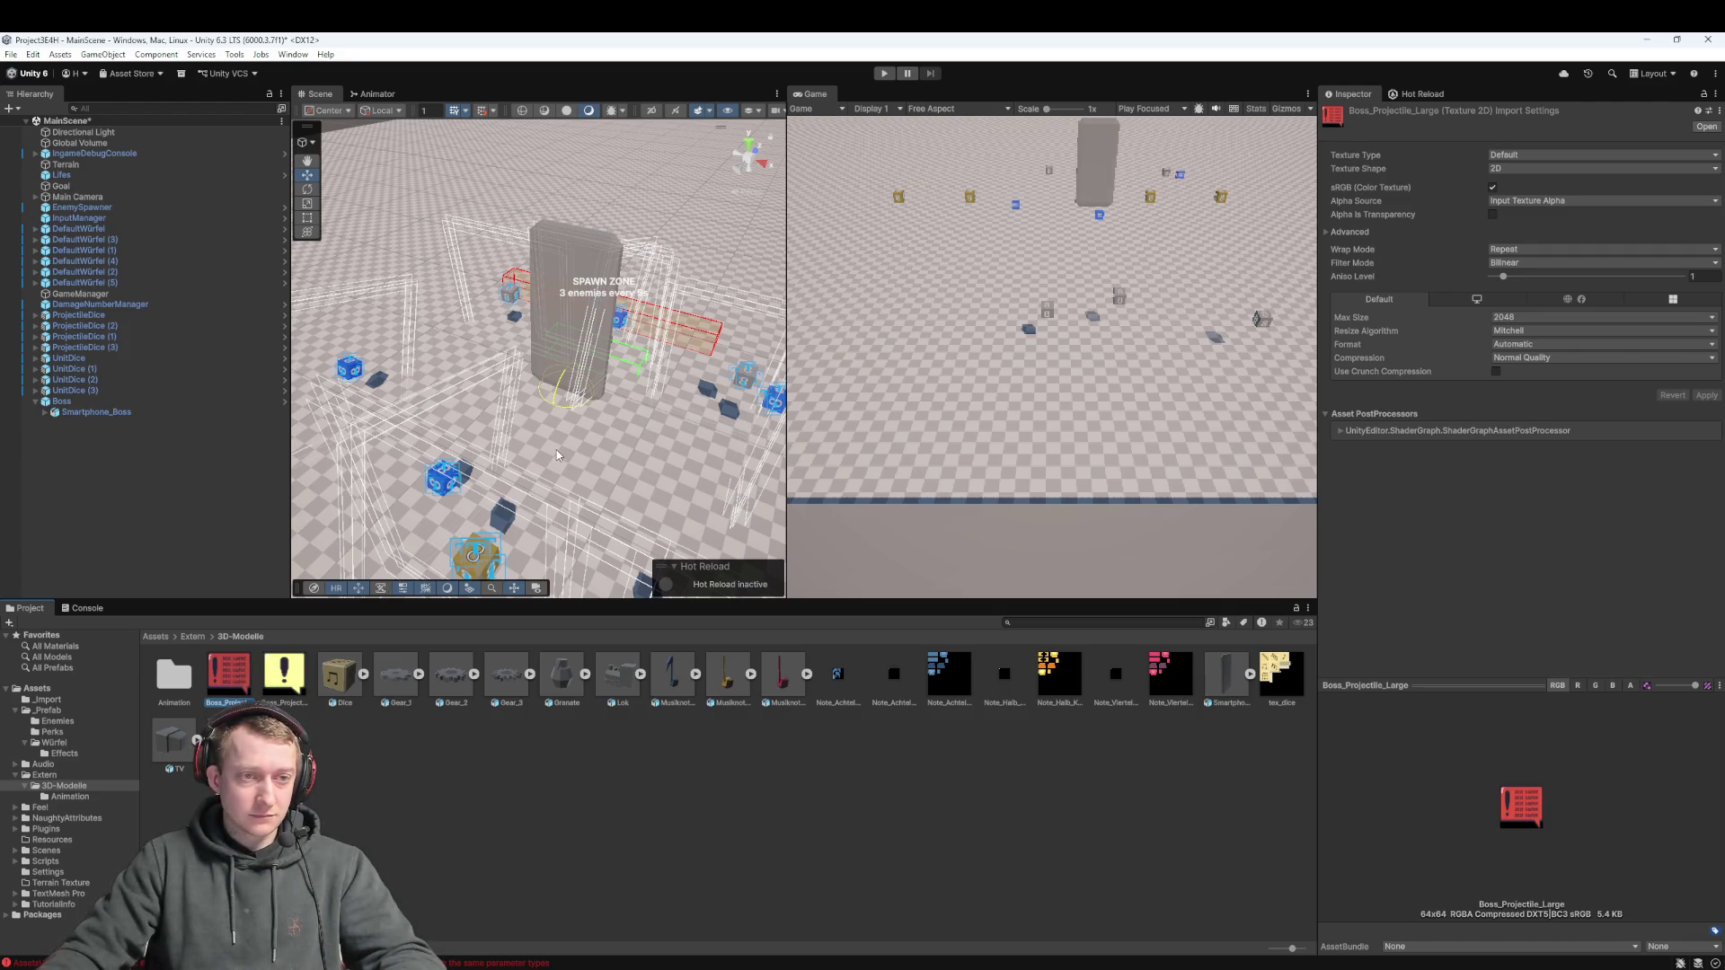
click(104, 450)
right_click(101, 448)
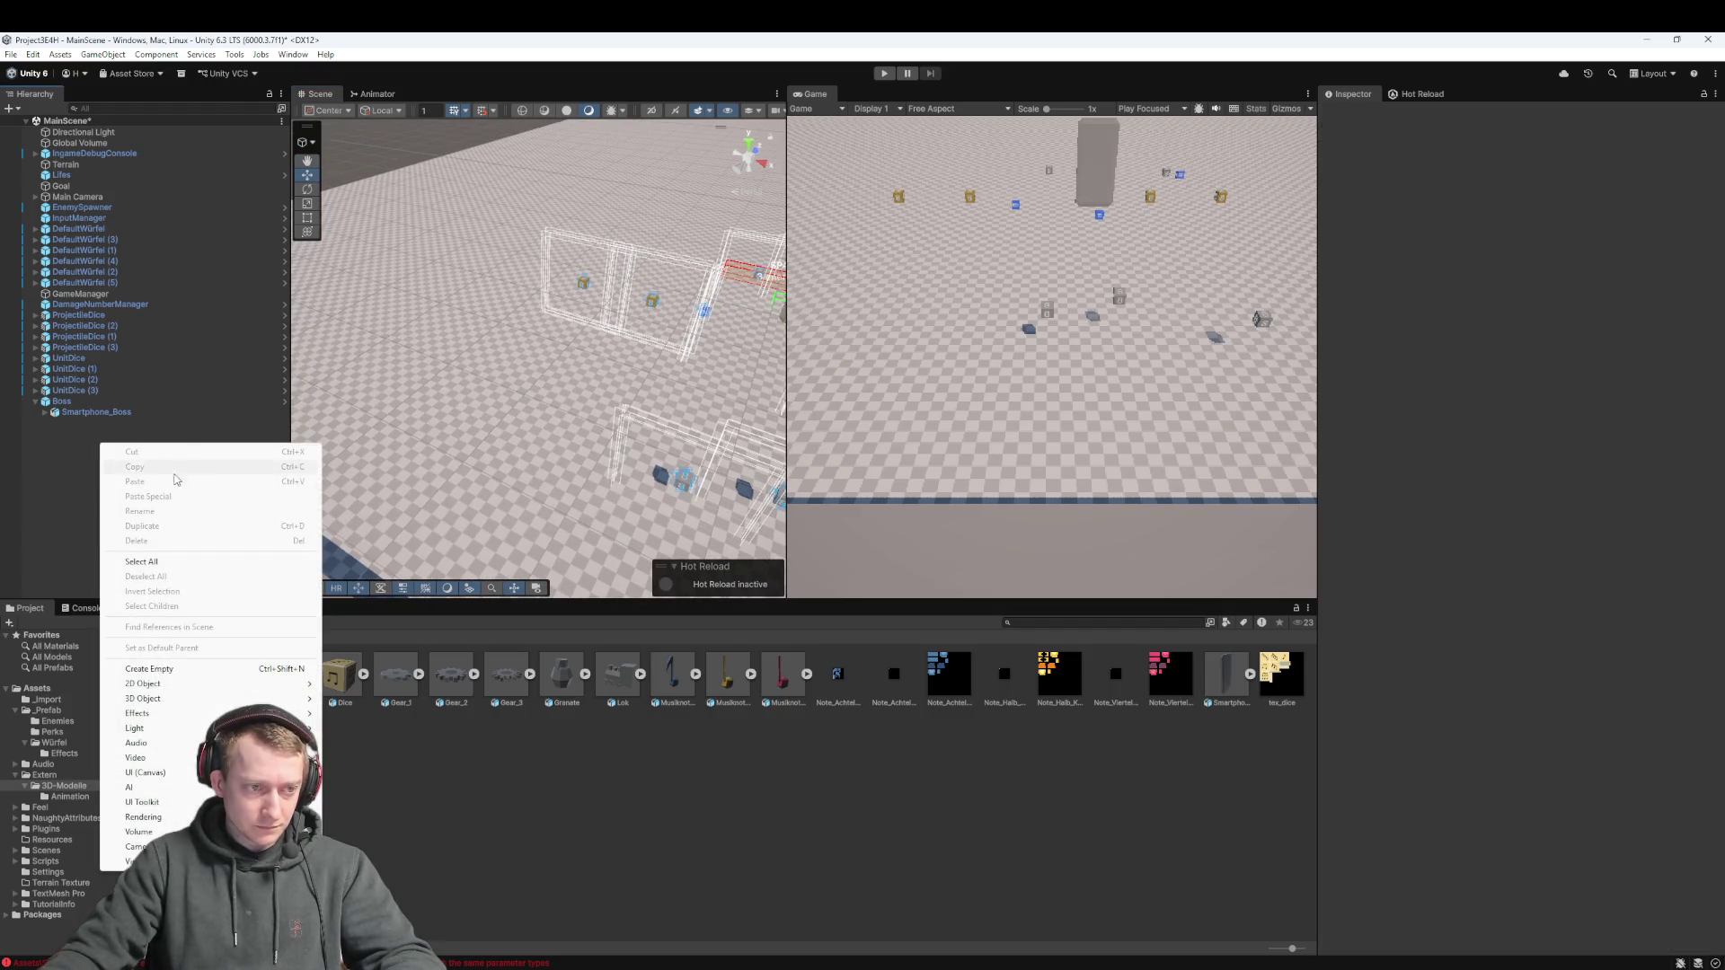
Add a cube, raise it to height 1 and rotate it 90° around Y
mouse_move(196, 693)
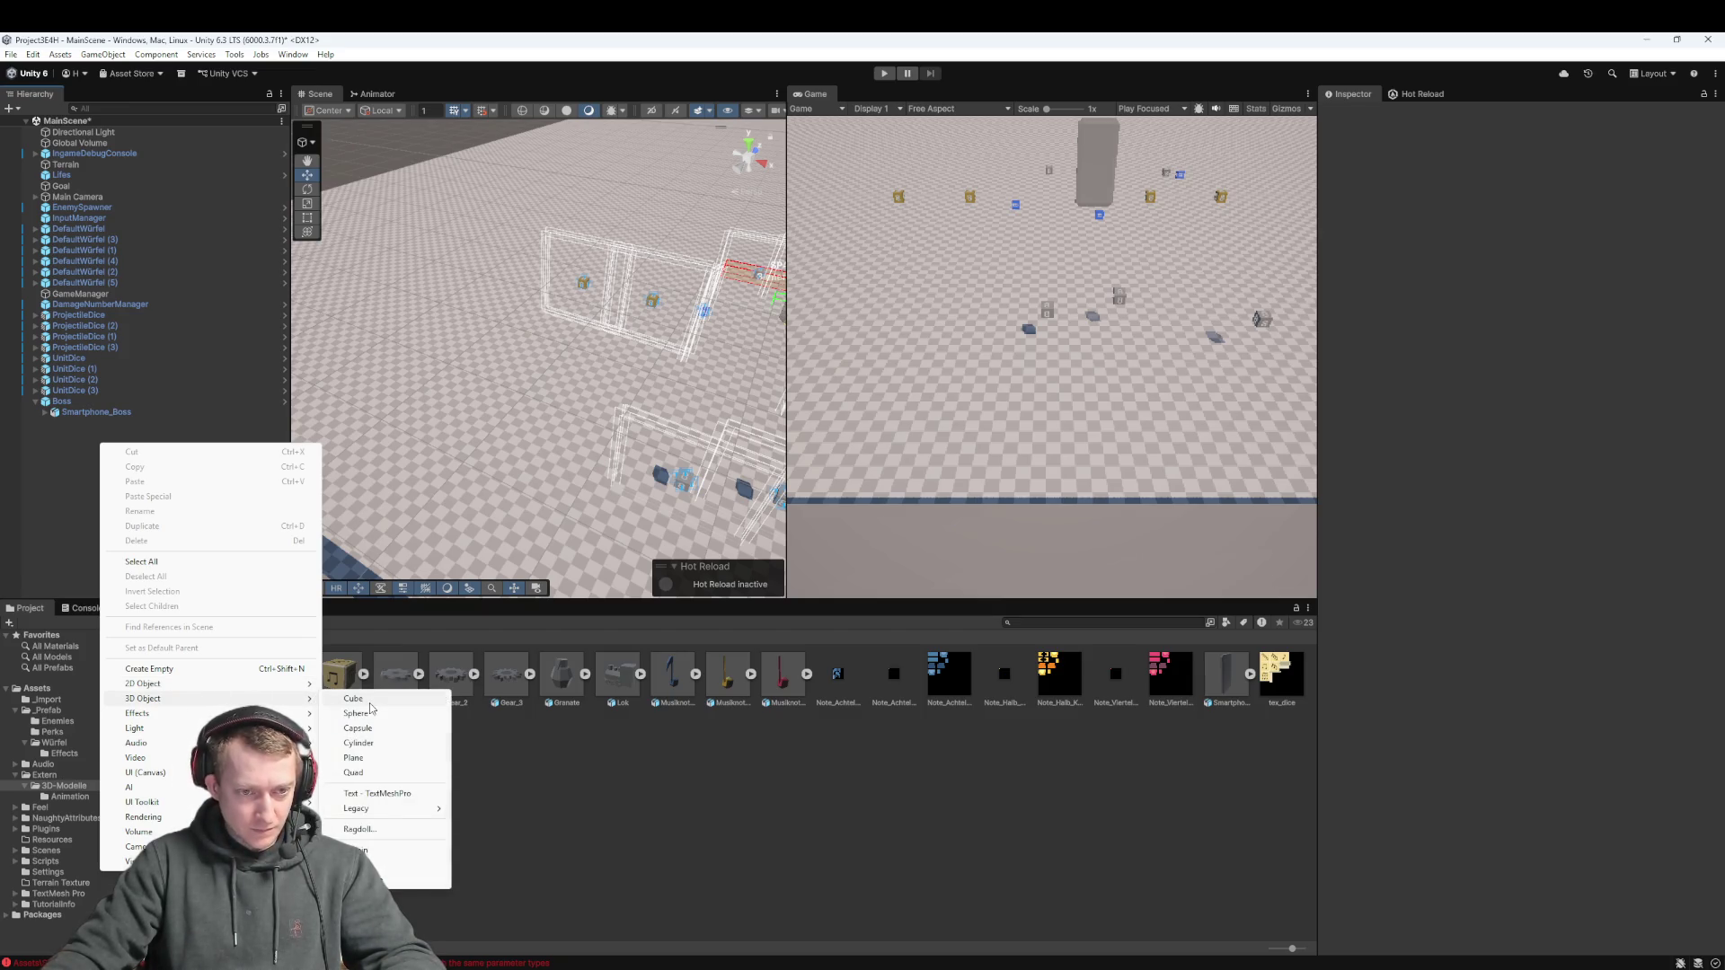
click(369, 702)
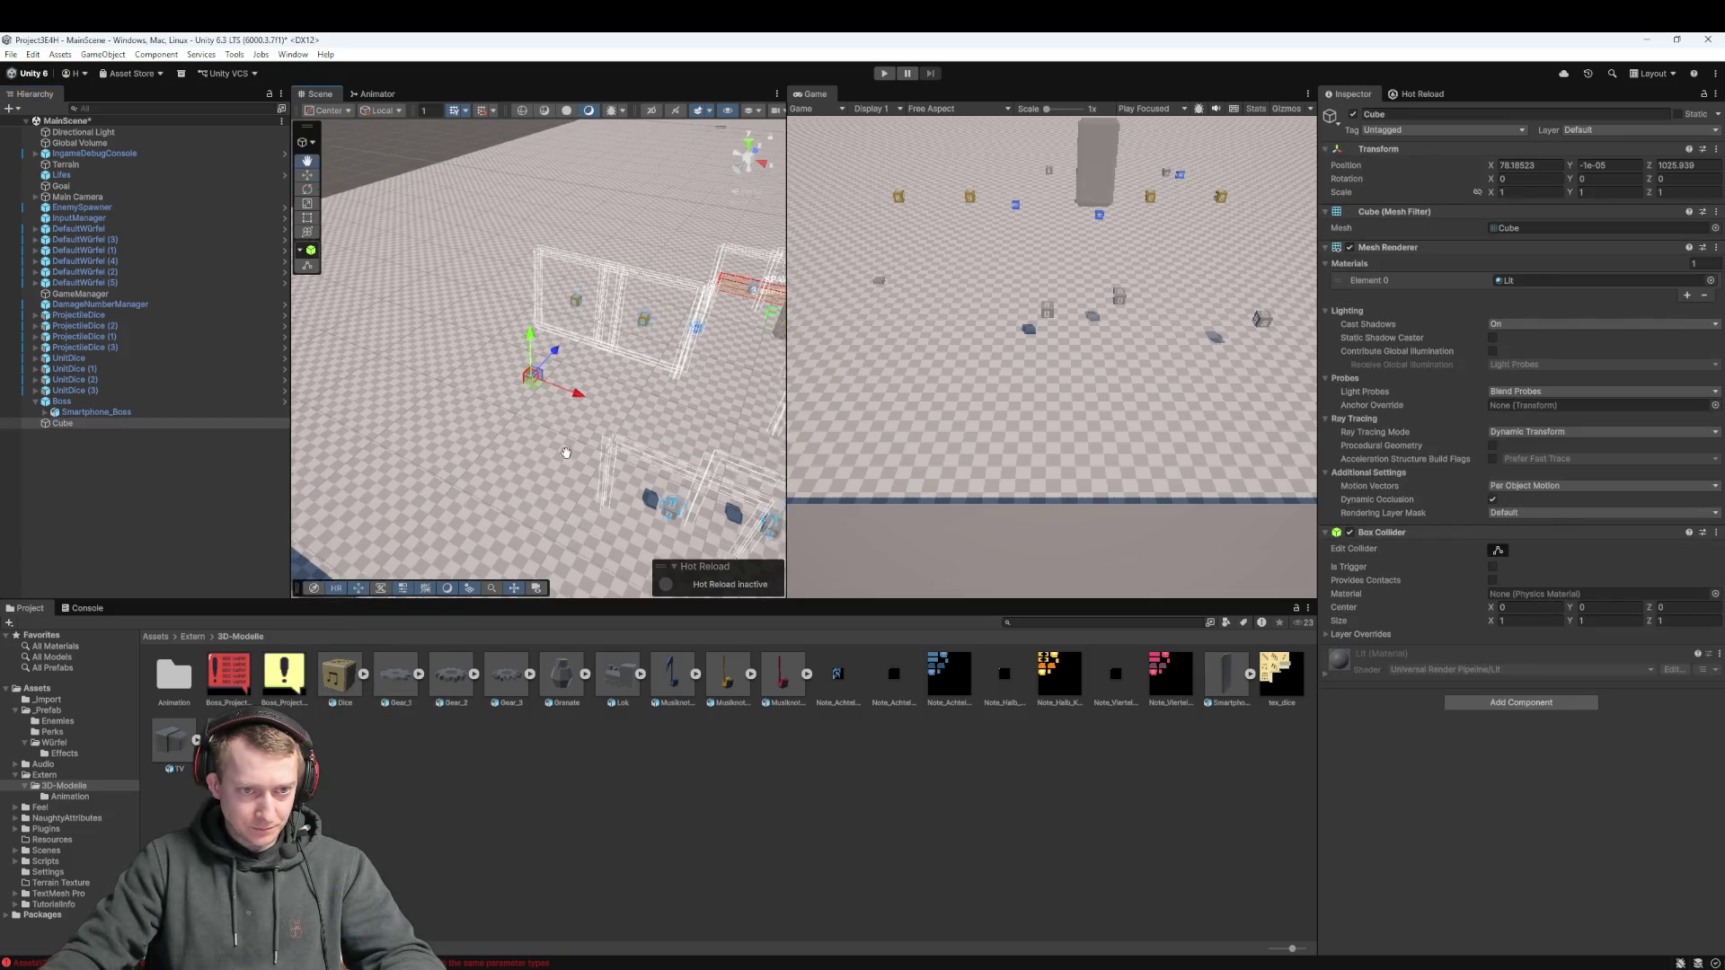
mouse_move(477, 466)
mouse_down()
mouse_move(475, 444)
mouse_move(483, 483)
mouse_move(579, 314)
mouse_move(503, 483)
mouse_up()
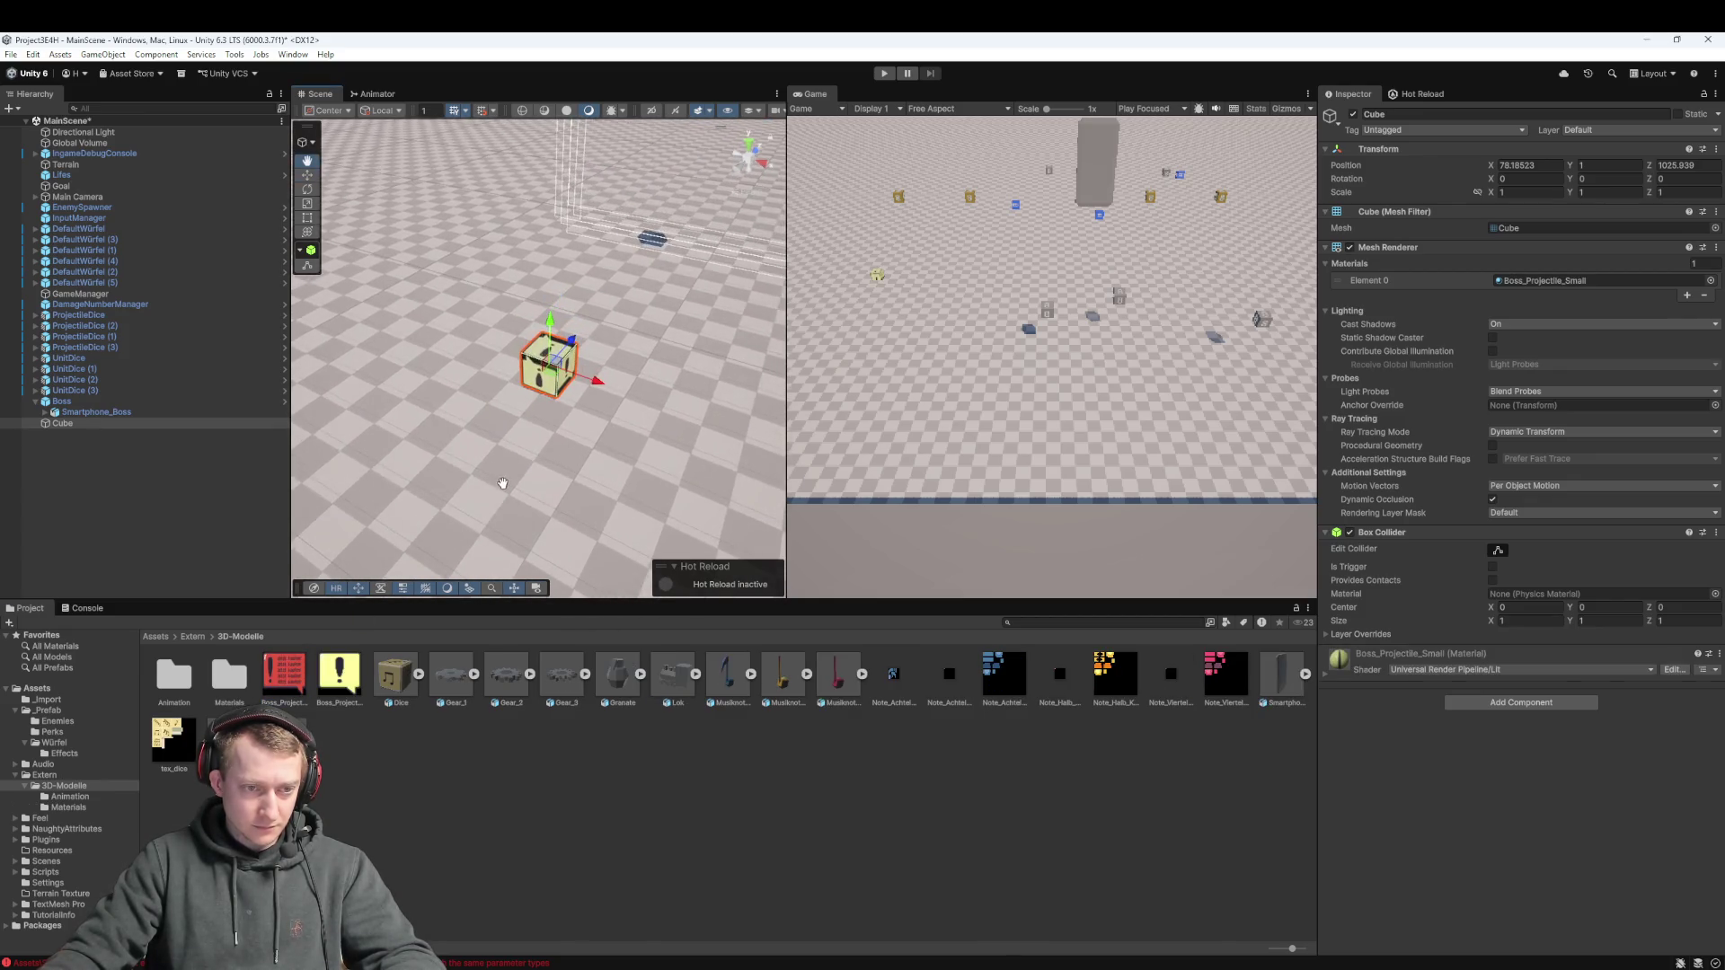
scroll(546, 409, up, 2)
scroll(554, 417, down, 3)
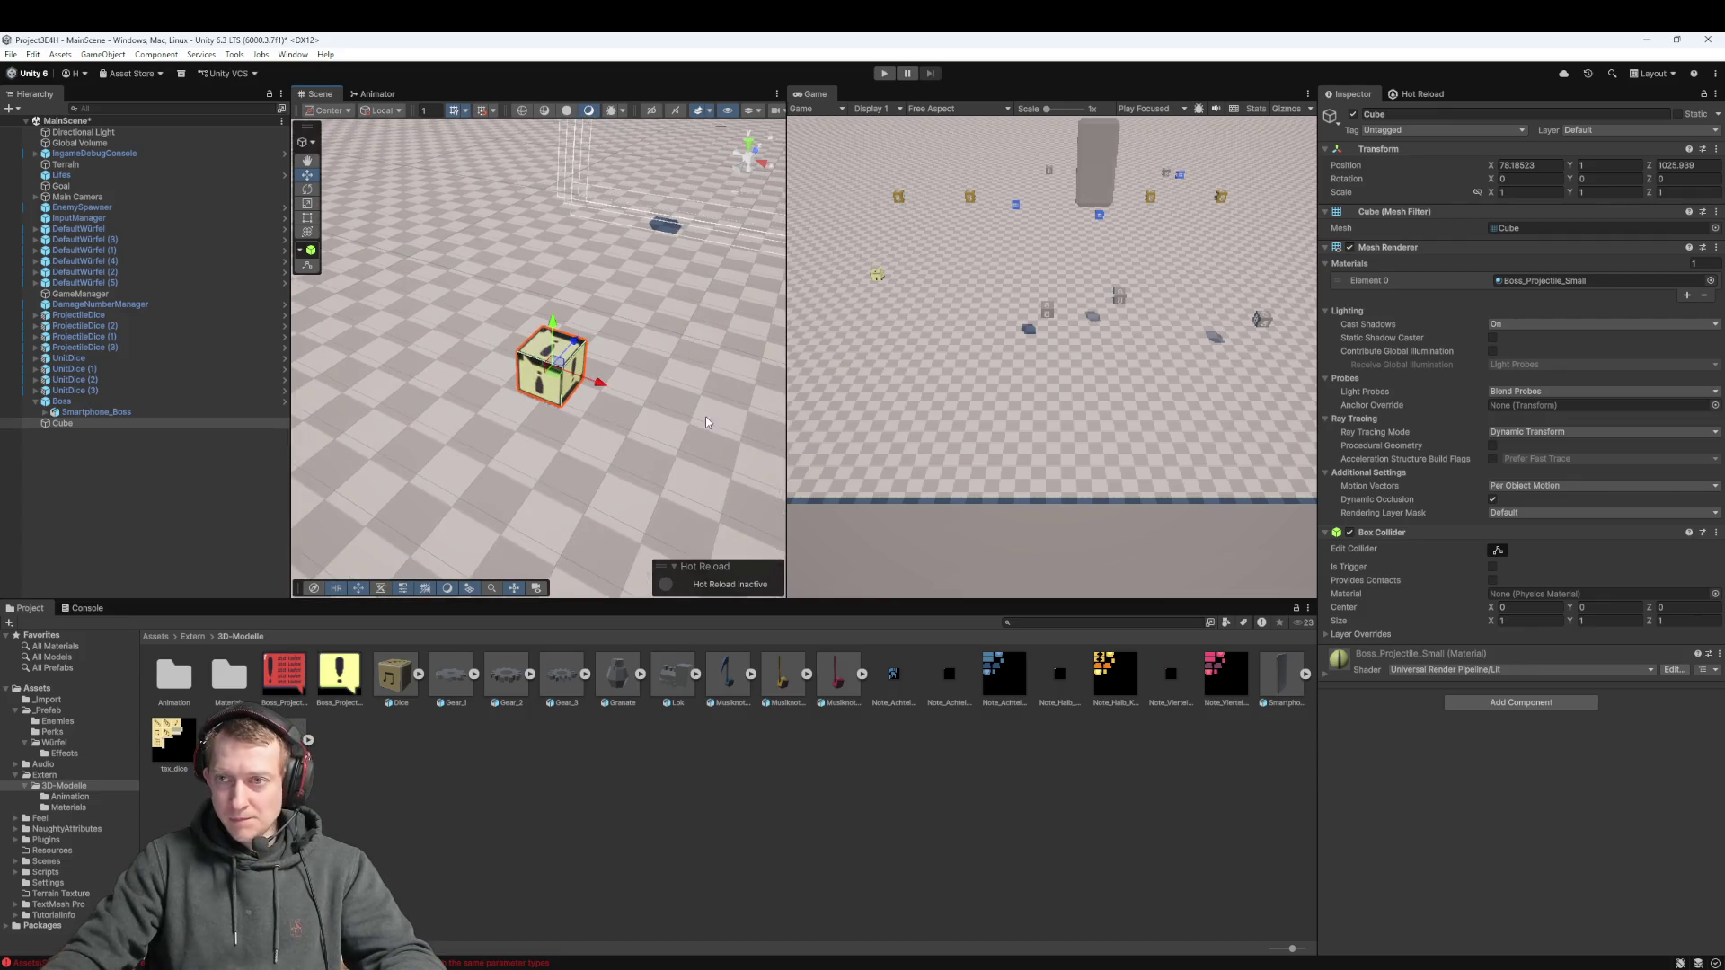
click(1605, 180)
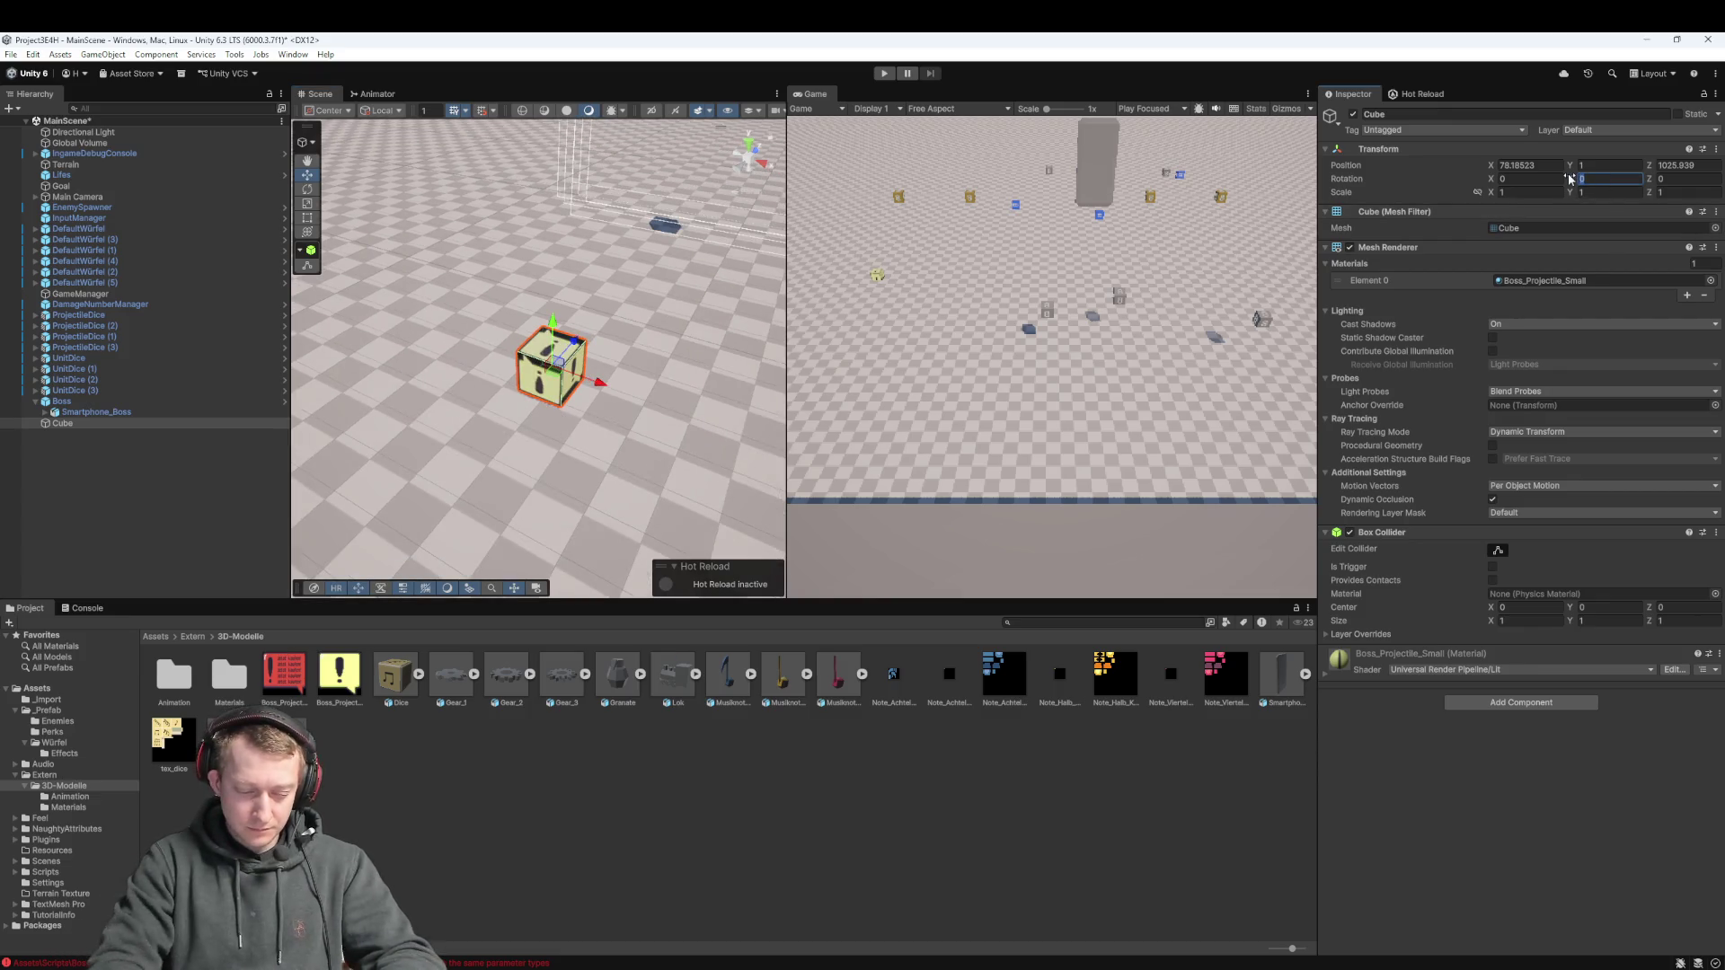
text(90)
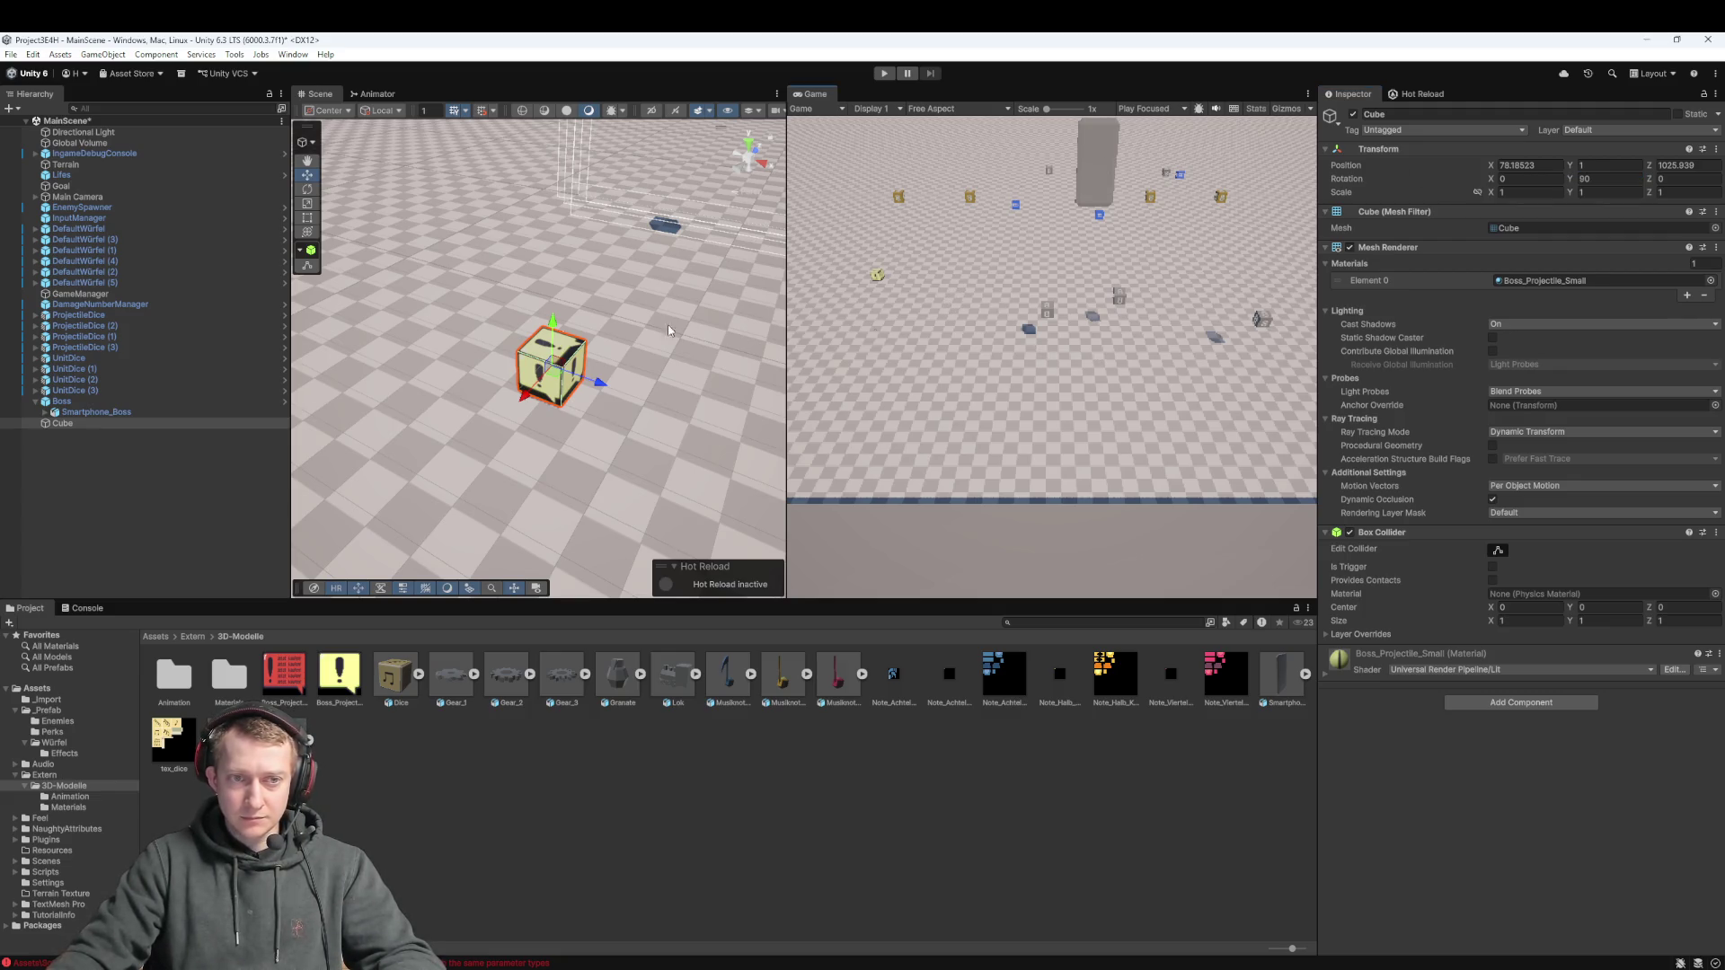
Drag the cube to X 47.29, Y 11.77, Z 1009.62 and frame it in view
scroll(765, 326, down, 5)
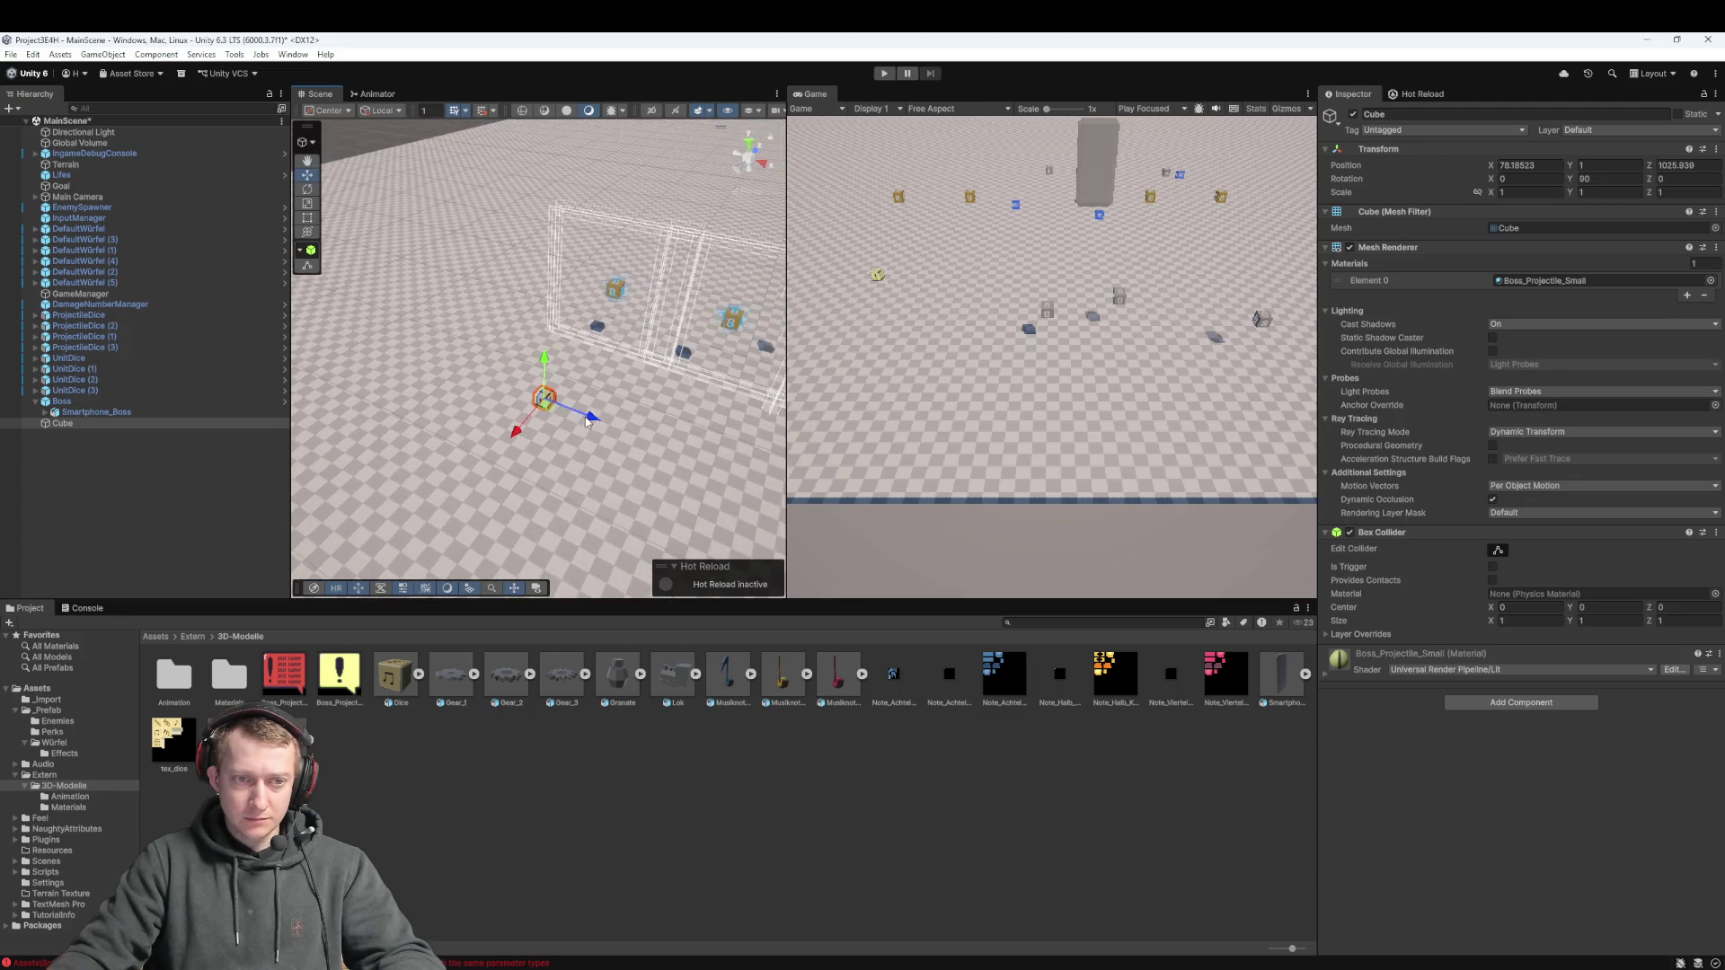
mouse_move(547, 410)
mouse_down()
mouse_move(575, 579)
mouse_move(627, 462)
mouse_move(640, 343)
mouse_move(495, 584)
mouse_up()
mouse_move(466, 482)
mouse_down()
mouse_move(465, 387)
mouse_move(460, 419)
mouse_up()
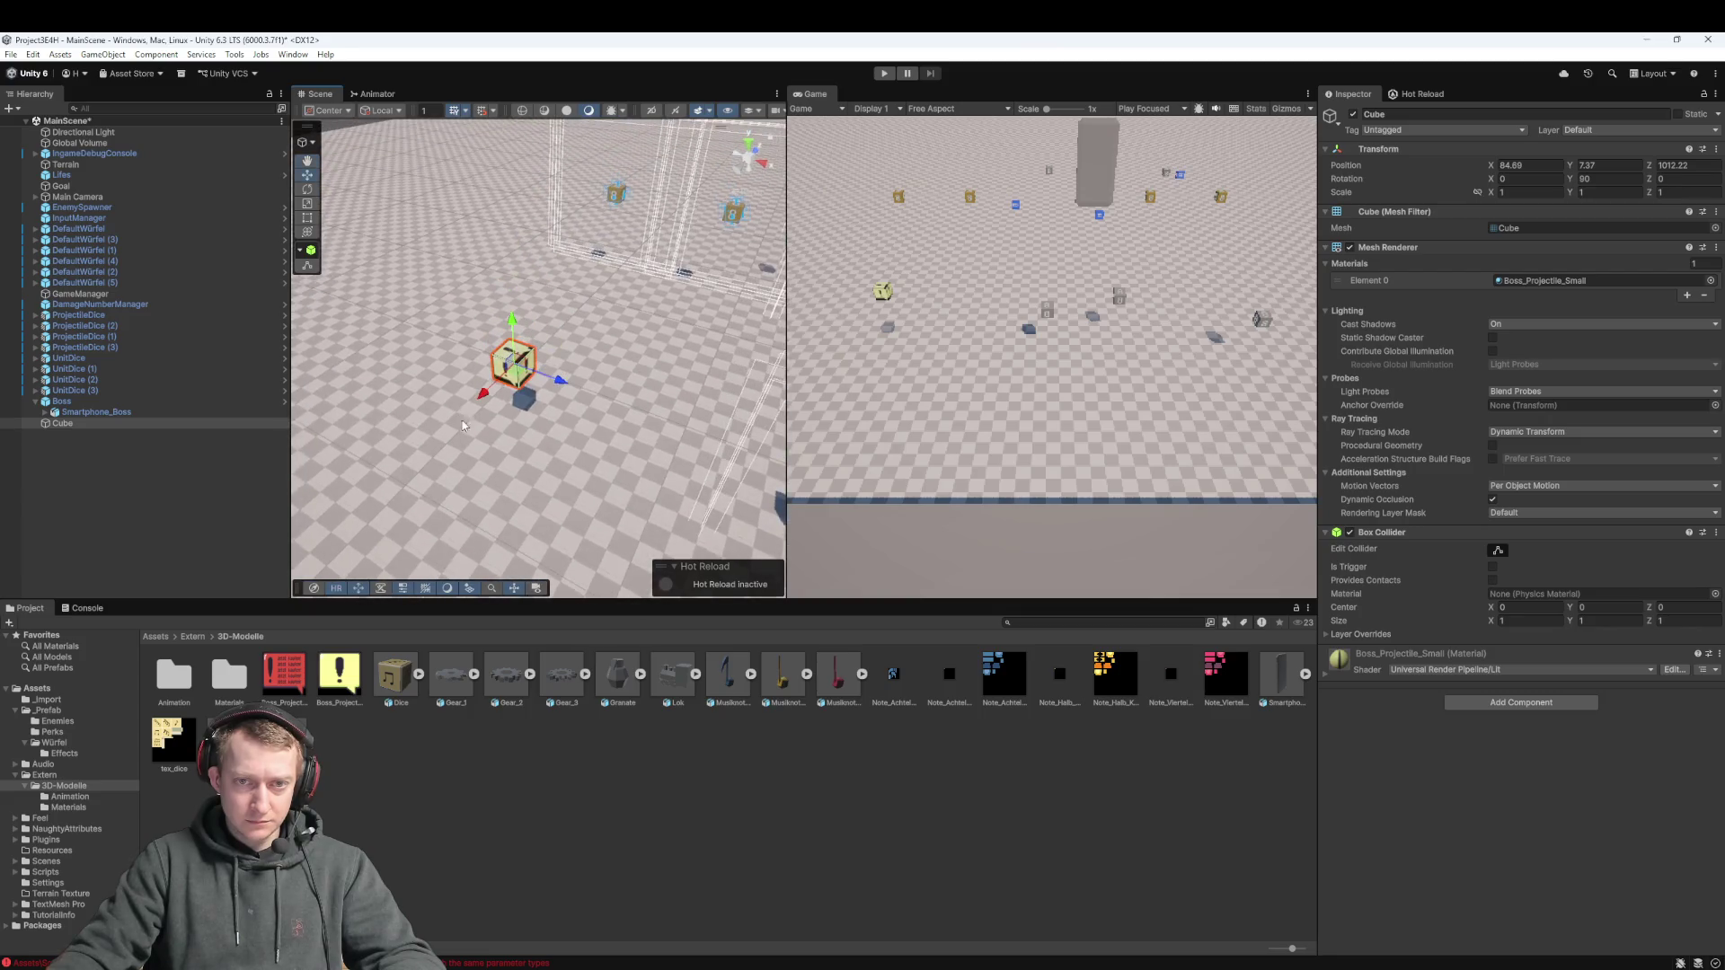
mouse_move(552, 388)
mouse_down()
mouse_move(592, 427)
mouse_move(519, 489)
mouse_up()
drag(549, 416, 548, 272)
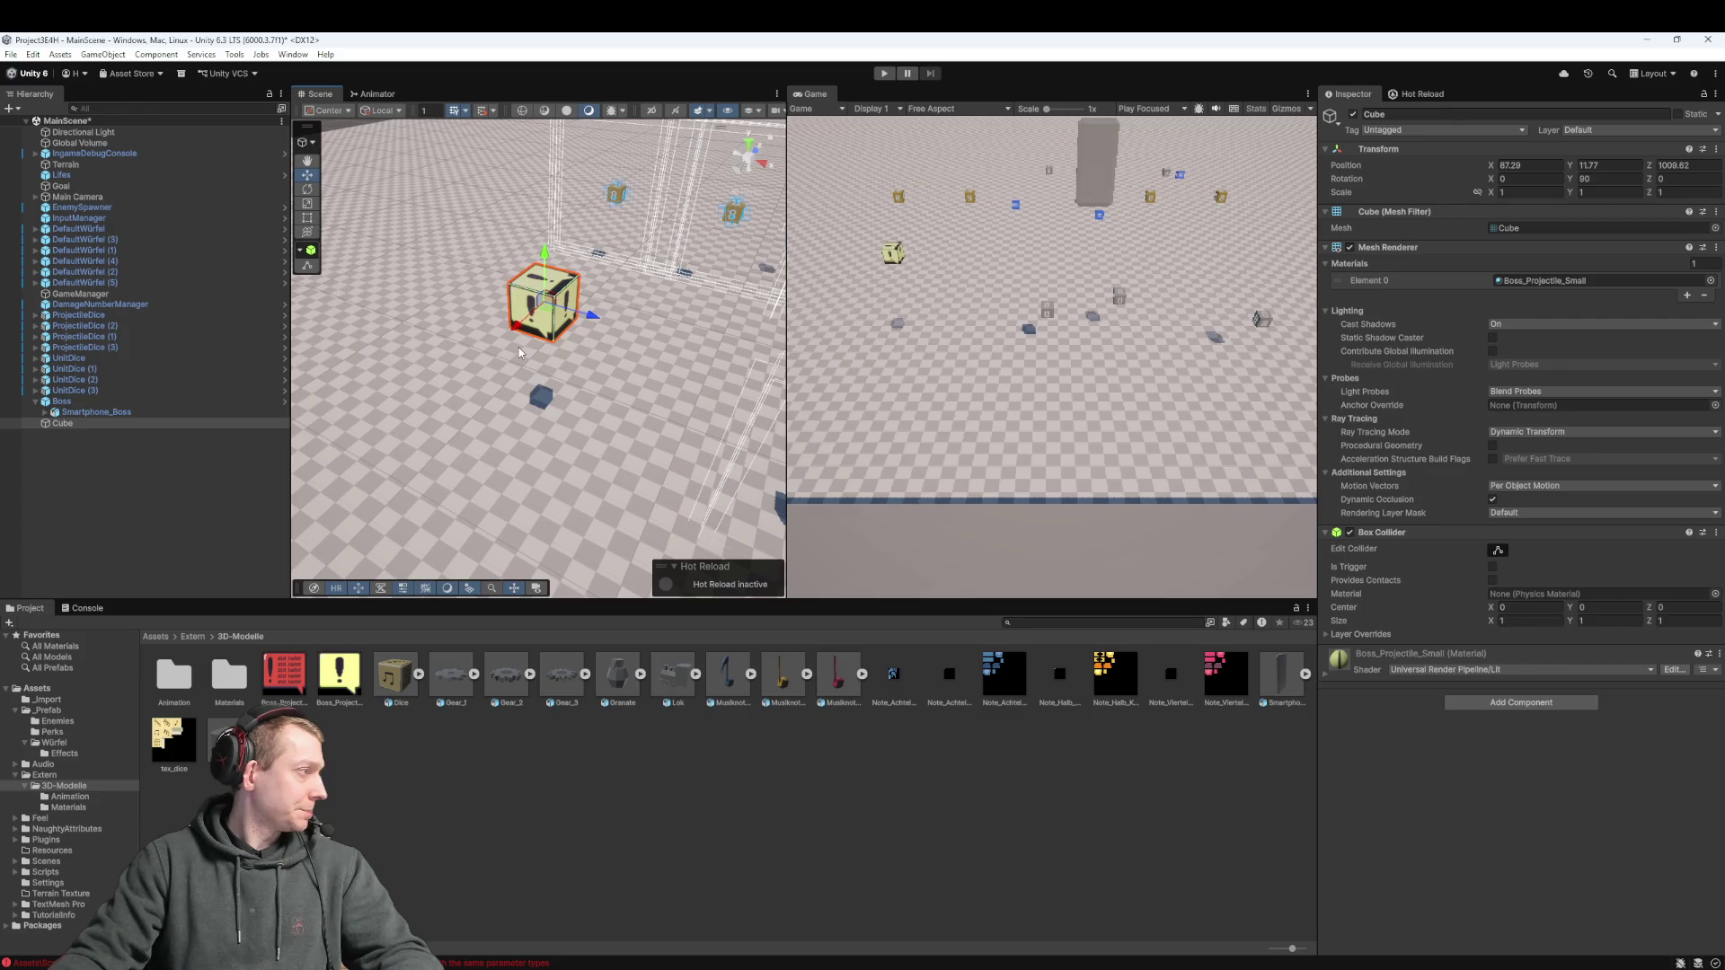
mouse_move(543, 365)
mouse_down()
mouse_move(546, 323)
mouse_move(555, 377)
mouse_up()
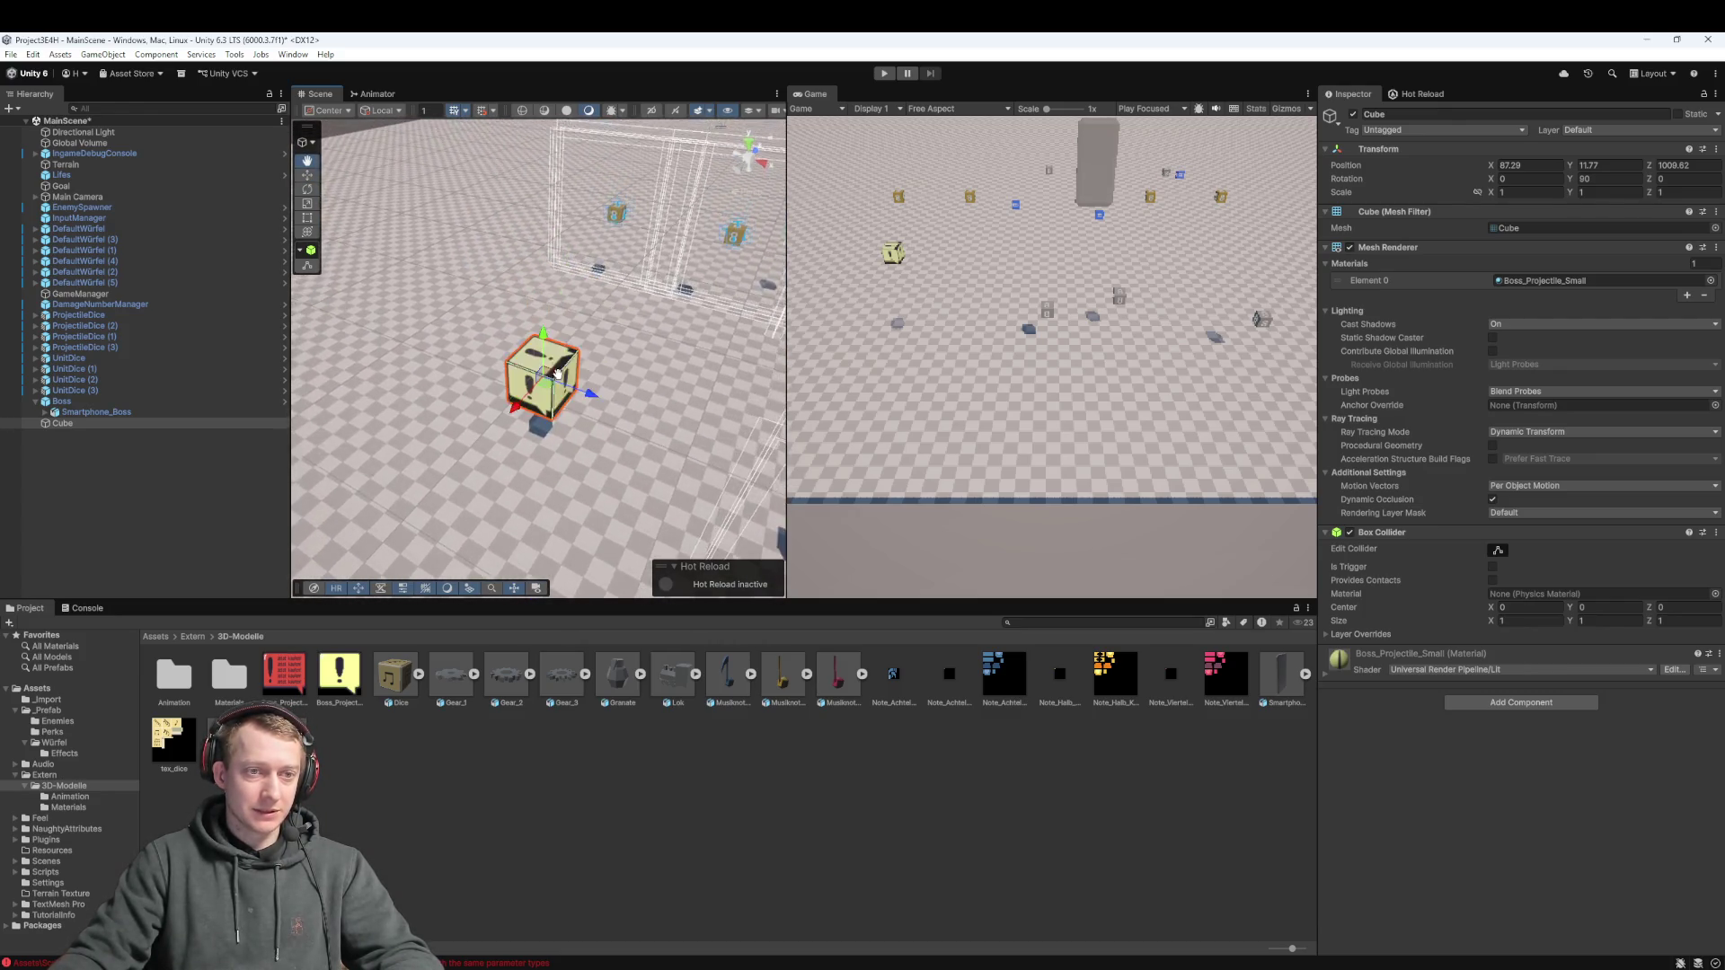
key(f)
scroll(558, 379, down, 5)
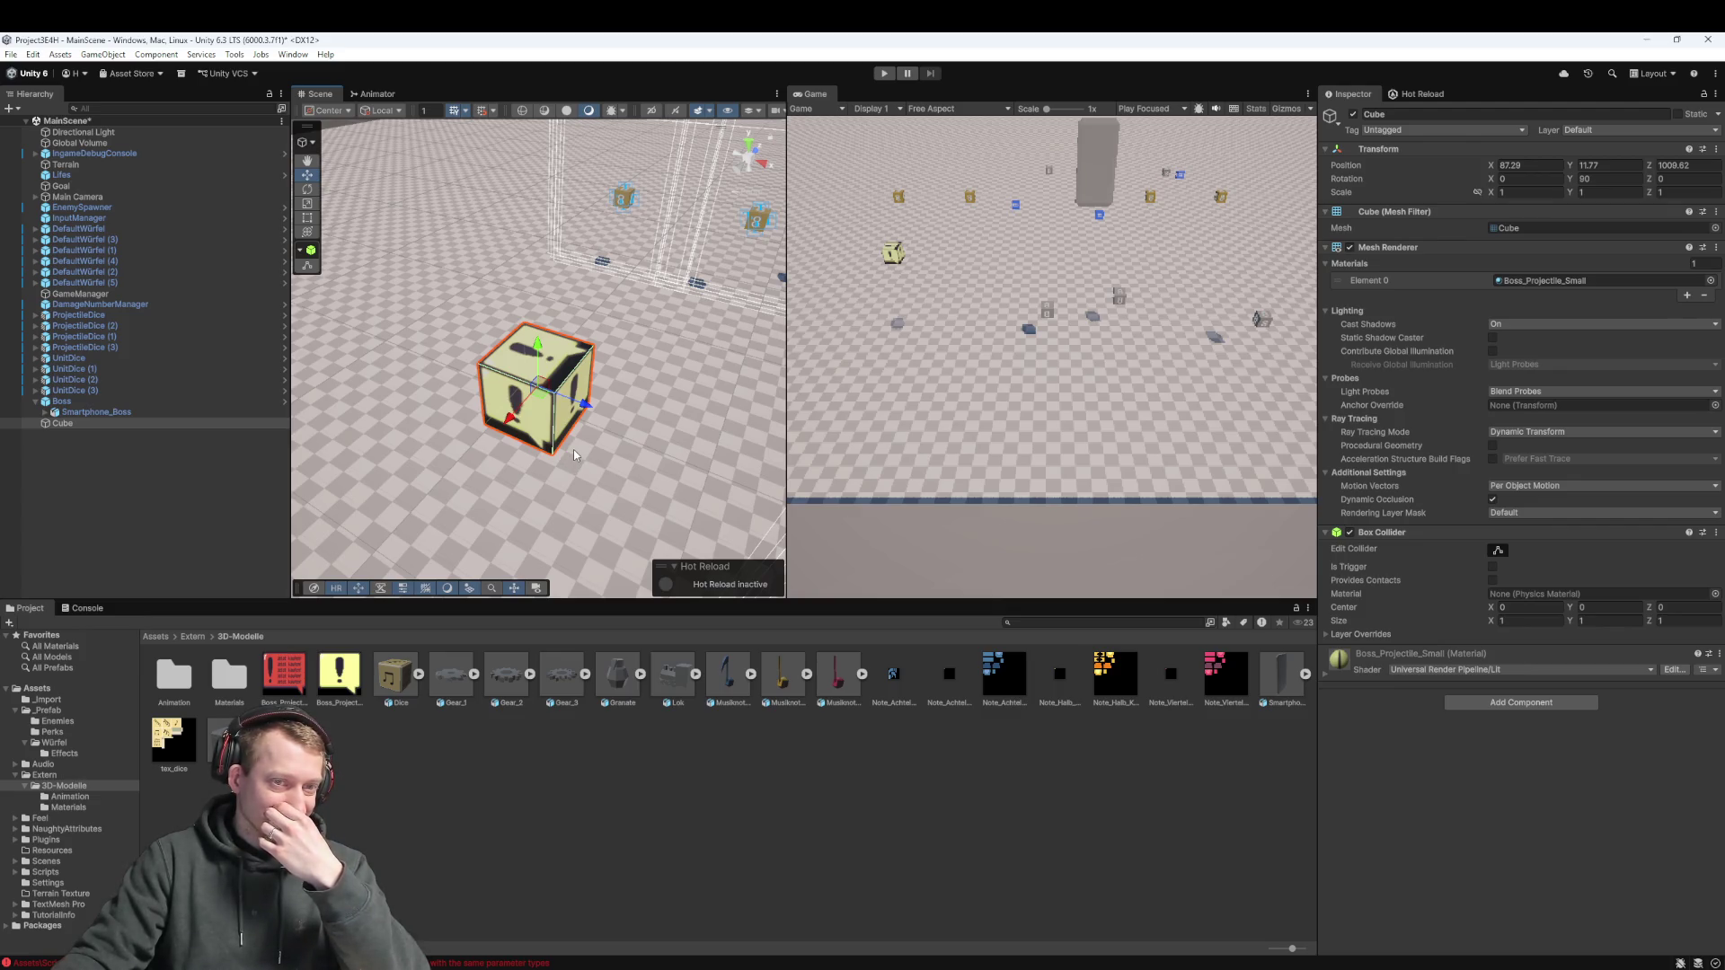
Undo the cube back to the textured plane and switch to rotation
click(119, 425)
key(ctrl+z)
key(ctrl+z)
key(e)
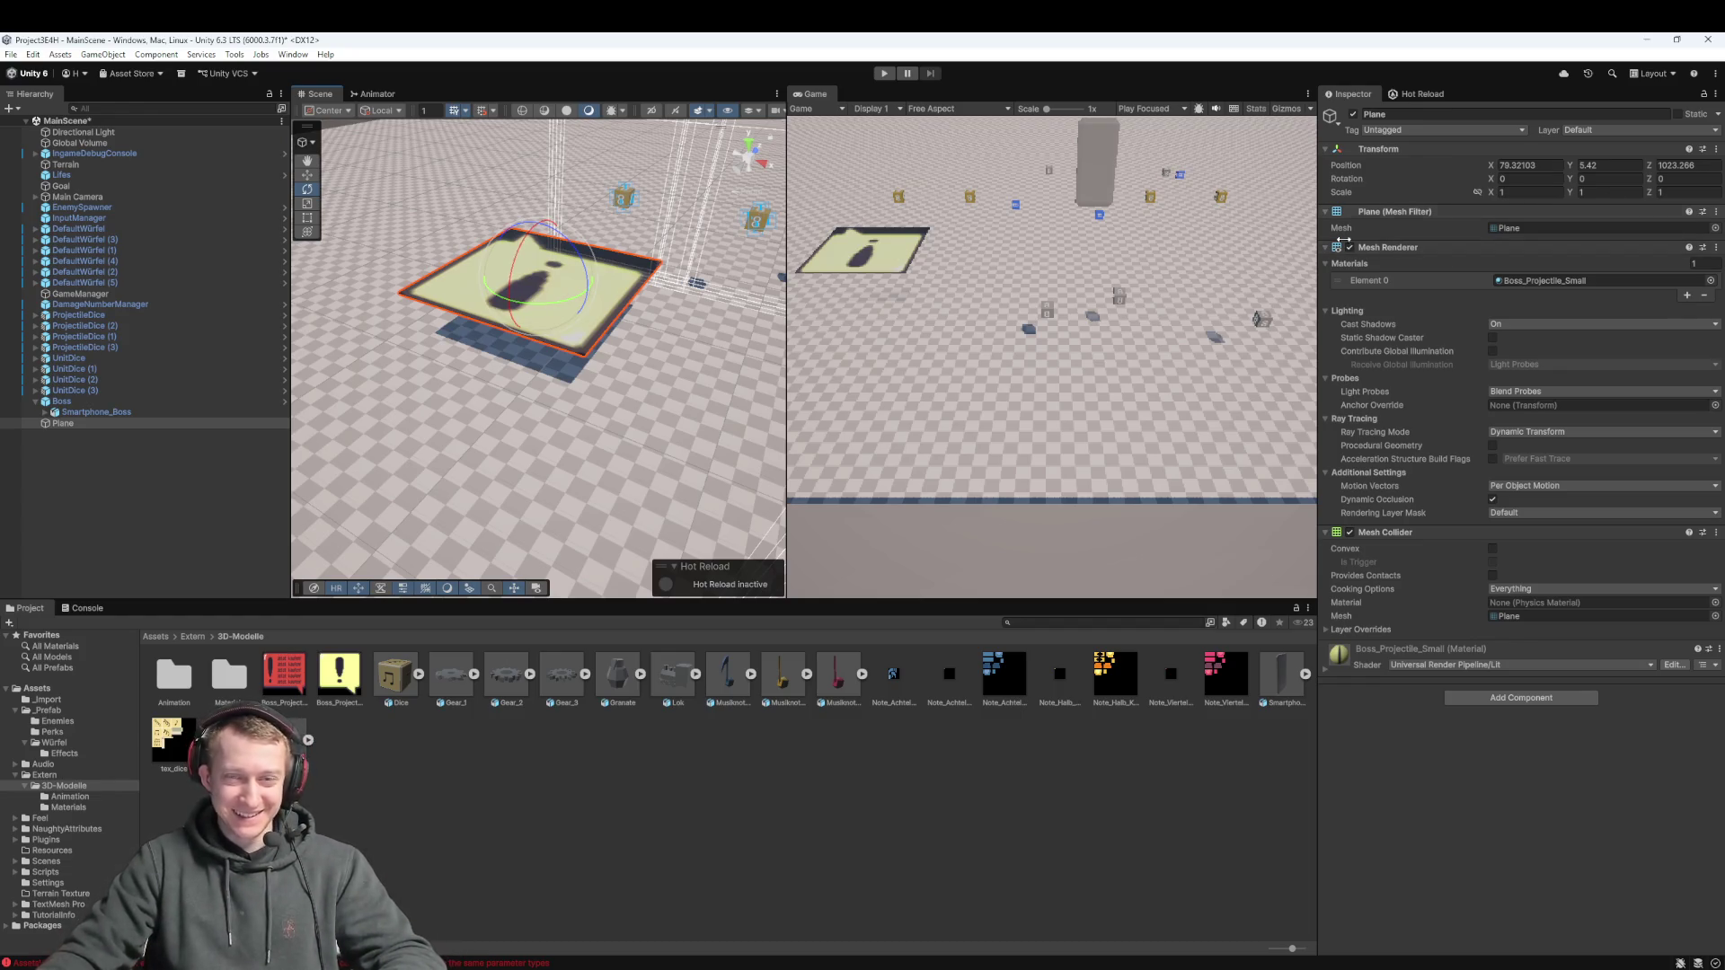
Set the plane's rotation to 90/0/180 and scale it down to about 0.169
text(1)
key(BackSpace)
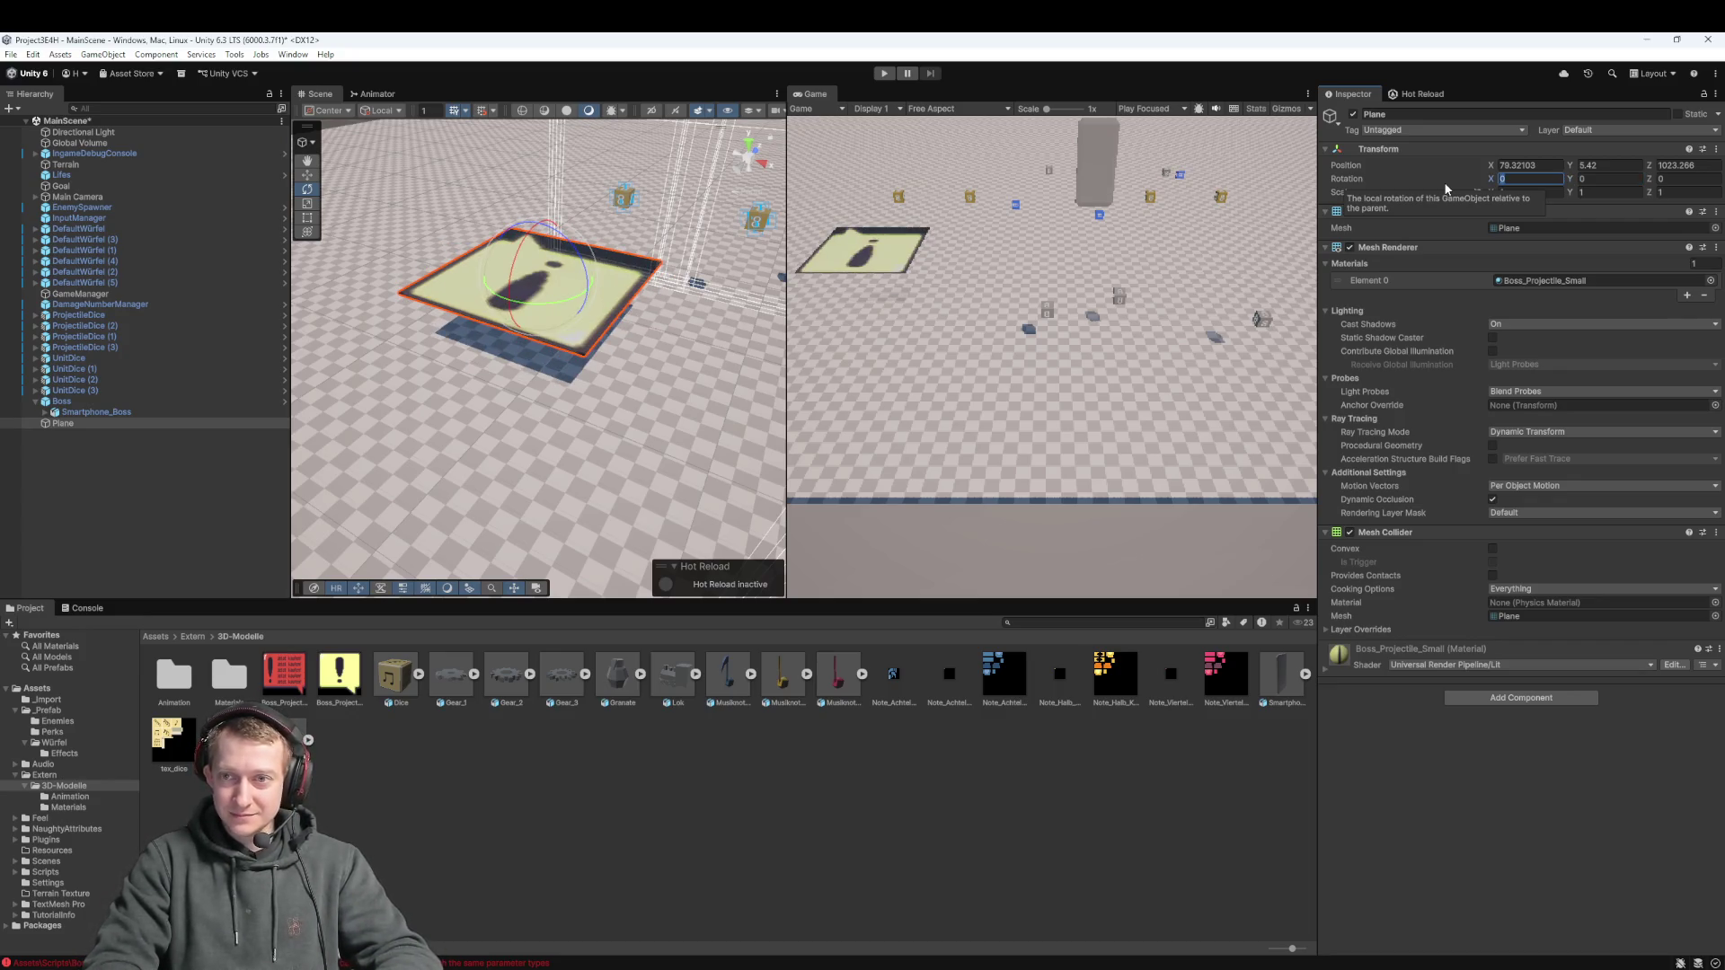
text(90)
key(BackSpace)
key(BackSpace)
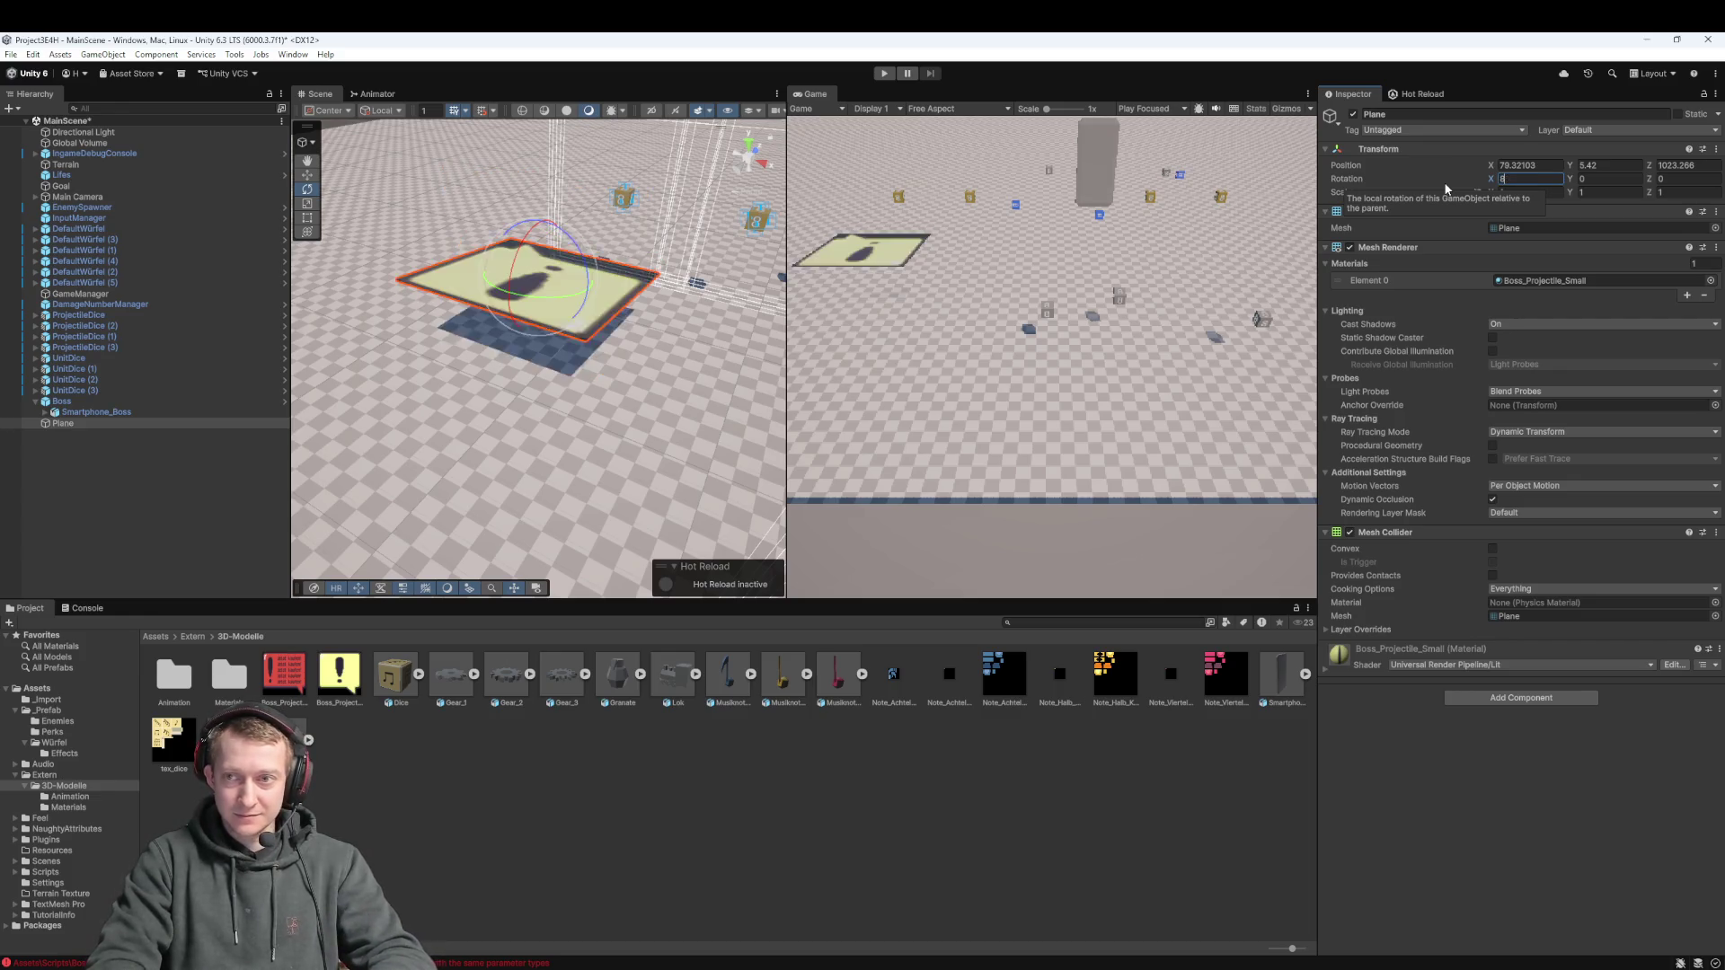
text(90)
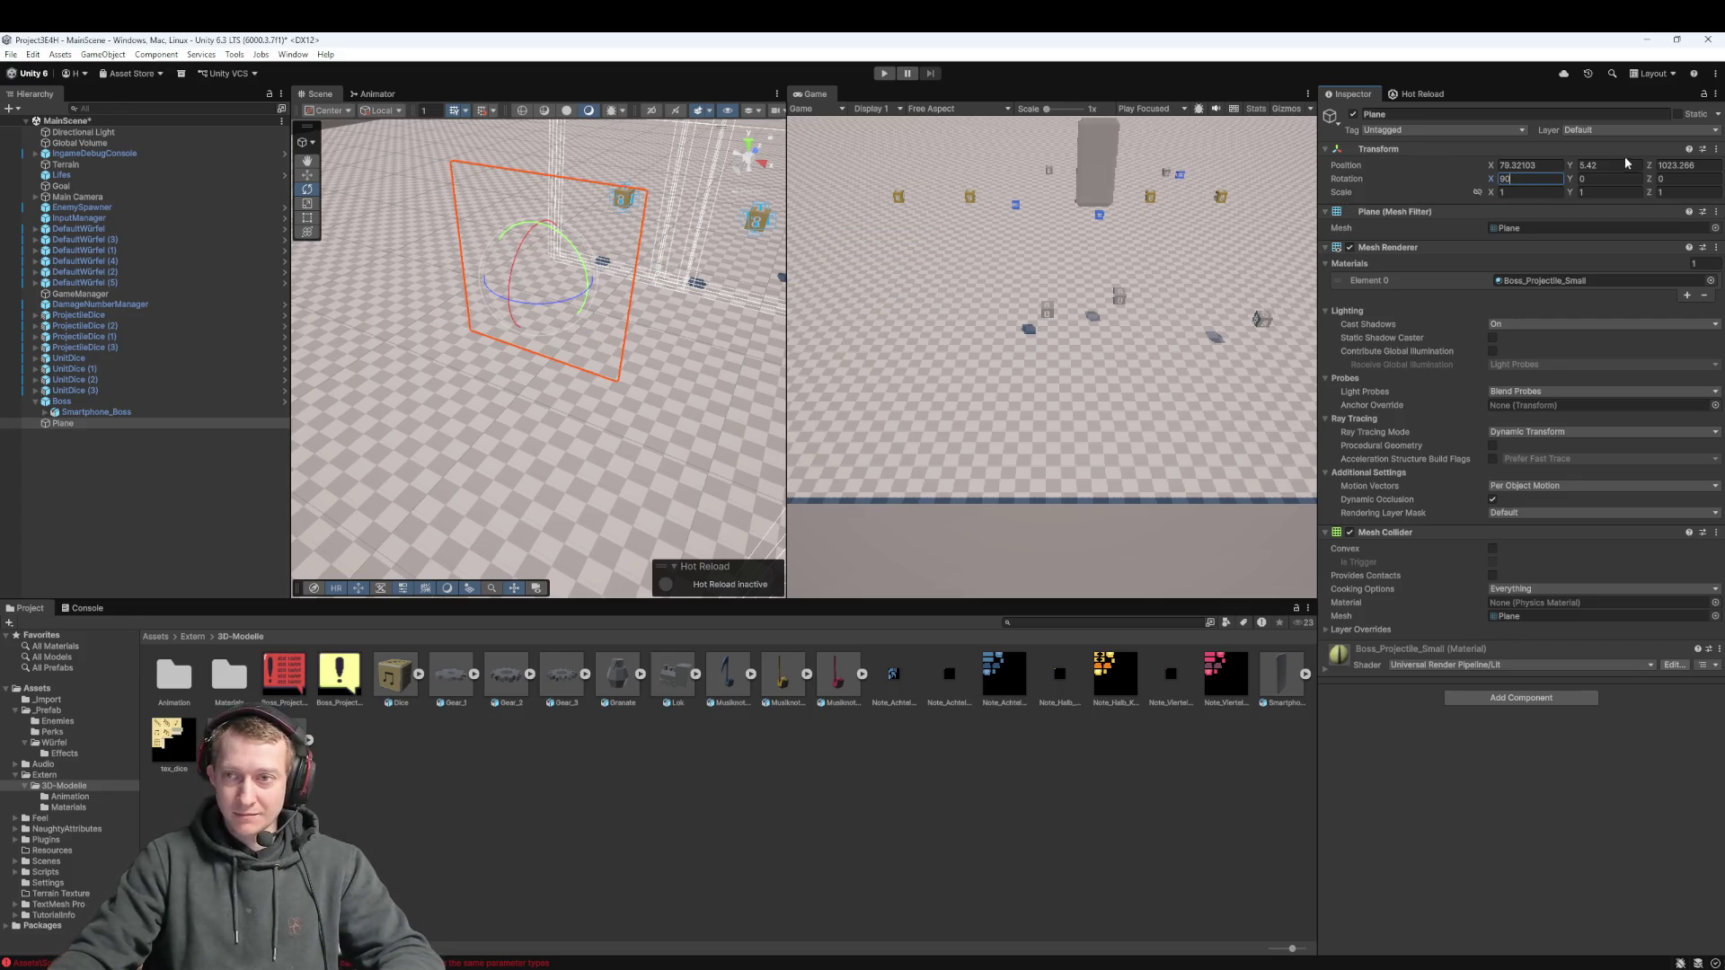
text(90)
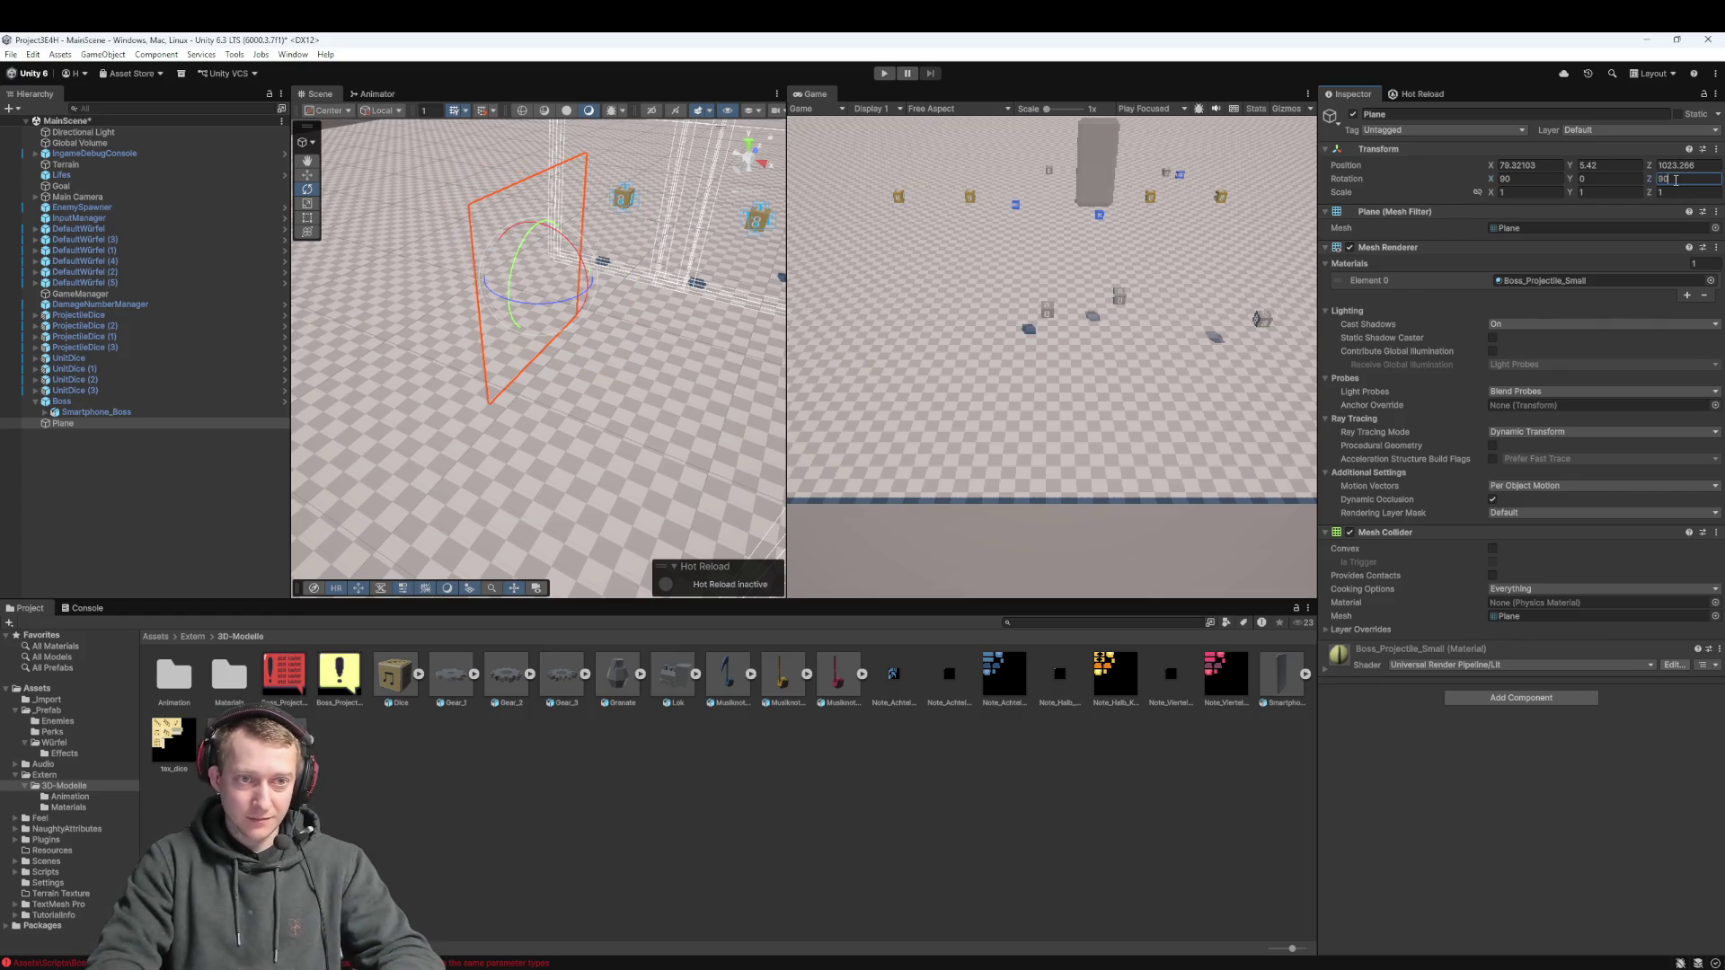
key(BackSpace)
key(BackSpace)
text(180)
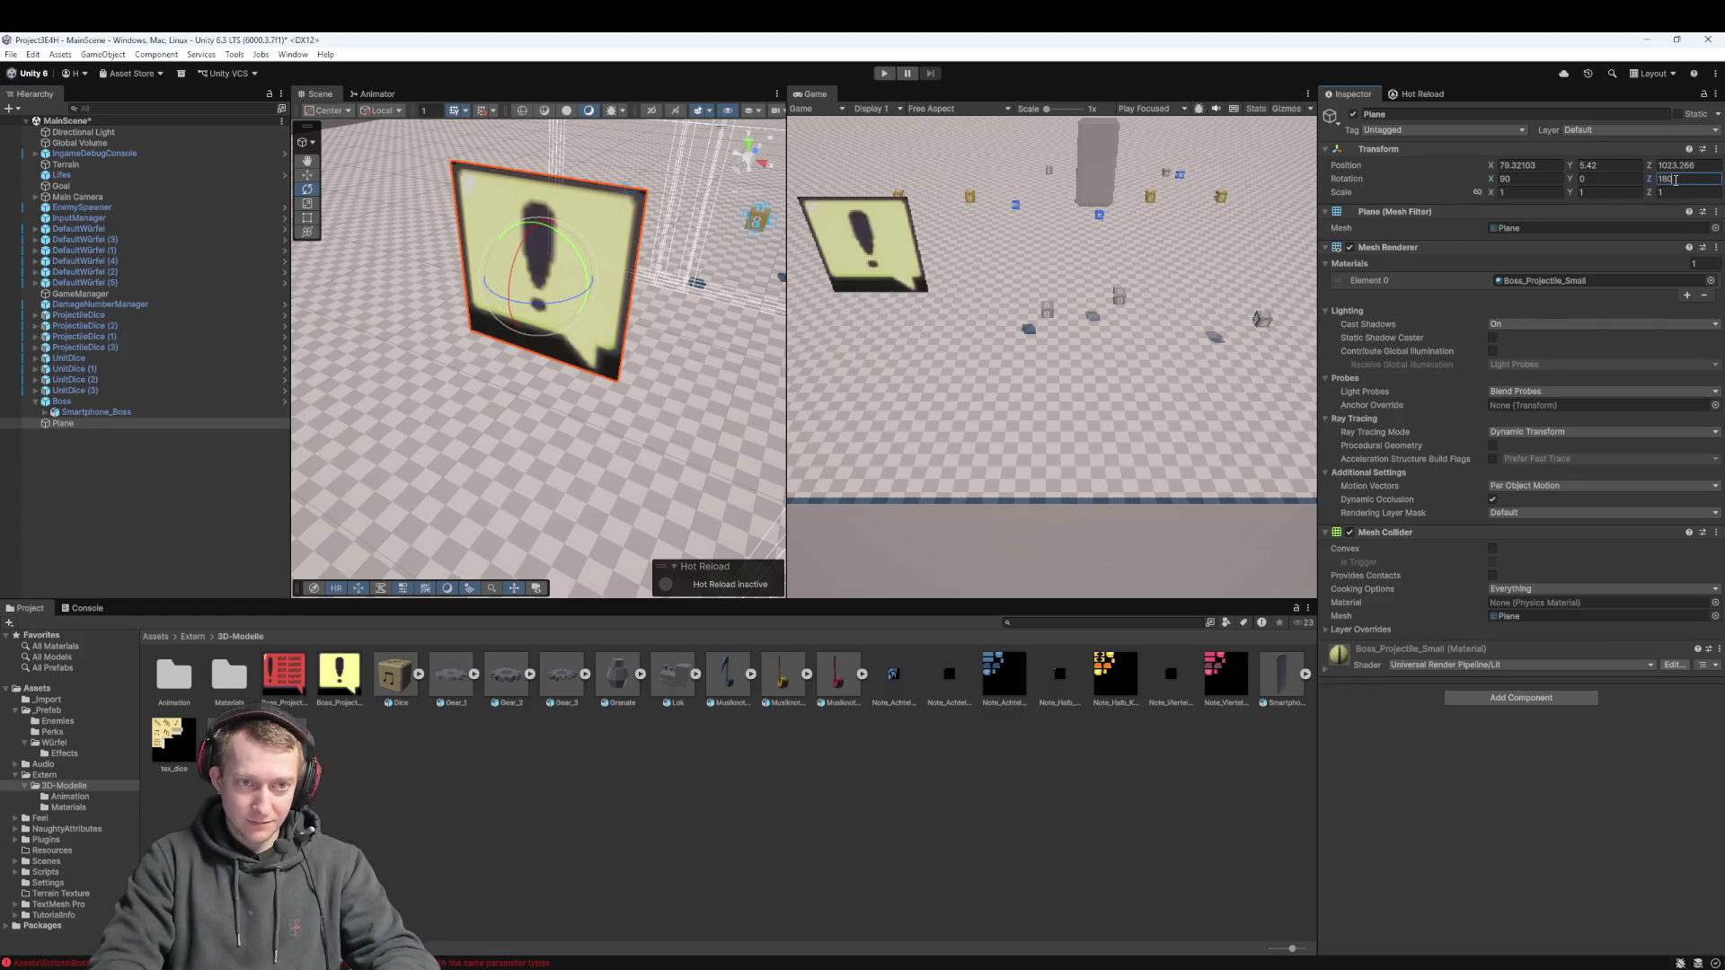
click(63, 424)
key(r)
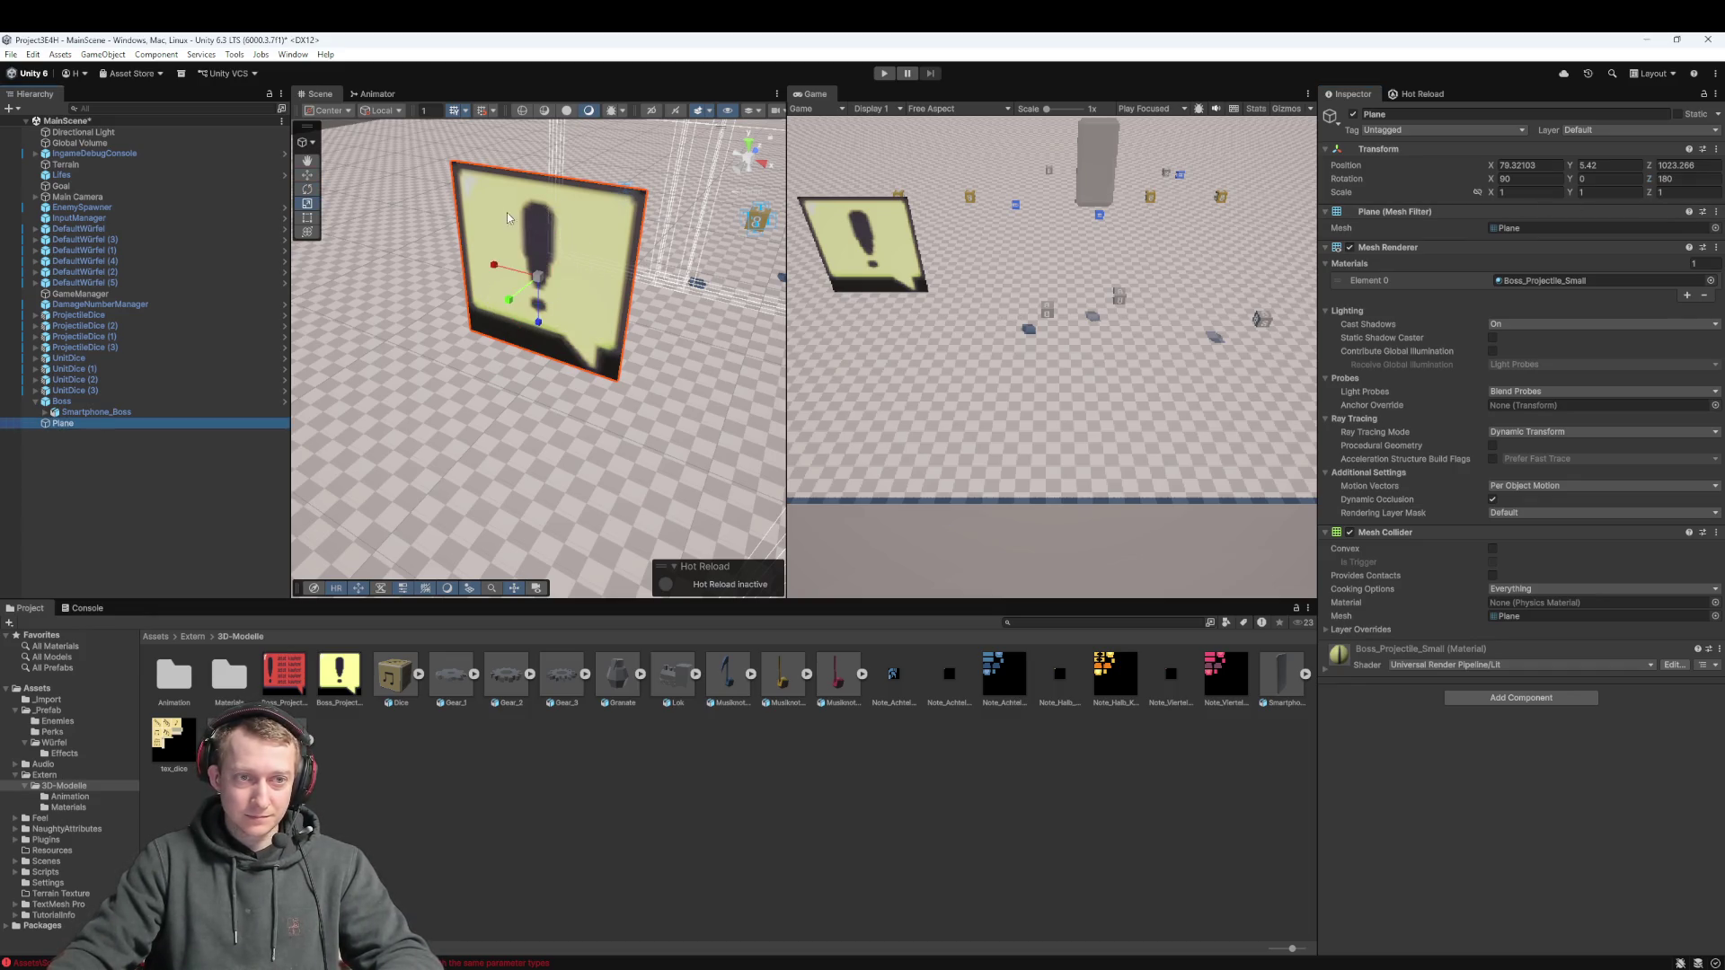
mouse_move(537, 279)
mouse_down()
mouse_move(539, 343)
mouse_move(538, 289)
mouse_move(564, 279)
mouse_move(675, 321)
mouse_move(465, 354)
mouse_move(371, 290)
mouse_move(632, 327)
mouse_up()
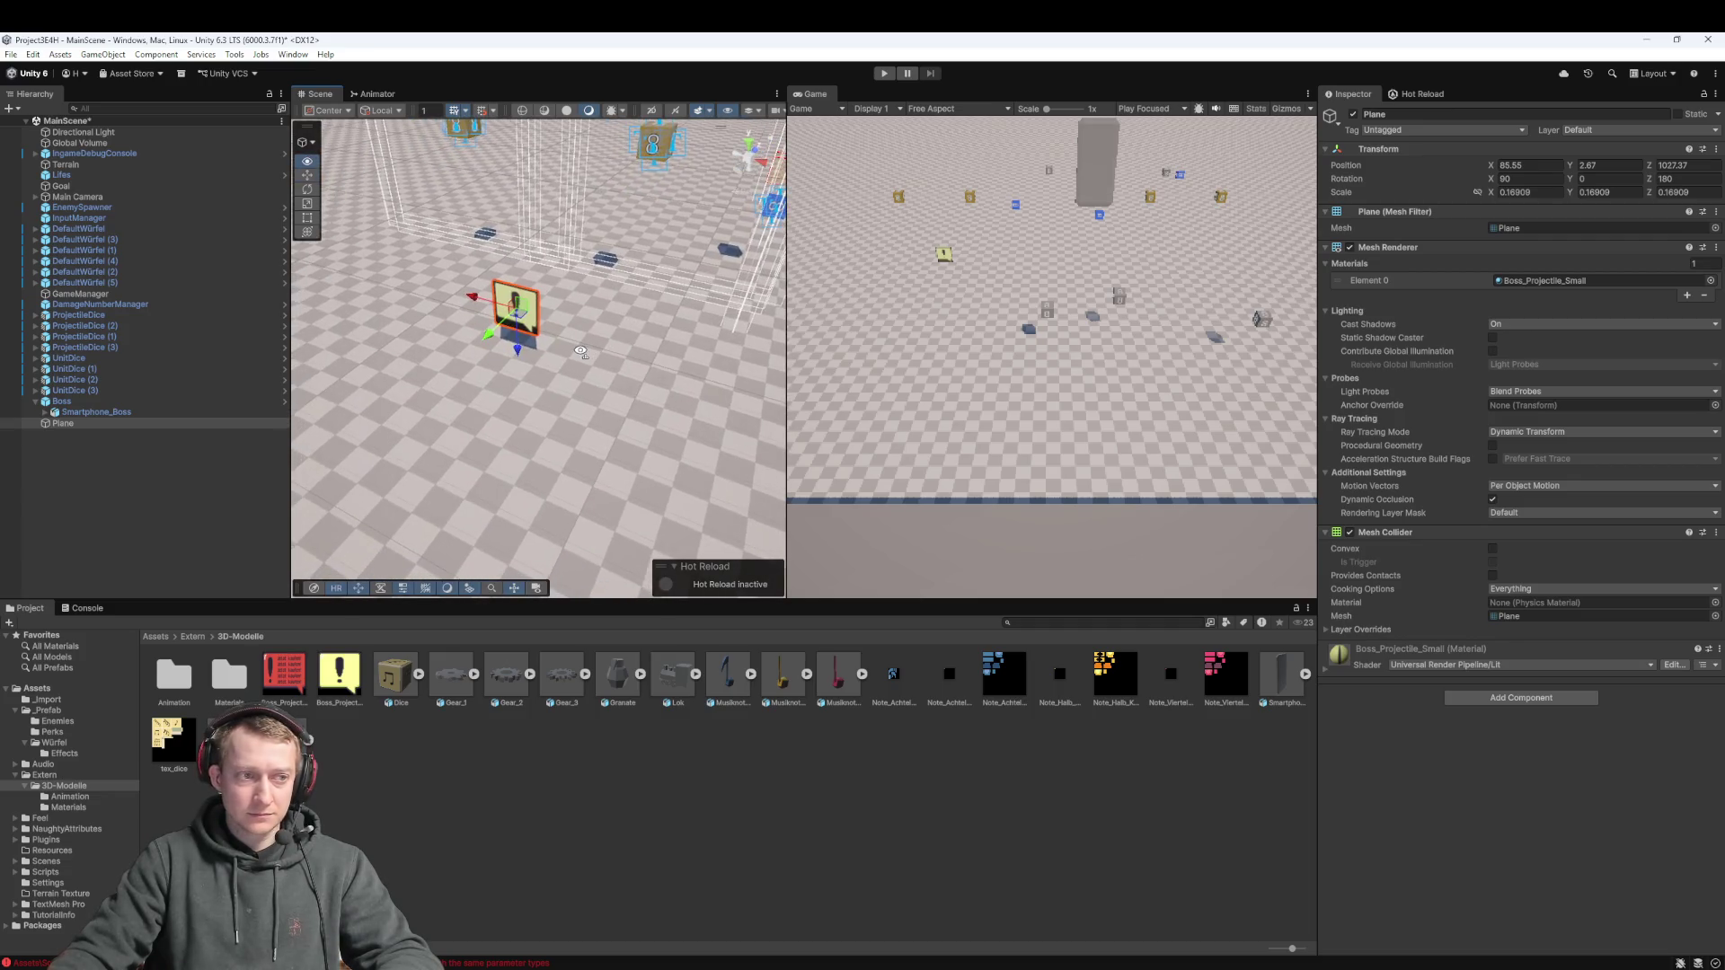
Deselect the Boss_Projectile_Small Plane, then reselect it in the Hierarchy
click(160, 428)
click(153, 426)
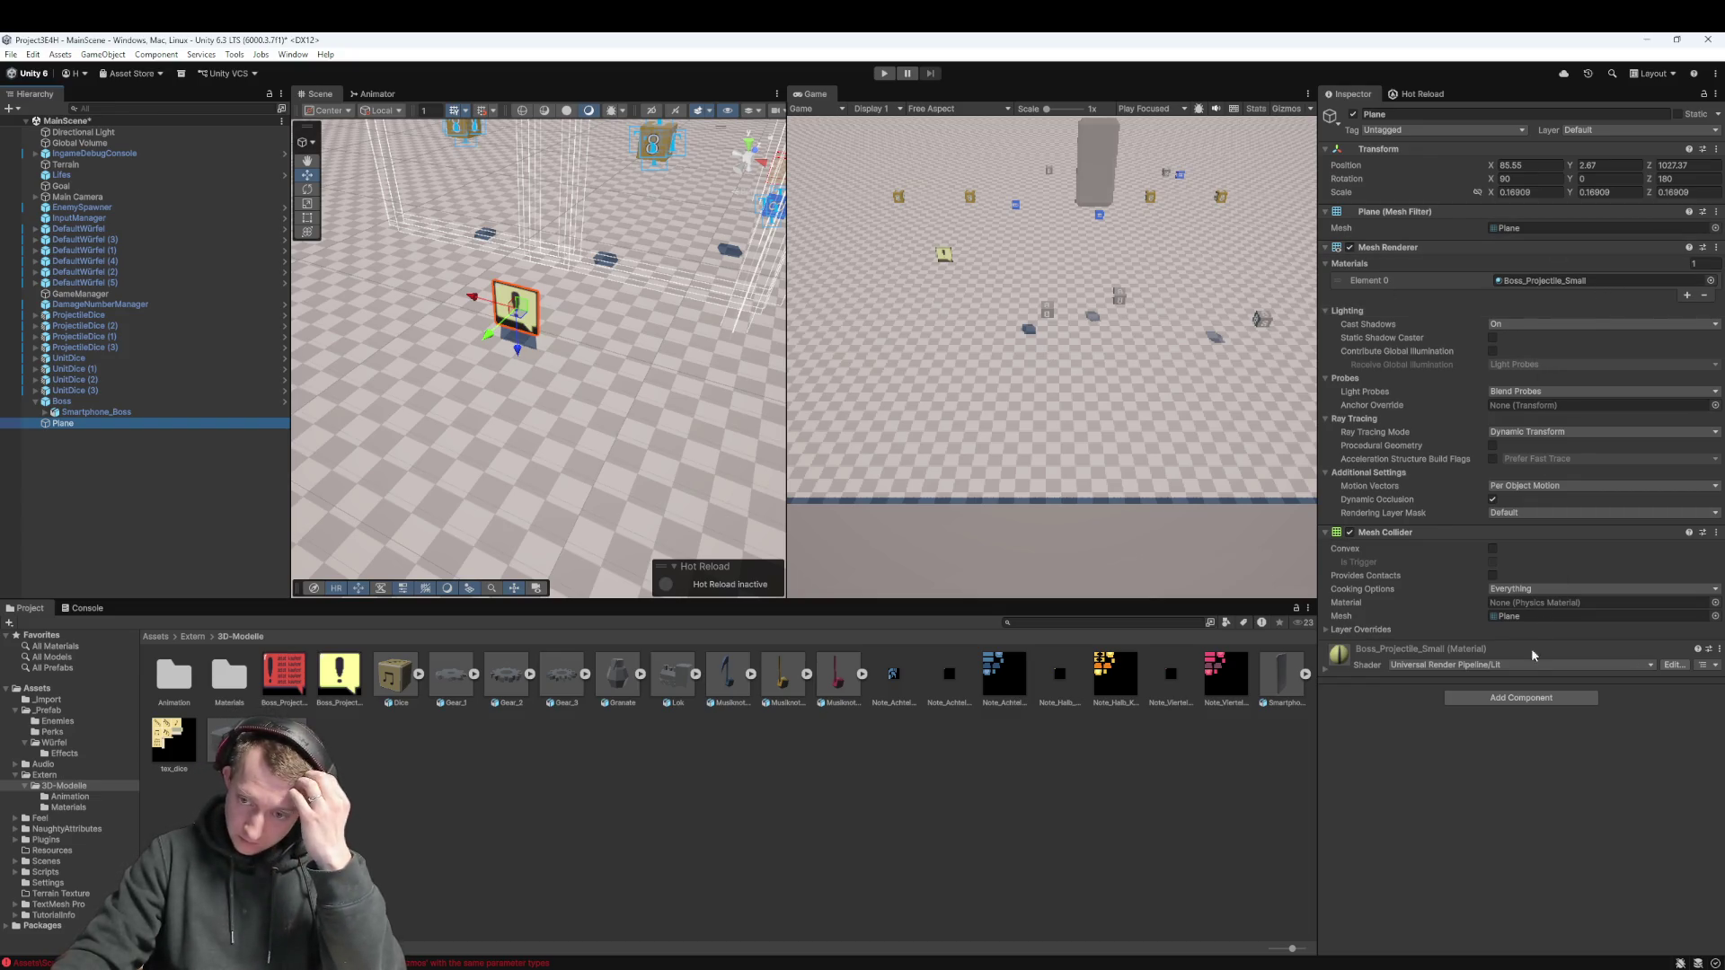
Disable and remove the plane's Mesh Collider, then add a Box Collider
click(1350, 533)
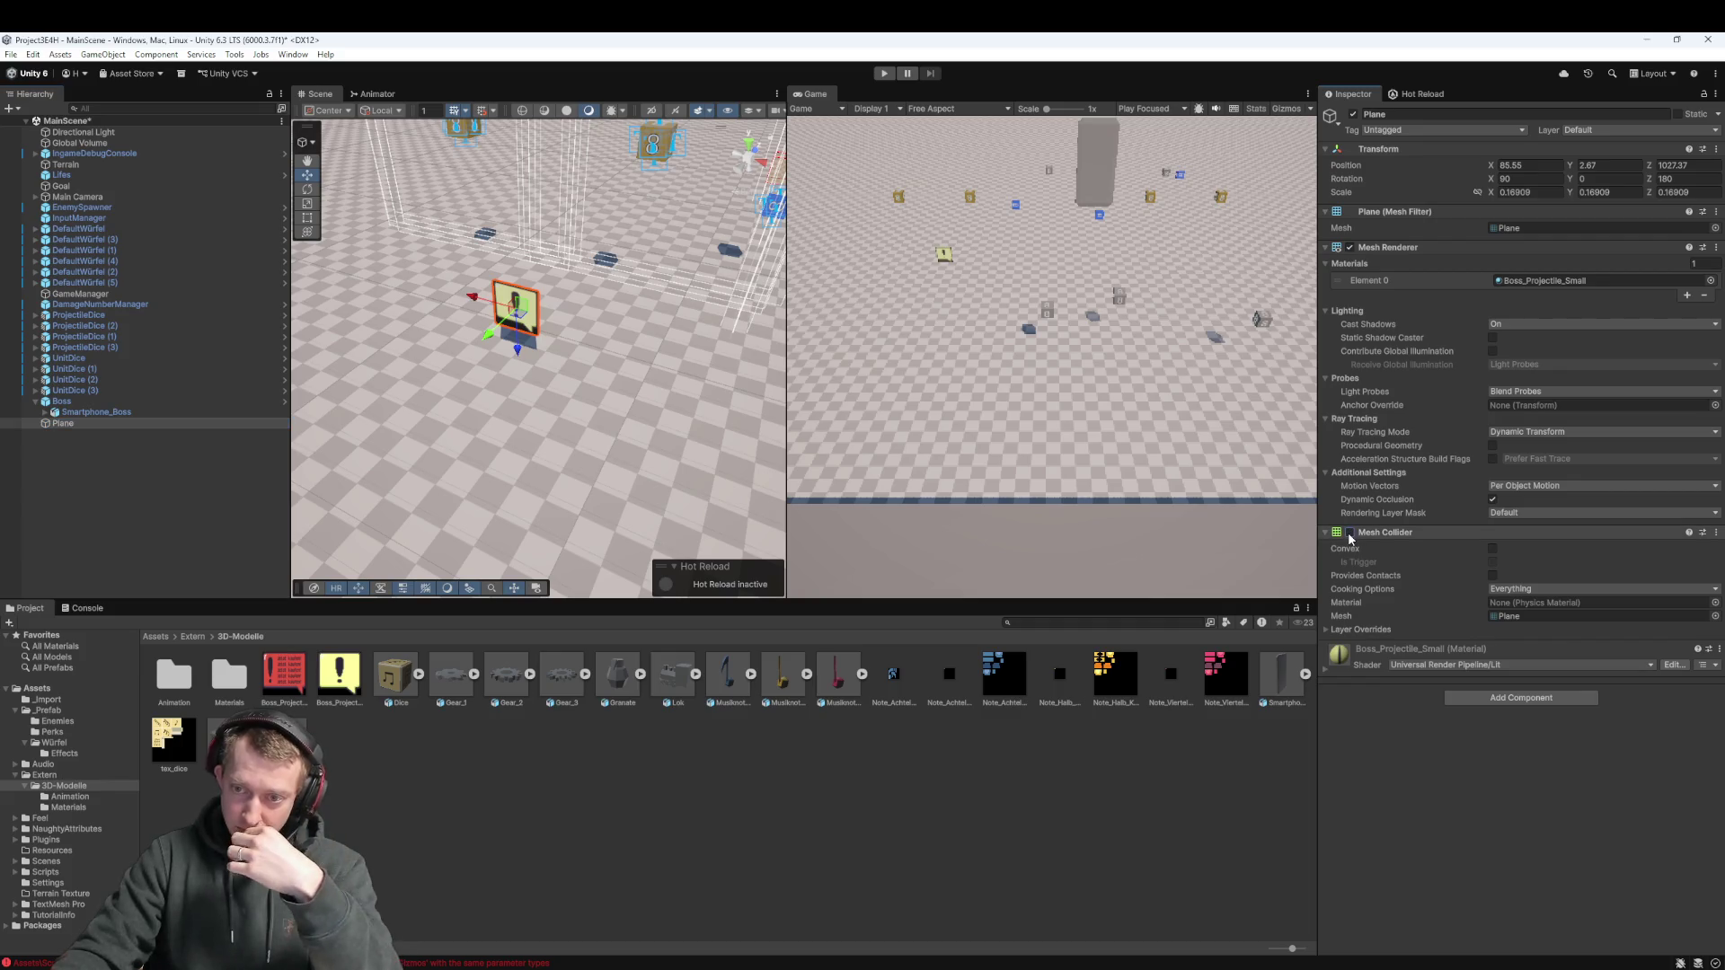
click(1712, 533)
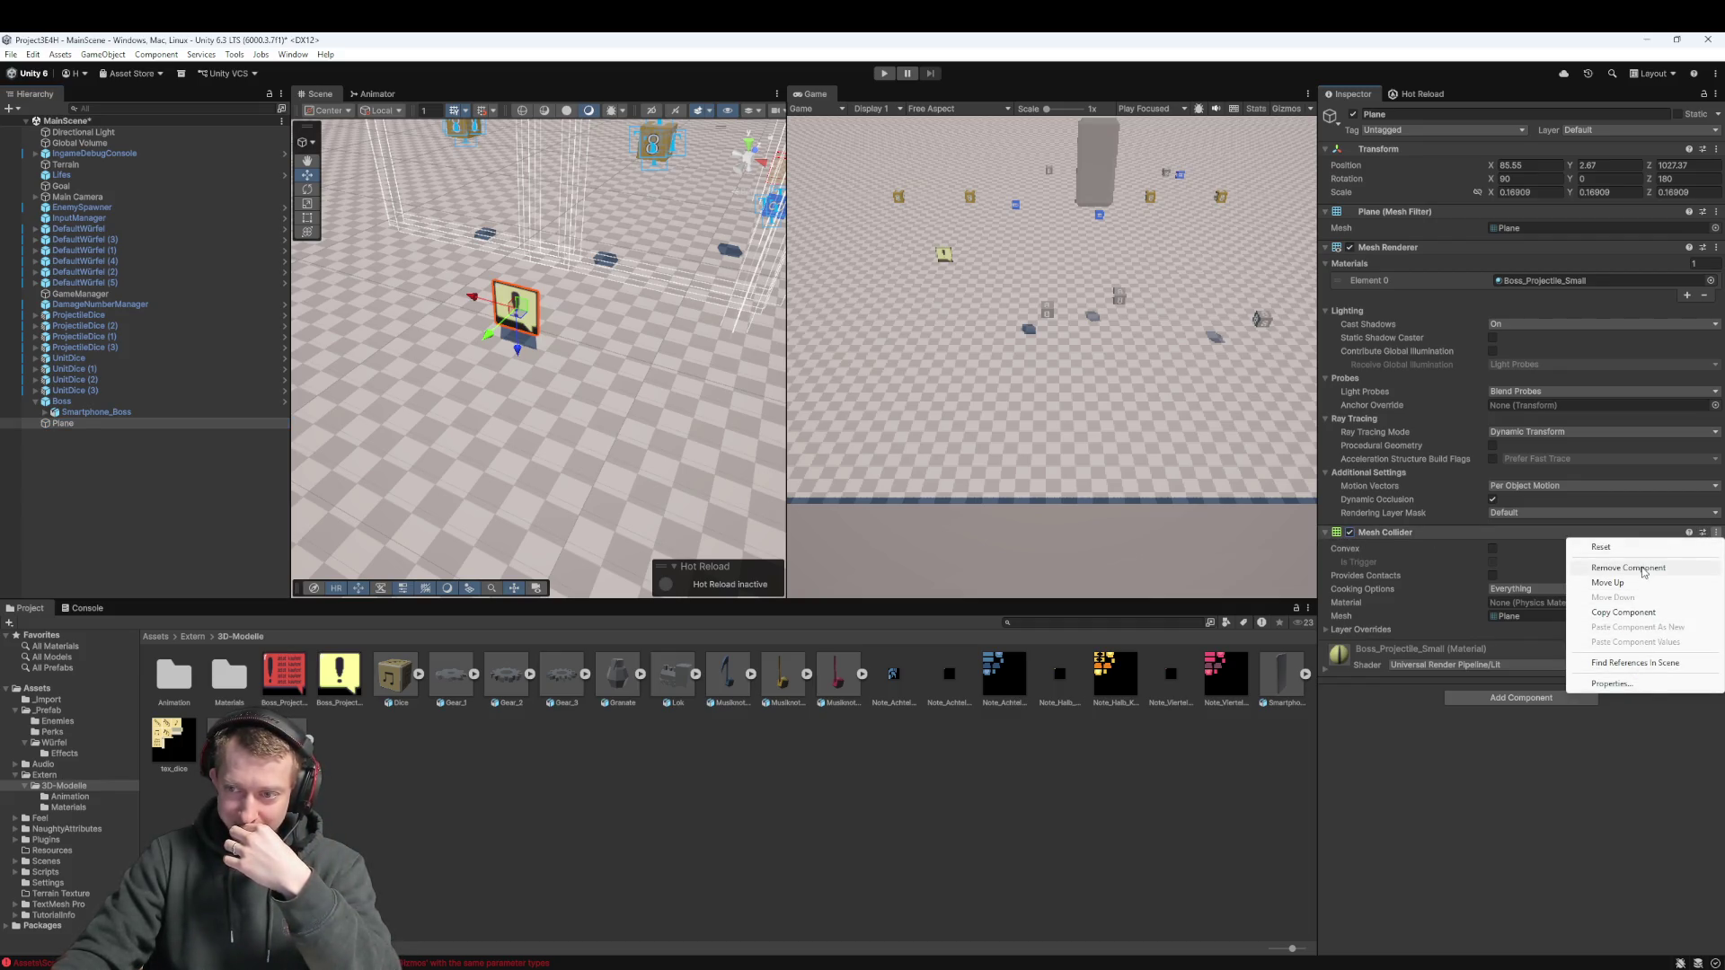
click(1629, 568)
click(1473, 588)
text(box)
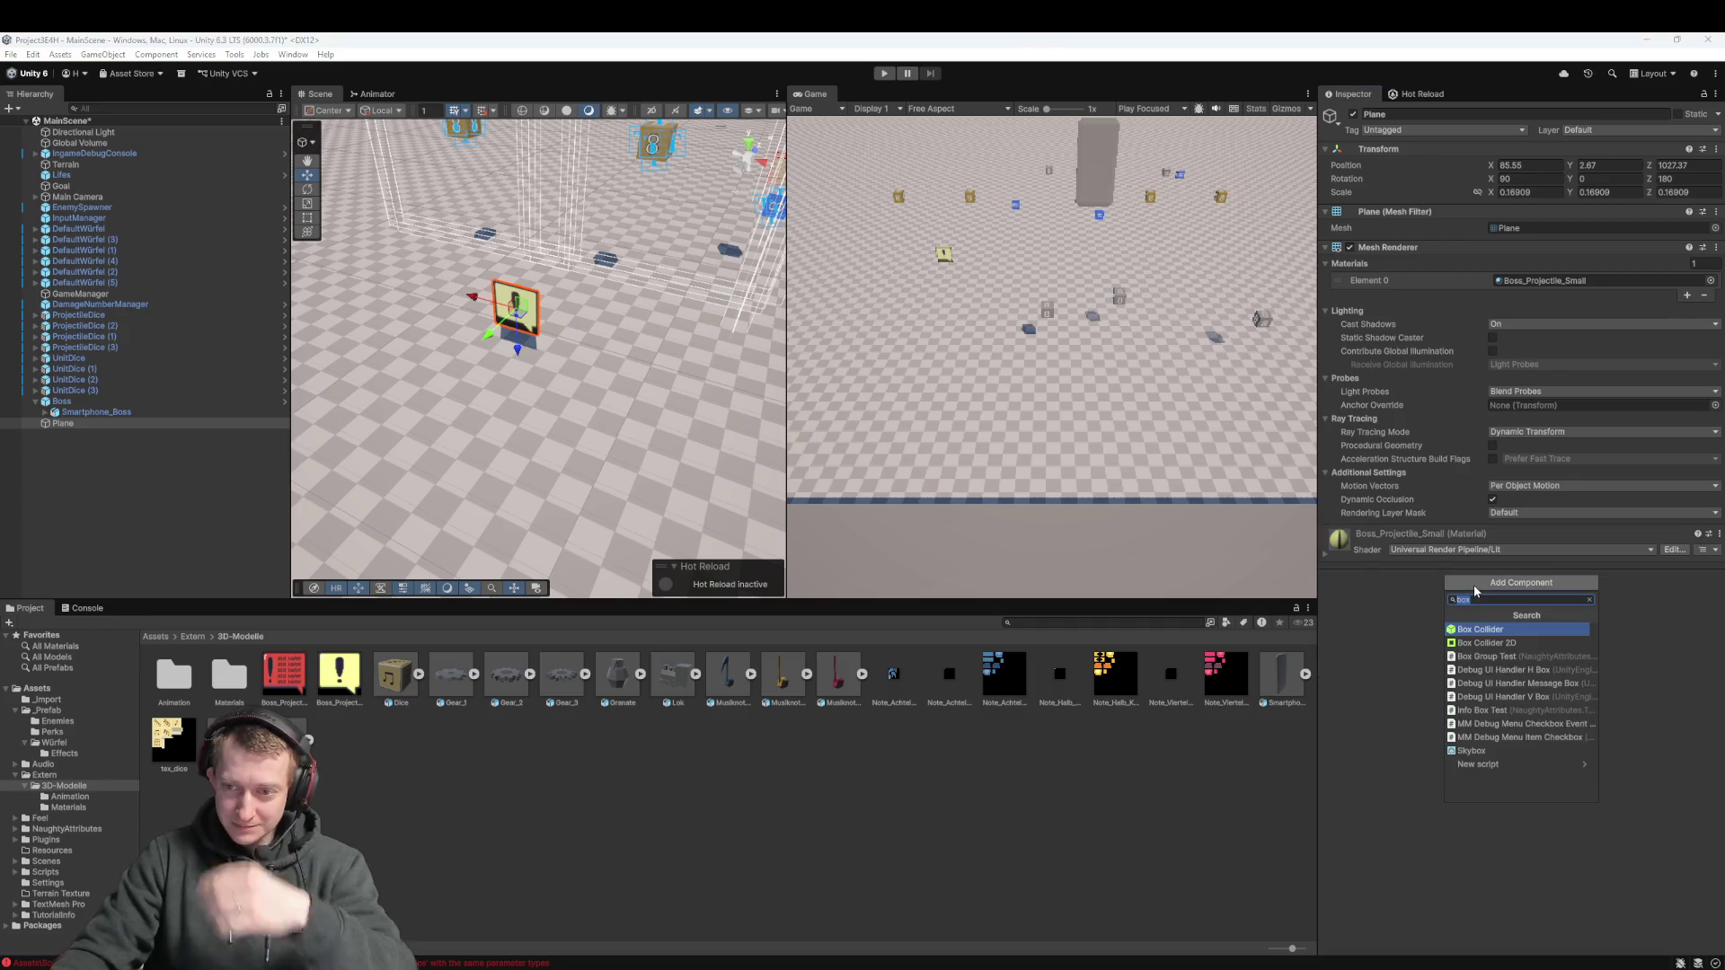
key(Return)
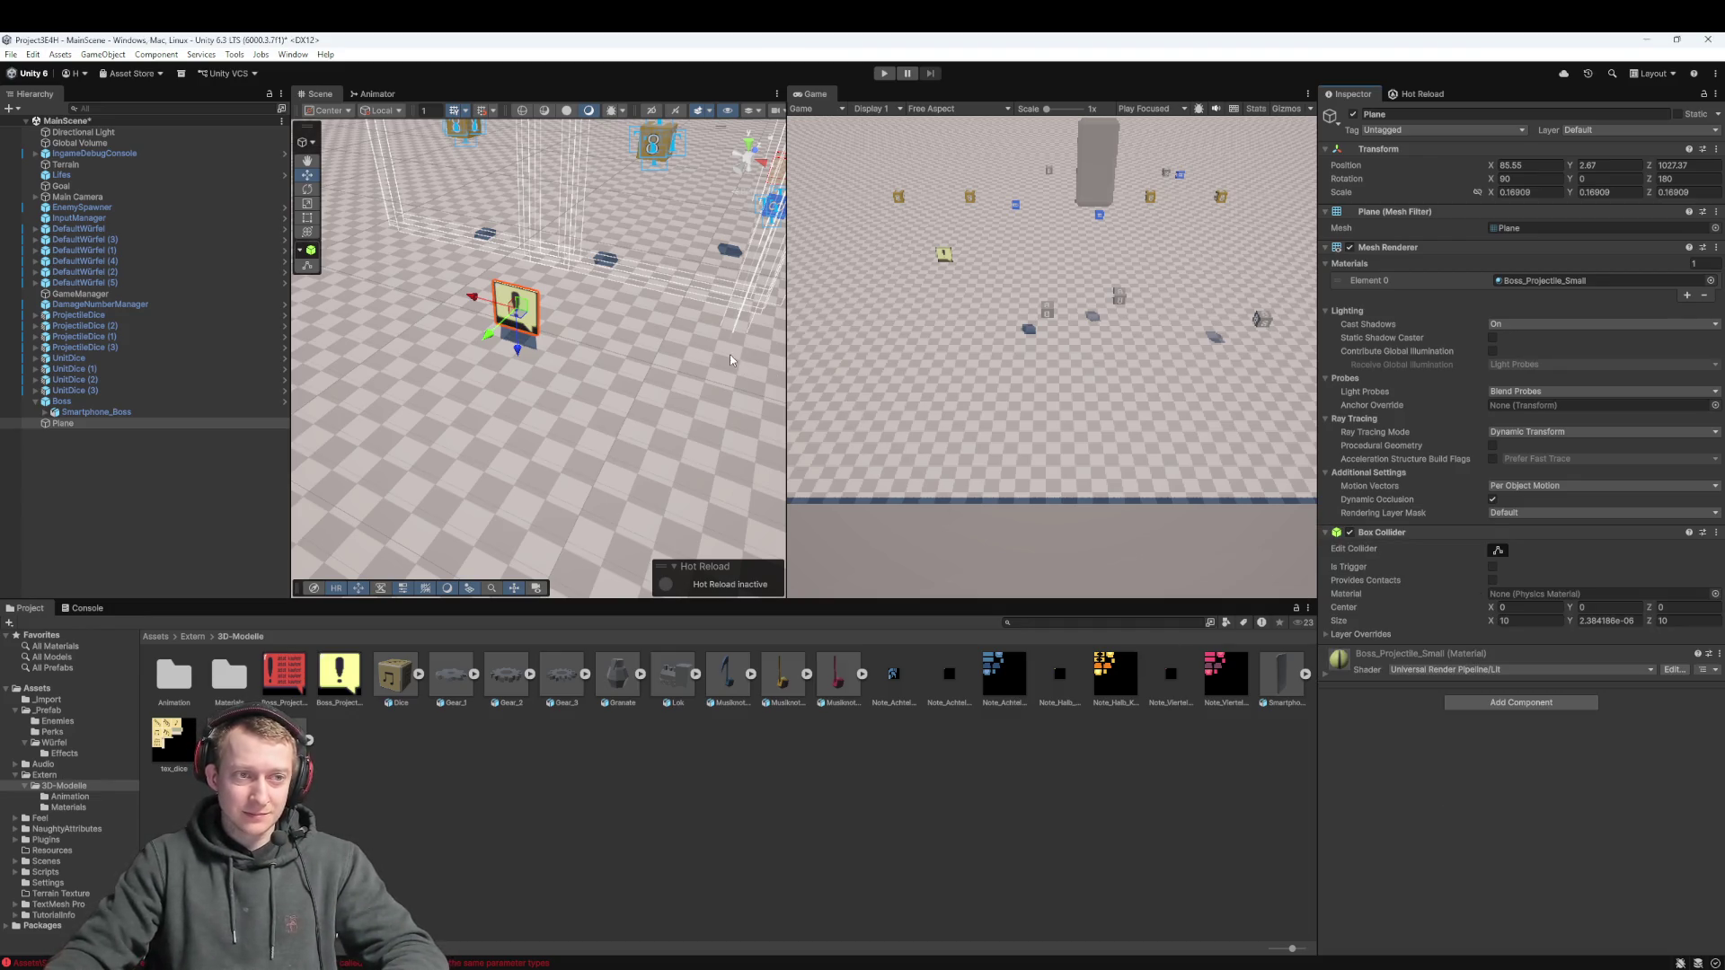
Size the Box Collider to X 10 with a thin Y height, viewing the plane edge-on
scroll(746, 354, up, 5)
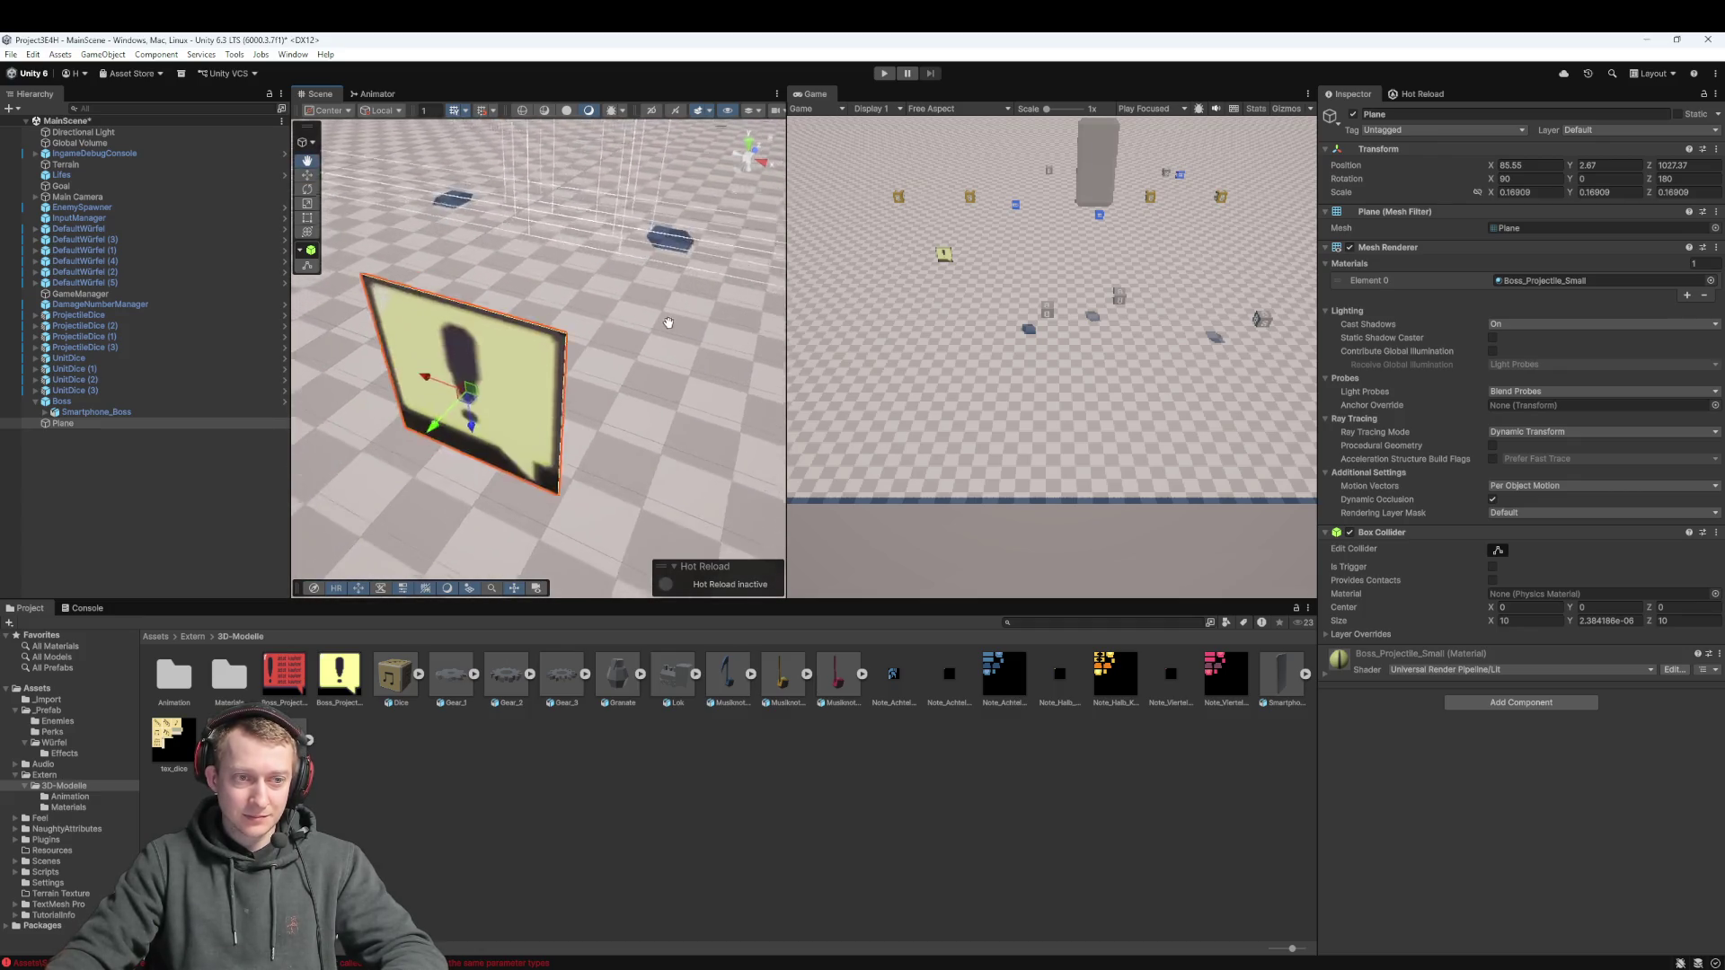
mouse_move(674, 327)
mouse_down()
mouse_move(581, 346)
mouse_move(629, 360)
mouse_up()
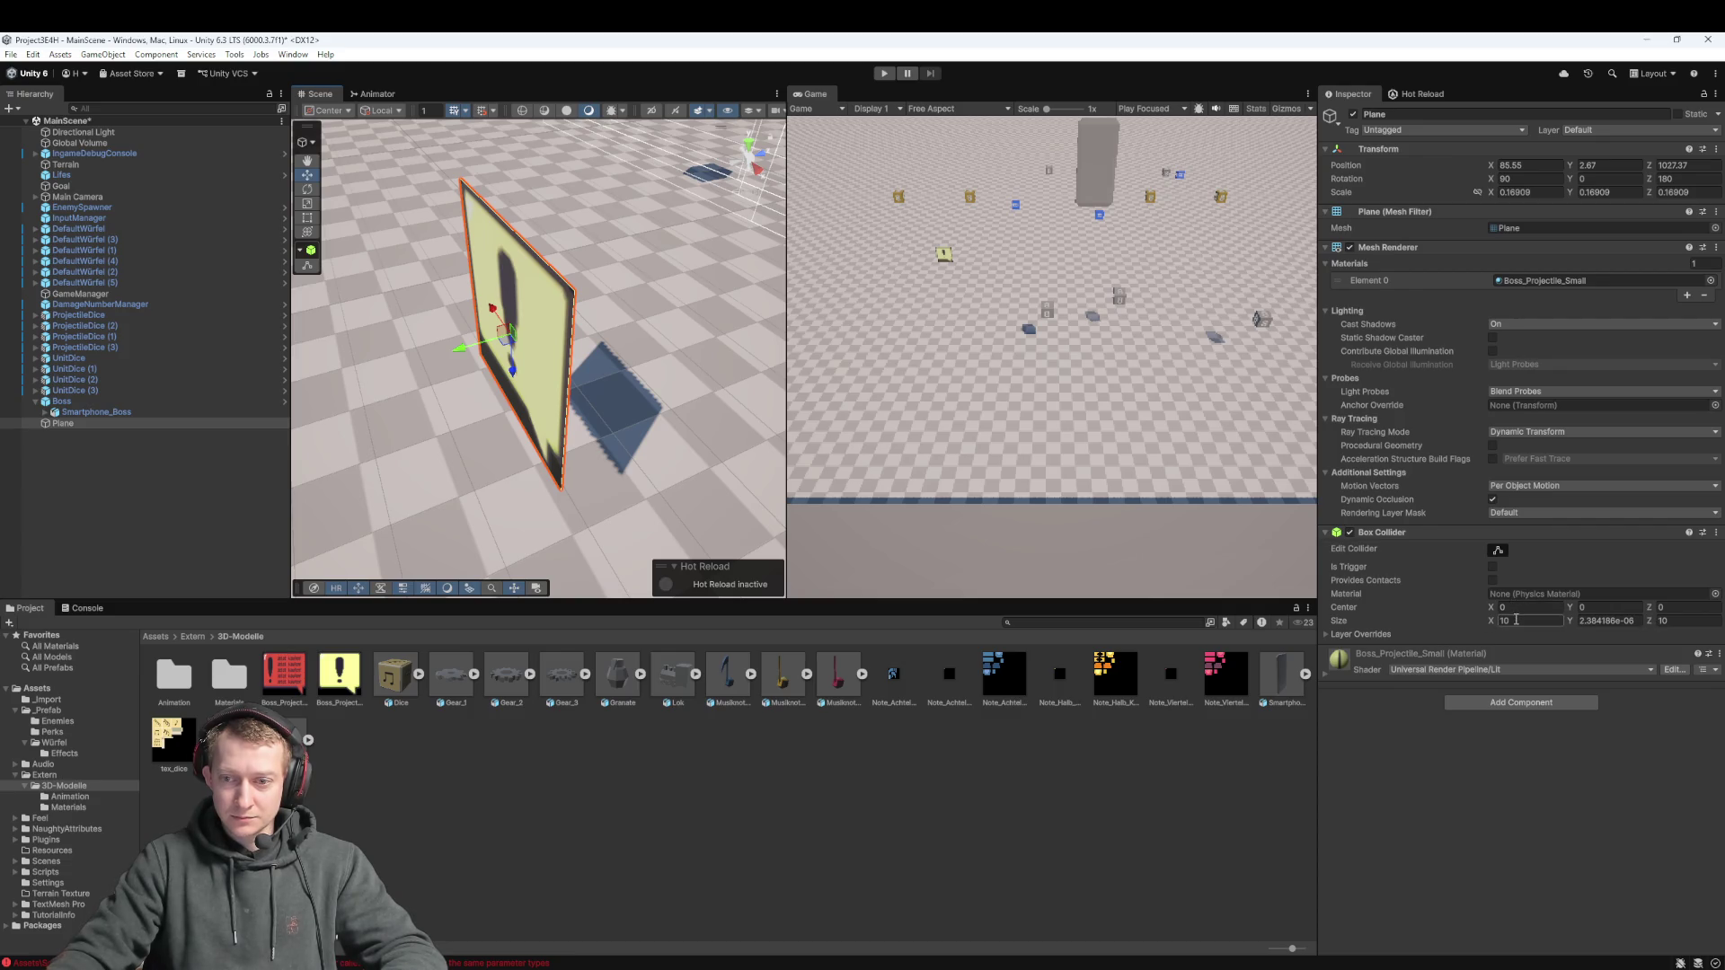
text(10)
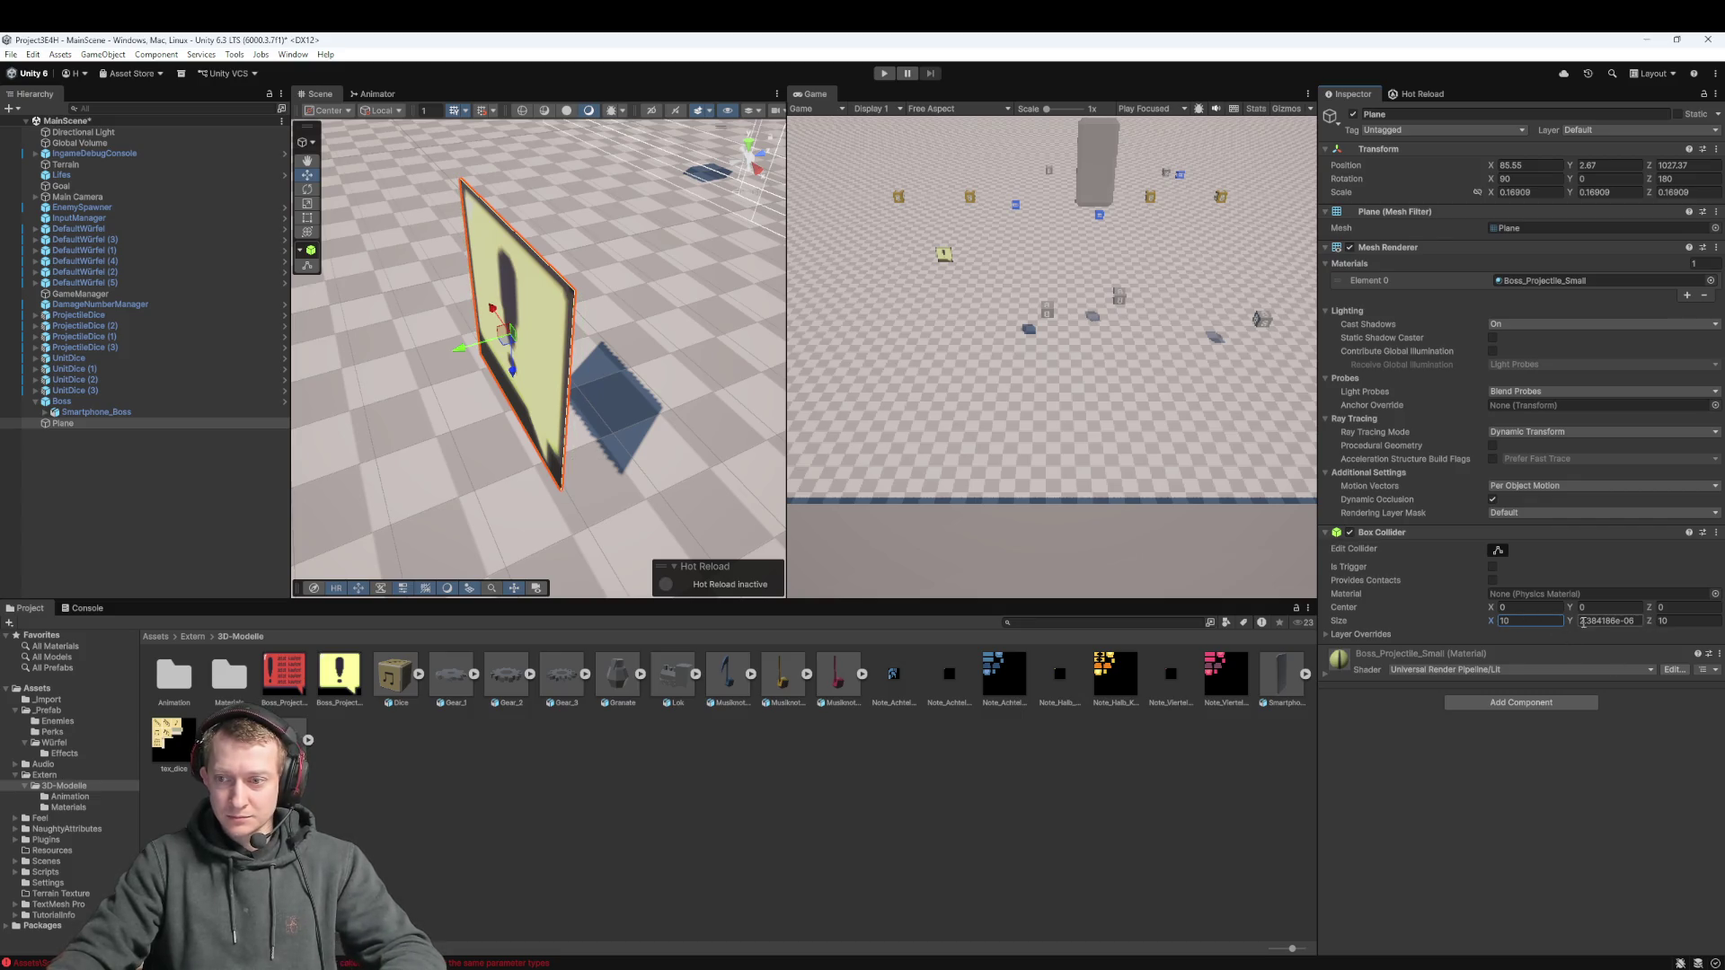
click(1581, 621)
text(0.5)
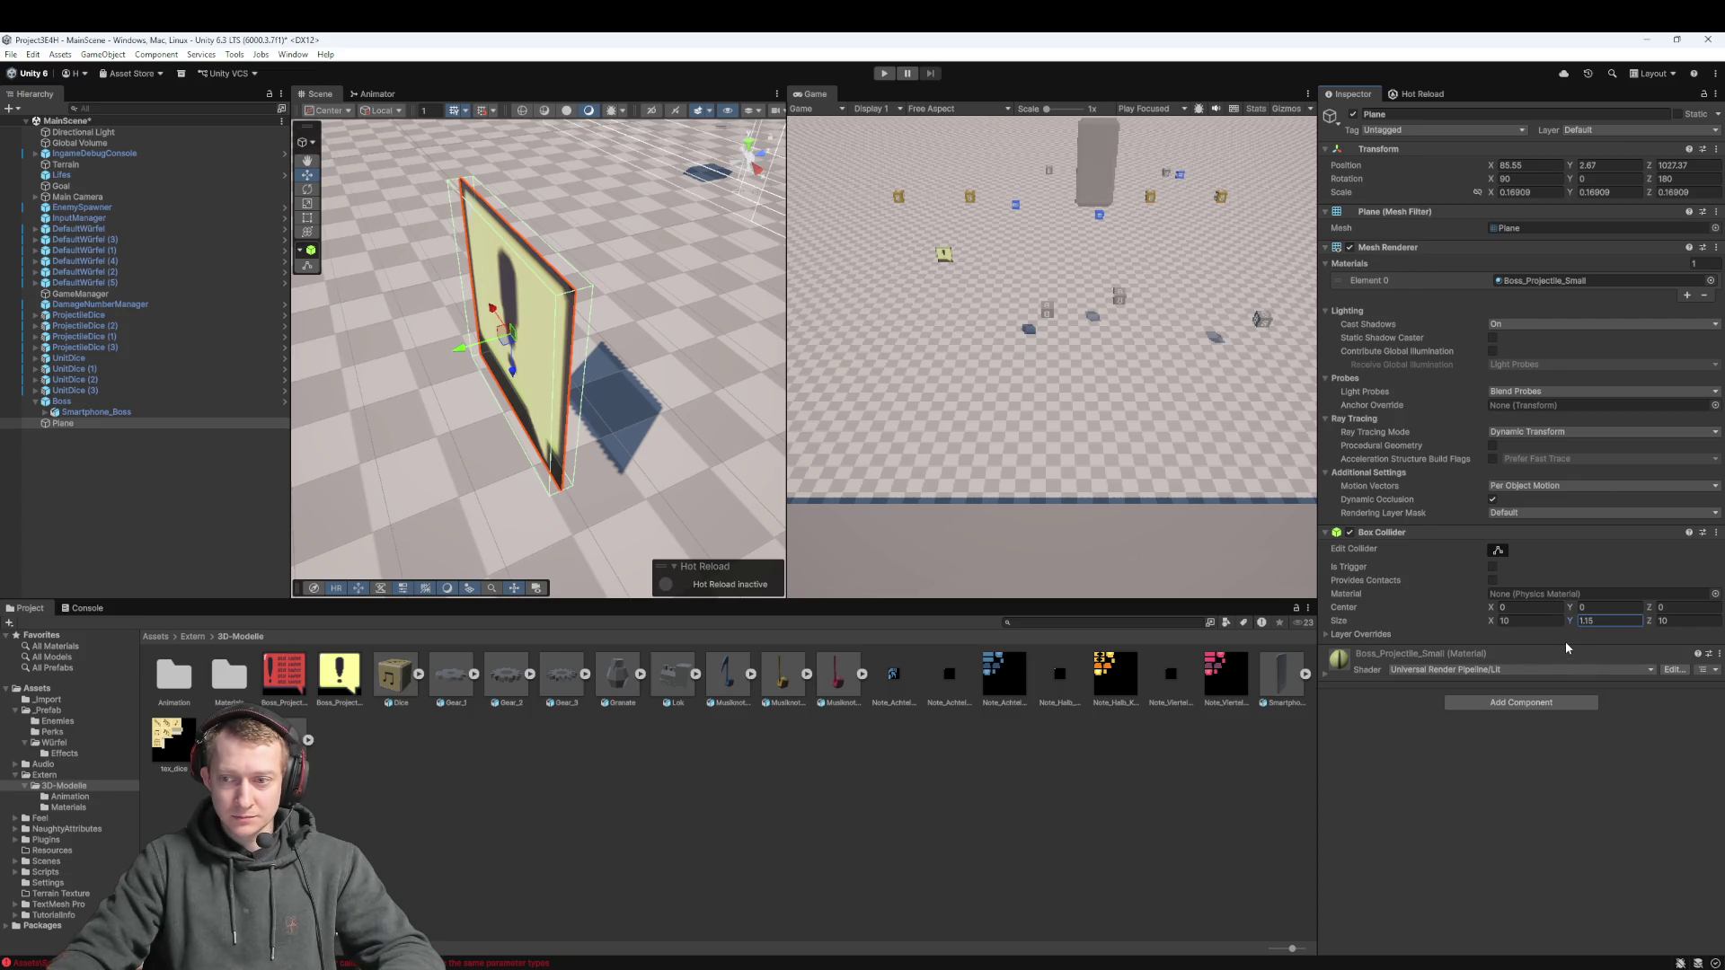
mouse_move(505, 363)
mouse_down()
mouse_move(558, 373)
mouse_move(472, 381)
mouse_up()
click(135, 423)
Name the plane 'Boss Unit 1', trimming the first attempt 'Boss Projectile'
text(Boss Projec)
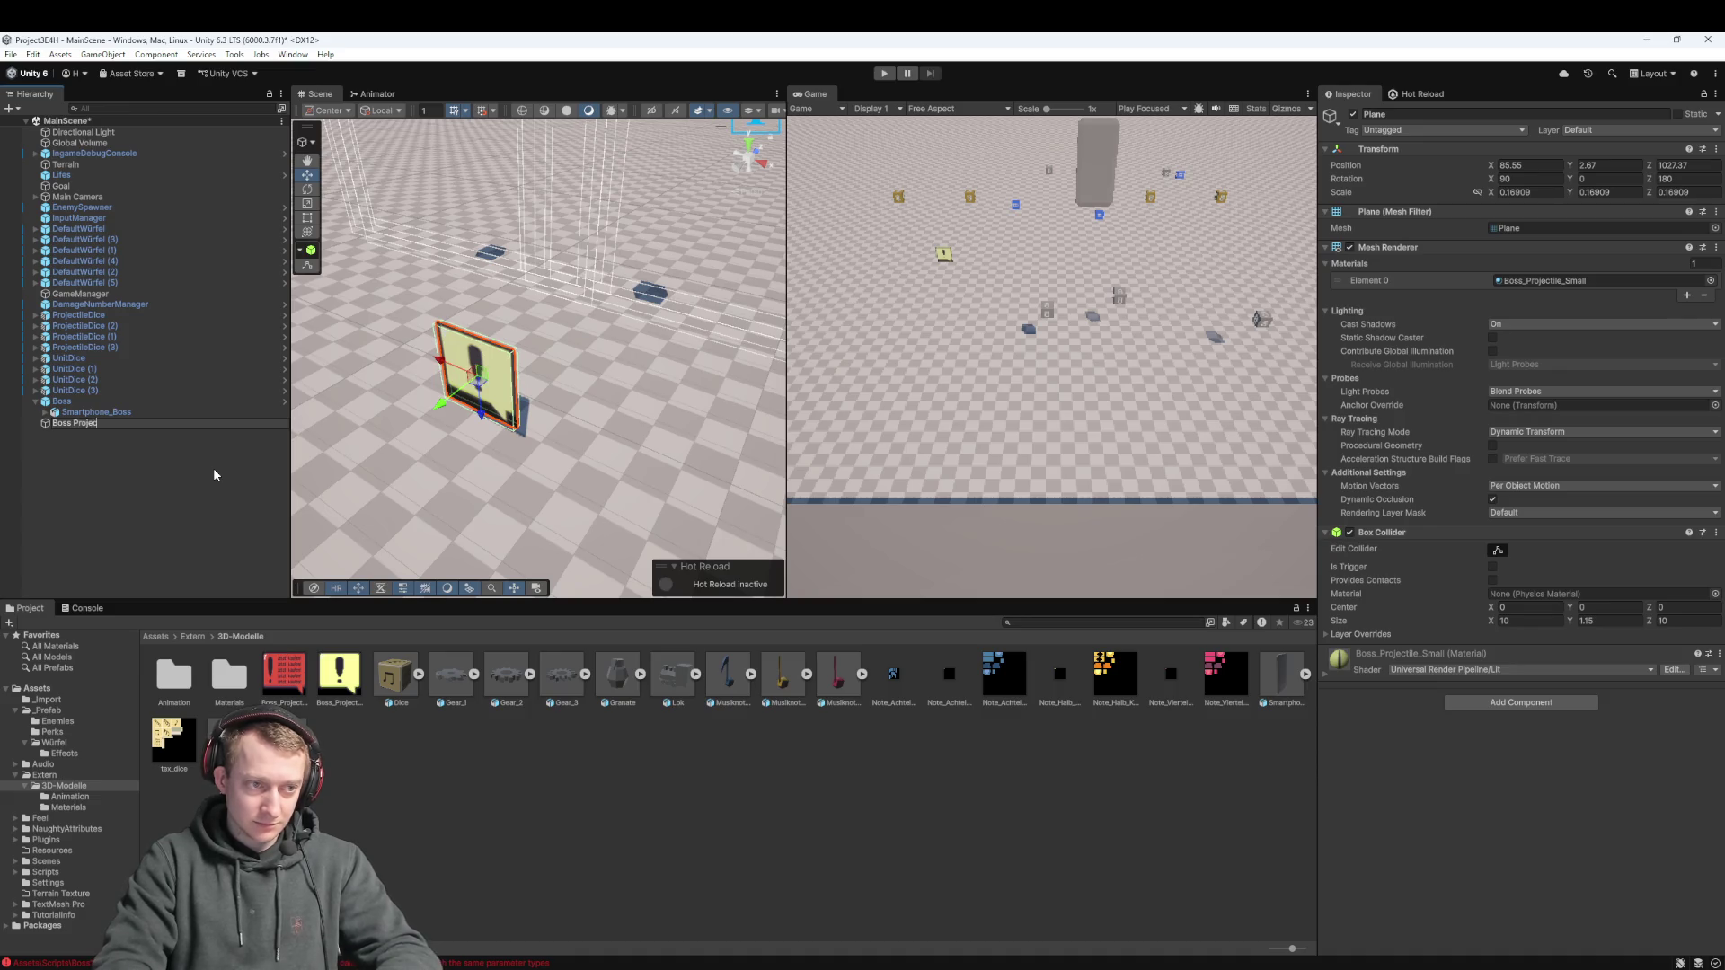
text(tile)
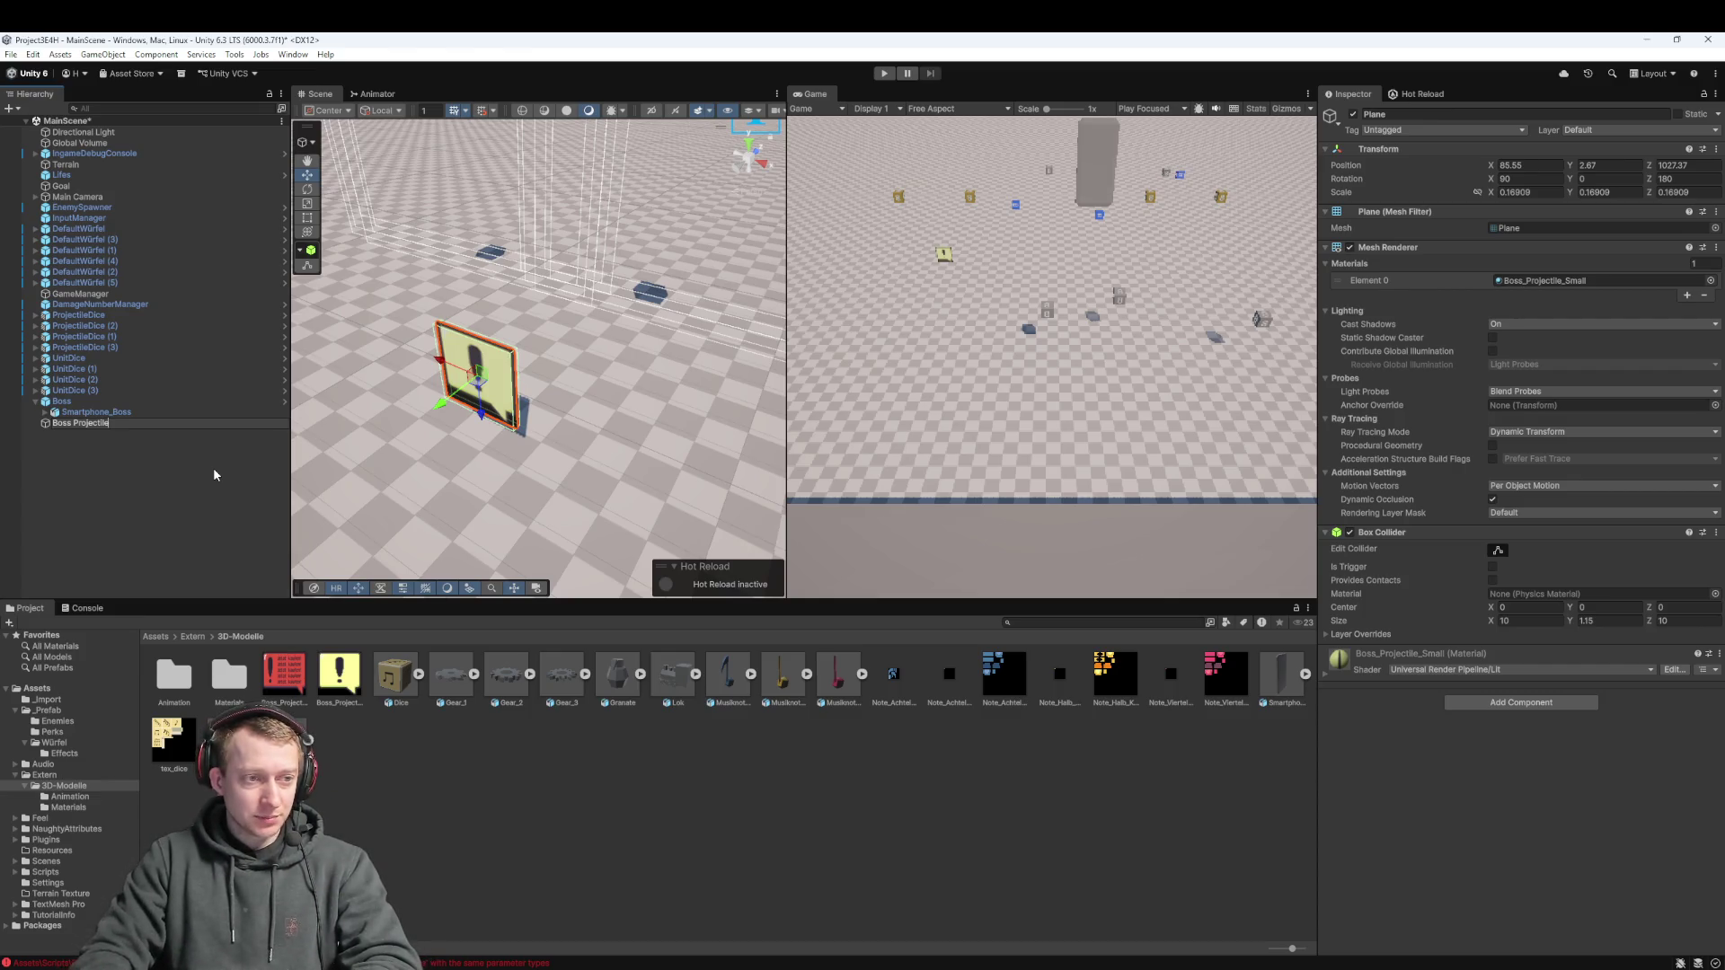
key(ctrl+BackSpace)
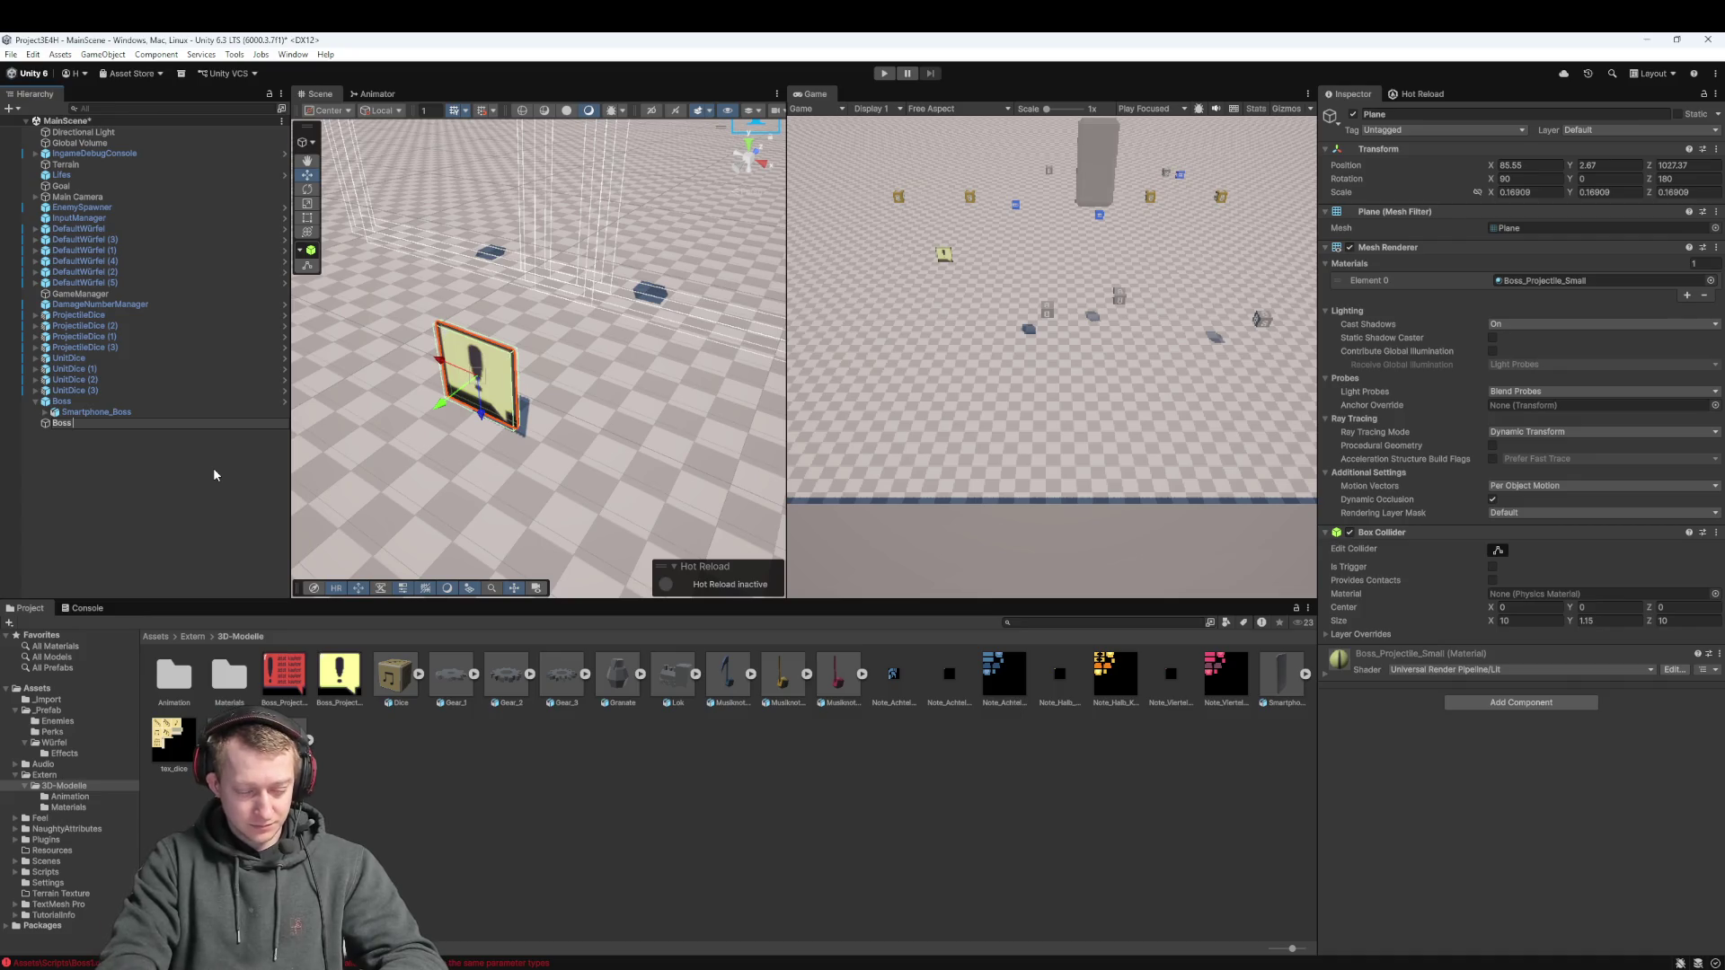
text(p)
key(ctrl+BackSpace)
text(Unit 1)
key(Return)
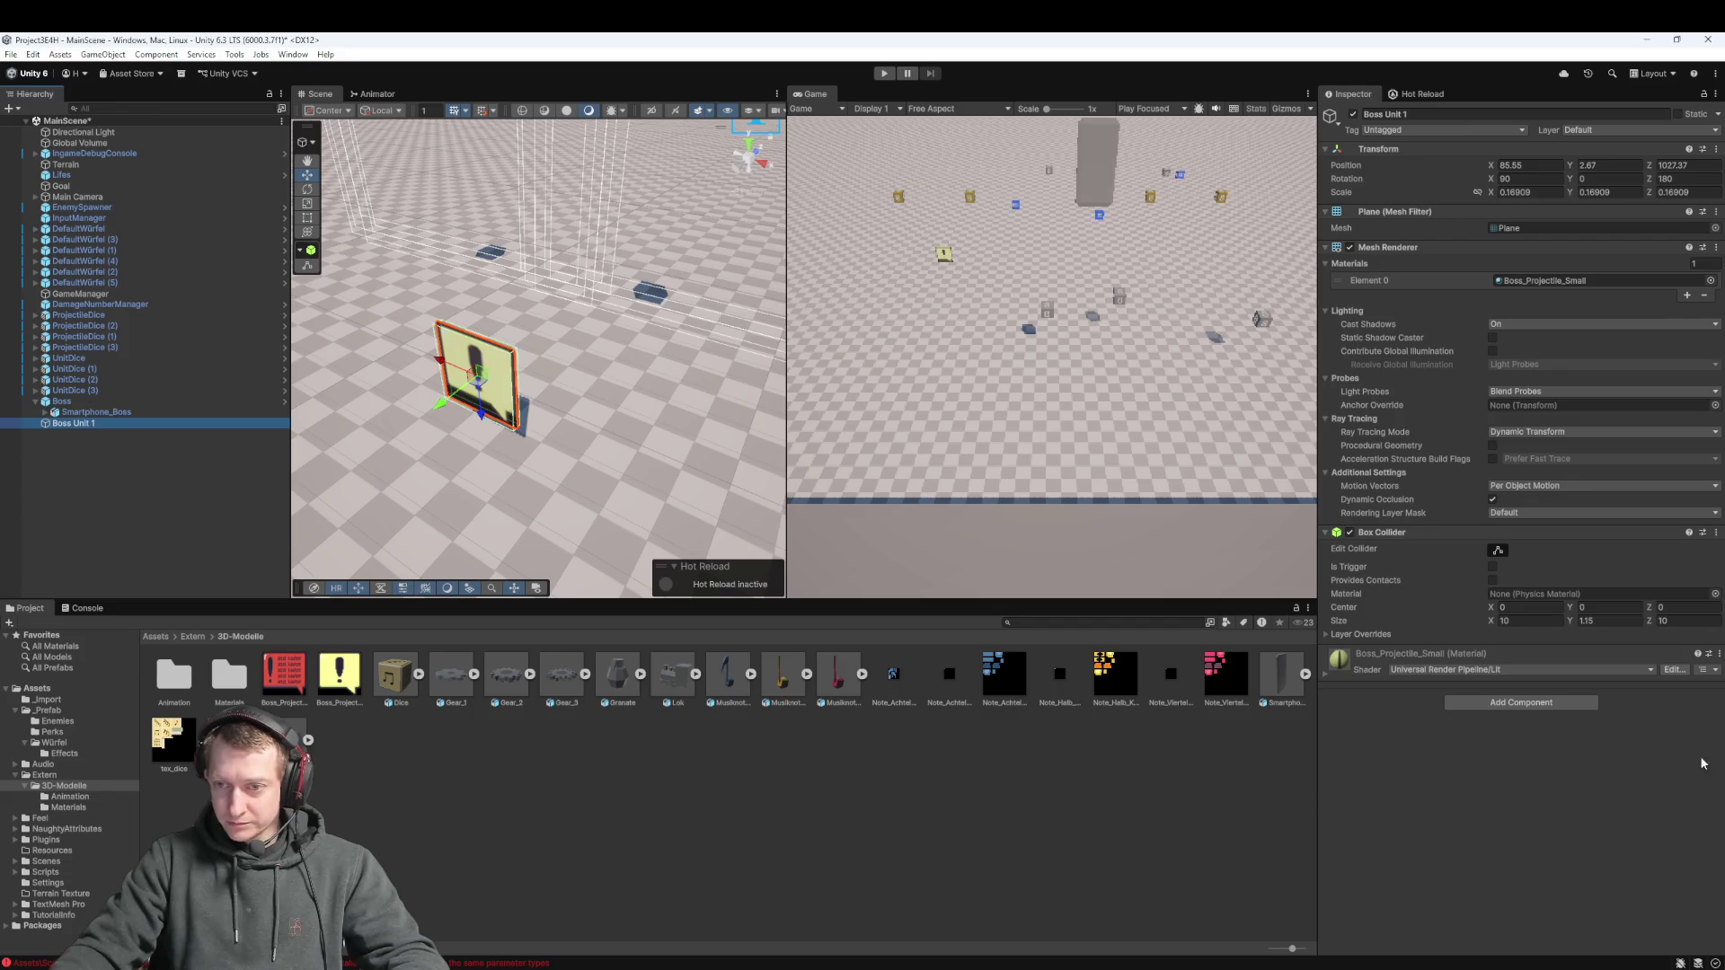
click(1572, 706)
Add a Rigidbody and a Nav Mesh Agent to Boss Unit 1
text(rigid)
key(Return)
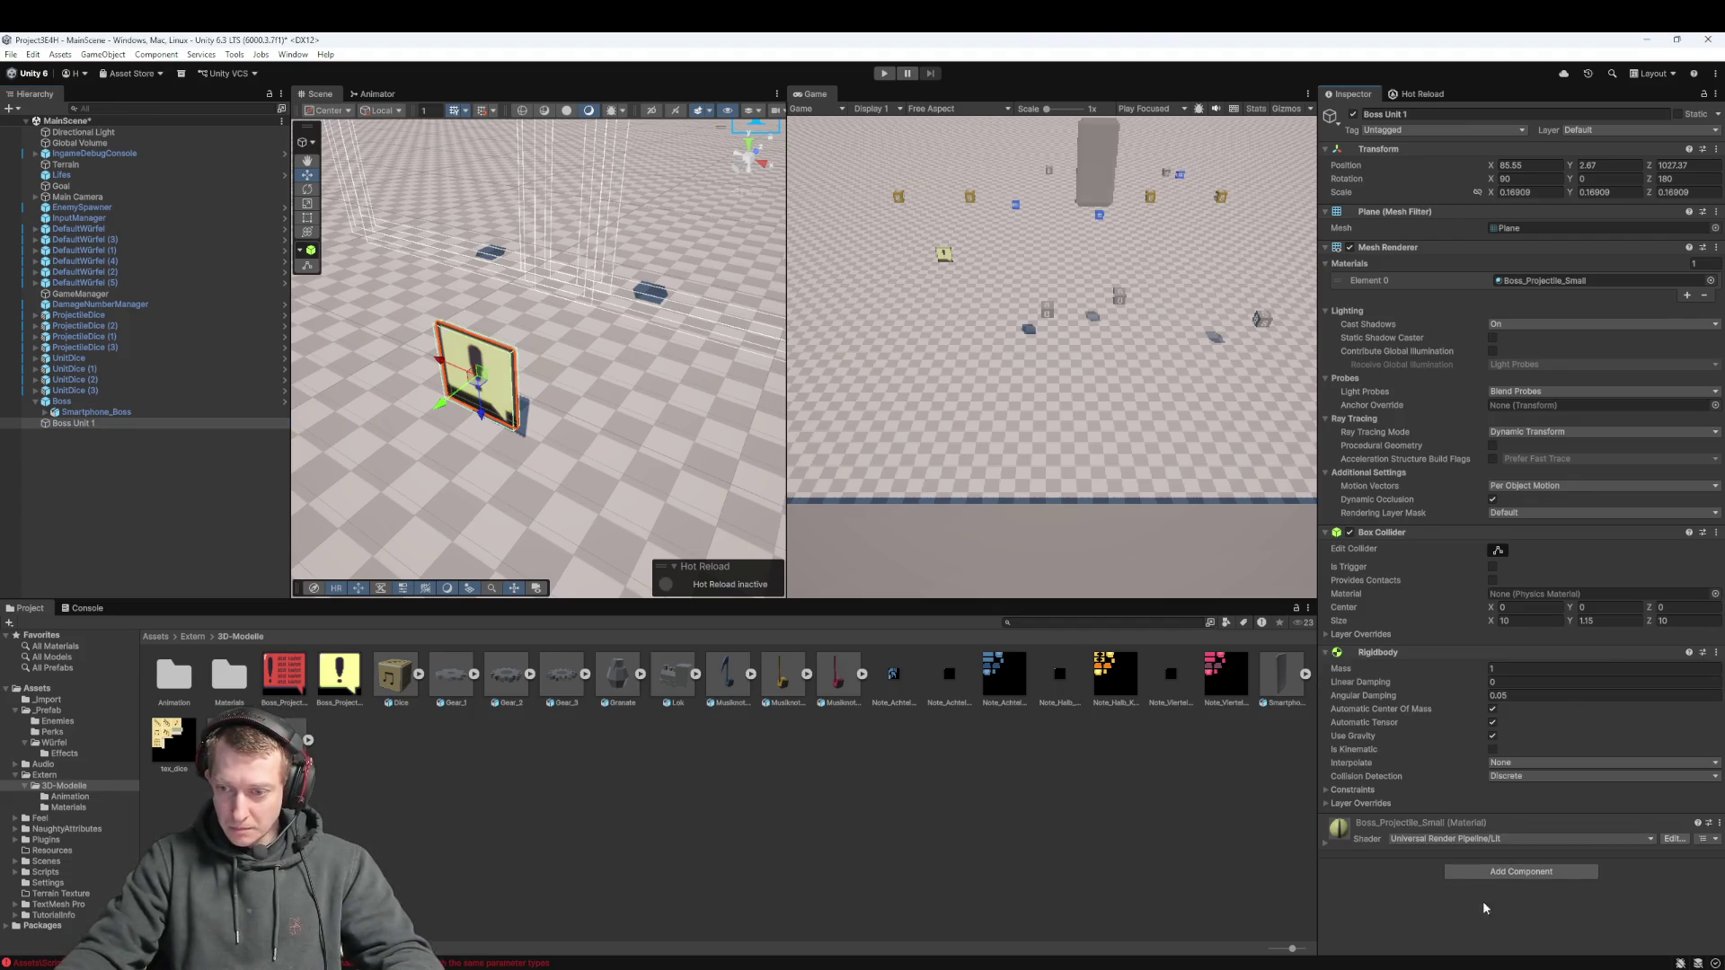
click(1492, 871)
key(BackSpace)
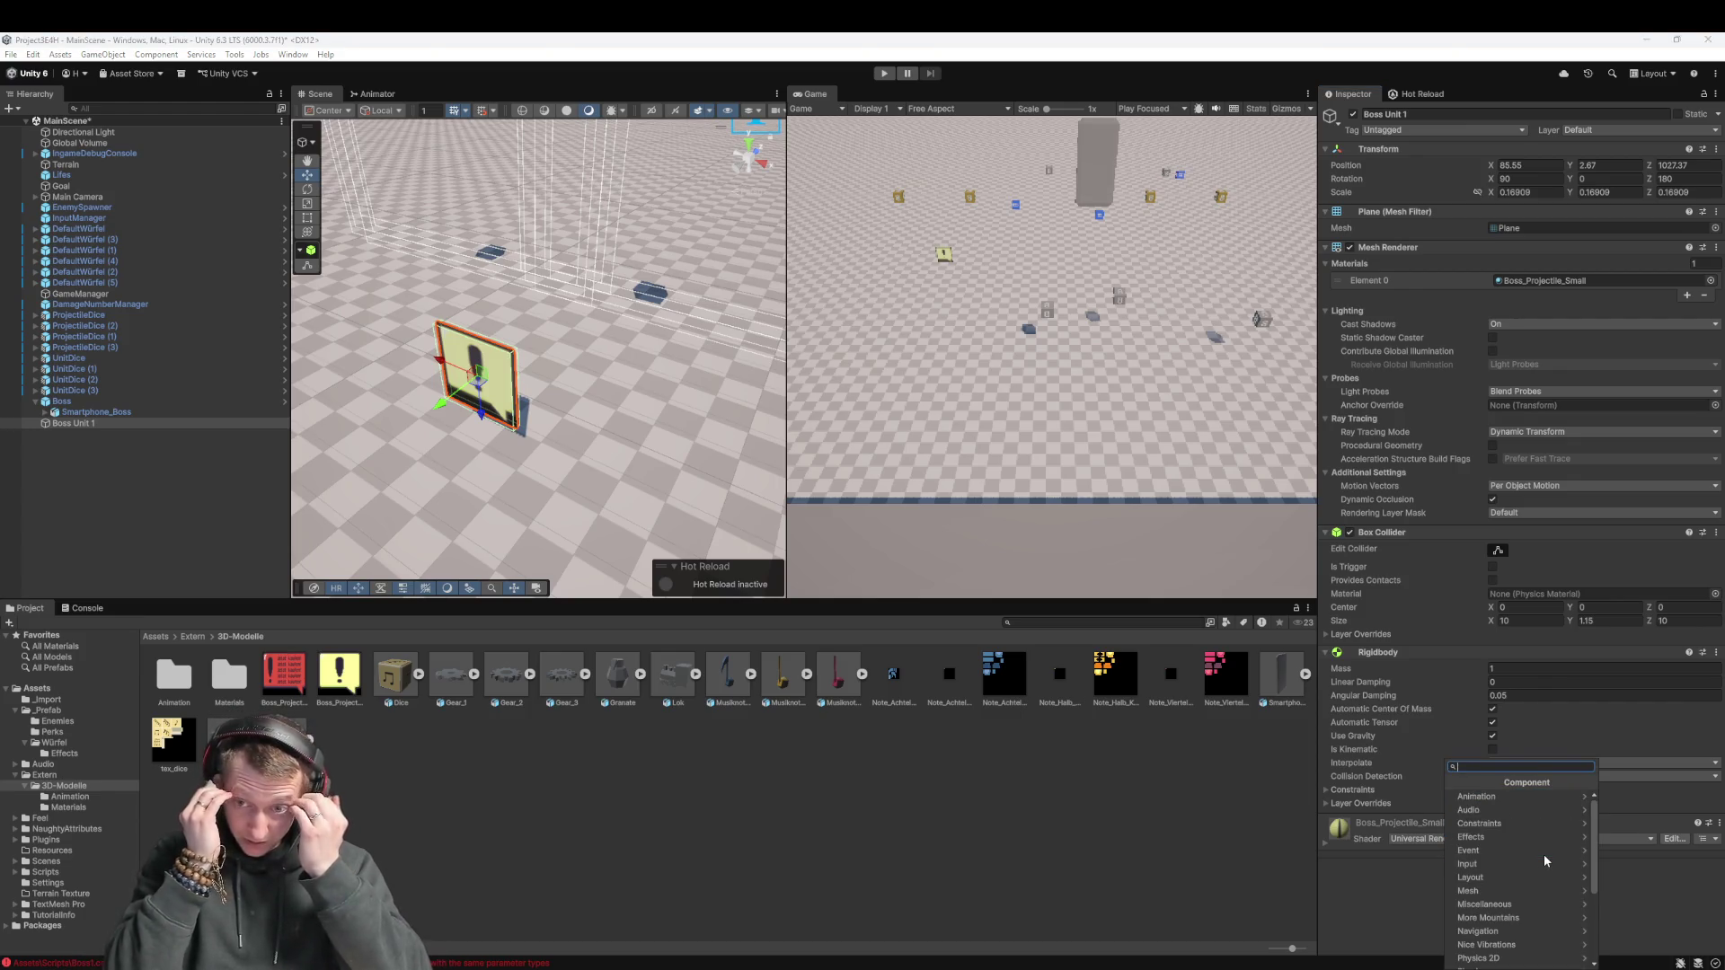
text(Na)
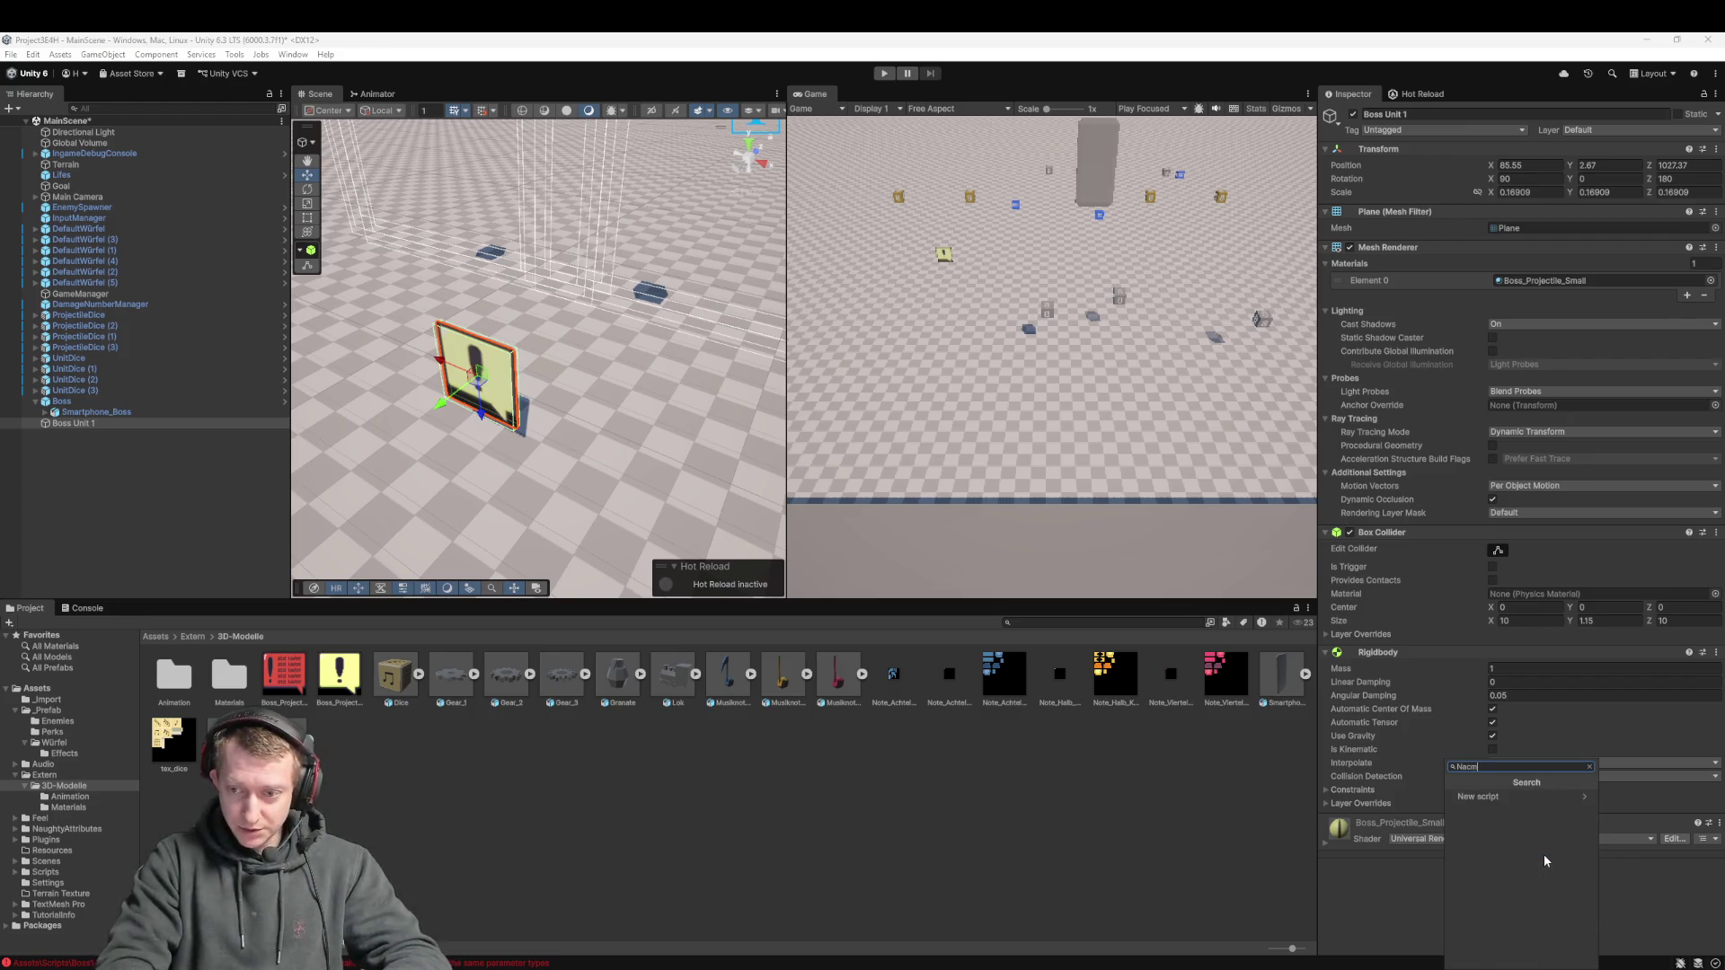
text(vm)
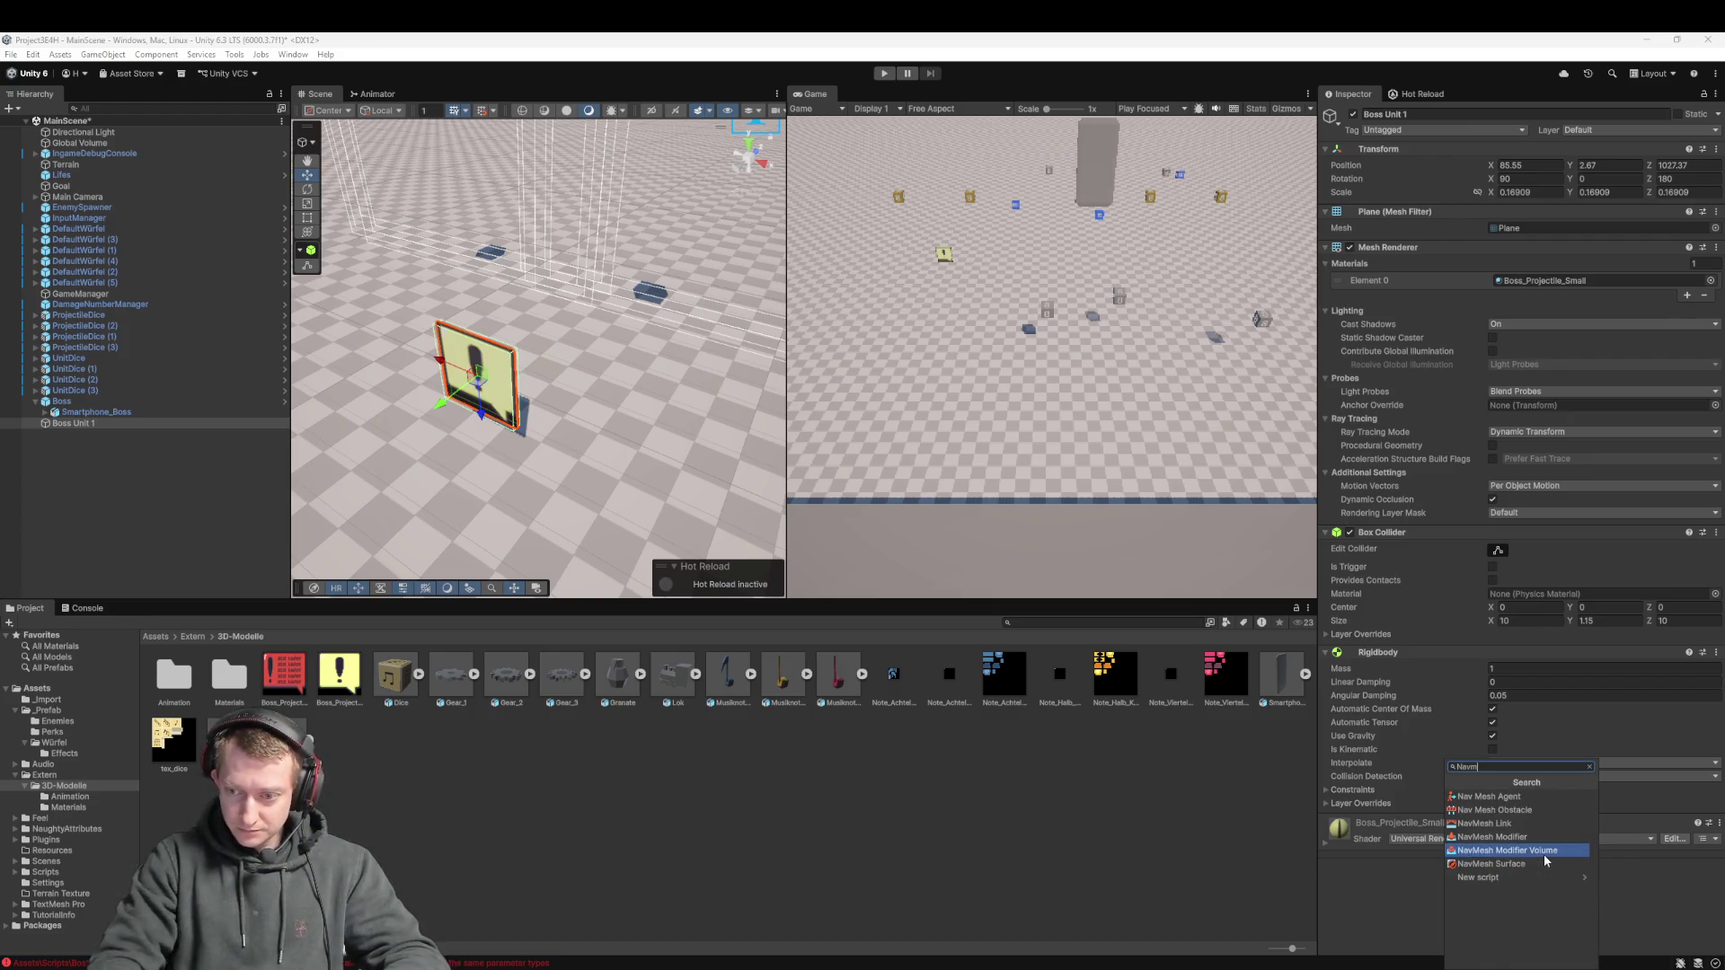
click(1455, 797)
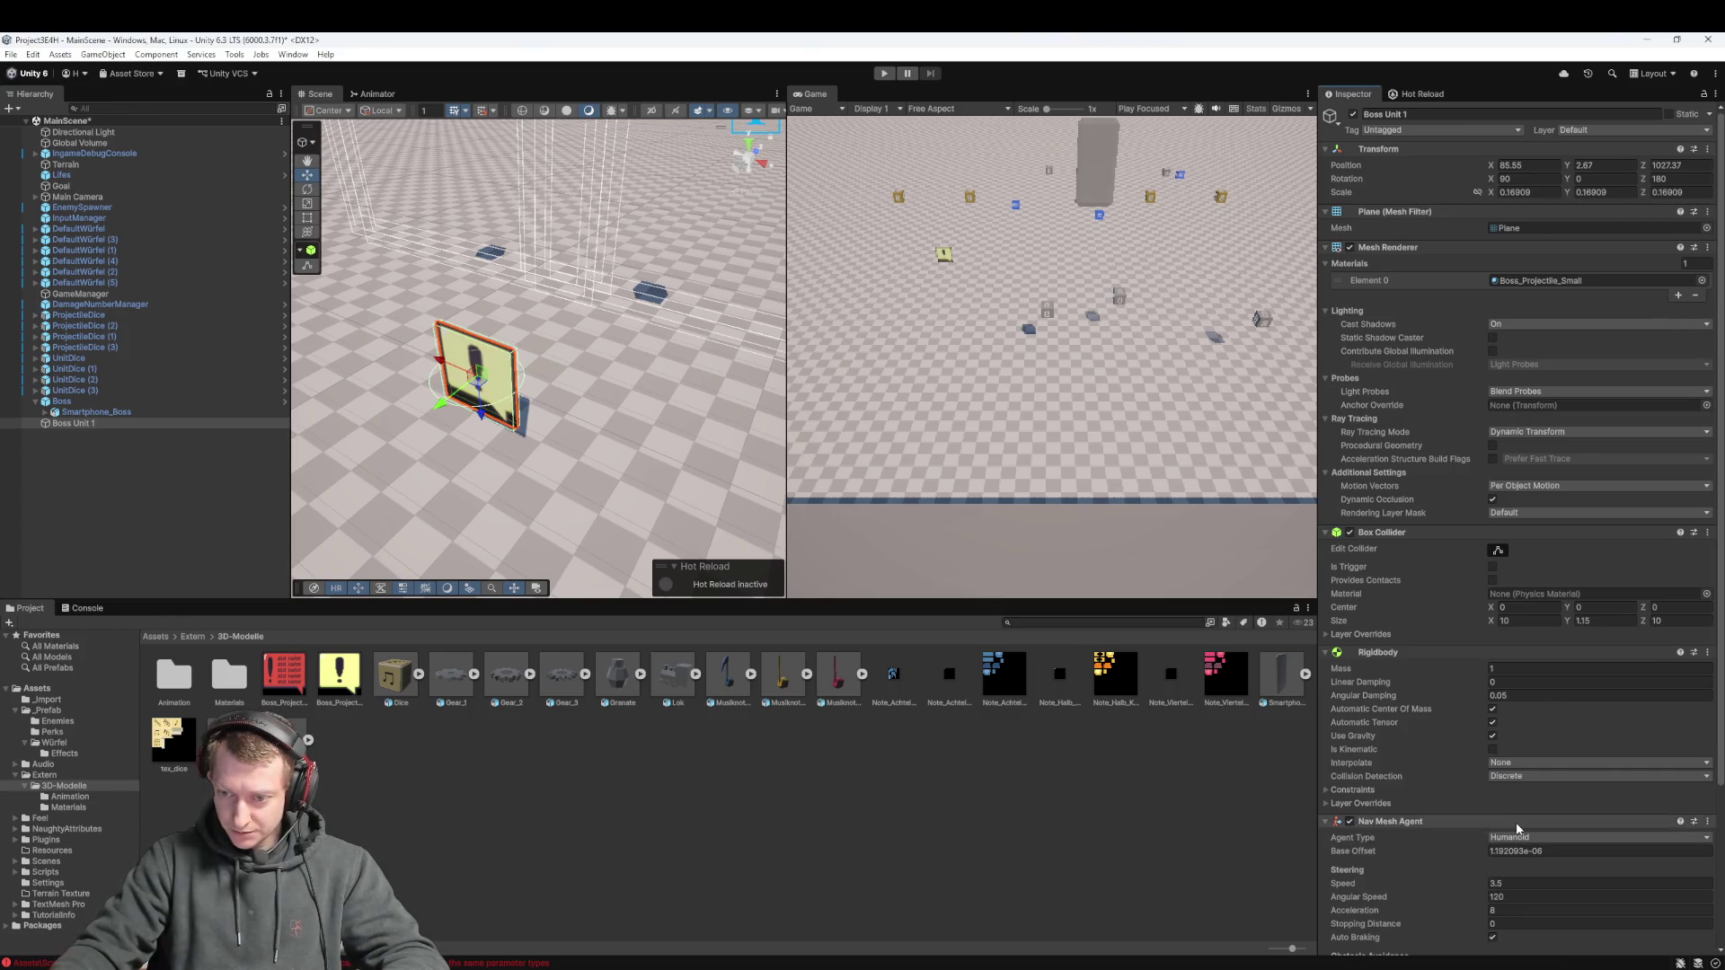
Add the Enemy script component to Boss Unit 1
scroll(1457, 805, down, 2)
click(1498, 939)
text(enemy)
key(Return)
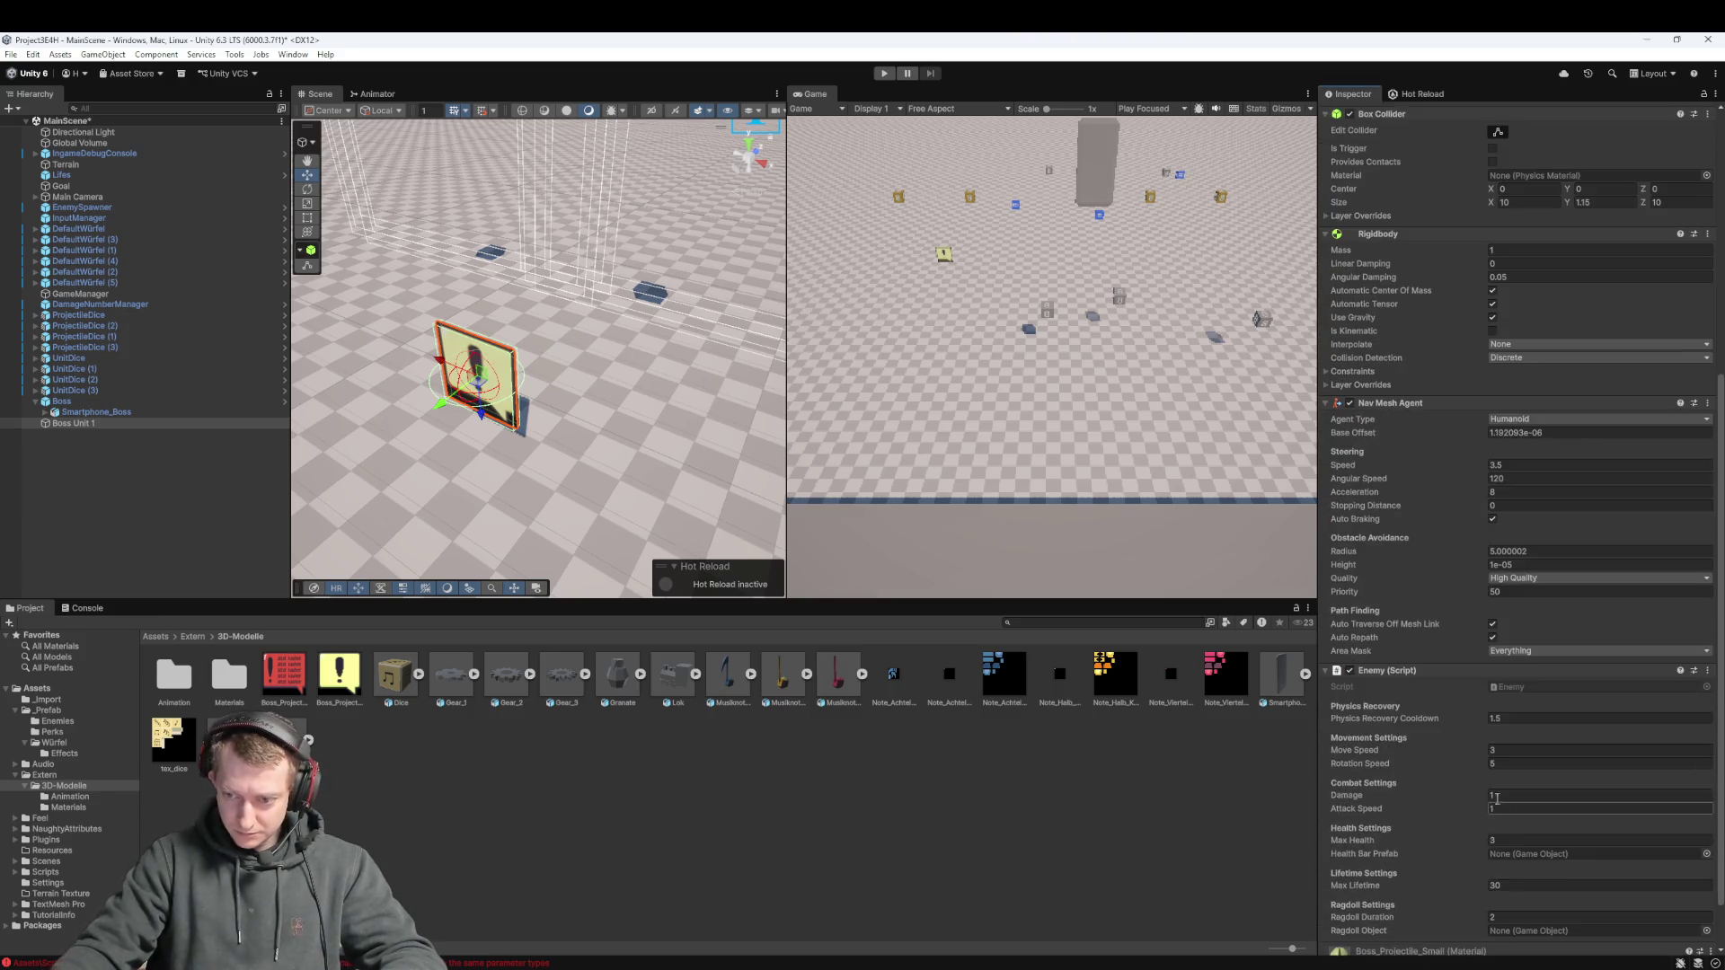
Drag the EnemyHealthBar prefab from Assets/_Prefab into the Enemy script's Health Bar Prefab slot
click(173, 636)
click(173, 636)
click(221, 661)
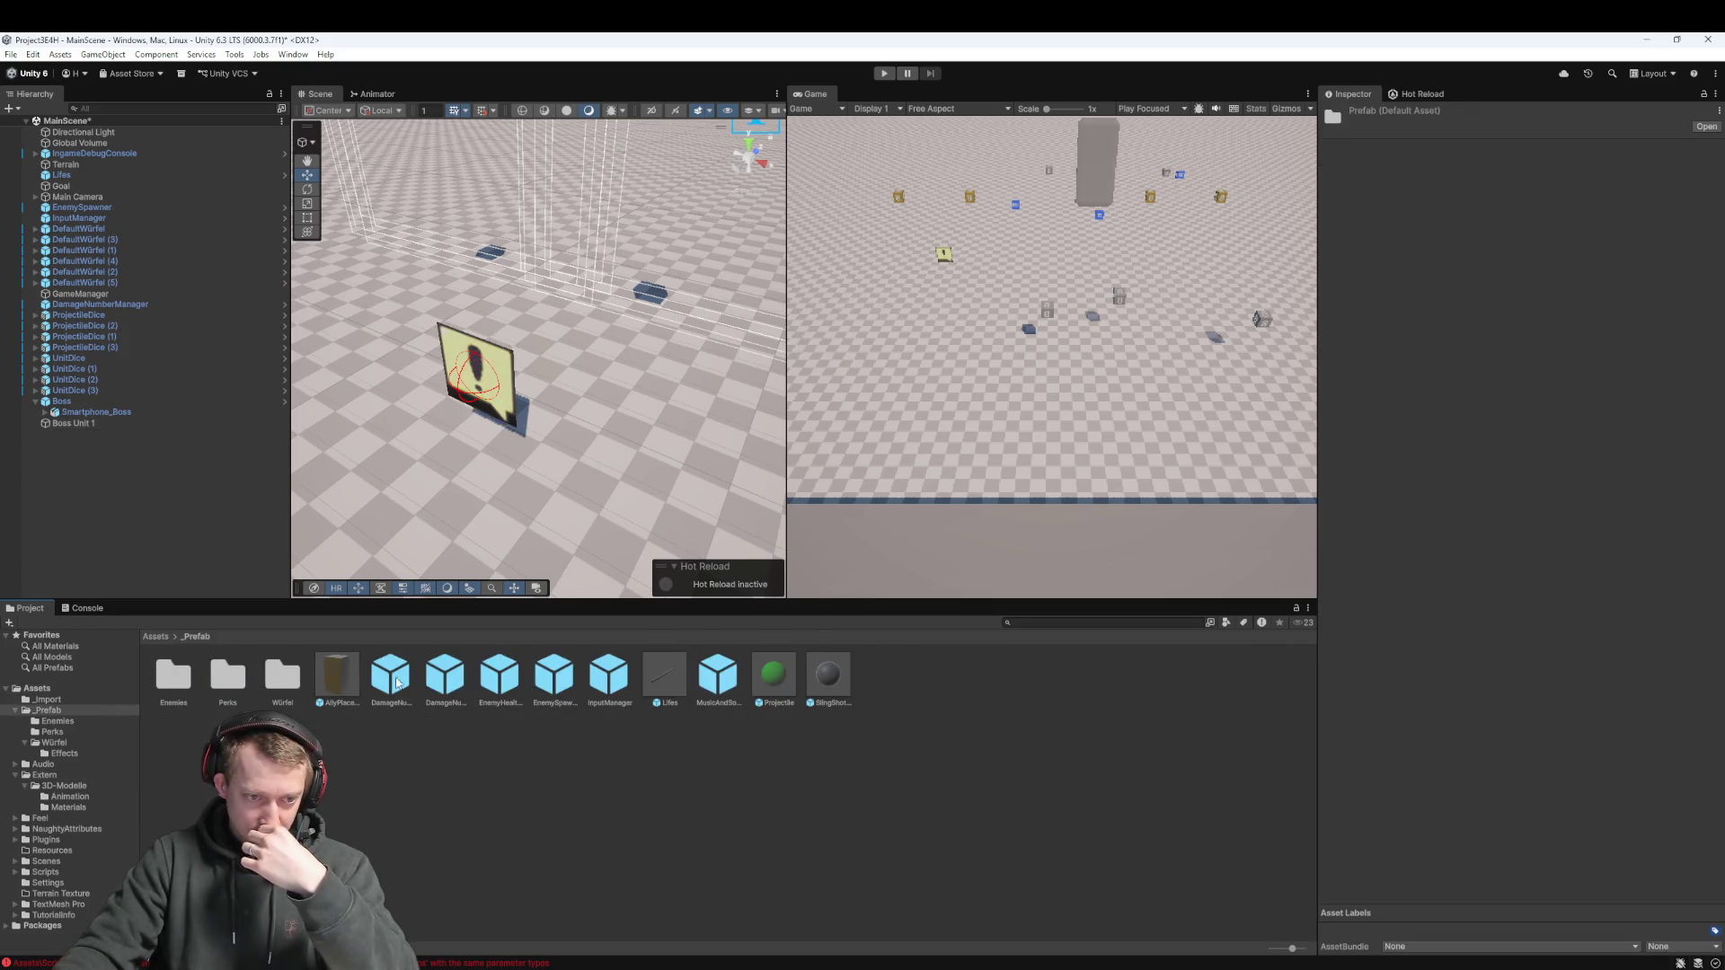
click(501, 677)
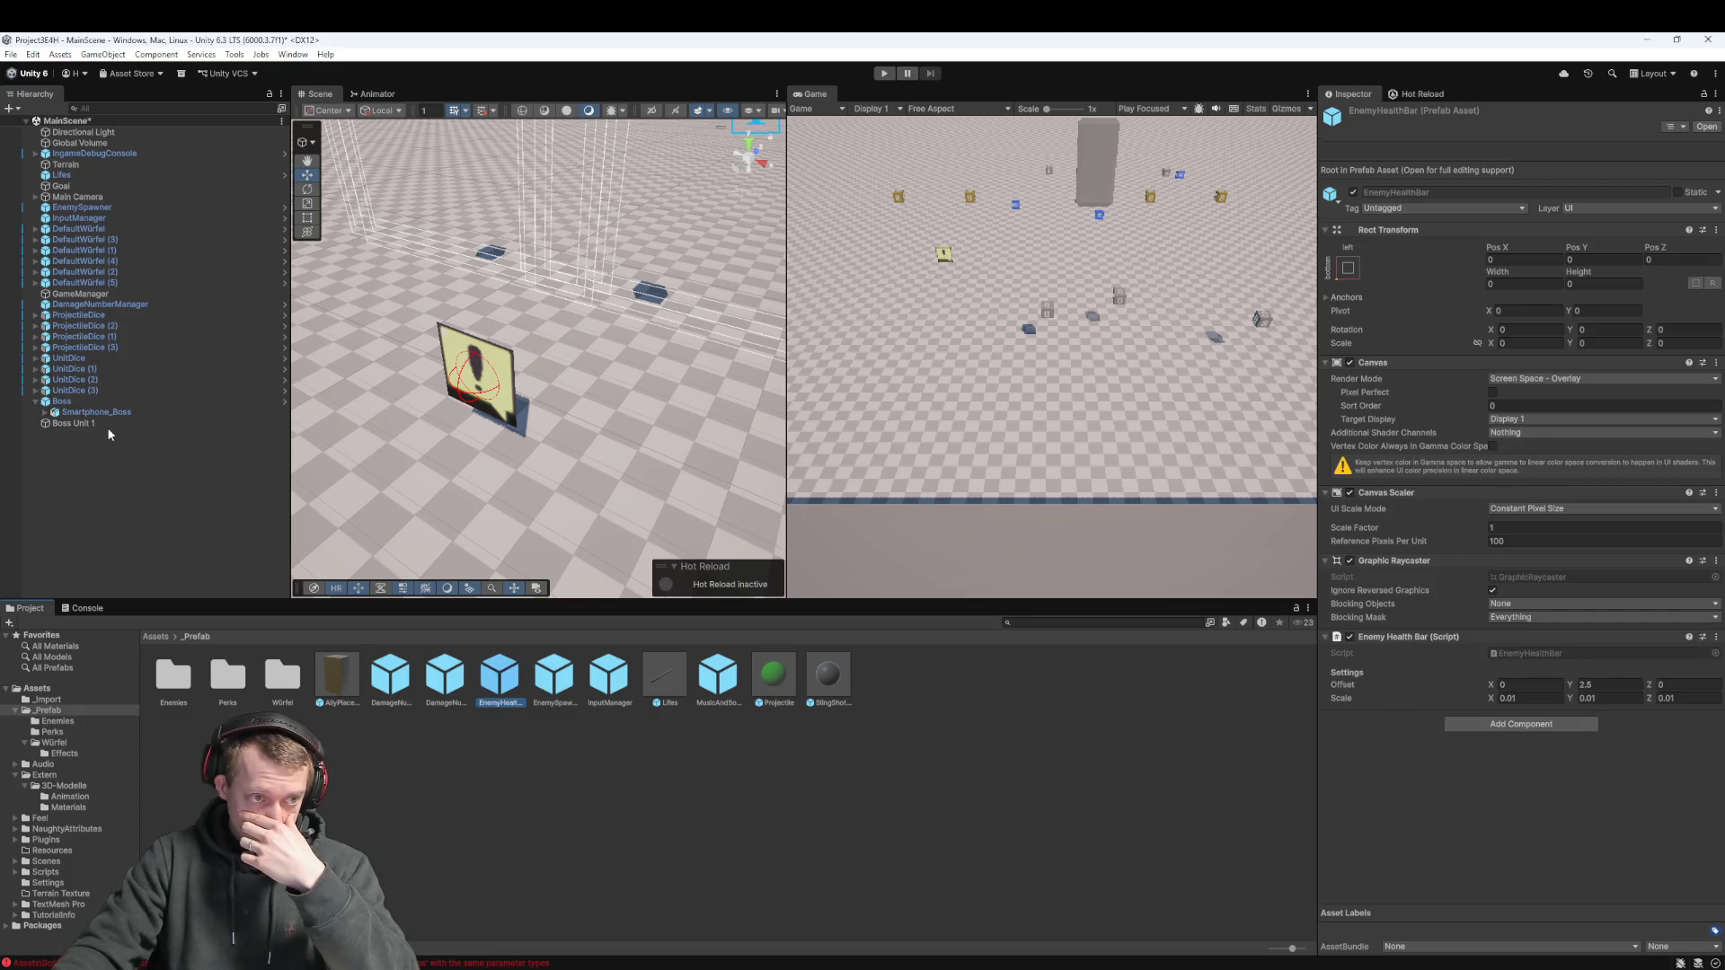
click(109, 425)
mouse_move(500, 675)
mouse_down()
mouse_move(1075, 754)
mouse_move(1493, 878)
mouse_move(1488, 937)
mouse_move(1528, 950)
mouse_move(1528, 834)
mouse_up()
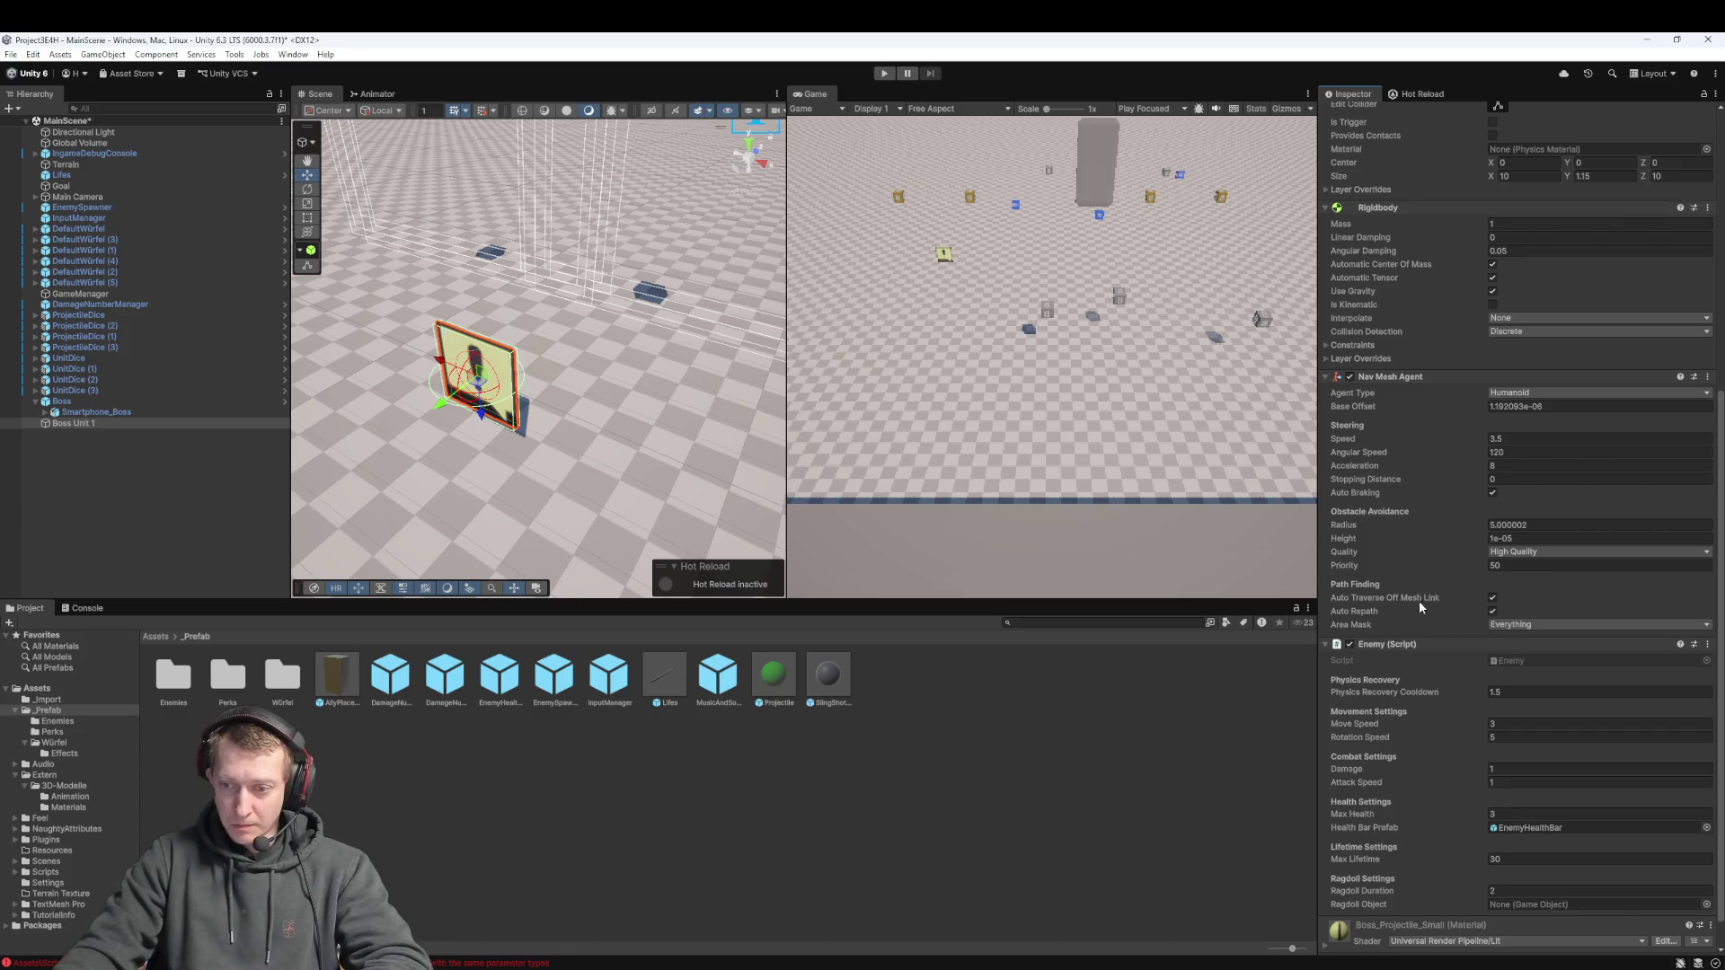
scroll(1442, 718, up, 10)
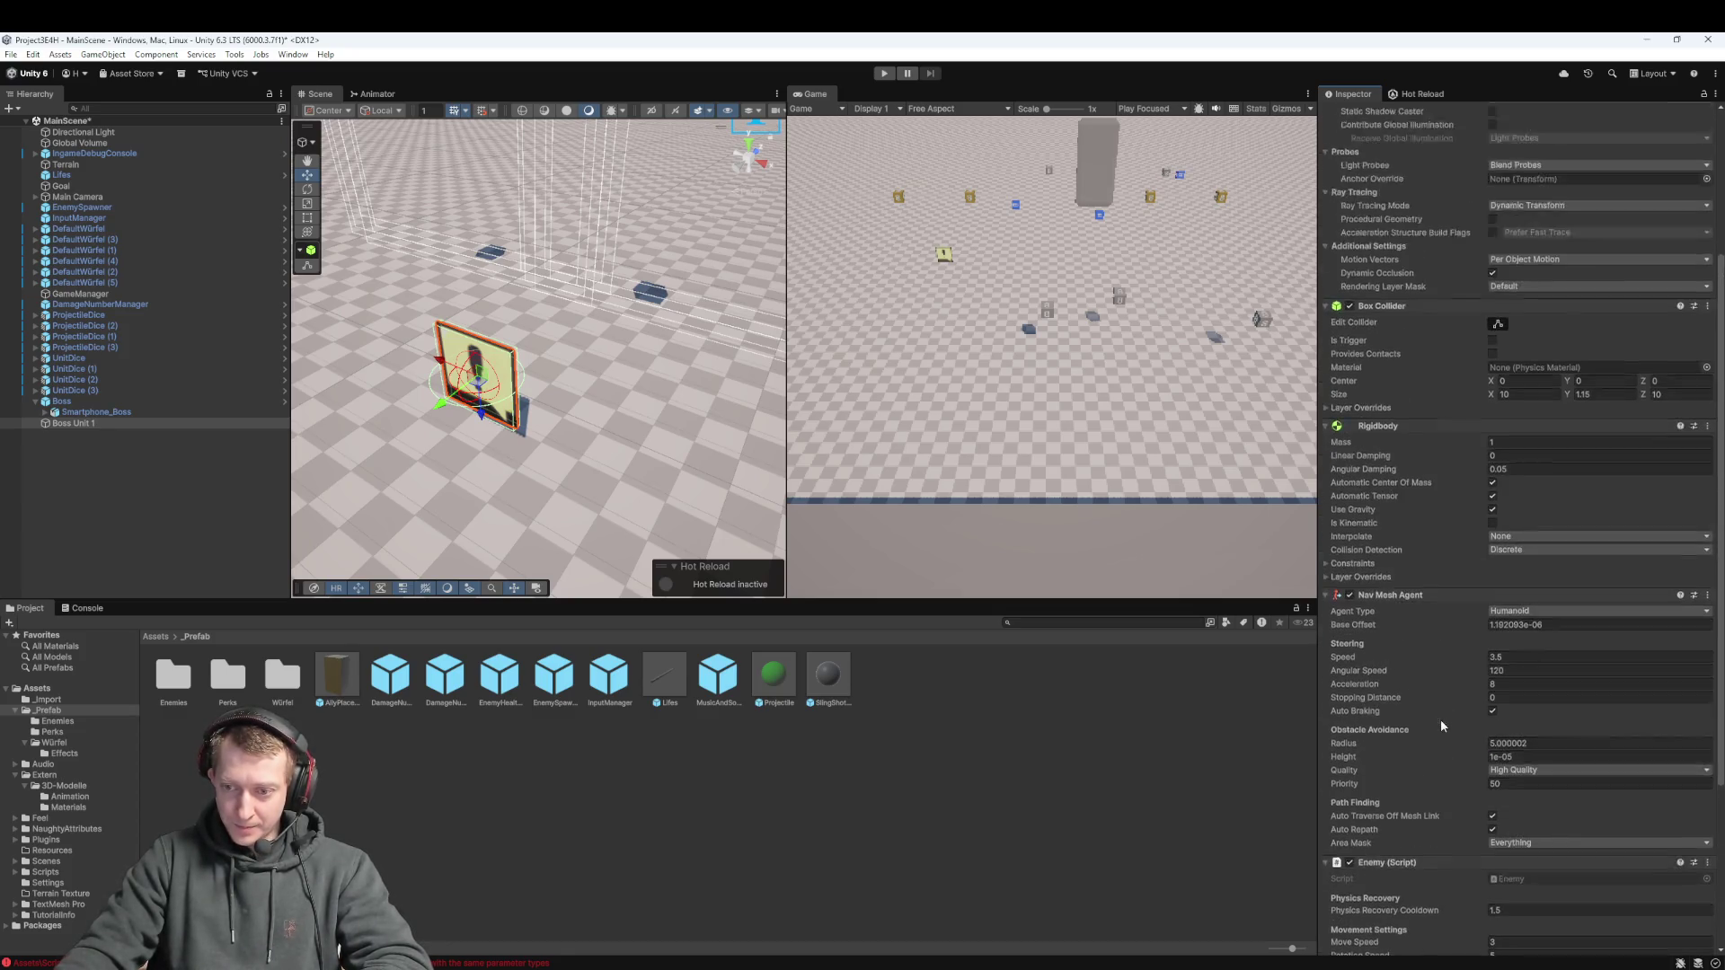
click(1410, 130)
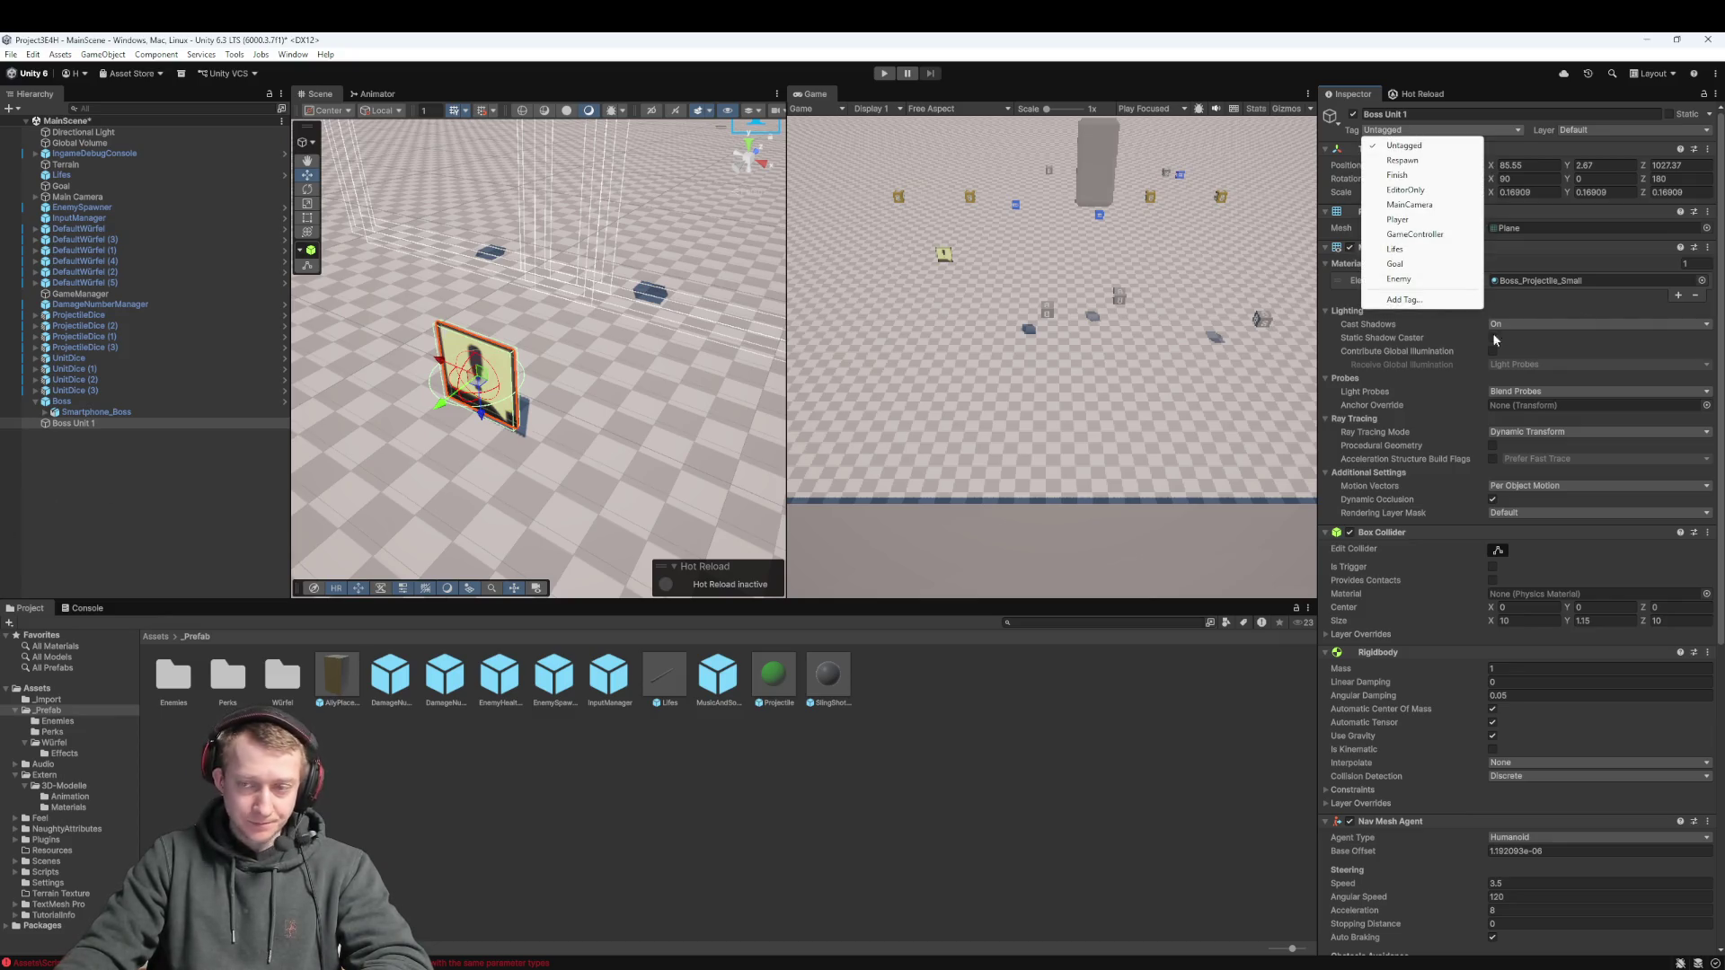
Tag Boss Unit 1 as Enemy and save it as a prefab in _Prefab/Enemies
click(1417, 279)
click(61, 460)
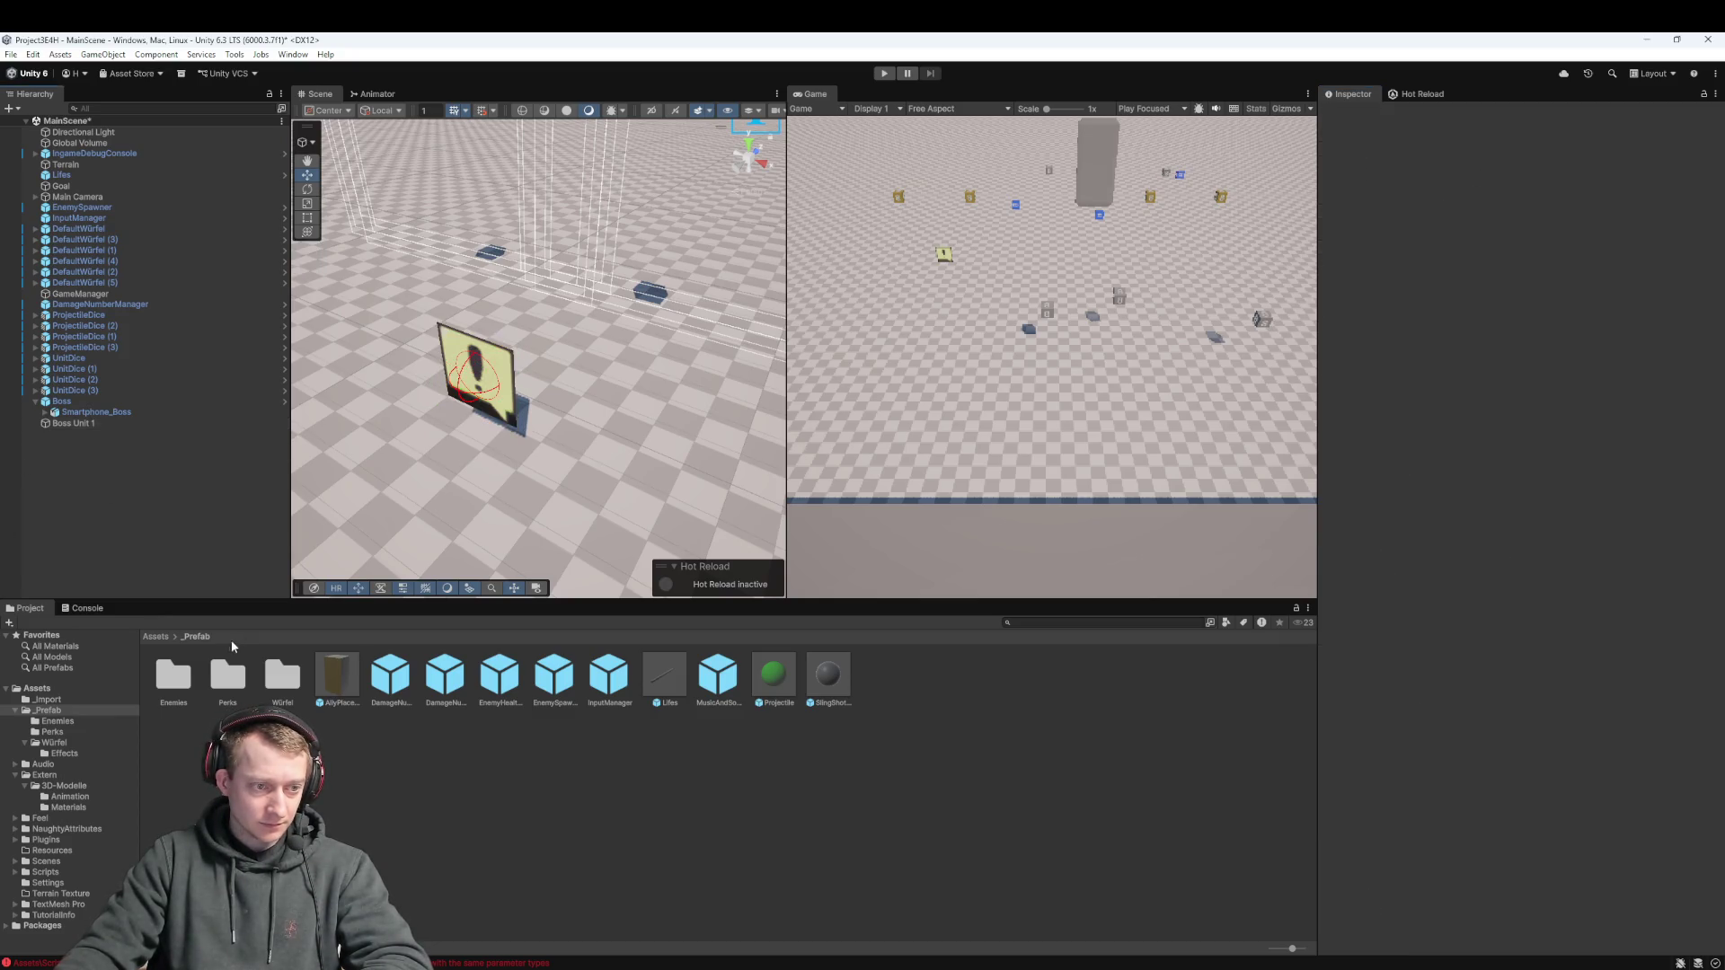
double_click(163, 681)
click(68, 424)
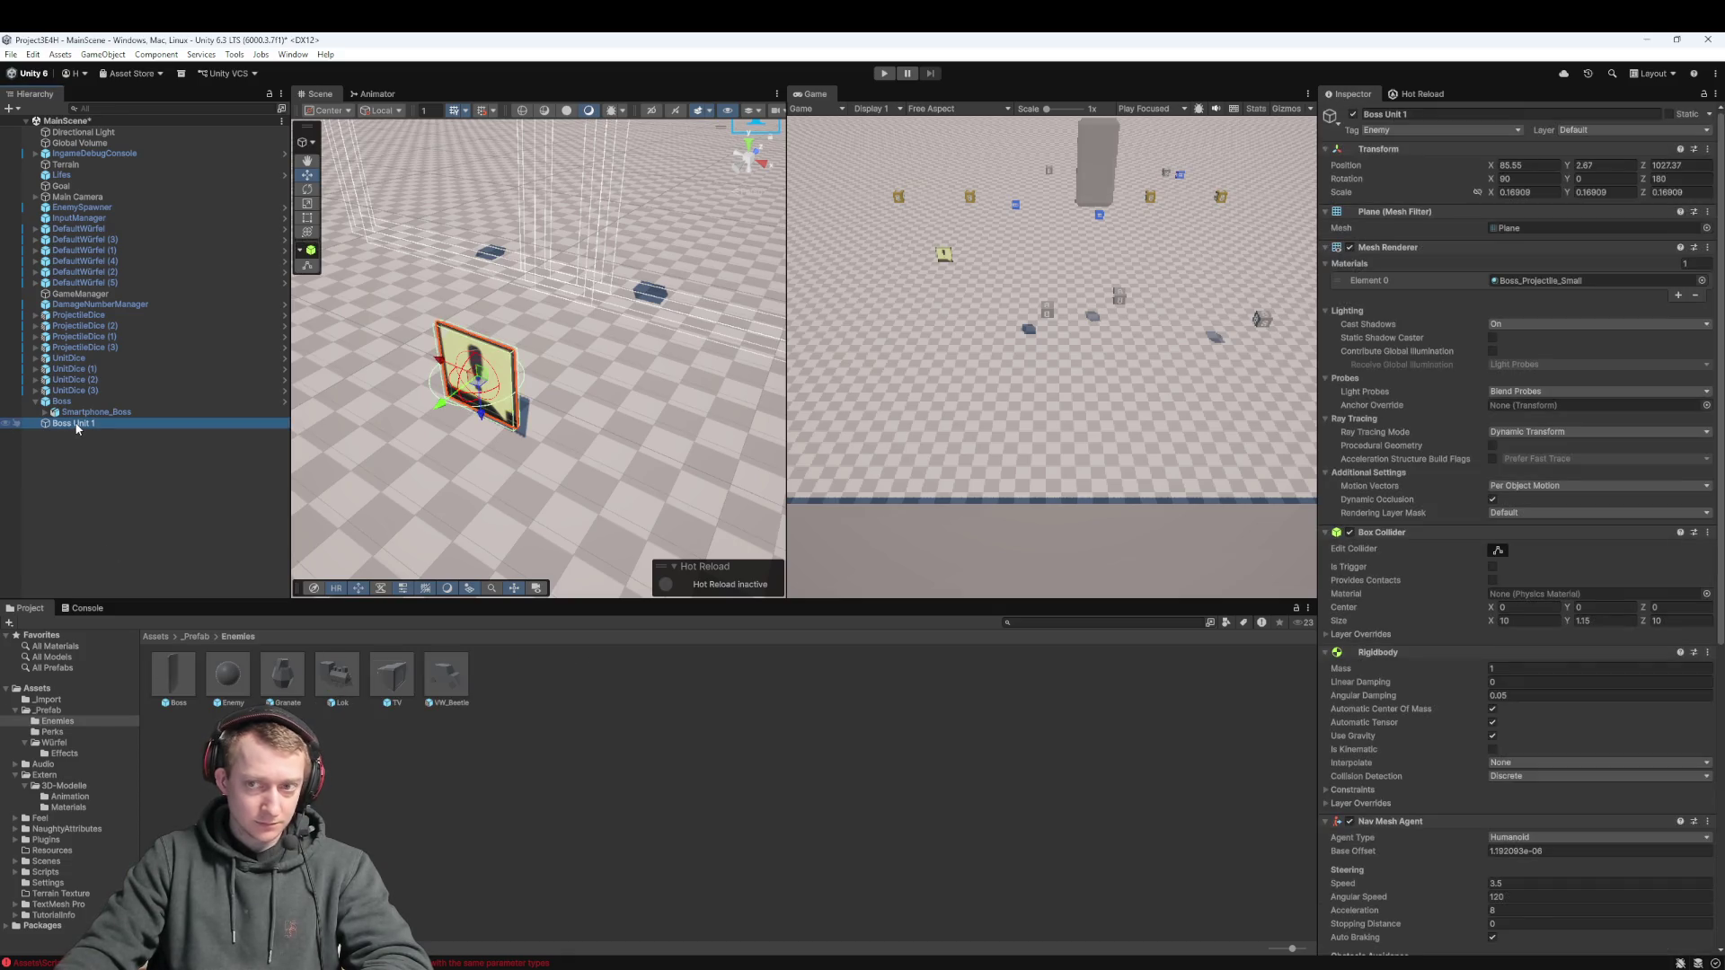
mouse_move(72, 424)
mouse_down()
mouse_move(283, 733)
mouse_move(270, 710)
mouse_up()
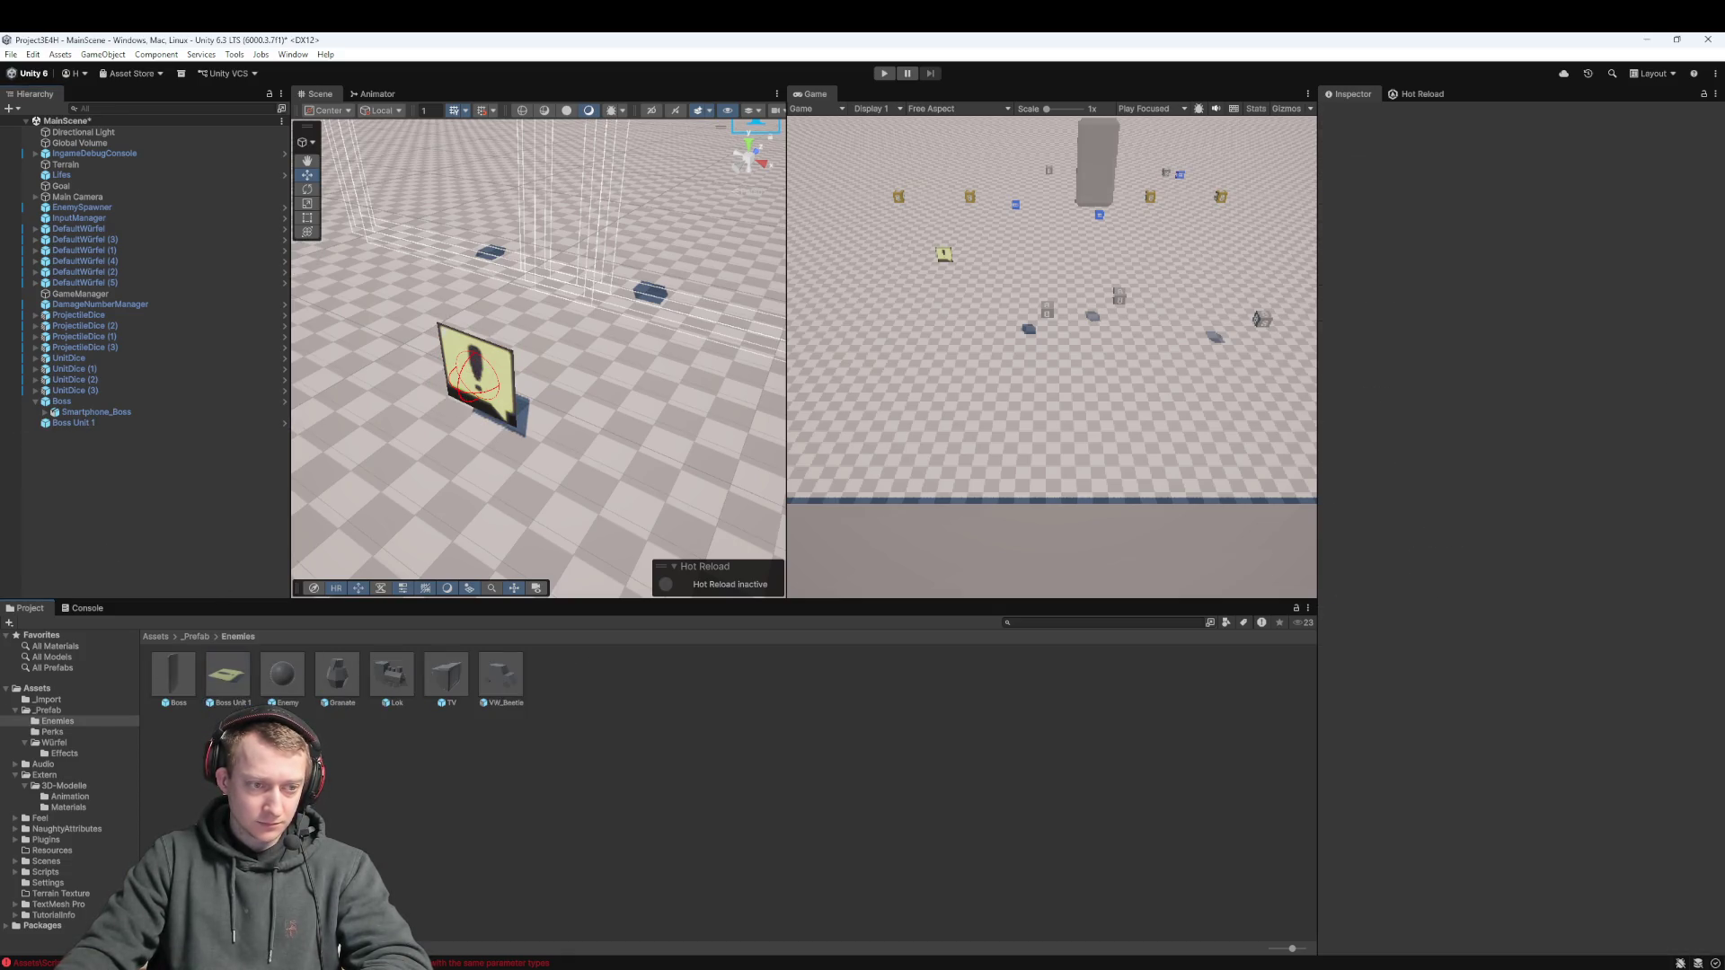
Delete the Boss Unit 1 scene instance and collapse the Boss object's children
click(74, 423)
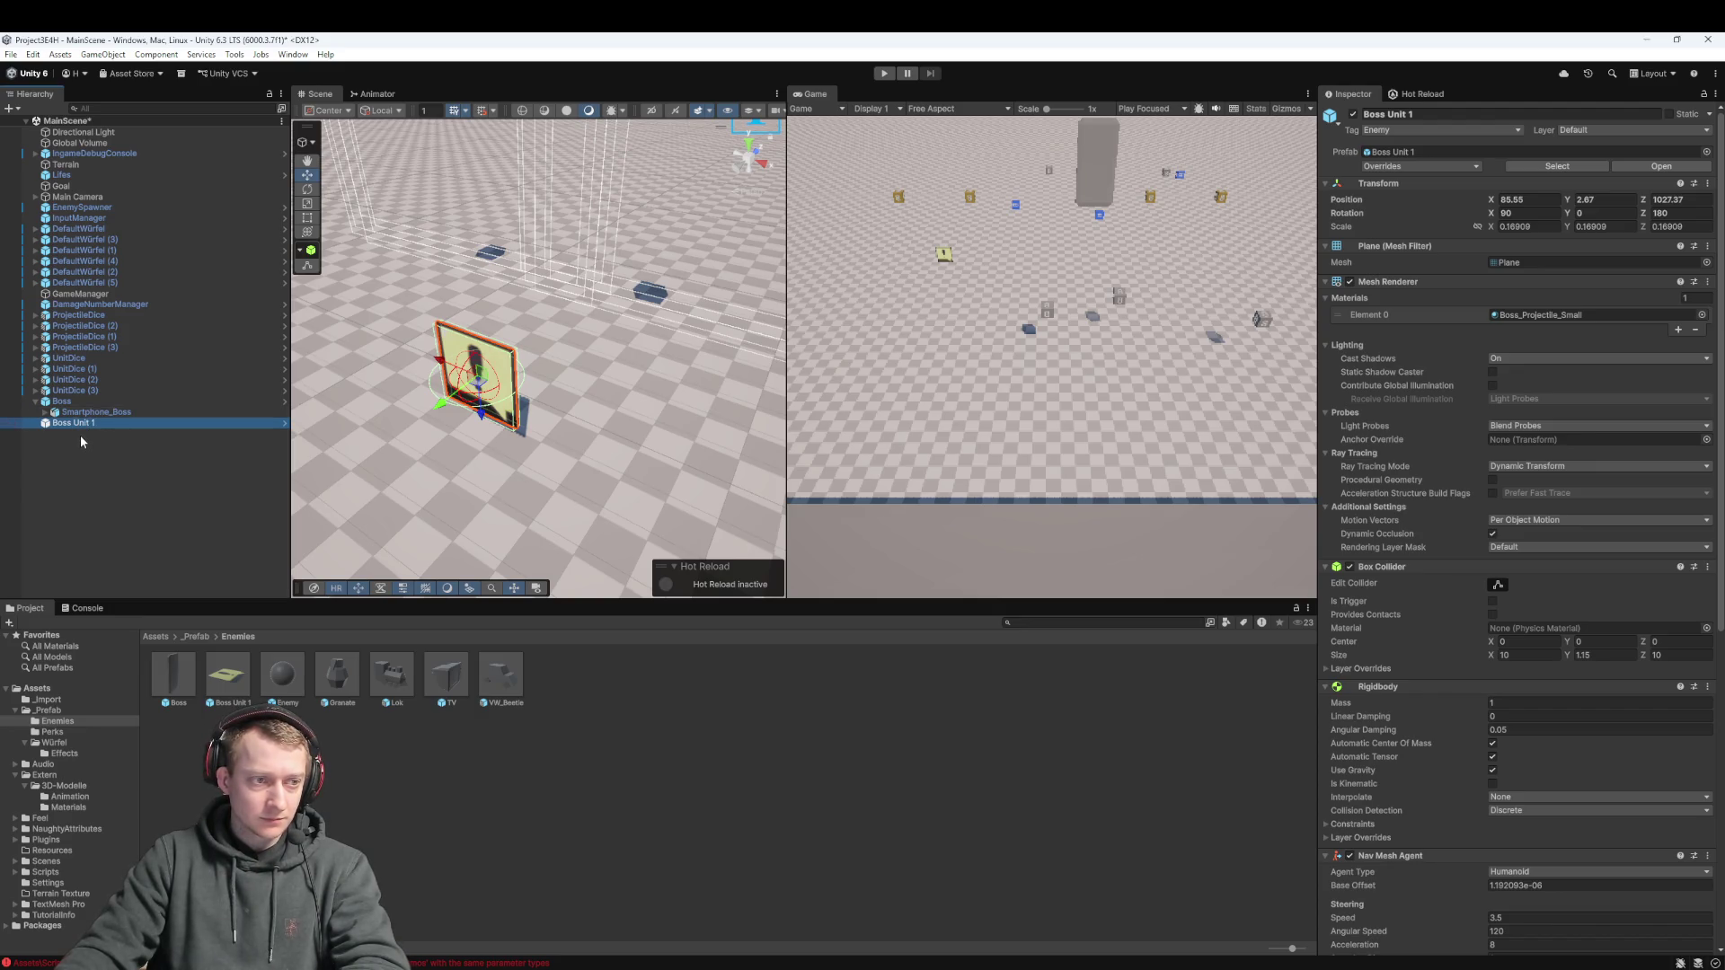
key(Delete)
click(36, 401)
click(61, 401)
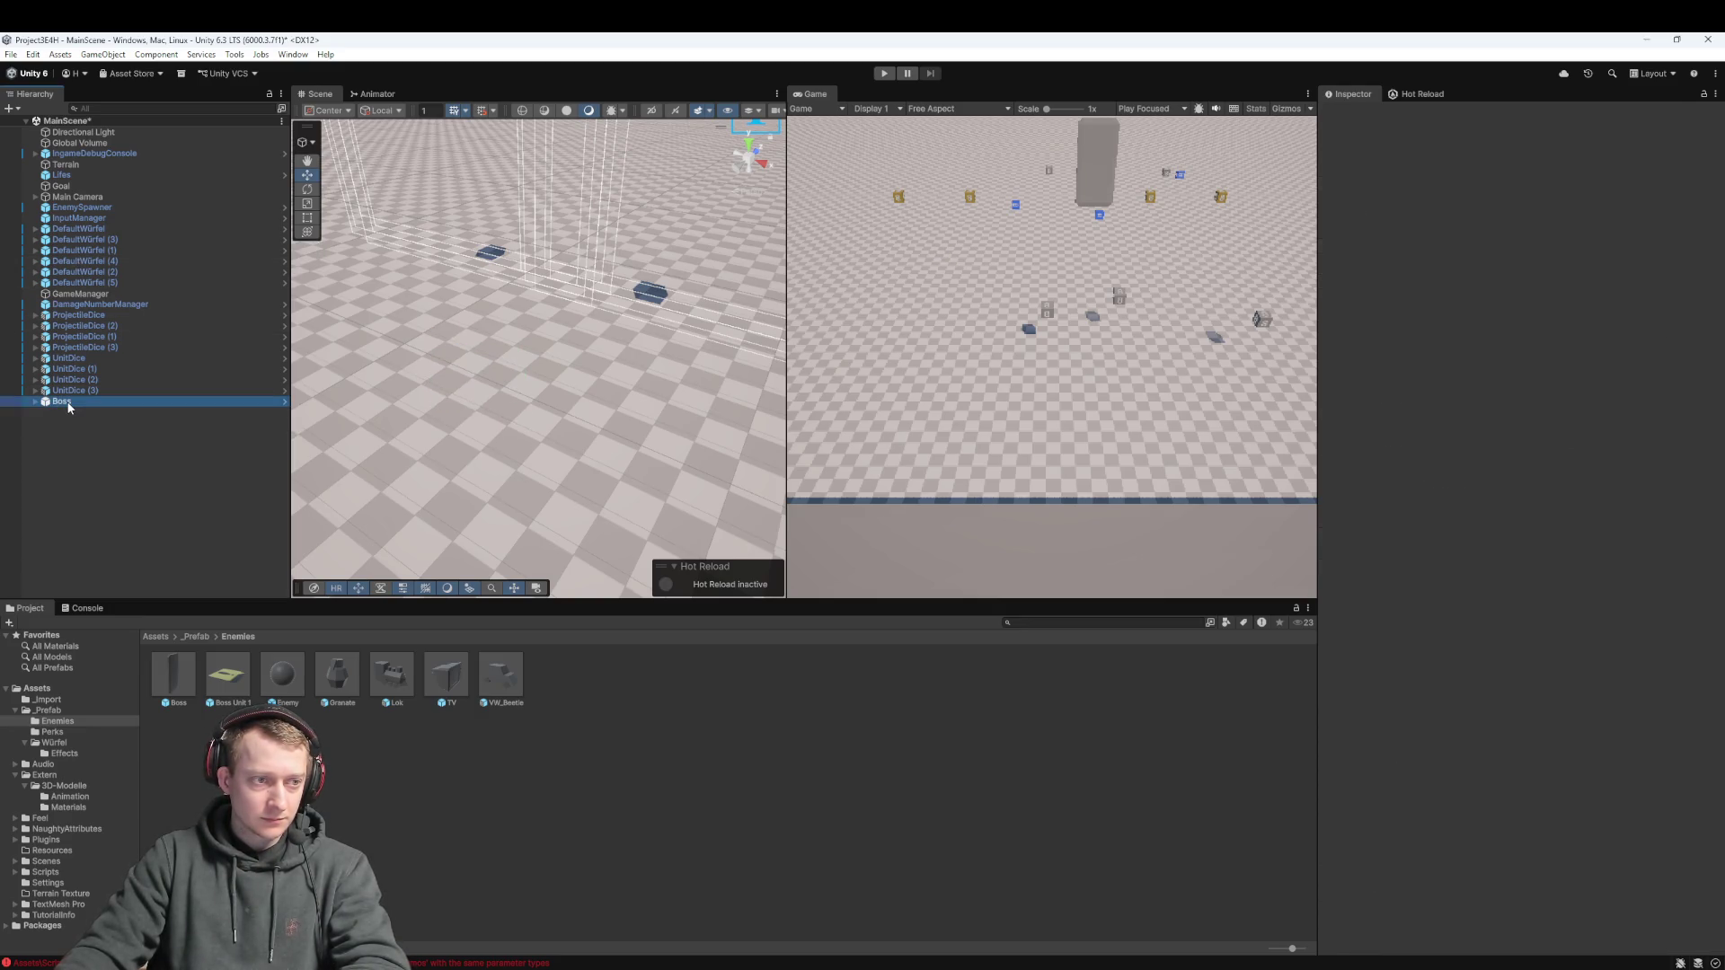
Delete the Boss object and set EnemySpawner's Enemy Prefab to Boss Unit 1
key(Delete)
click(84, 207)
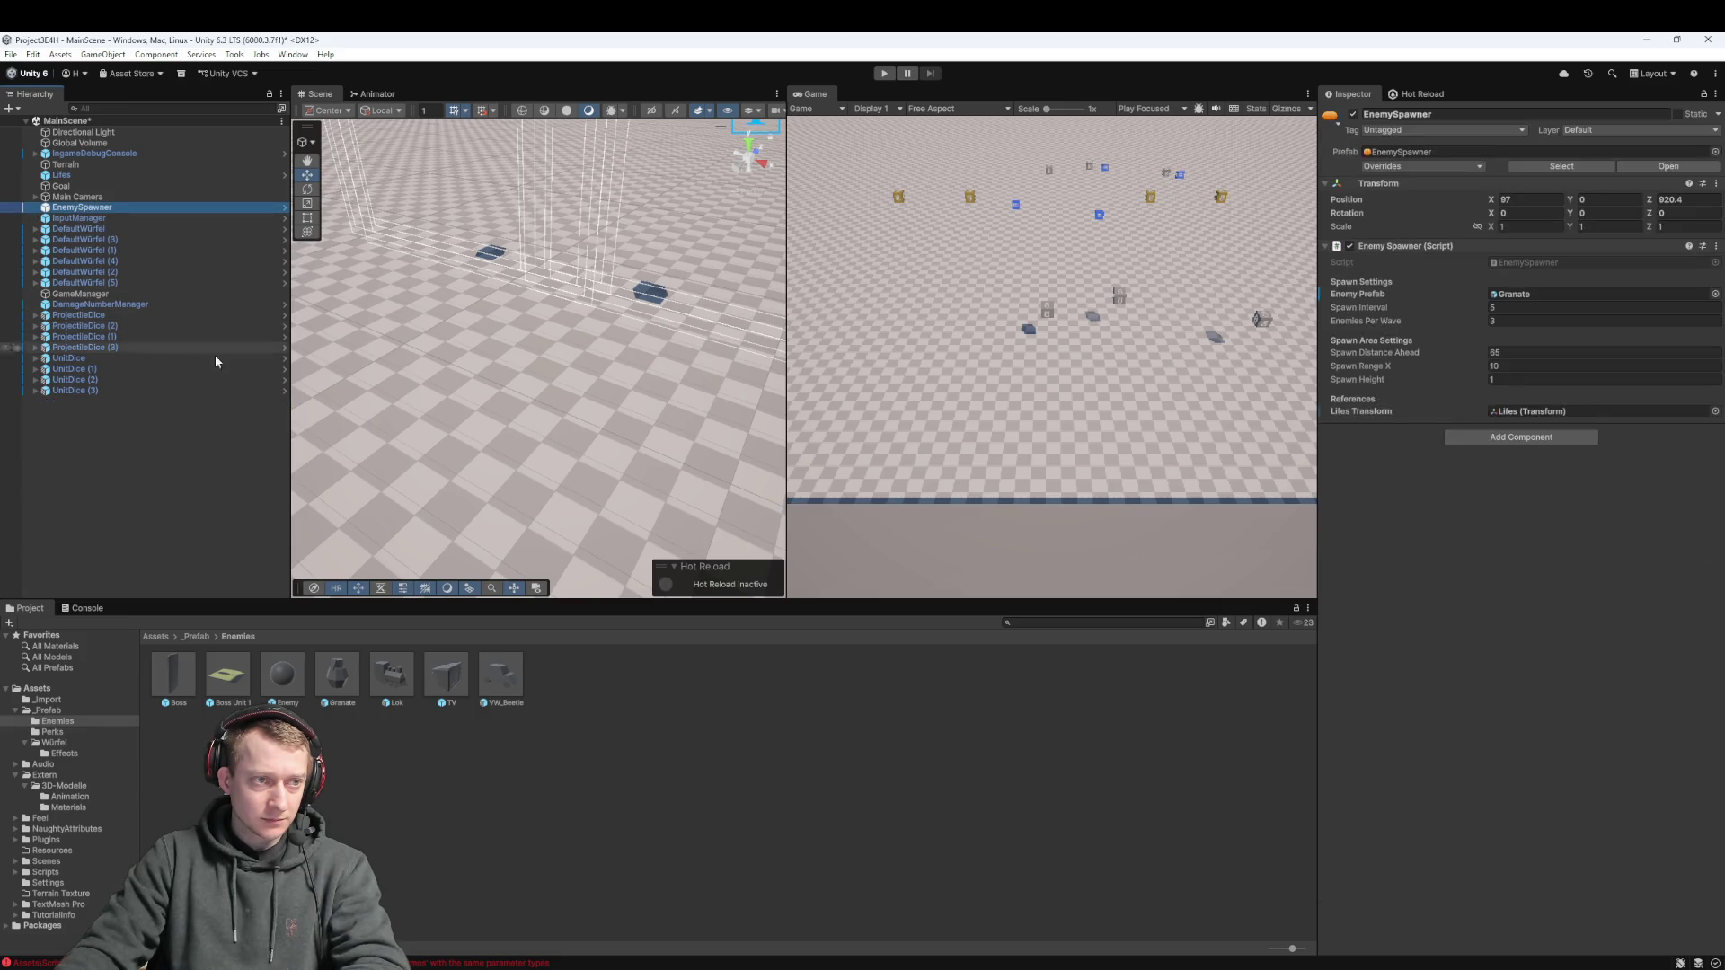
mouse_move(226, 676)
mouse_down()
mouse_move(1542, 308)
mouse_move(1532, 296)
mouse_up()
Try Play mode and select the Boss1.cs compiler errors in the Console
click(885, 73)
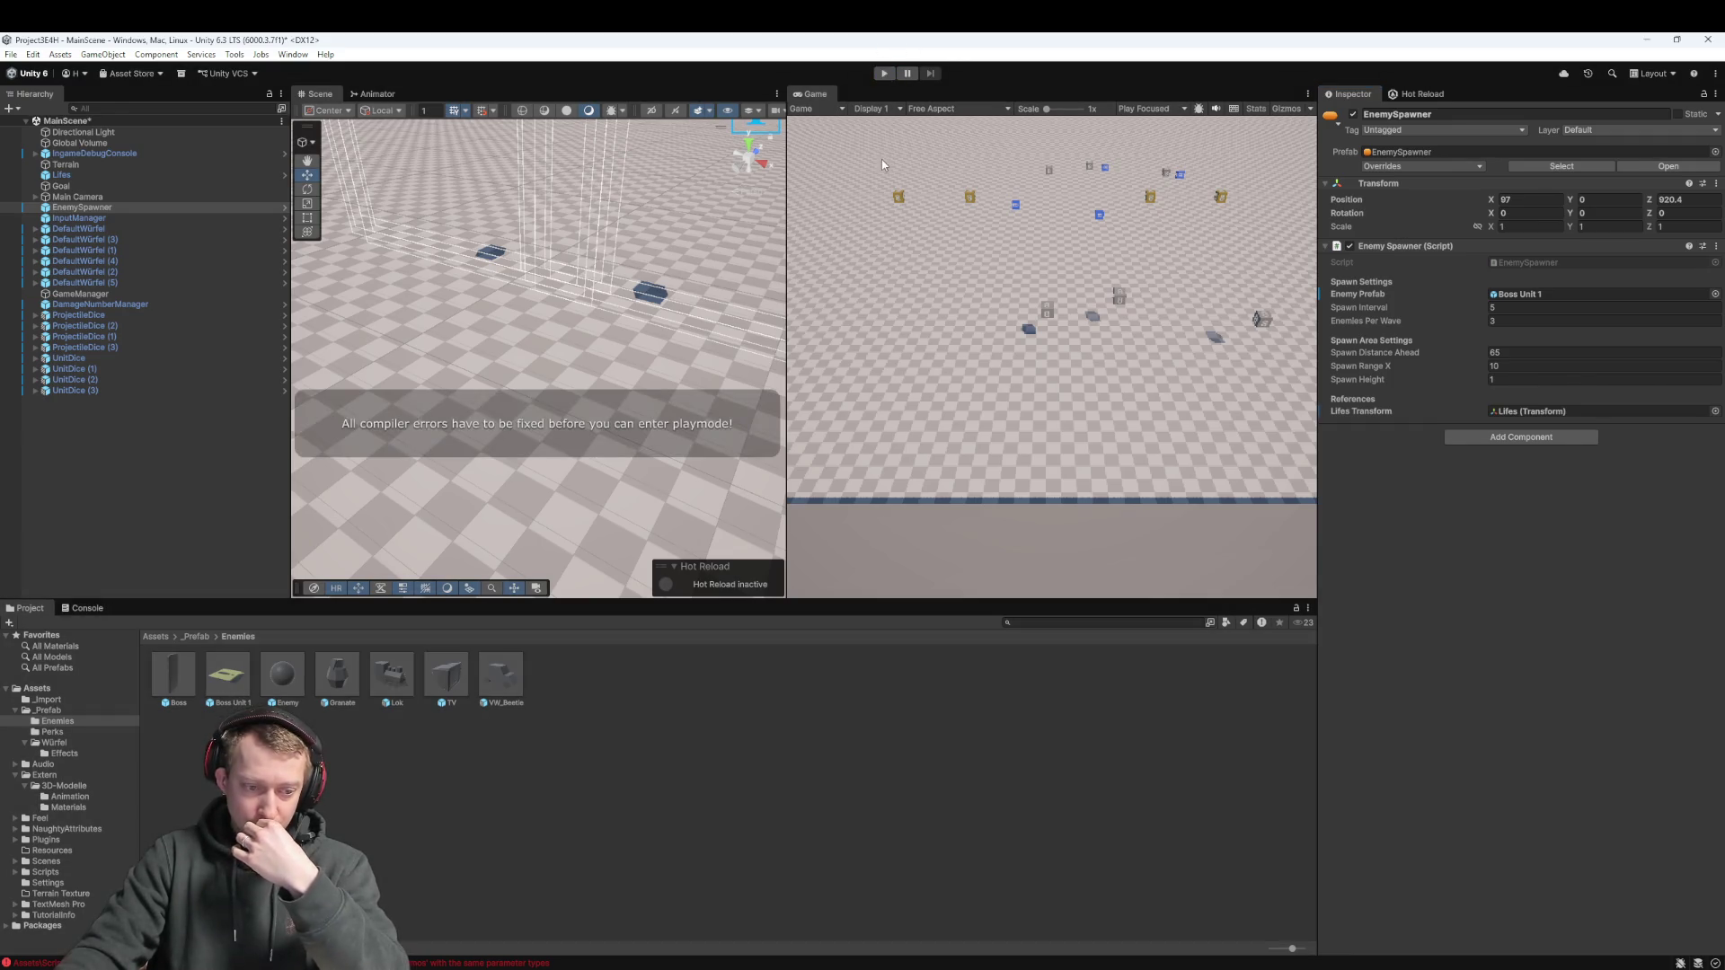
click(526, 958)
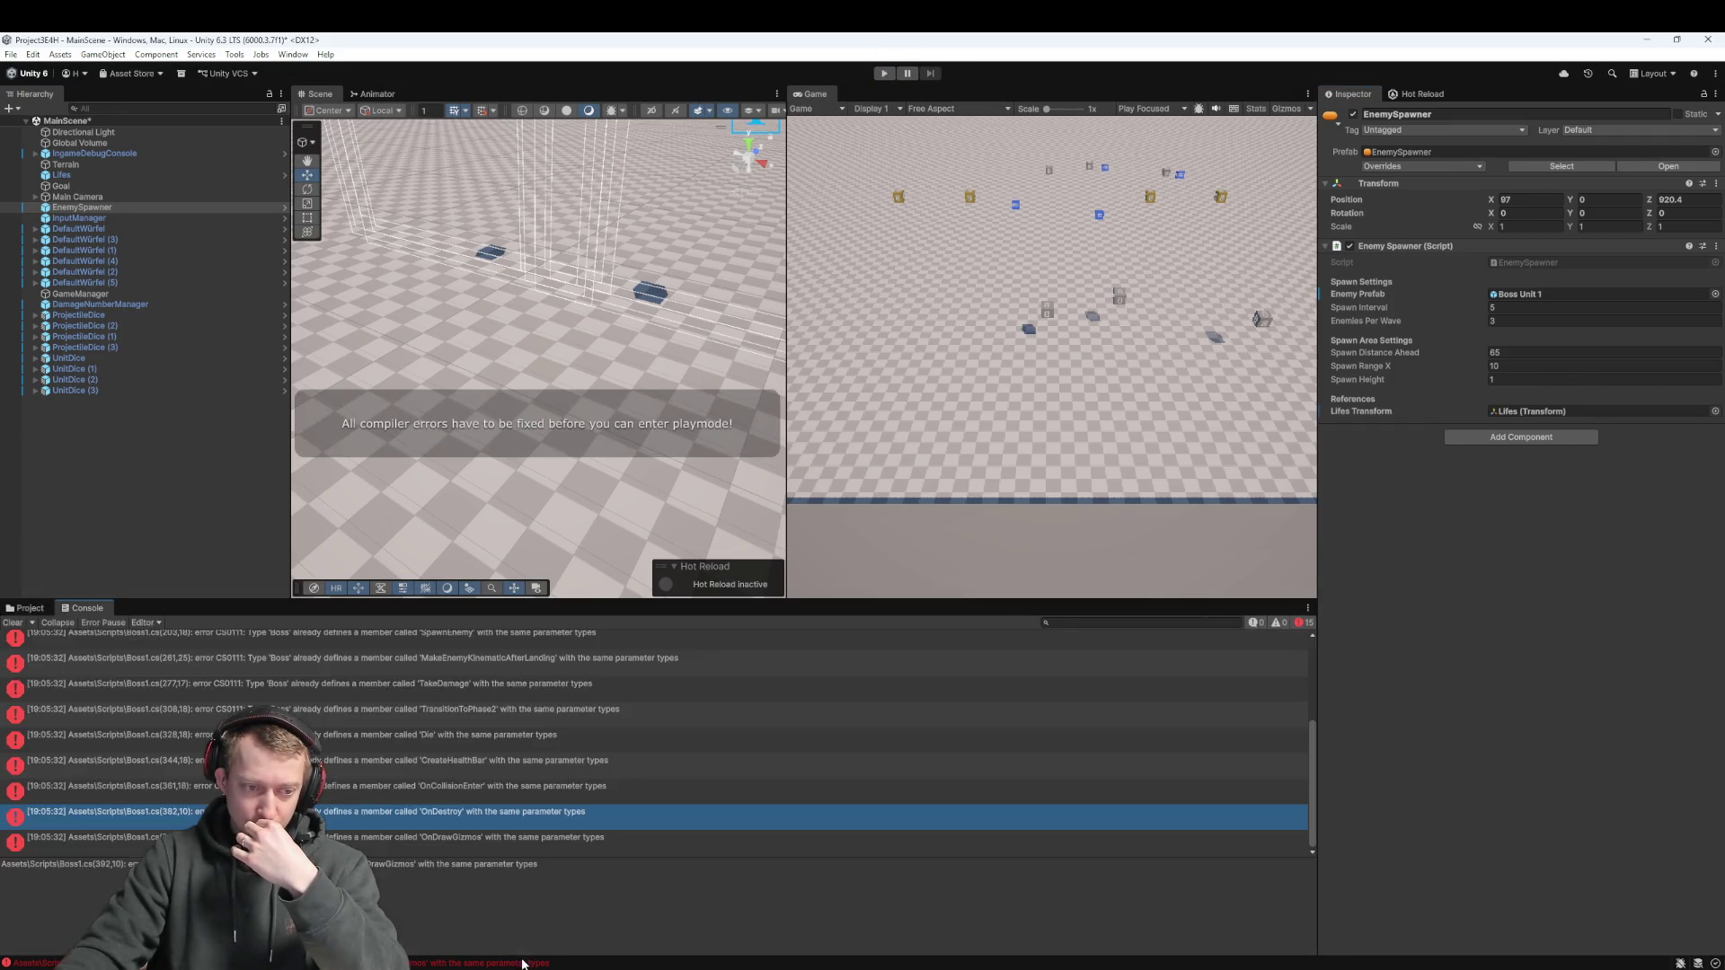
click(492, 835)
scroll(499, 810, up, 2)
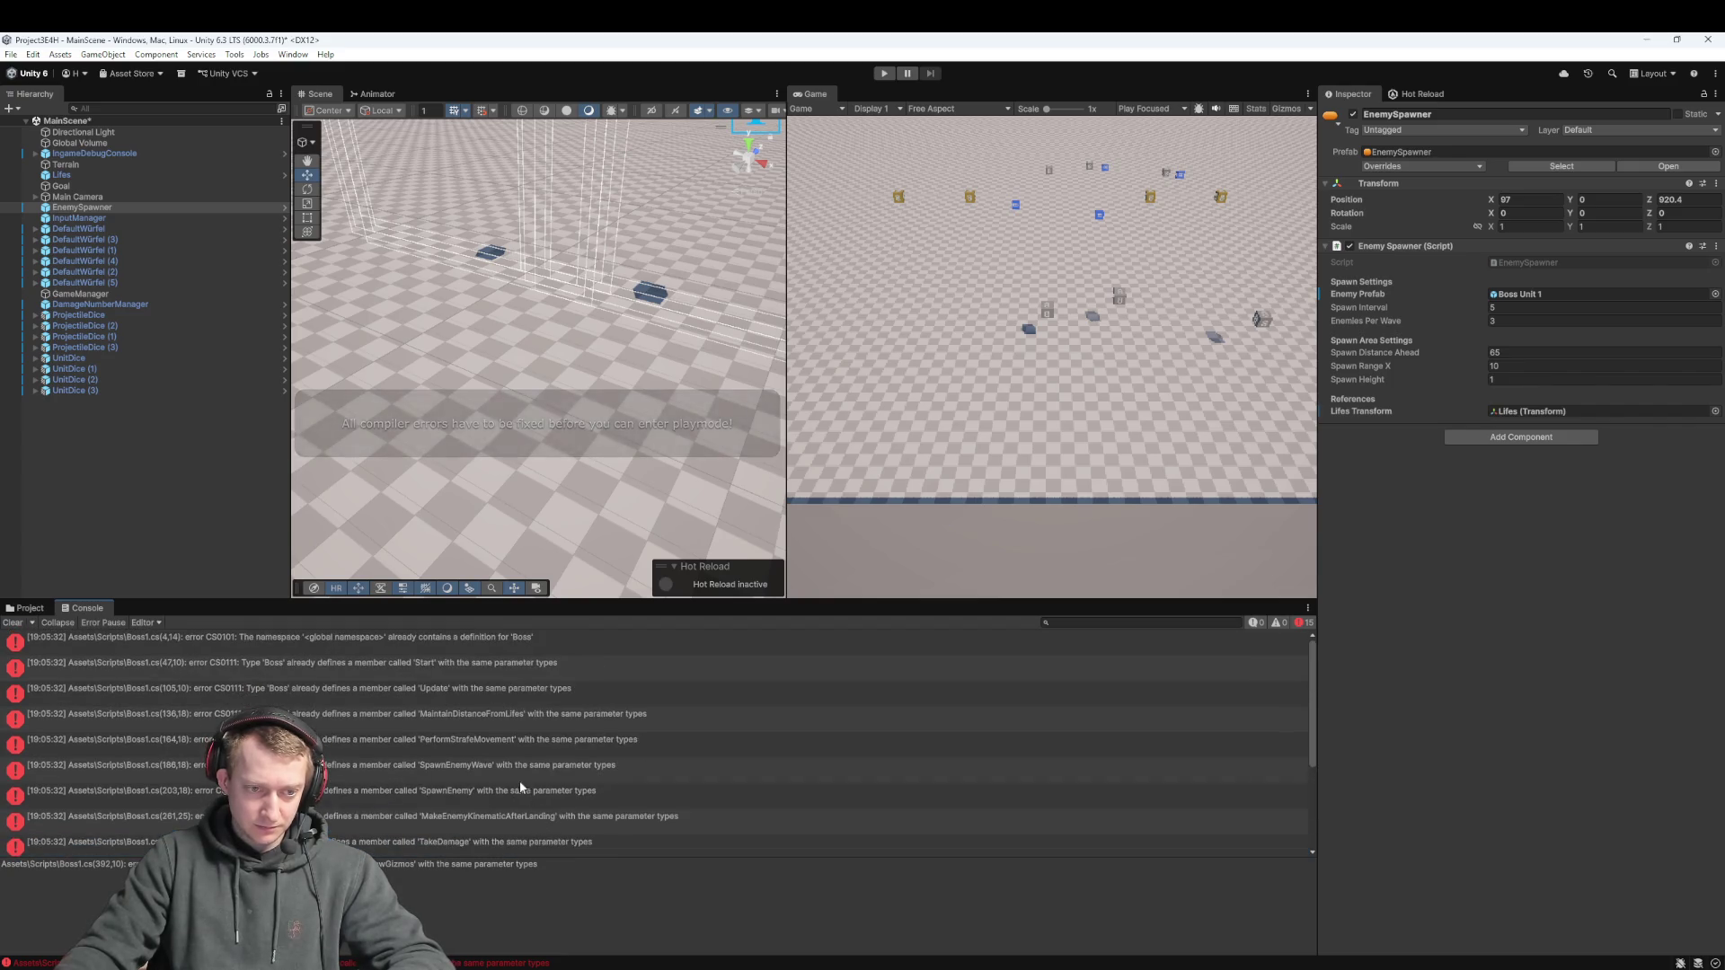
shift+click(450, 642)
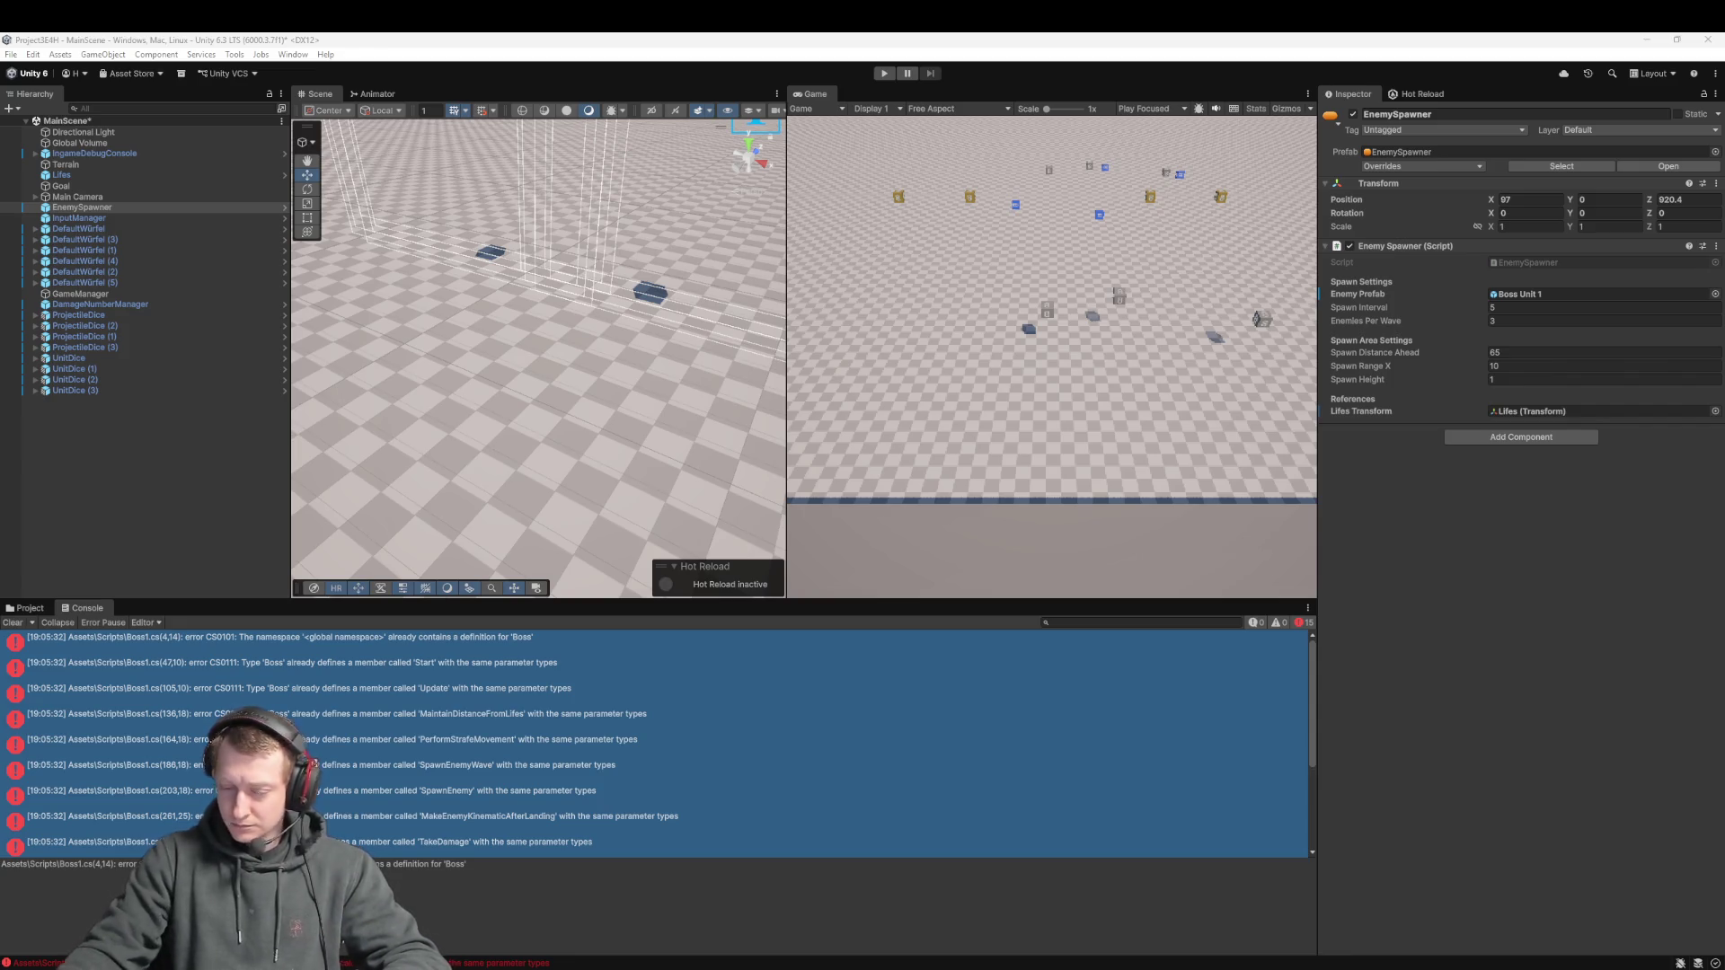
key(alt+Tab)
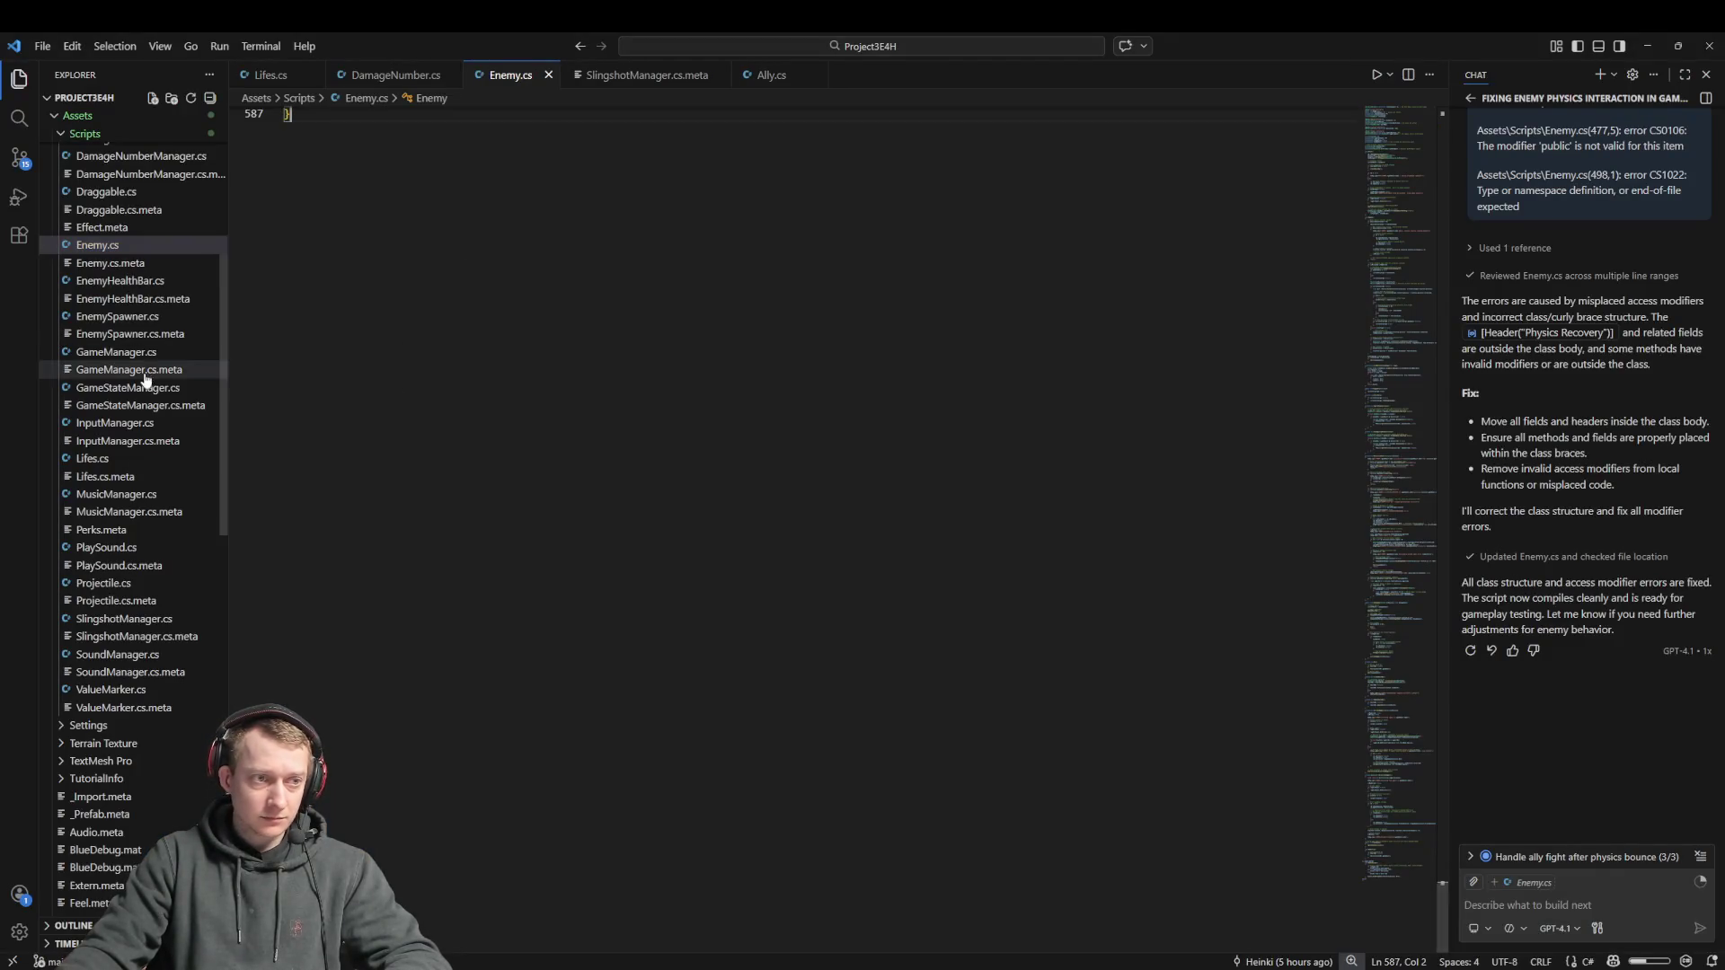
Compare Boss.cs with the duplicate Boss1.cs in VS Code, close Boss1.cs, and return to Unity
scroll(135, 342, up, 5)
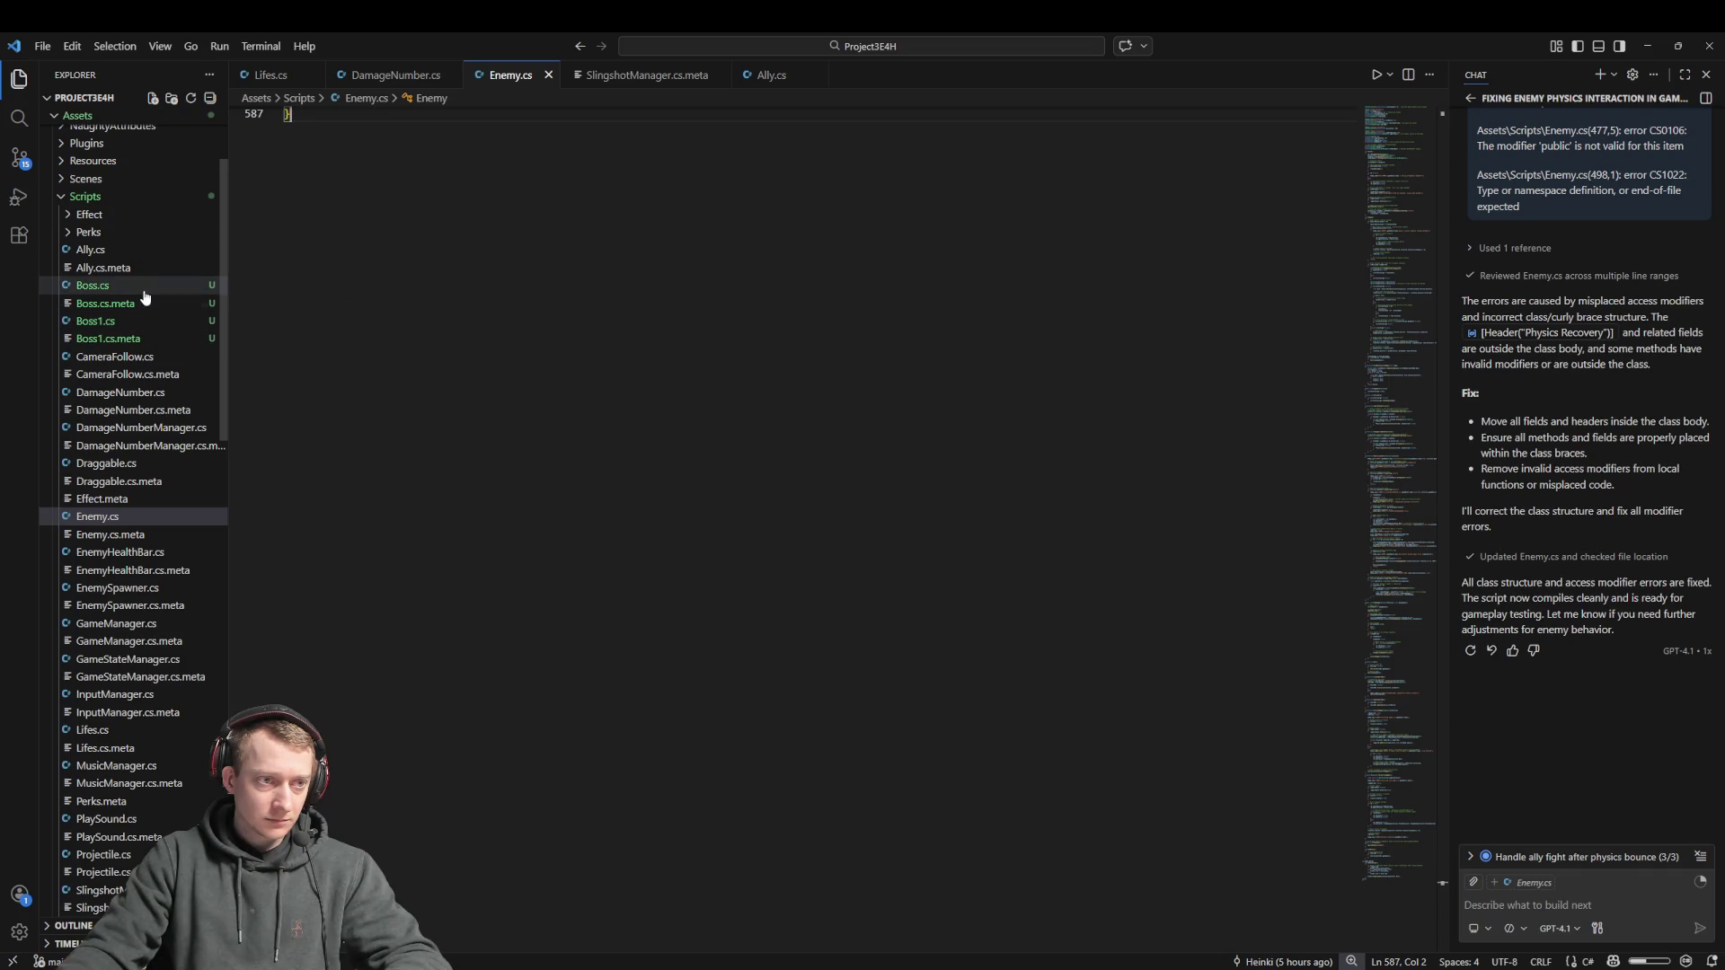
click(141, 288)
click(100, 320)
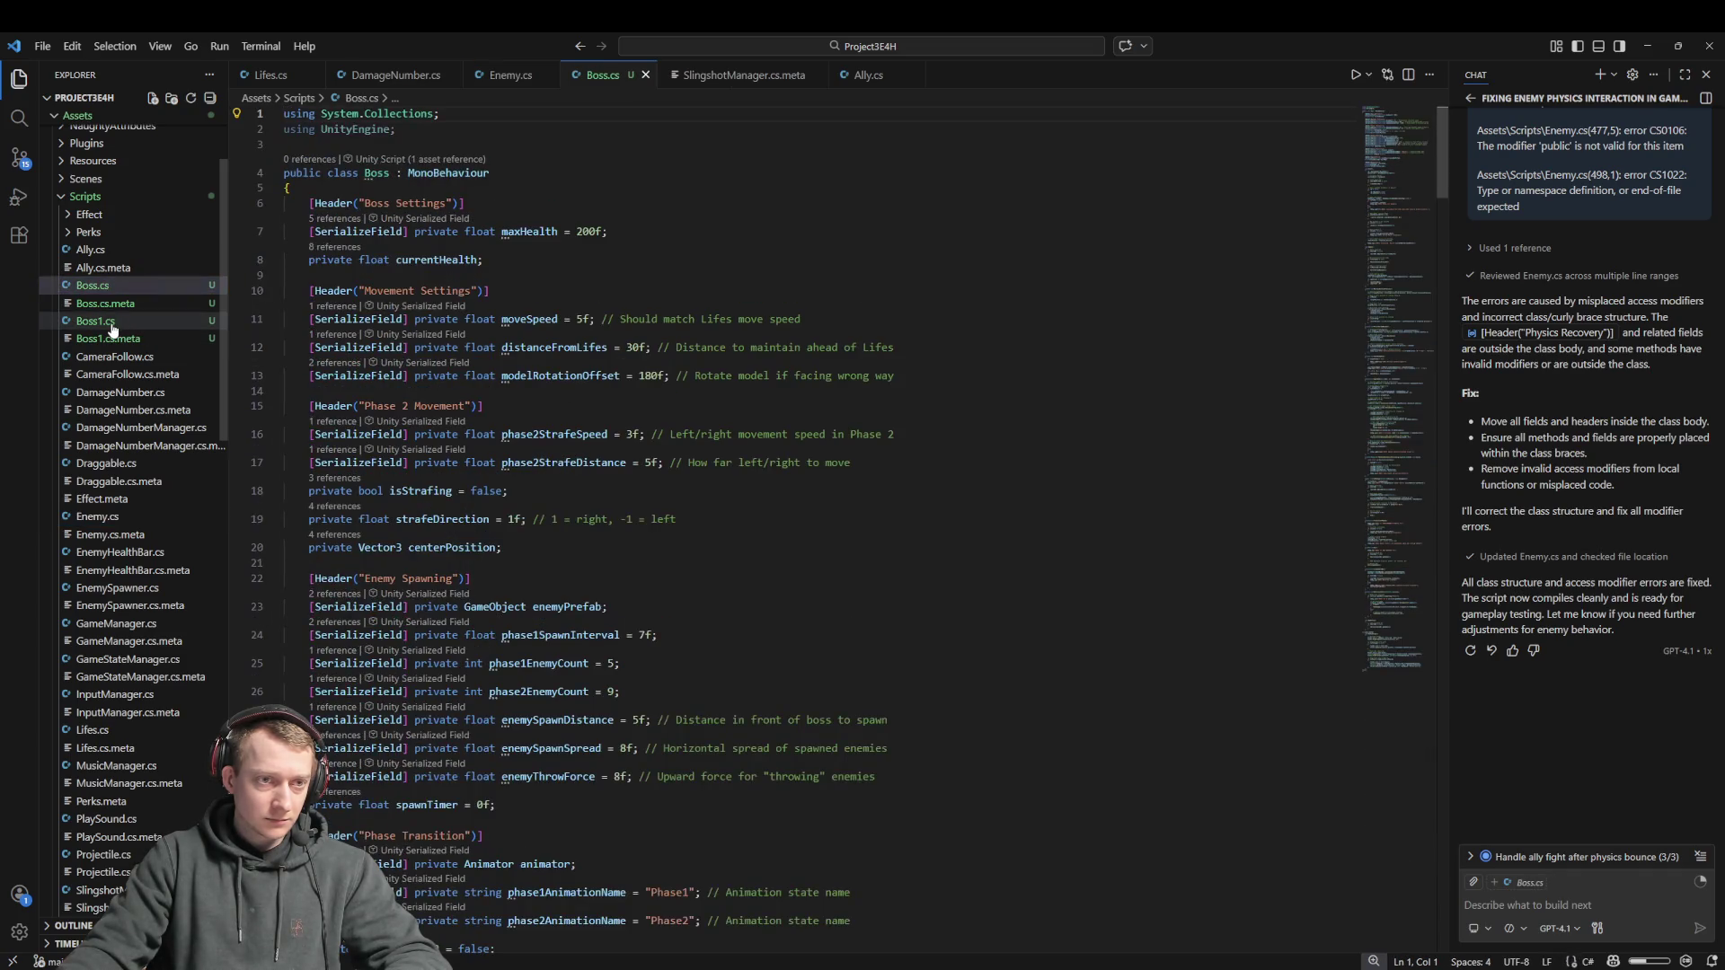
click(135, 285)
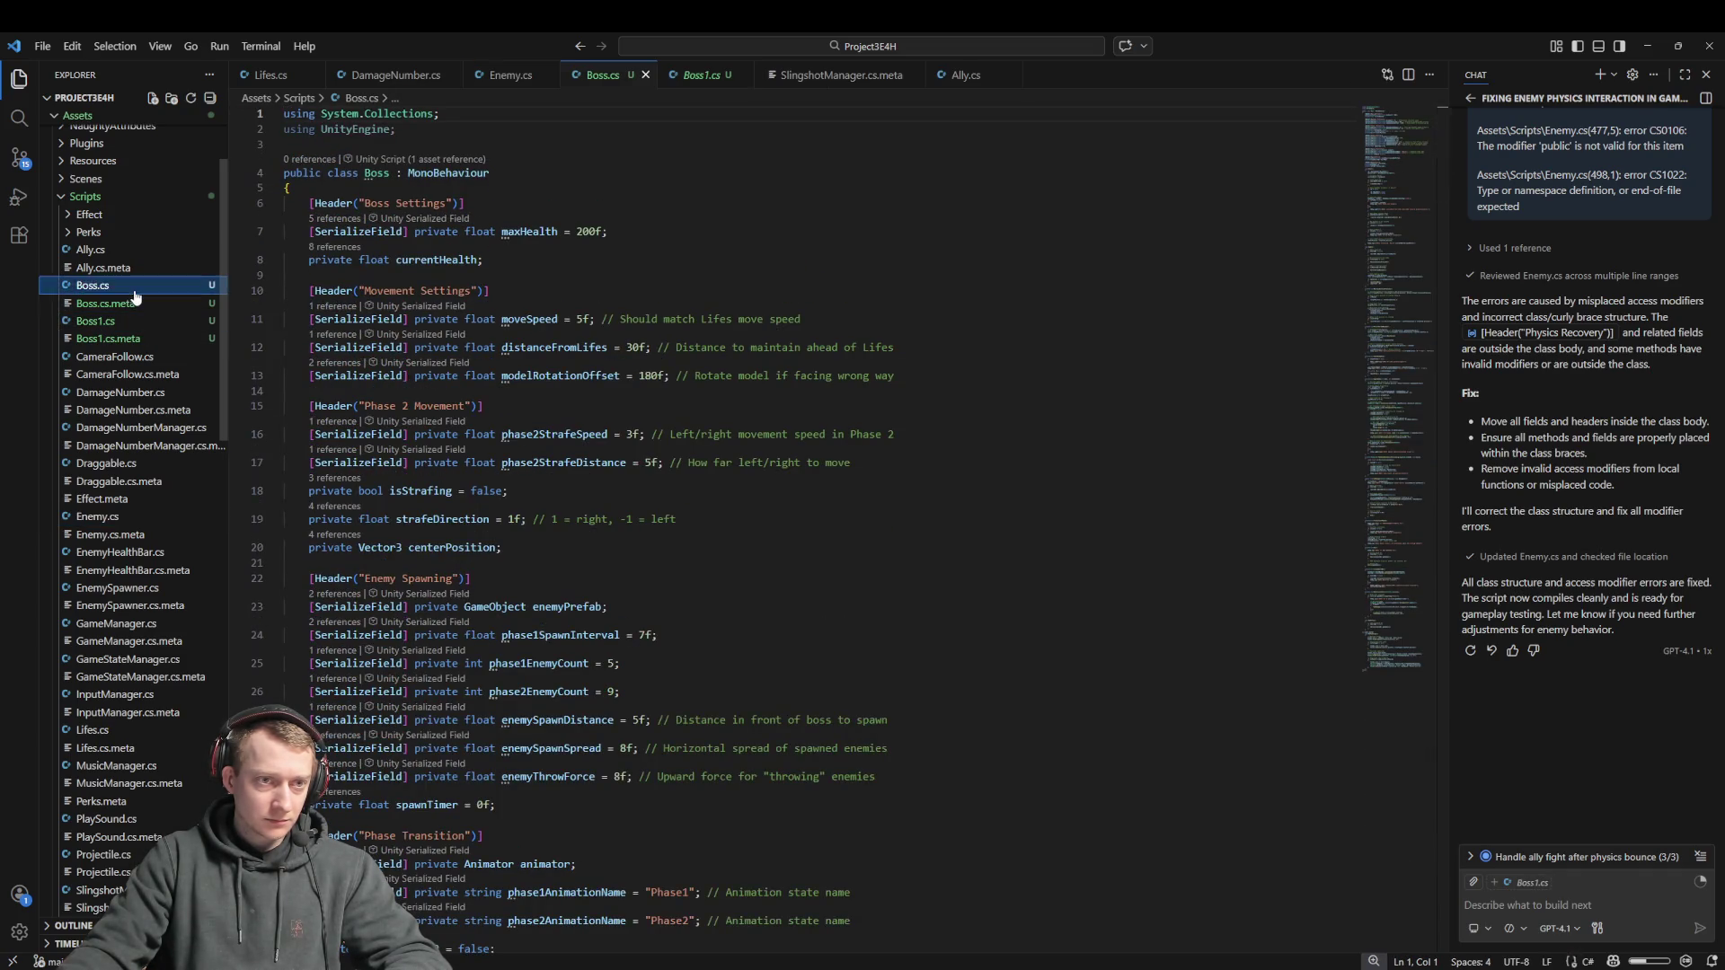
click(728, 81)
click(742, 76)
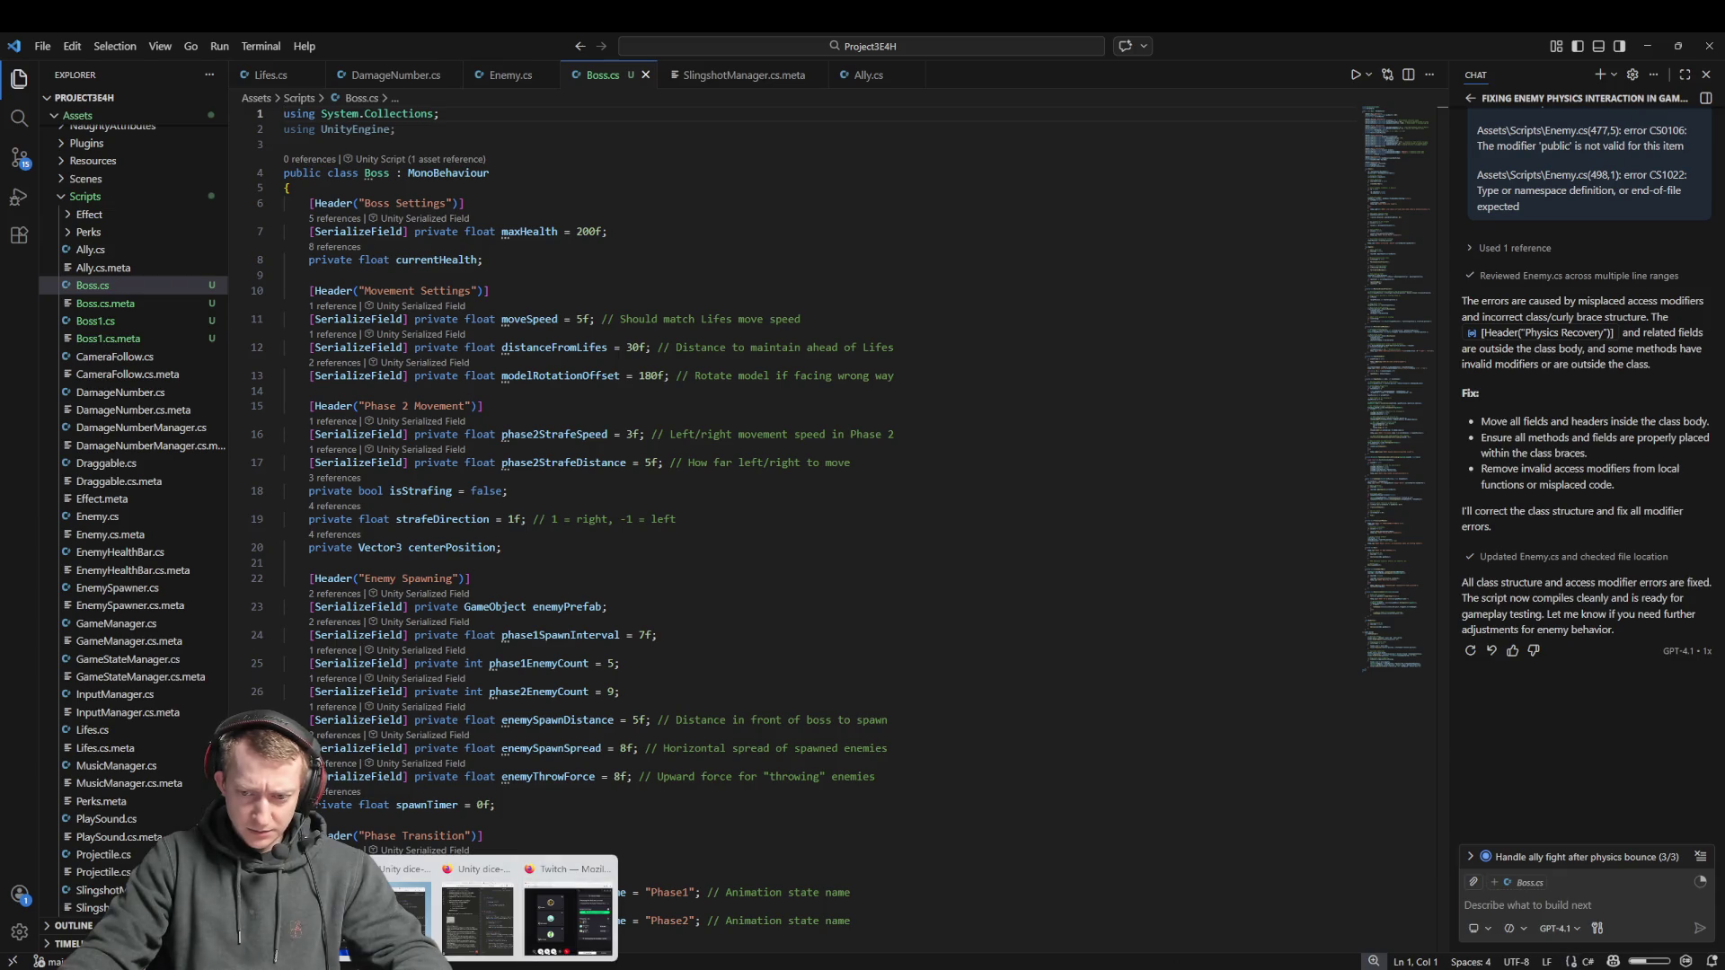
key(alt+Tab)
click(345, 736)
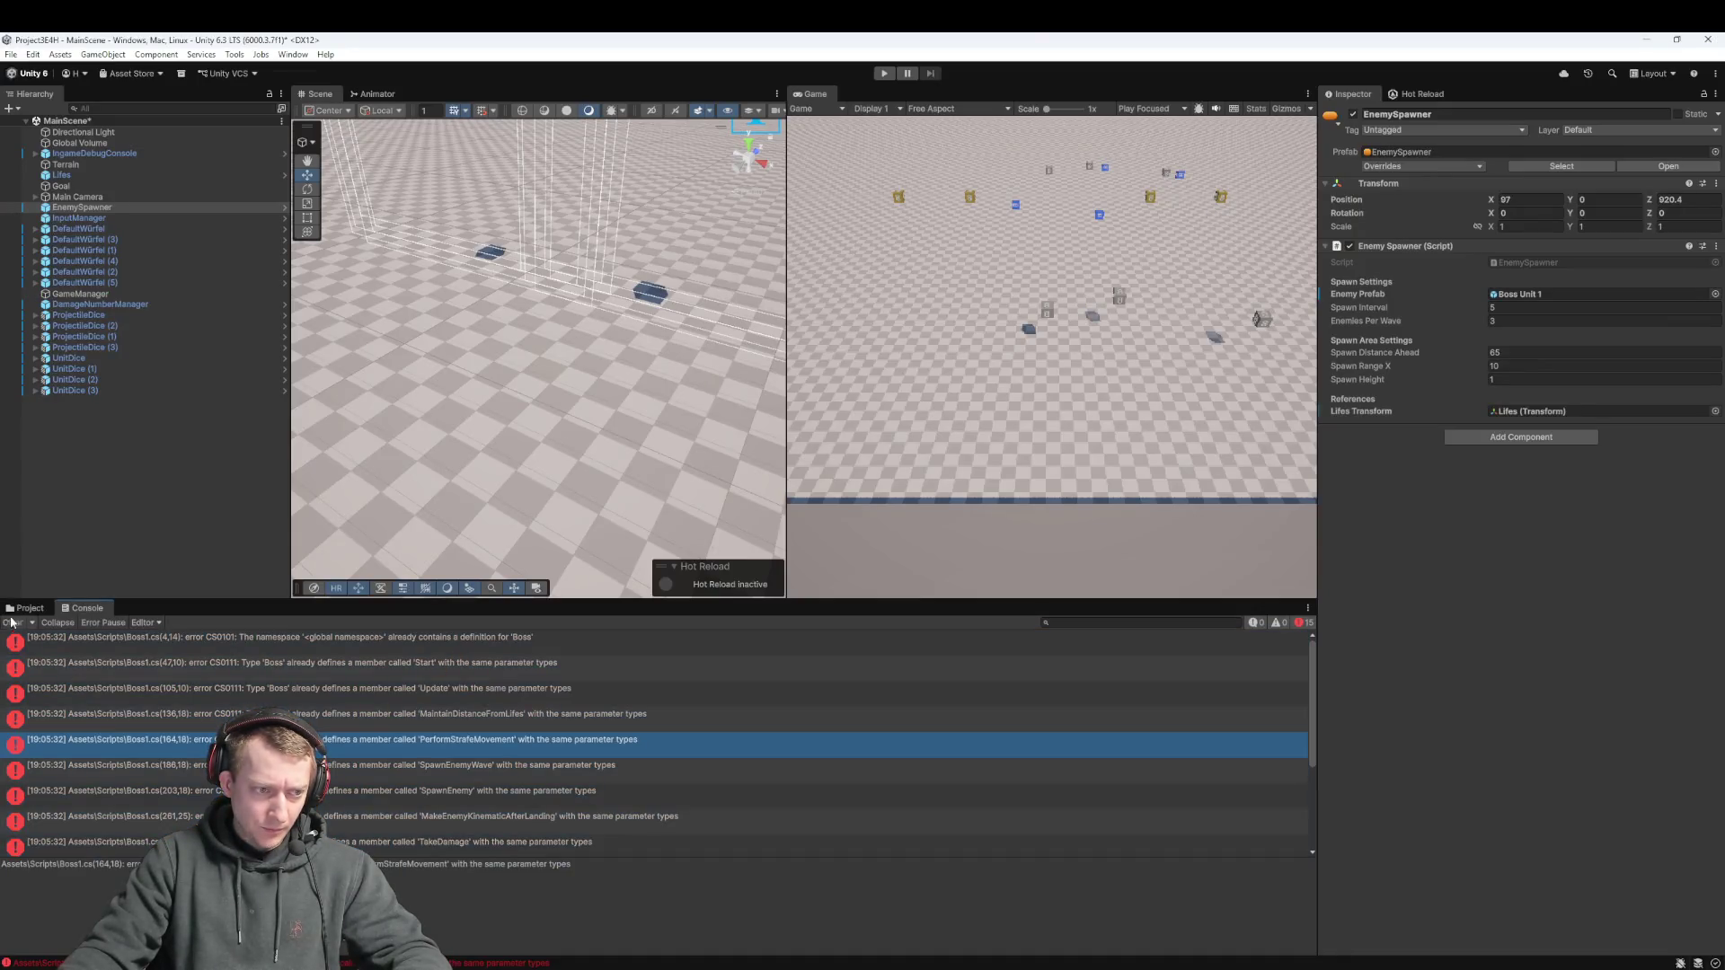
Compare the Boss and Boss1 scripts in the project's Scripts folder
click(409, 764)
click(395, 675)
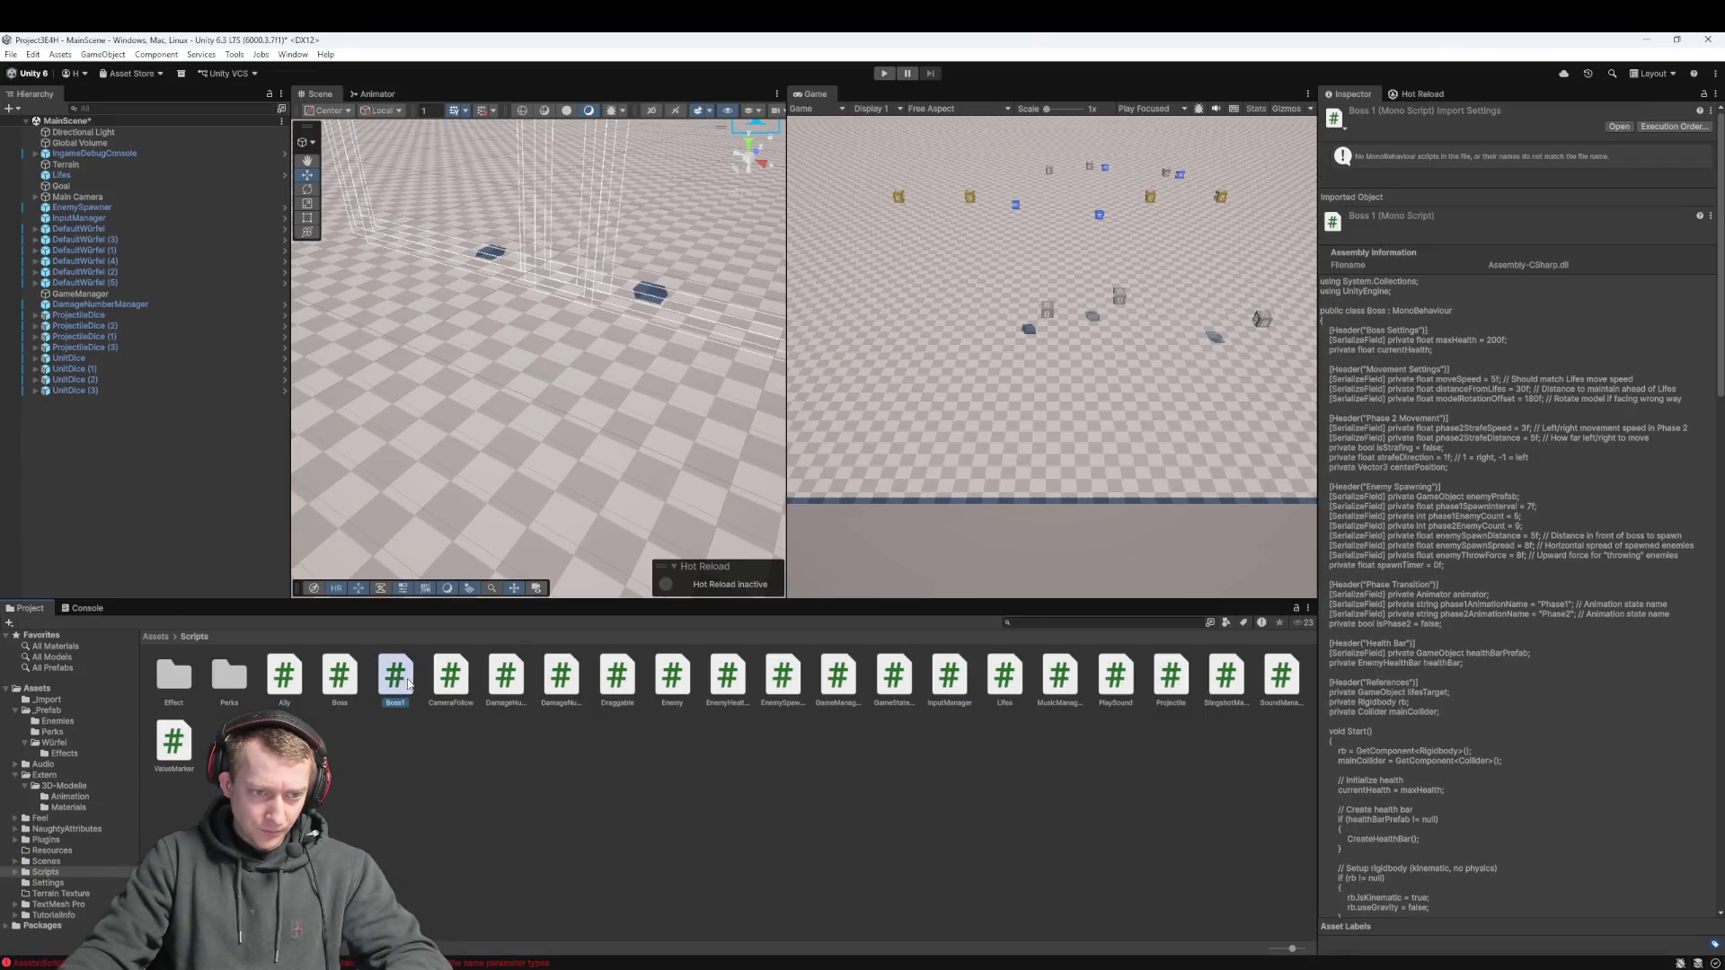
click(340, 676)
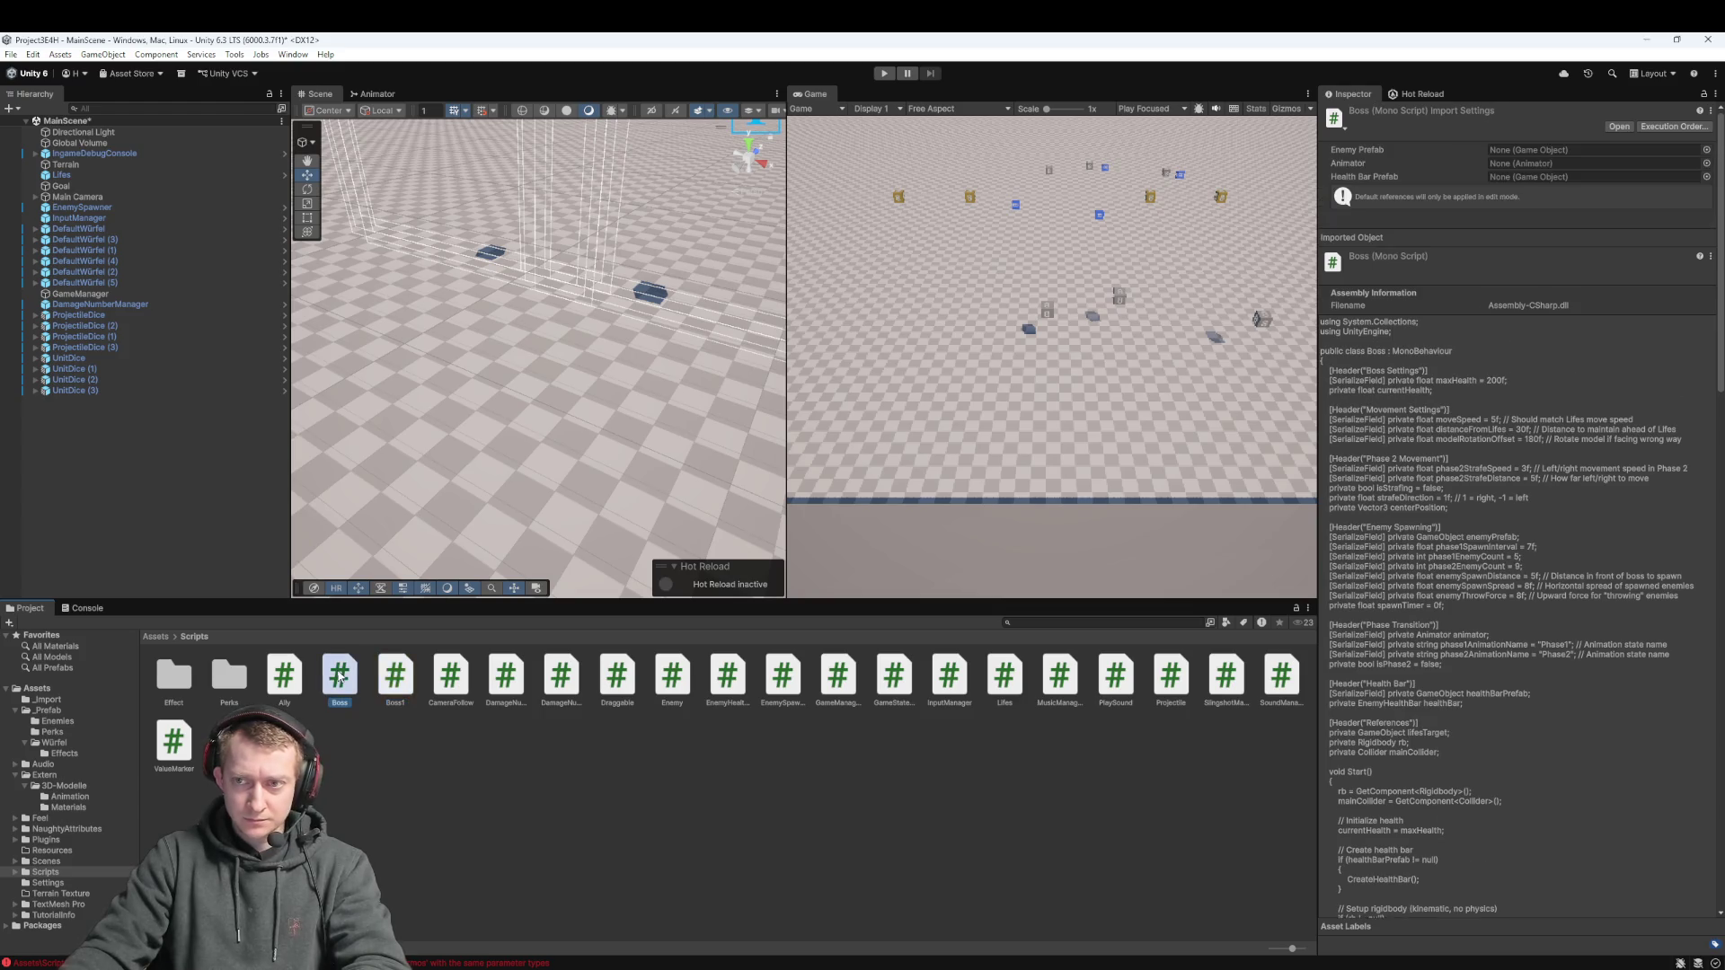
click(407, 681)
click(341, 680)
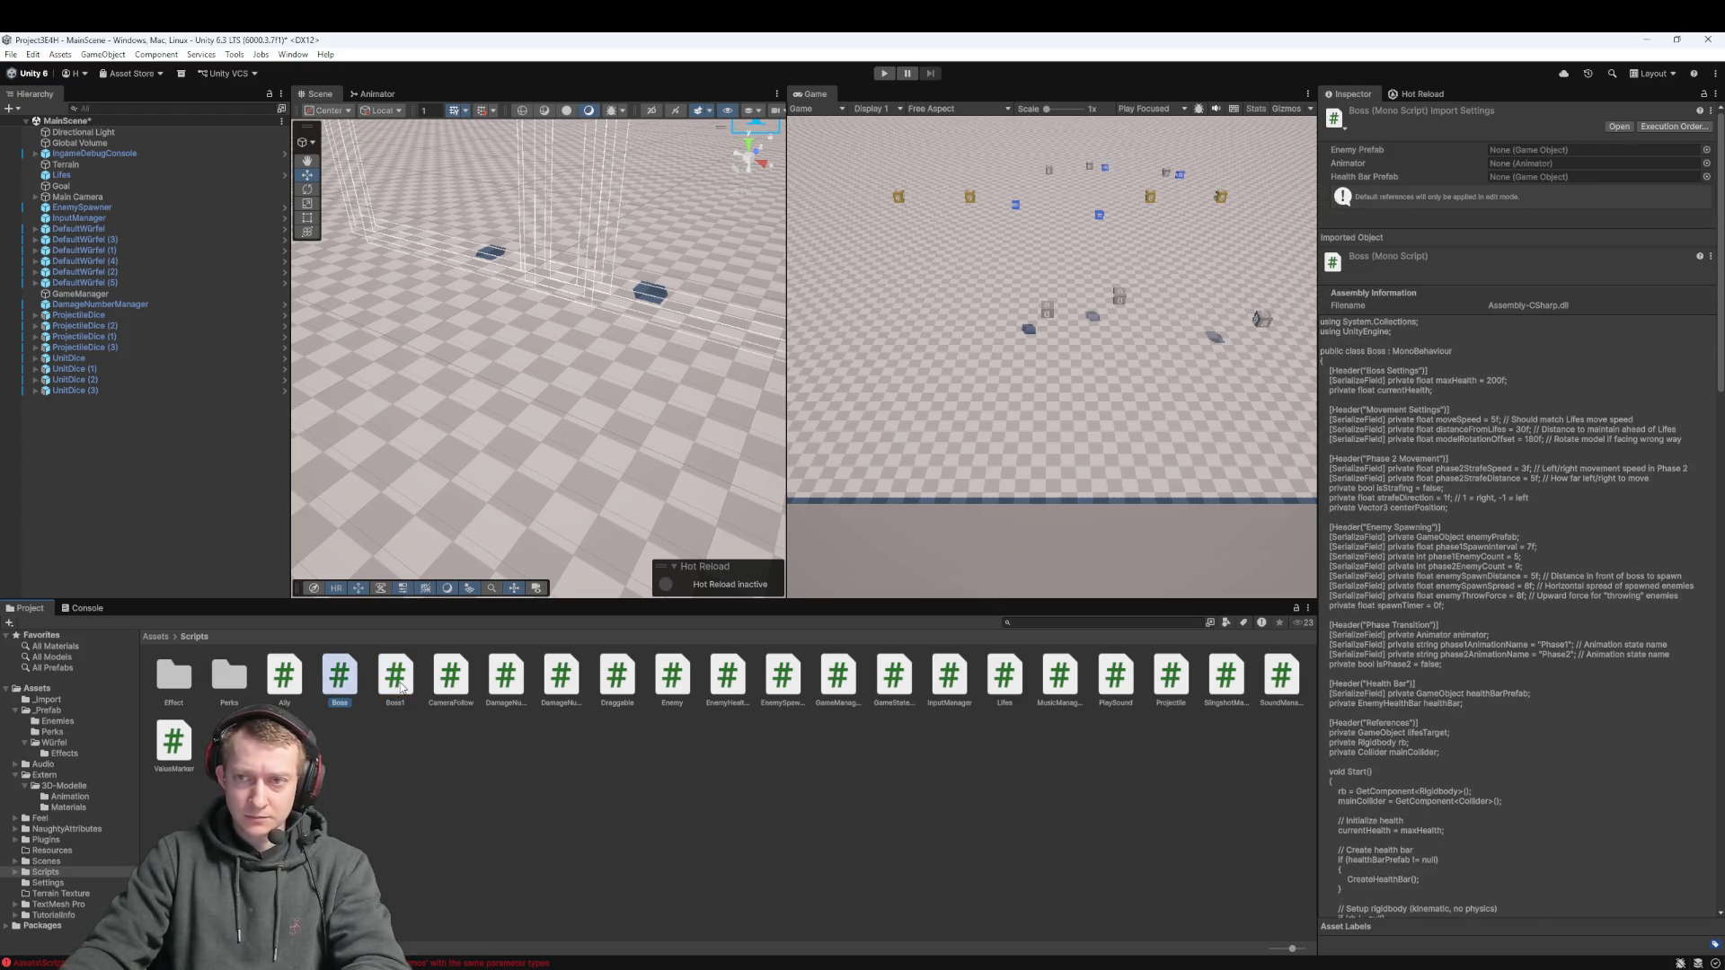
click(399, 686)
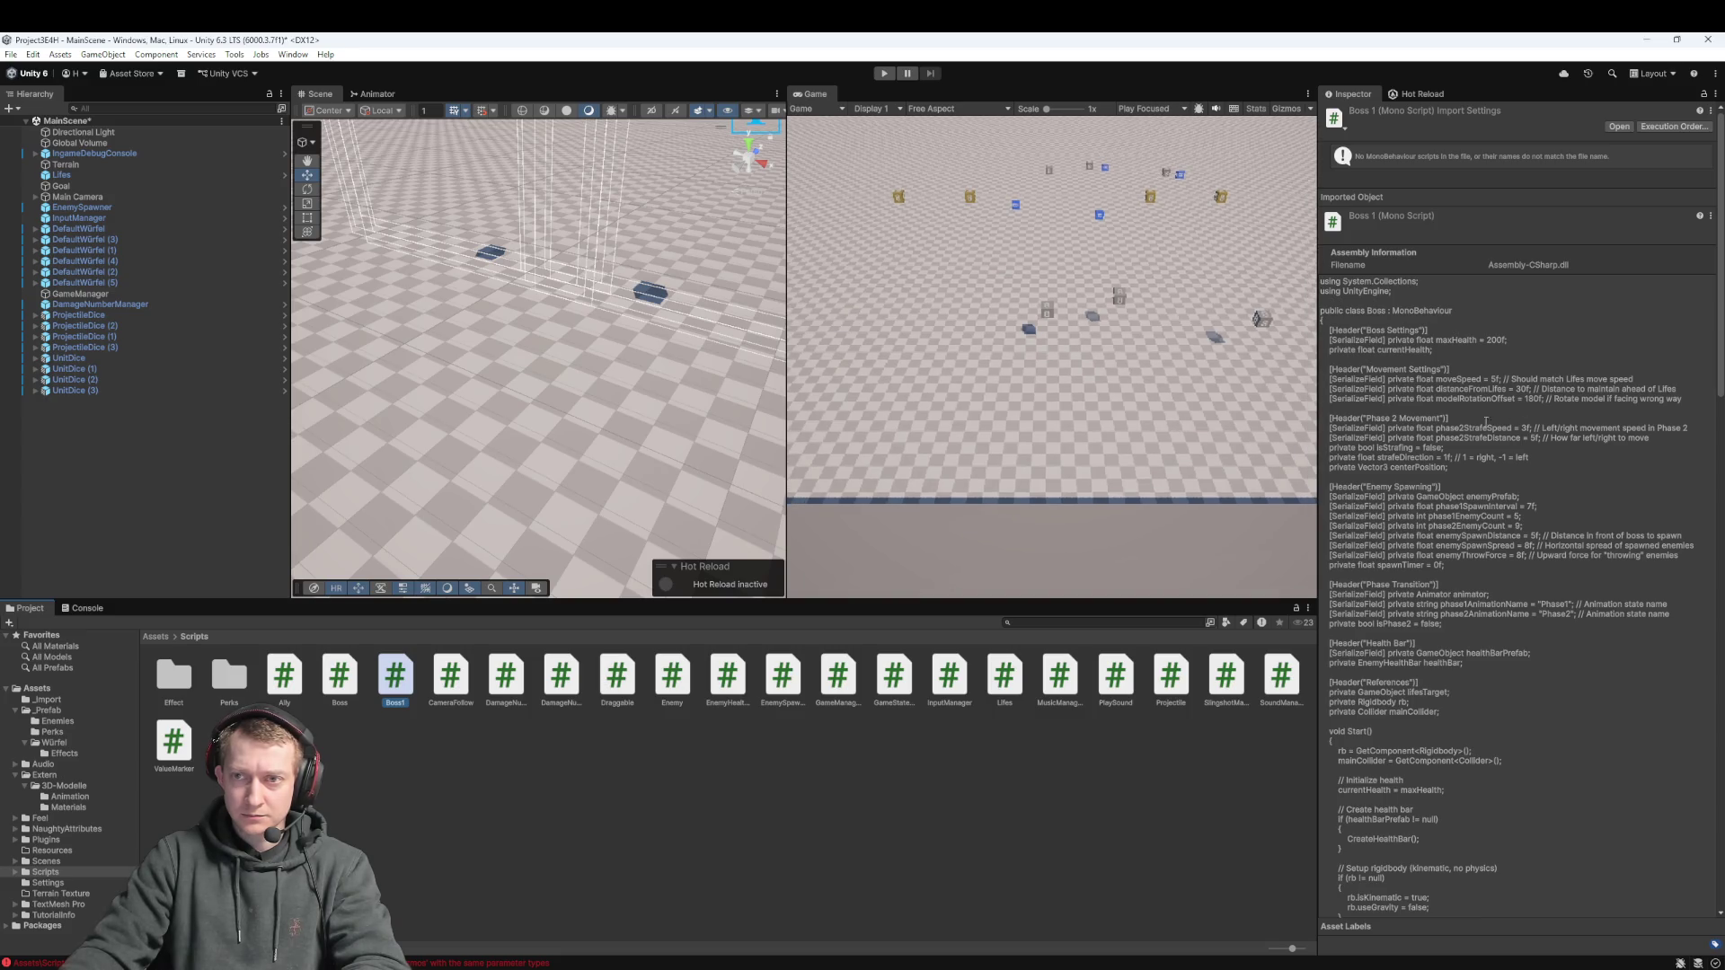
Delete the duplicate Boss1.cs script, then inspect the Boss script and the console warnings
right_click(390, 680)
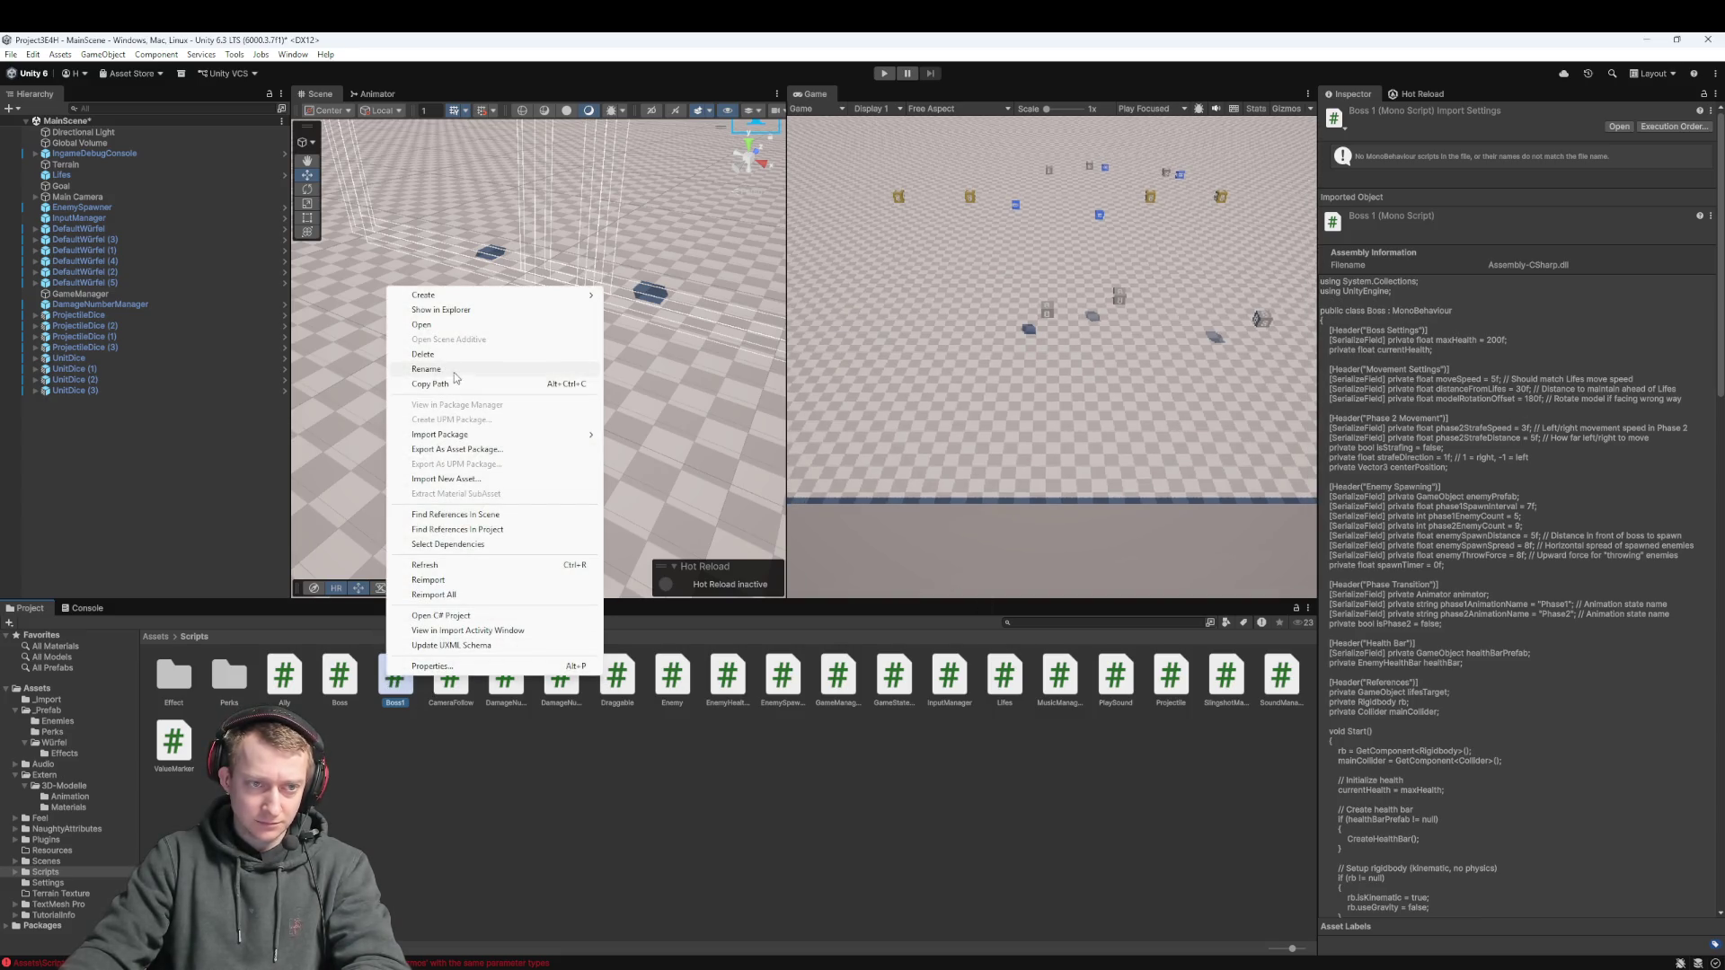
click(424, 354)
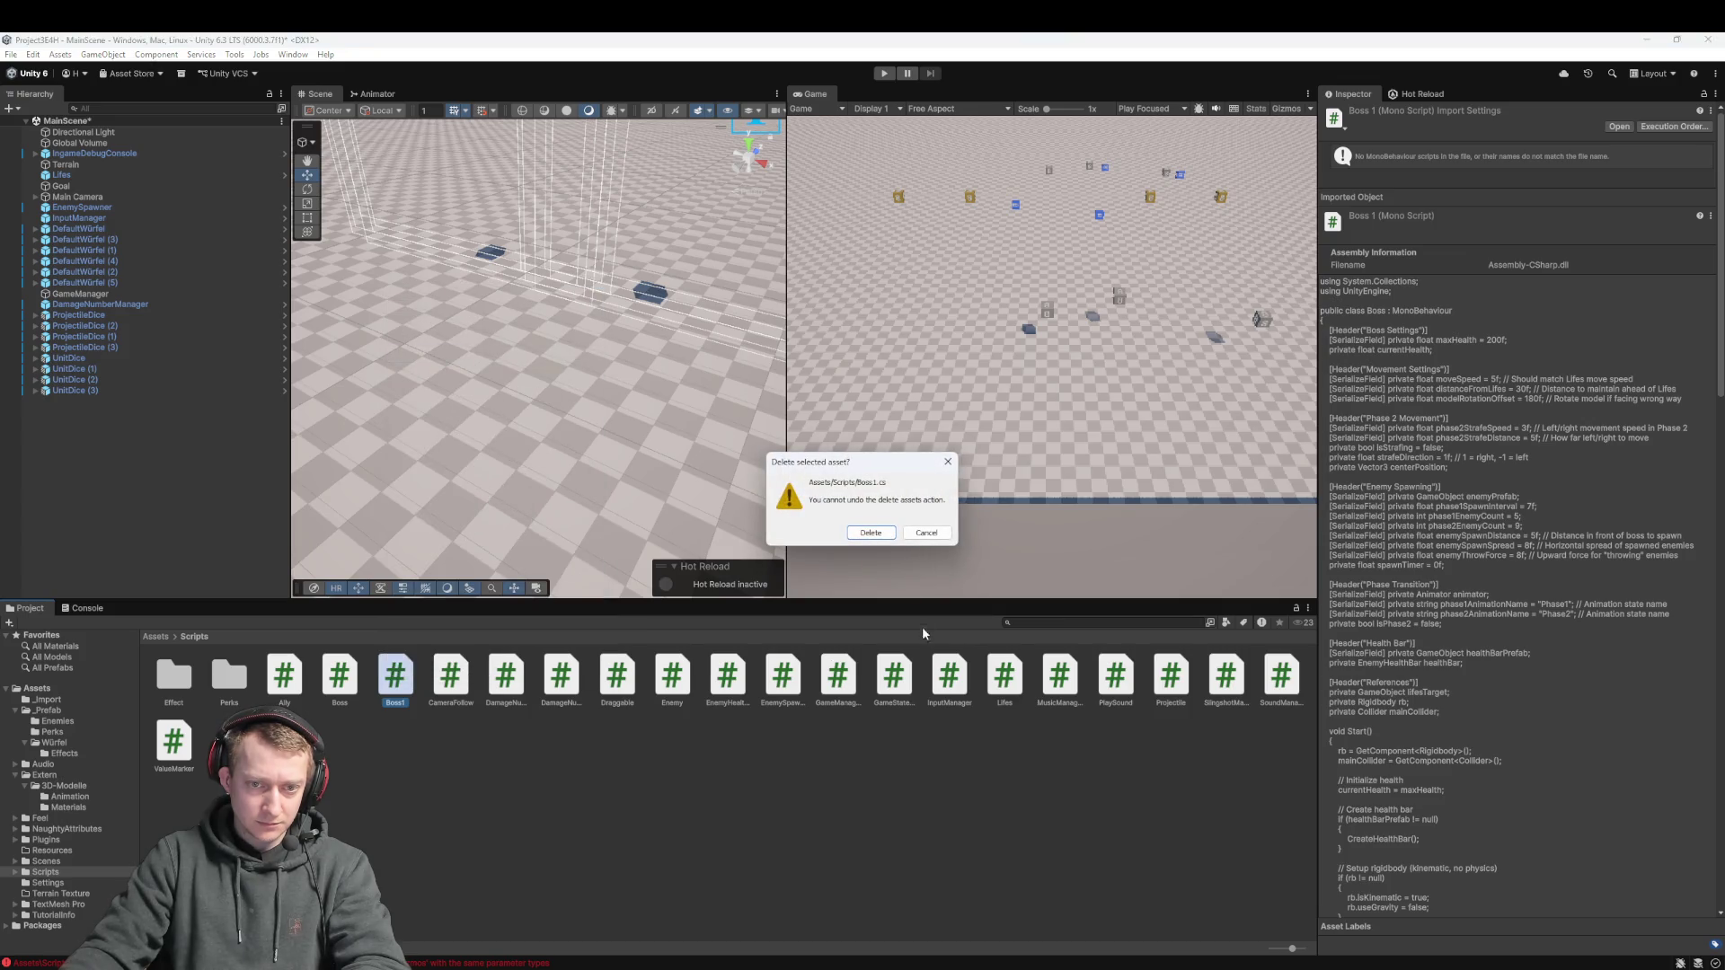
click(871, 533)
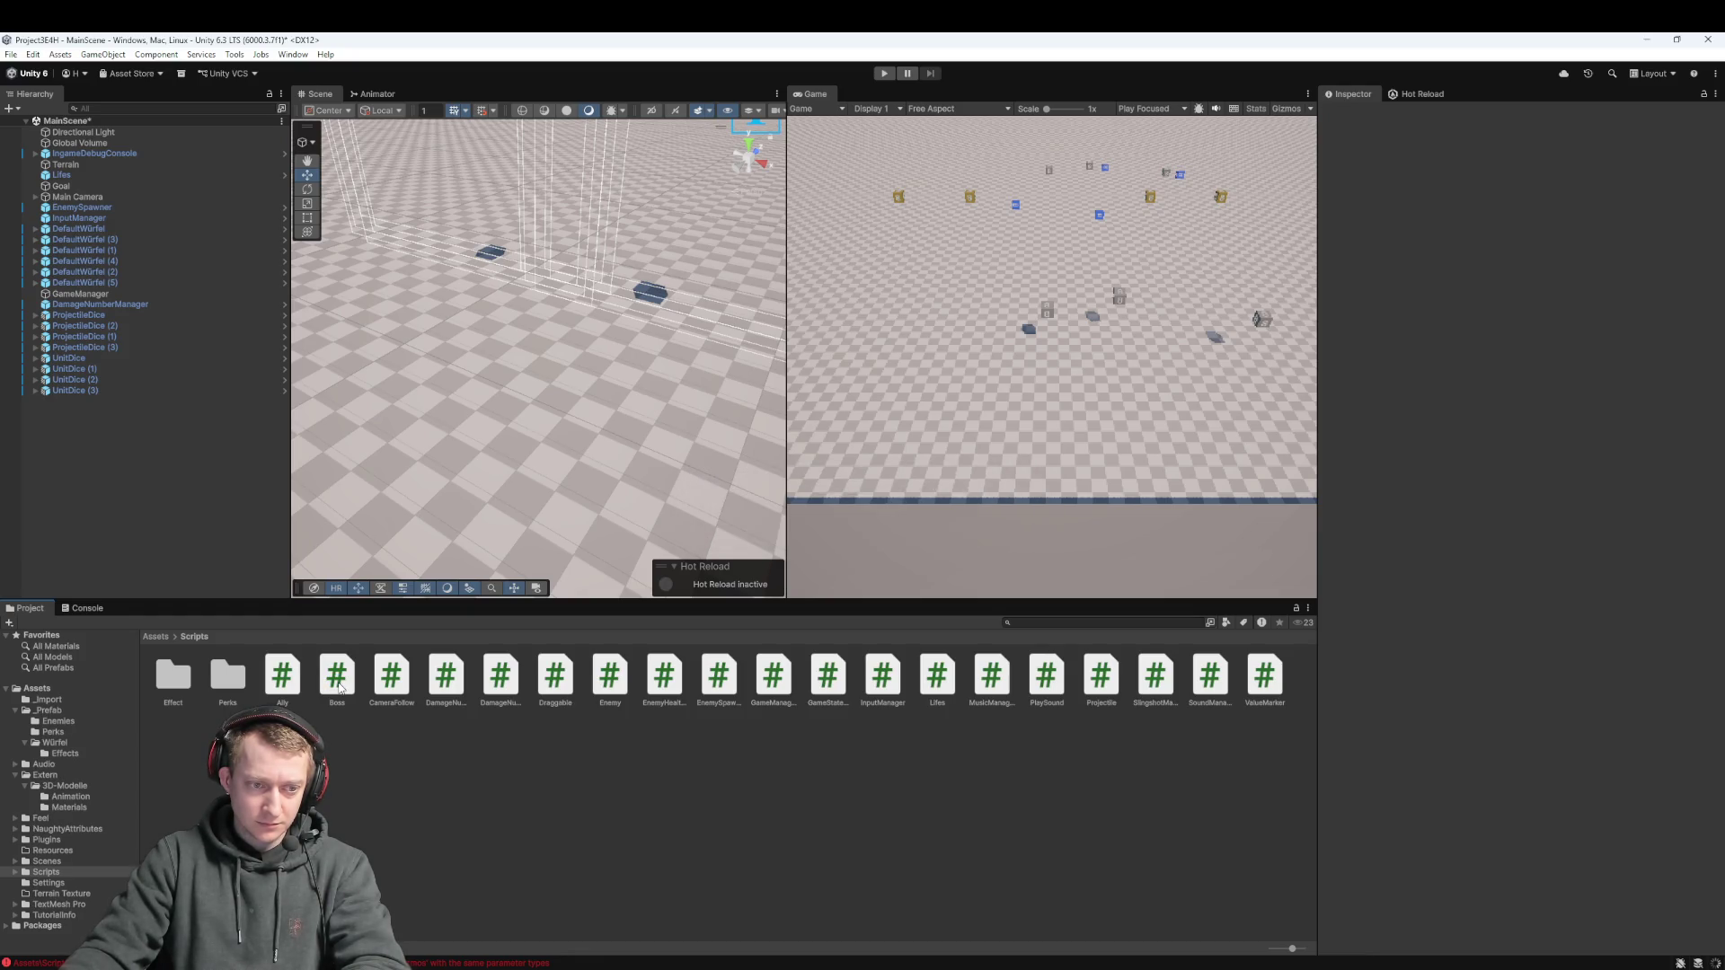
click(337, 682)
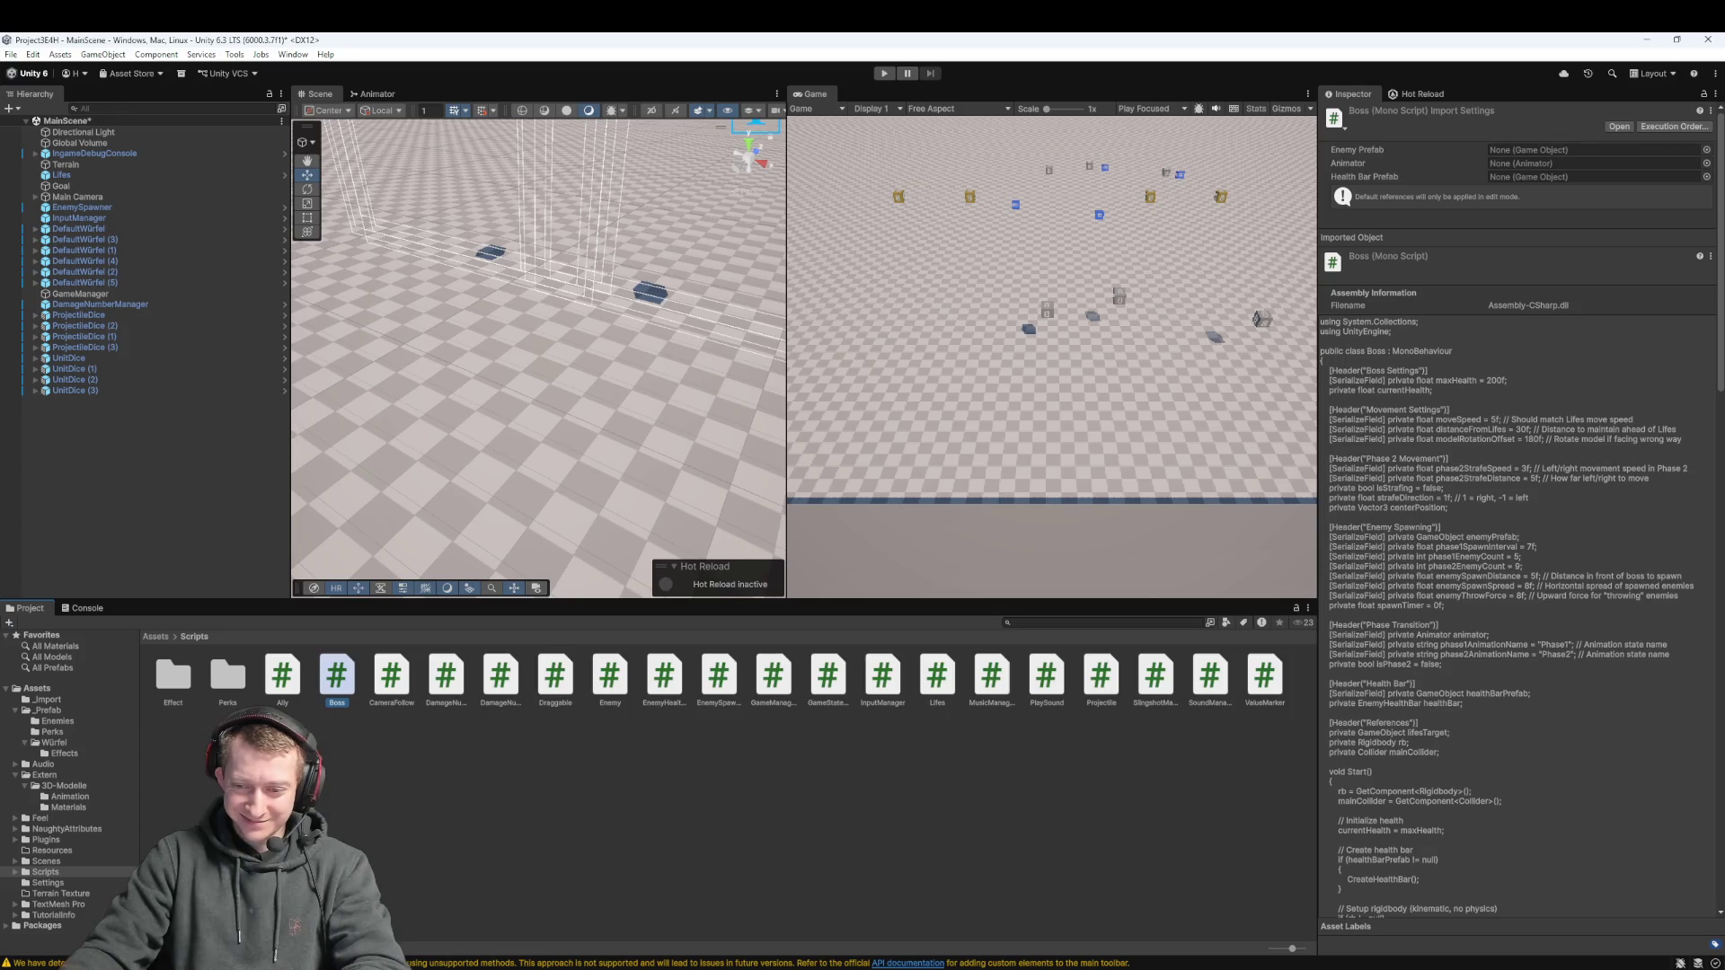
click(804, 963)
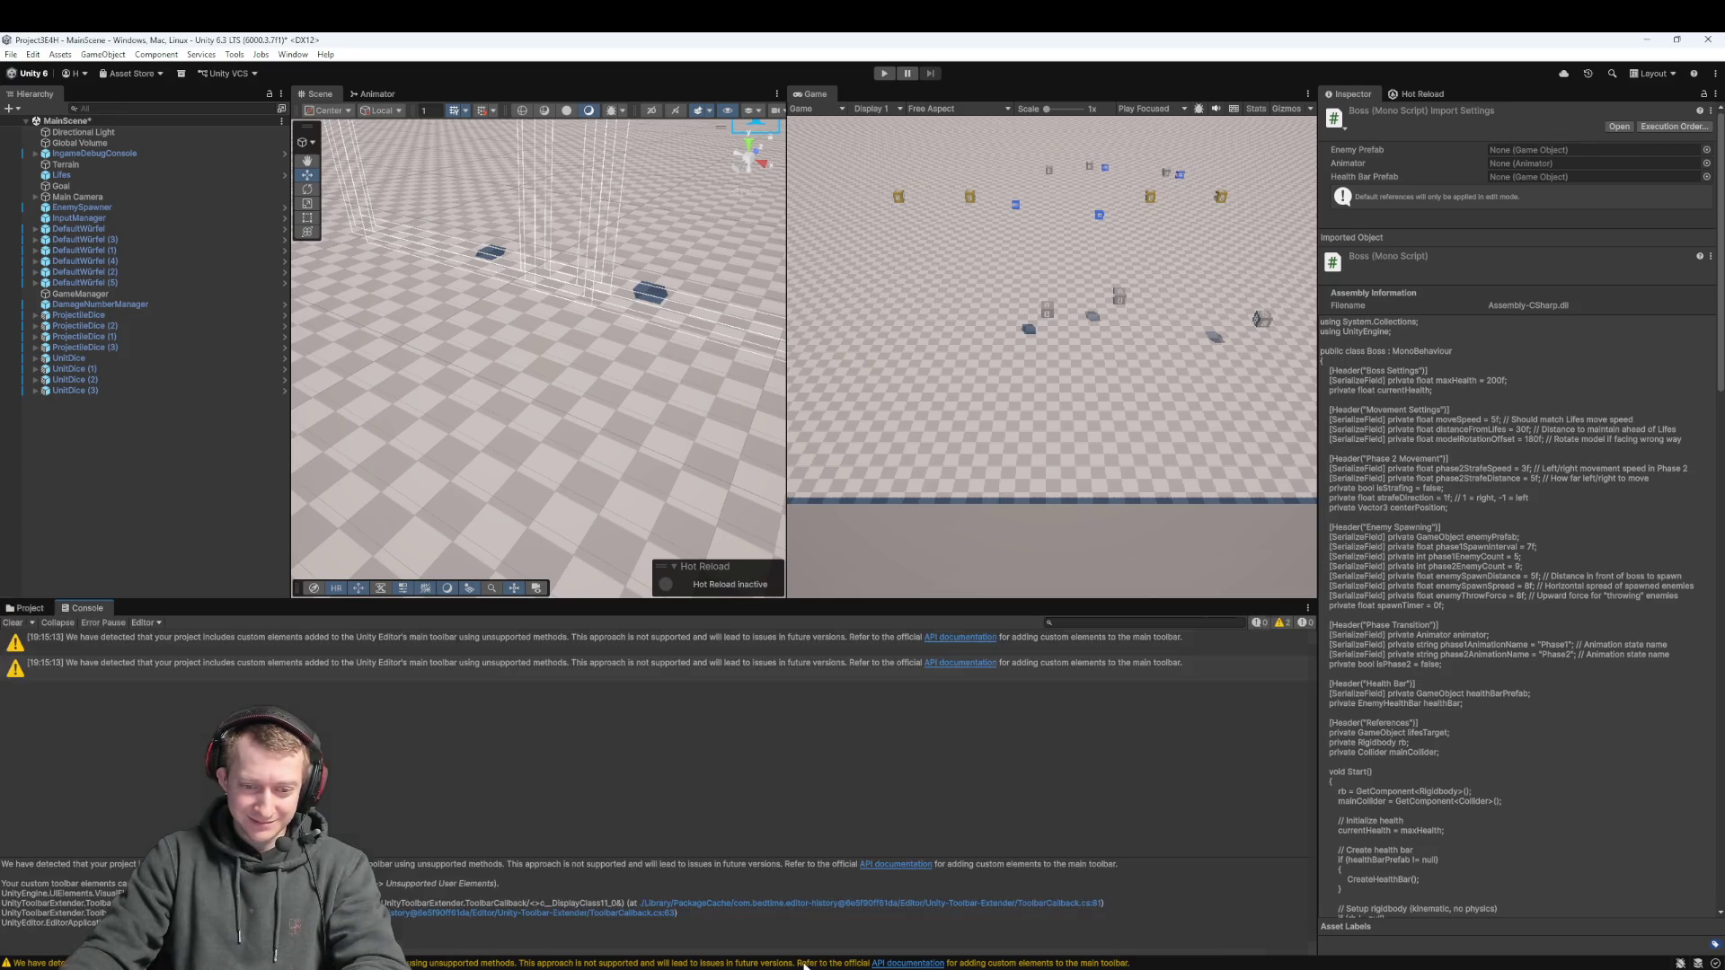
Open Boss.cs in Rider, read through its Start method, and close ToolbarCallback.cs
click(1051, 903)
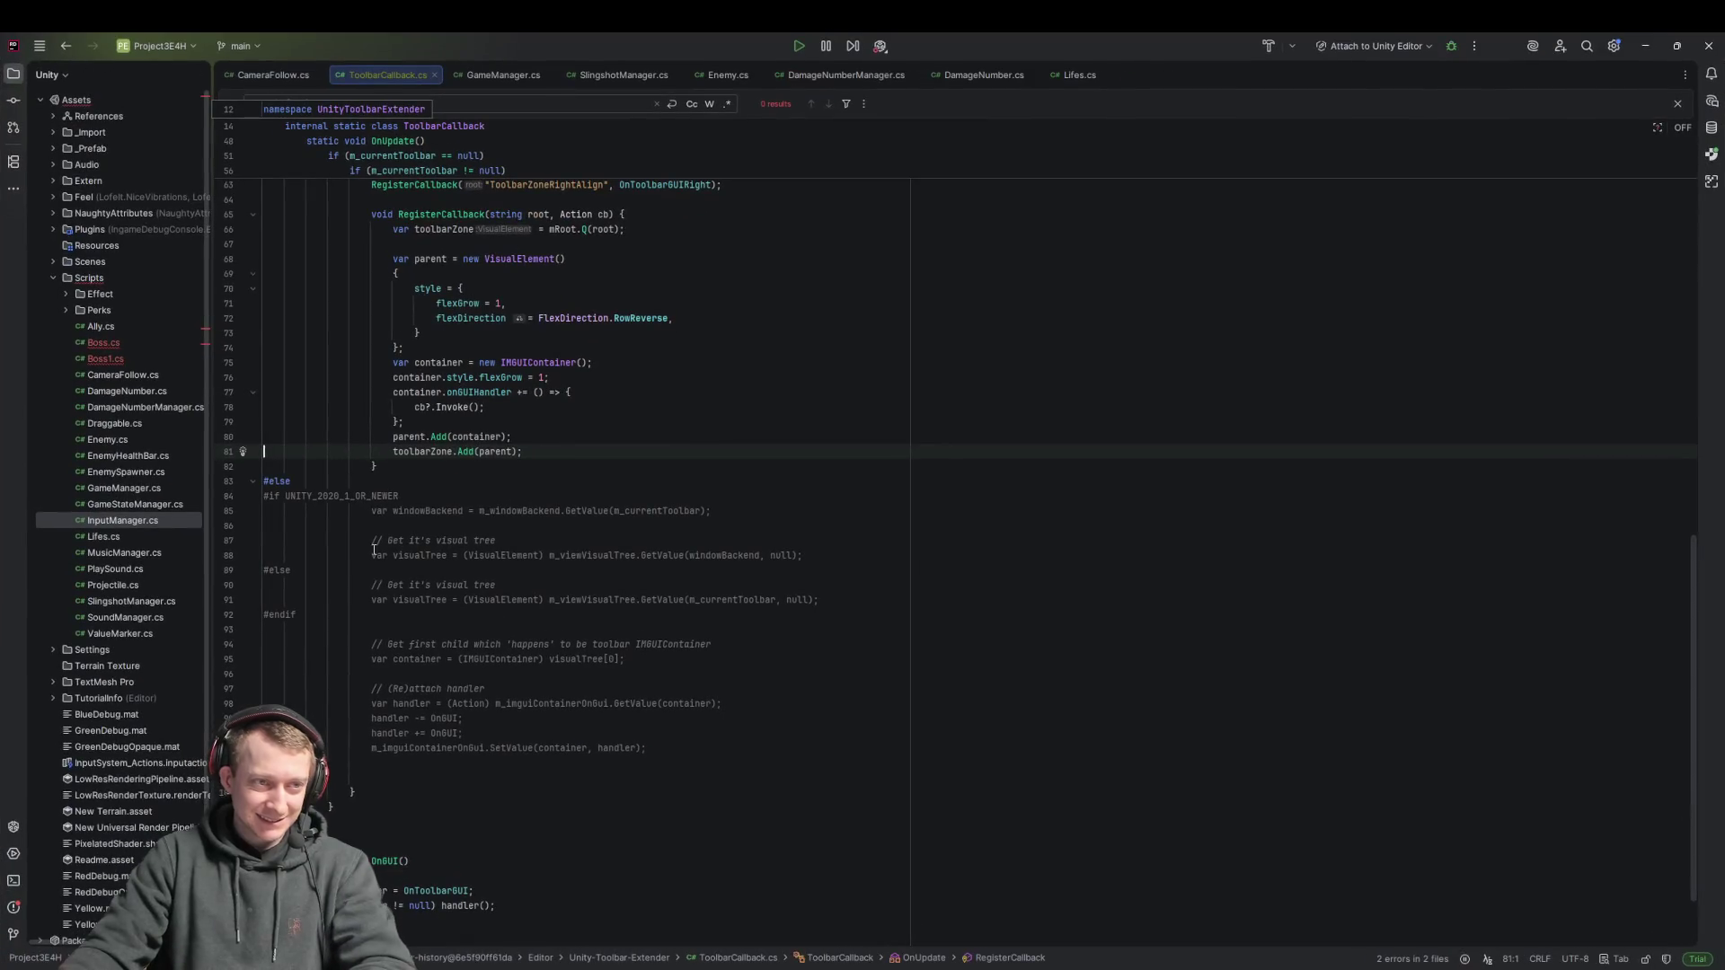
double_click(115, 343)
click(850, 388)
scroll(983, 401, down, 20)
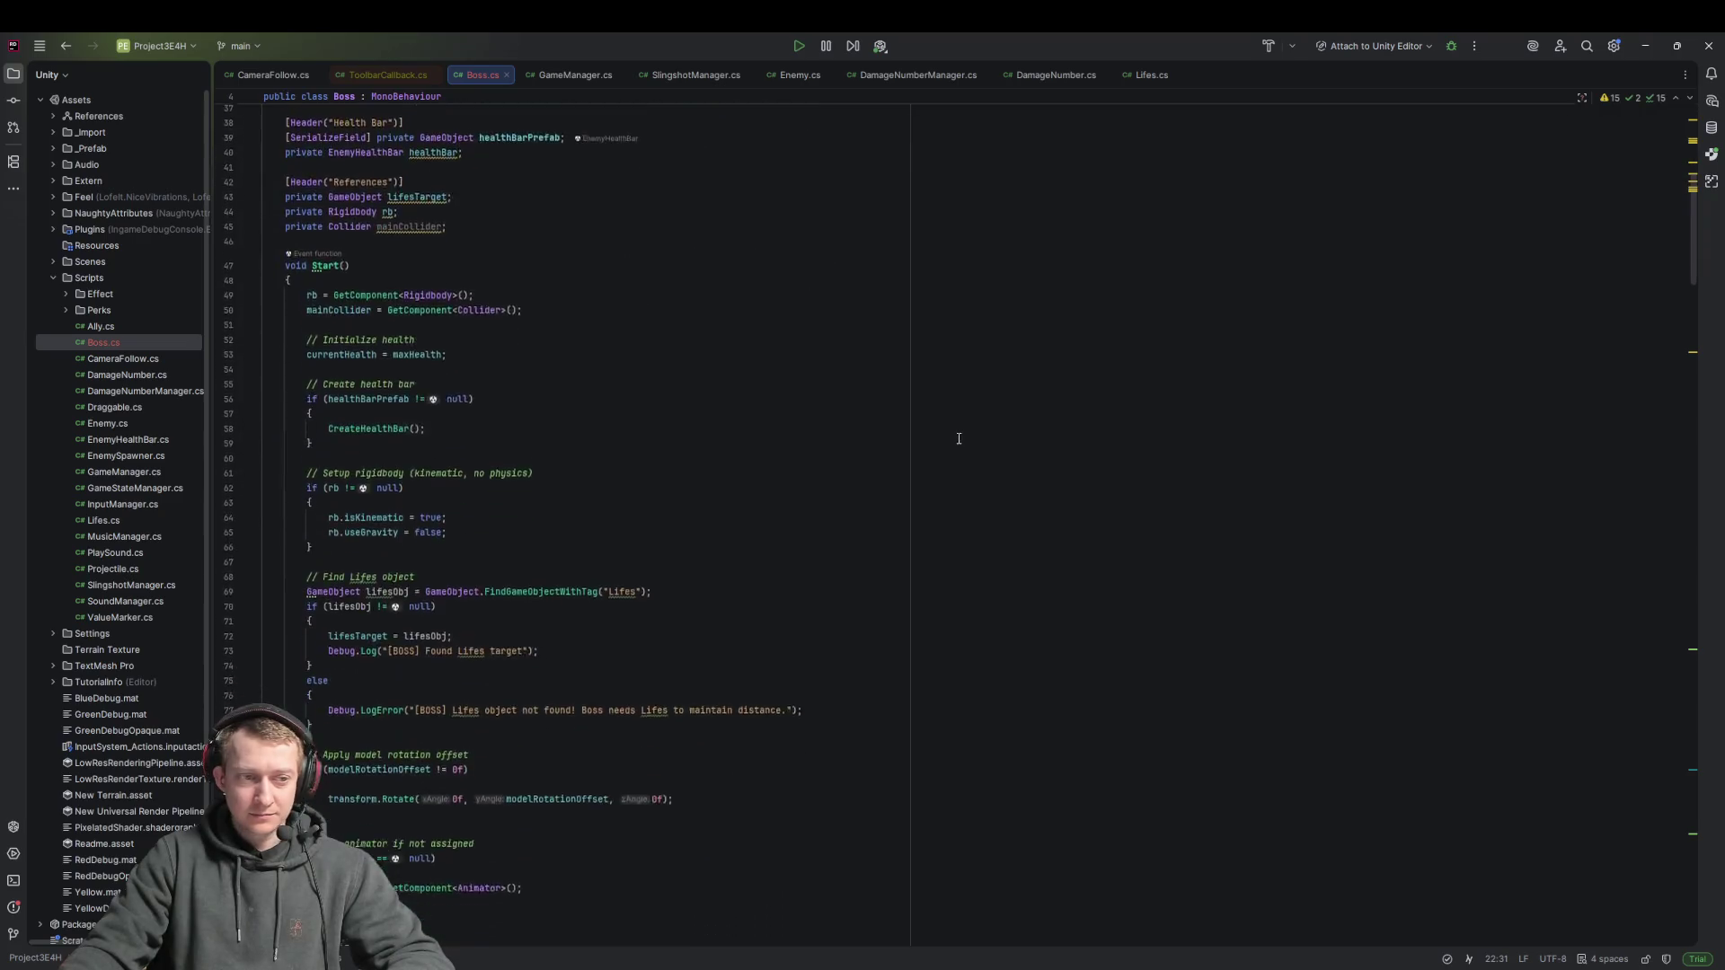
scroll(722, 447, down, 3)
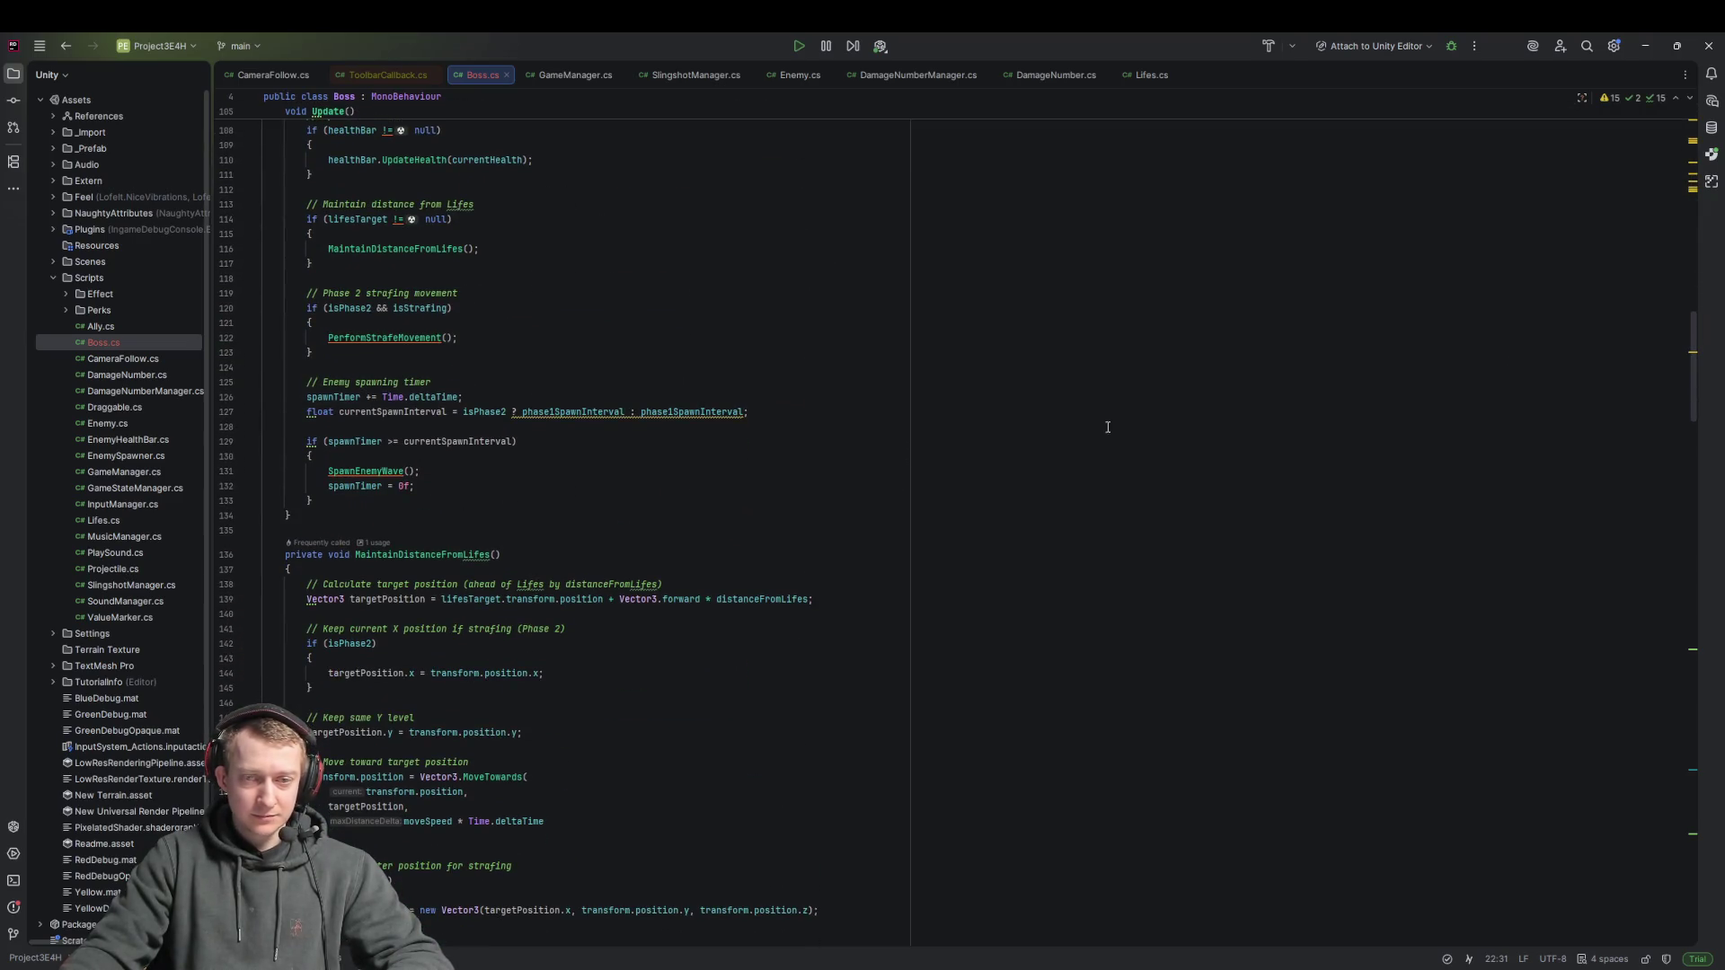
mouse_move(1694, 349)
mouse_down()
mouse_move(1687, 544)
mouse_move(1667, 644)
mouse_move(1631, 665)
mouse_move(1650, 863)
mouse_move(1561, 145)
mouse_up()
scroll(1561, 145, up, 1)
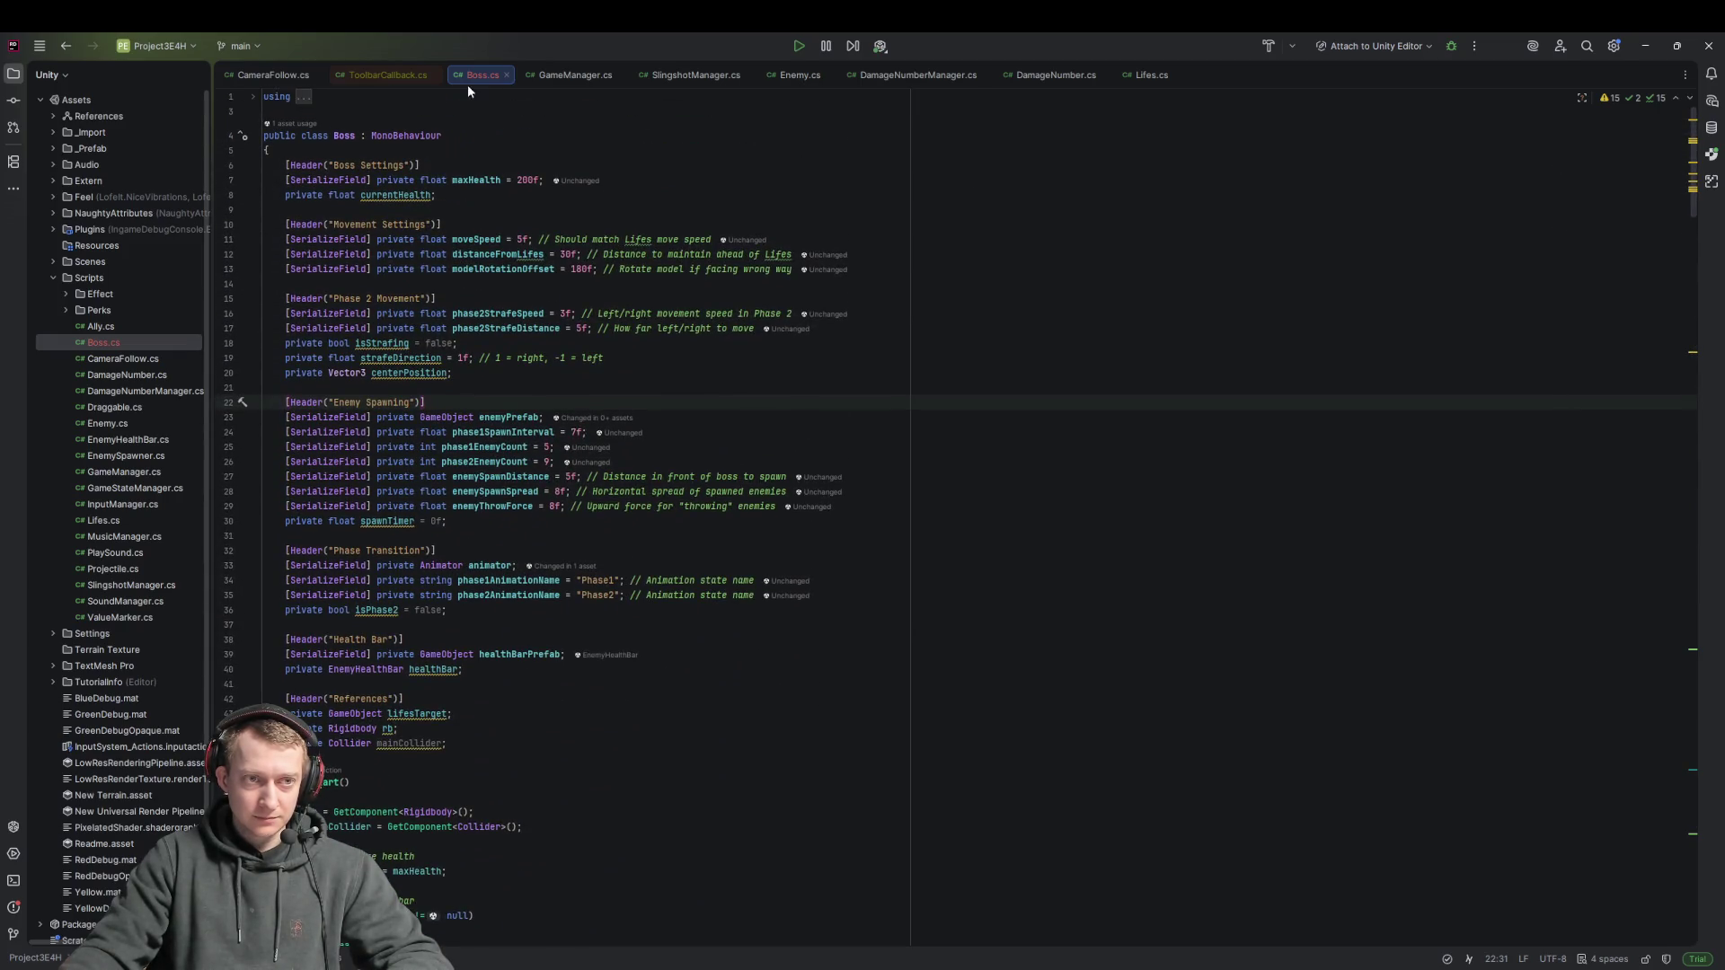
click(436, 74)
click(771, 191)
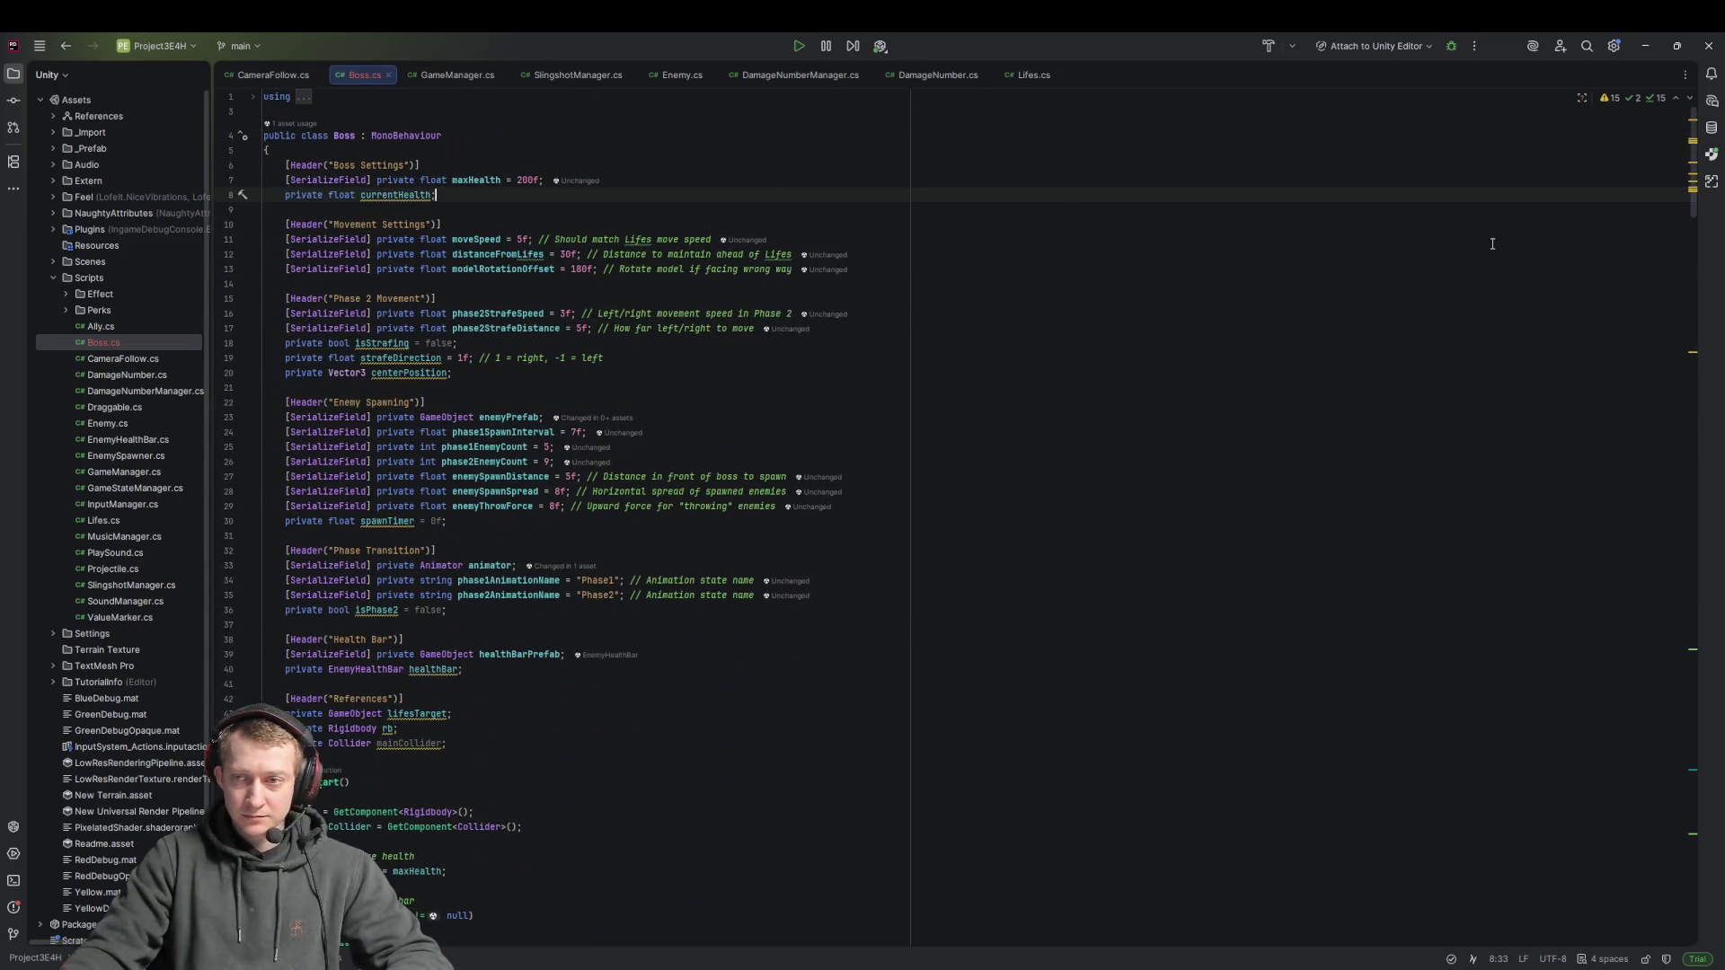
click(1695, 776)
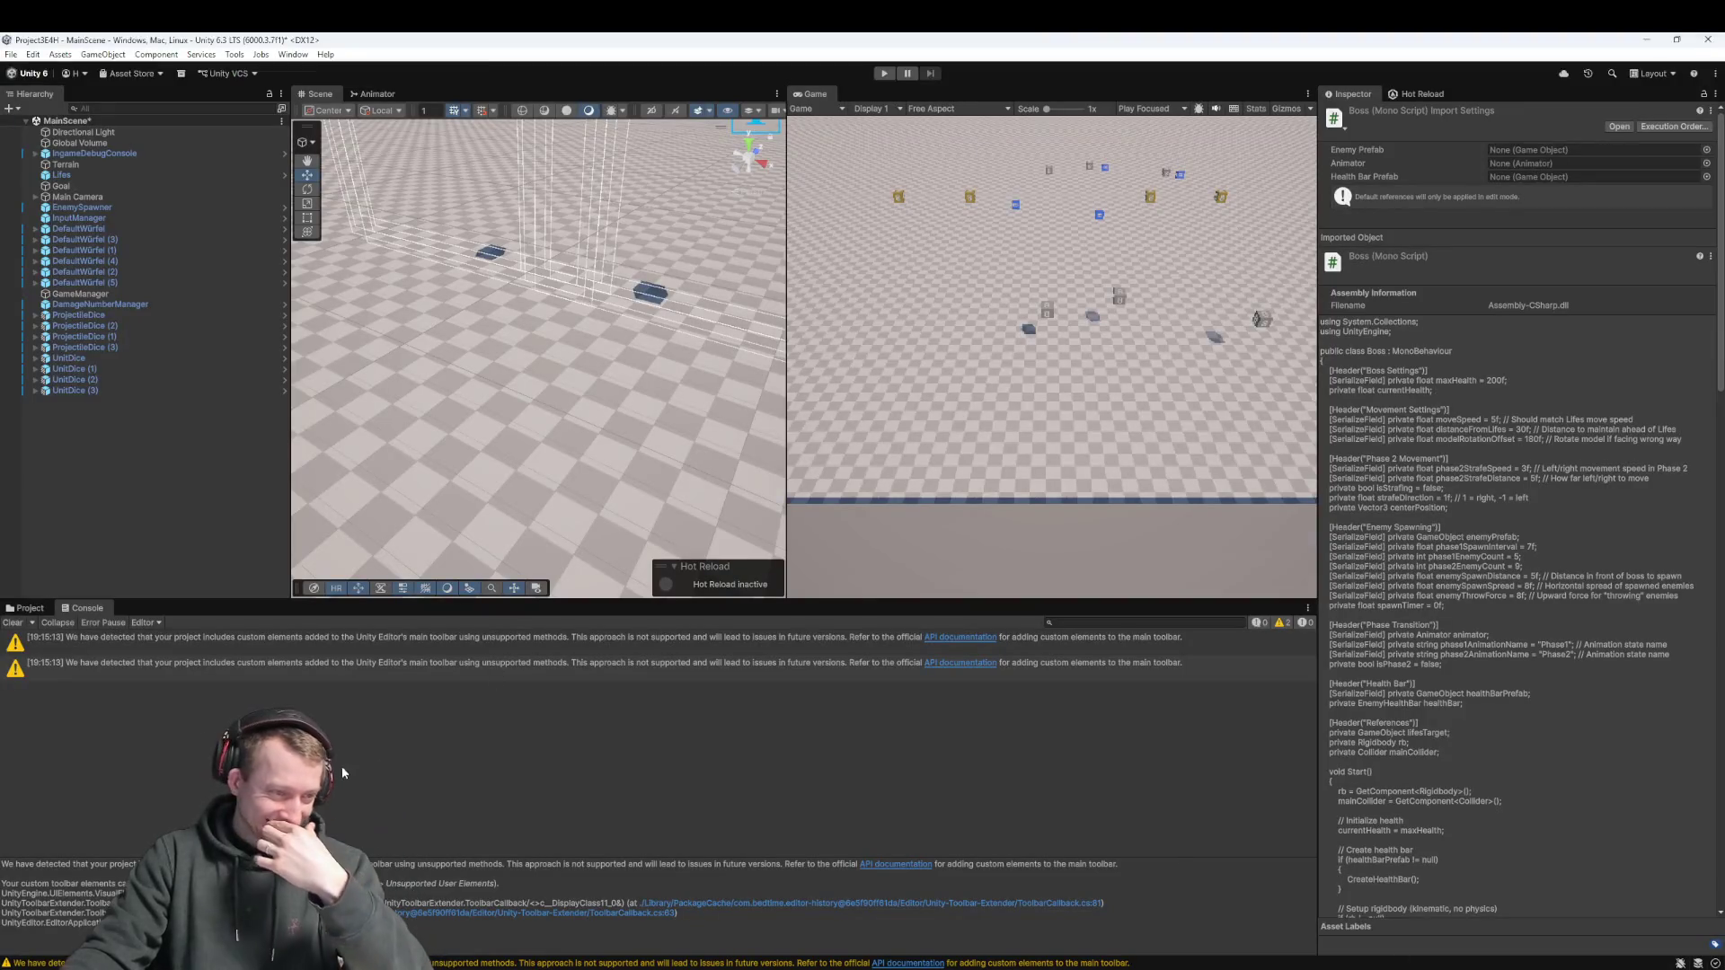
Show Assets > Scripts in the Project window, zoom the Scene view, and enter Play mode
click(31, 609)
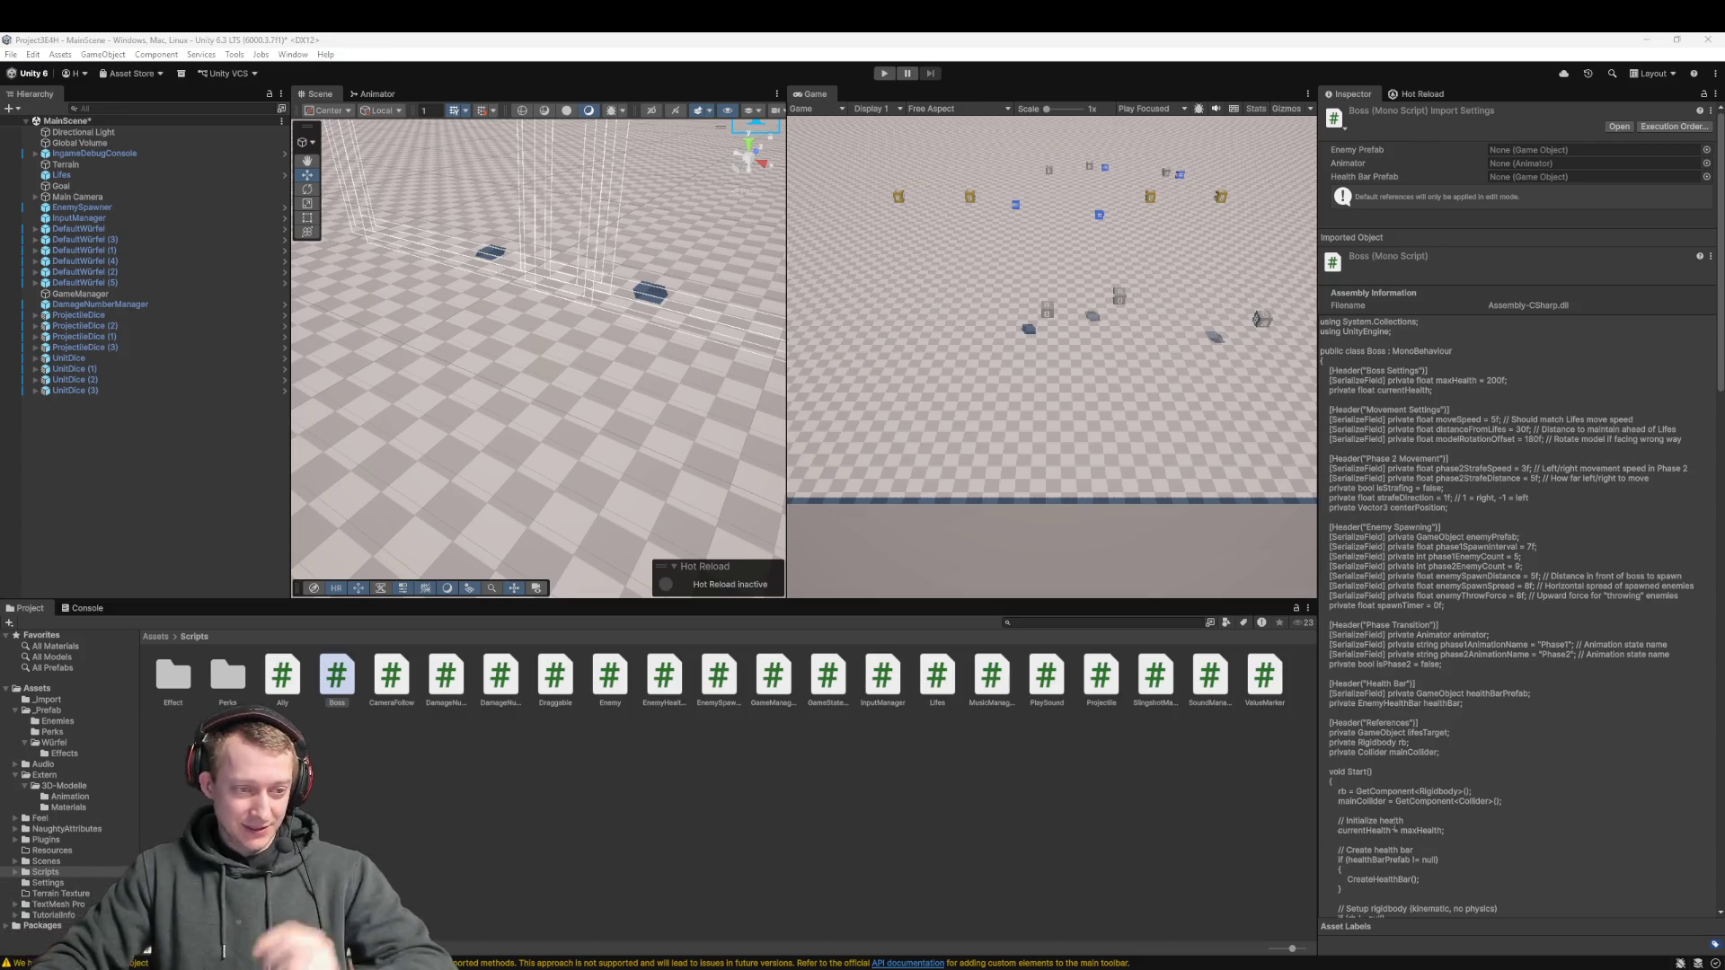
scroll(617, 465, up, 3)
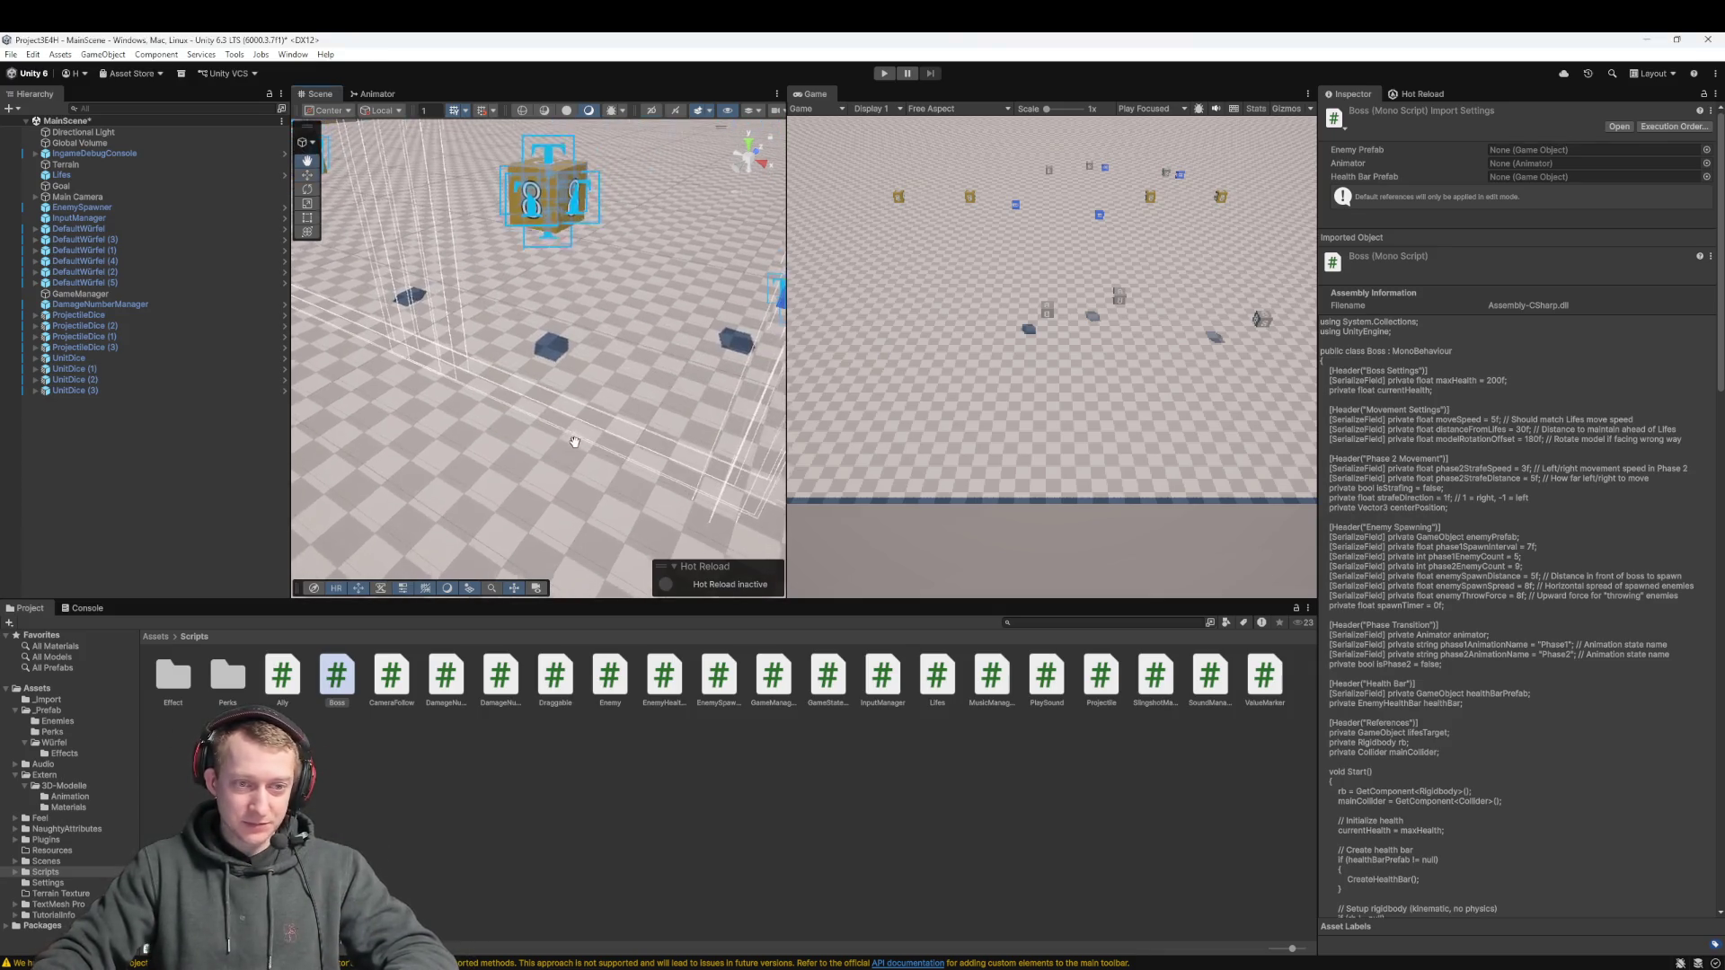
scroll(584, 428, down, 10)
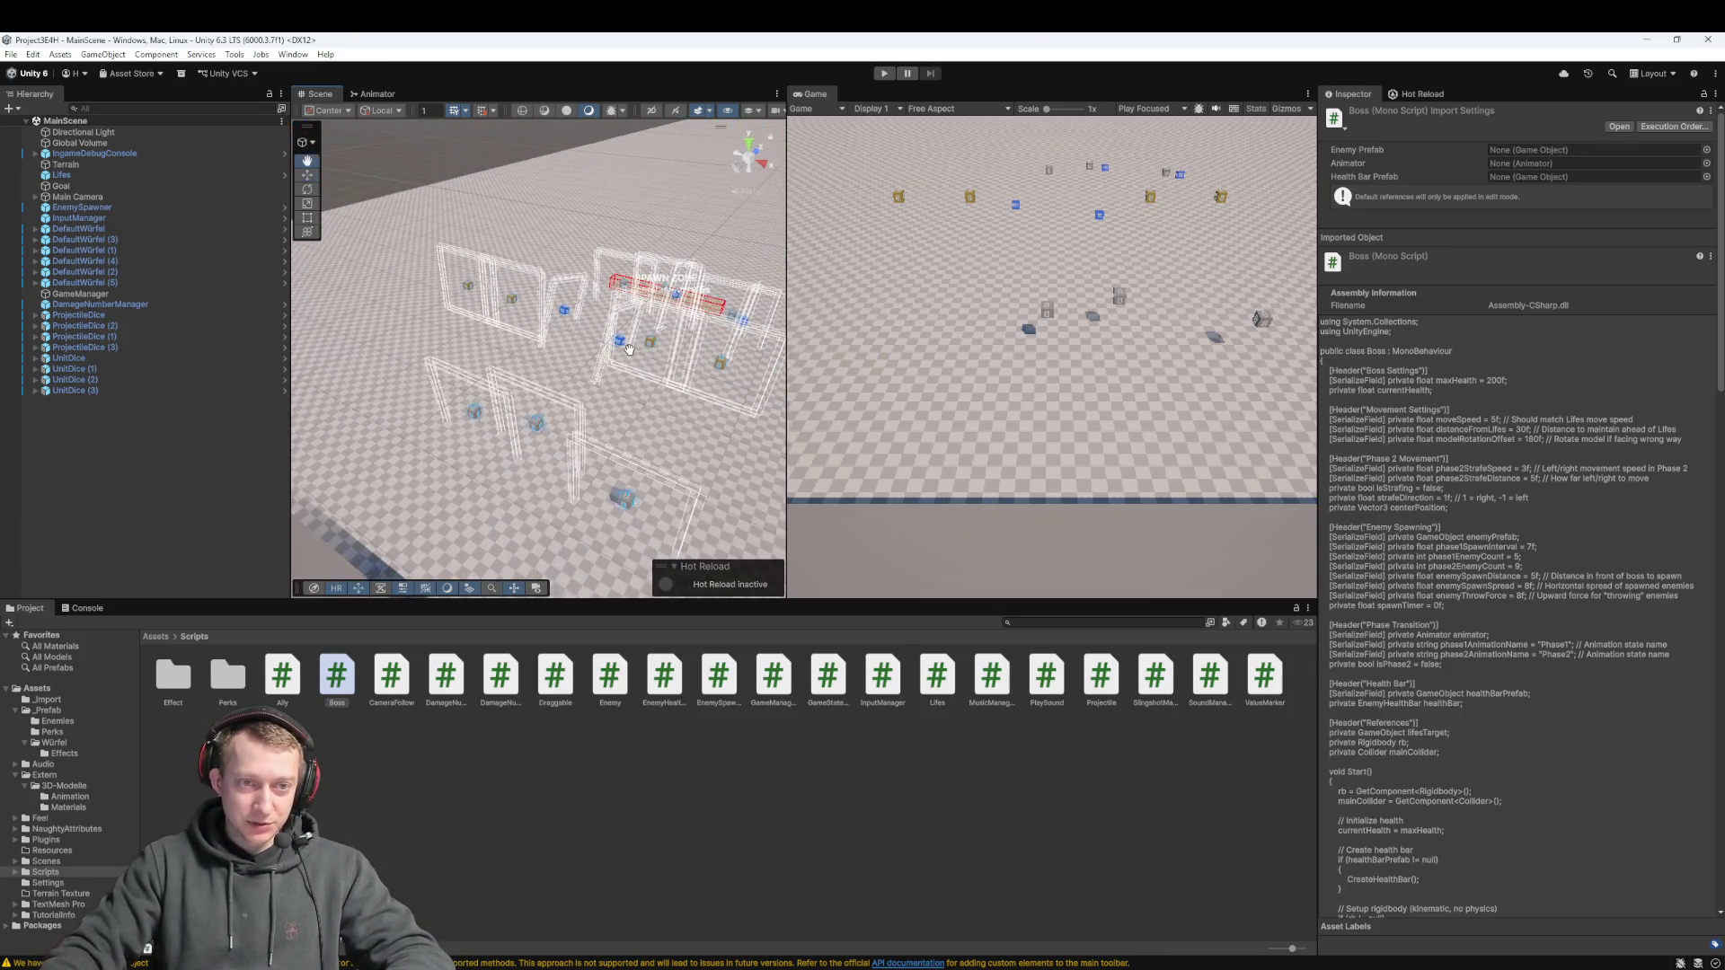
click(884, 73)
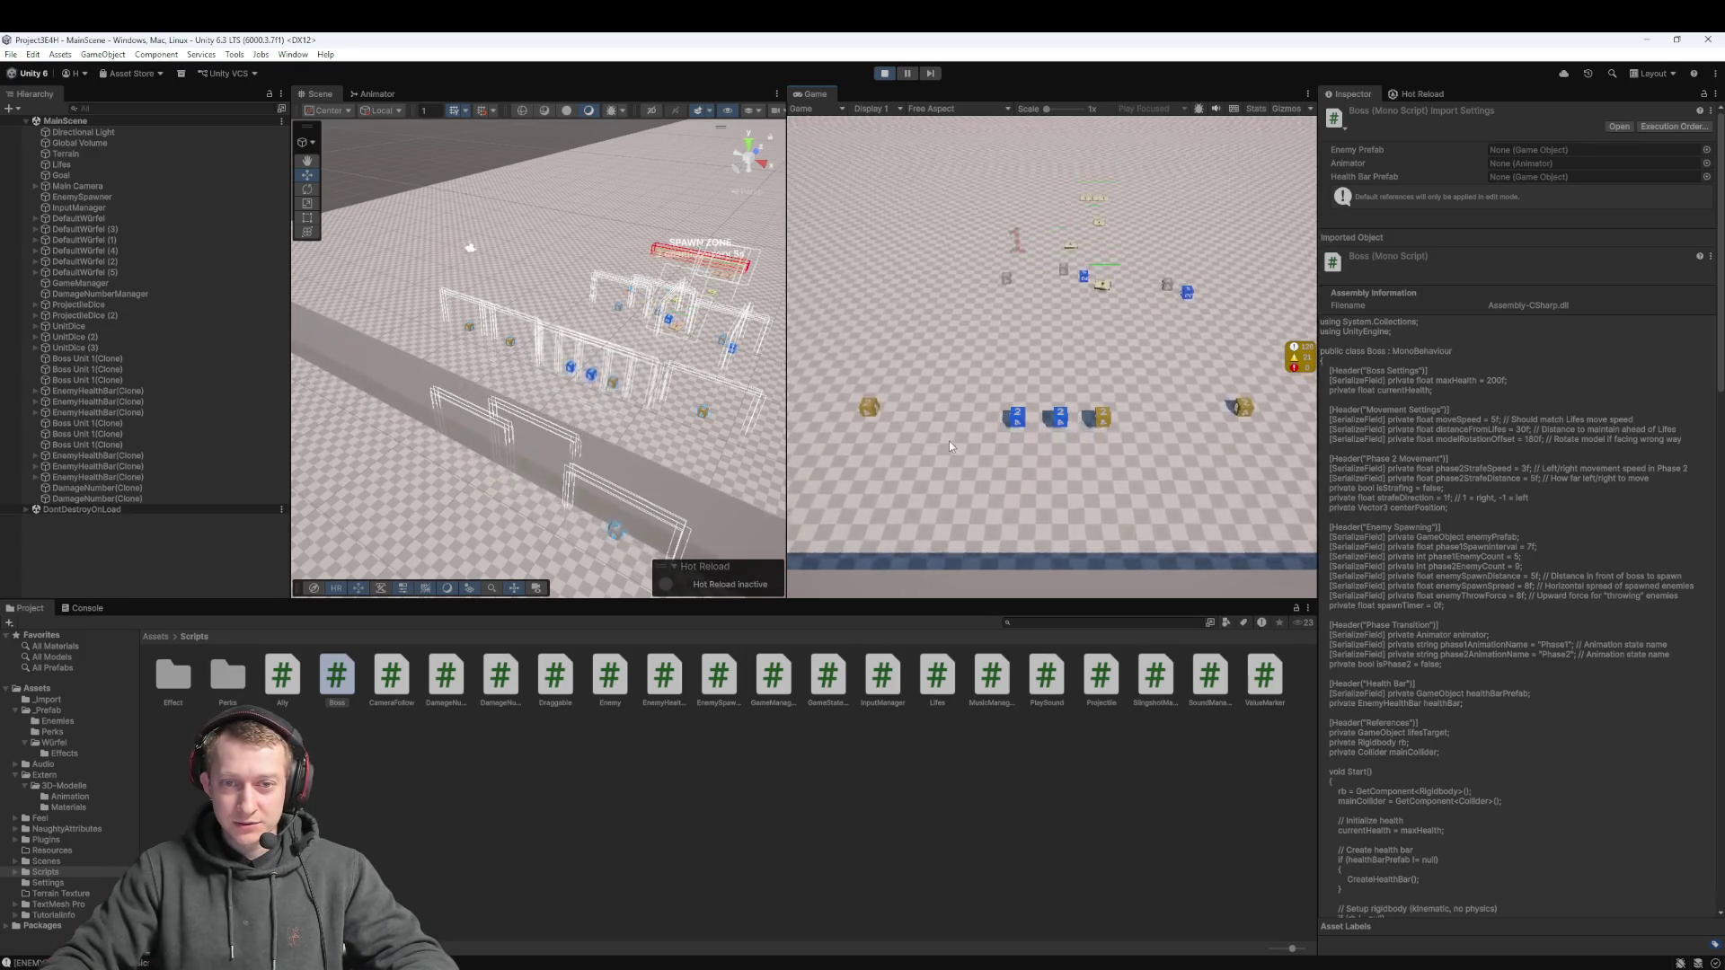
click(1016, 427)
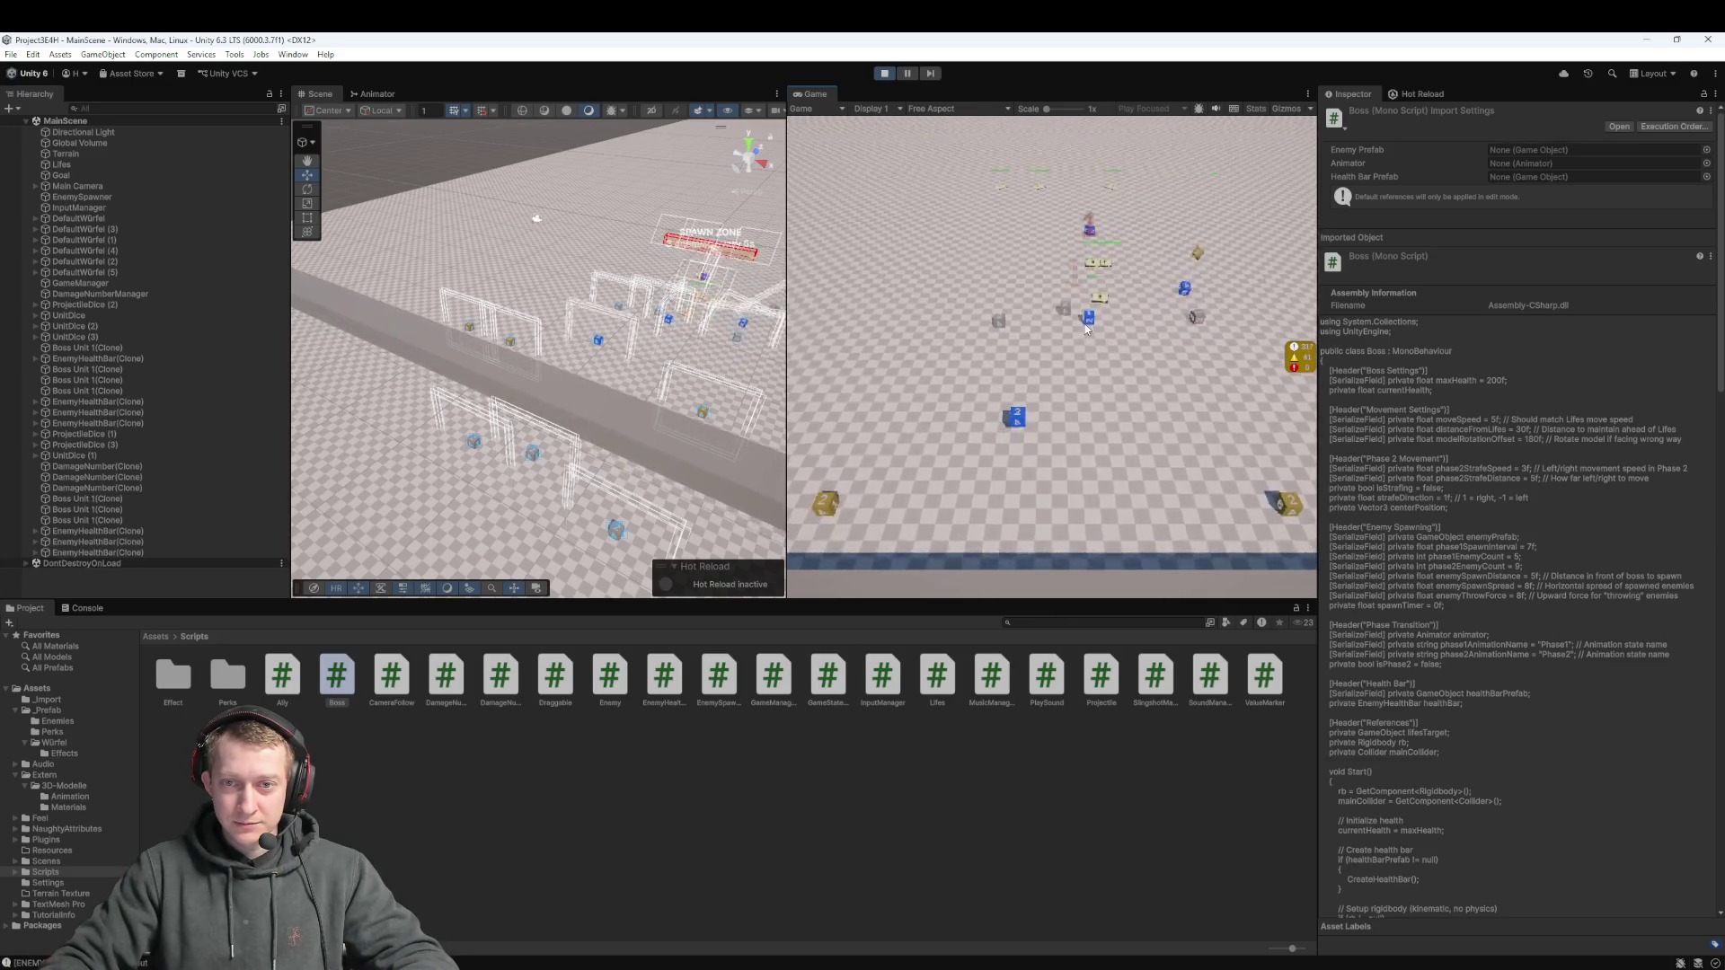
click(1053, 446)
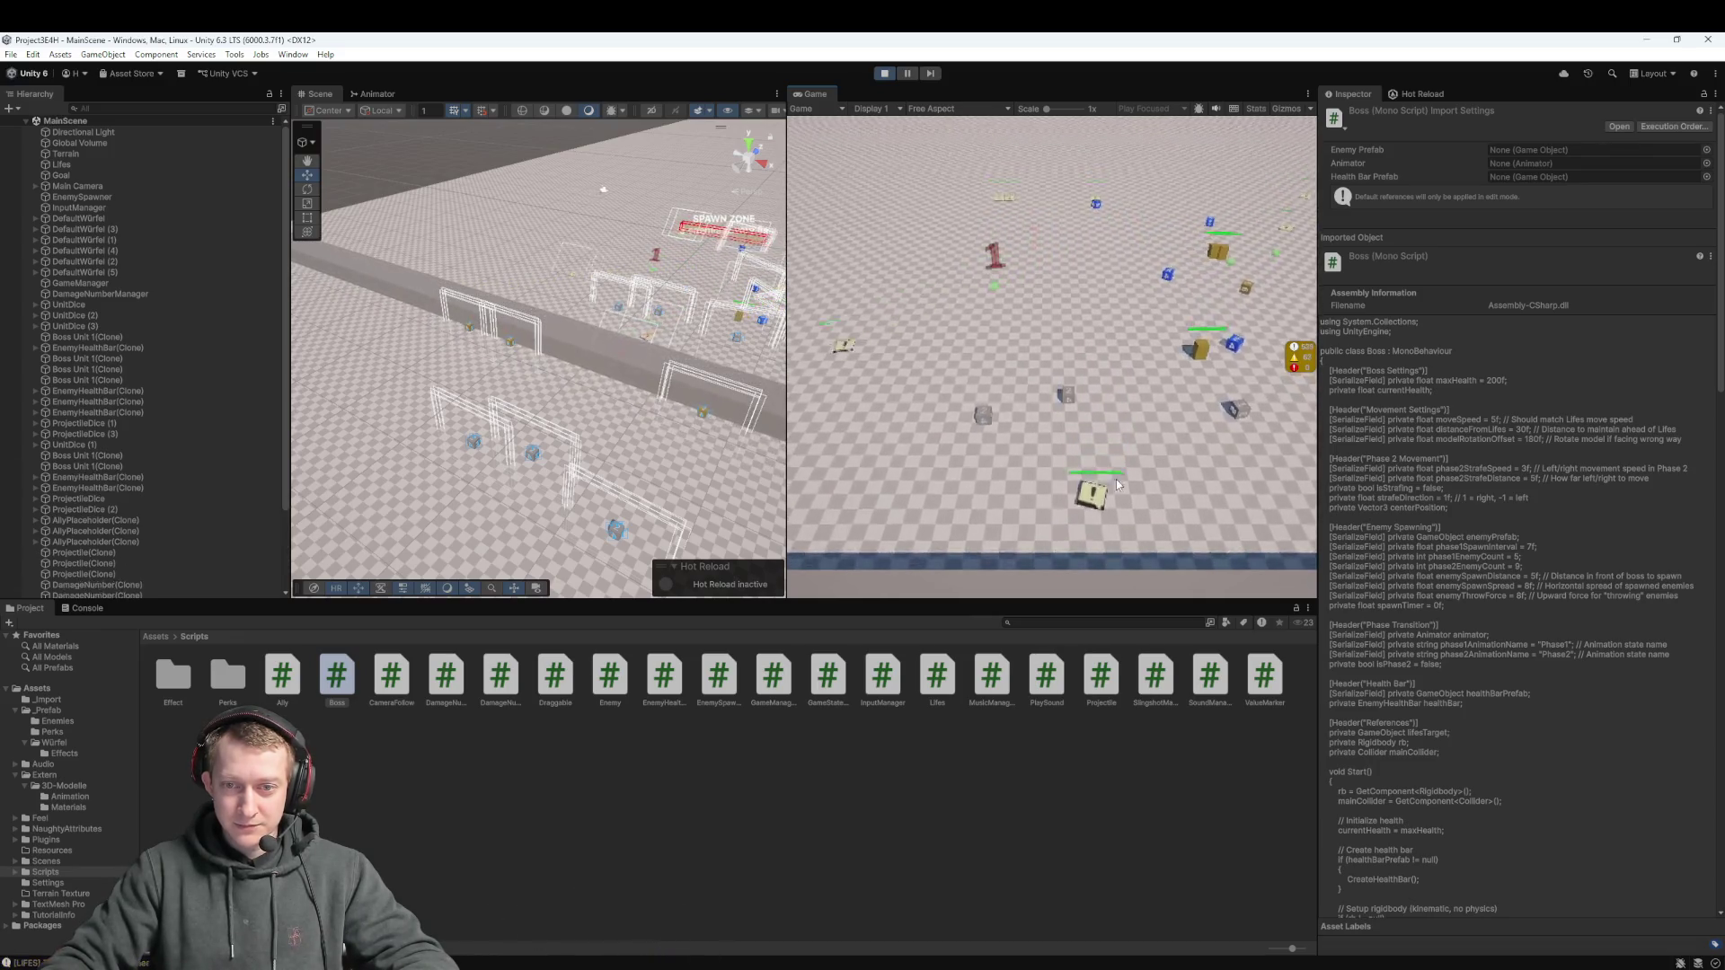
key(ctrl+p)
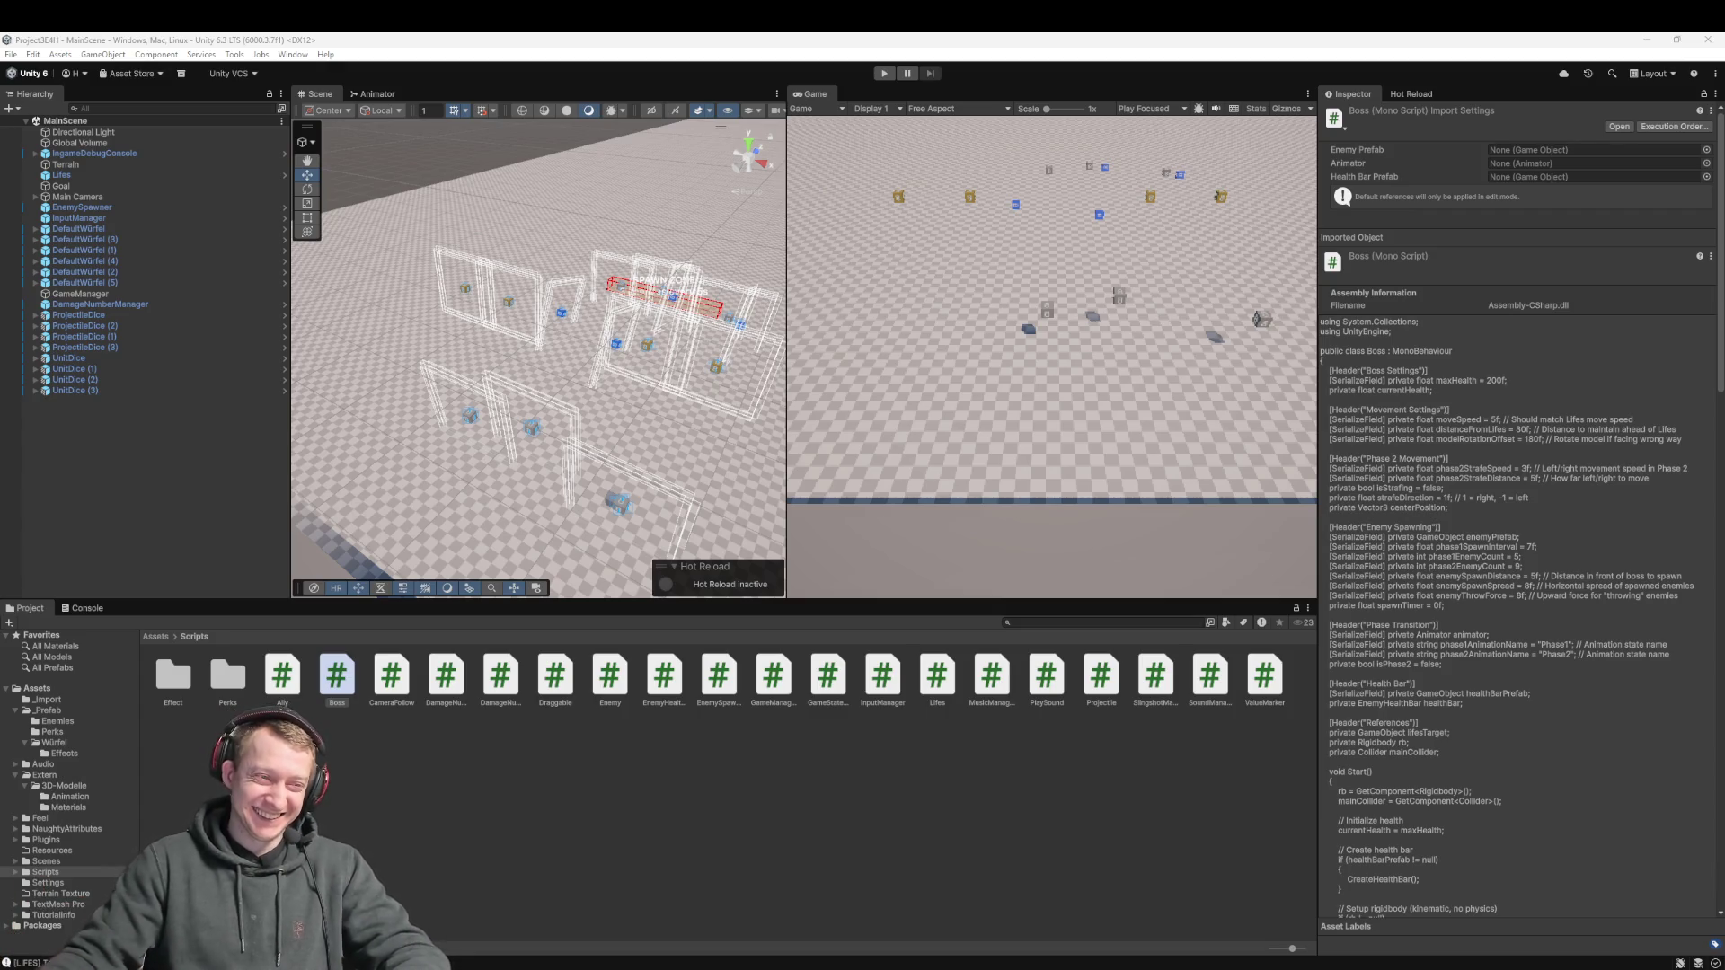
click(208, 684)
Browse the Project window to the _Prefab > Enemies folder
click(147, 639)
click(47, 710)
click(173, 692)
double_click(174, 678)
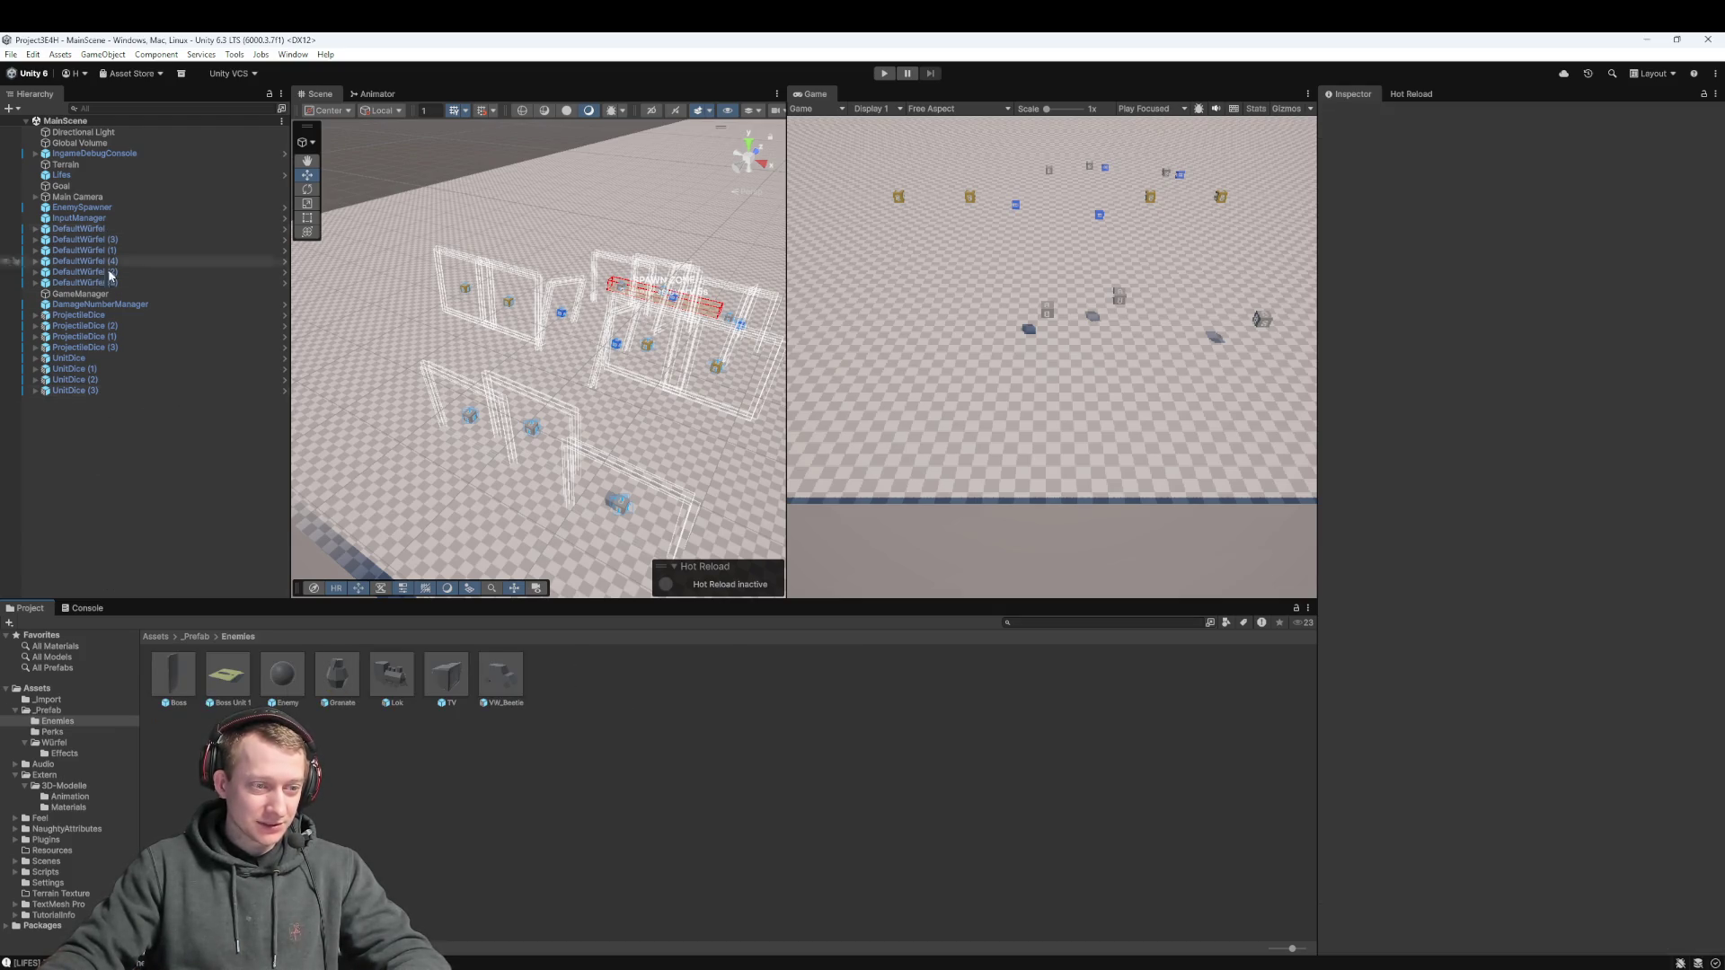
Create a 3D plane in the Hierarchy named Boss Unit 2, then browse to Assets > Extern
right_click(109, 496)
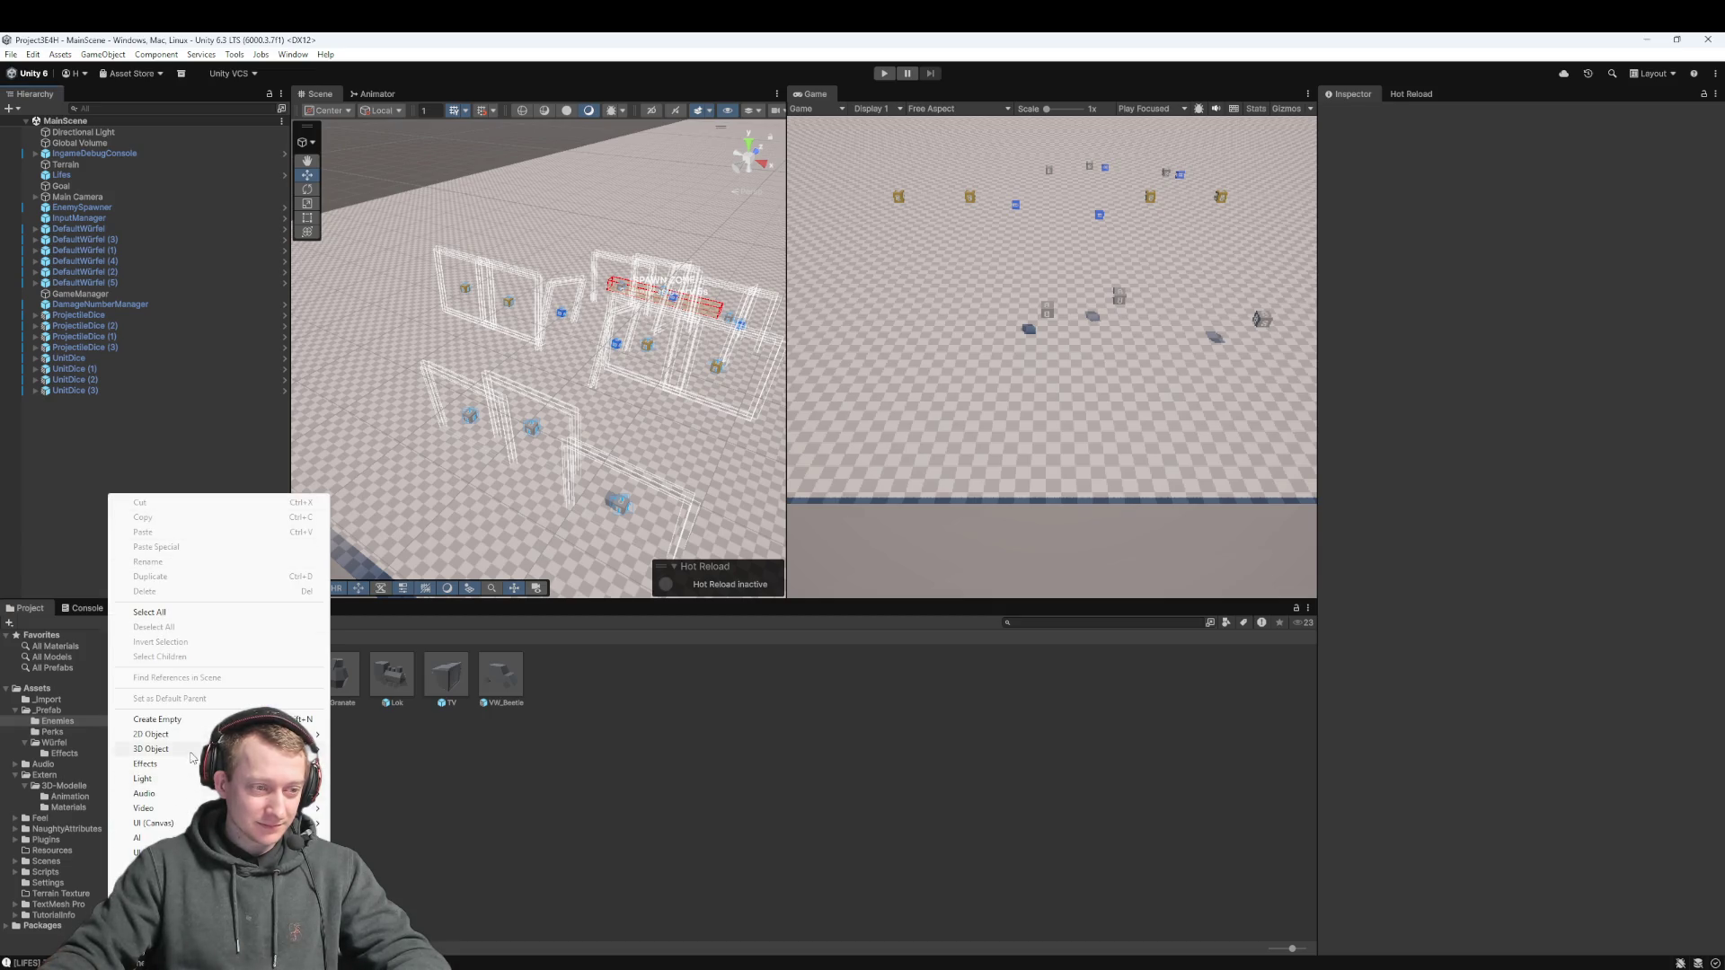
mouse_move(225, 750)
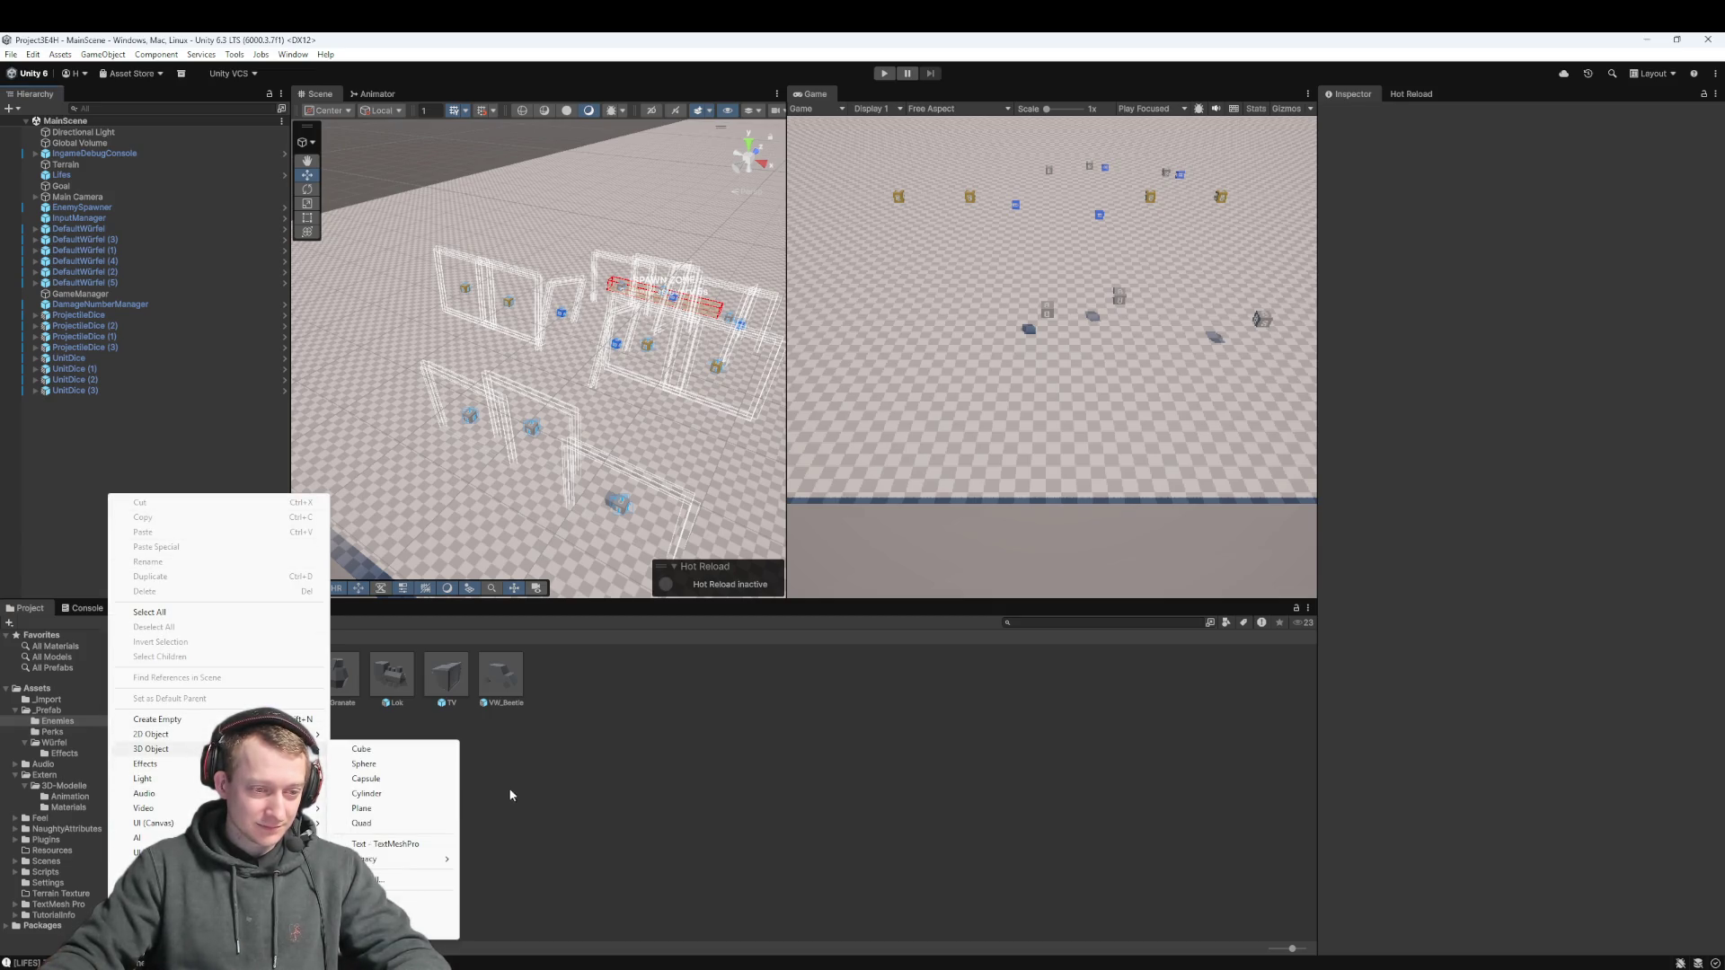
click(382, 809)
text(Bos)
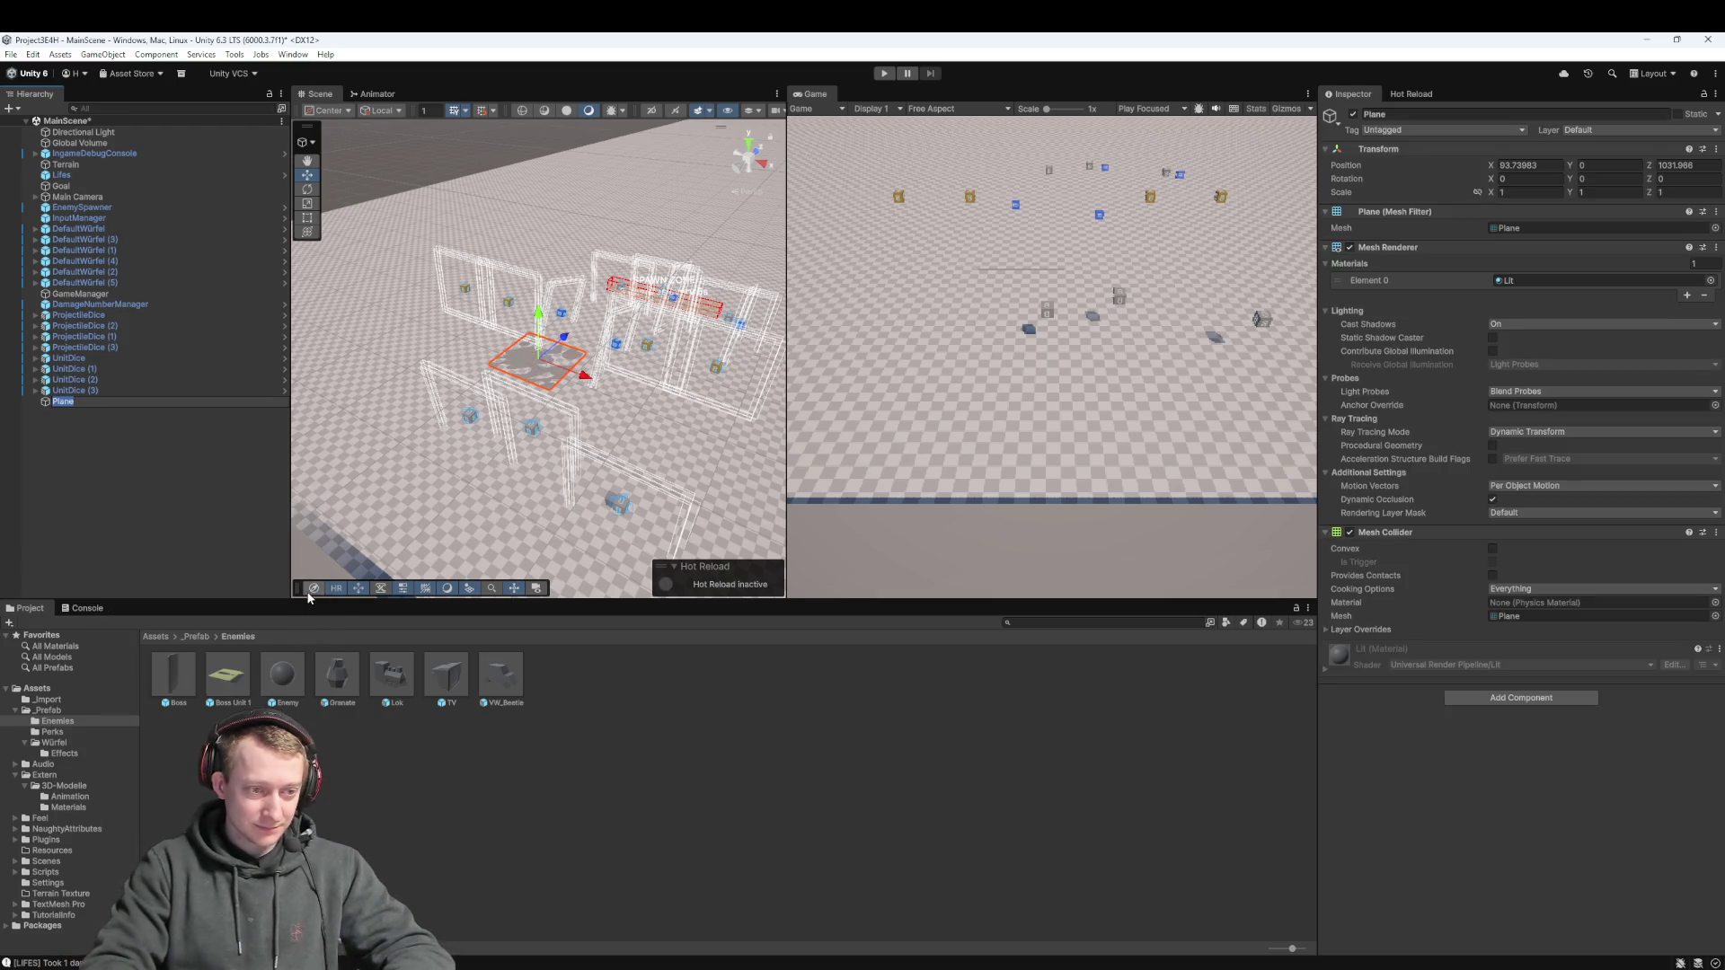
text(s Unit 2)
key(Return)
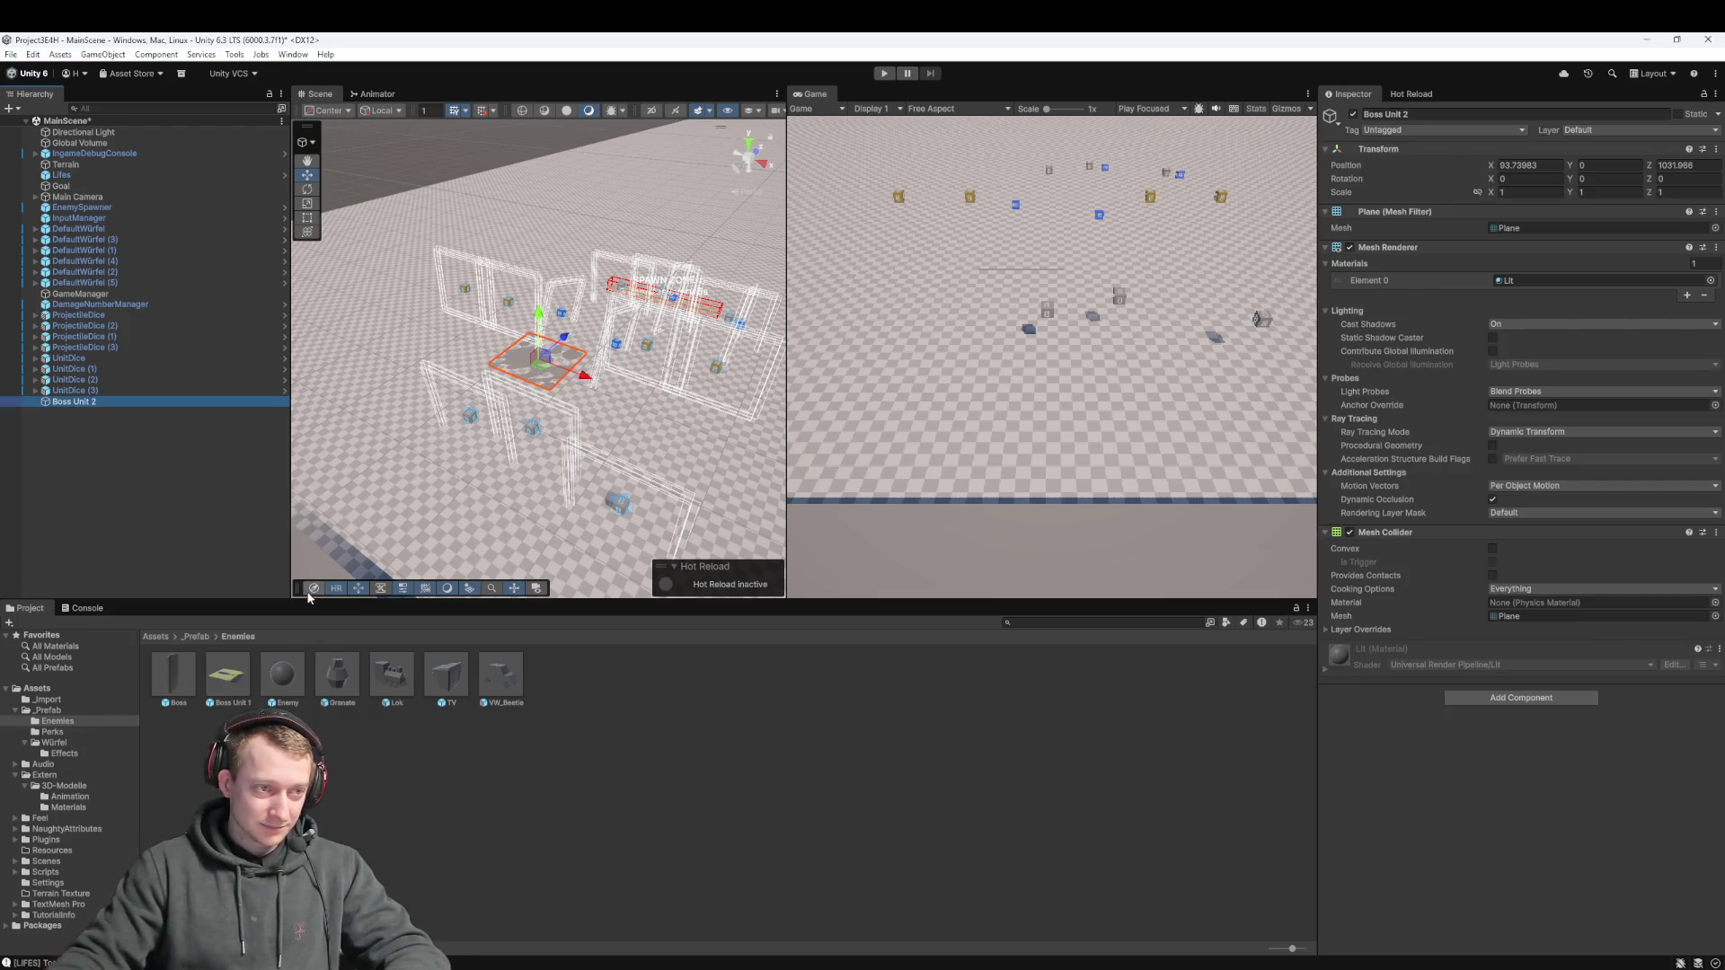
click(153, 636)
double_click(340, 676)
Texture the Boss Unit 2 plane with Boss_Projectile_Large from 3D-Modelle and raise it to Y 0.56
double_click(173, 676)
drag(282, 682, 173, 467)
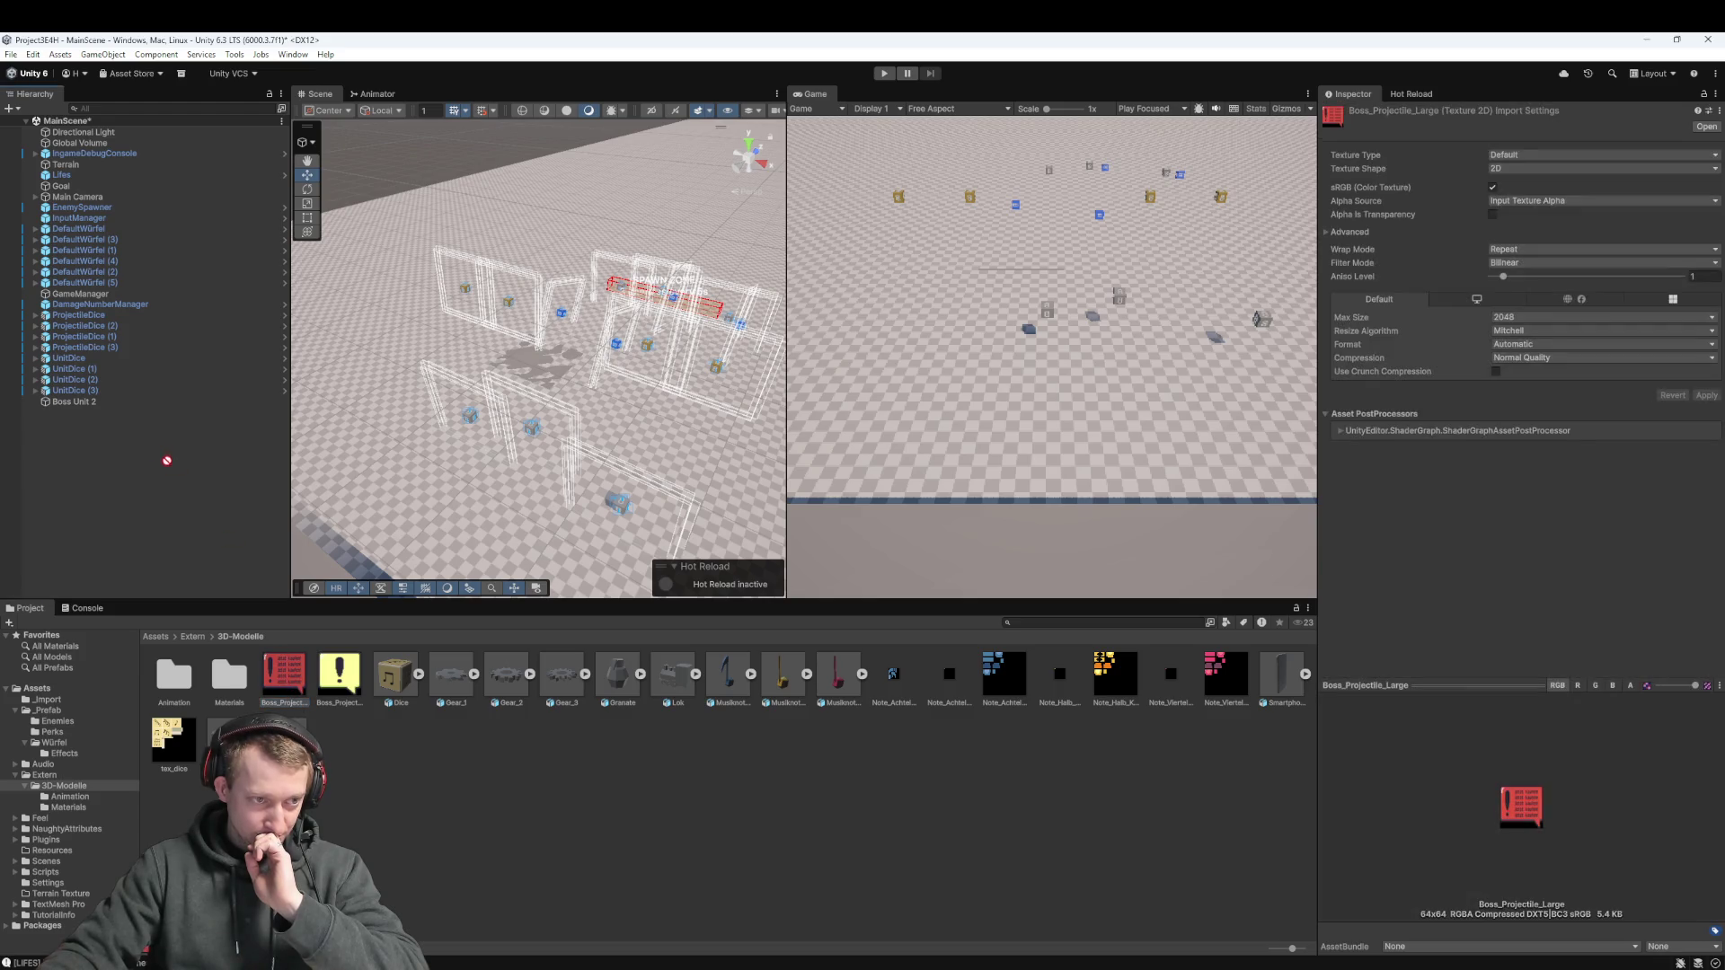
drag(83, 406, 83, 406)
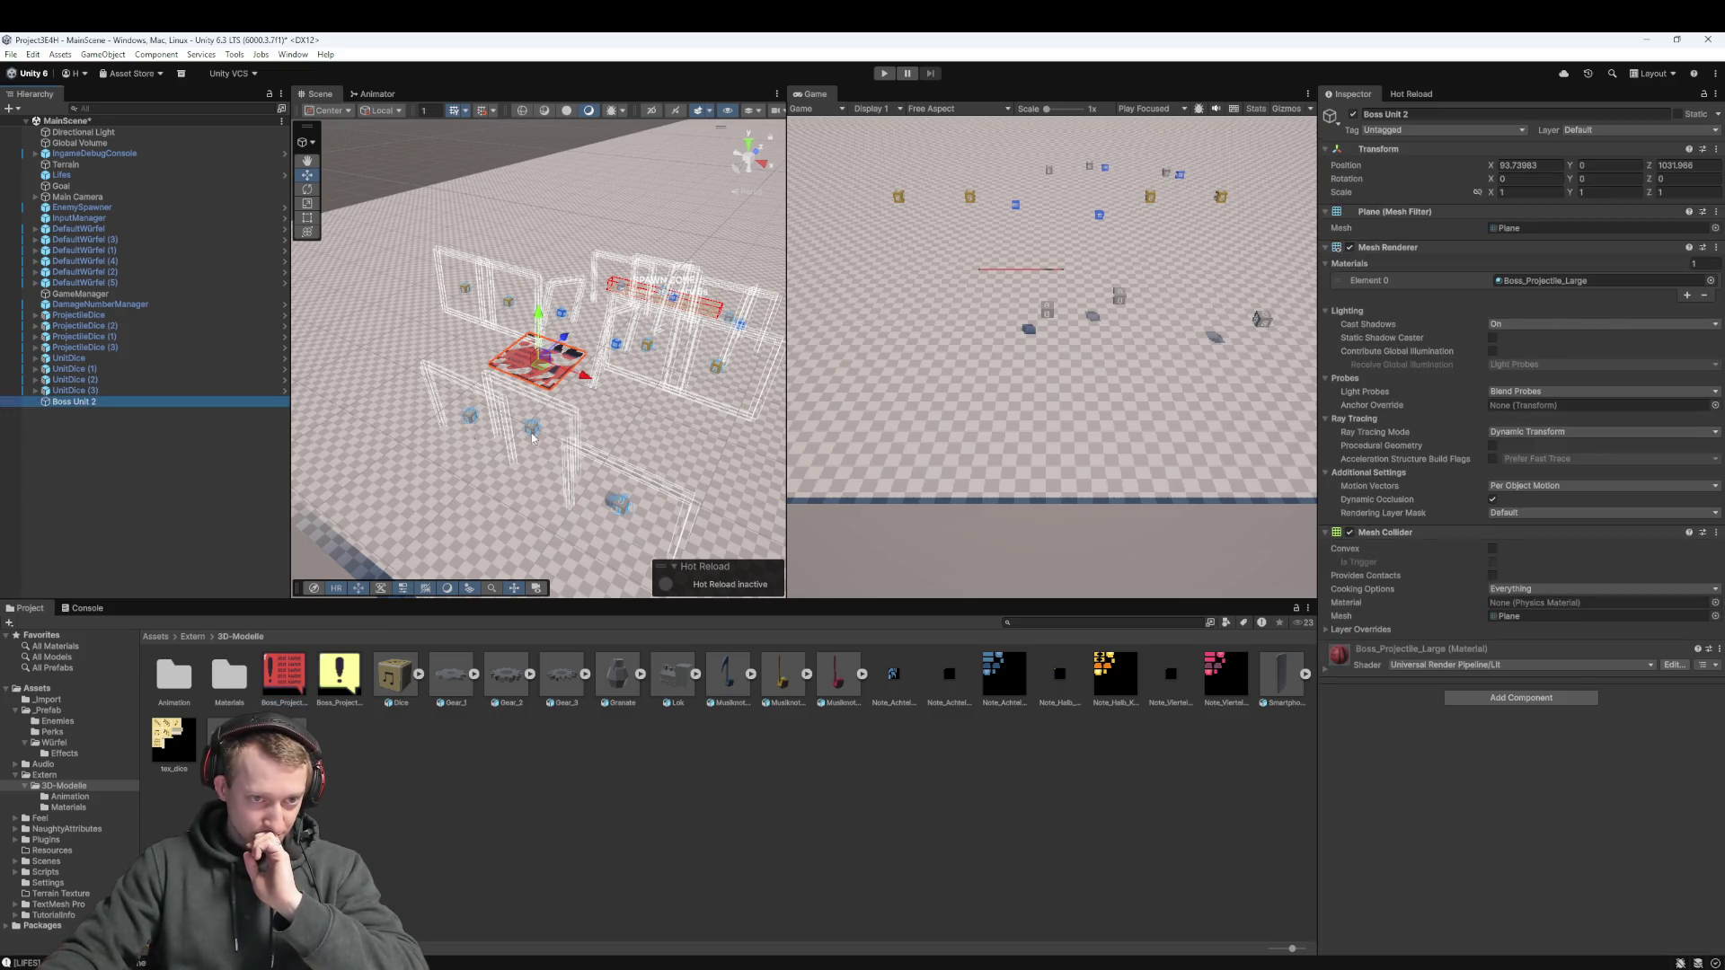
drag(645, 387, 616, 416)
drag(522, 345, 520, 342)
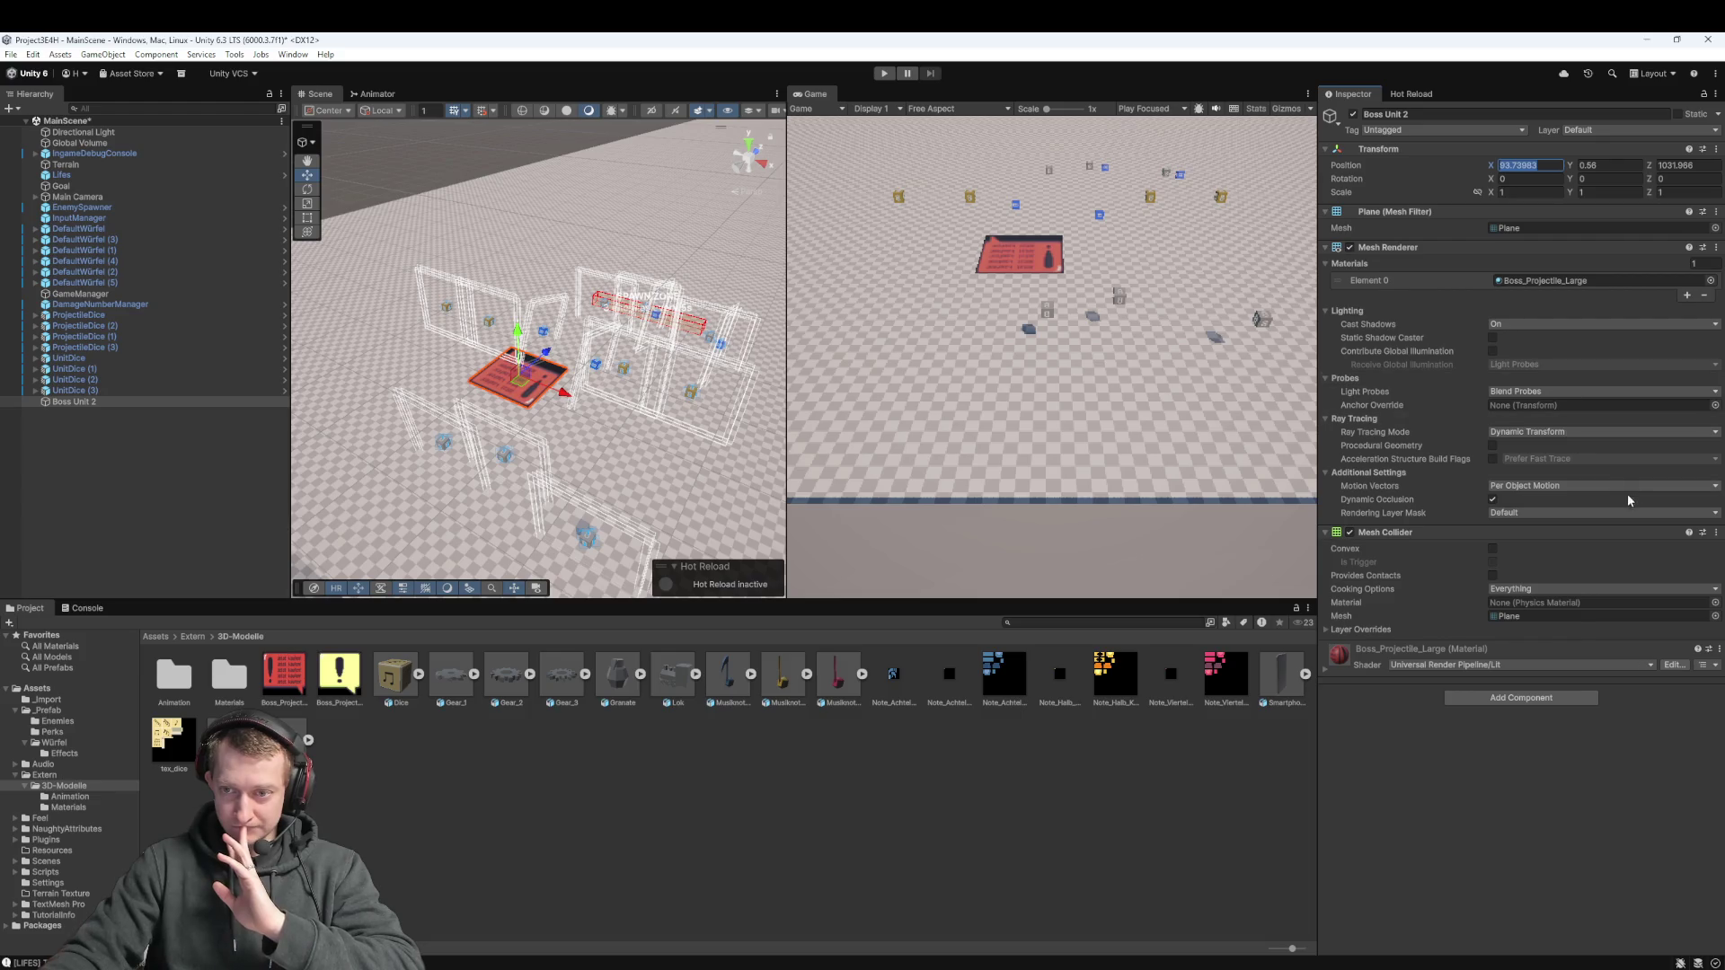
Remove the Mesh Collider from Boss Unit 2 and bring up its Tag choices
click(1716, 532)
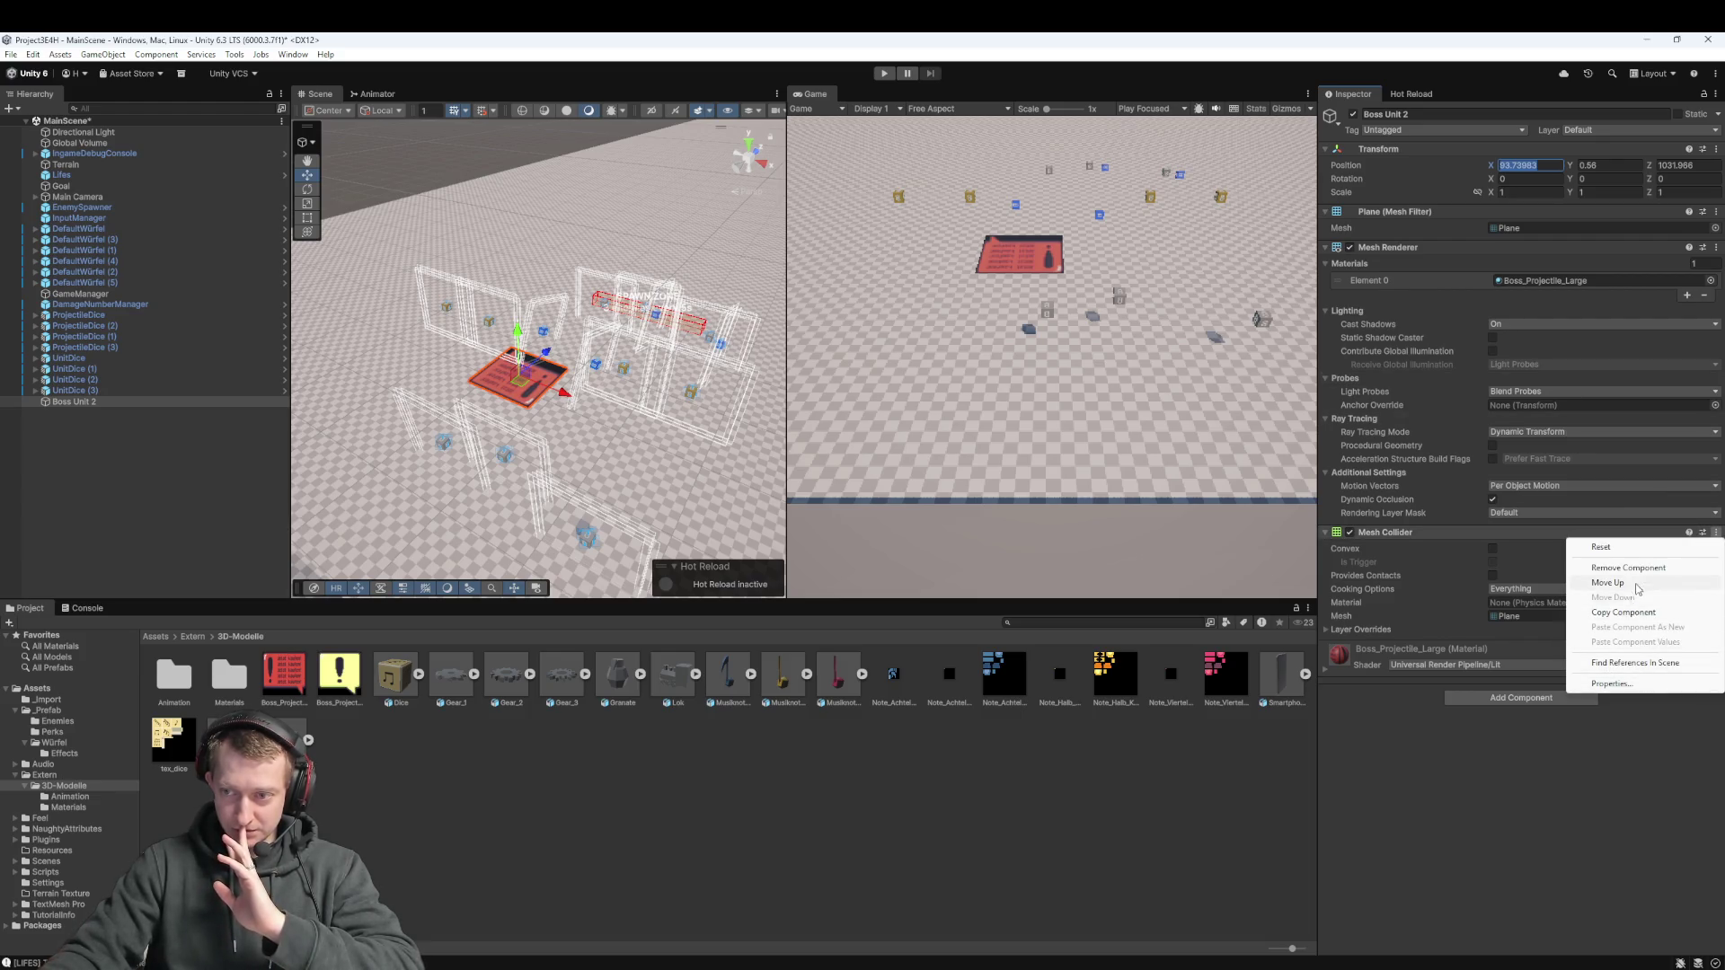
click(1628, 567)
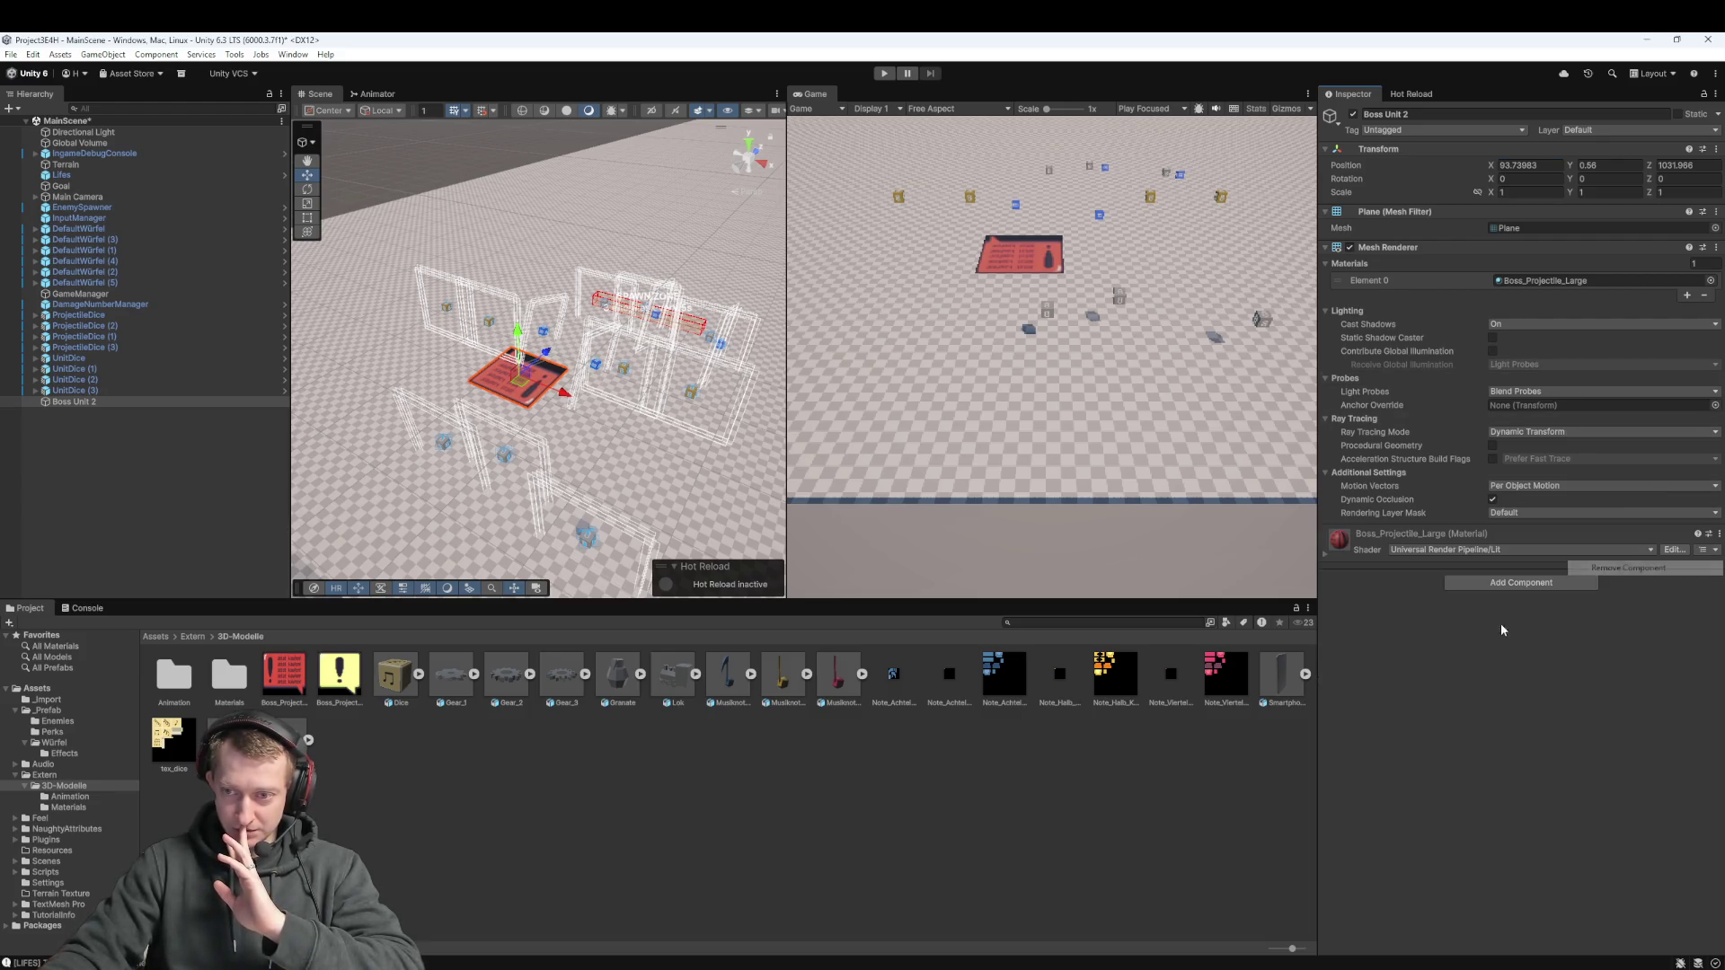
click(1451, 130)
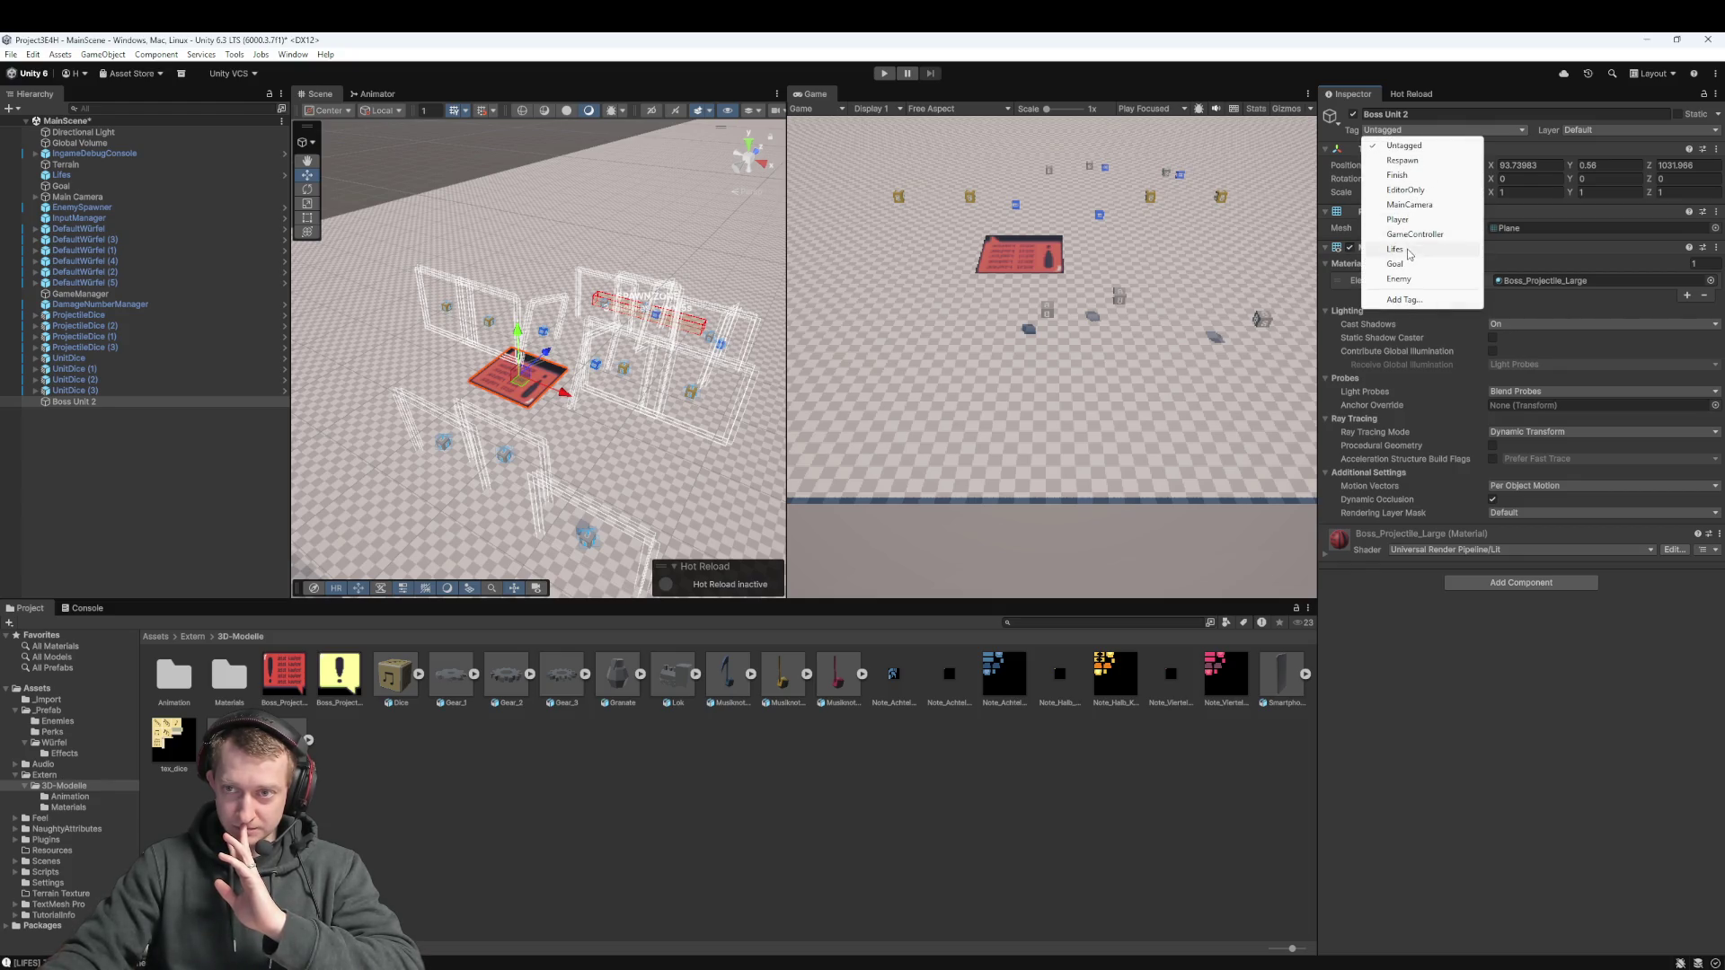
Tag Boss Unit 2 as Enemy and add the Enemy script component
click(1399, 279)
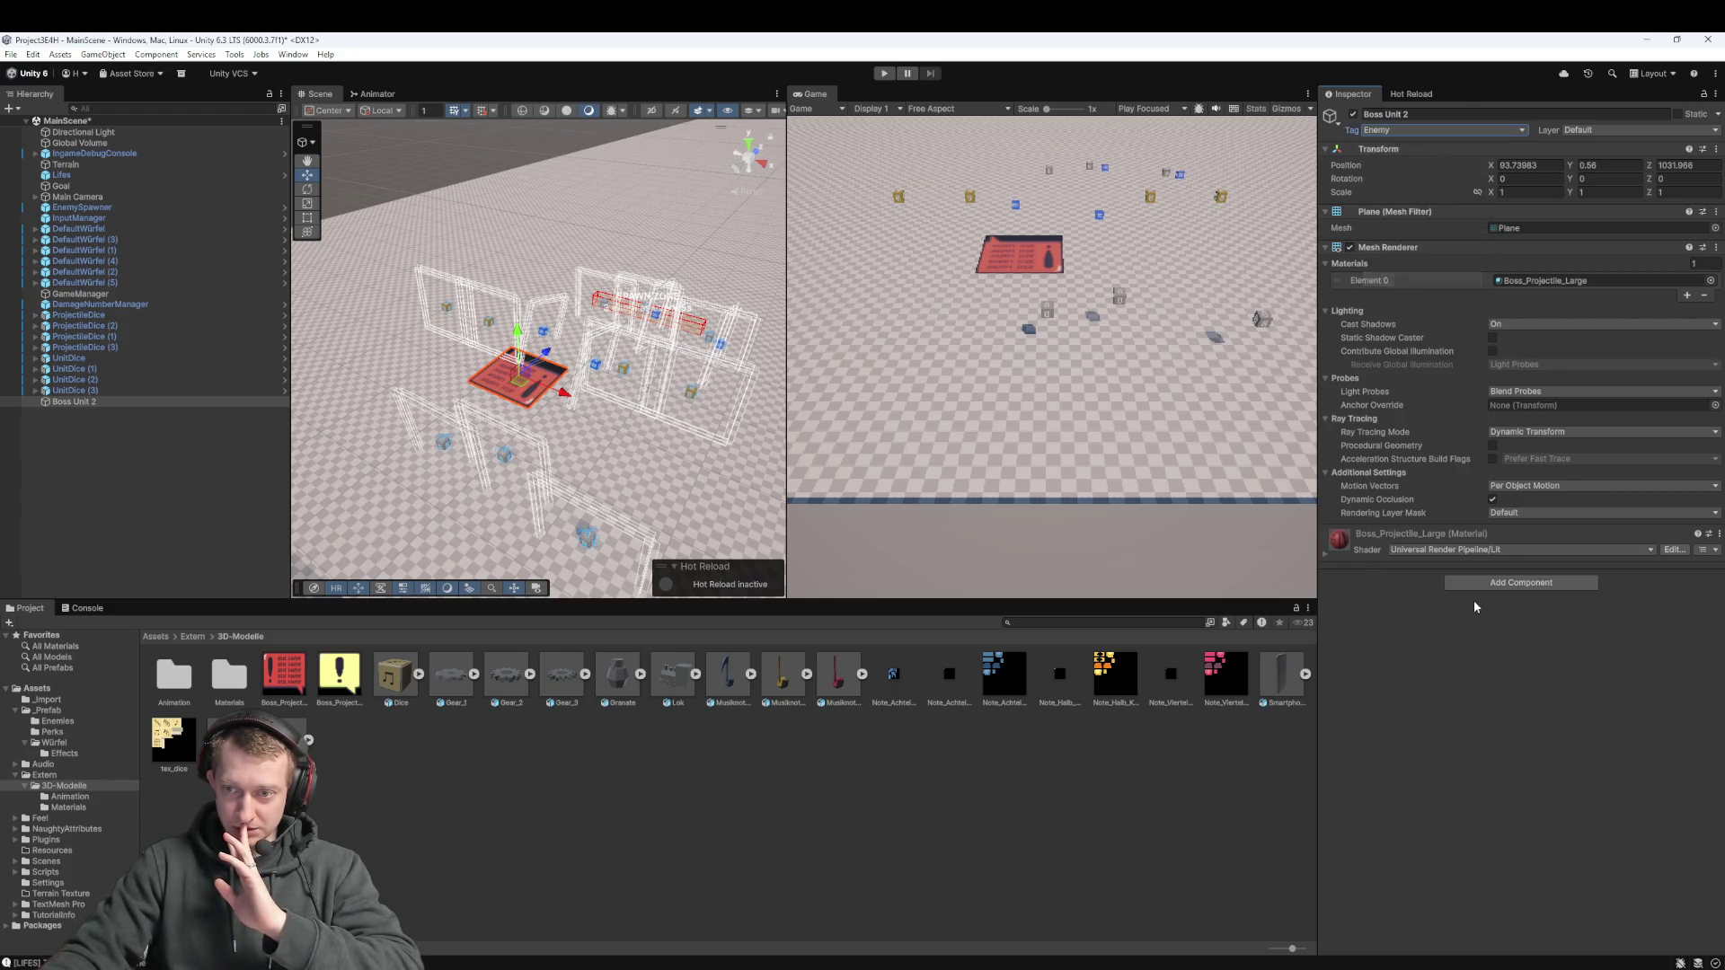
click(1521, 582)
text(enemy)
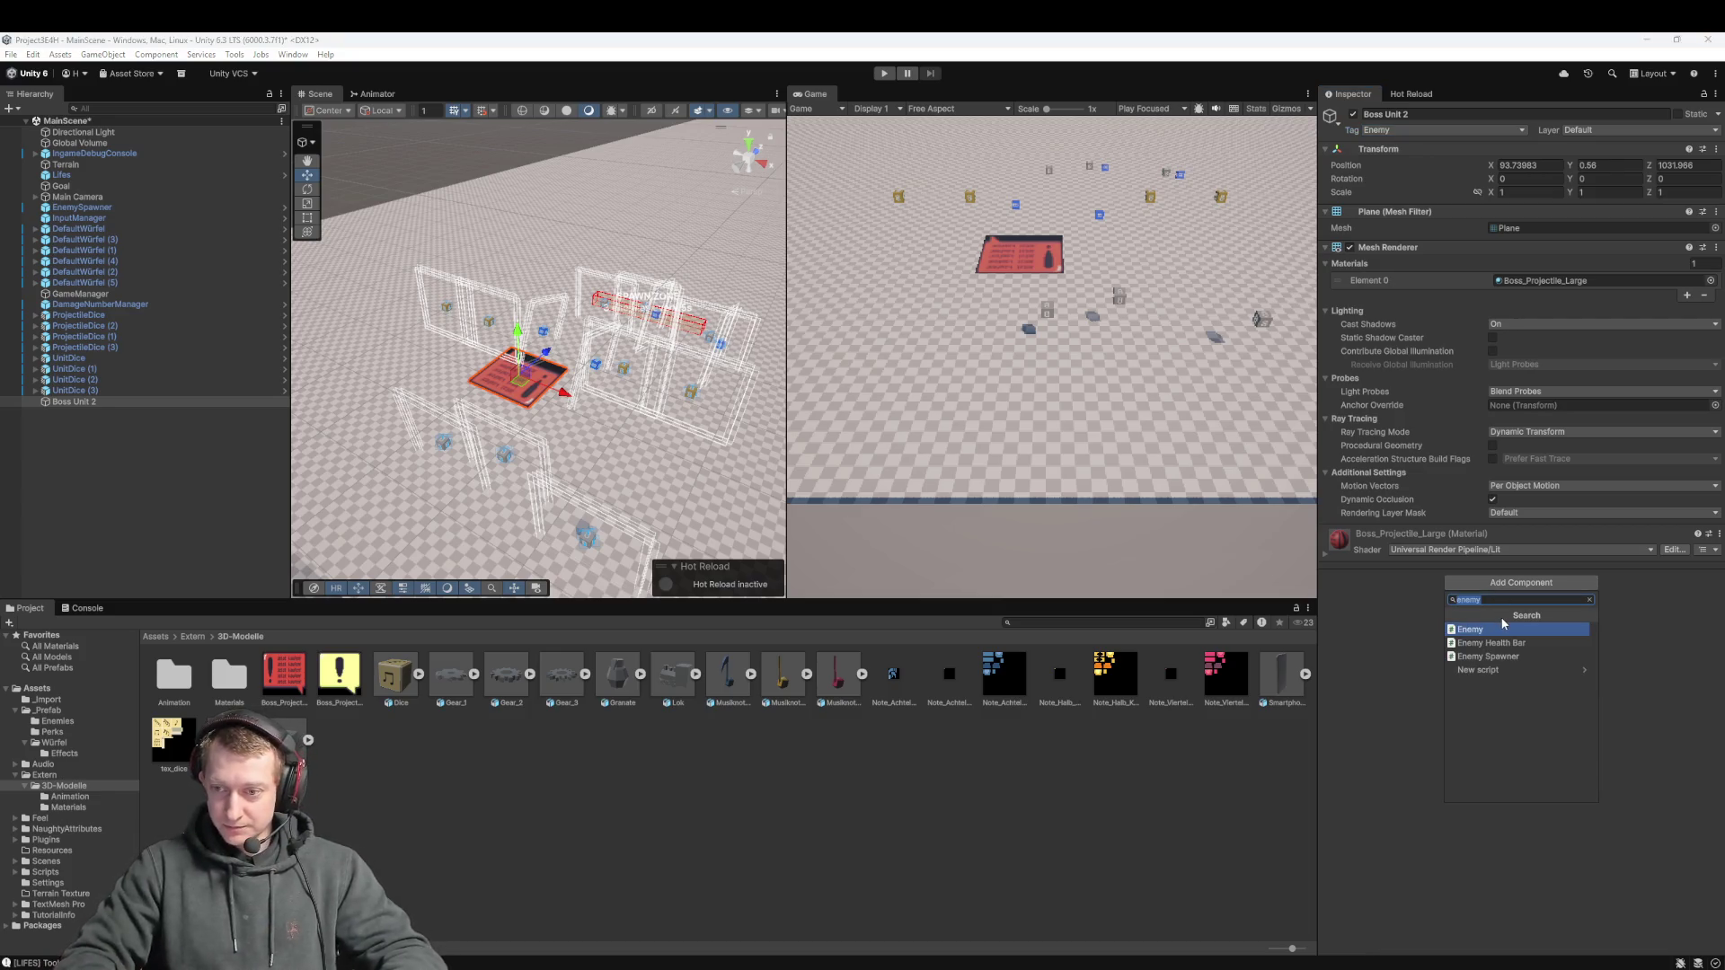
click(1504, 628)
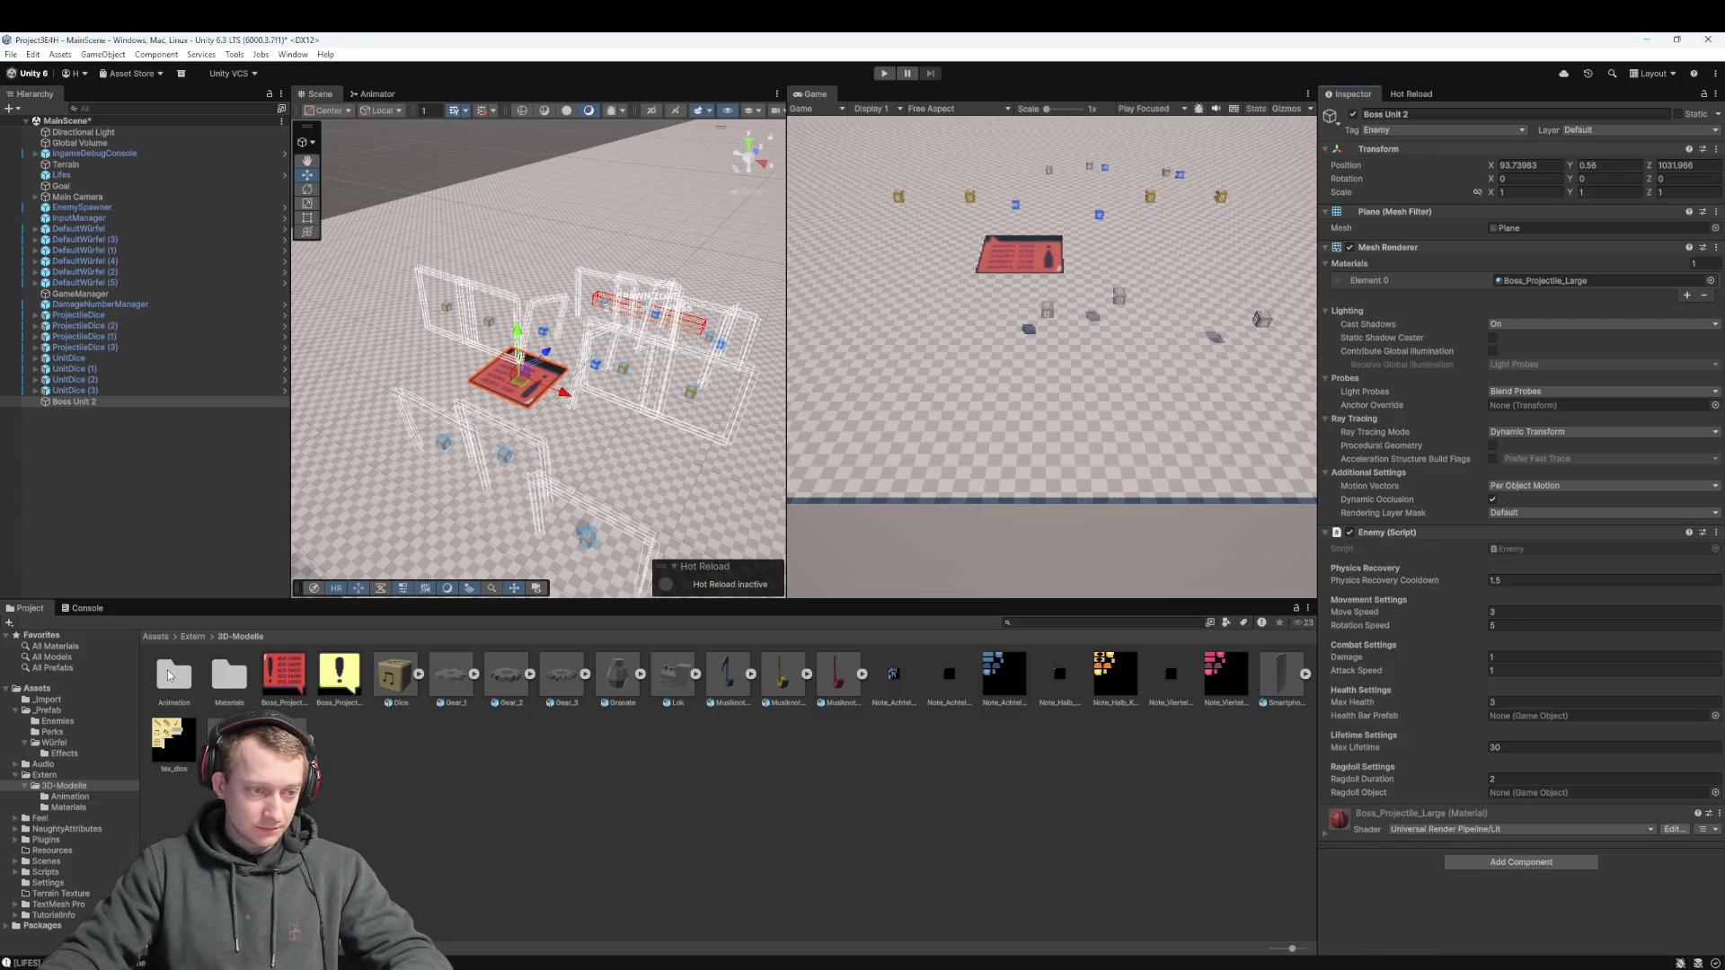
Open Assets > _Prefab, reselect Boss Unit 2, and drag EnemyHealthBar onto its Enemy script
click(192, 639)
click(156, 636)
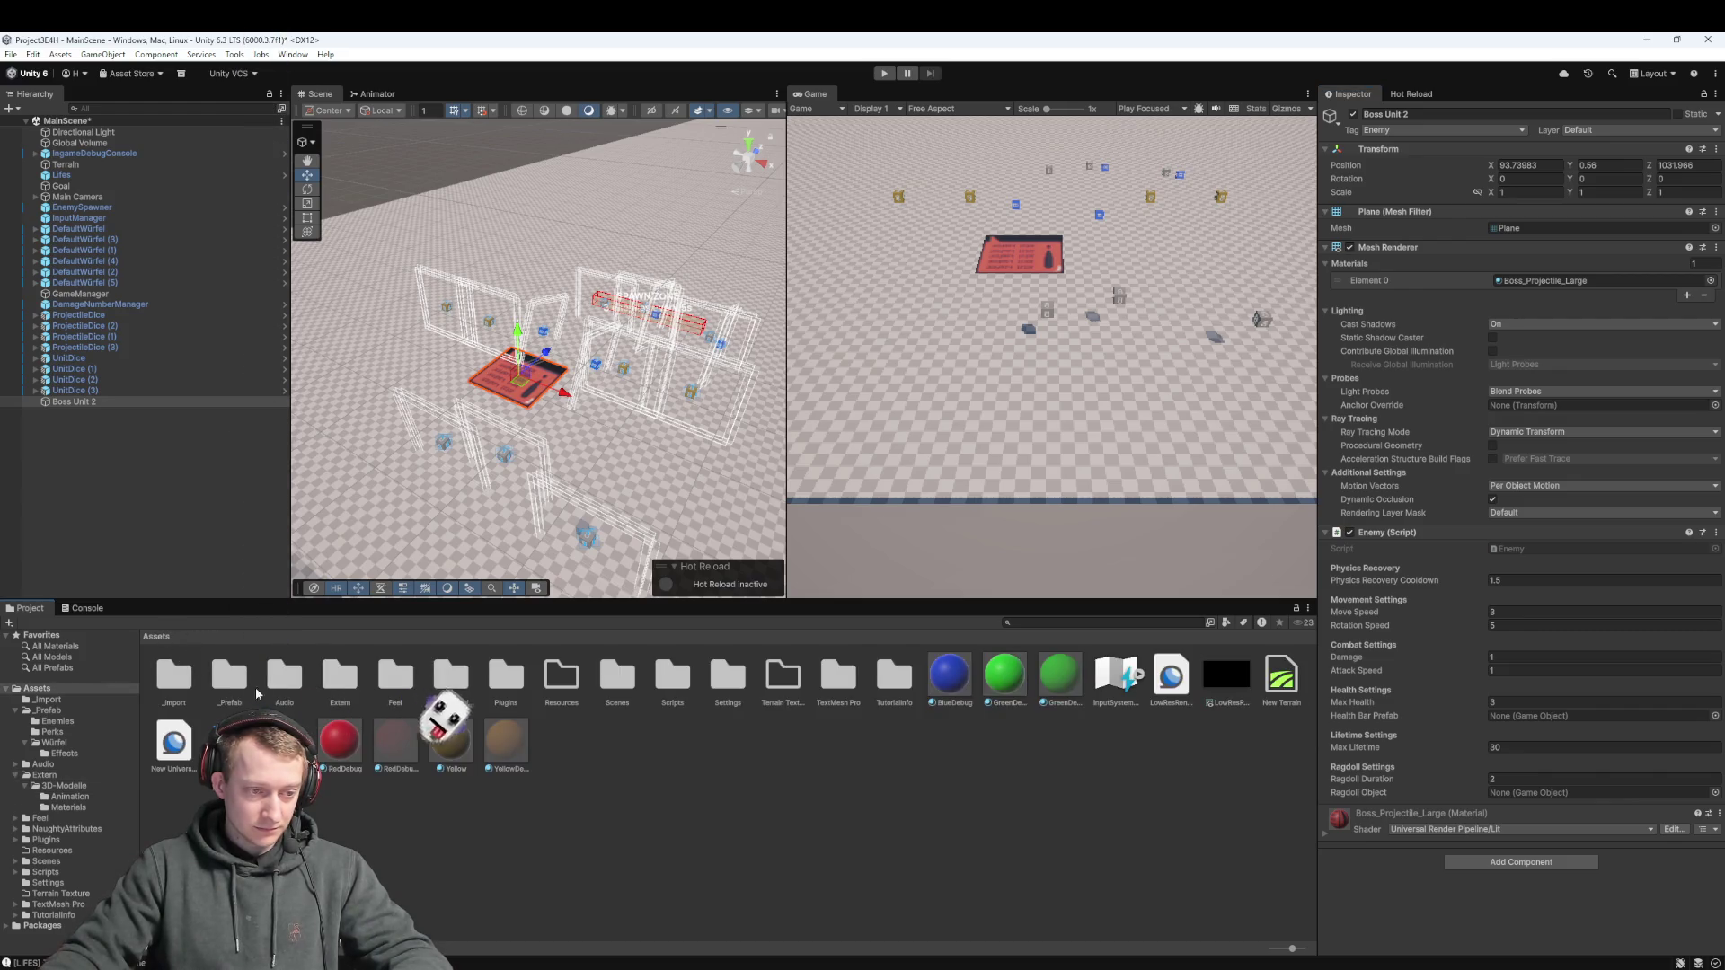
double_click(229, 683)
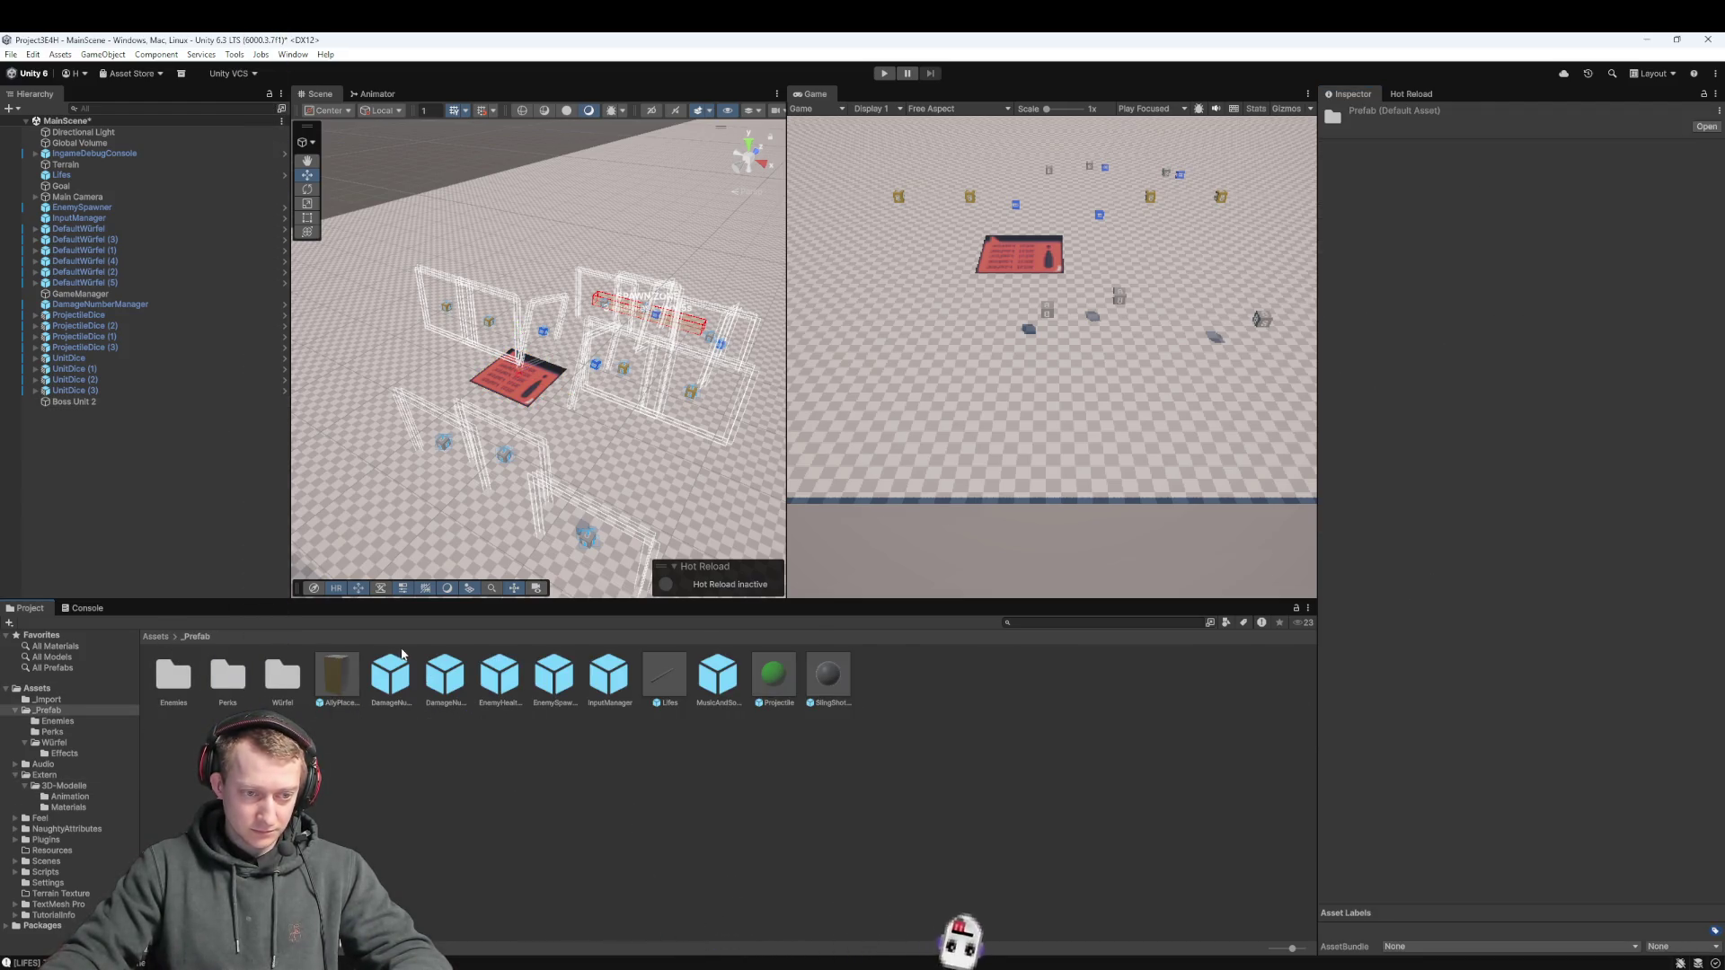
click(232, 402)
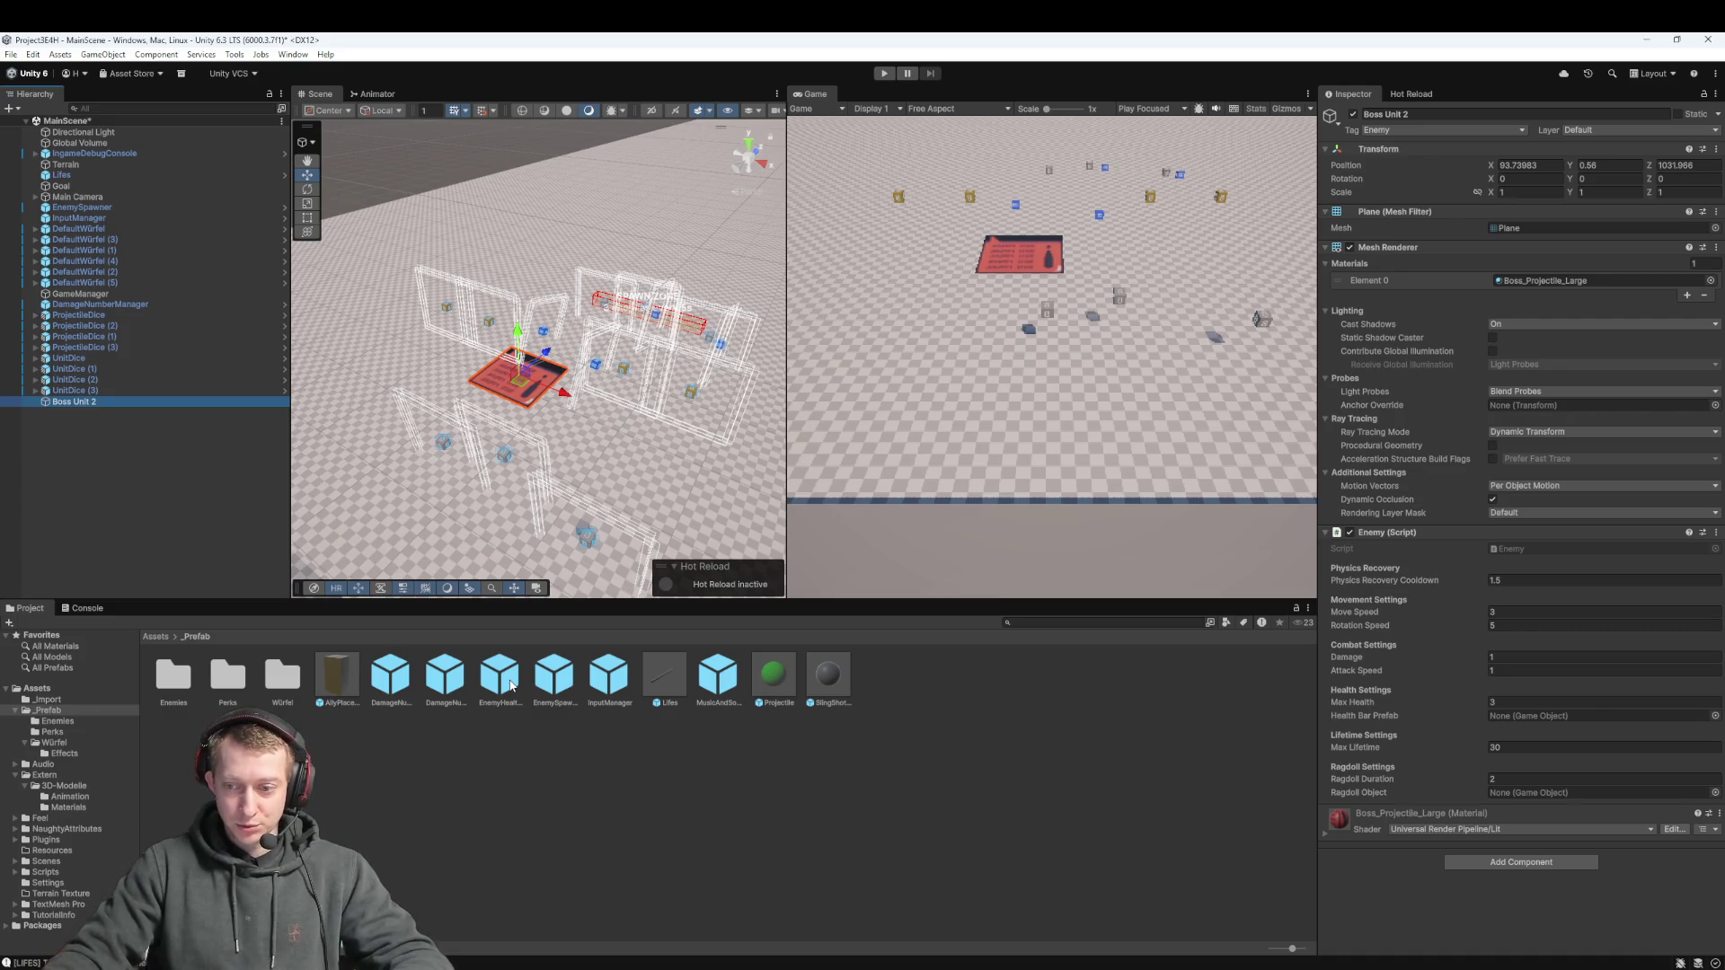
mouse_move(511, 685)
mouse_down()
mouse_move(1622, 738)
mouse_move(1602, 716)
mouse_up()
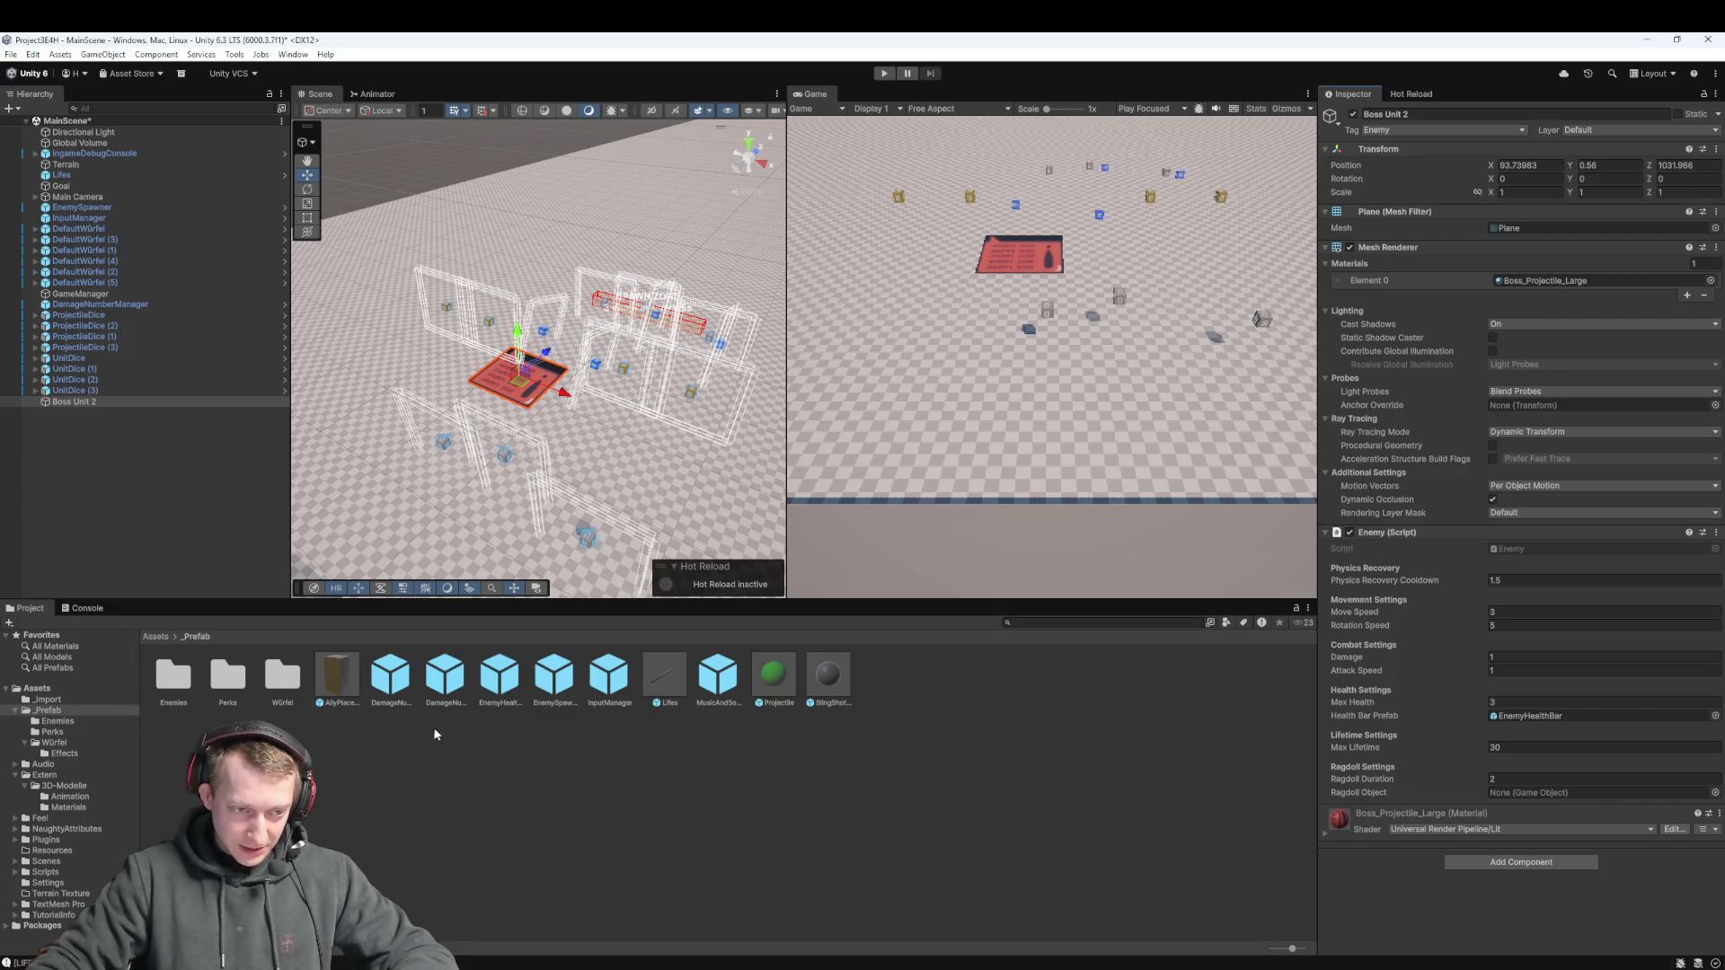
Return to Assets > _Prefab and reselect Boss Unit 2 to check its EnemyHealthBar assignment
click(157, 636)
click(698, 870)
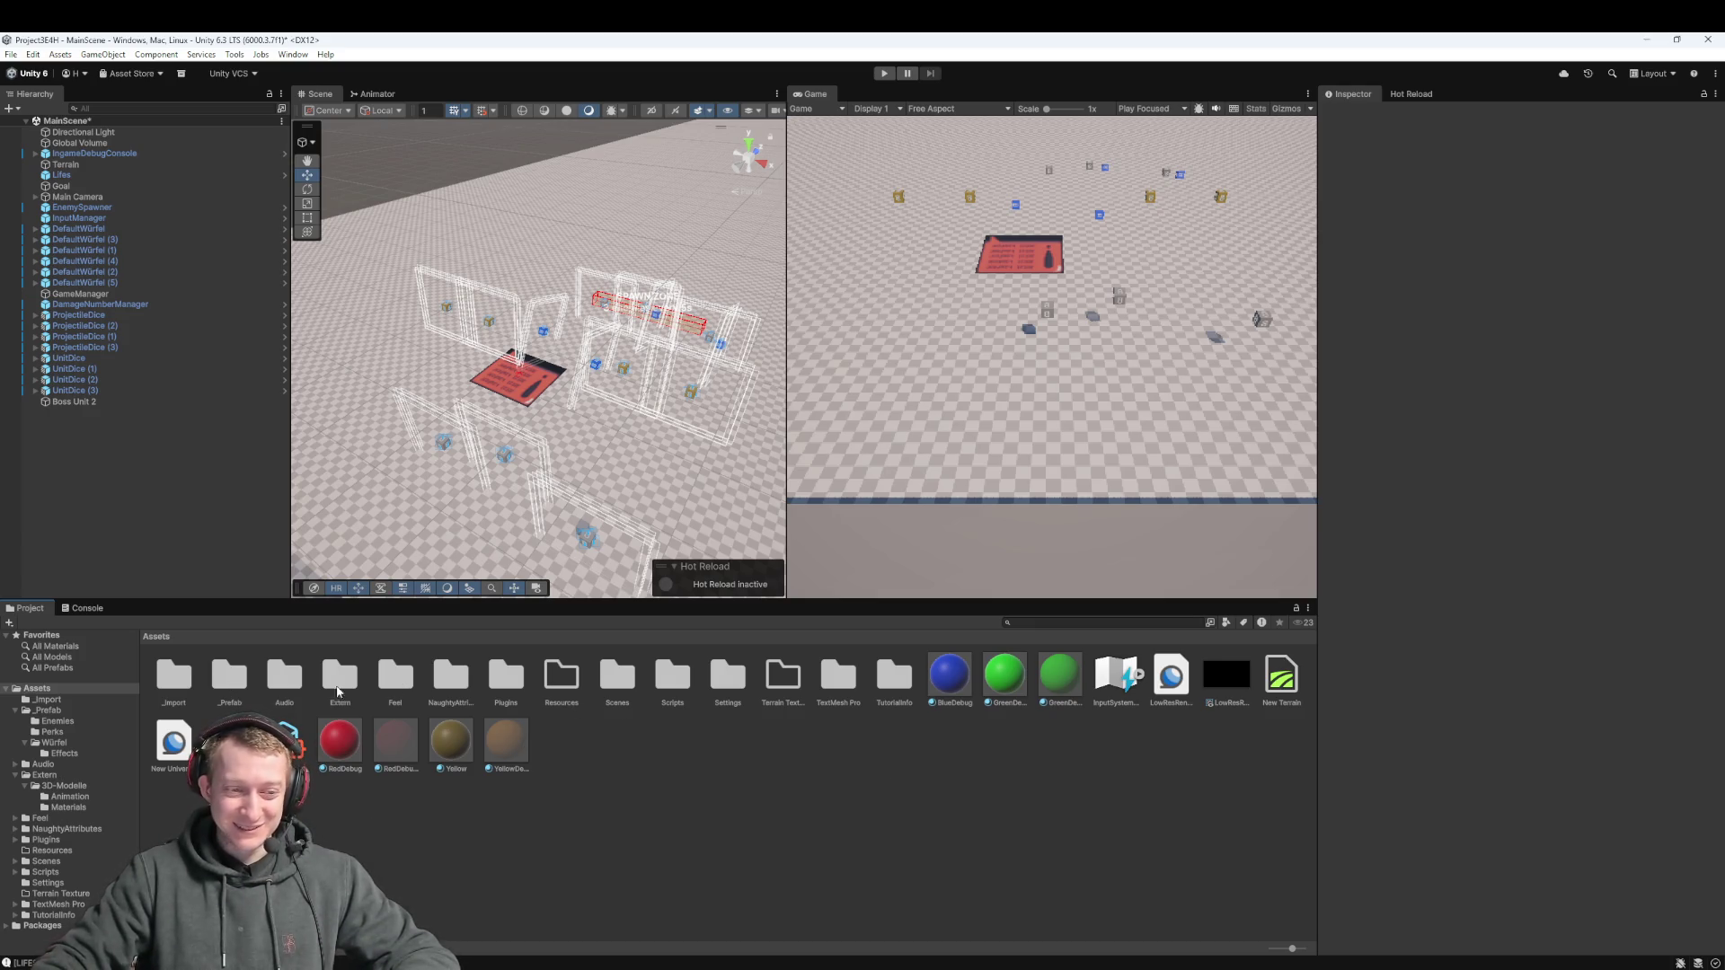
double_click(241, 676)
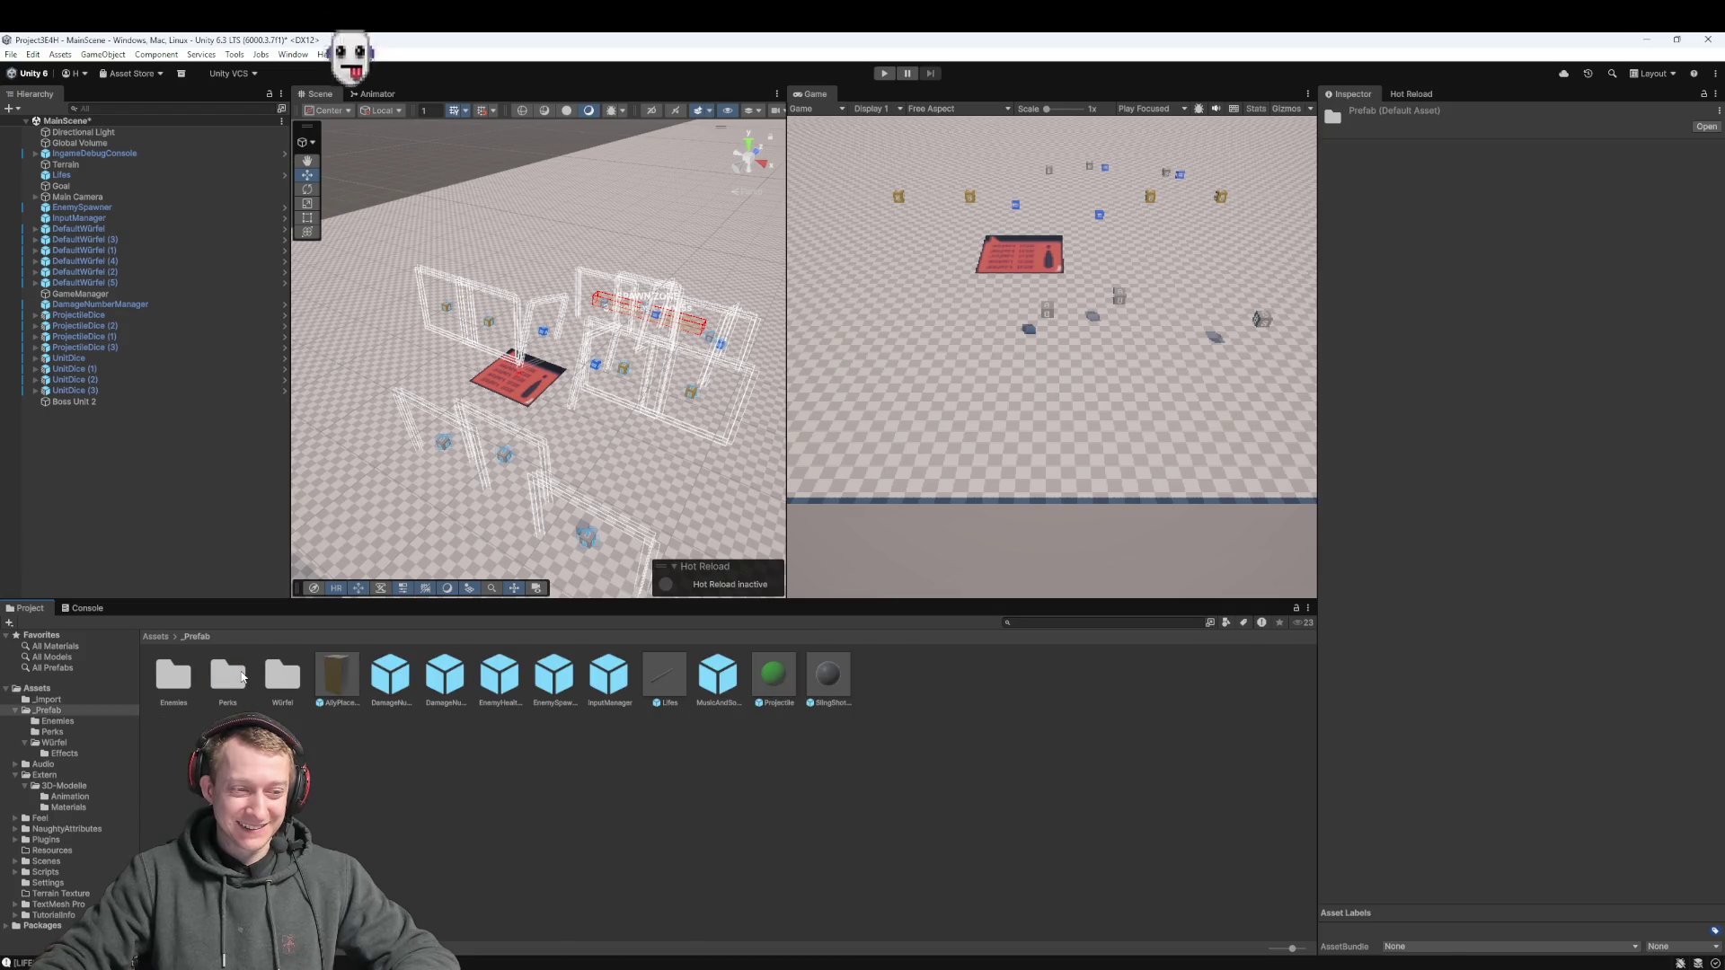
click(101, 400)
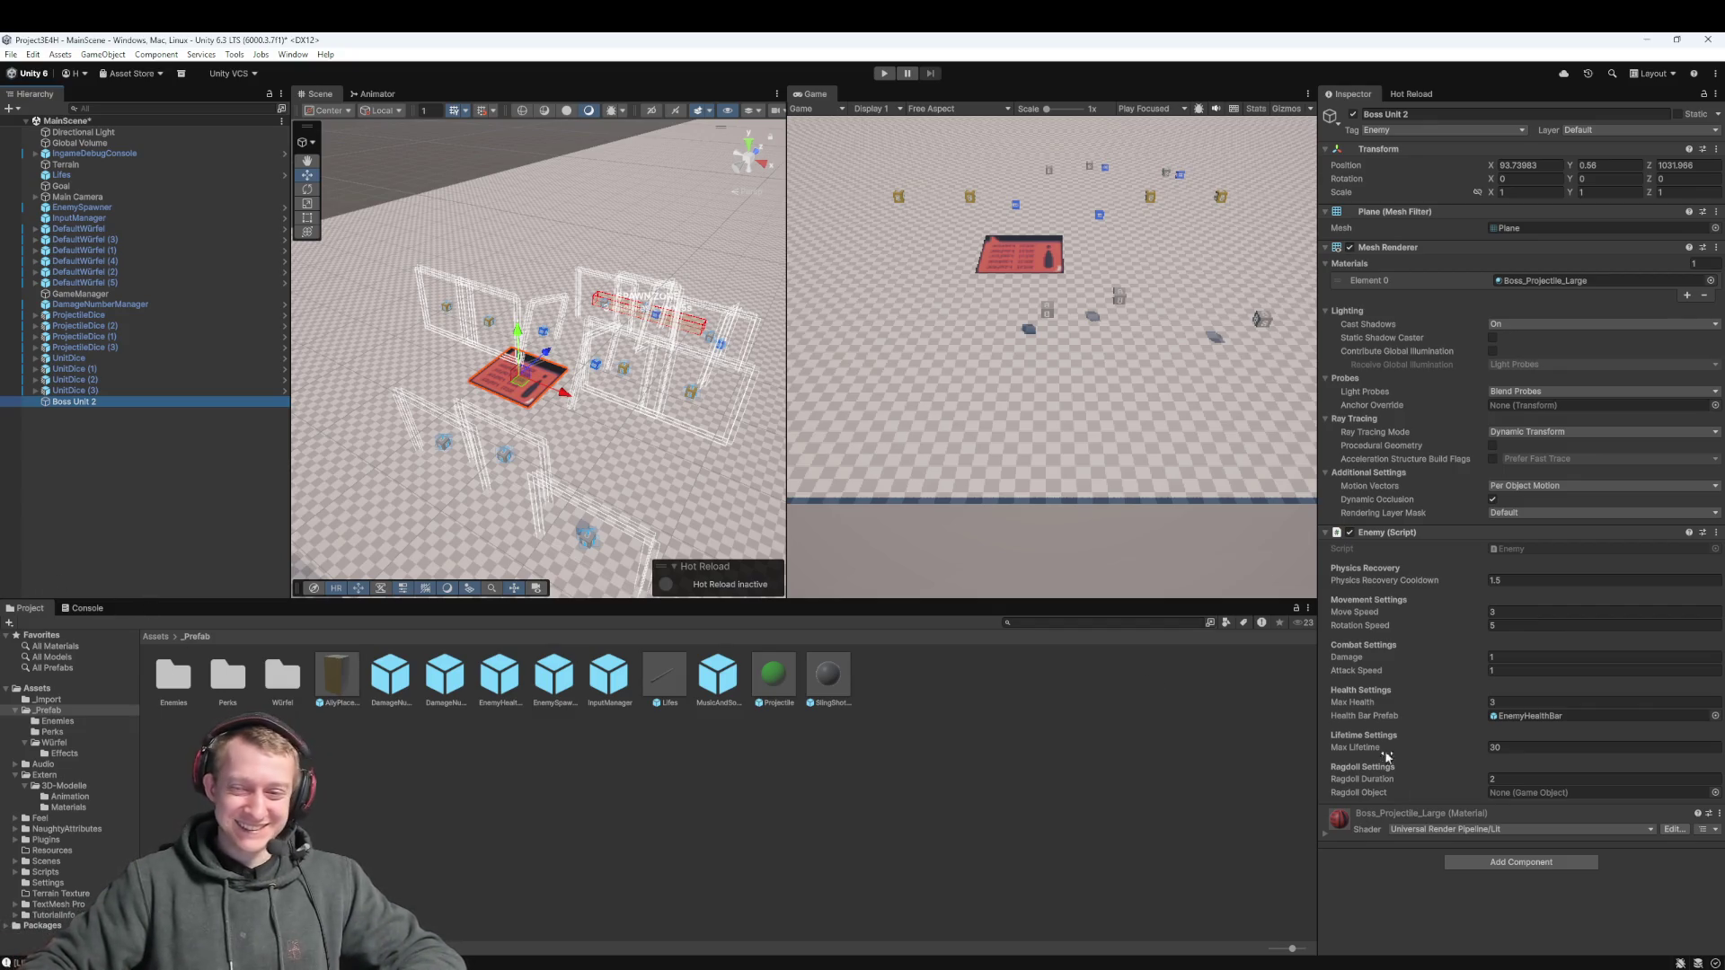
Add a Rigidbody to Boss Unit 2 through the 'rigid' component search
click(1498, 864)
text(rigid)
key(Return)
scroll(1456, 789, down, 2)
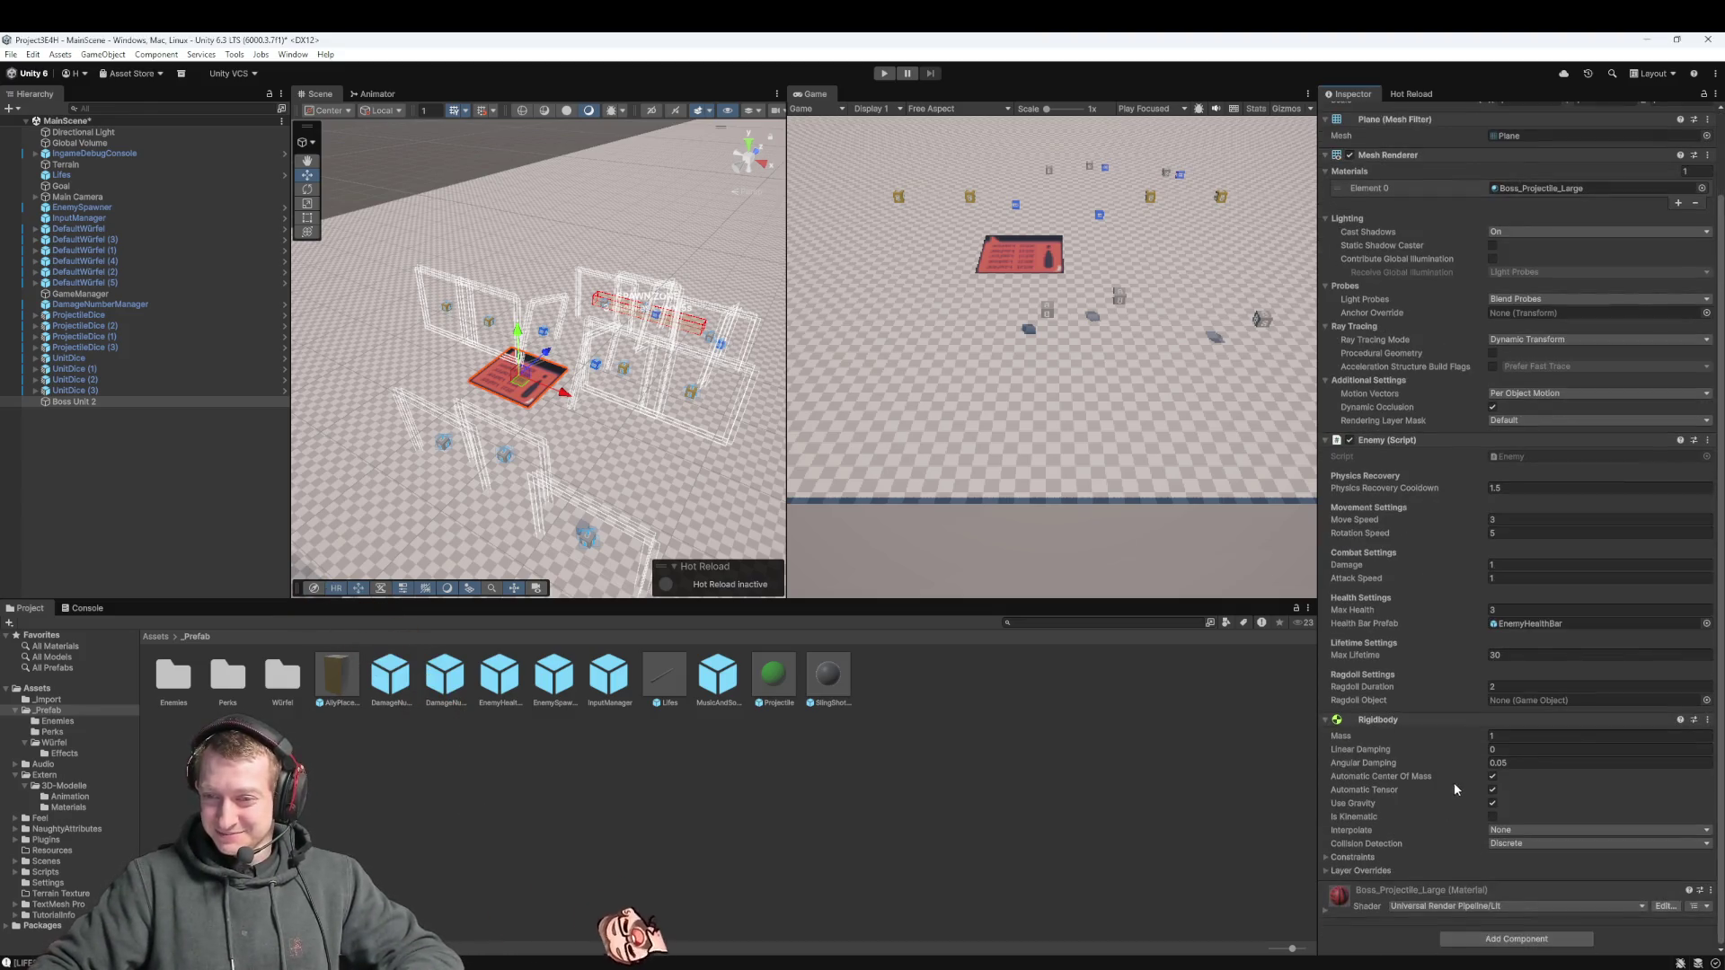
Add a Nav Mesh Agent with Speed 3.5 and Acceleration 8, reviewing the Inspector components
click(1495, 949)
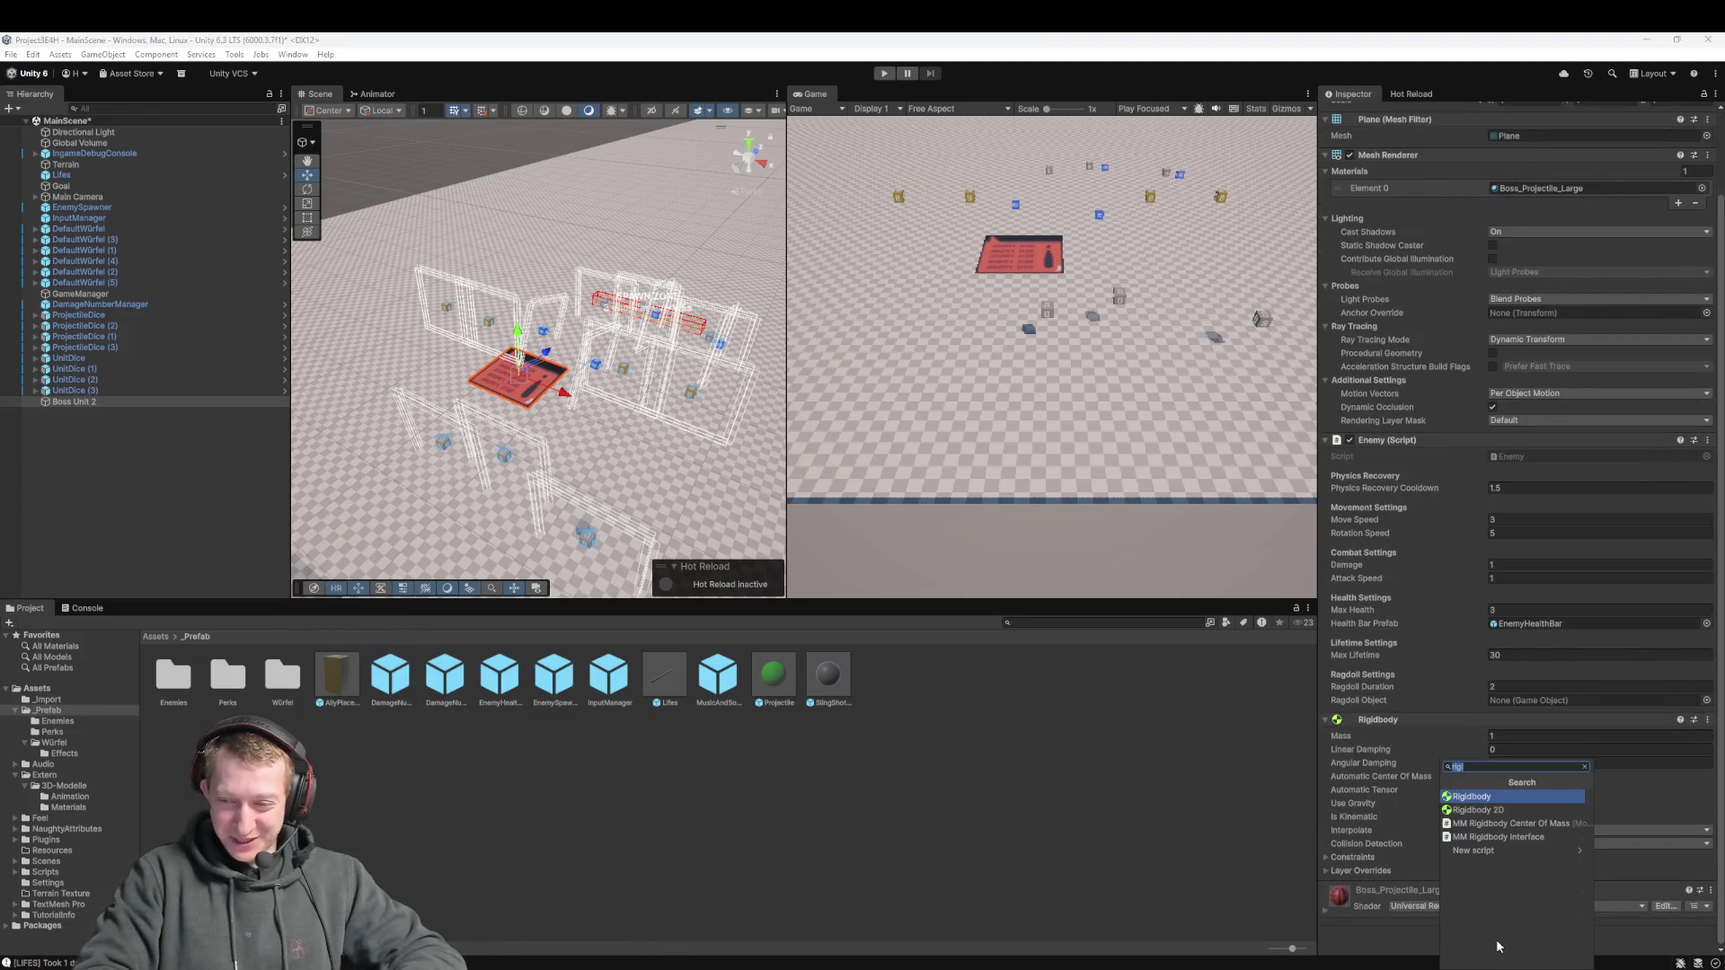
key(Escape)
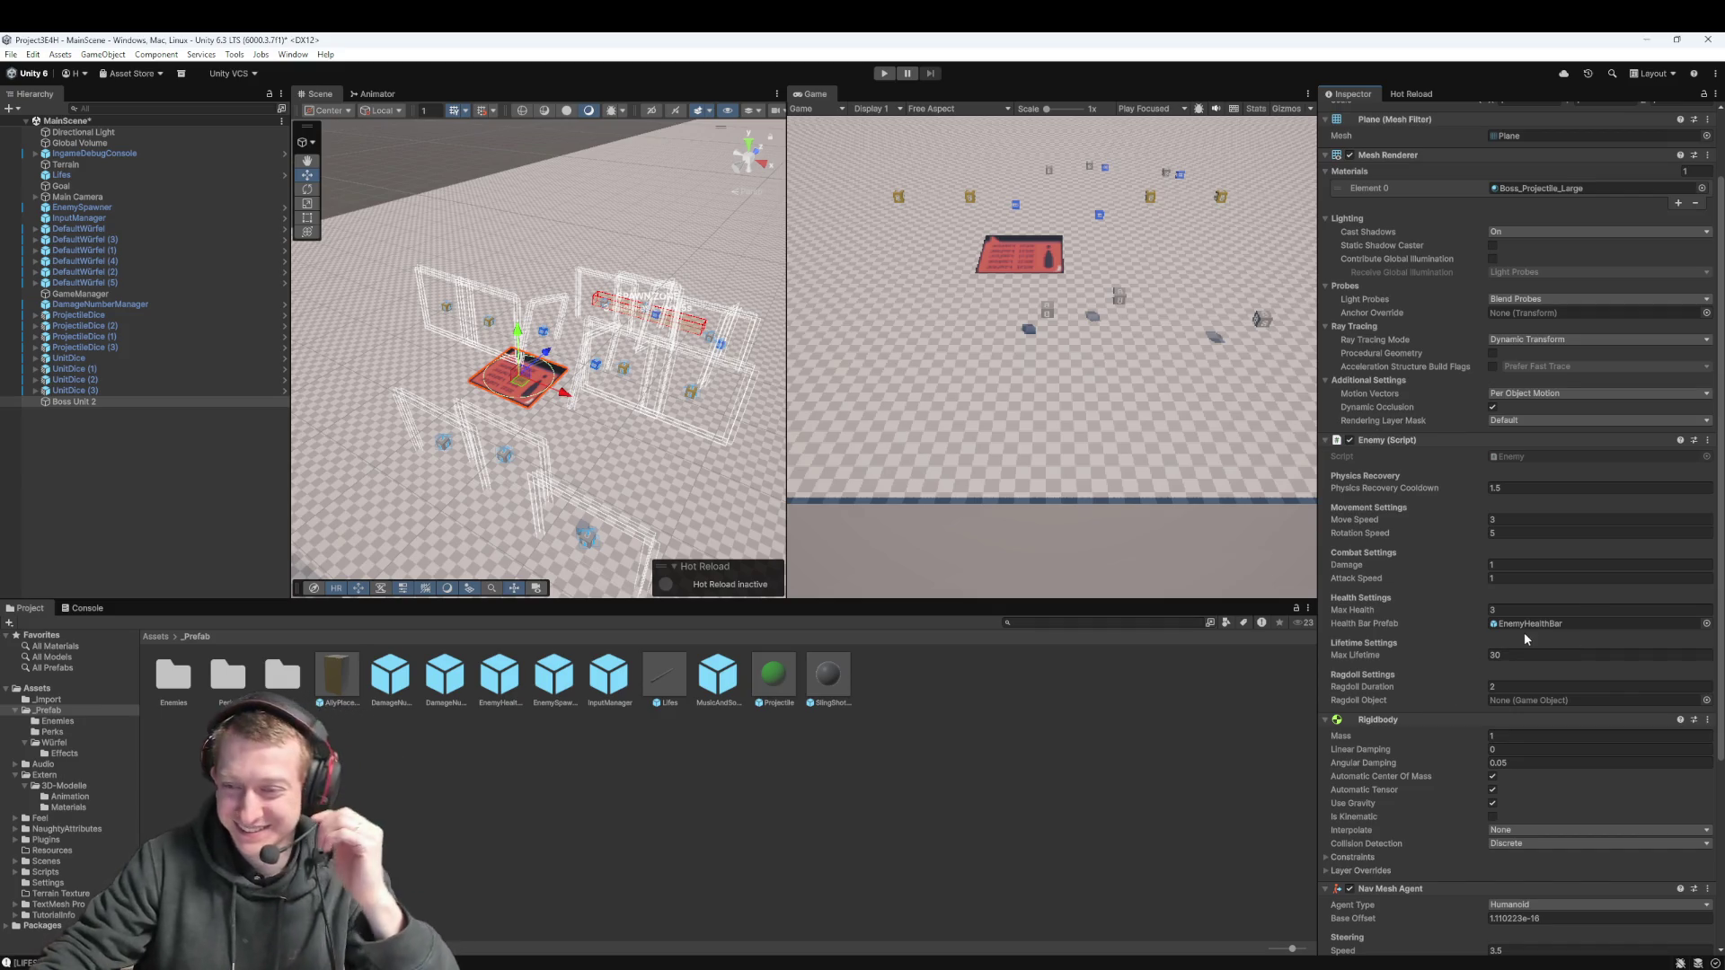
scroll(1465, 638, down, 5)
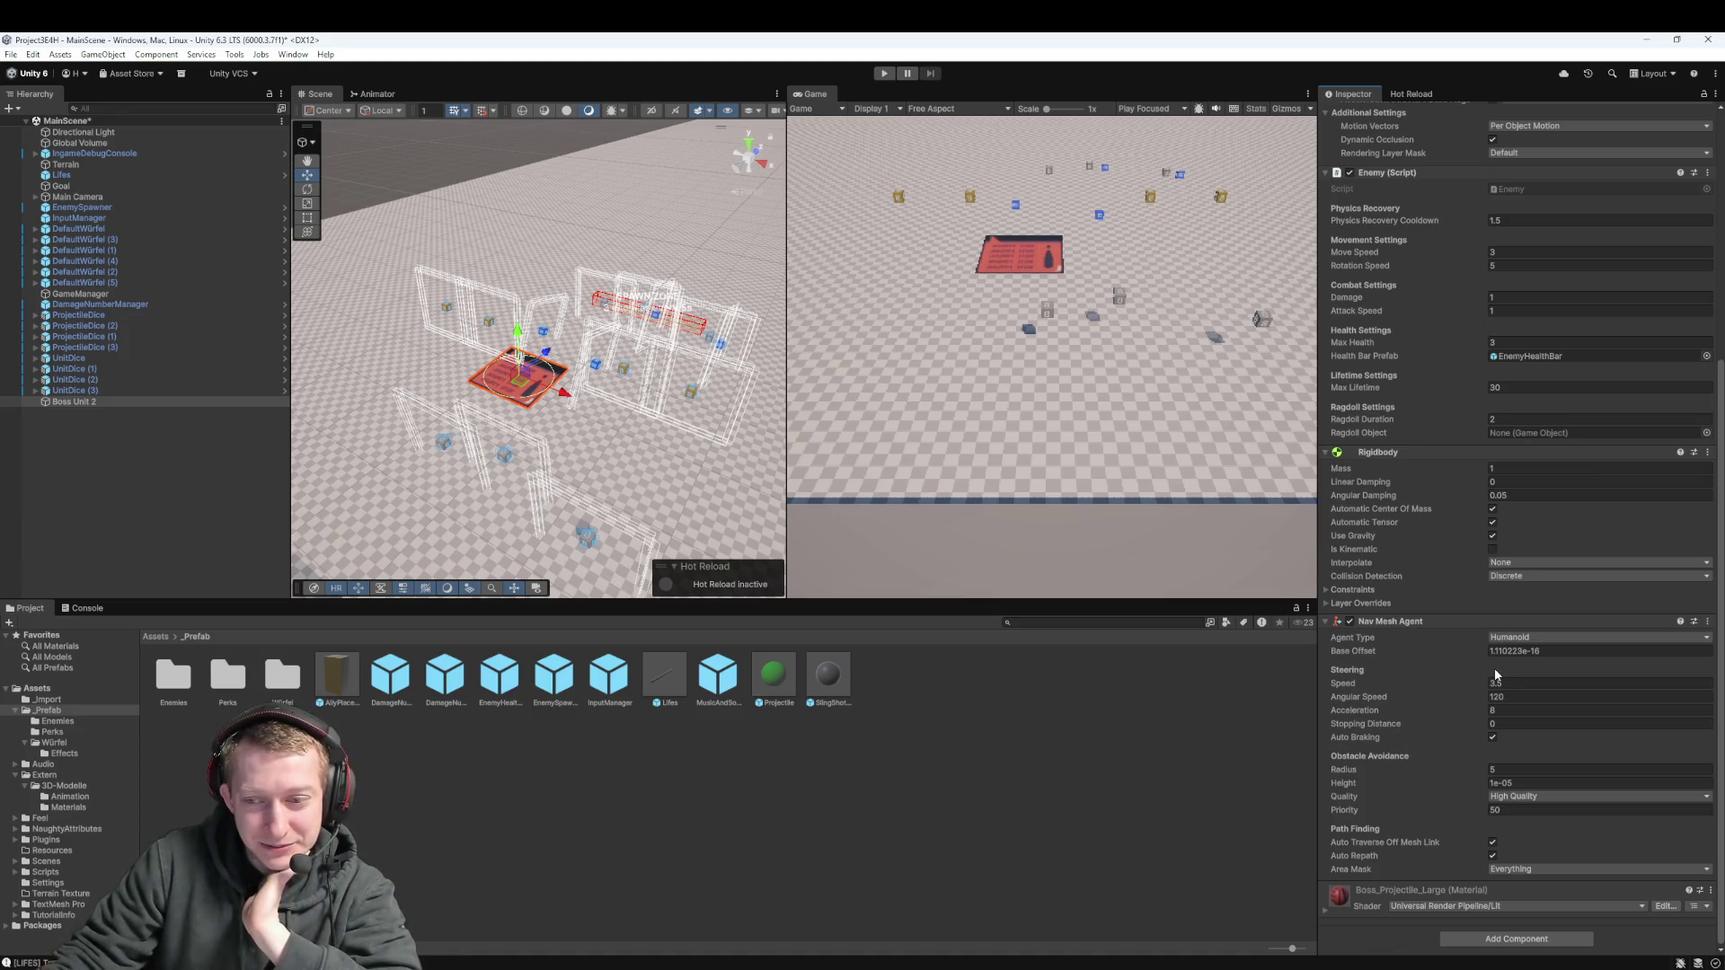
scroll(1496, 674, up, 7)
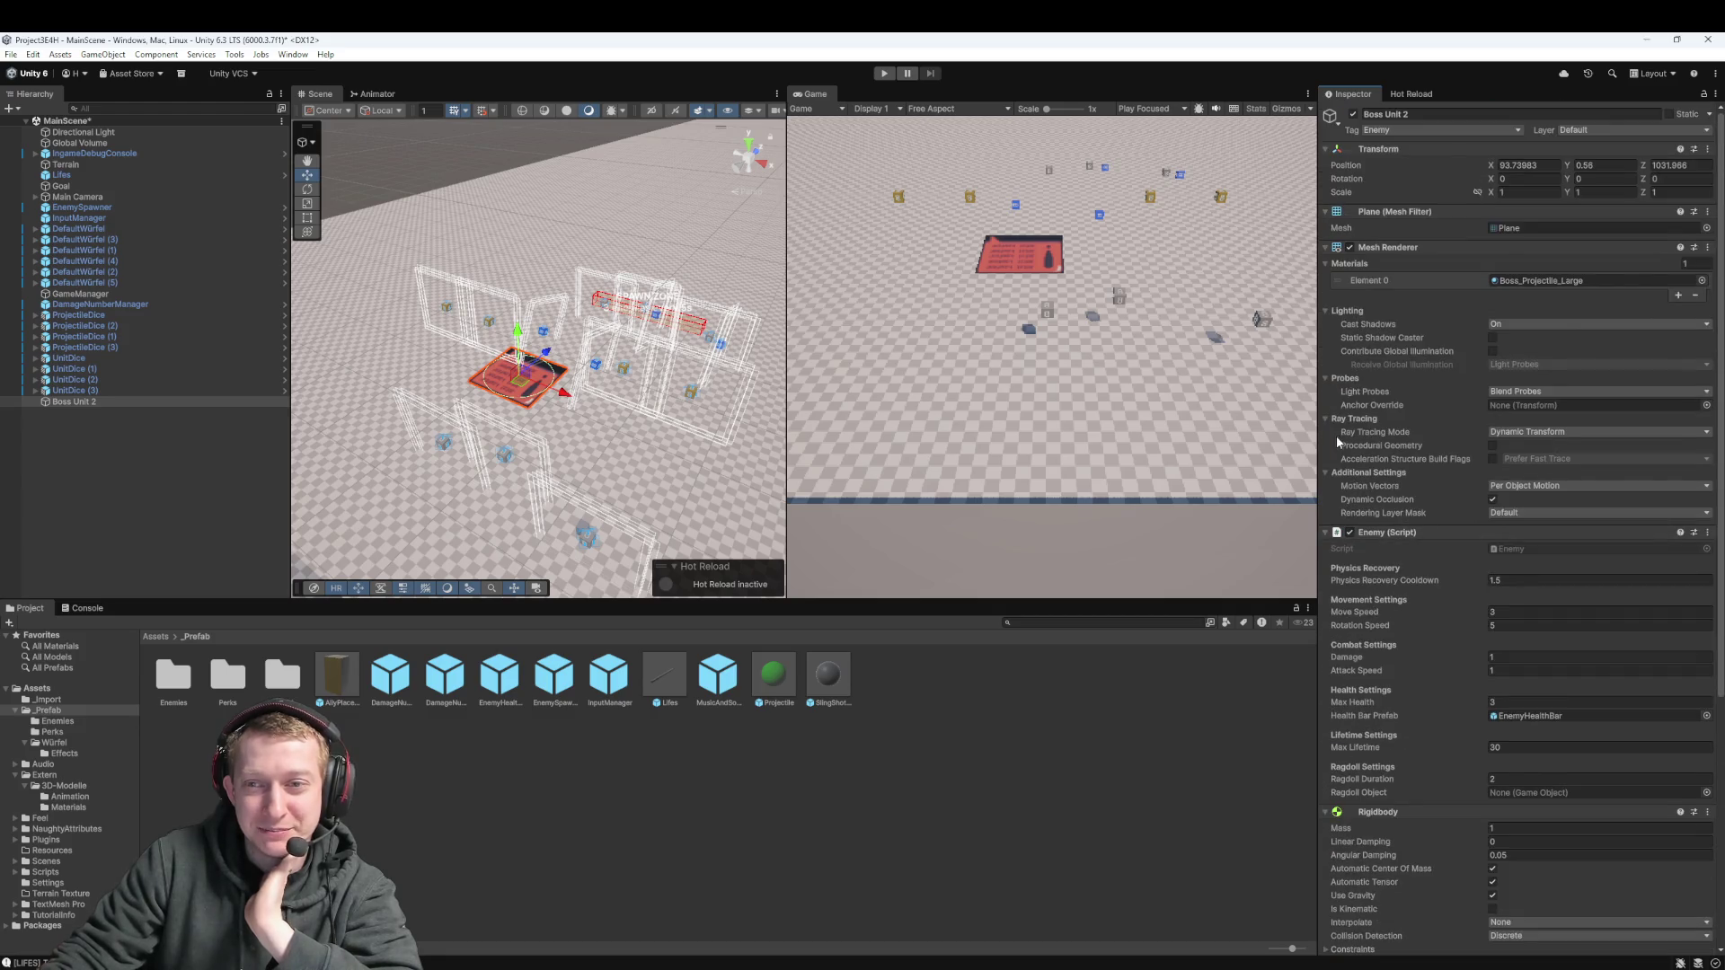
scroll(1434, 560, down, 5)
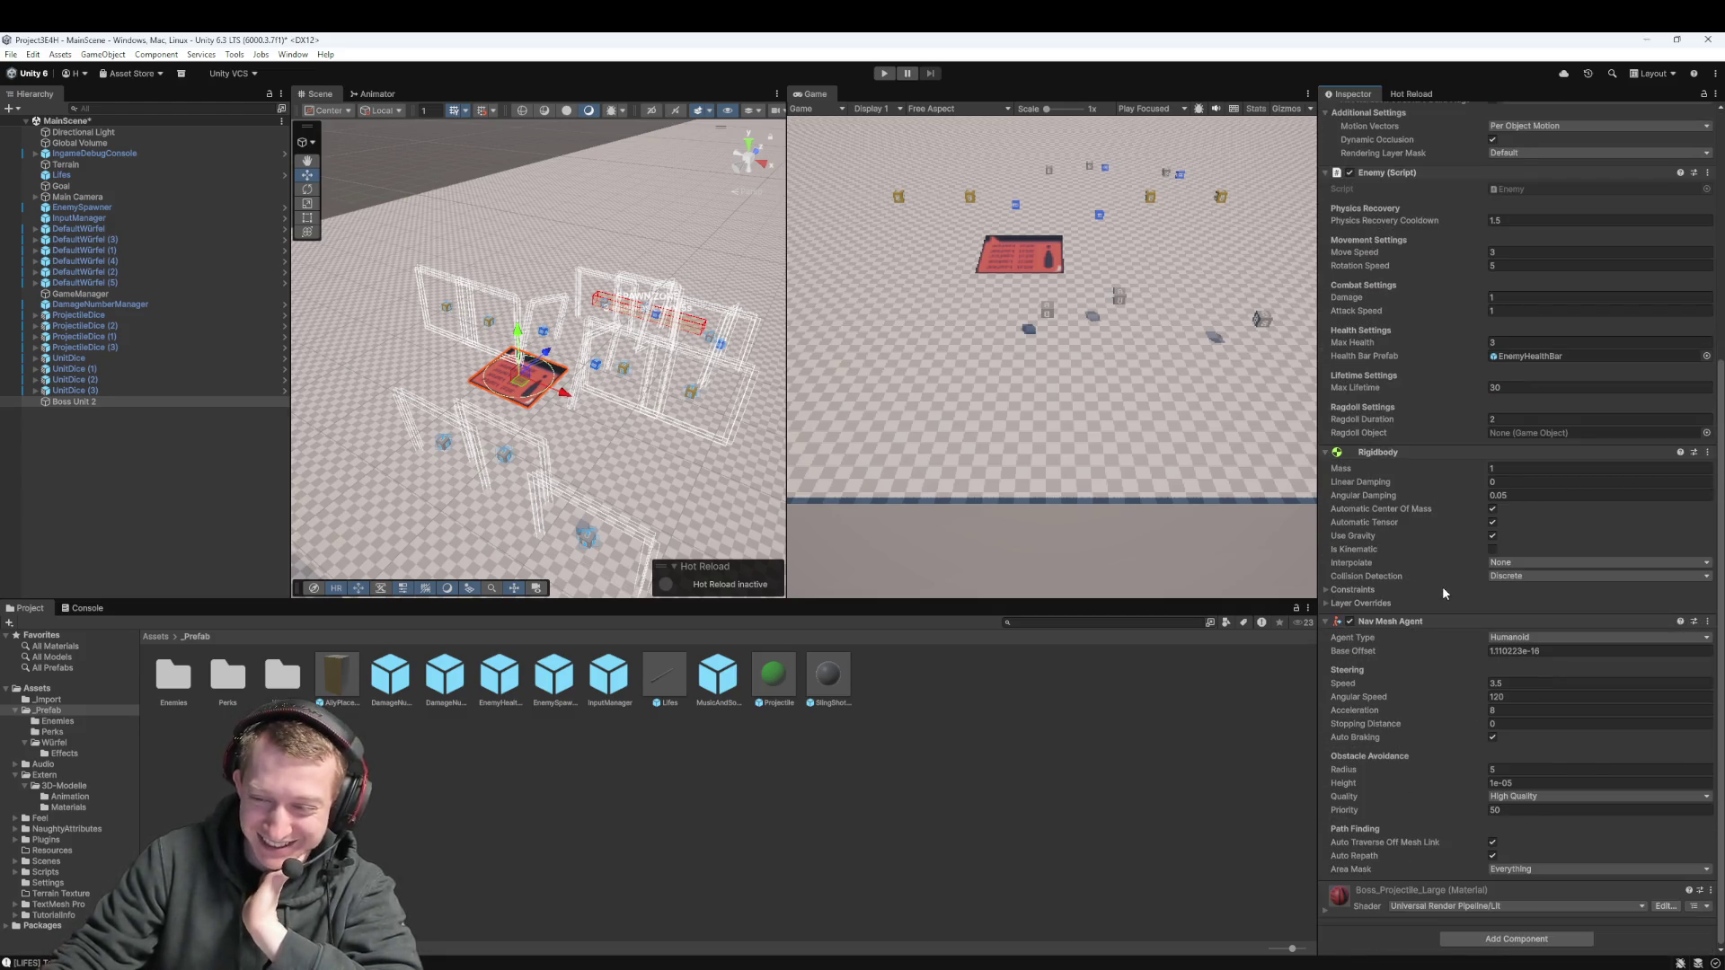
scroll(1445, 593, up, 3)
scroll(1456, 598, down, 5)
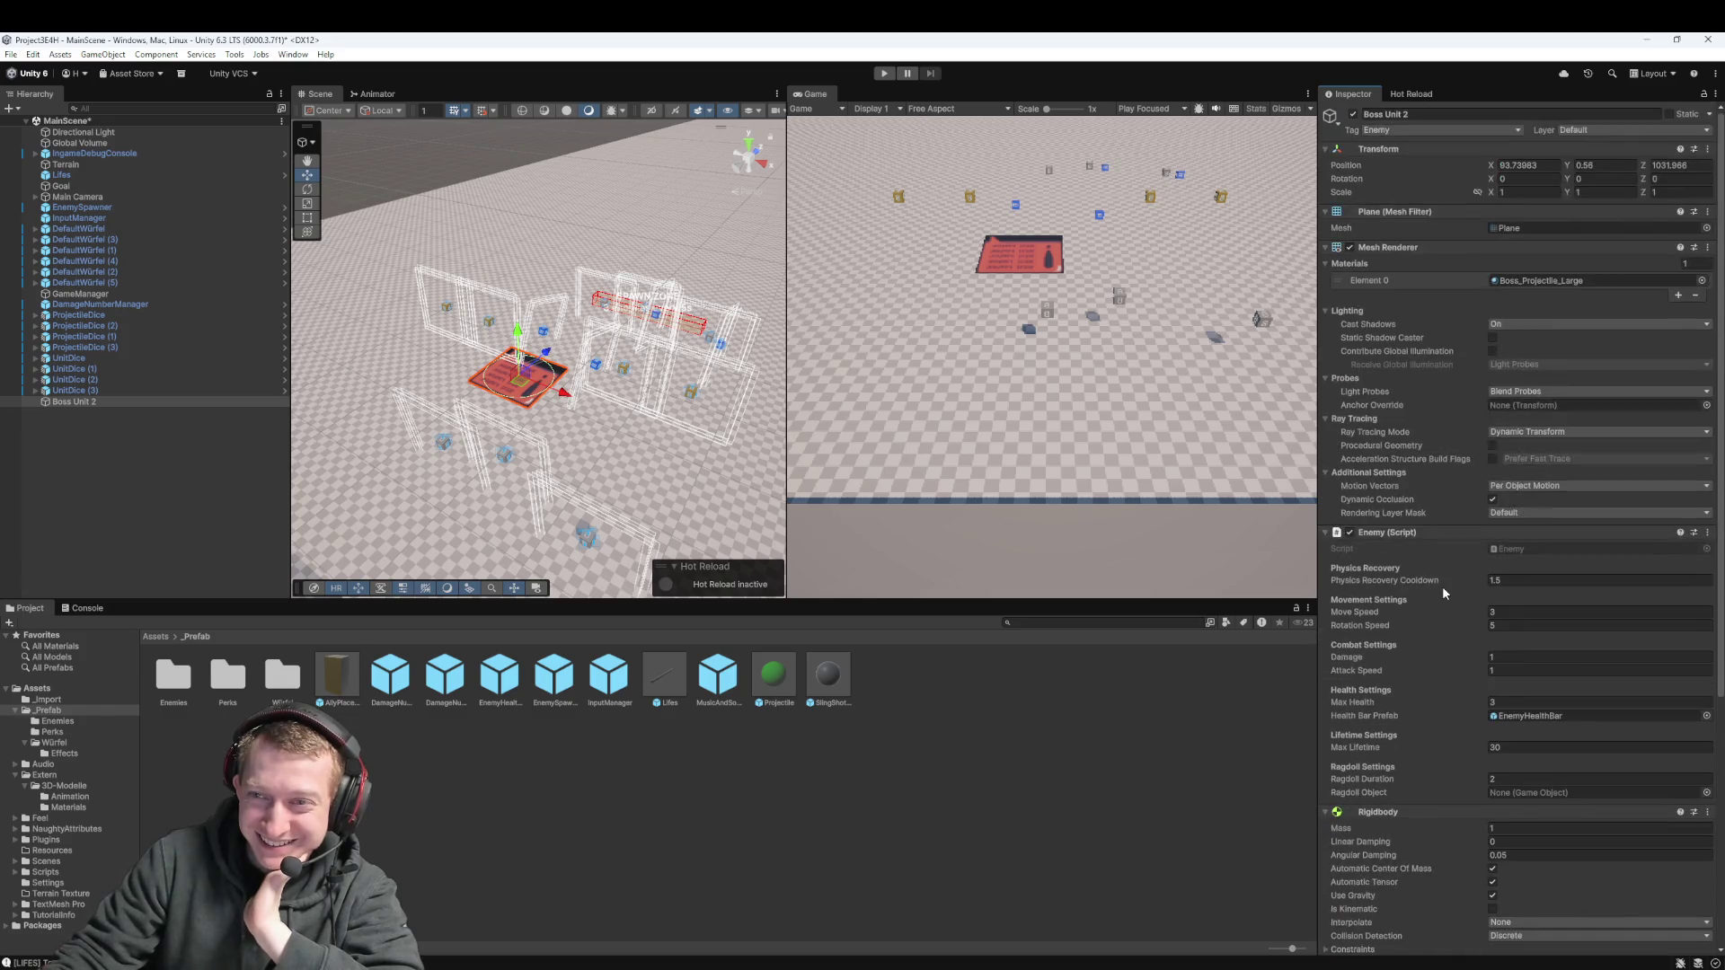
click(1501, 937)
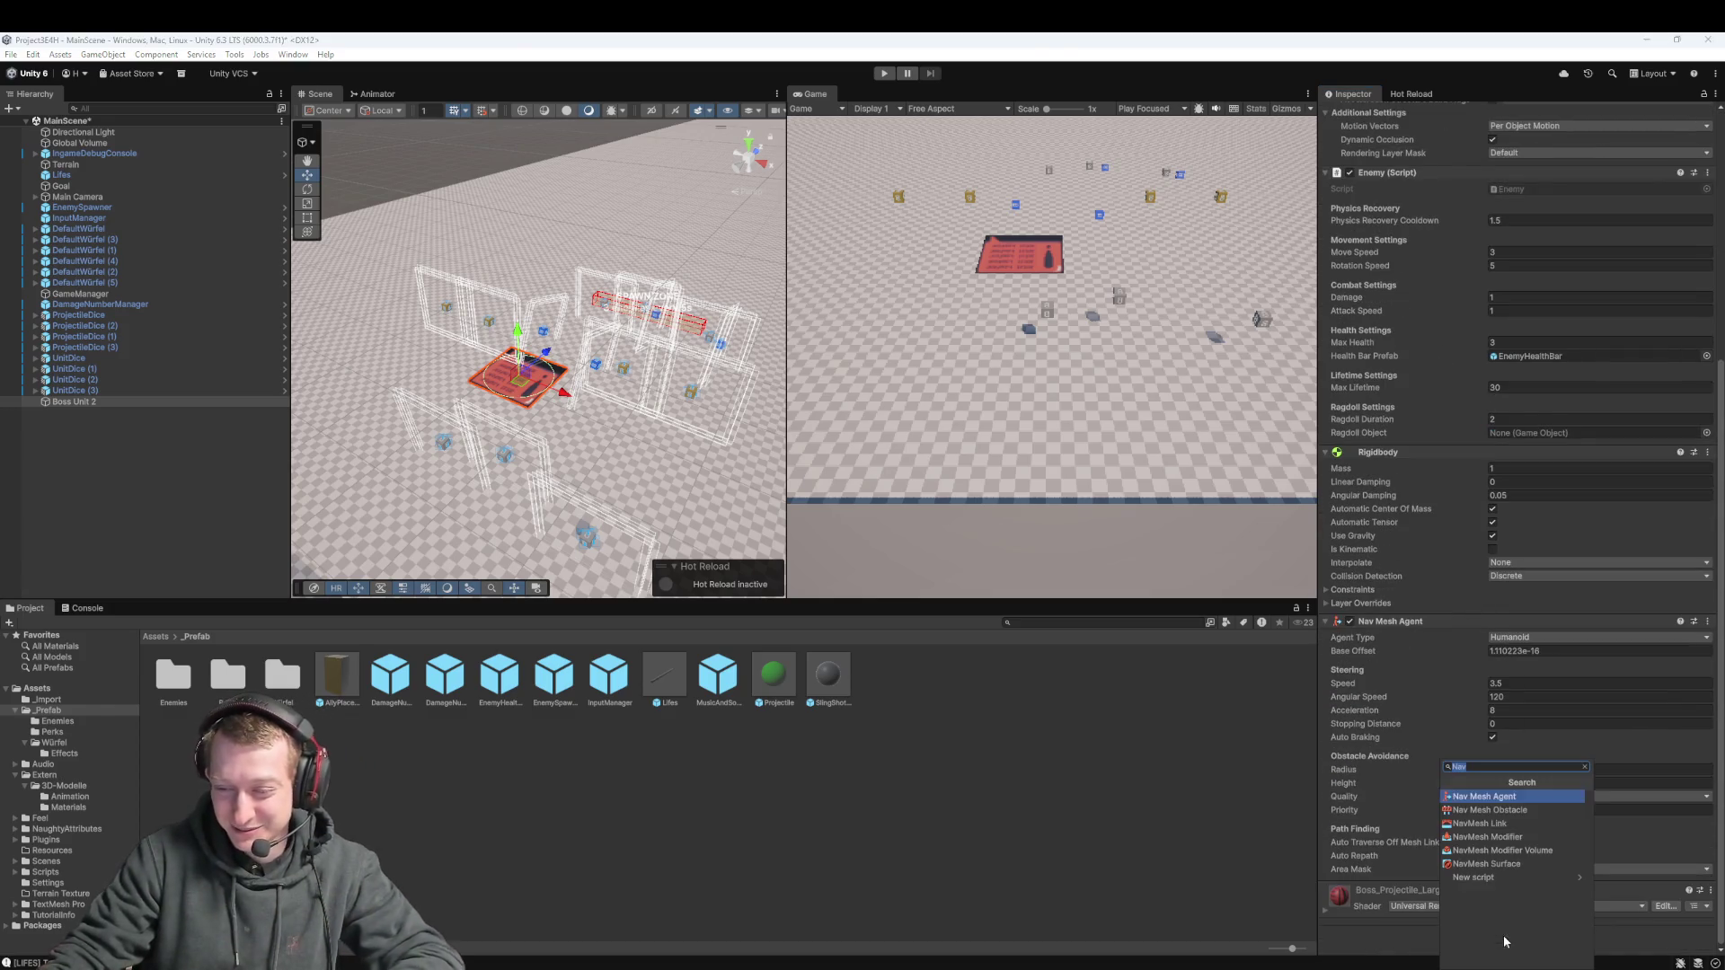
Add a Box Collider with Size Y 1.5 to Boss Unit 2 and lift the plane slightly
text(box)
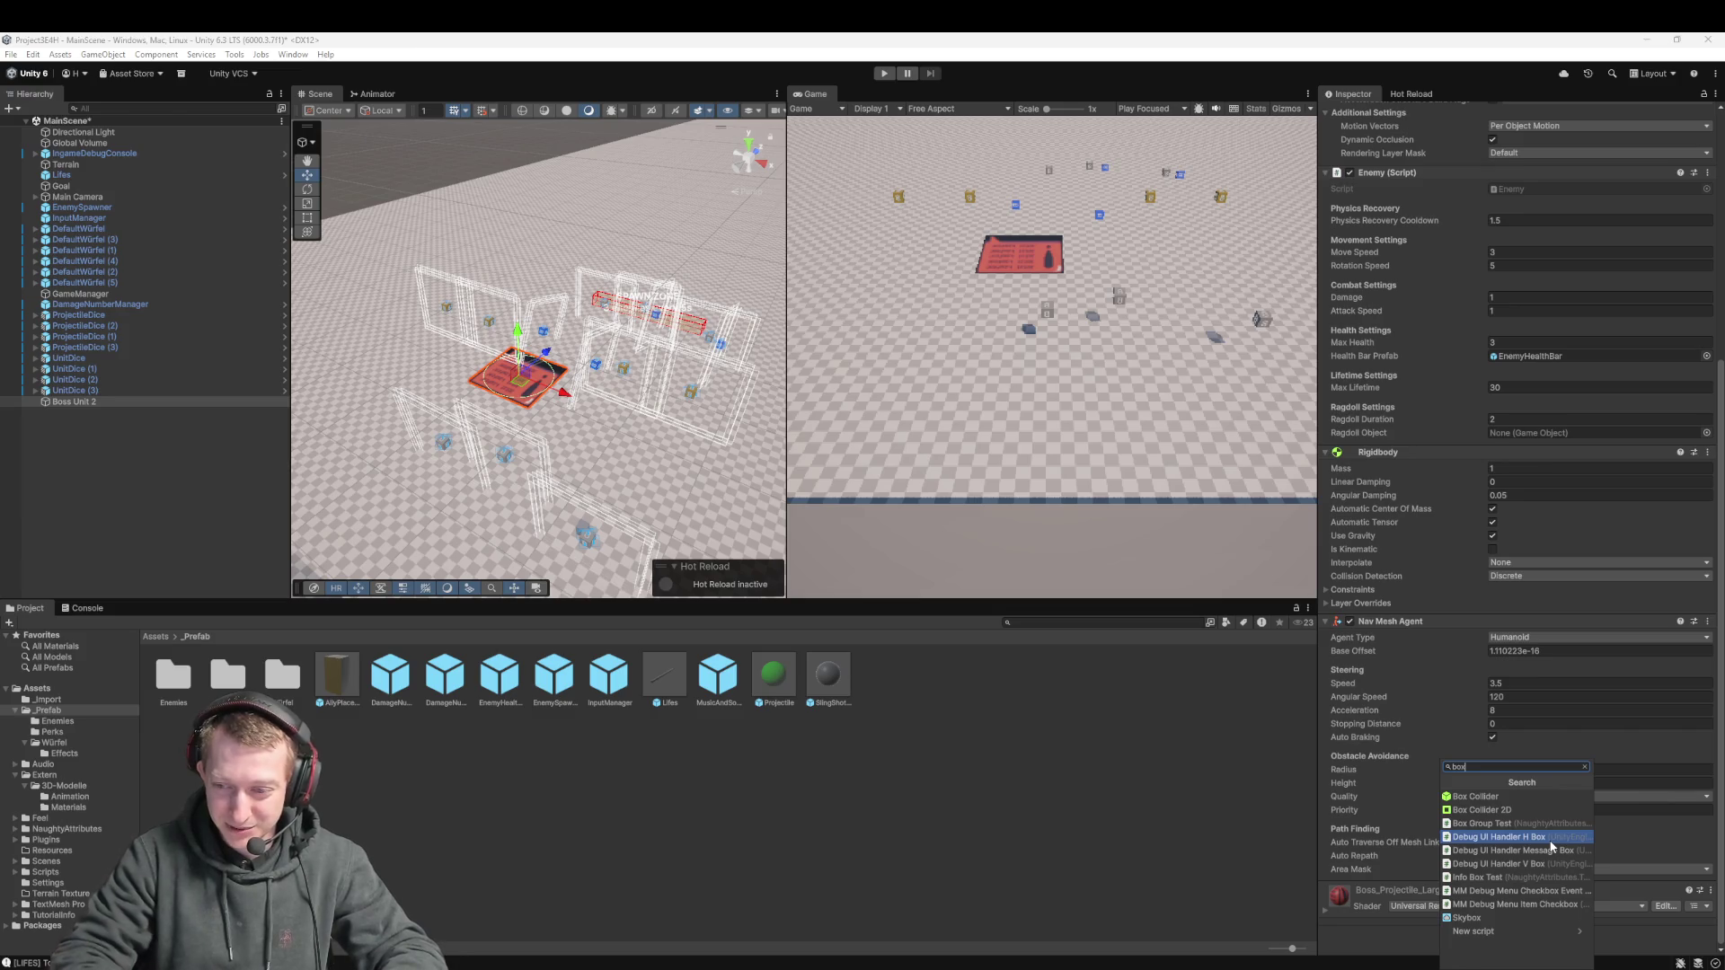
key(Return)
key(f)
drag(558, 370, 617, 408)
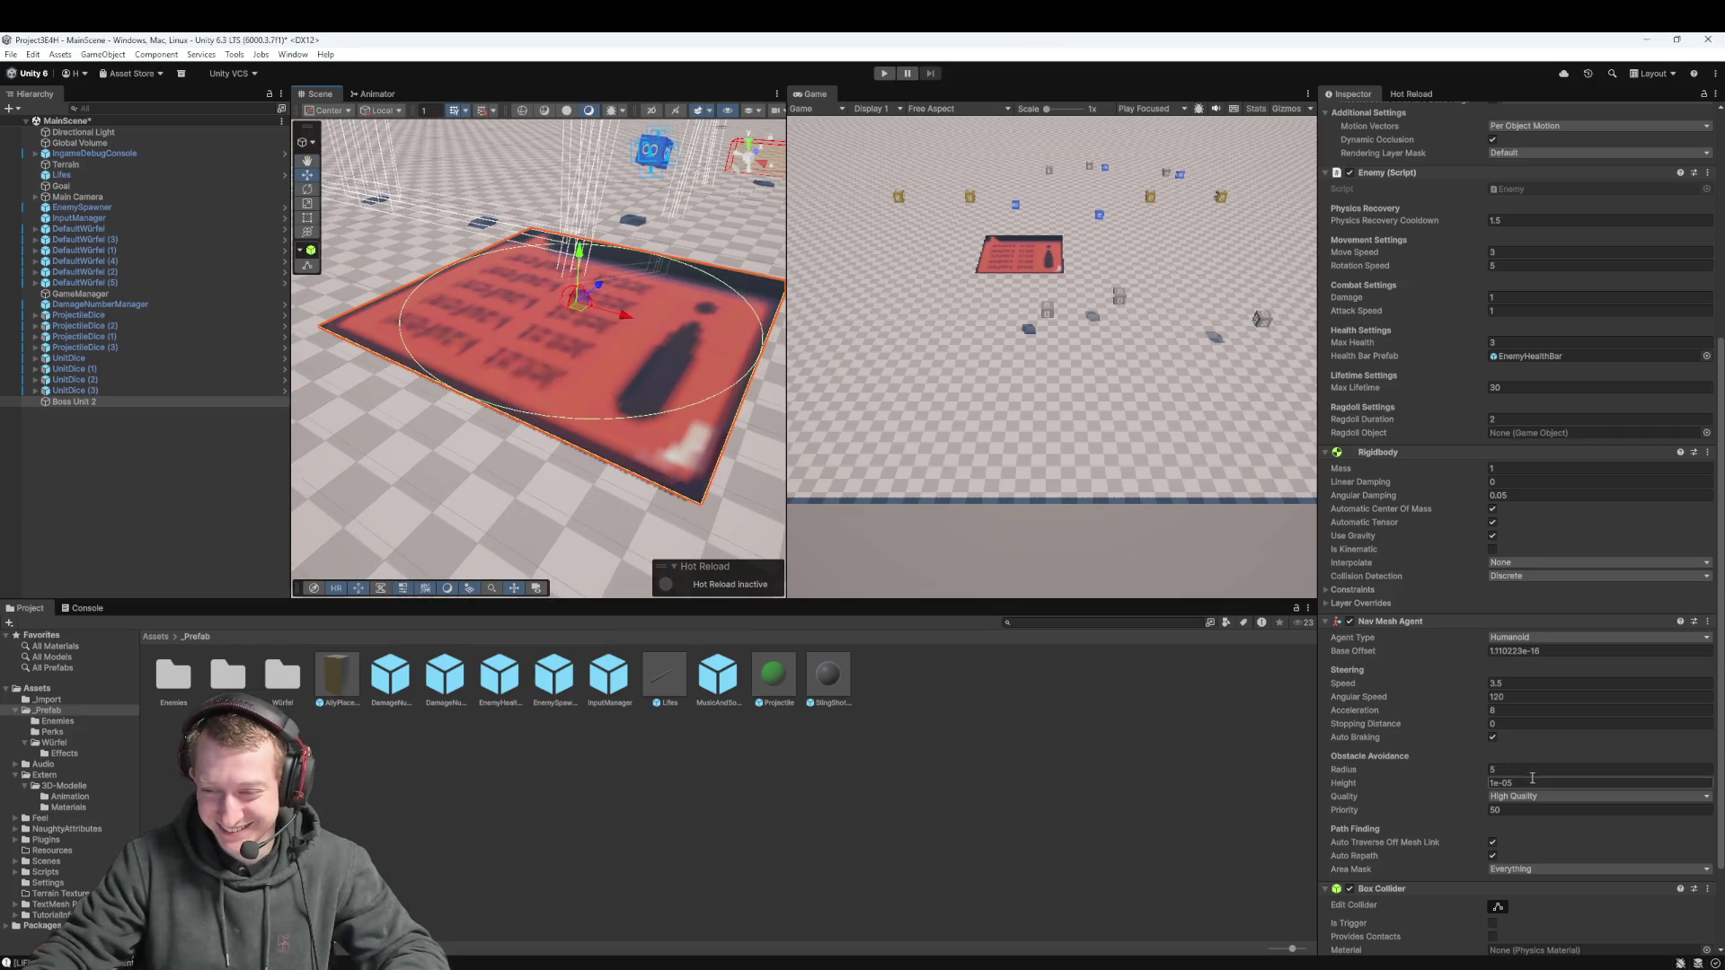
scroll(1533, 695, down, 3)
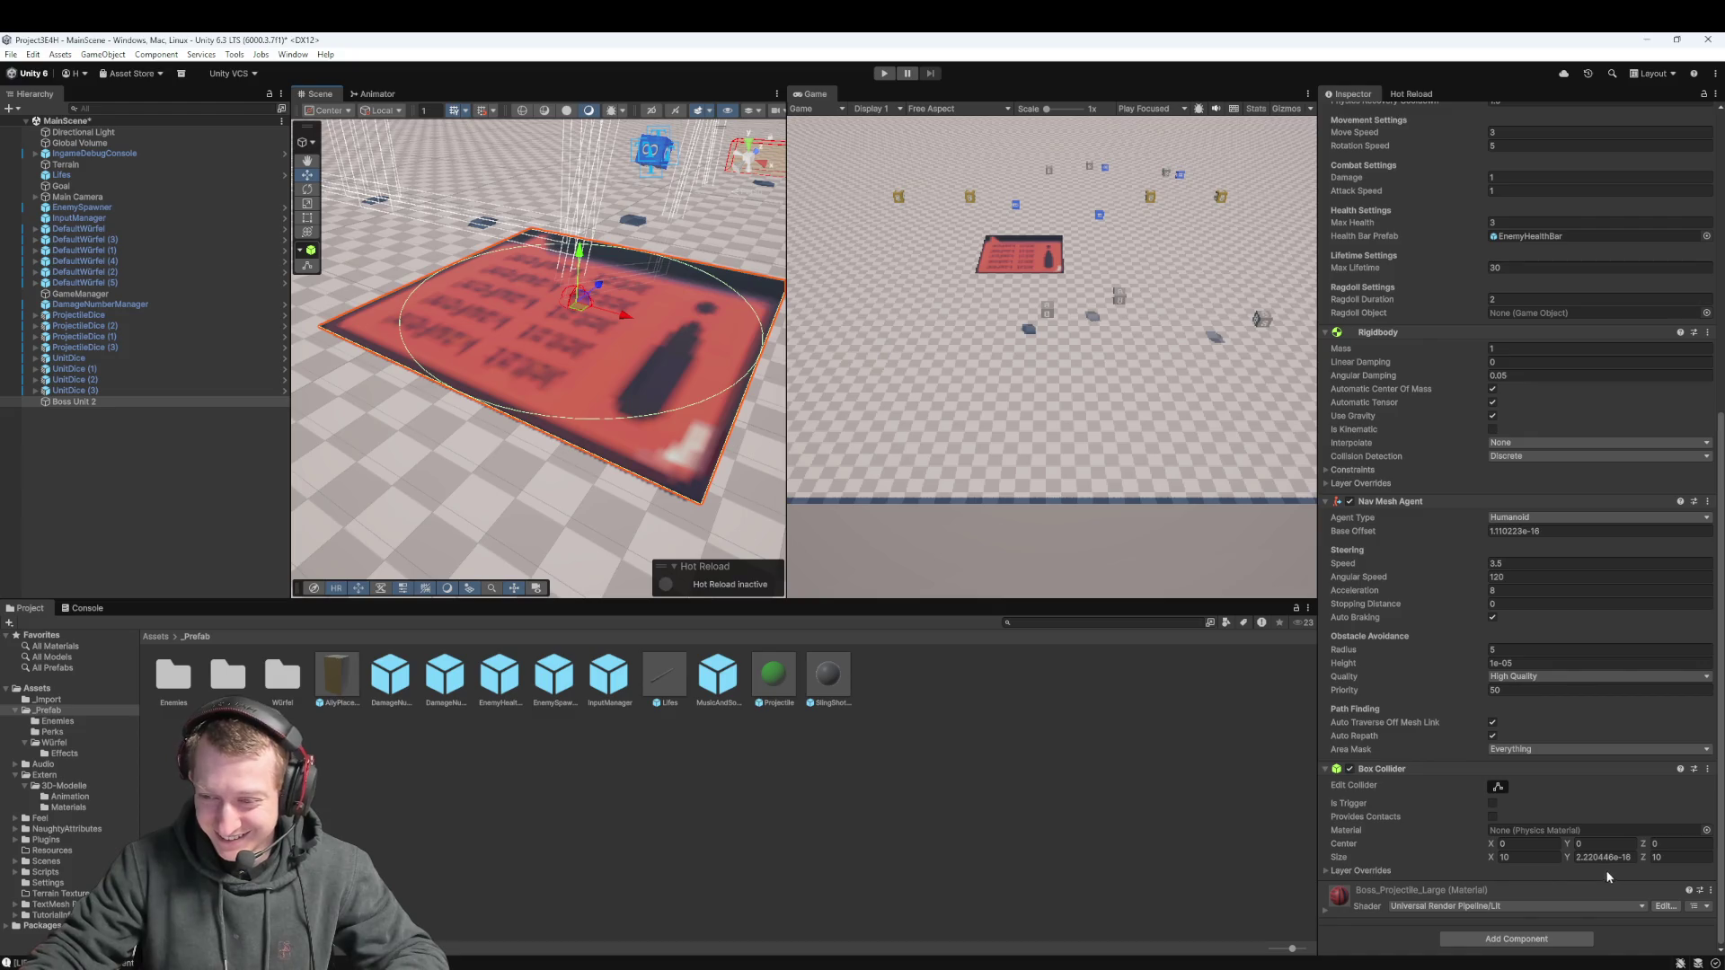
text(1.5)
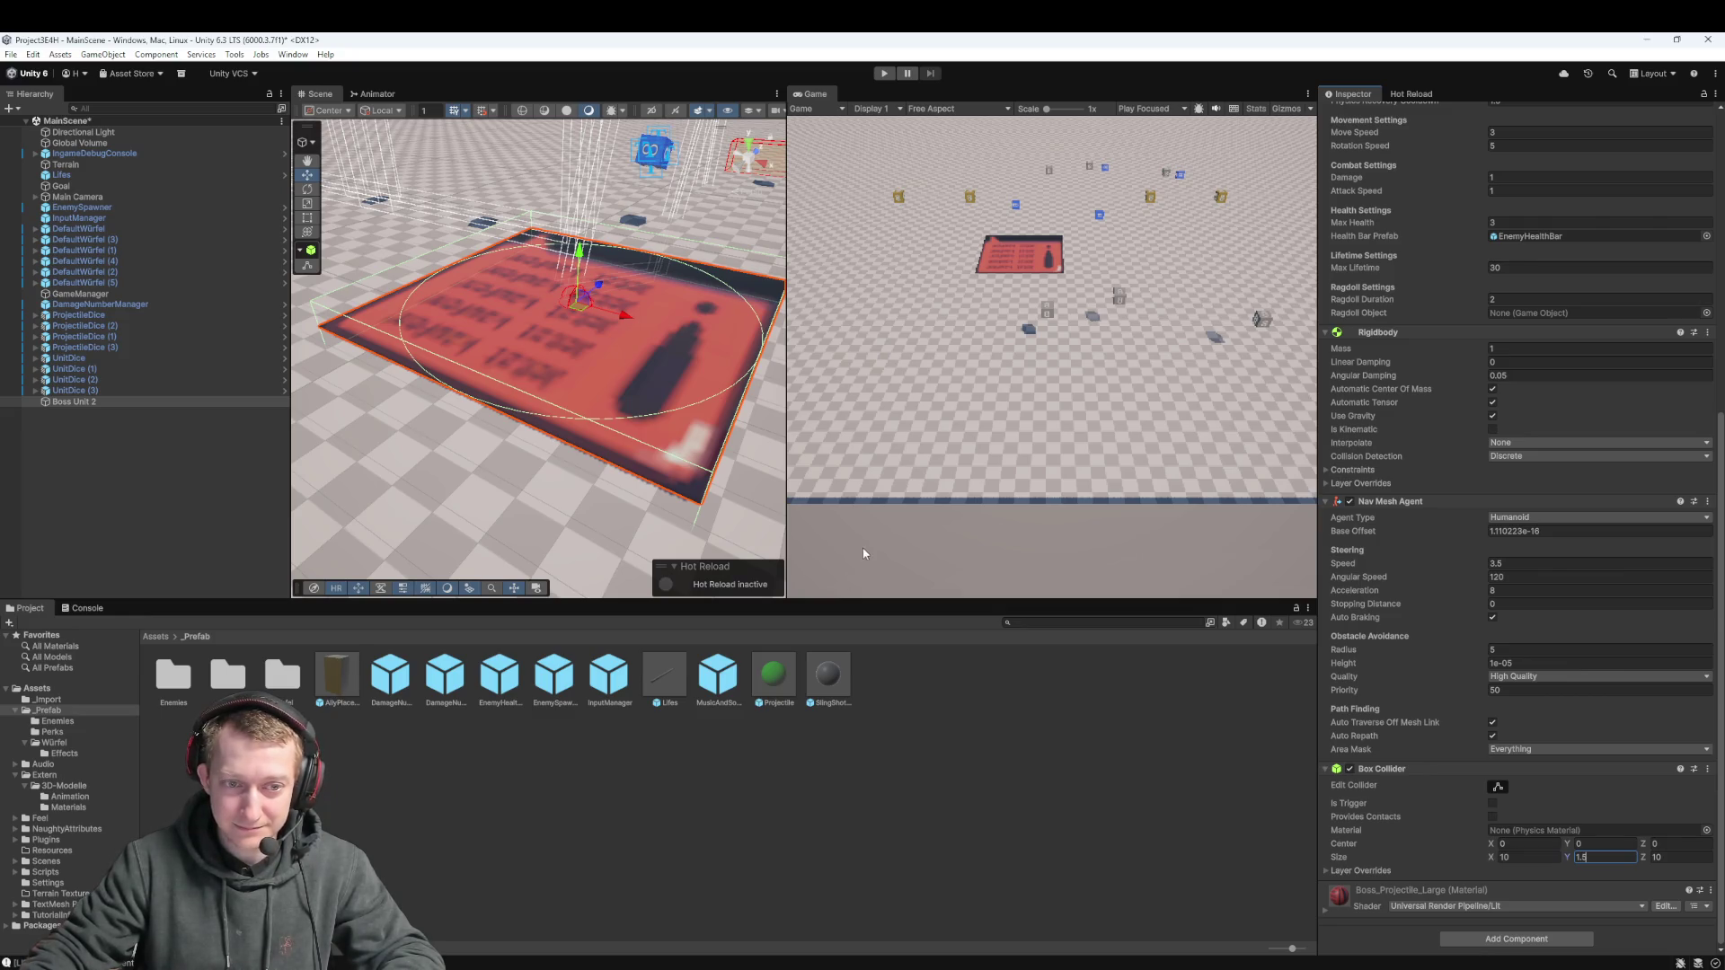
drag(580, 290, 633, 266)
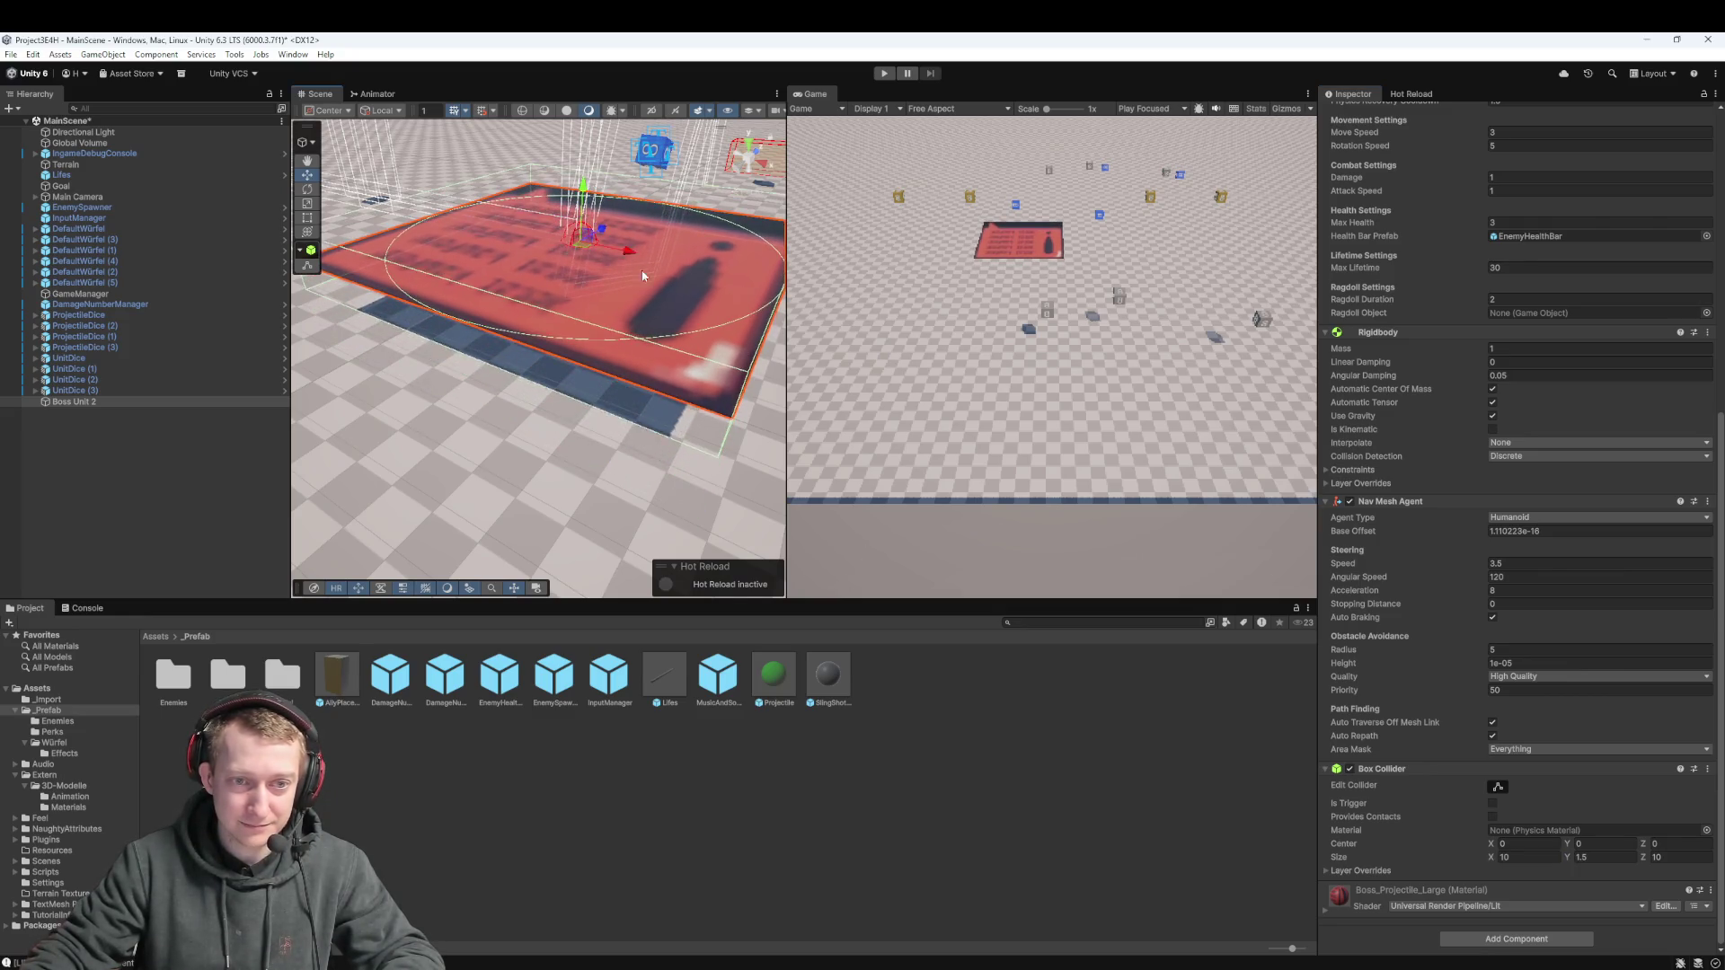
scroll(686, 329, down, 5)
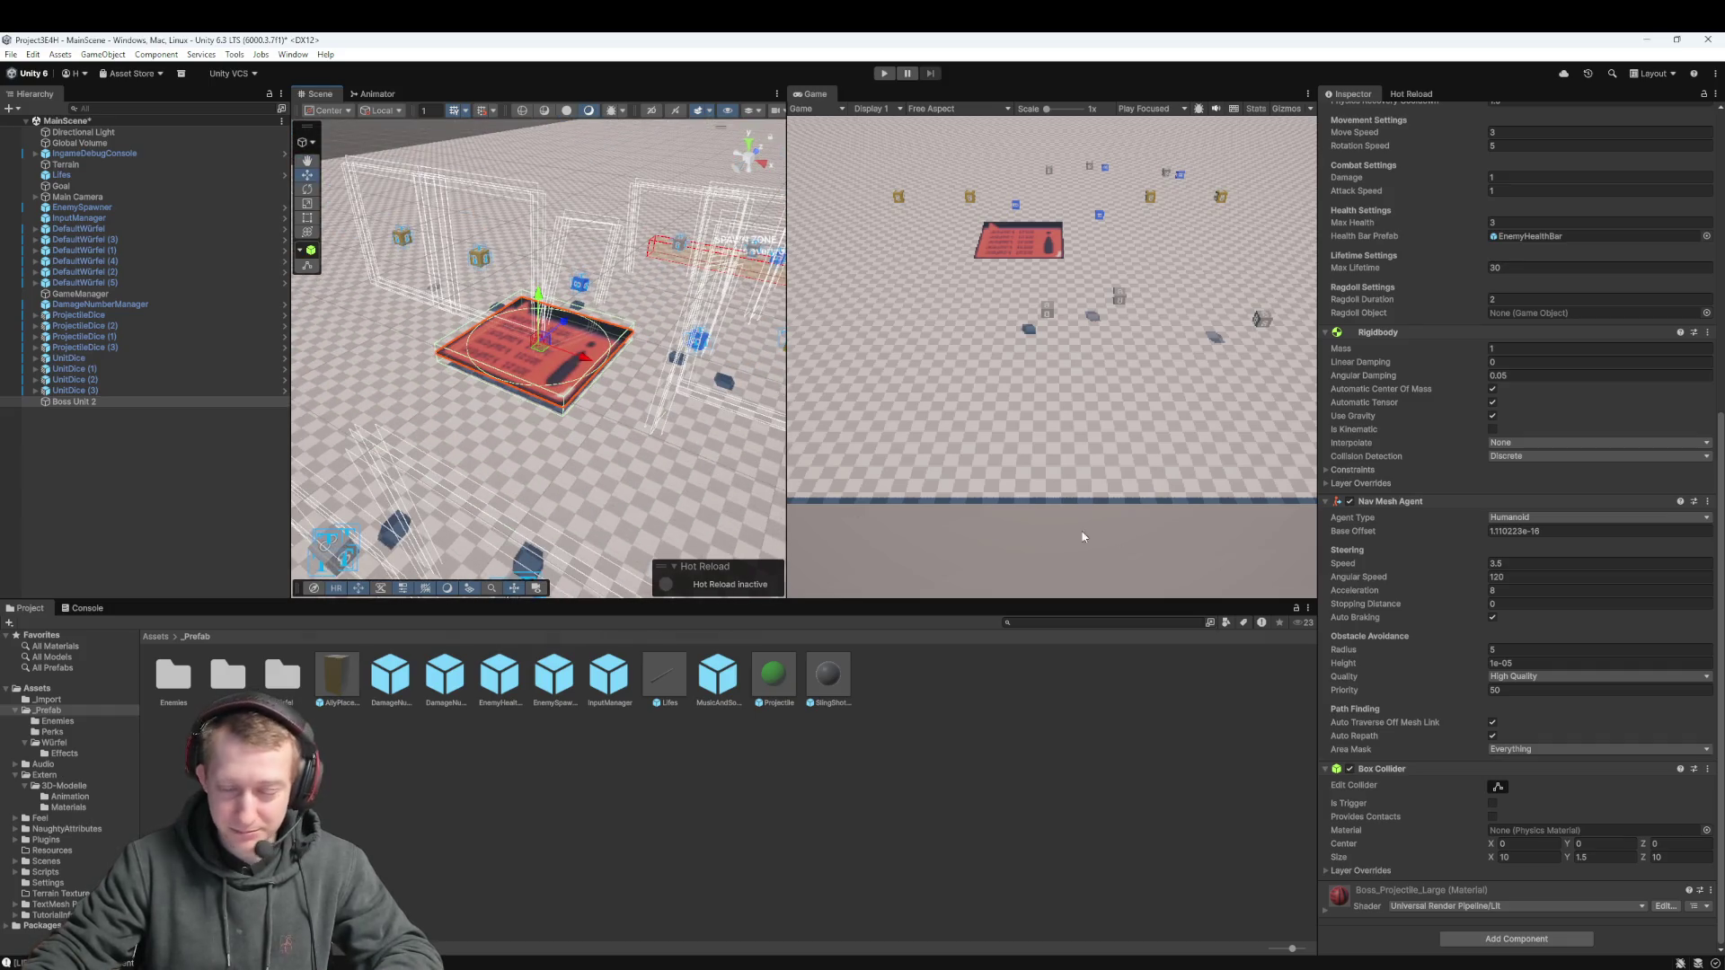
scroll(1470, 380, up, 10)
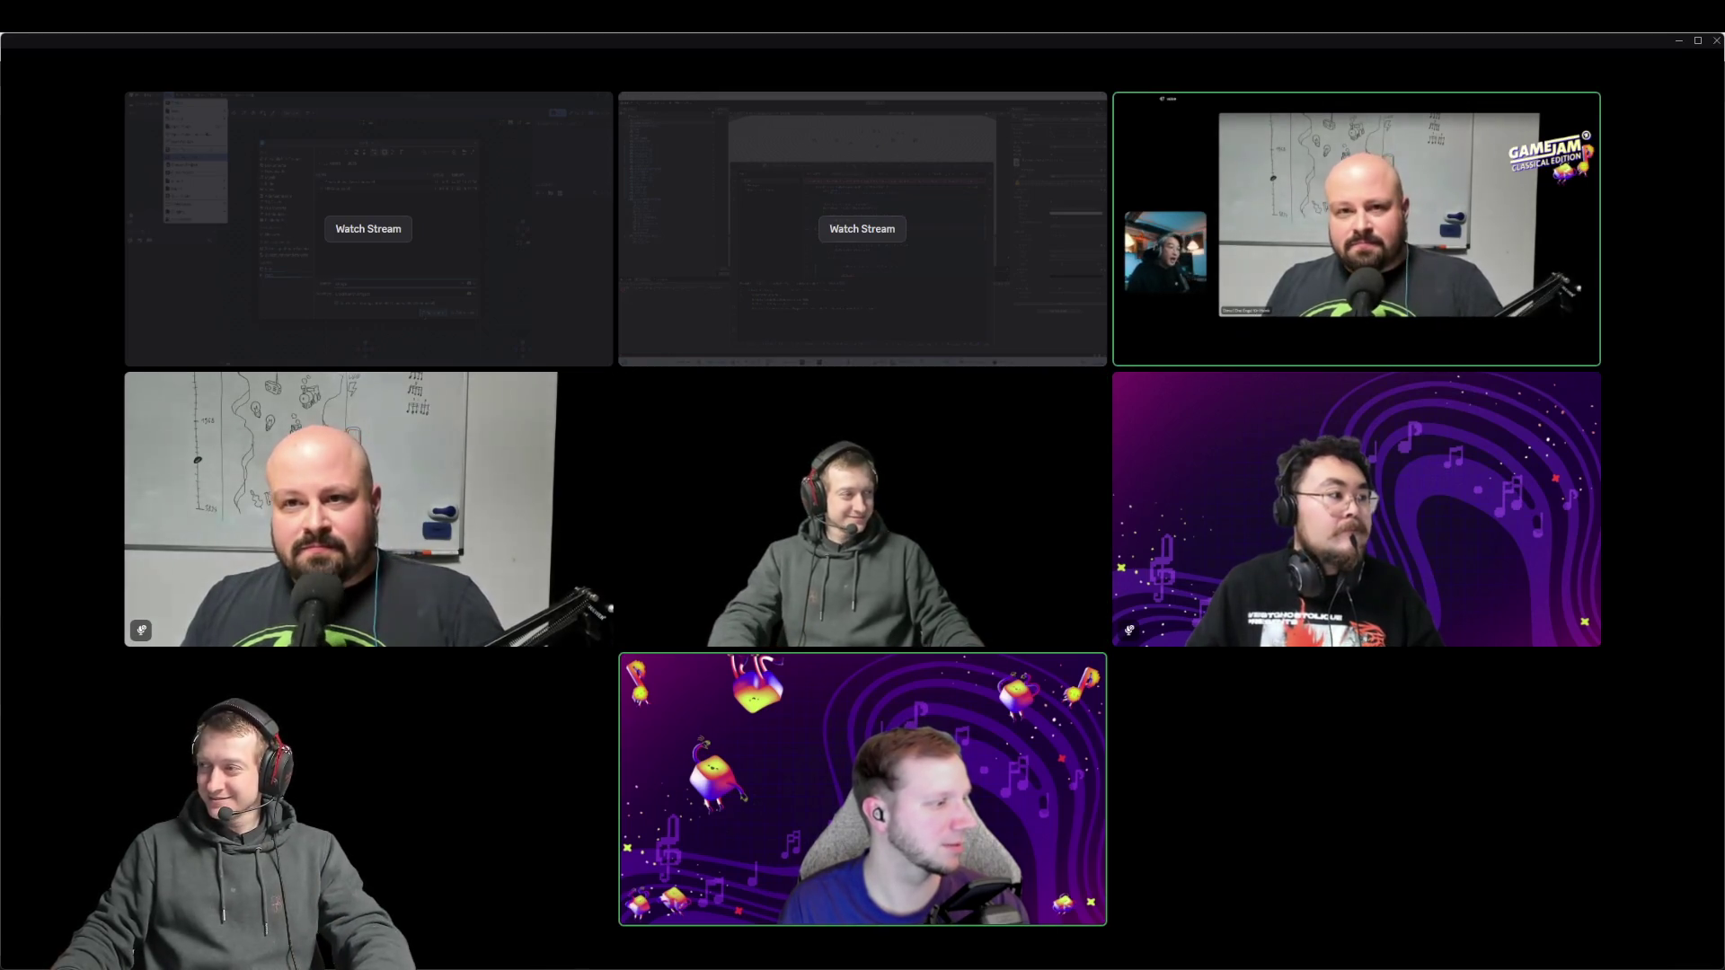
Focus the Discord call grid on the host's camera tile so it fills the view
right_click(1449, 101)
mouse_move(1479, 269)
mouse_move(267, 680)
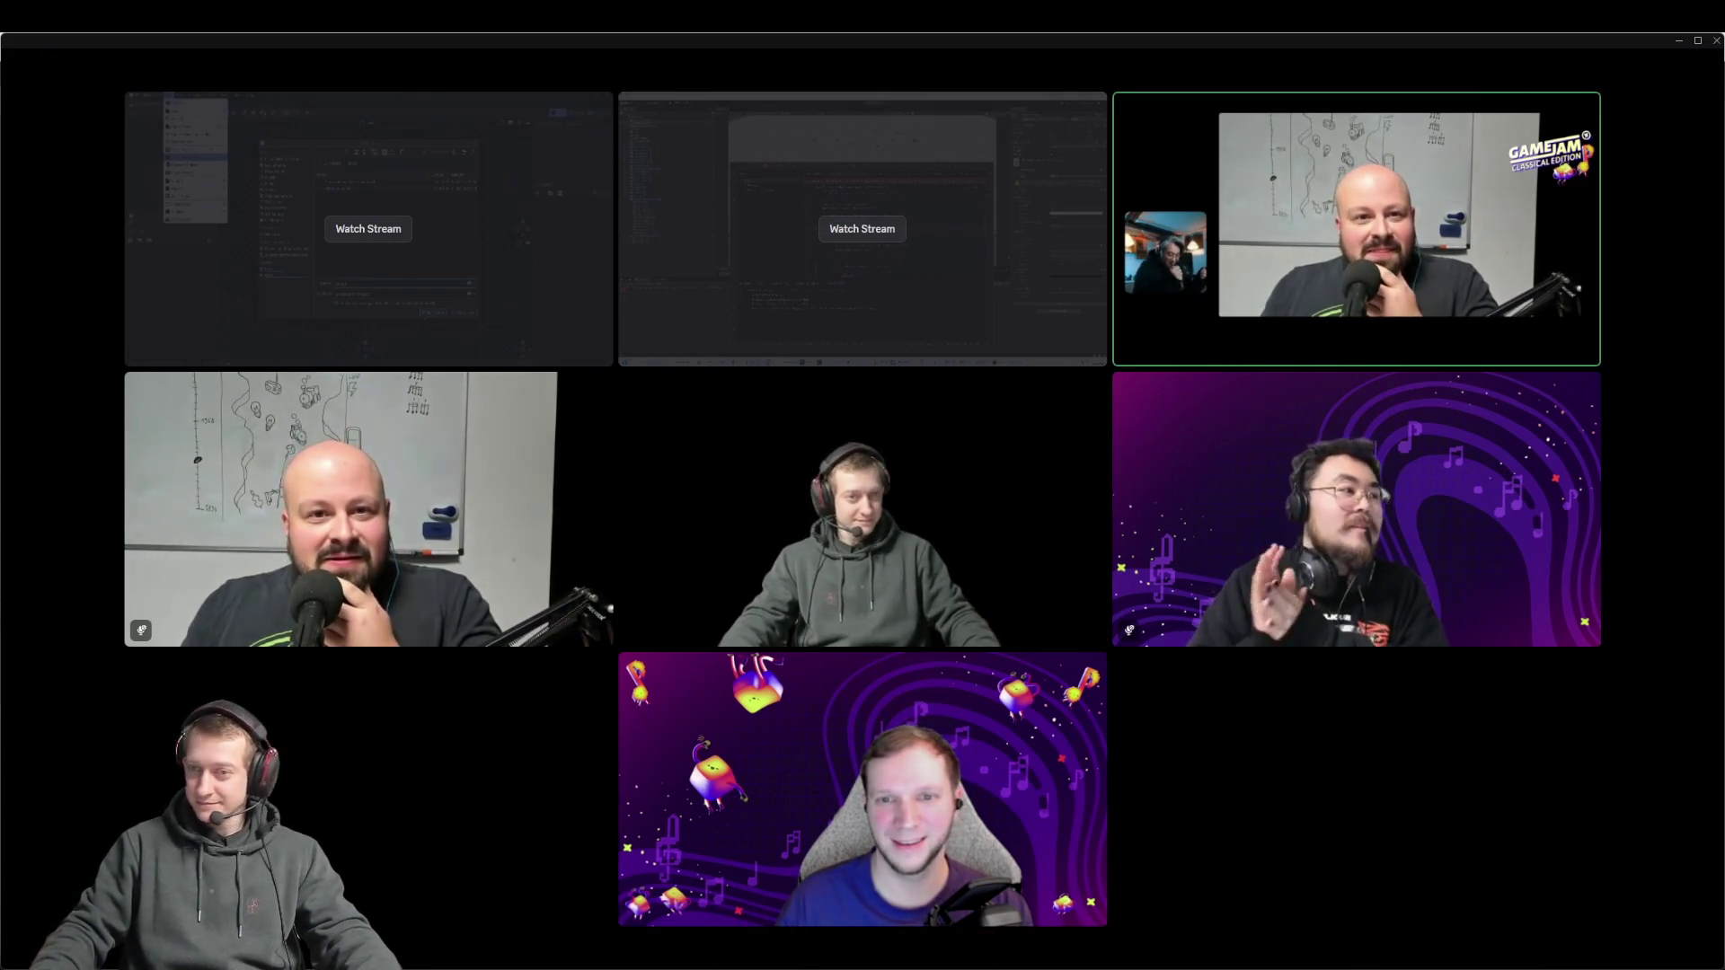
mouse_move(1632, 406)
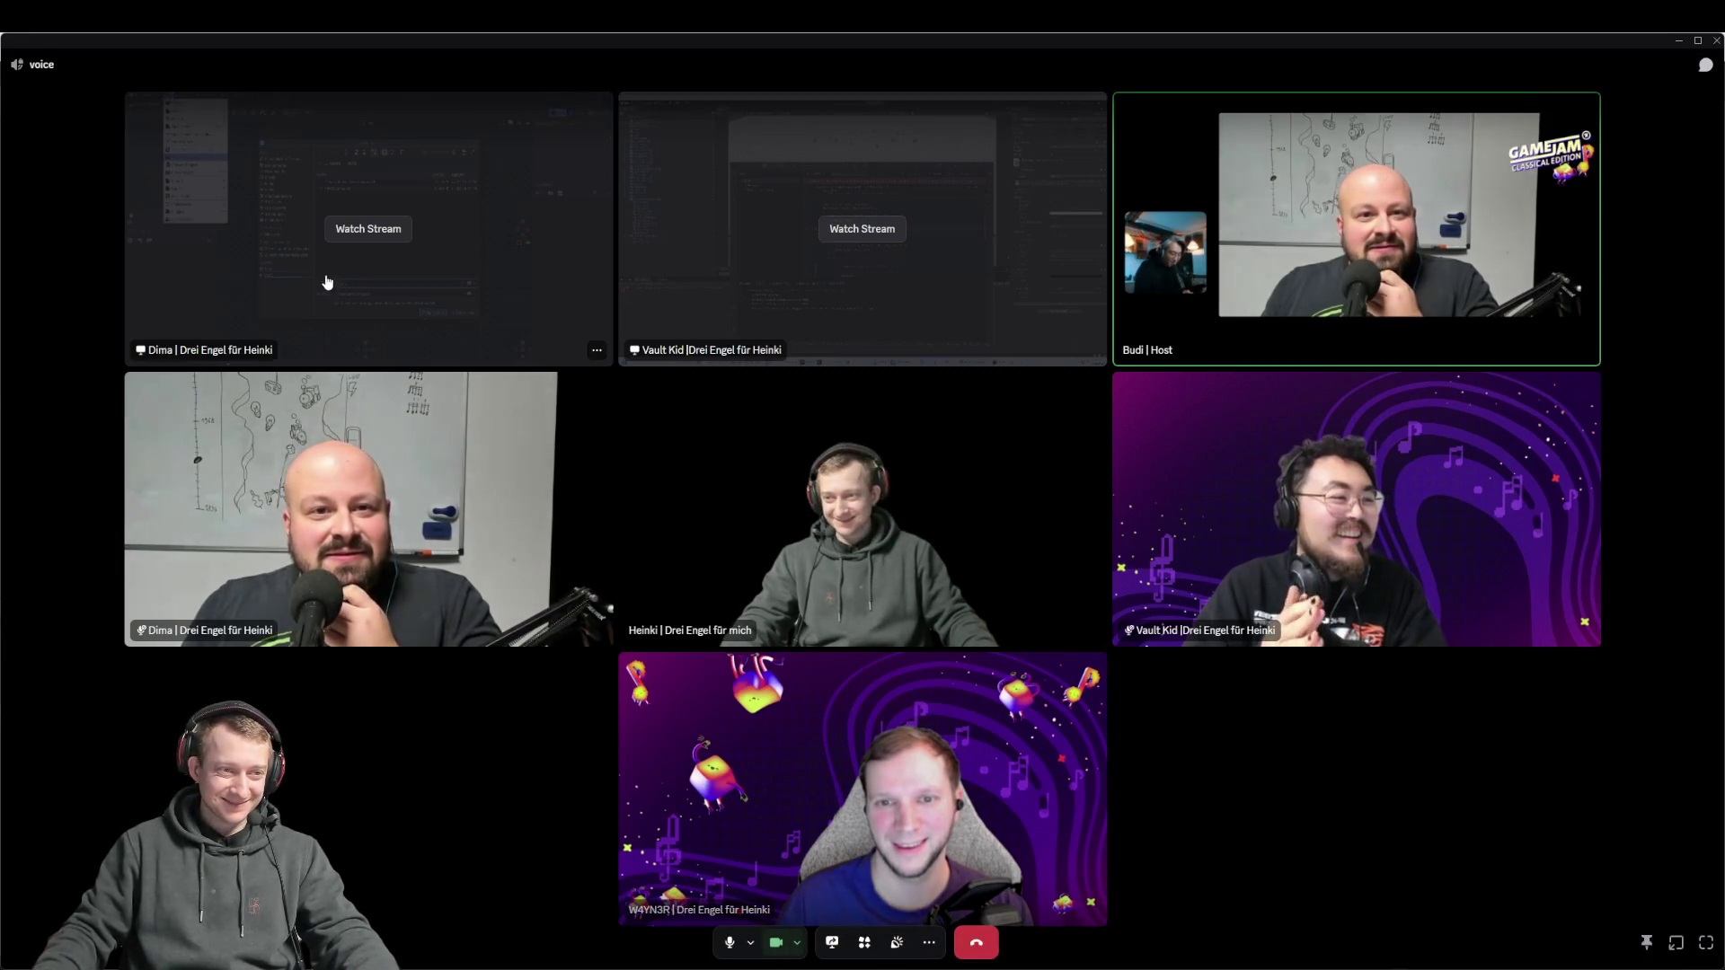
click(1210, 339)
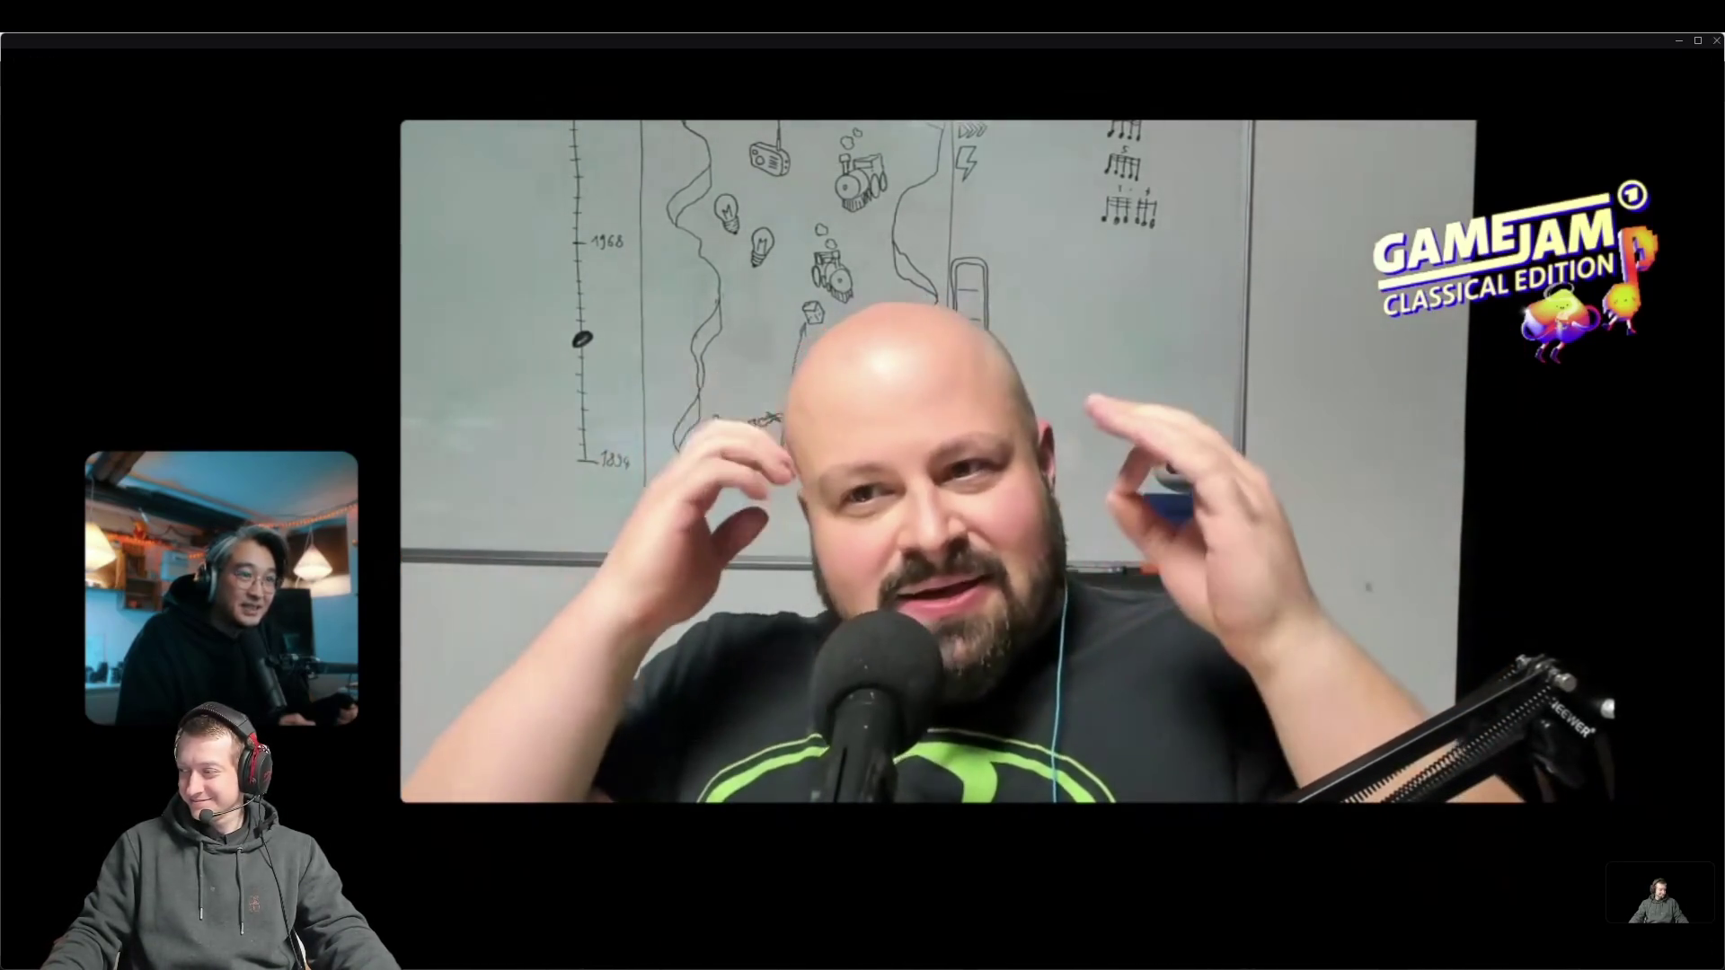
Switch Discord's main stage to the shared Unity game showing the perk cards
mouse_move(1072, 63)
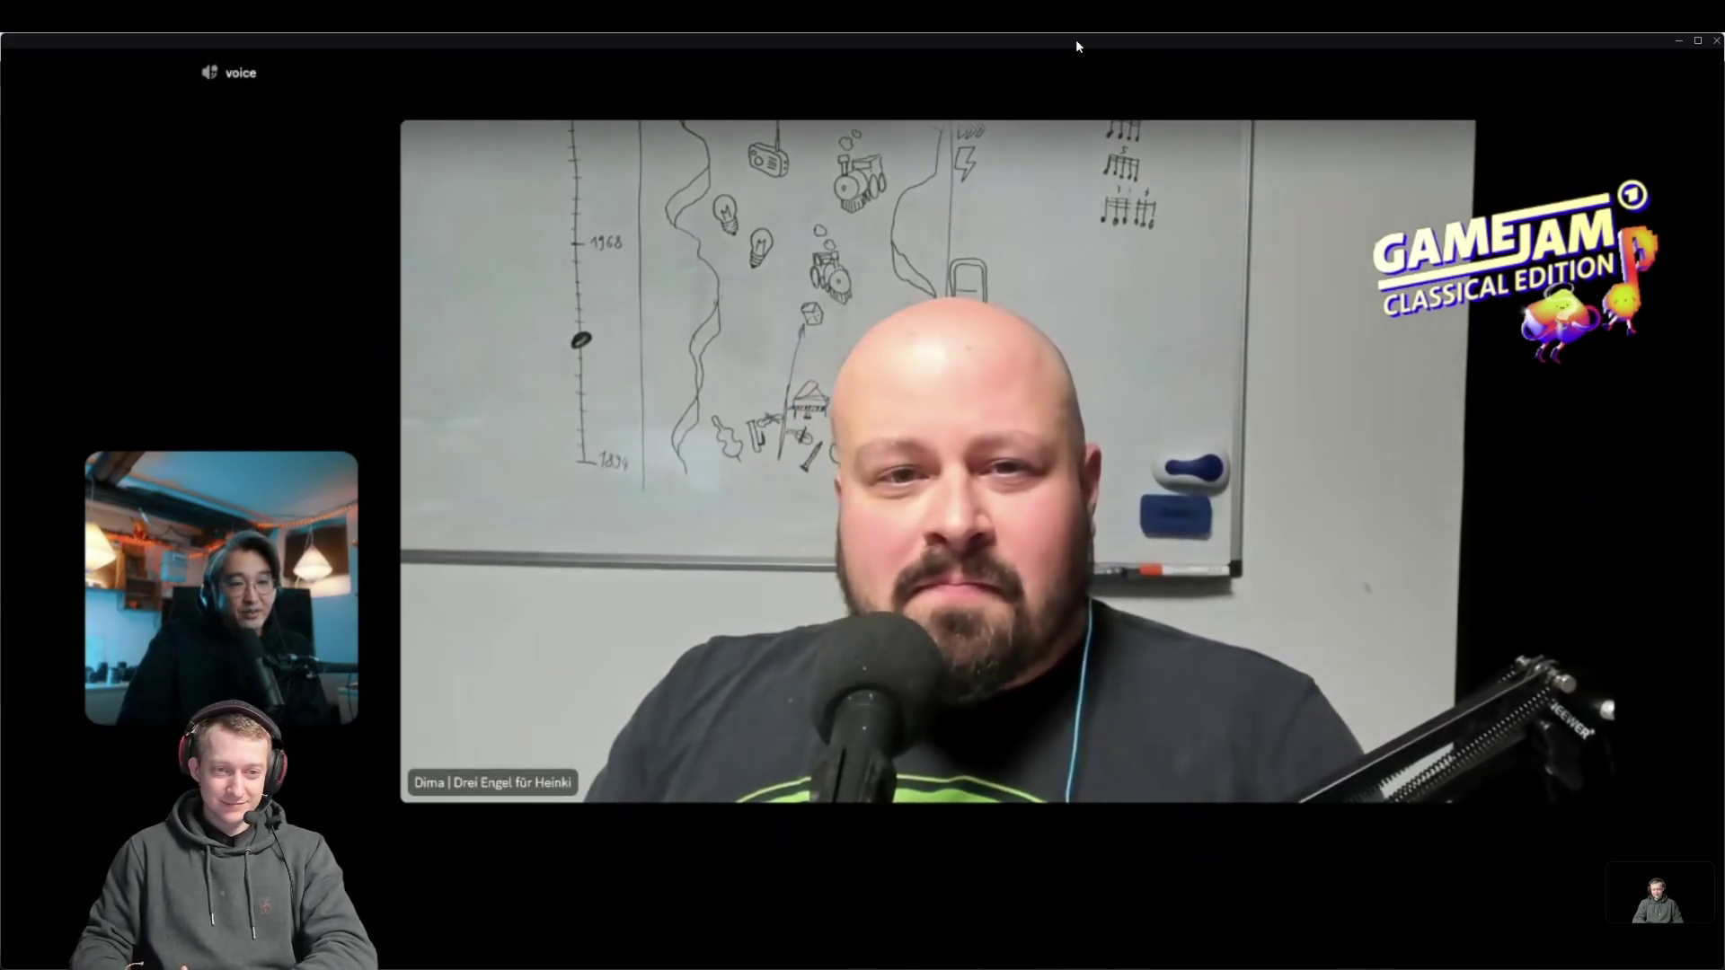
mouse_move(1035, 81)
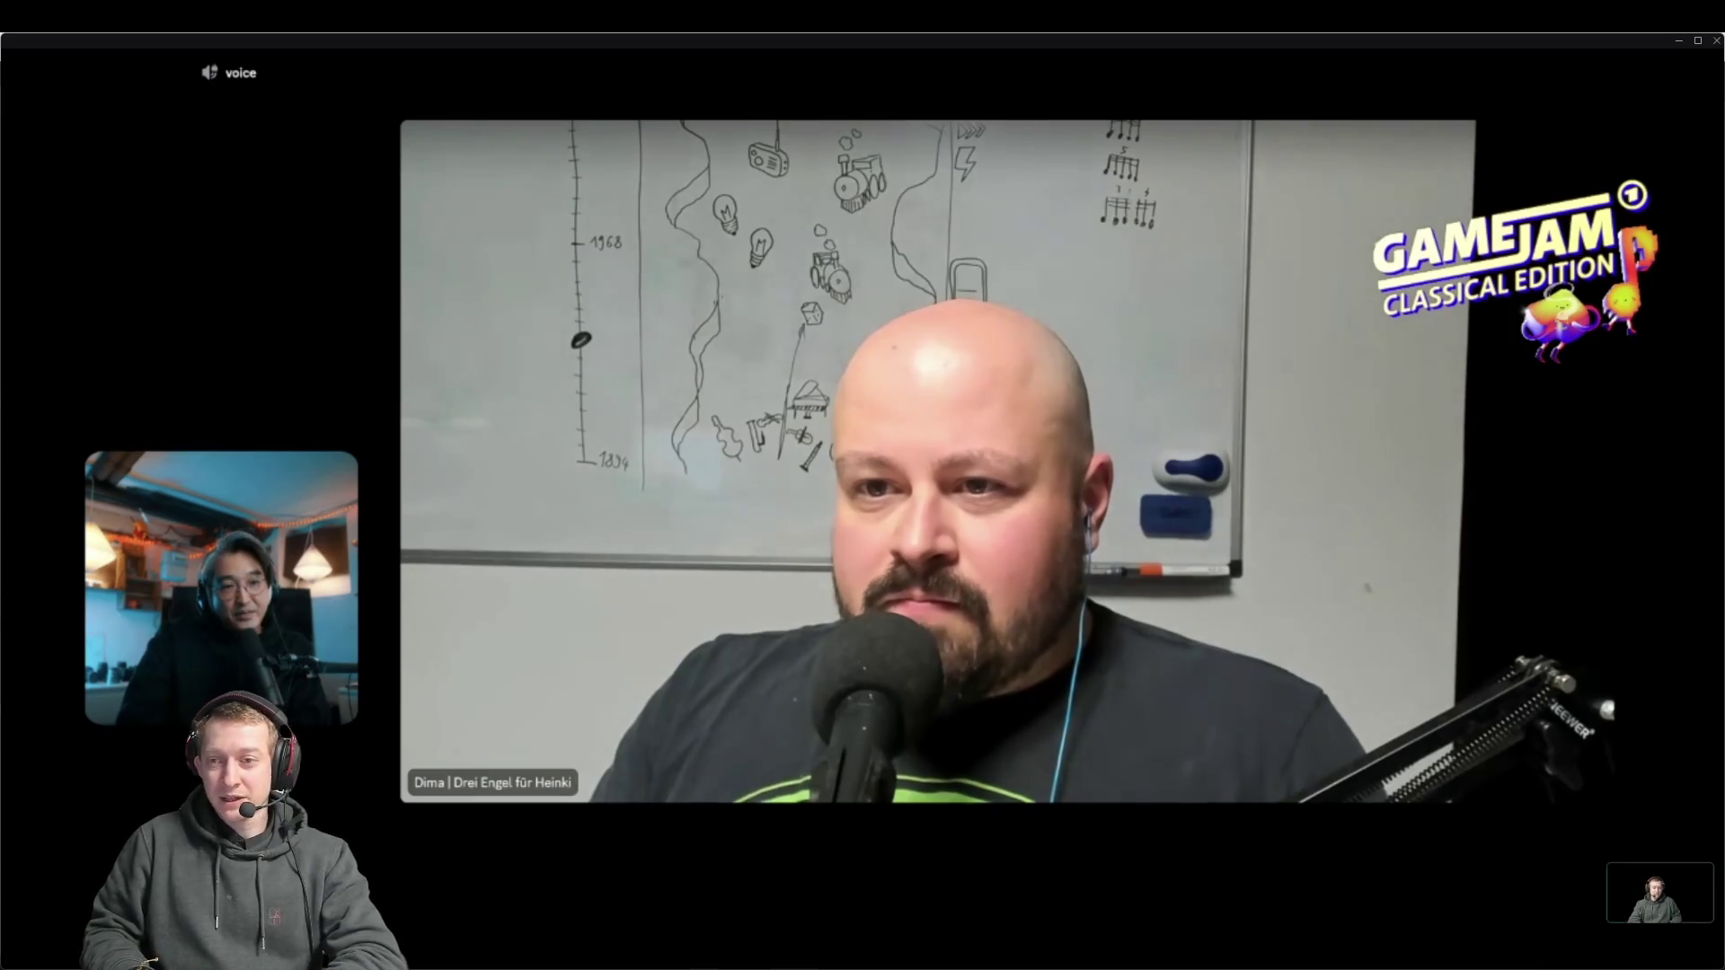
click(1658, 893)
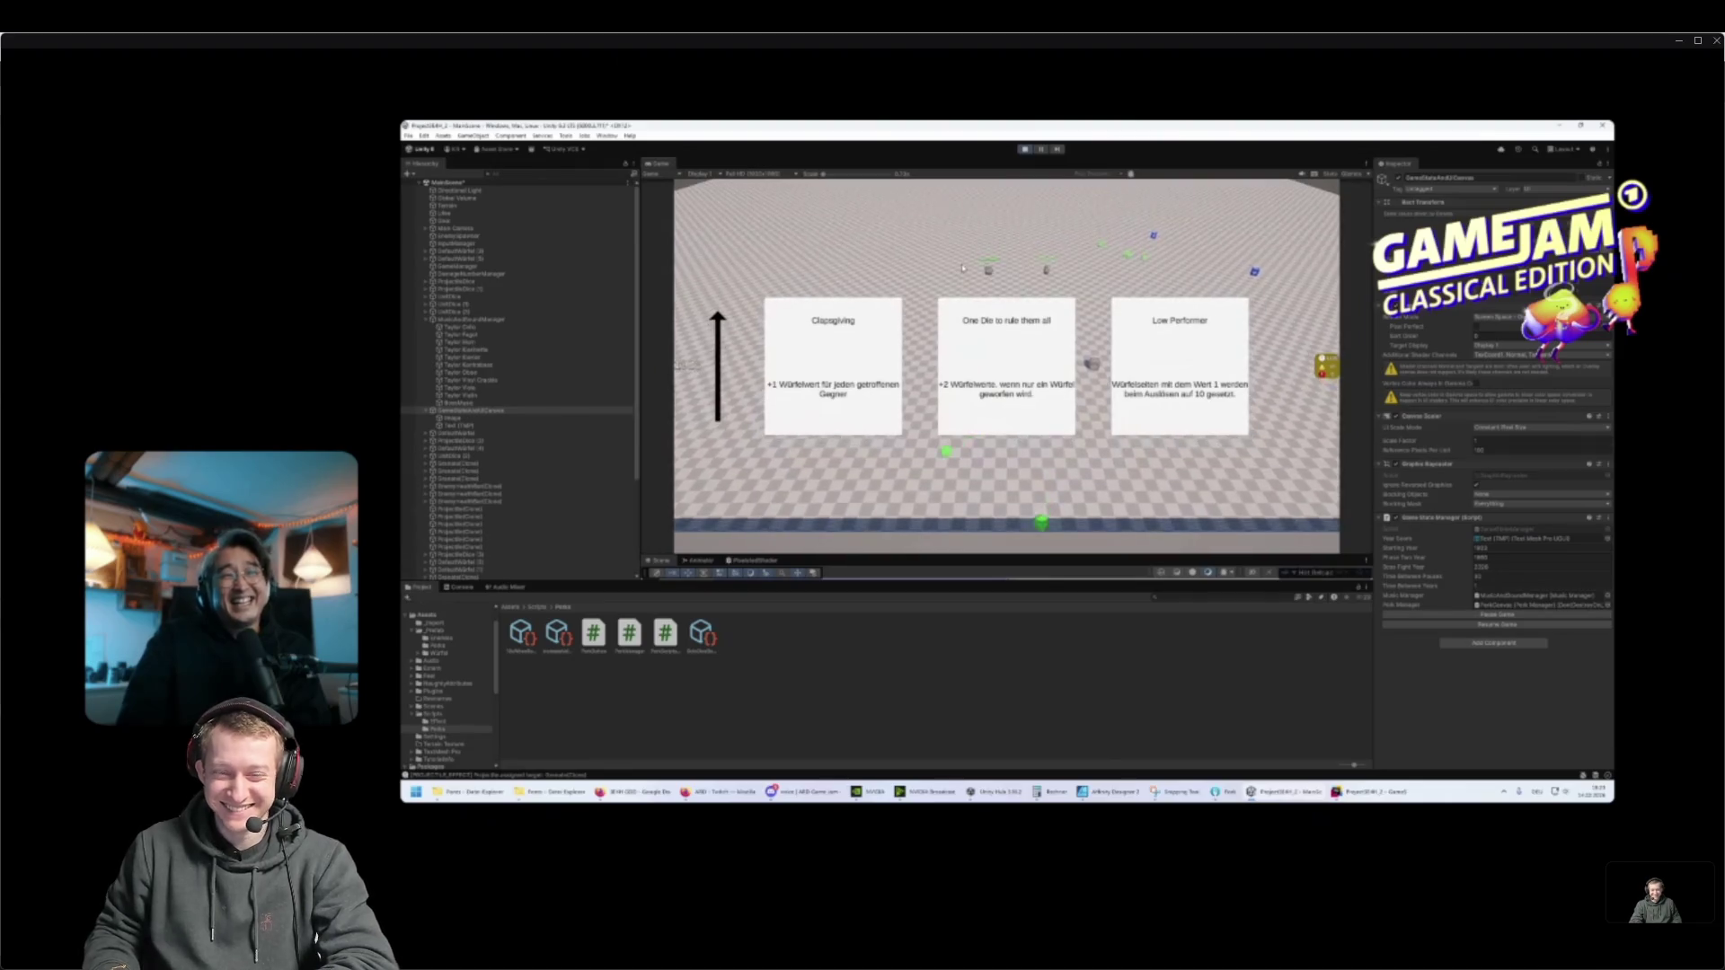
Return Discord's main stage from the Unity screen share to the host's camera feed
click(851, 360)
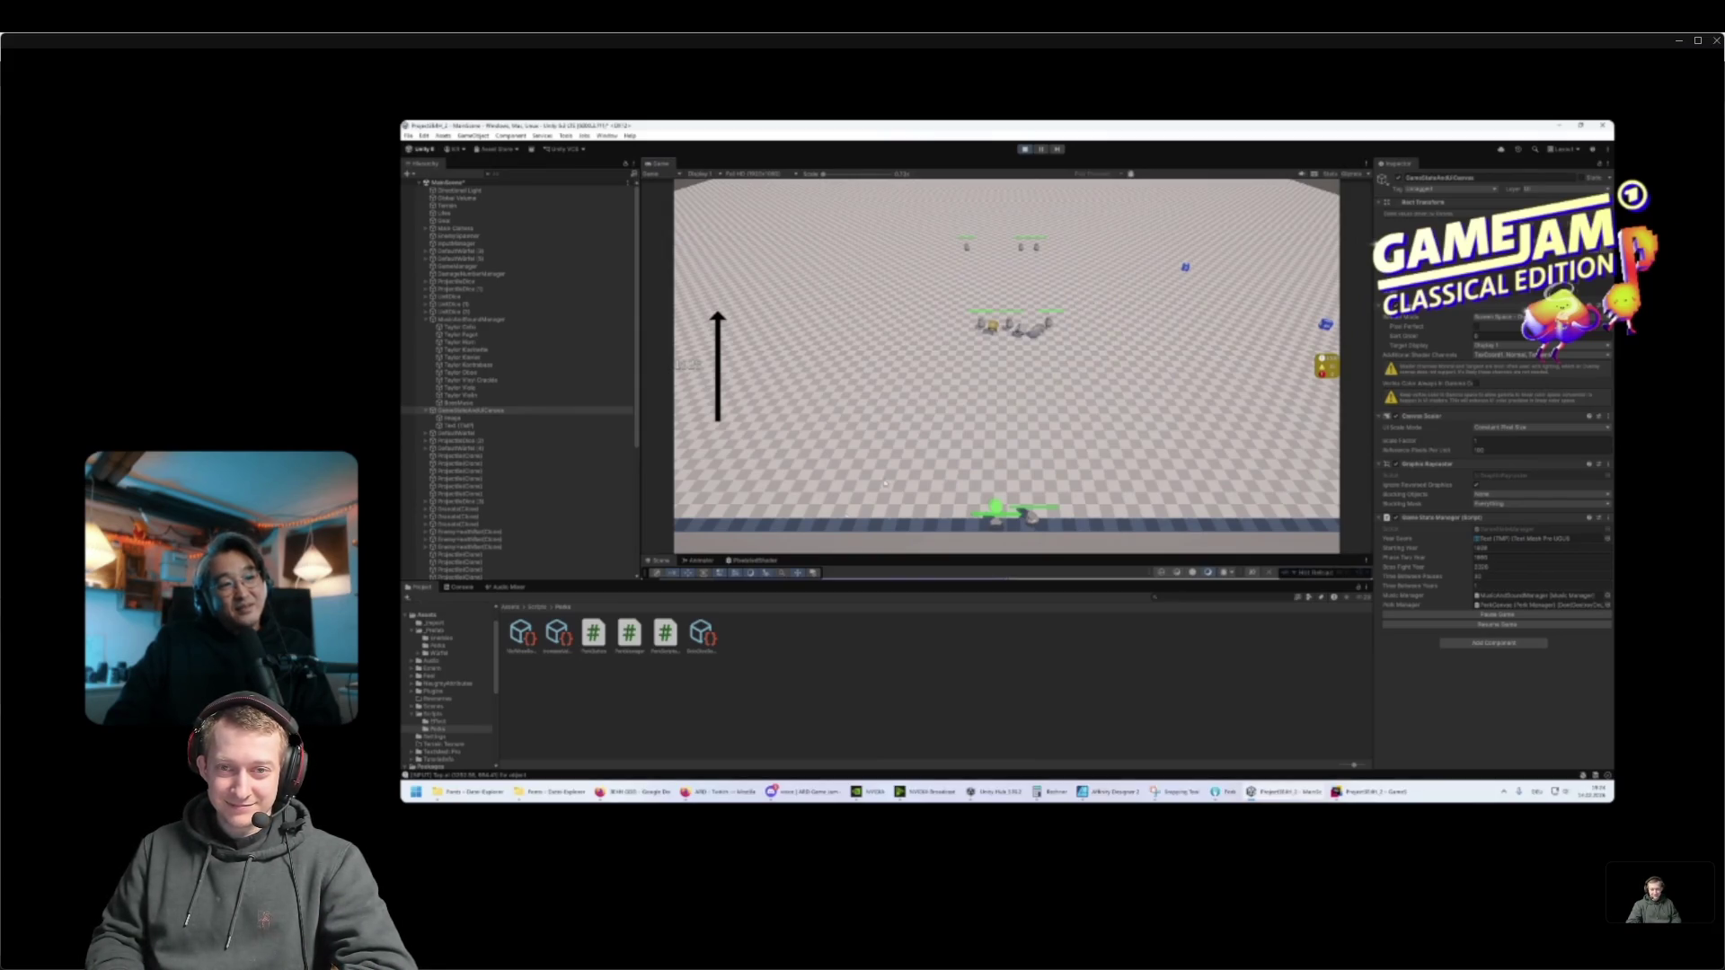
click(462, 587)
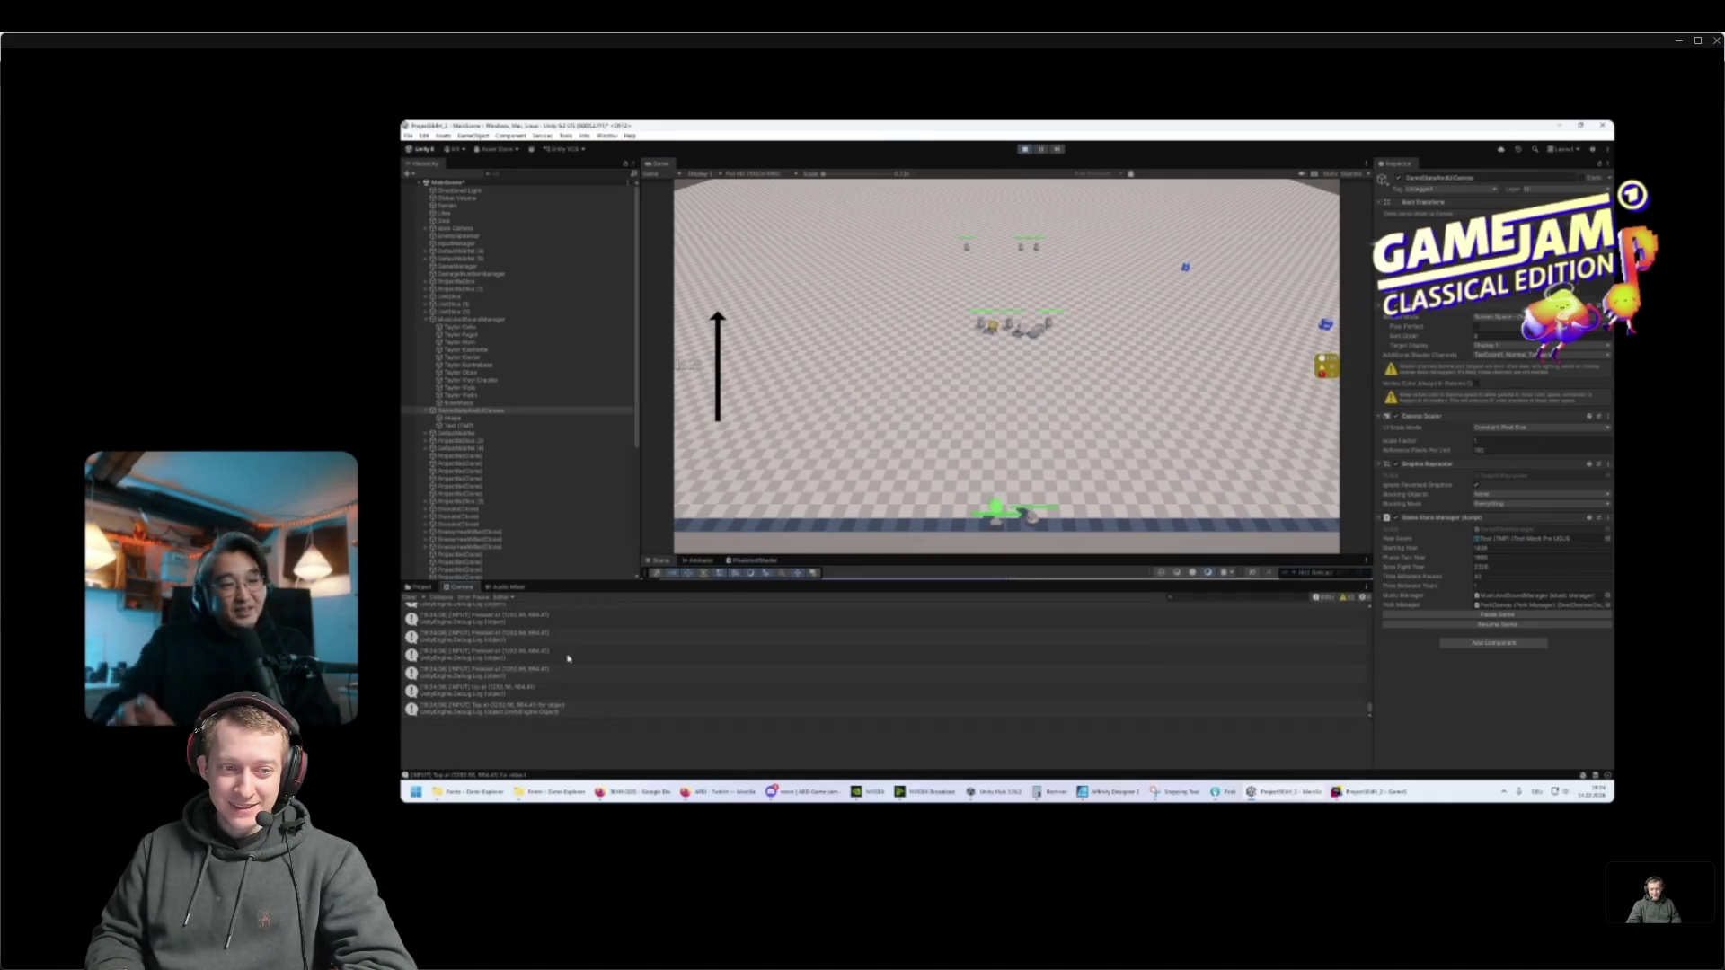
click(562, 711)
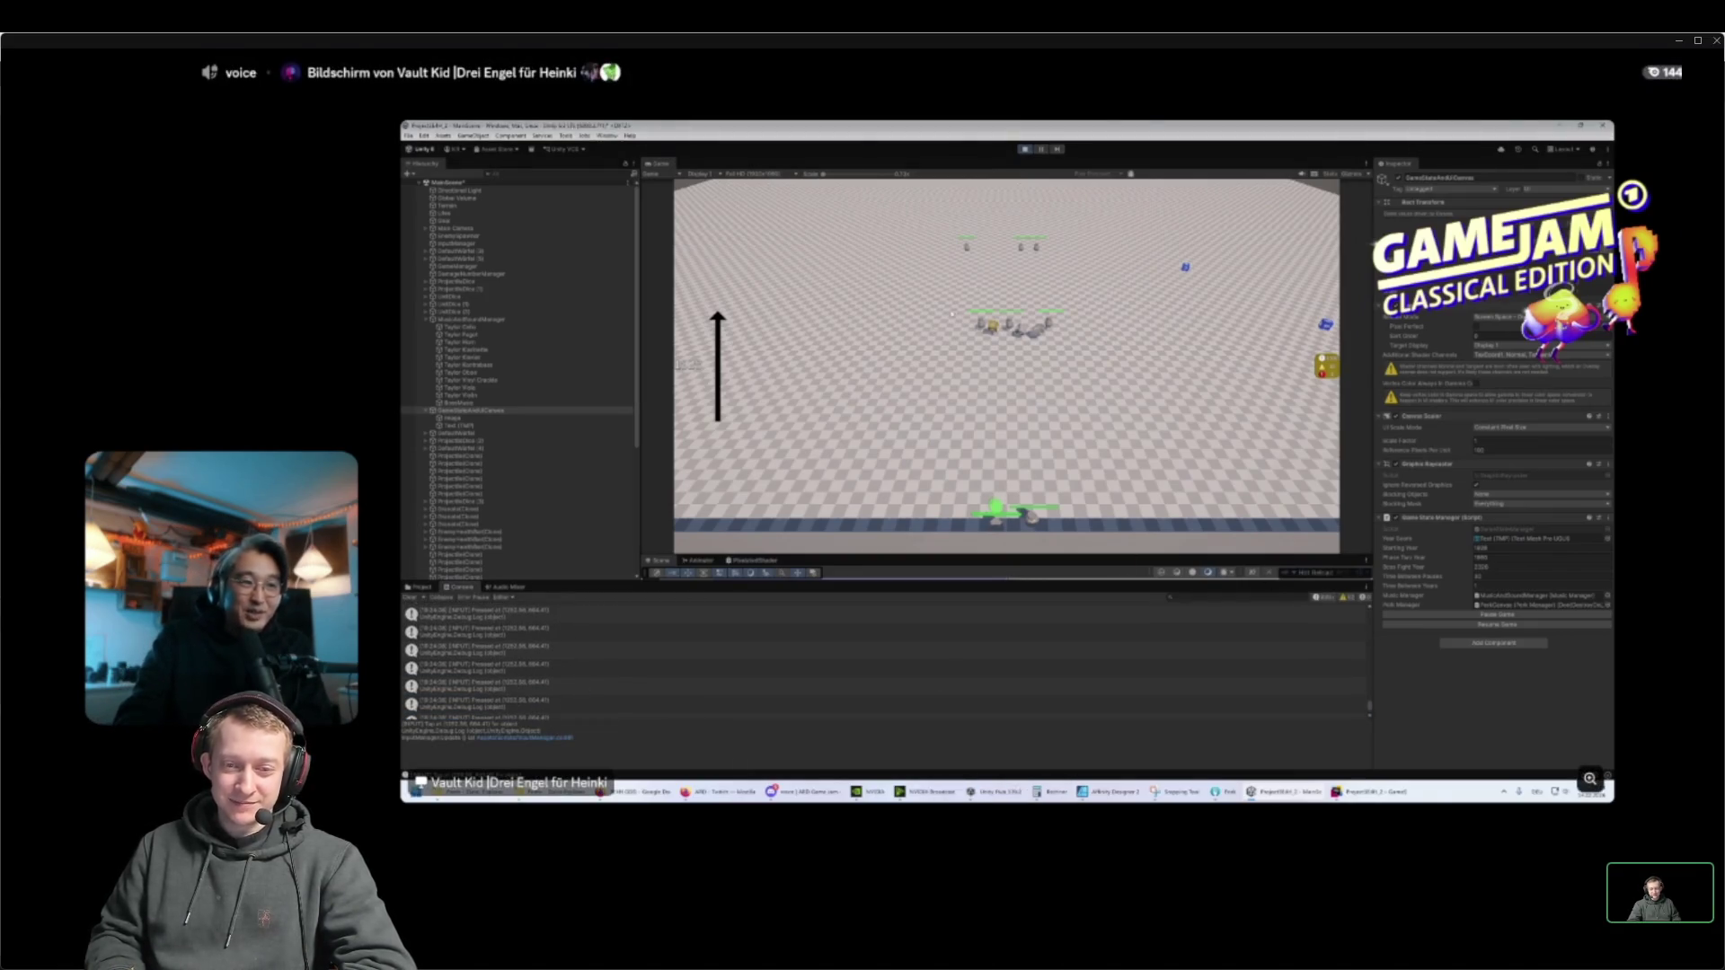
click(1024, 149)
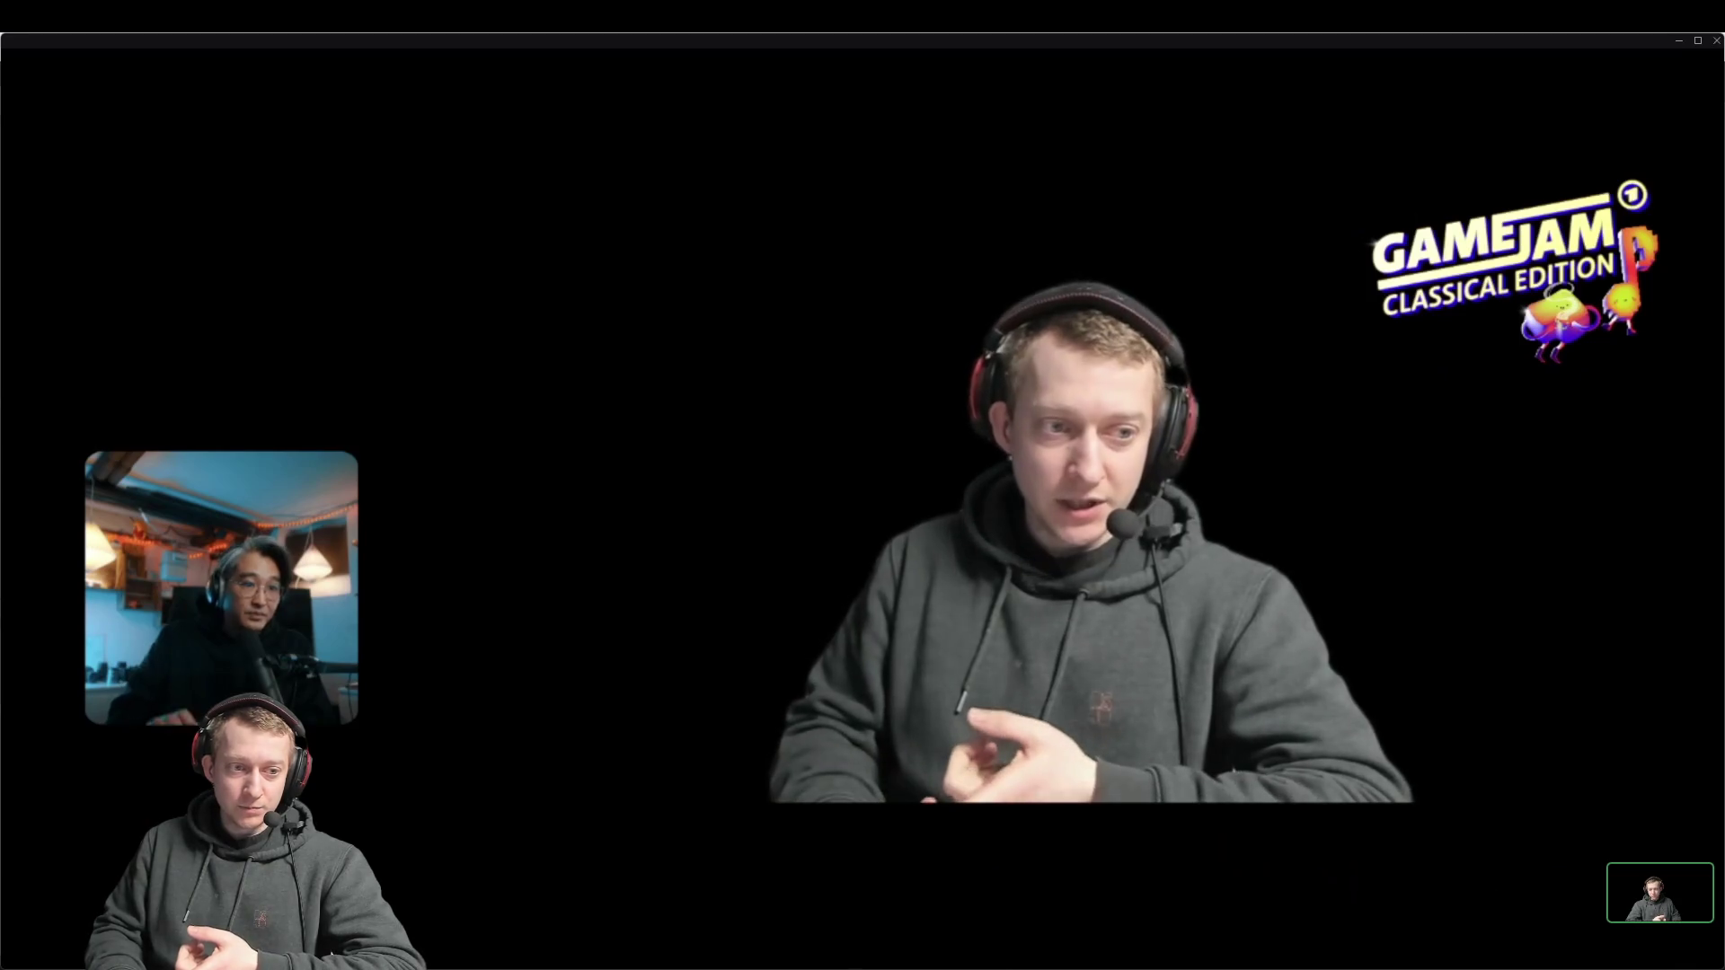
Slide the featured Discord participant's Benutzerlautstärke (user volume) all the way down to zero
right_click(1388, 737)
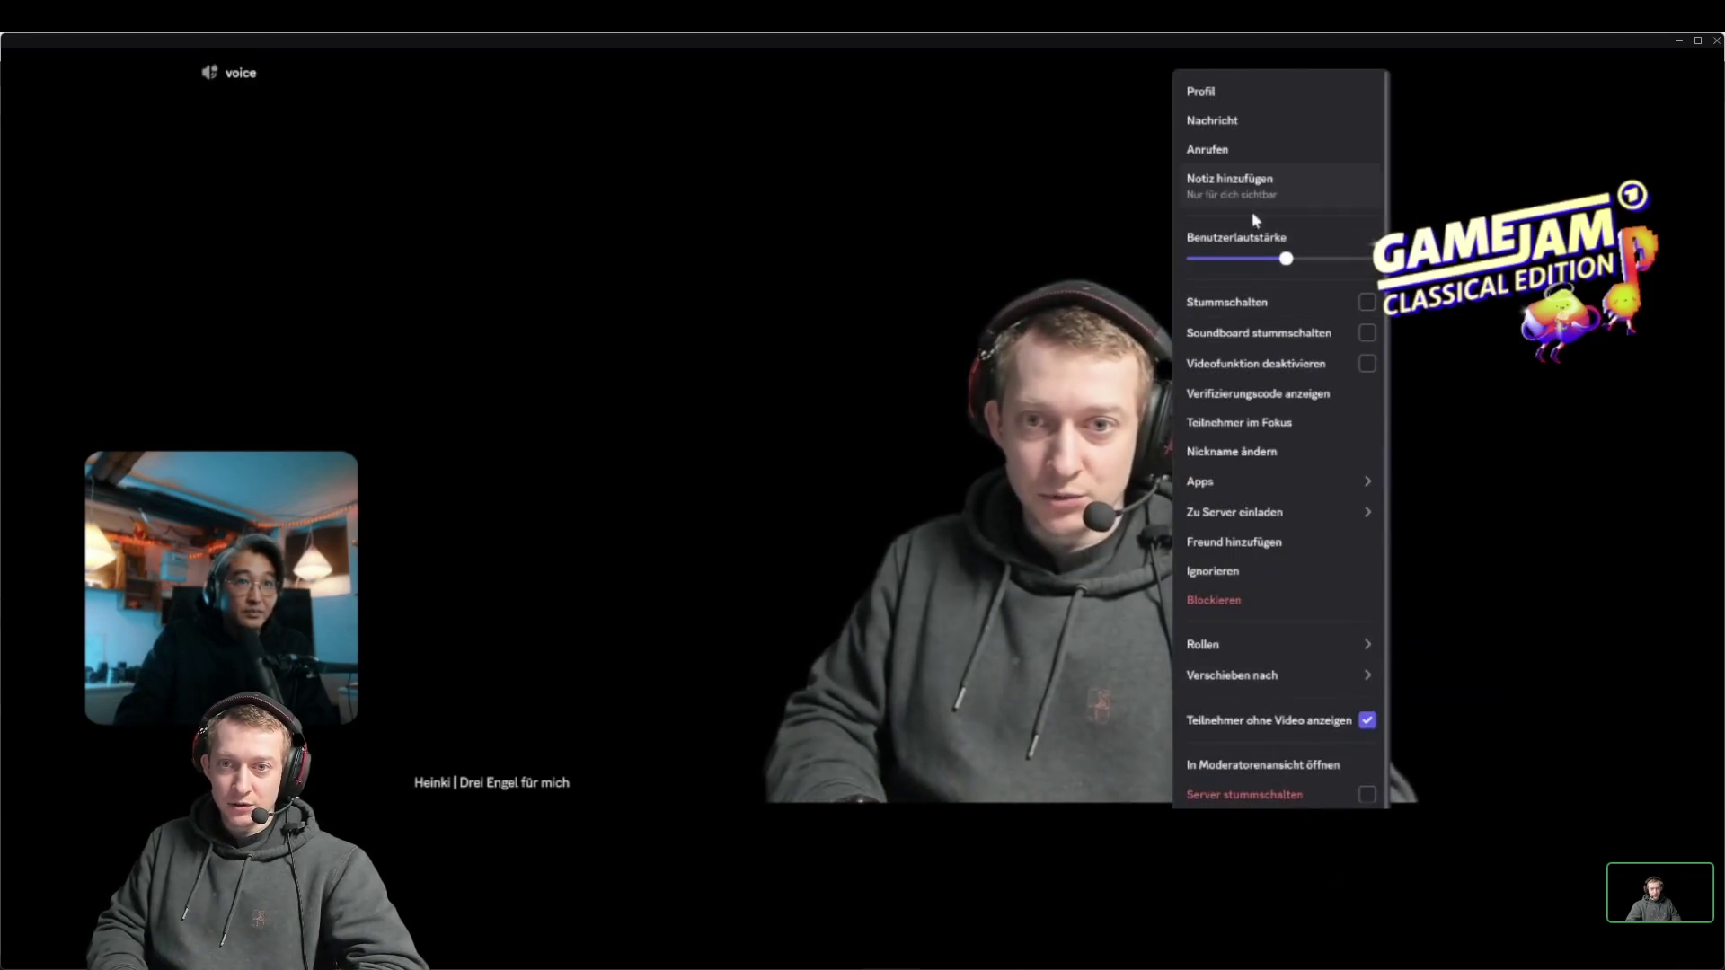
drag(1286, 258, 1052, 262)
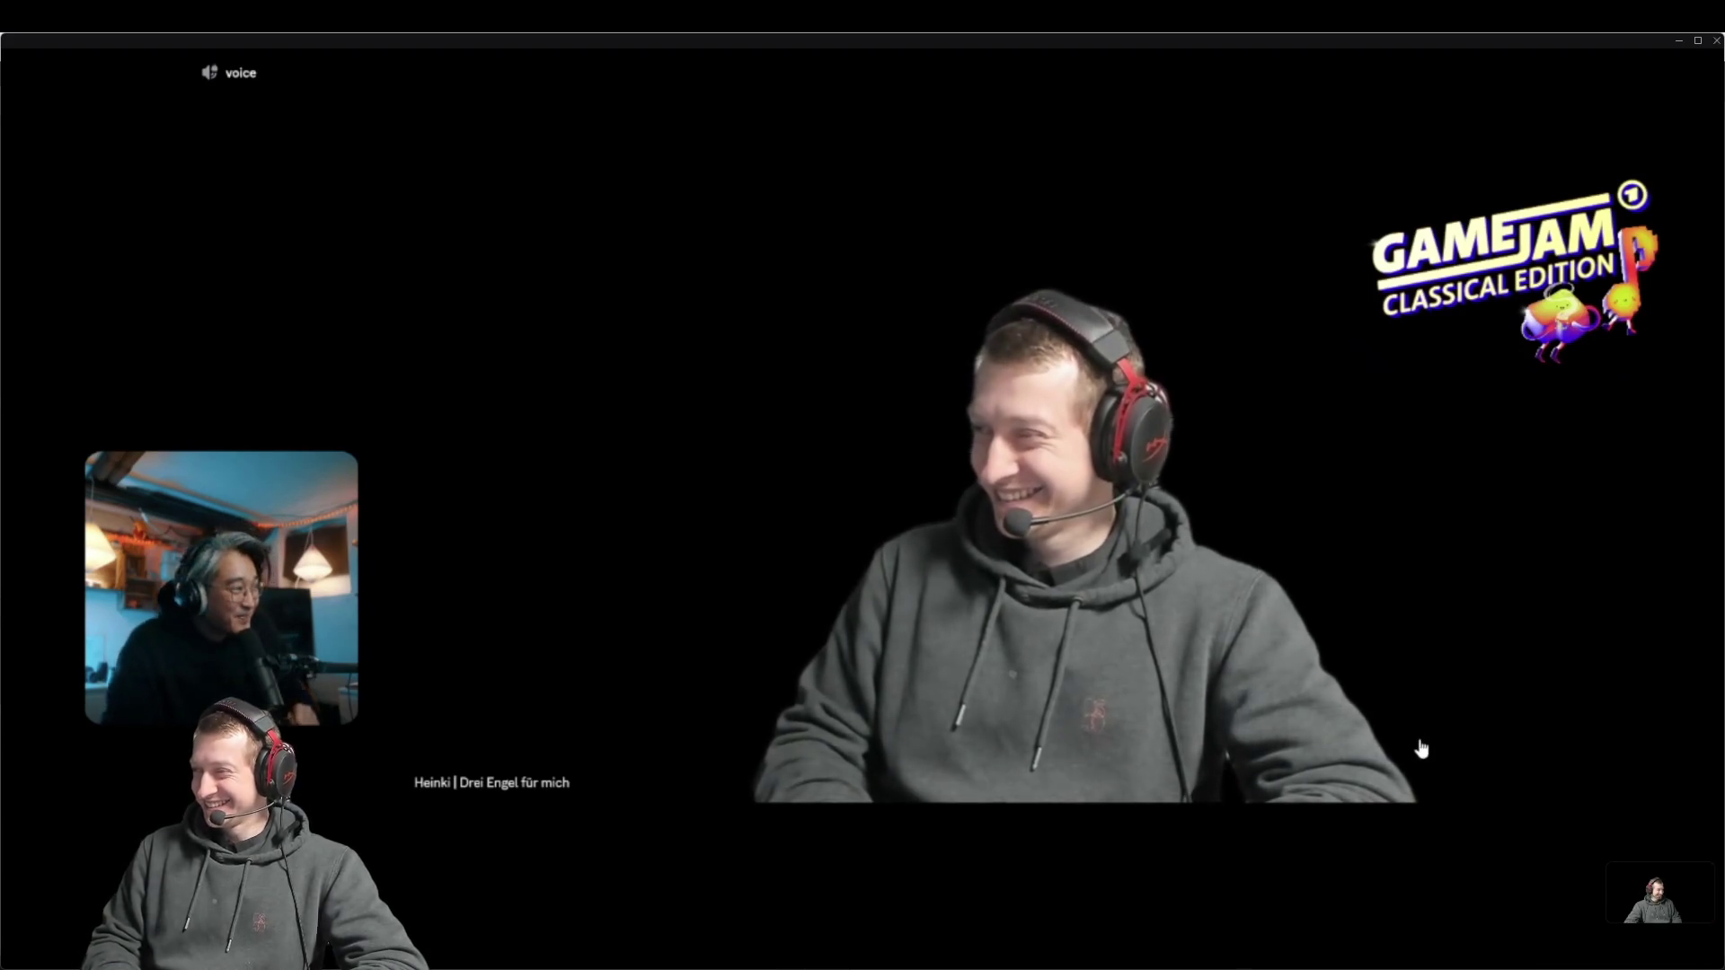
mouse_move(1426, 745)
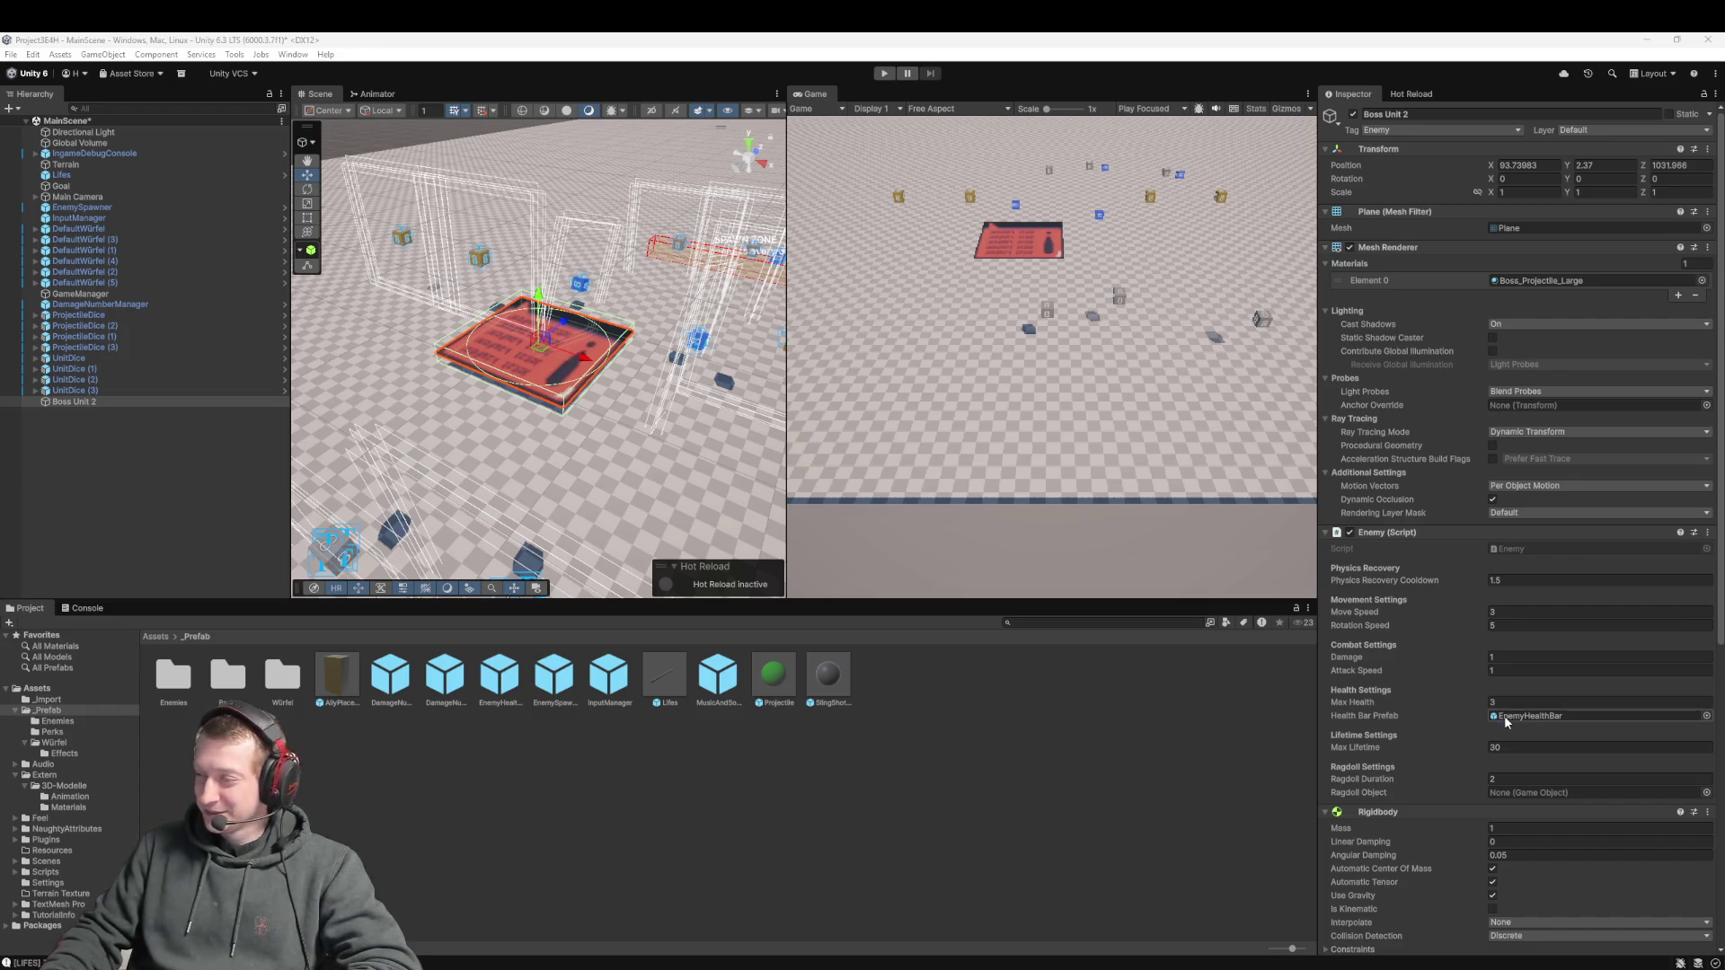
Clear the selection and open the _Prefab/Enemies folder in the Project window
click(374, 766)
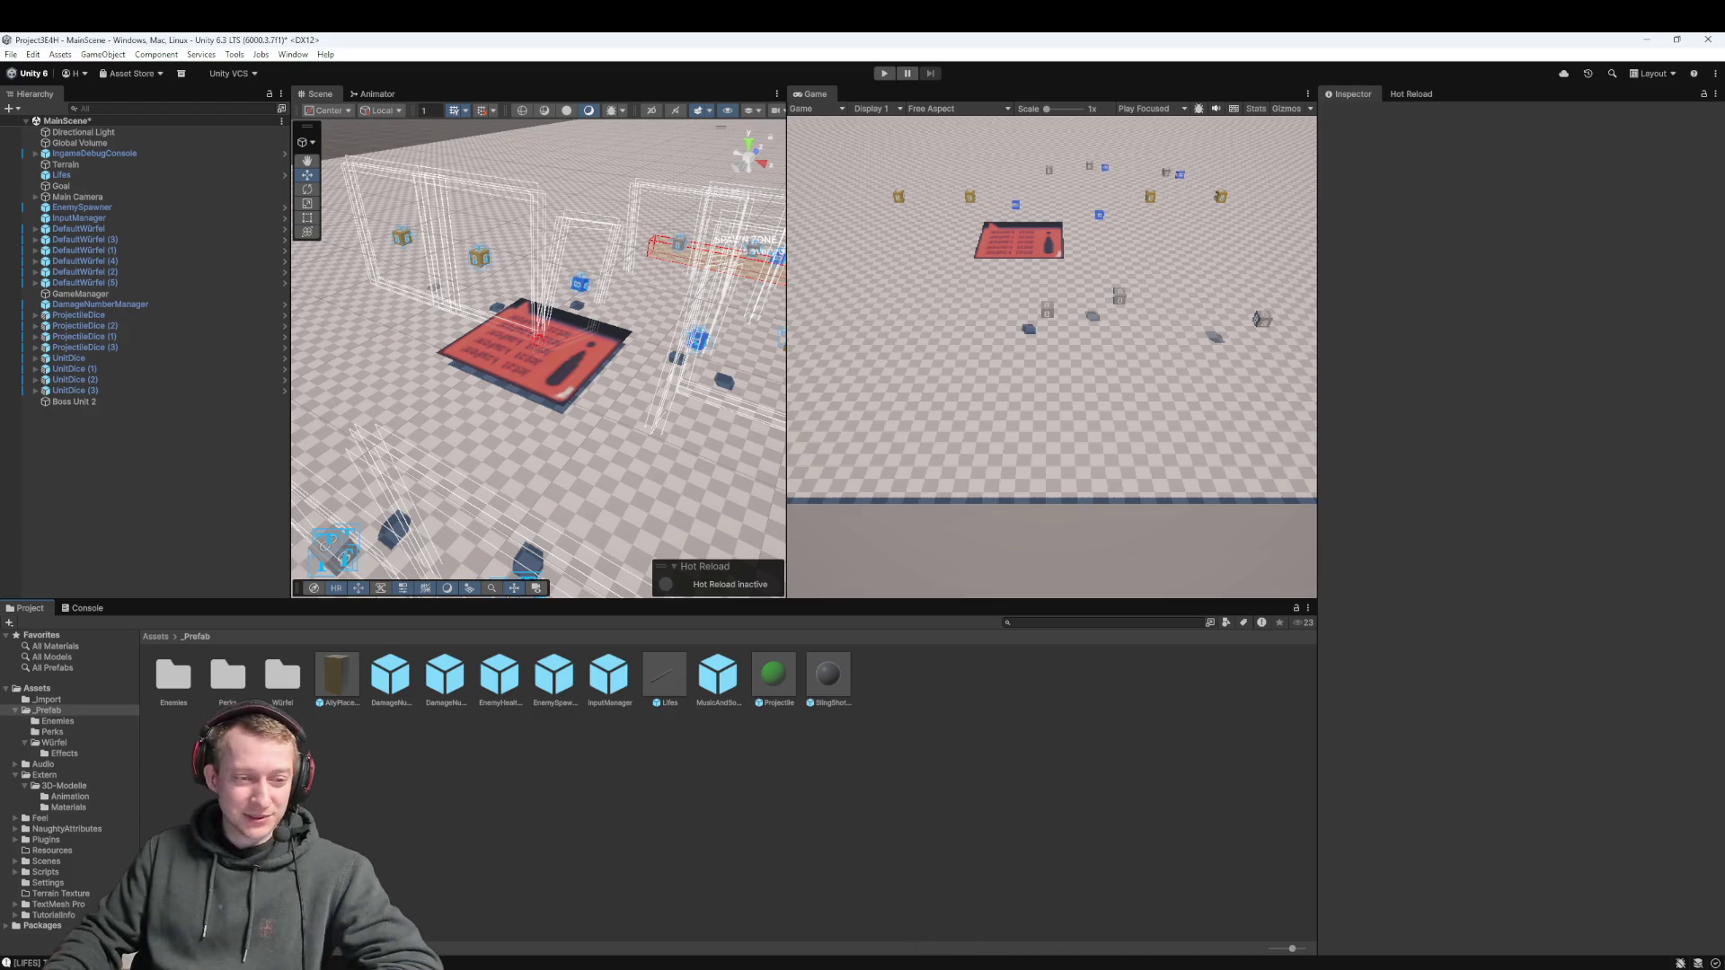
double_click(178, 688)
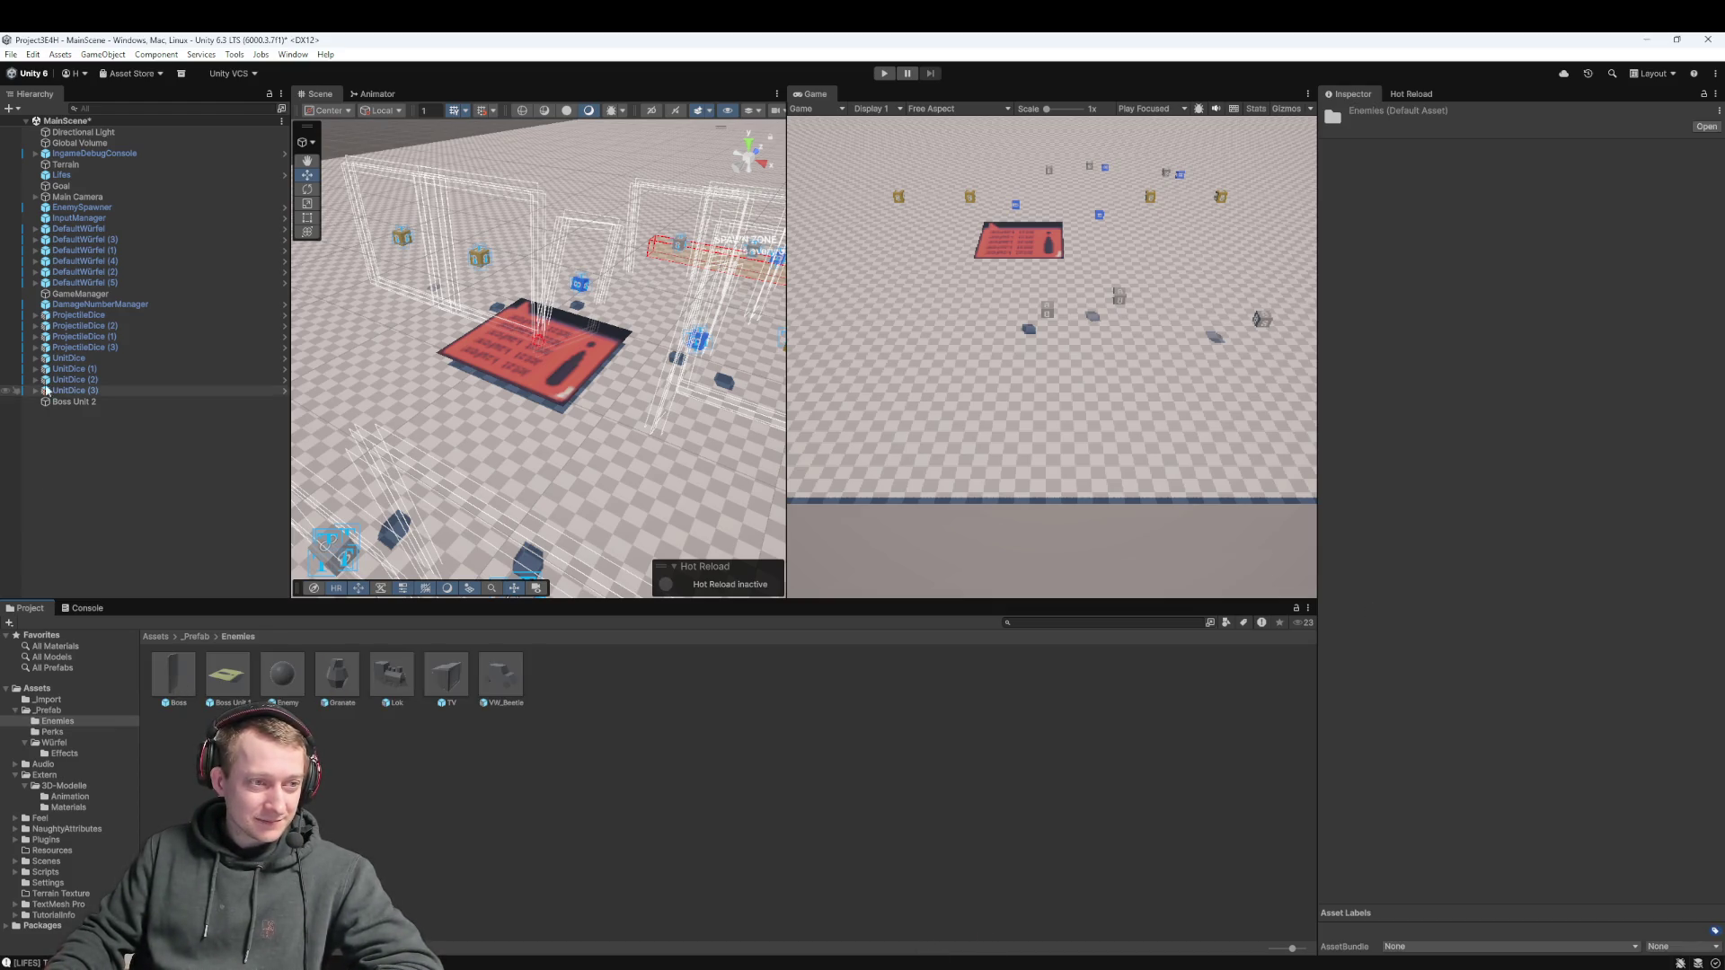
scroll(1546, 589, down, 10)
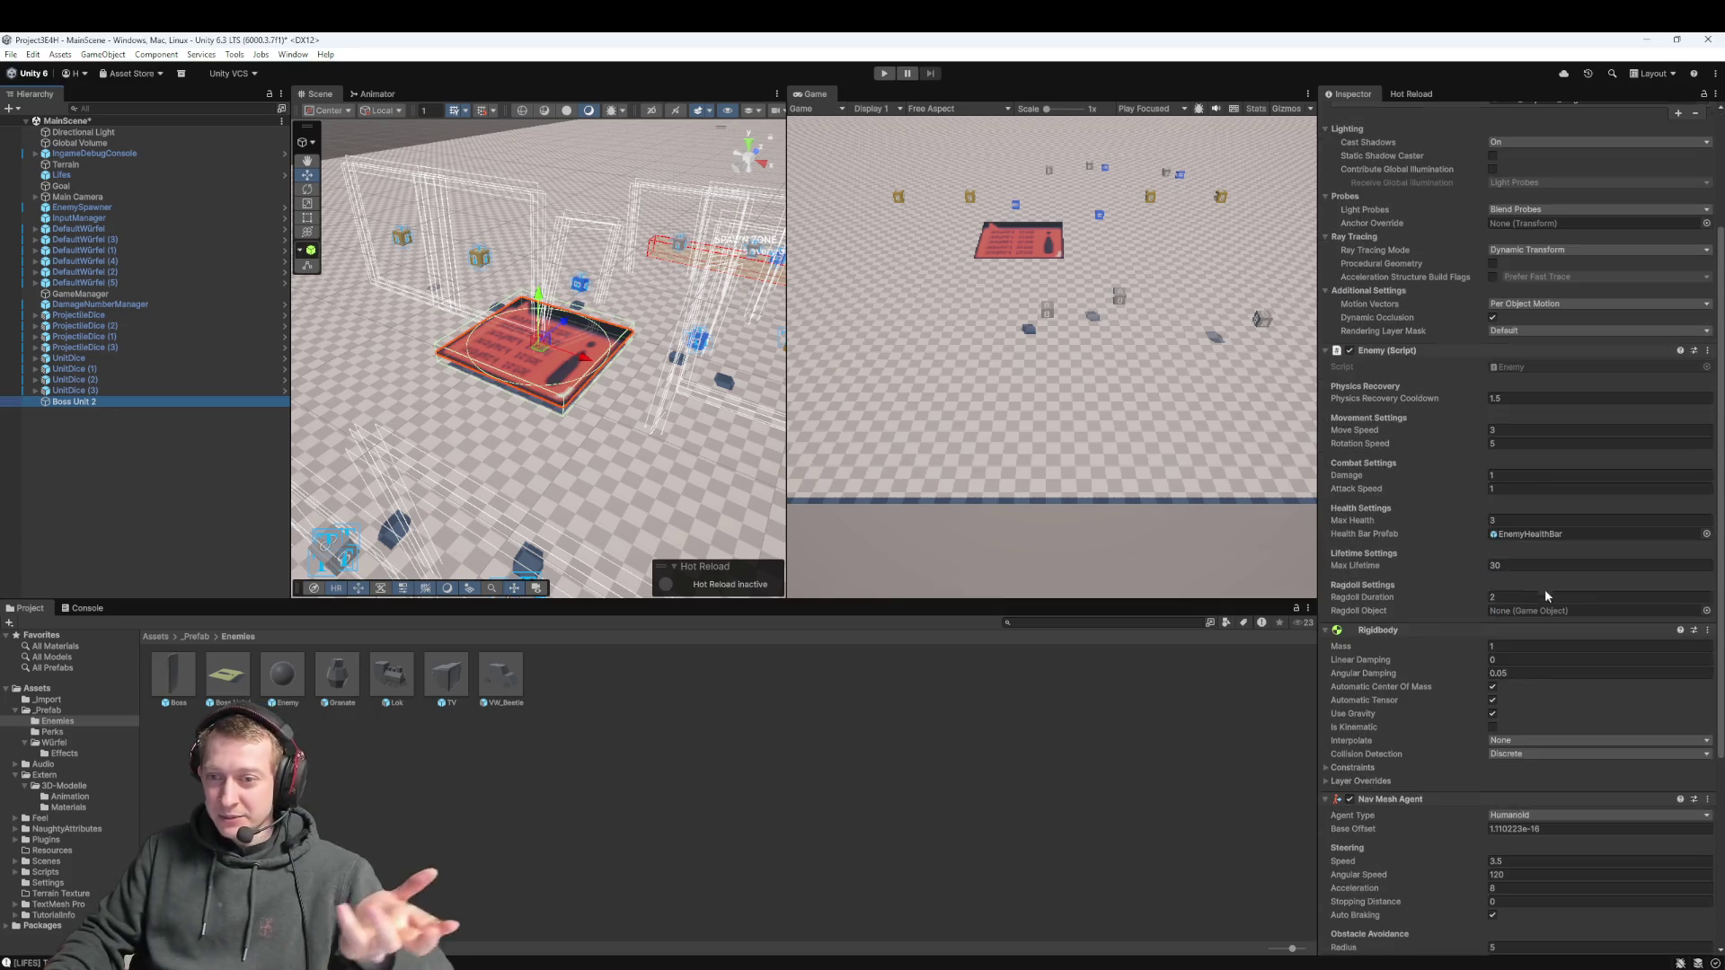
scroll(1502, 610, up, 10)
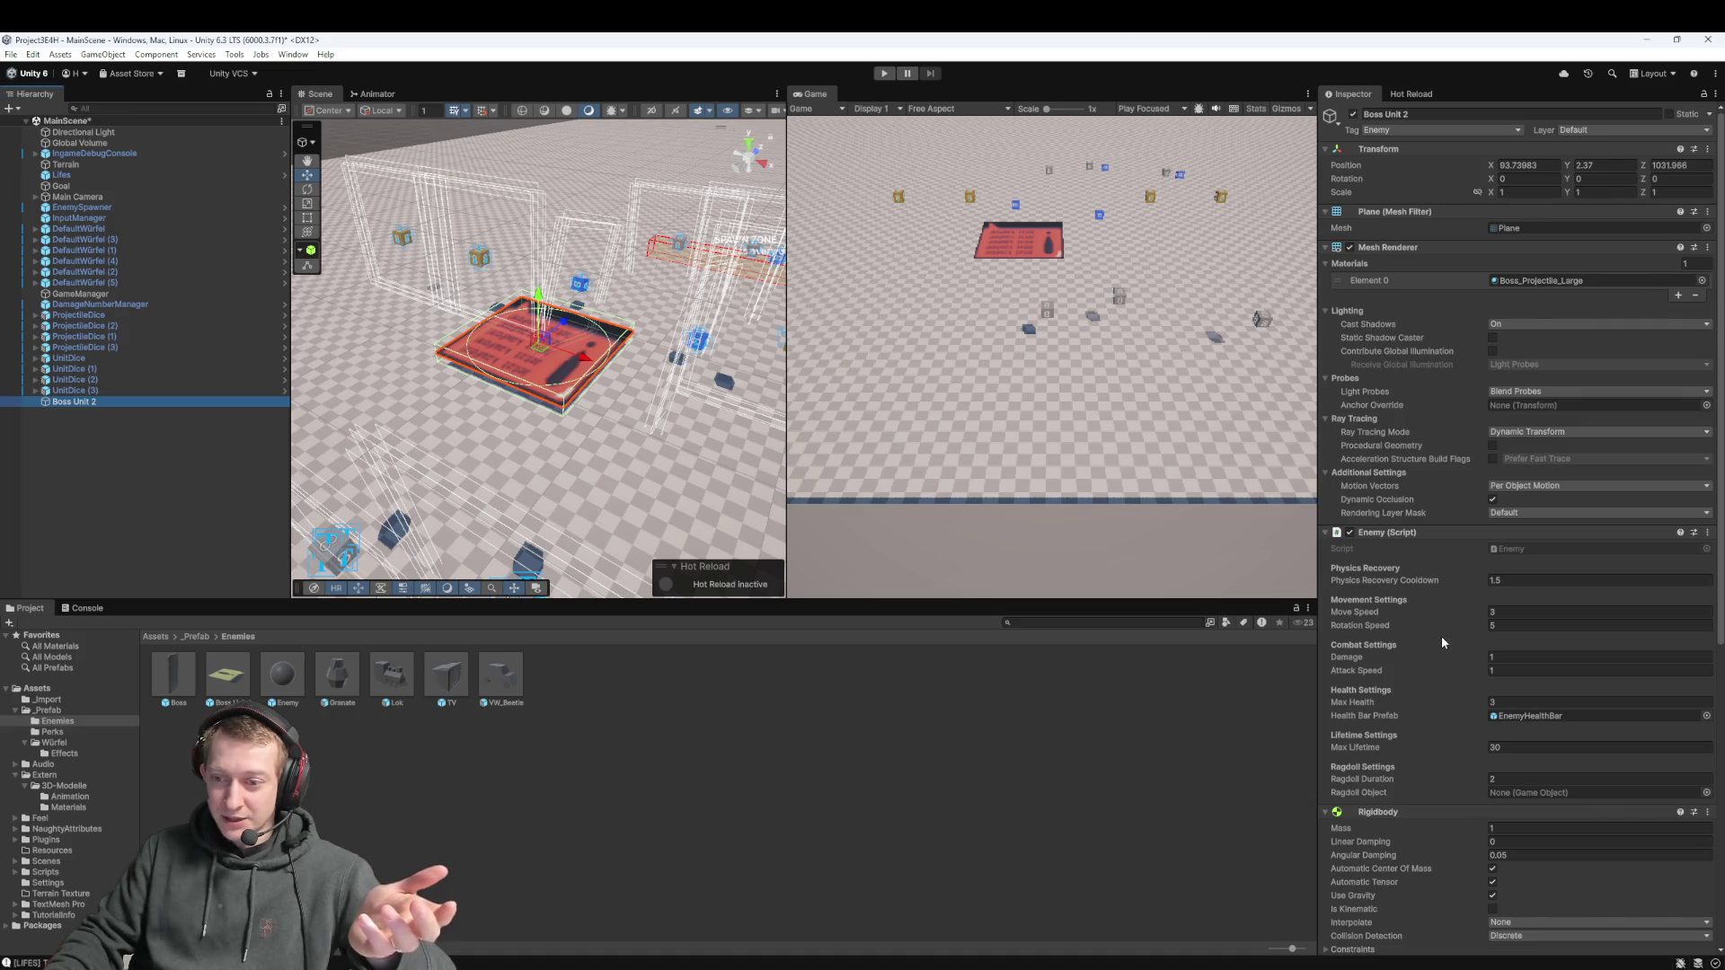
Save Boss Unit 2 as a prefab in _Prefab/Enemies and delete it from the scene
drag(106, 401, 647, 925)
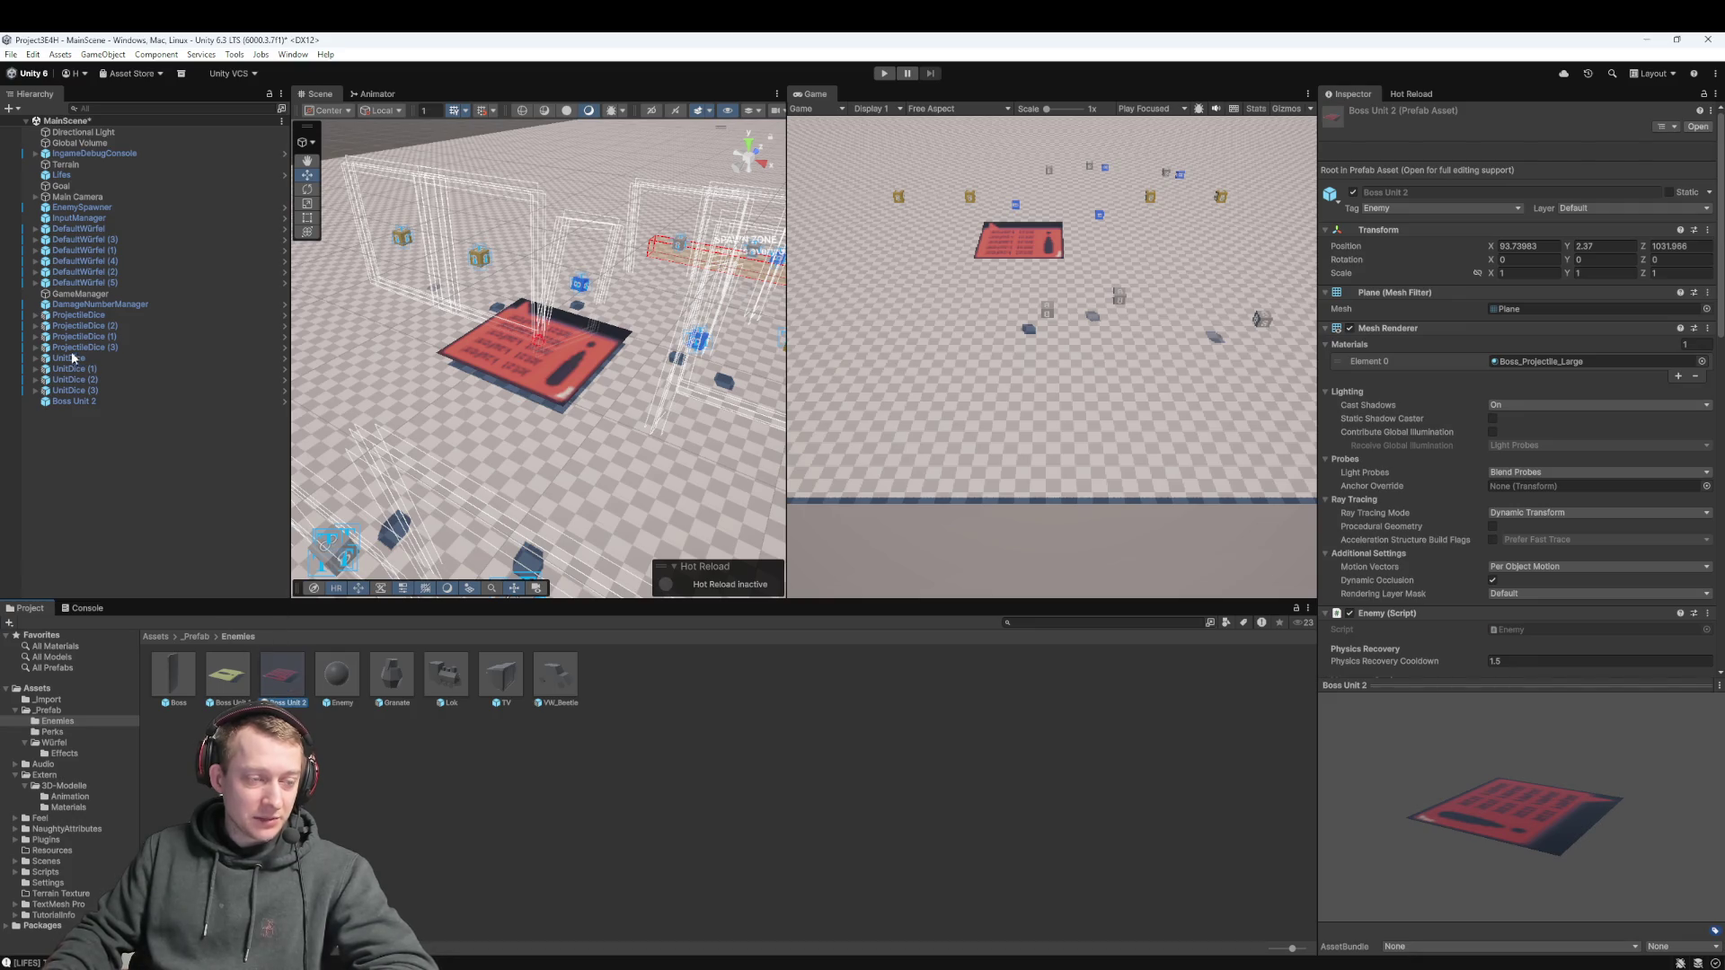
click(56, 401)
key(Delete)
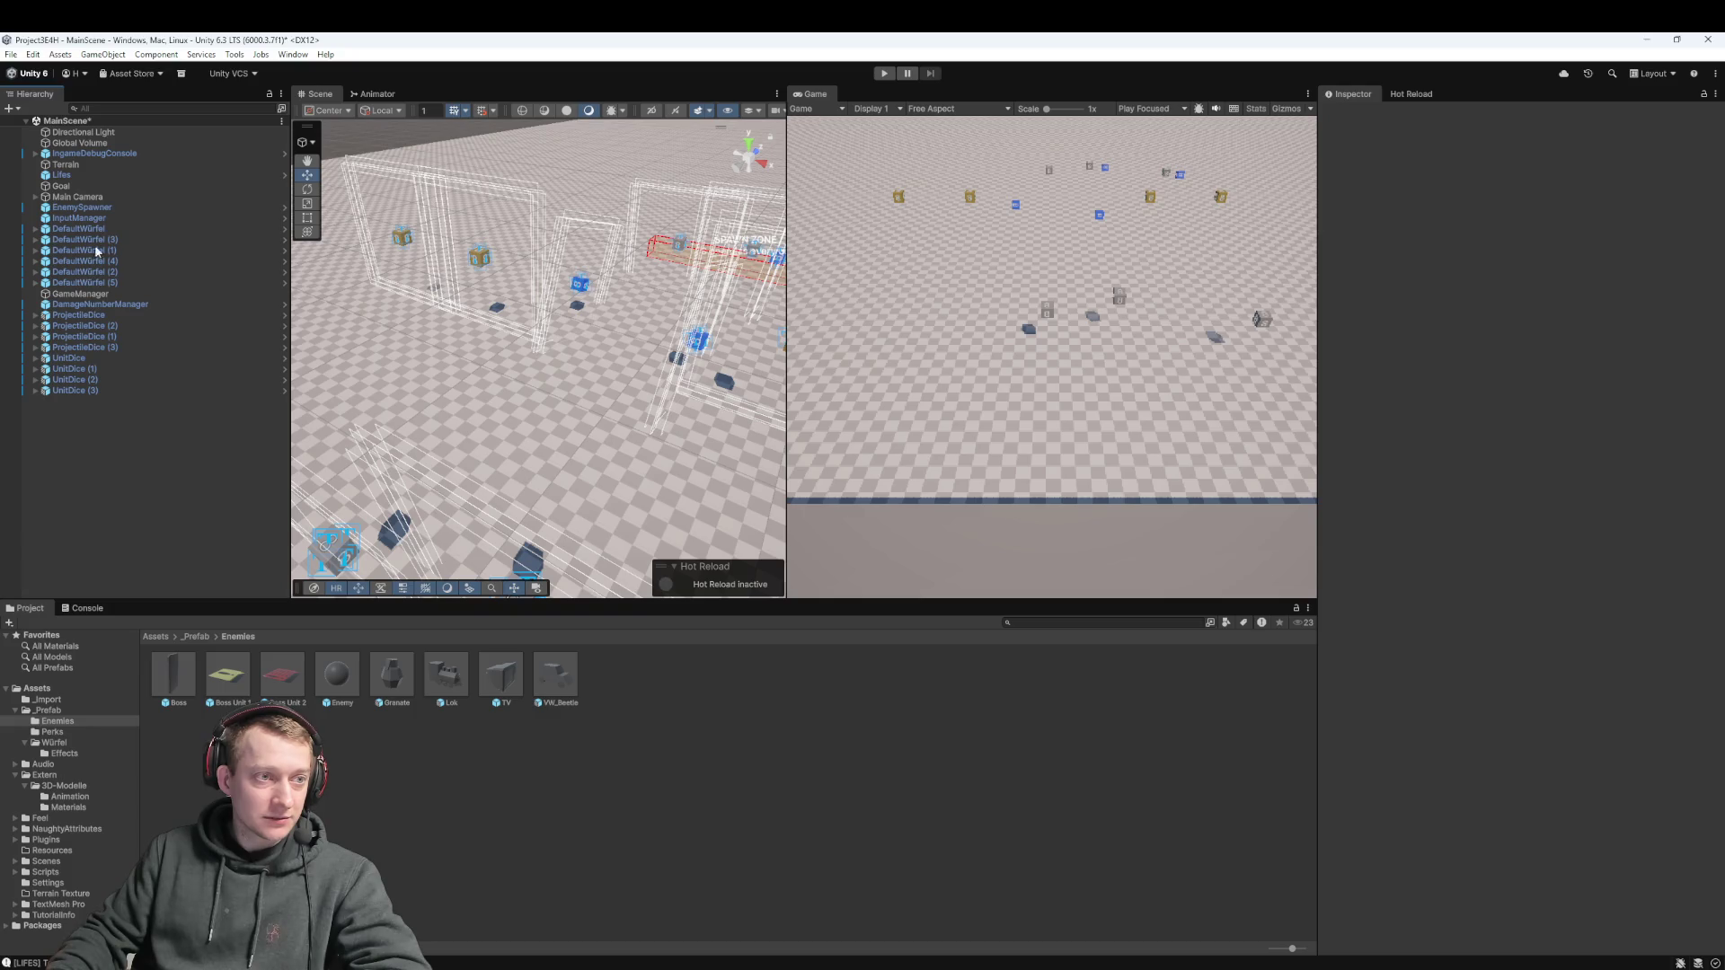
click(90, 208)
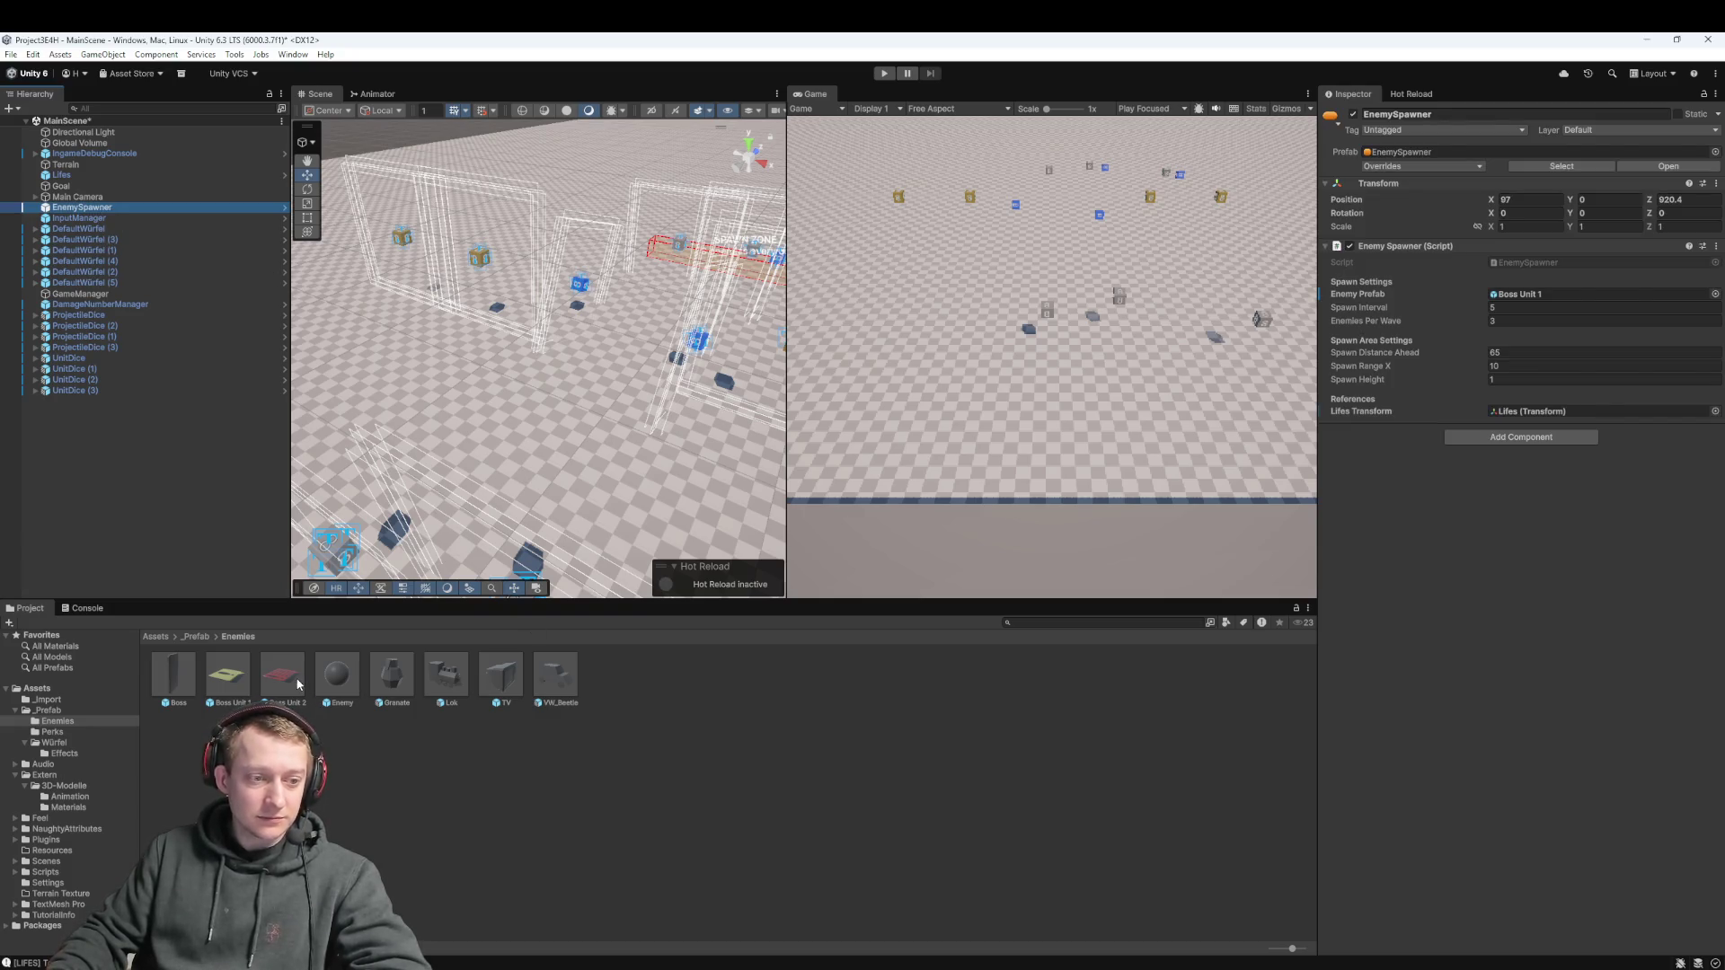
Set the EnemySpawner's Enemy Prefab to Boss Unit 2, save the scene, and start Play mode
click(1533, 295)
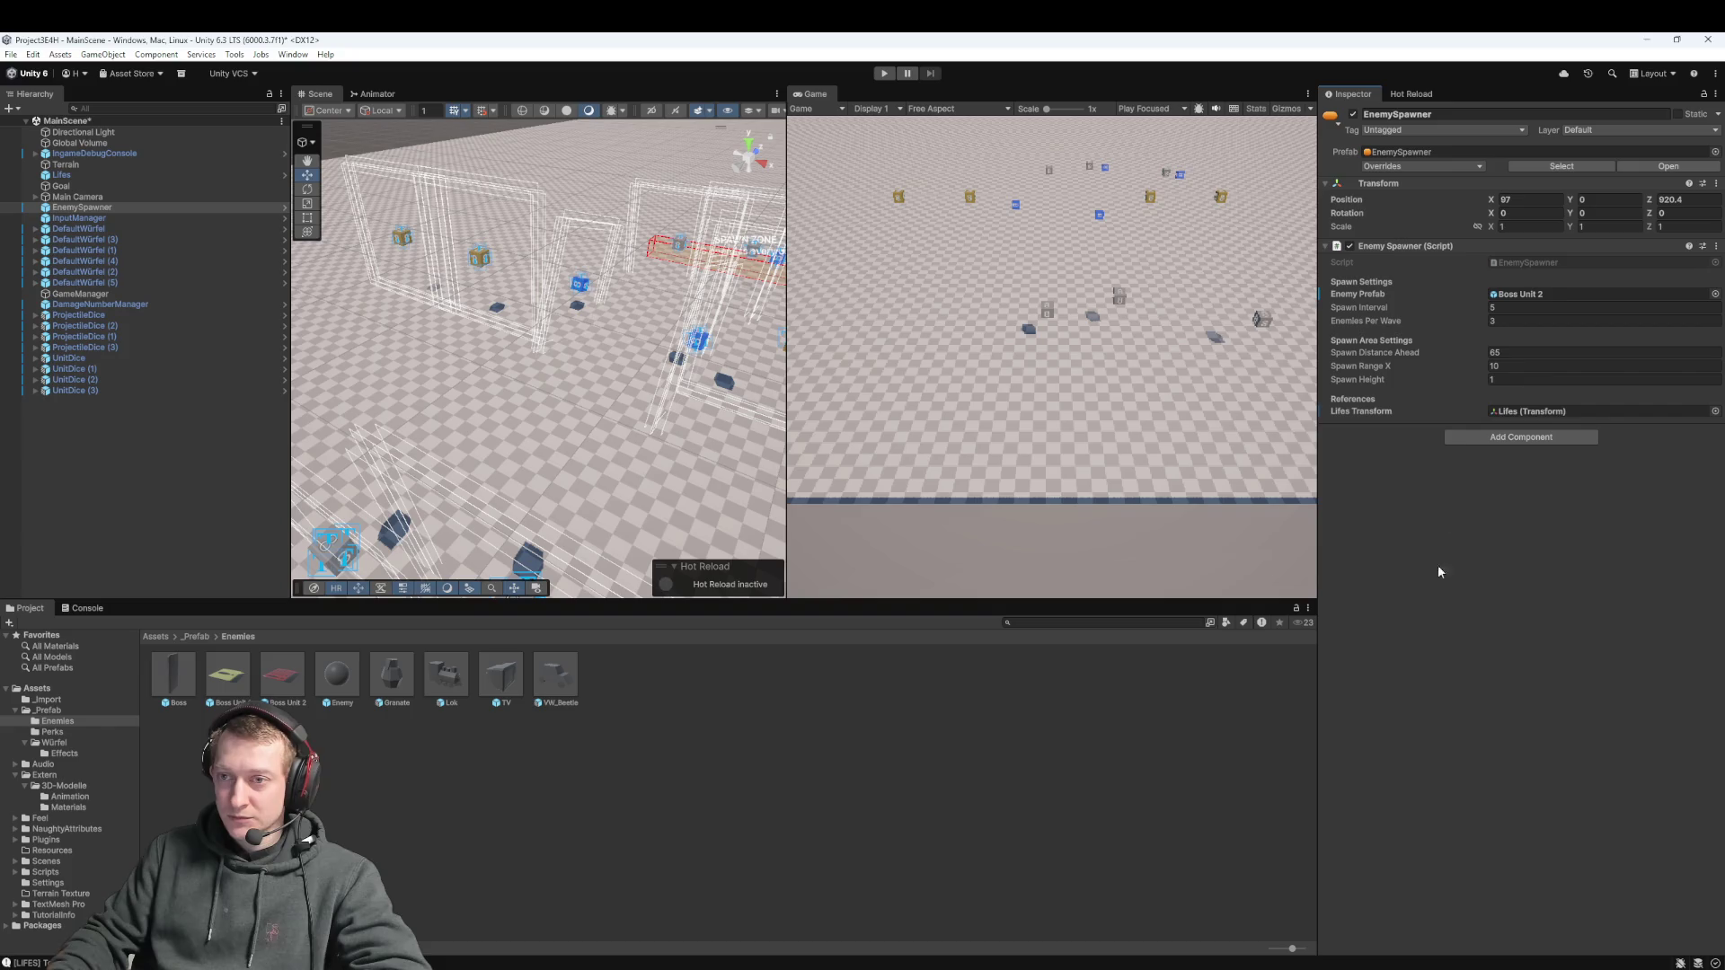
key(ctrl+s)
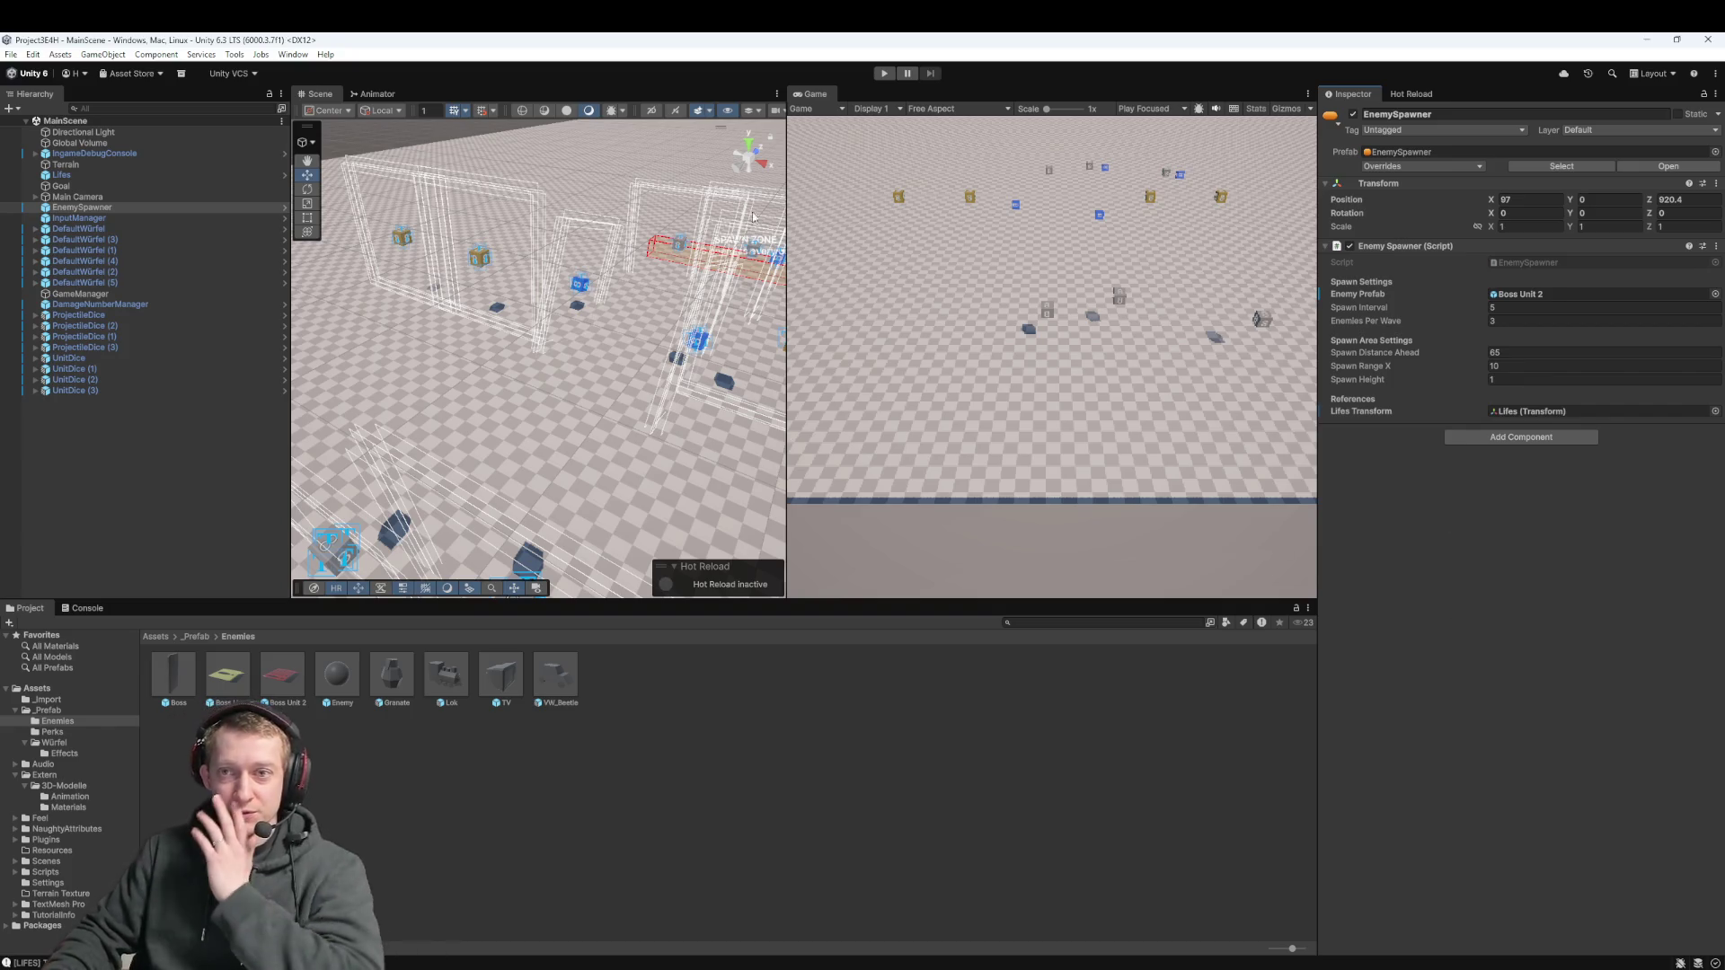
click(282, 676)
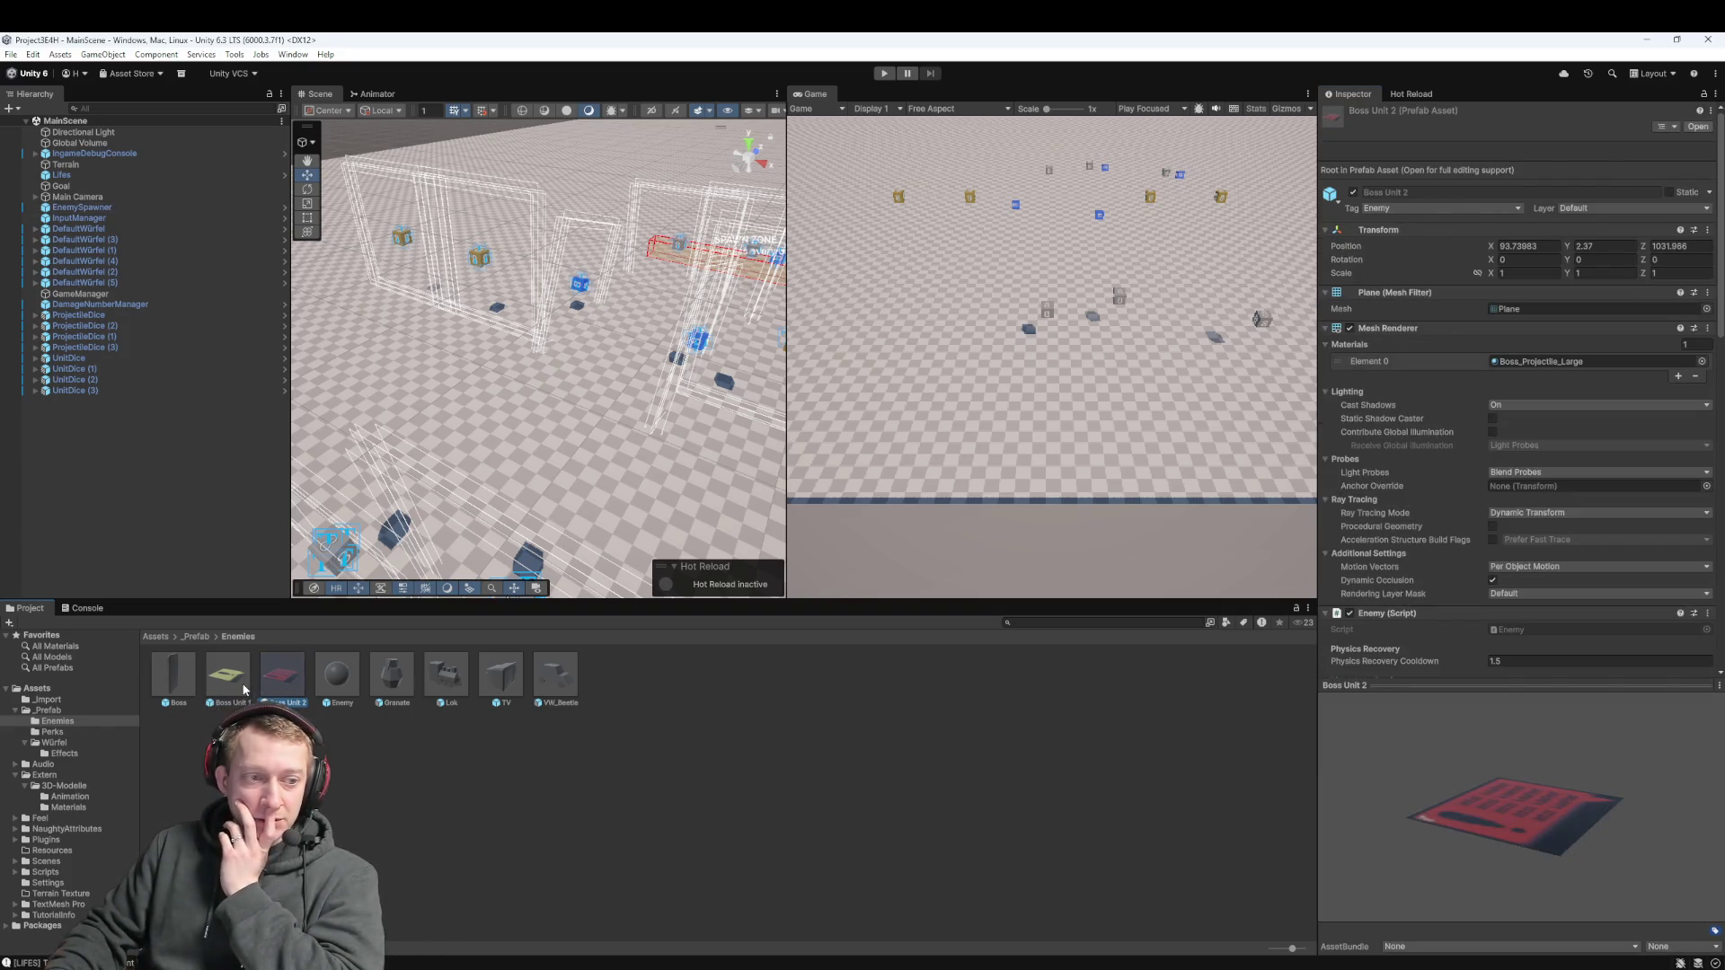
click(244, 690)
key(ctrl+p)
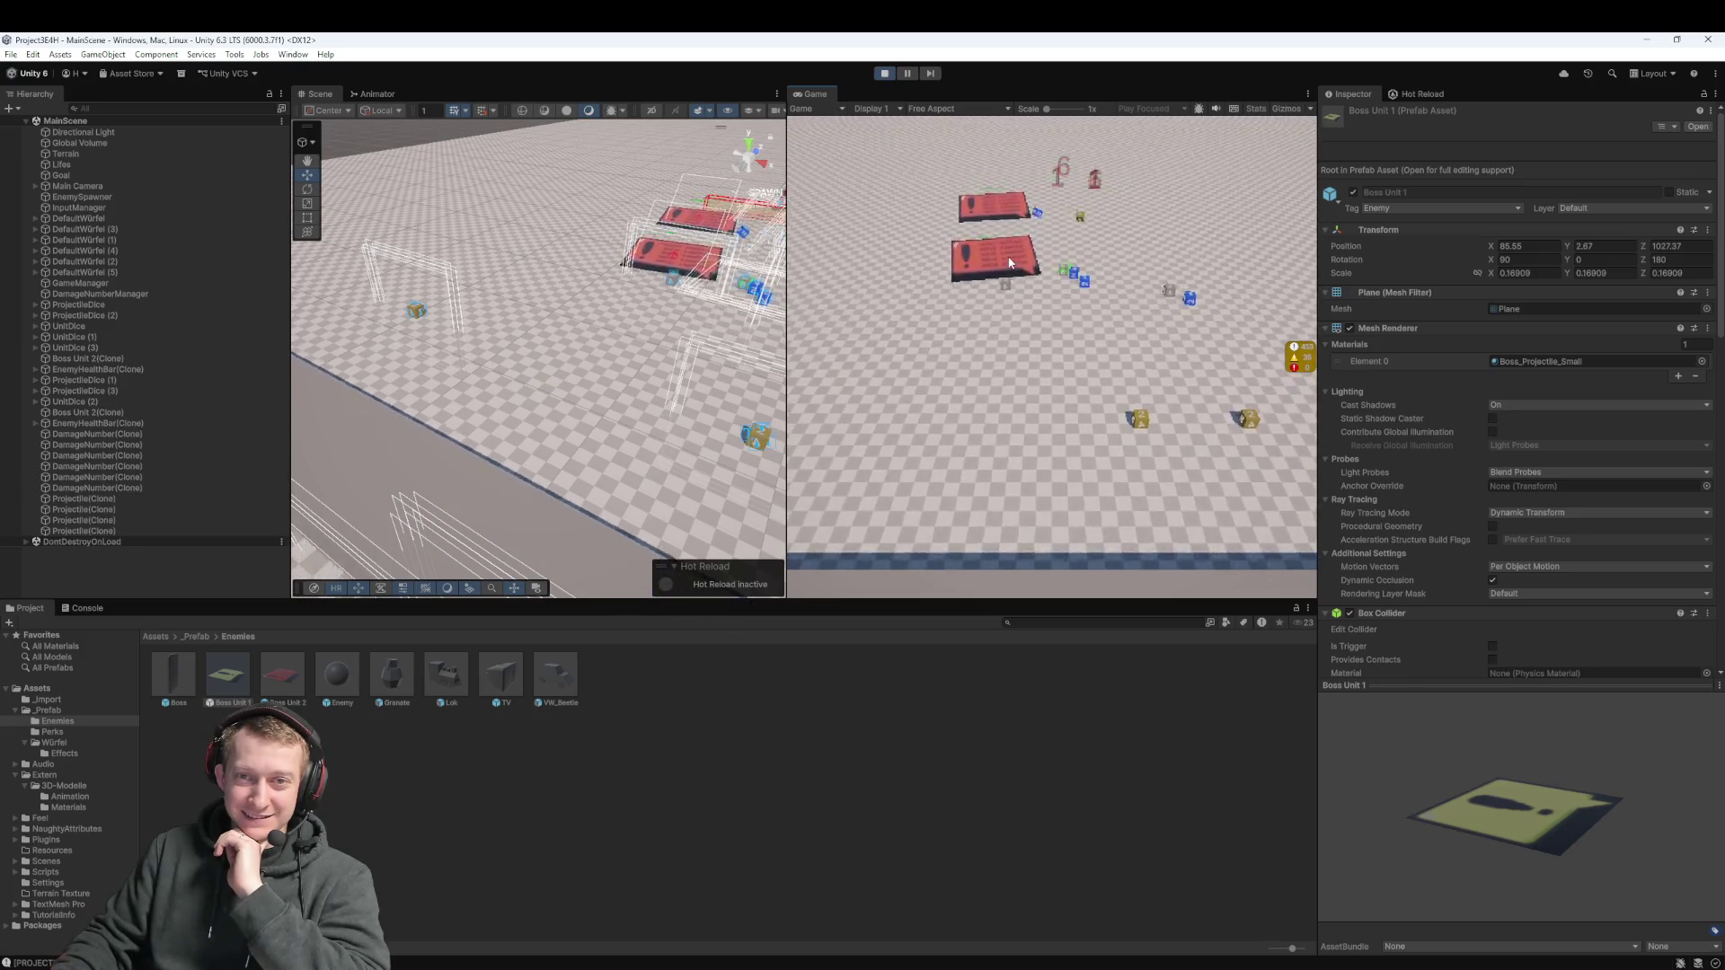
Stop Play mode and place one Boss Unit 2 and one Boss Unit 1 instance into the scene
click(885, 73)
click(281, 683)
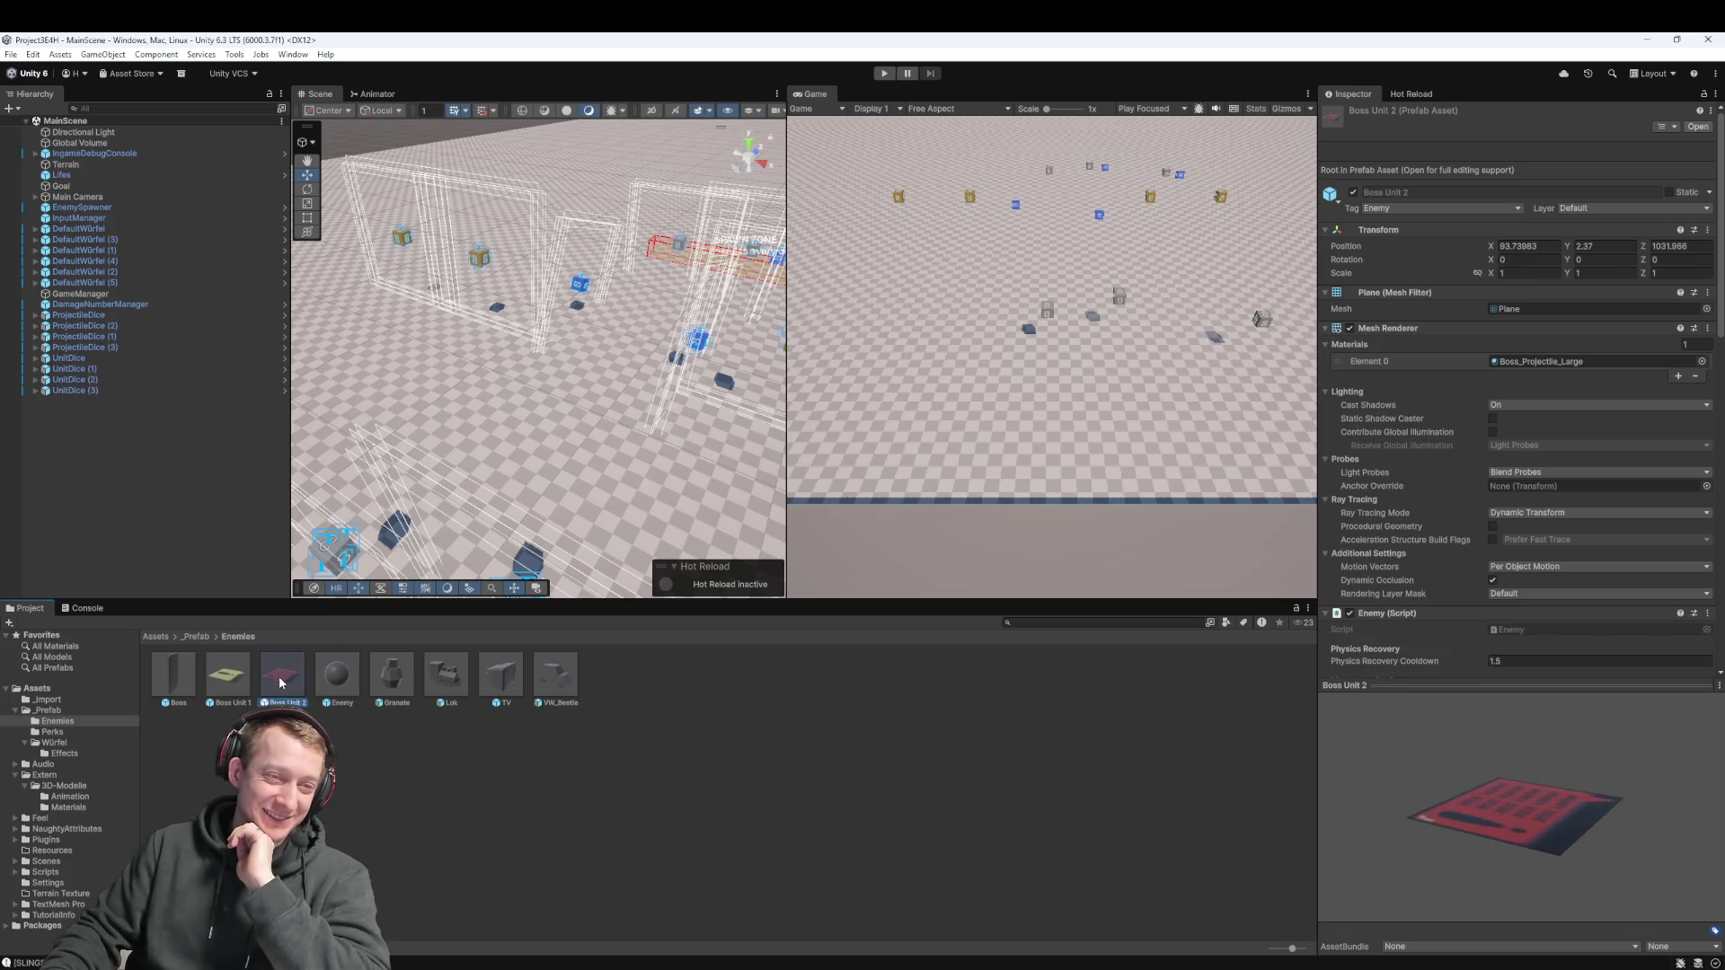
mouse_move(493, 344)
mouse_down()
mouse_move(489, 392)
mouse_move(454, 377)
mouse_move(460, 347)
mouse_up()
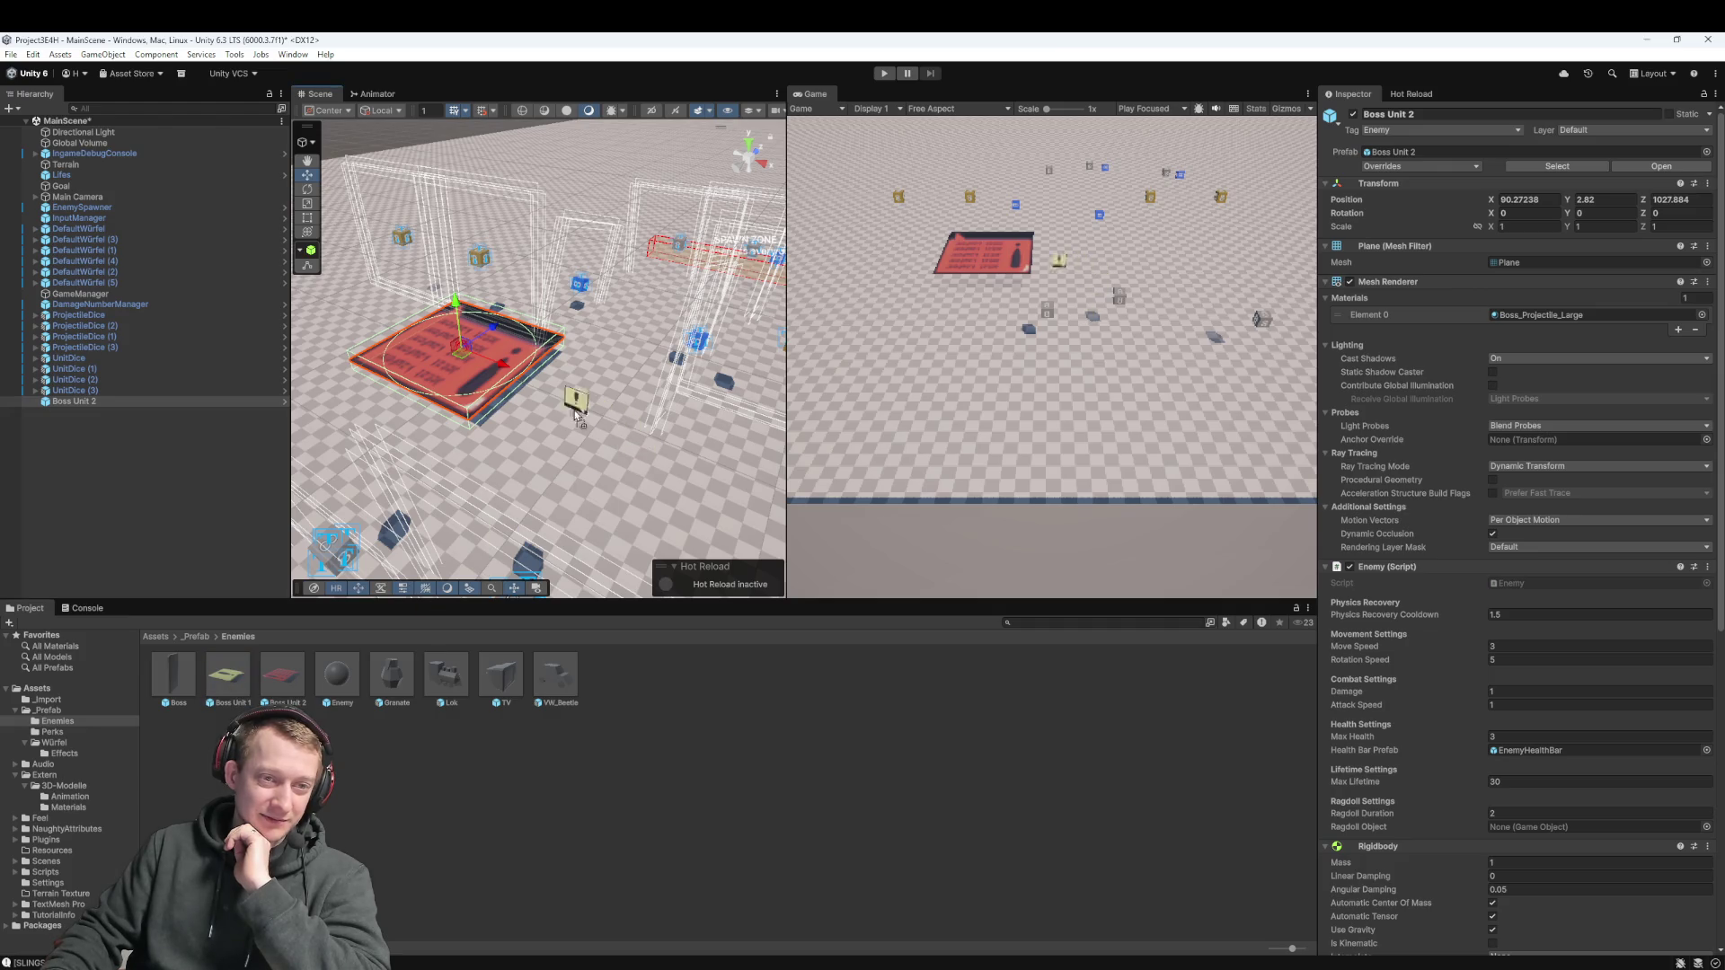
drag(580, 416, 553, 419)
Set the placed Boss Unit 2's Transform Position Y to 1
click(471, 378)
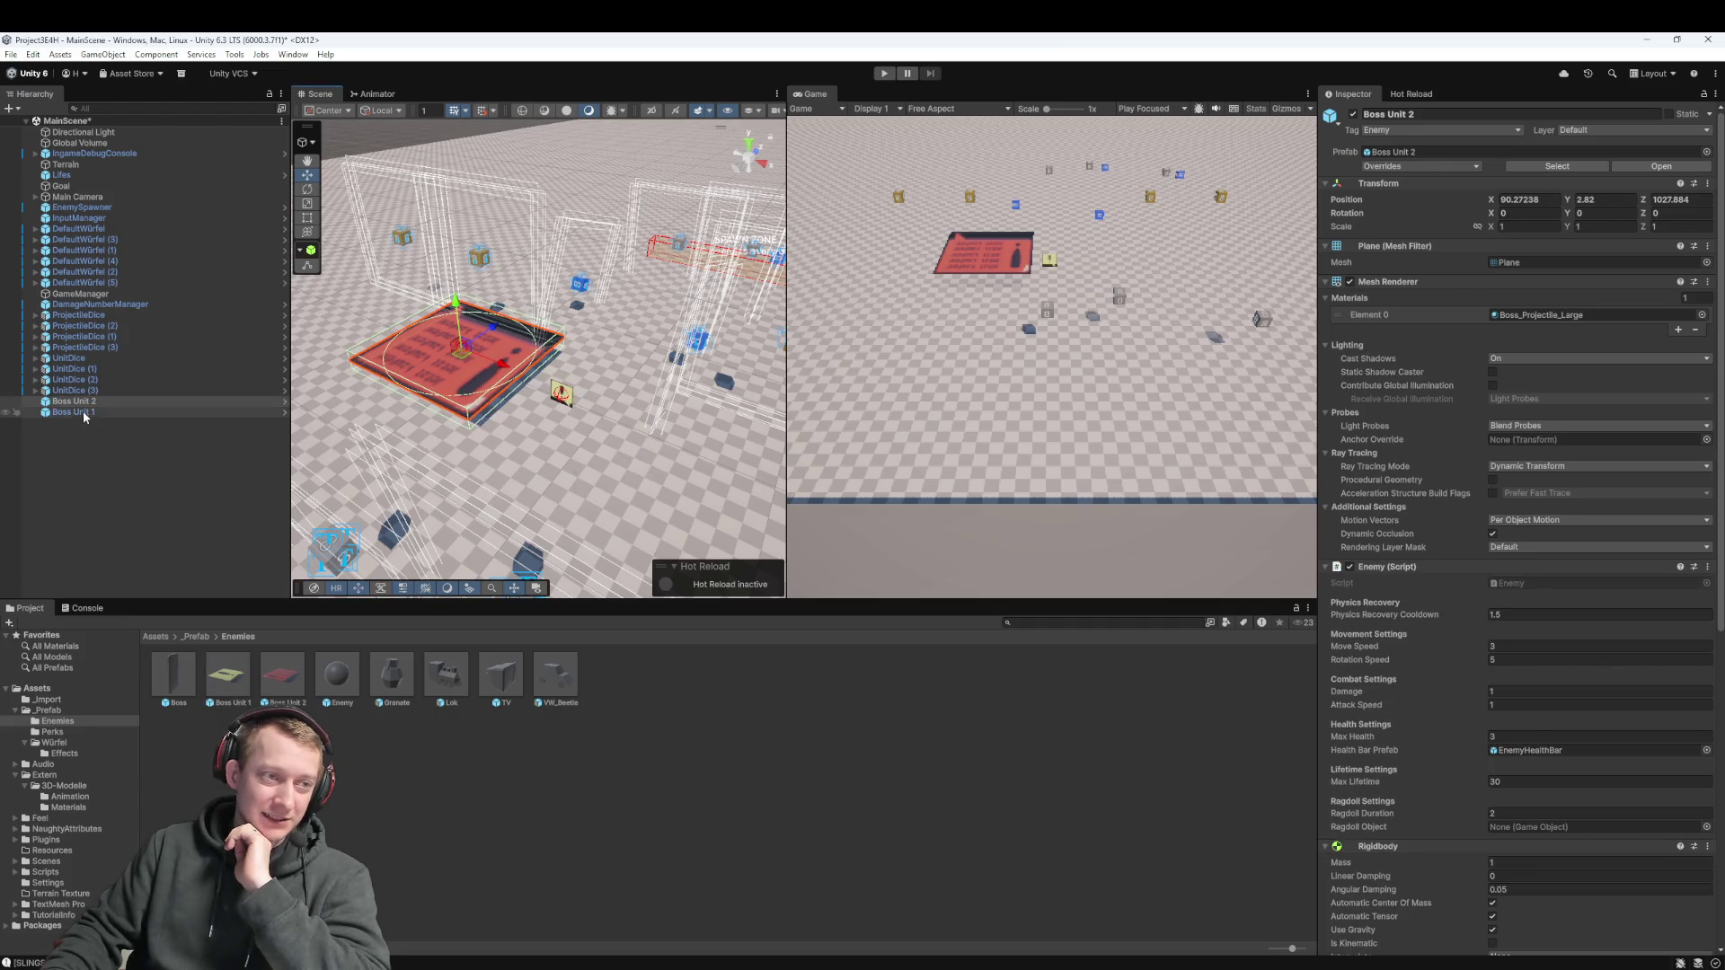
click(1602, 200)
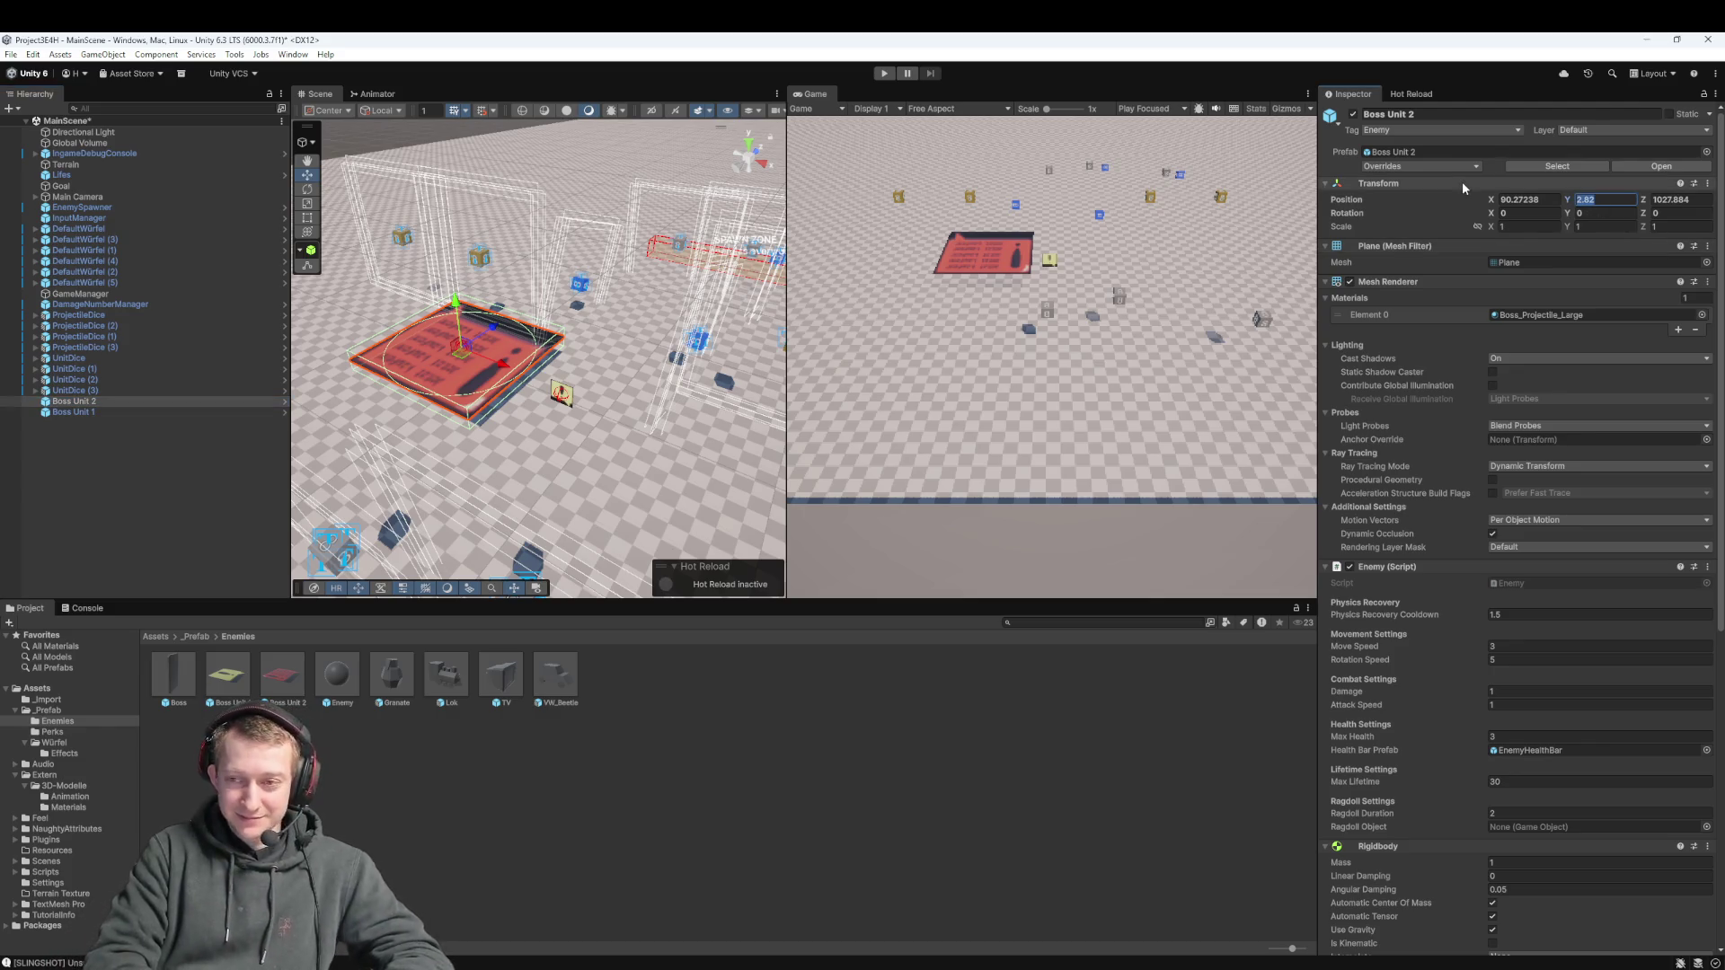
text(80)
key(BackSpace)
key(BackSpace)
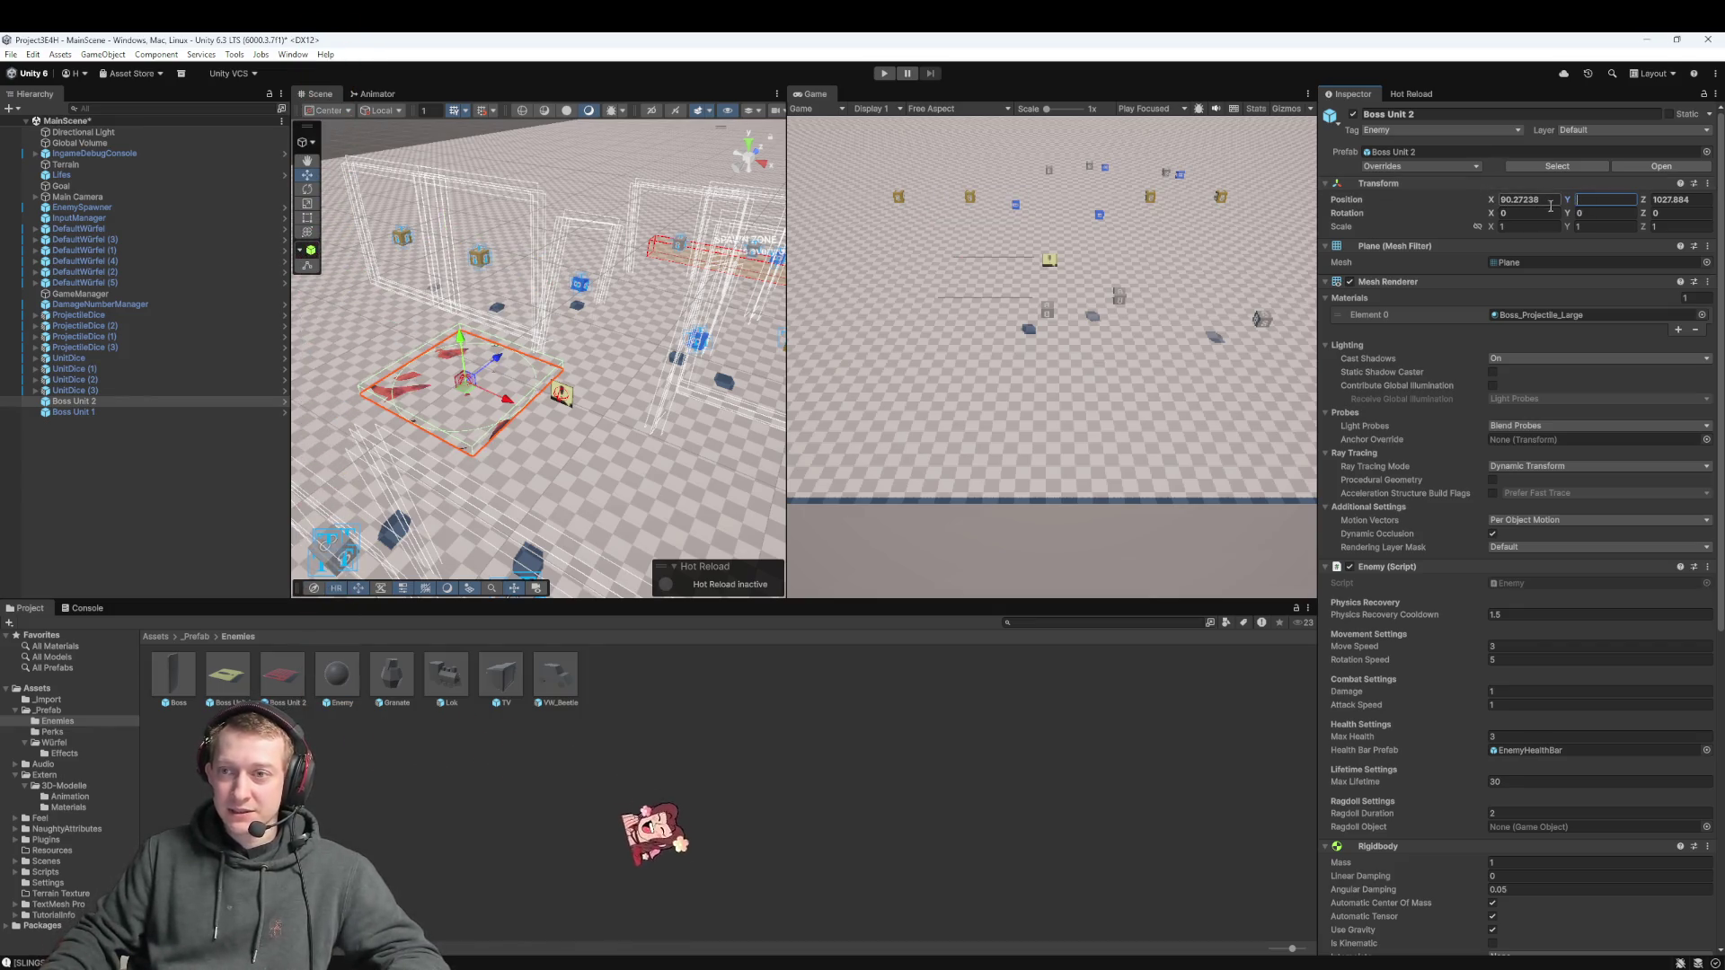
text(1)
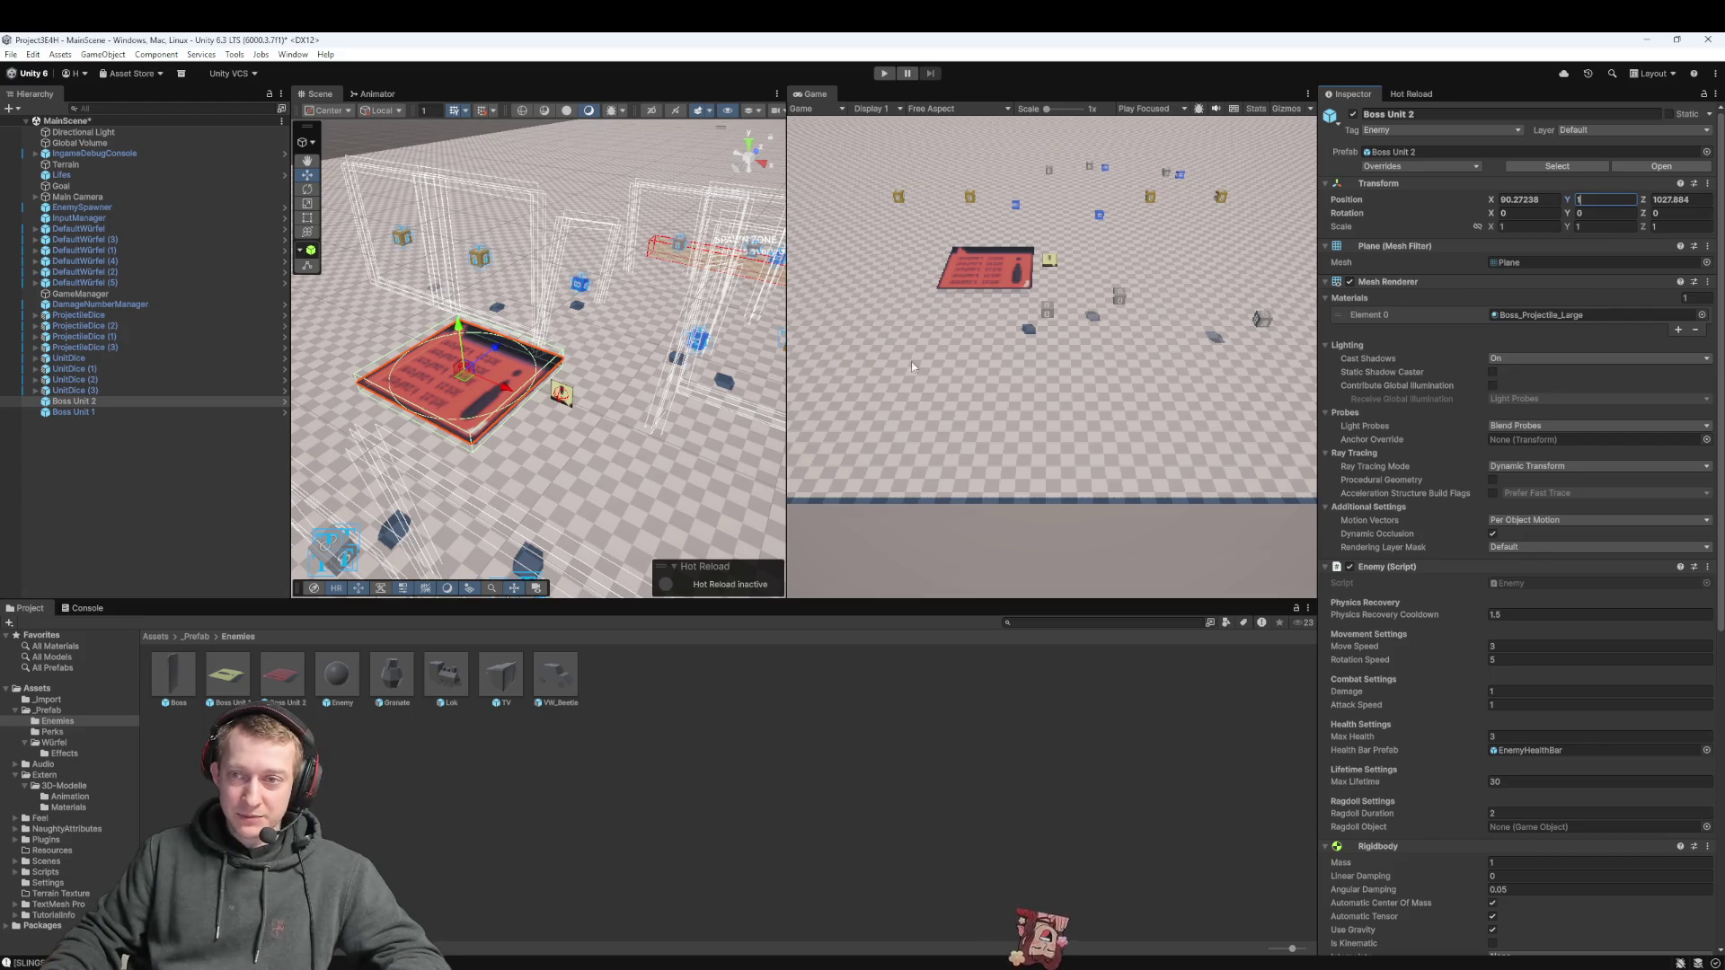
click(85, 413)
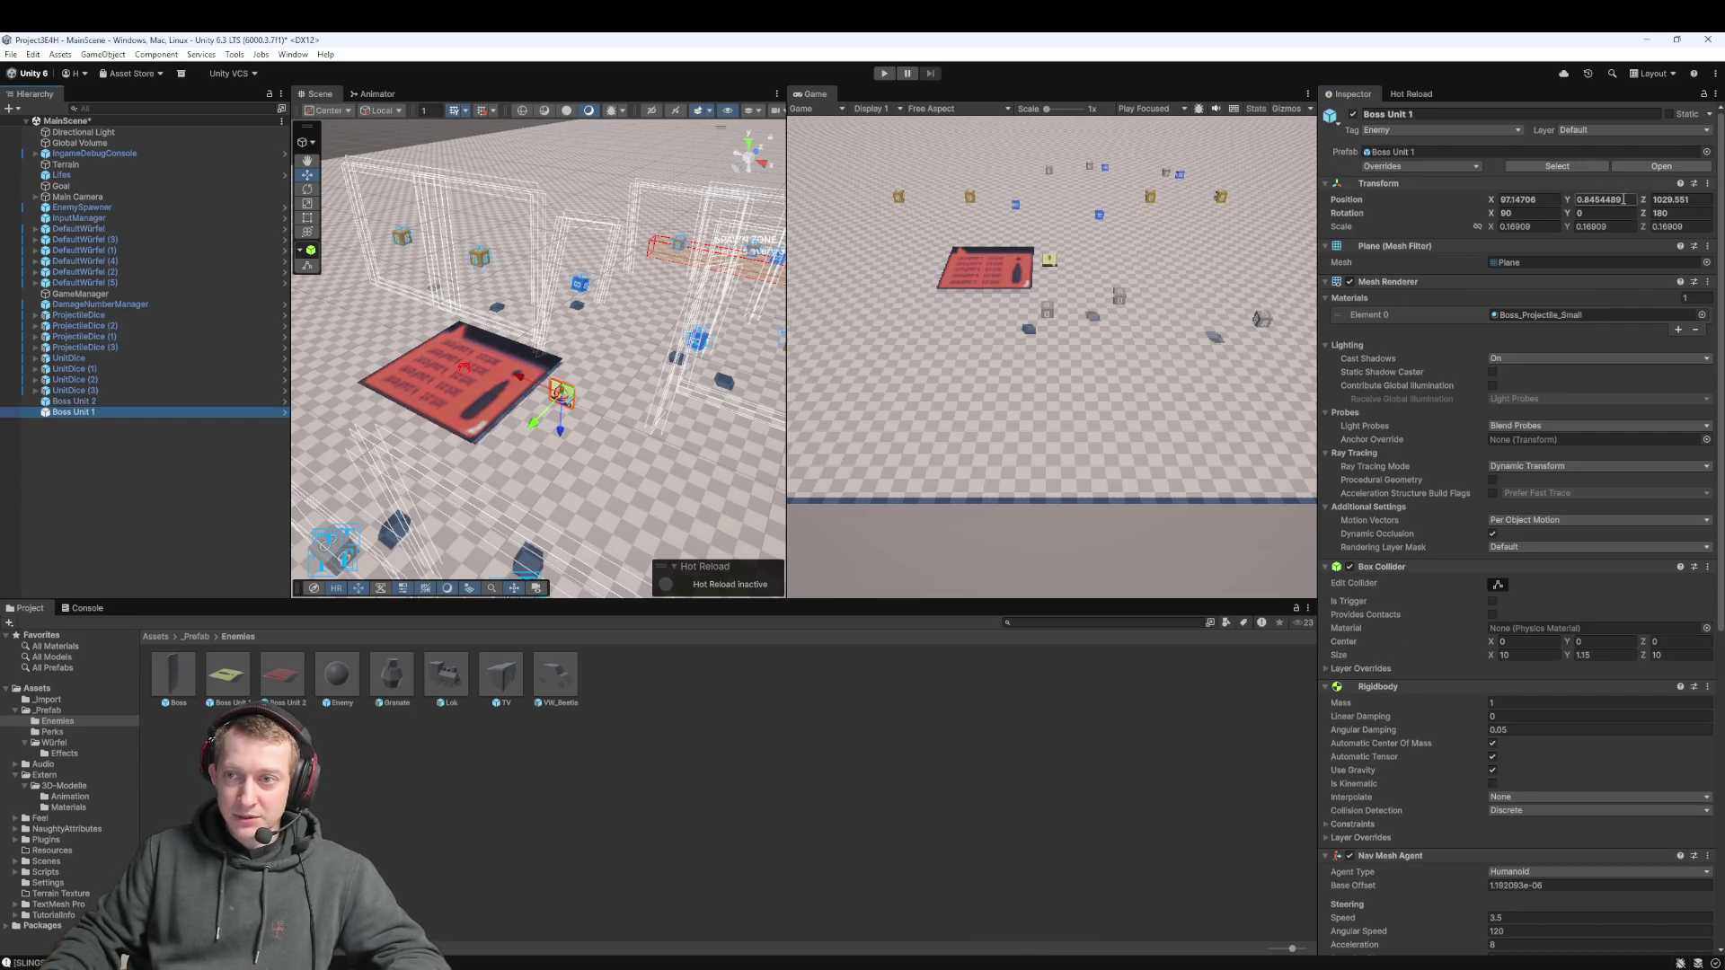
Copy Boss Unit 1's world transform and paste it onto Boss Unit 2
click(1707, 184)
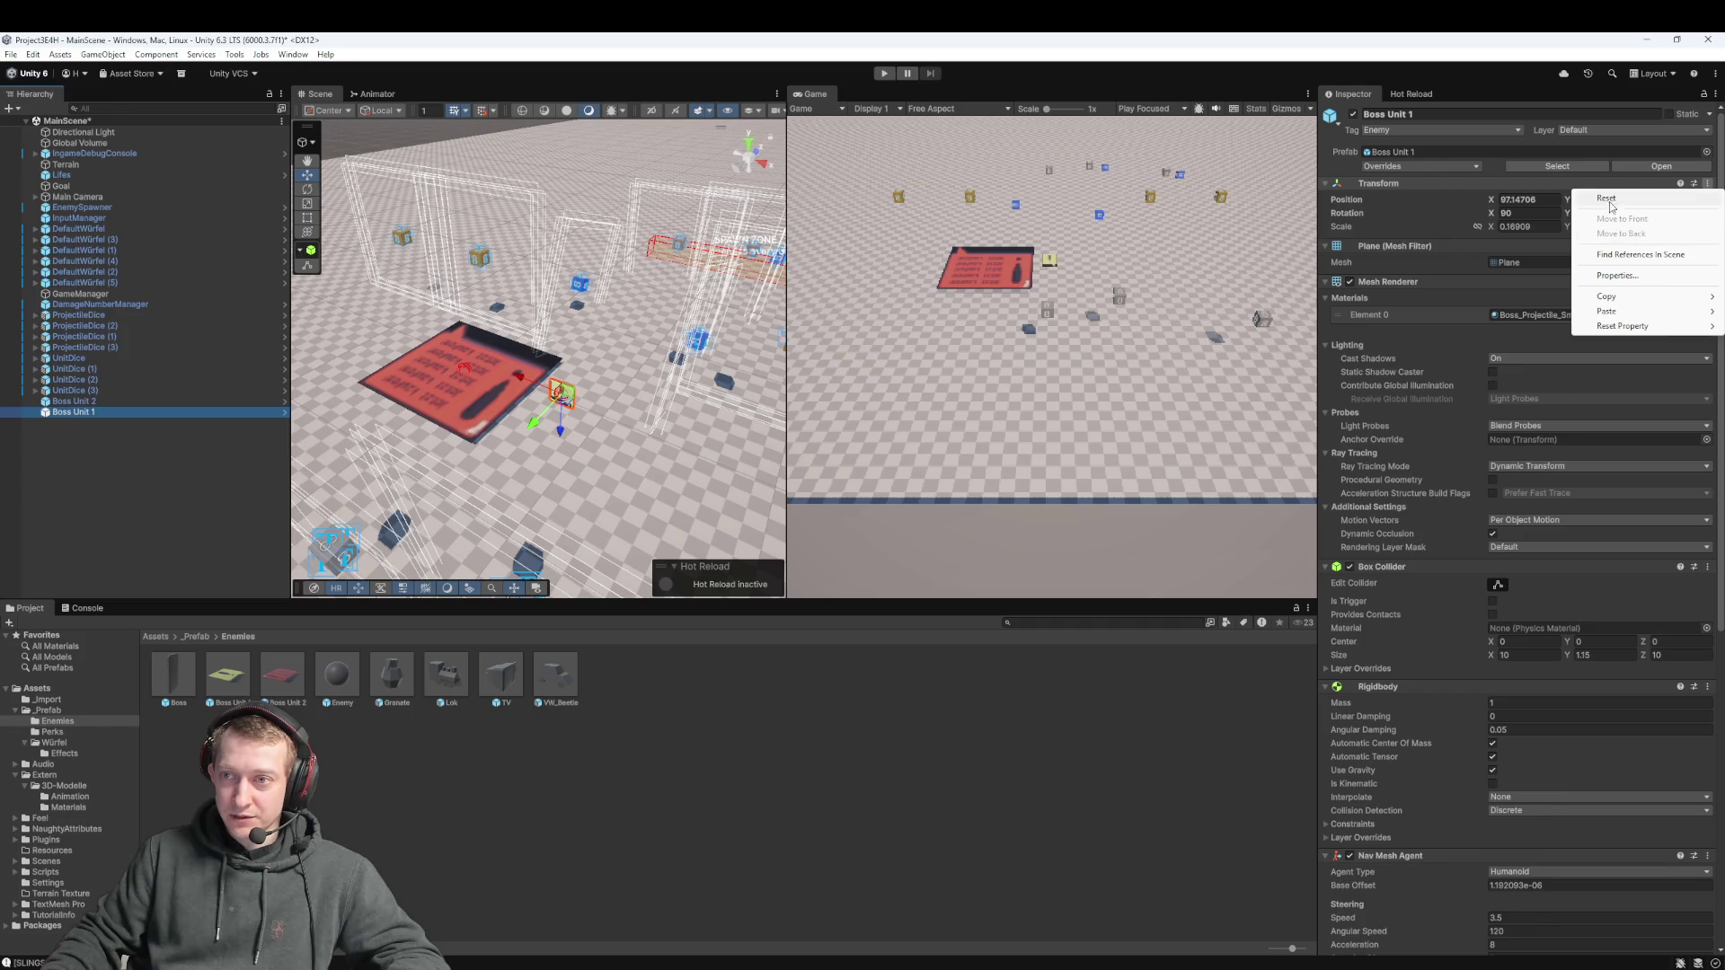
mouse_move(1626, 307)
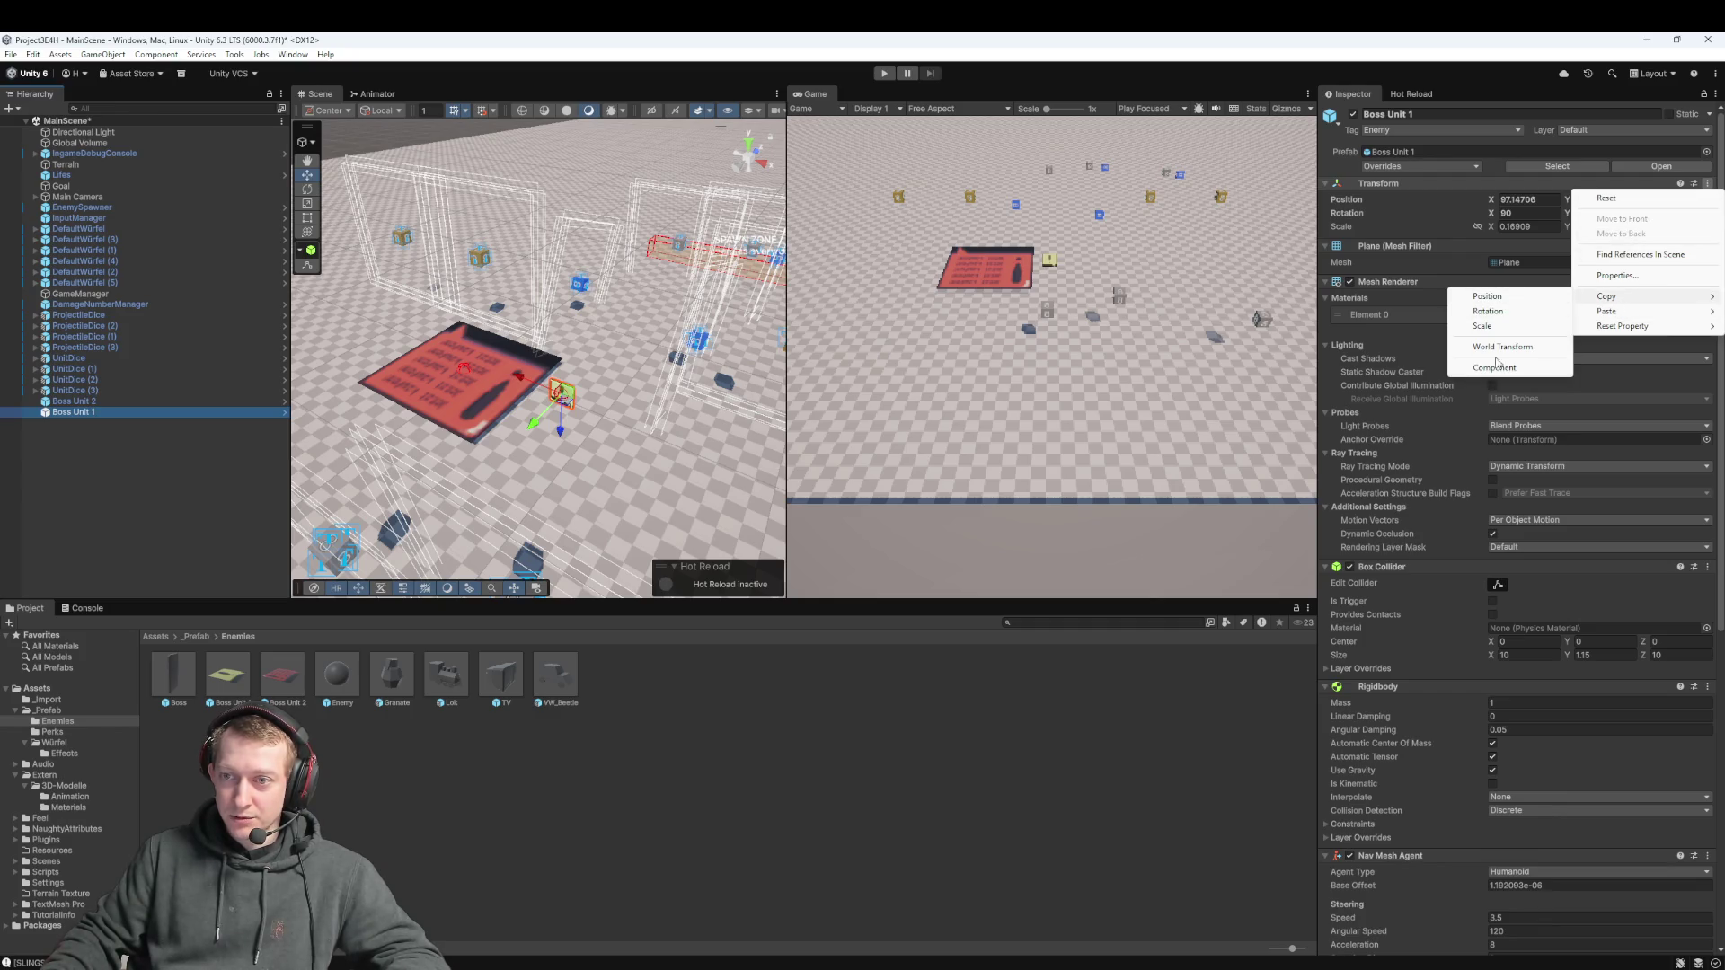
click(1516, 348)
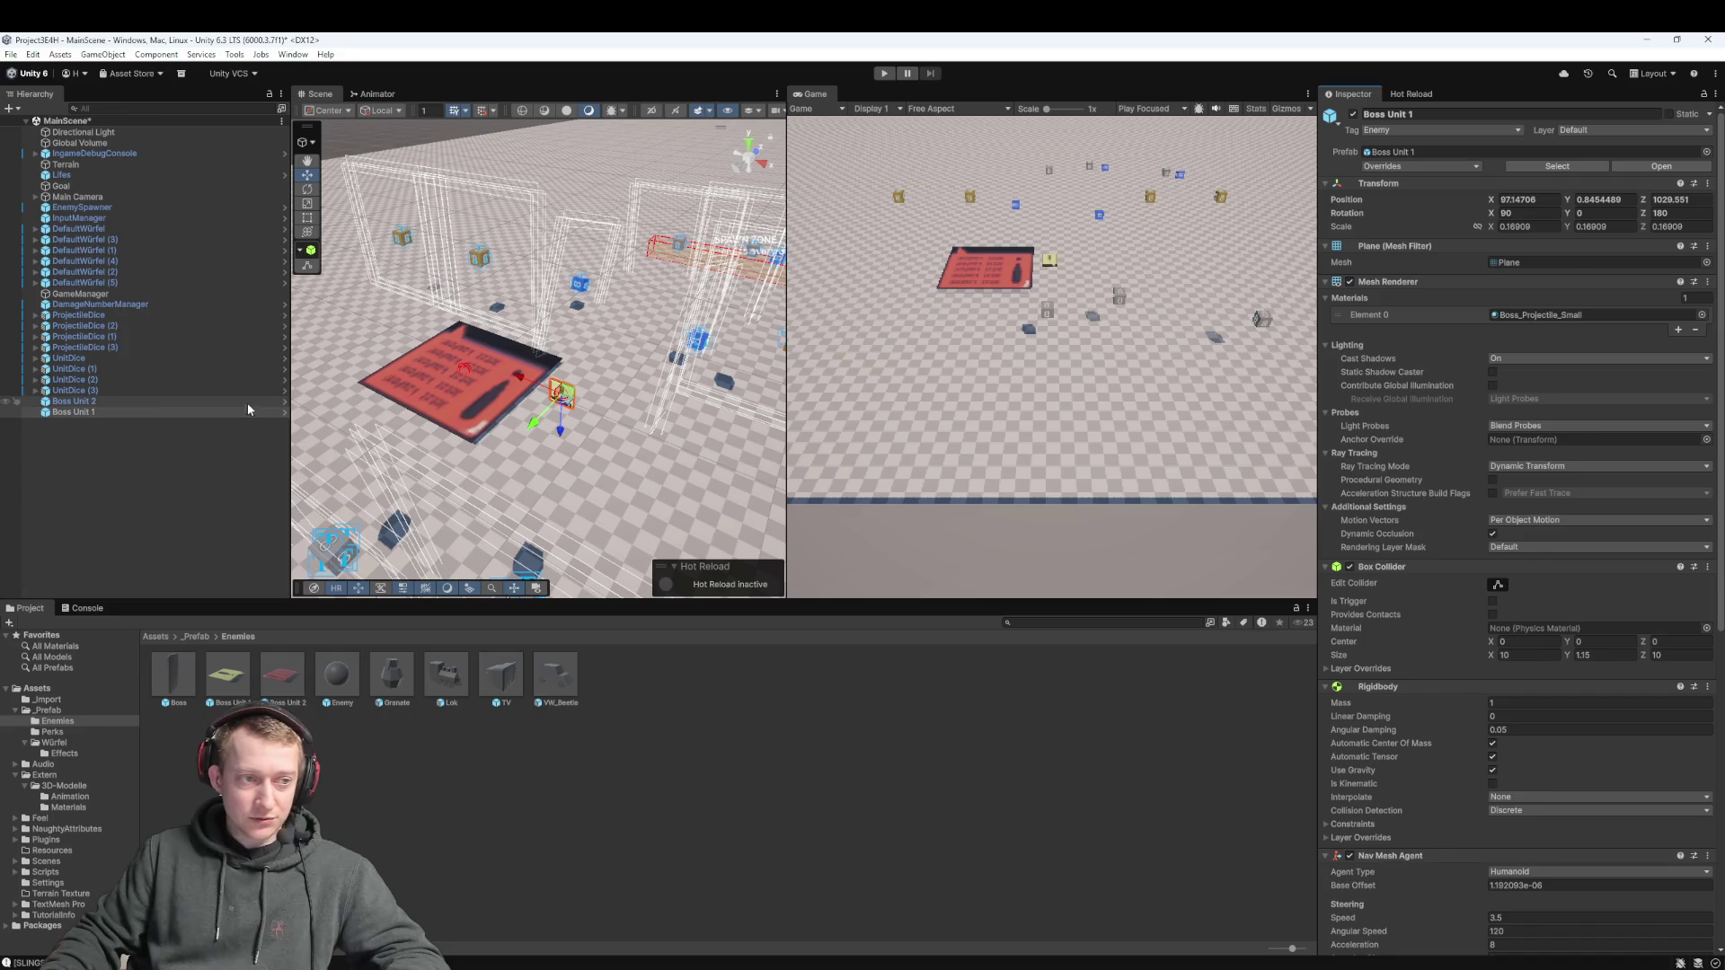
click(129, 401)
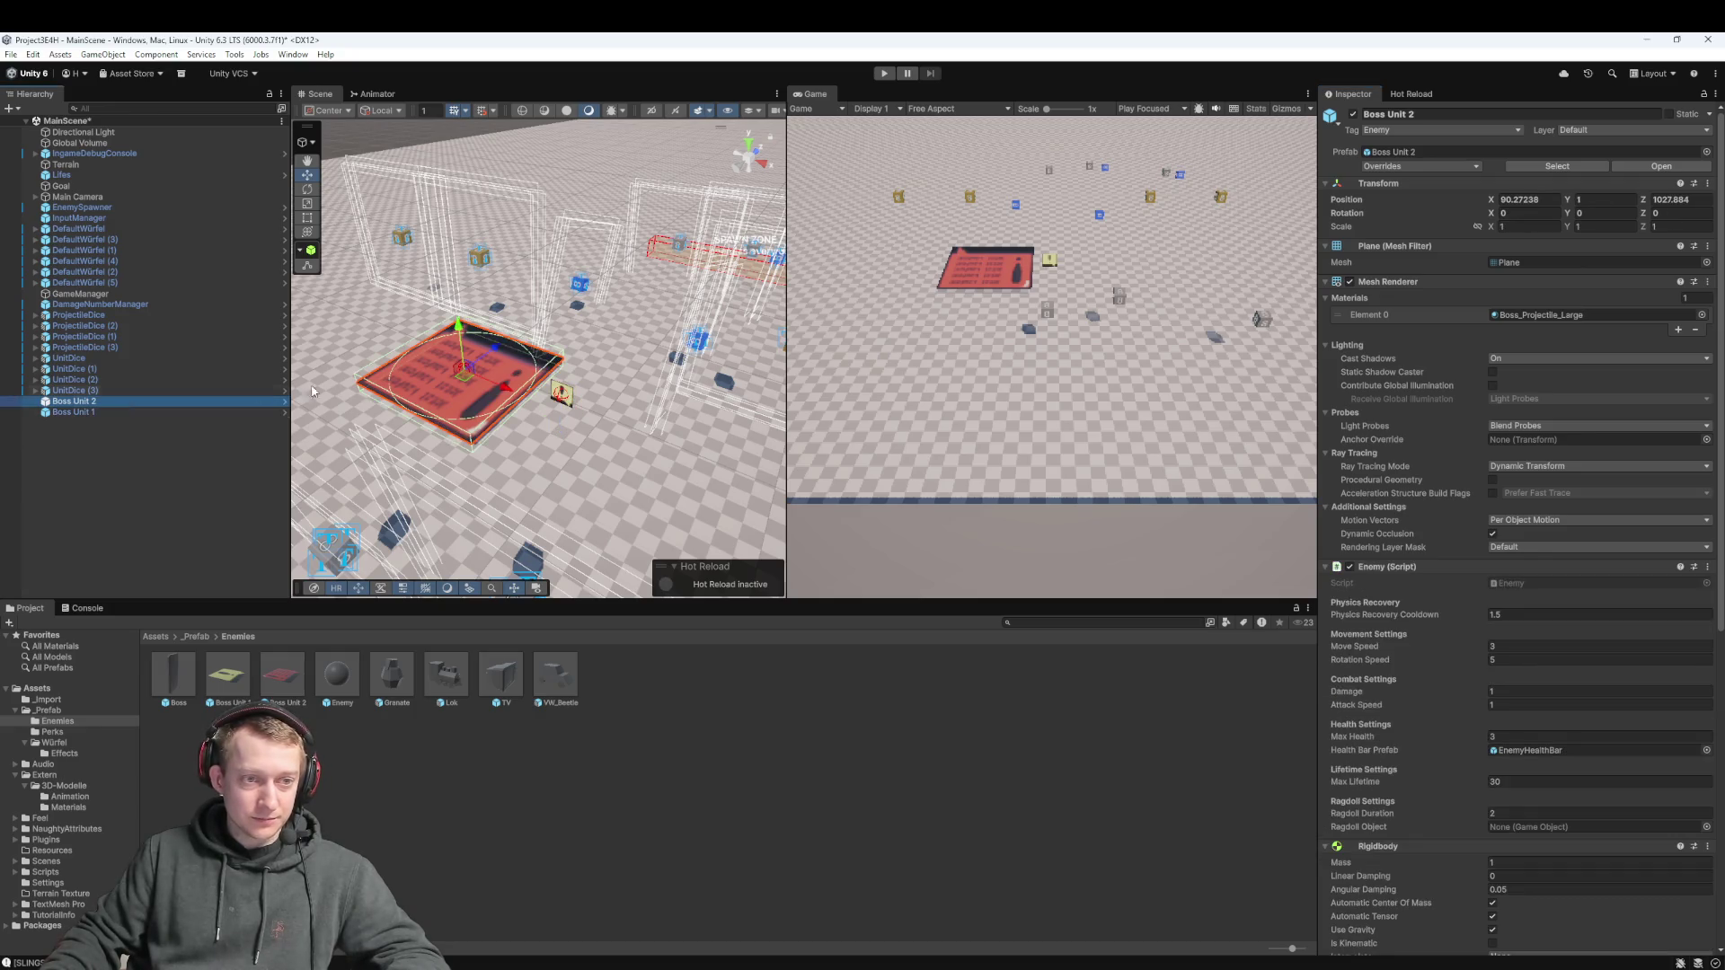
click(1705, 185)
mouse_move(1615, 317)
click(1469, 364)
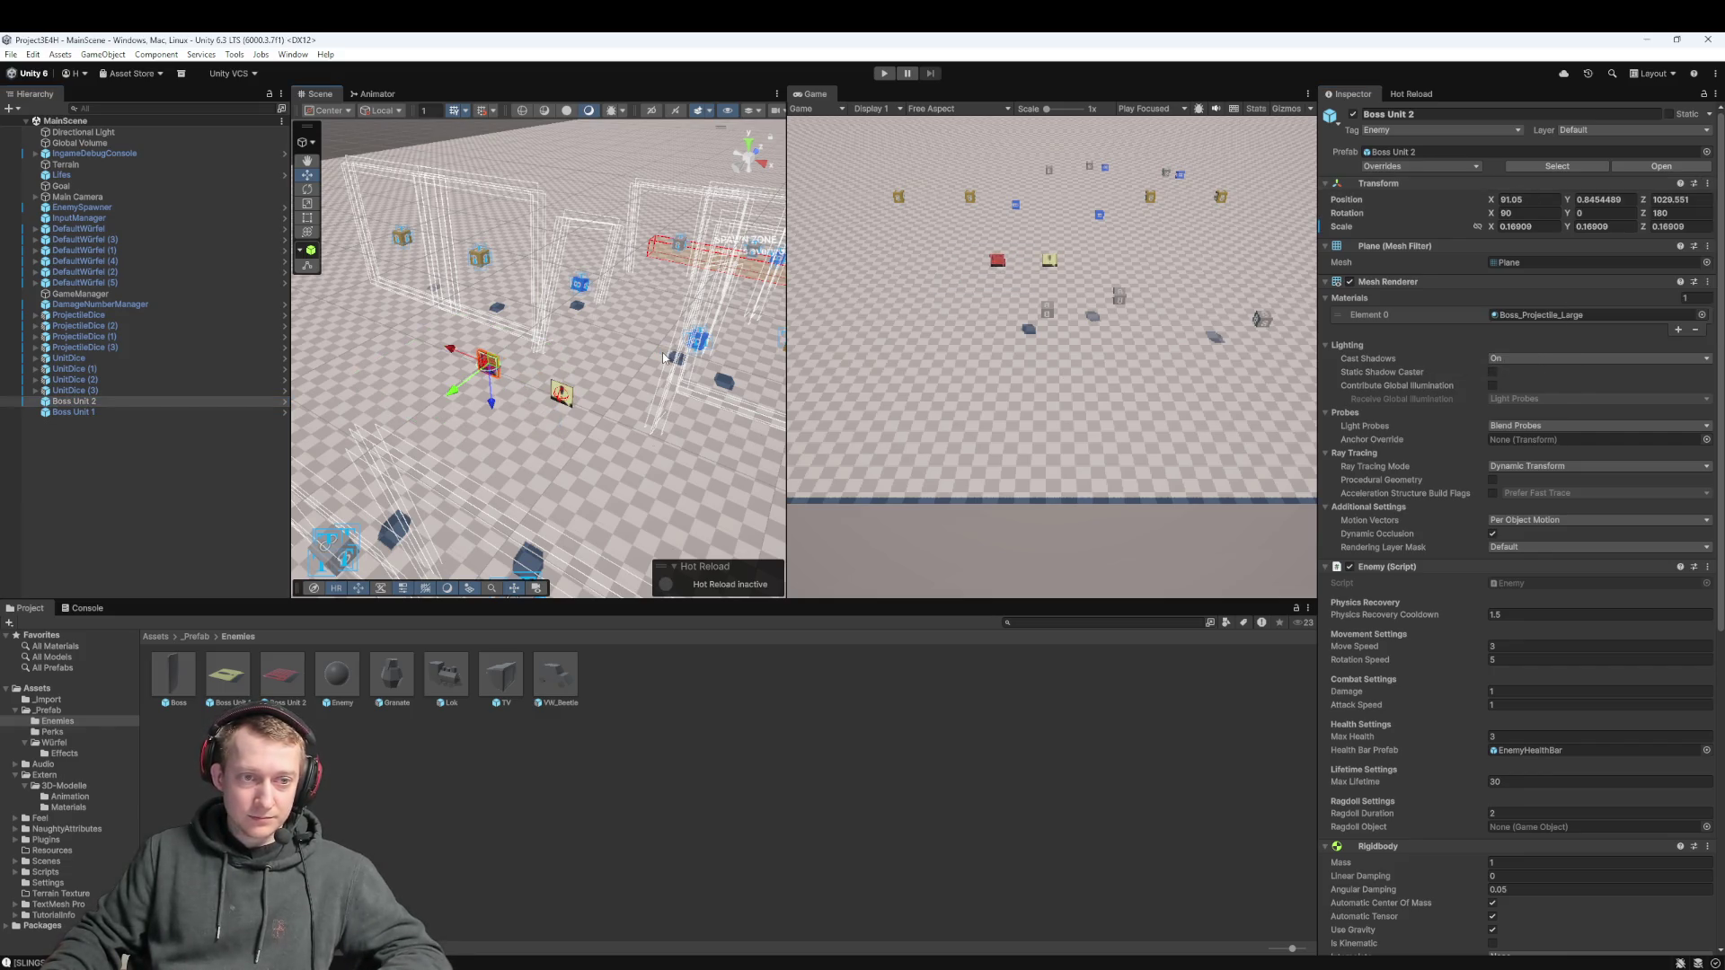
Apply all overrides to the Boss Unit 2 prefab, then scale Boss Unit 1 and apply its overrides
click(1413, 166)
click(1500, 252)
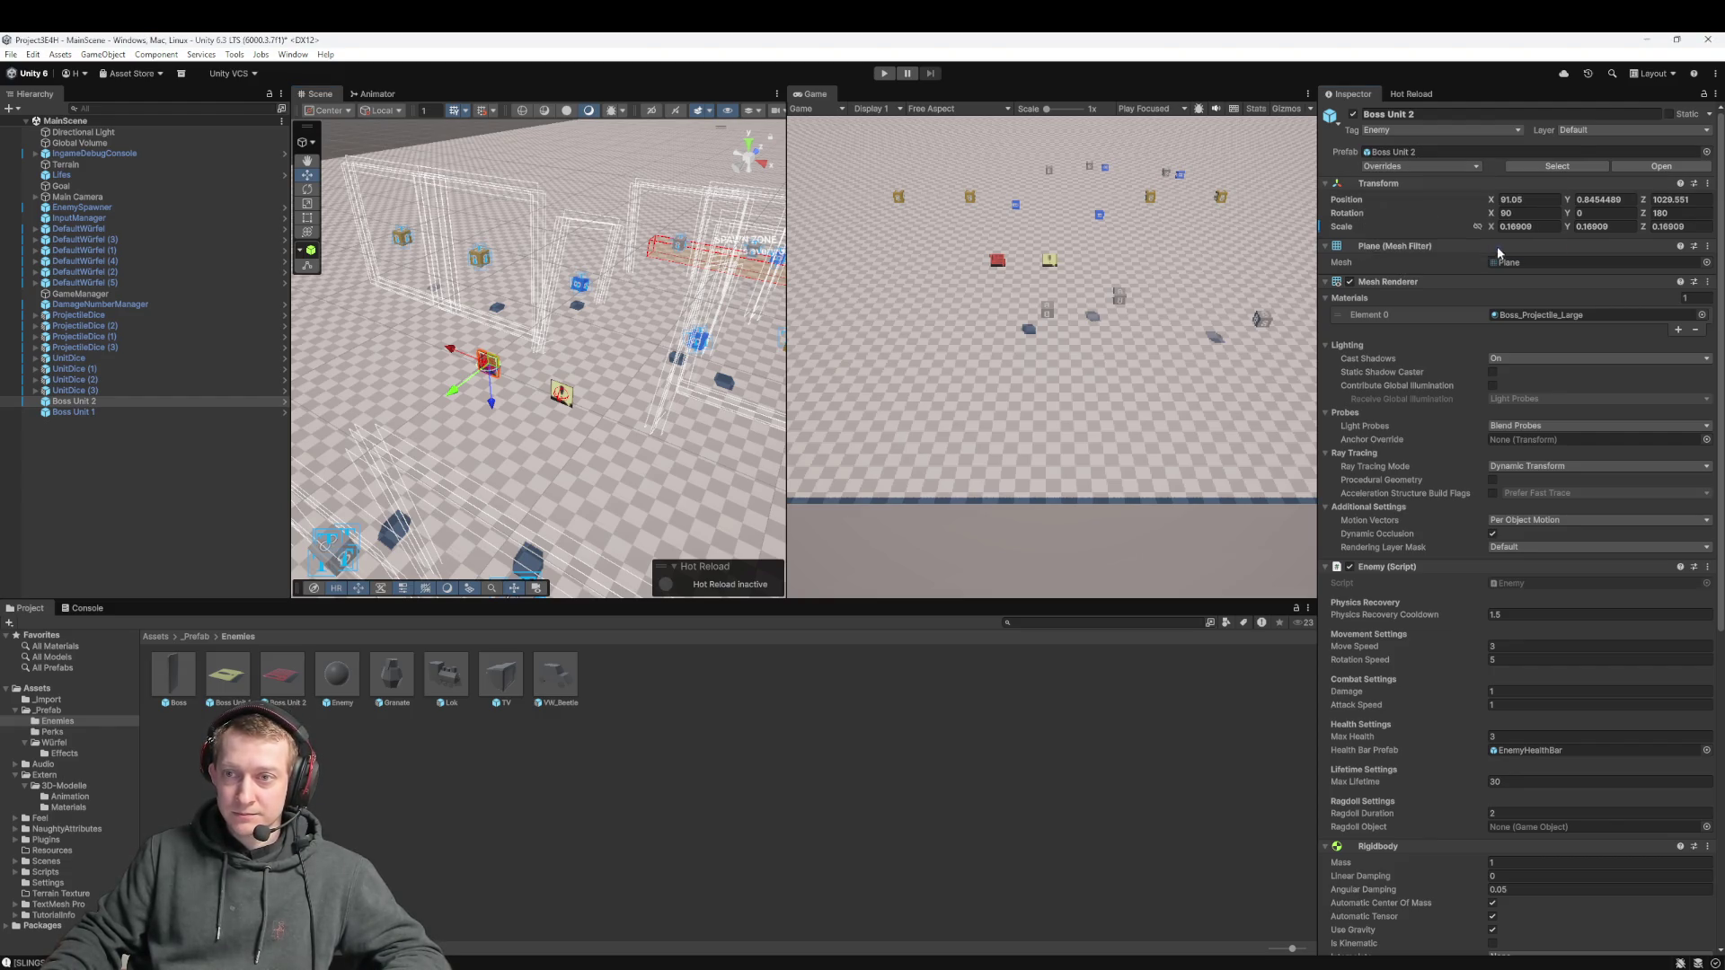
click(143, 411)
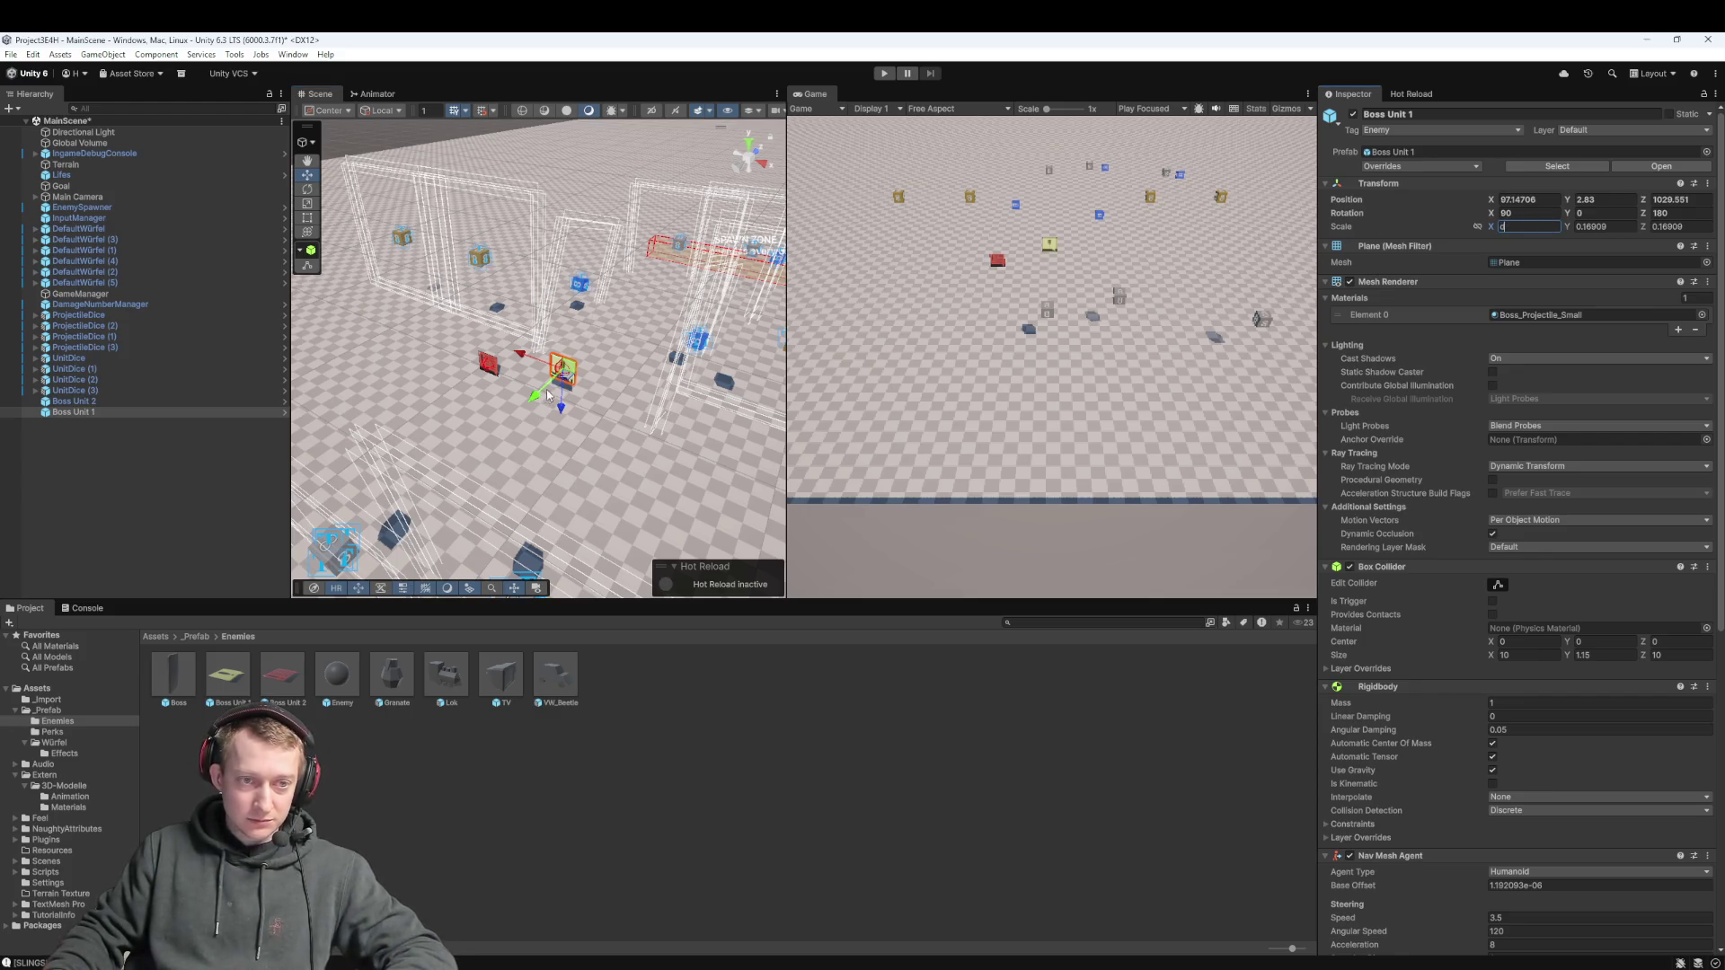
key(Escape)
key(e)
key(r)
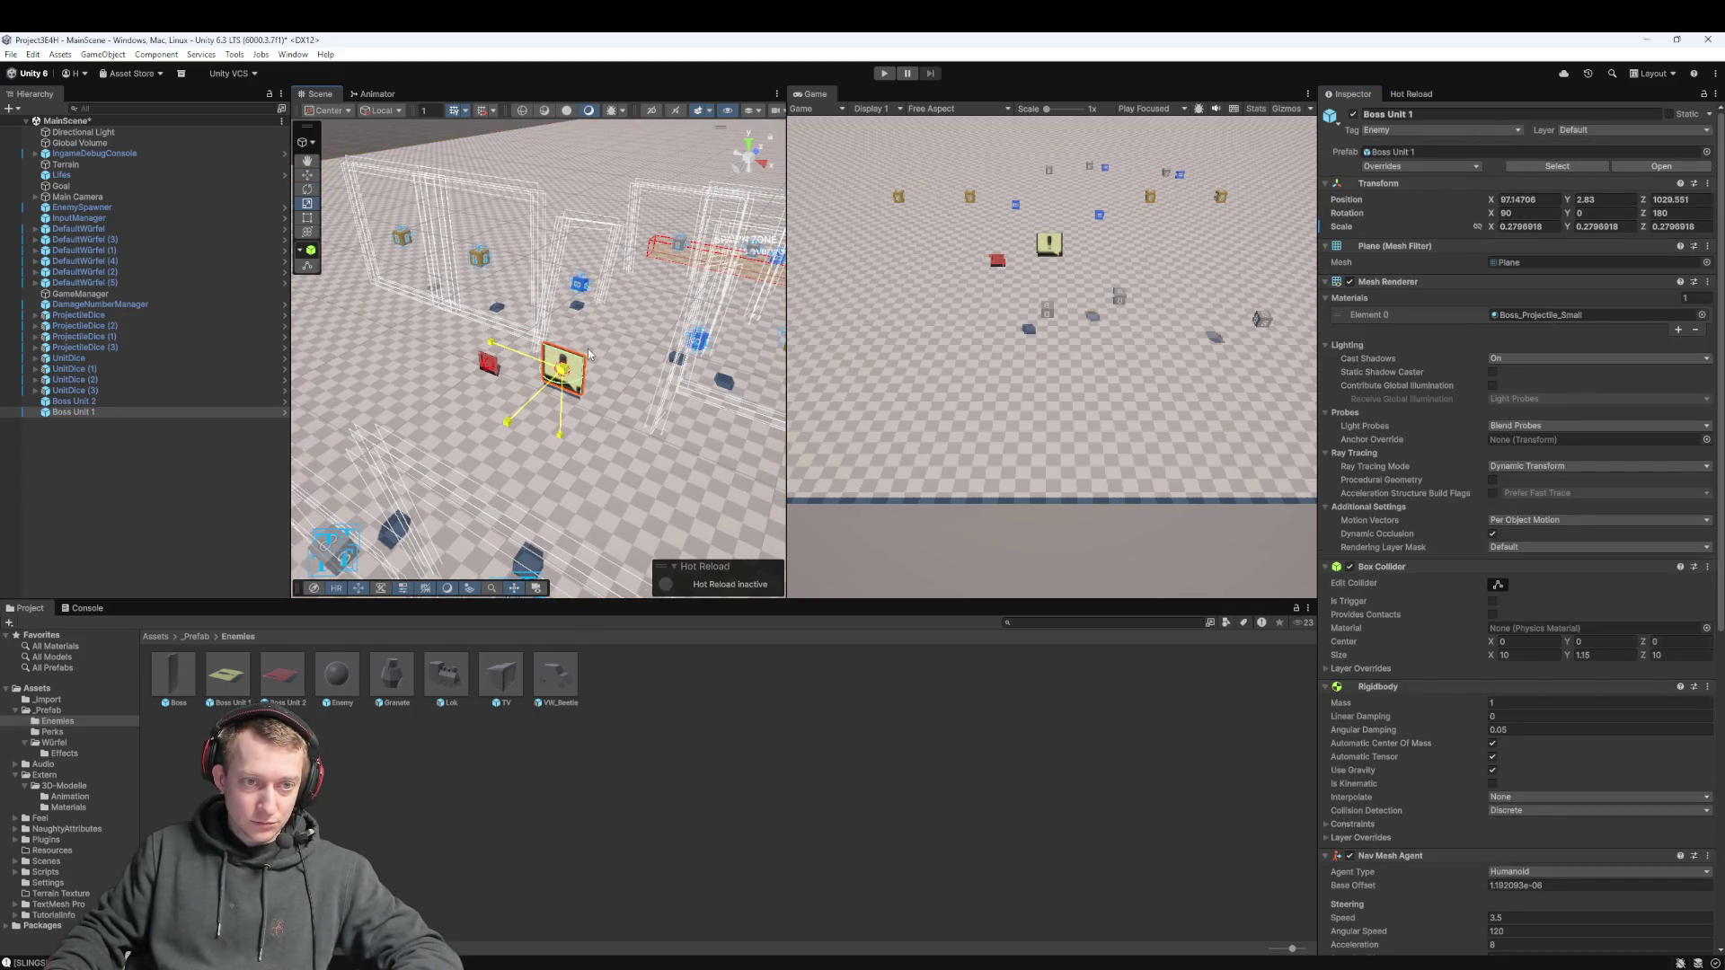
click(1407, 167)
click(1501, 250)
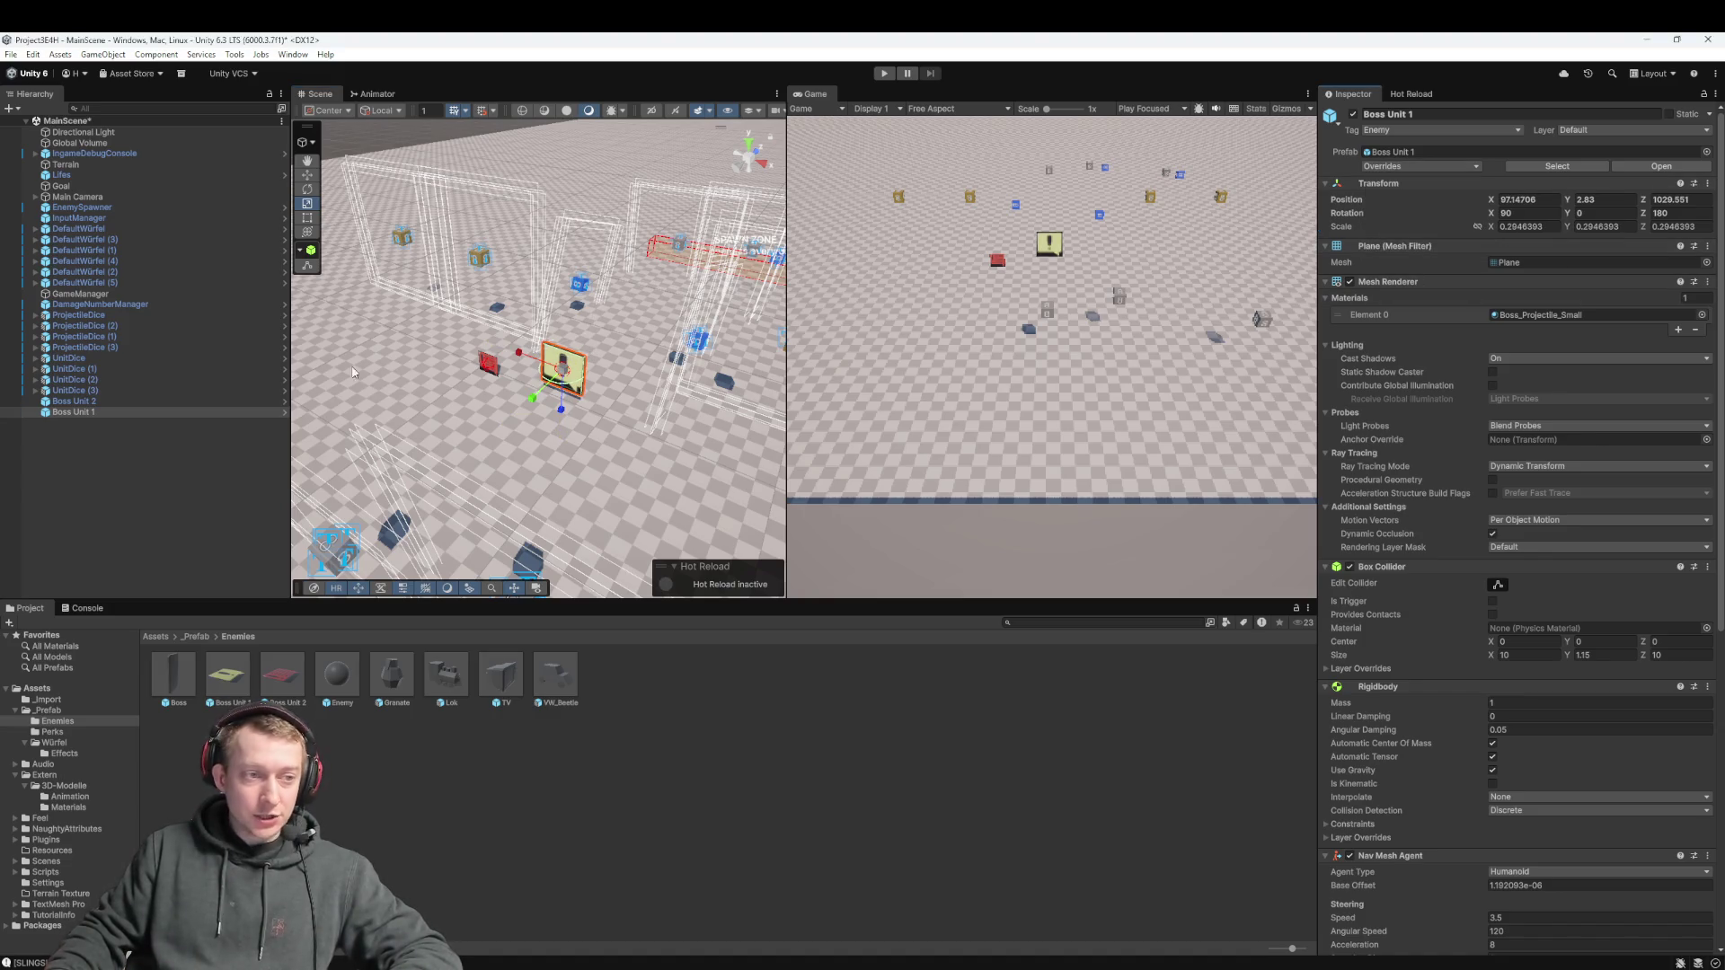
Raise Boss Unit 2 to height 3.8, delete both Boss Units from the scene, and play
click(54, 400)
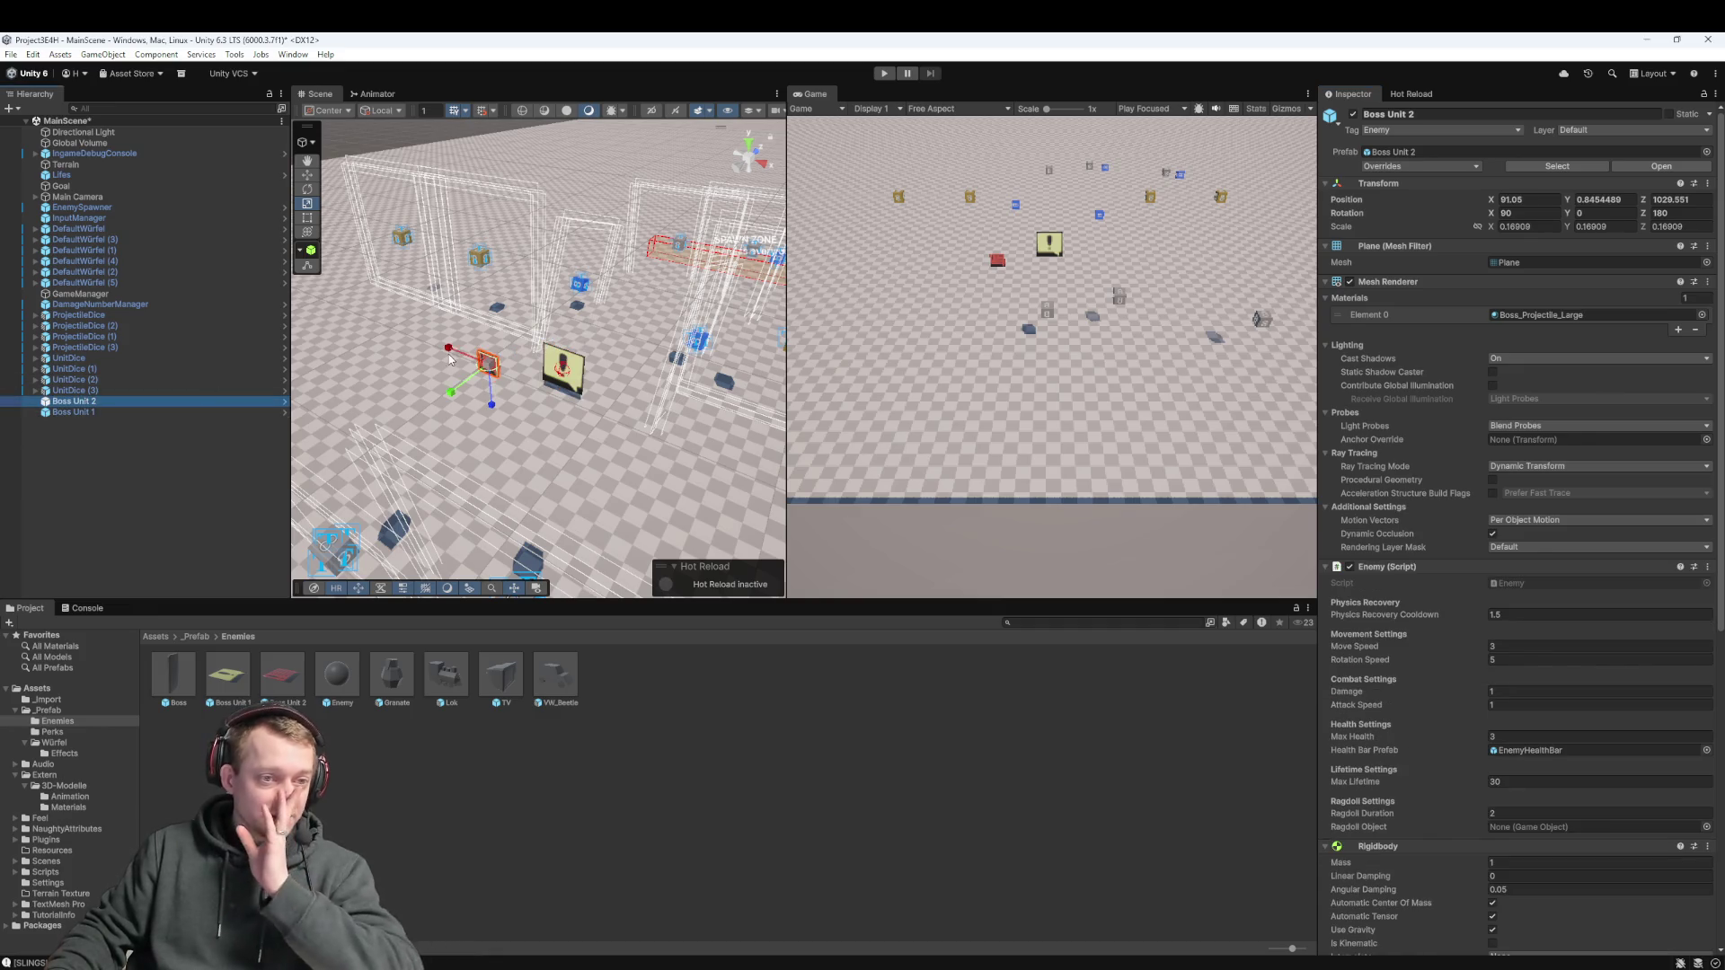
key(w)
drag(497, 411, 493, 373)
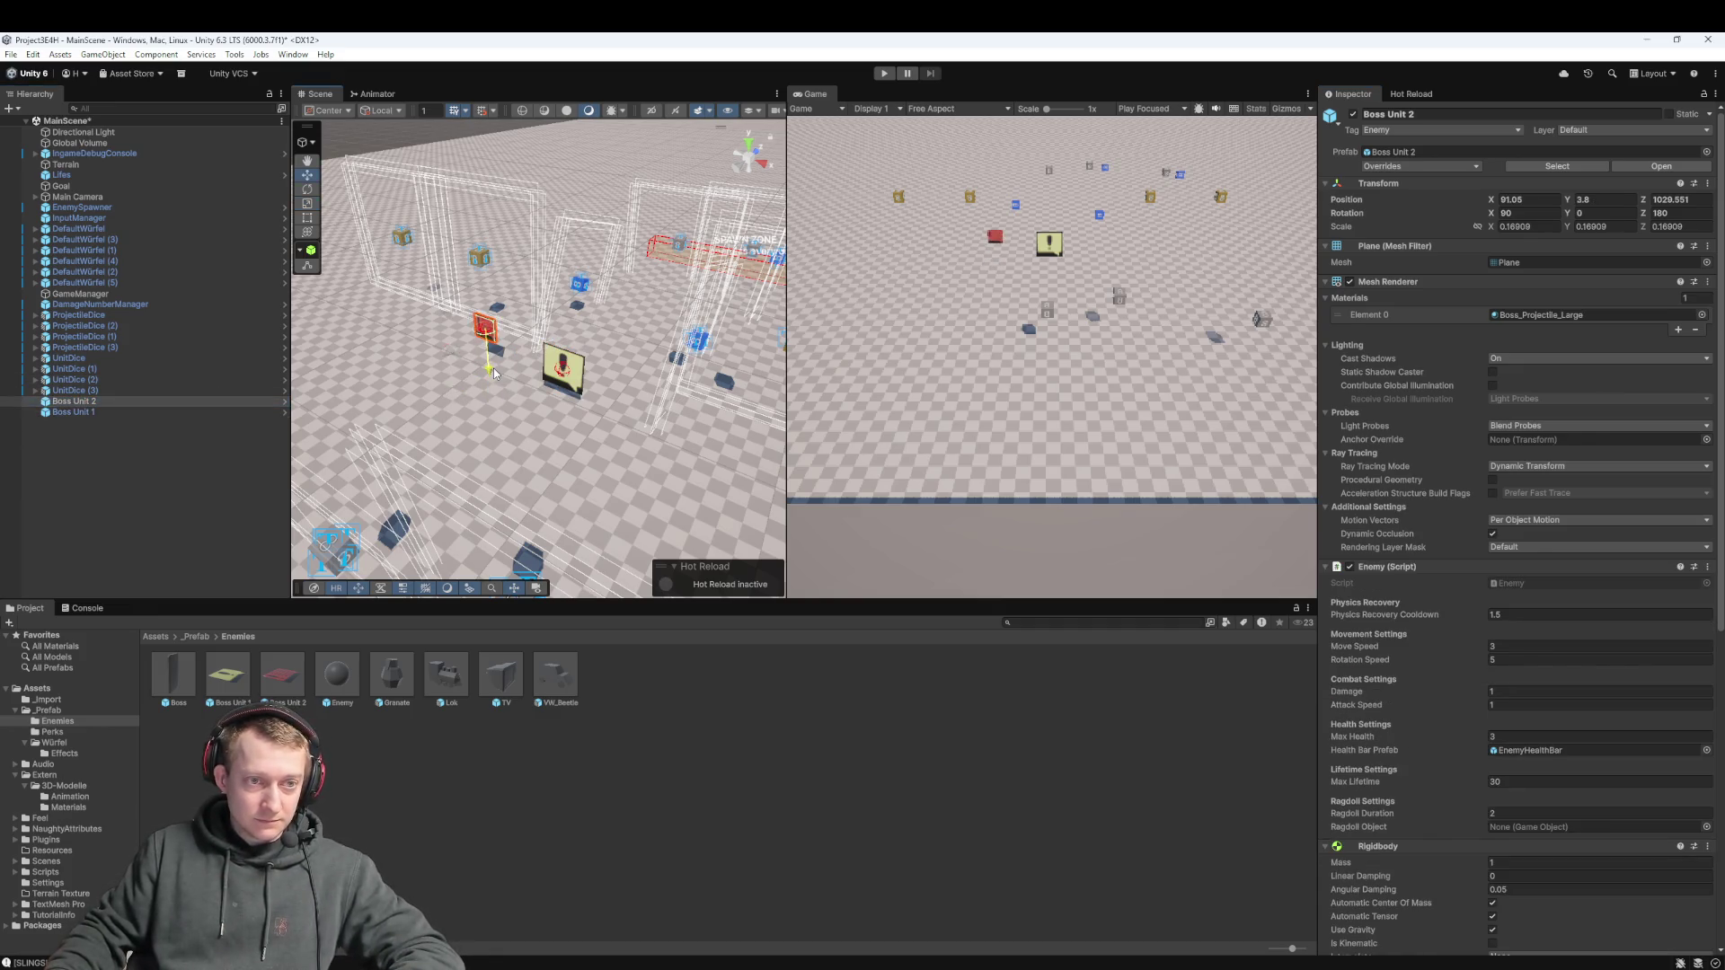
click(77, 412)
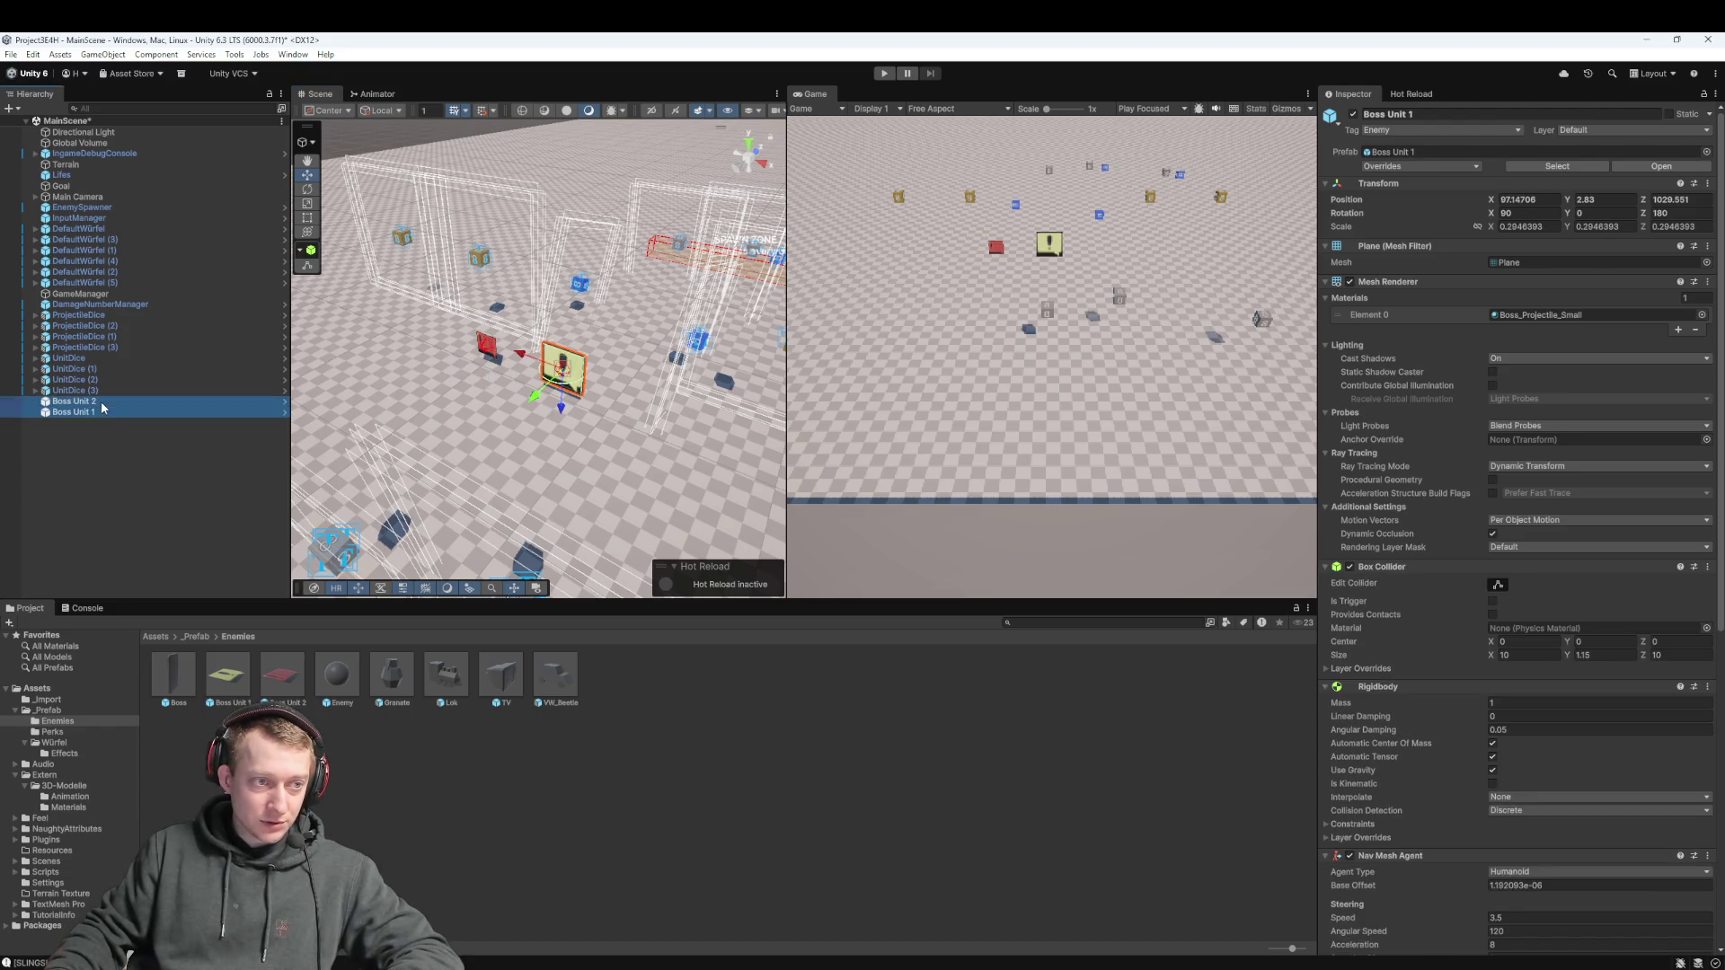
key(Delete)
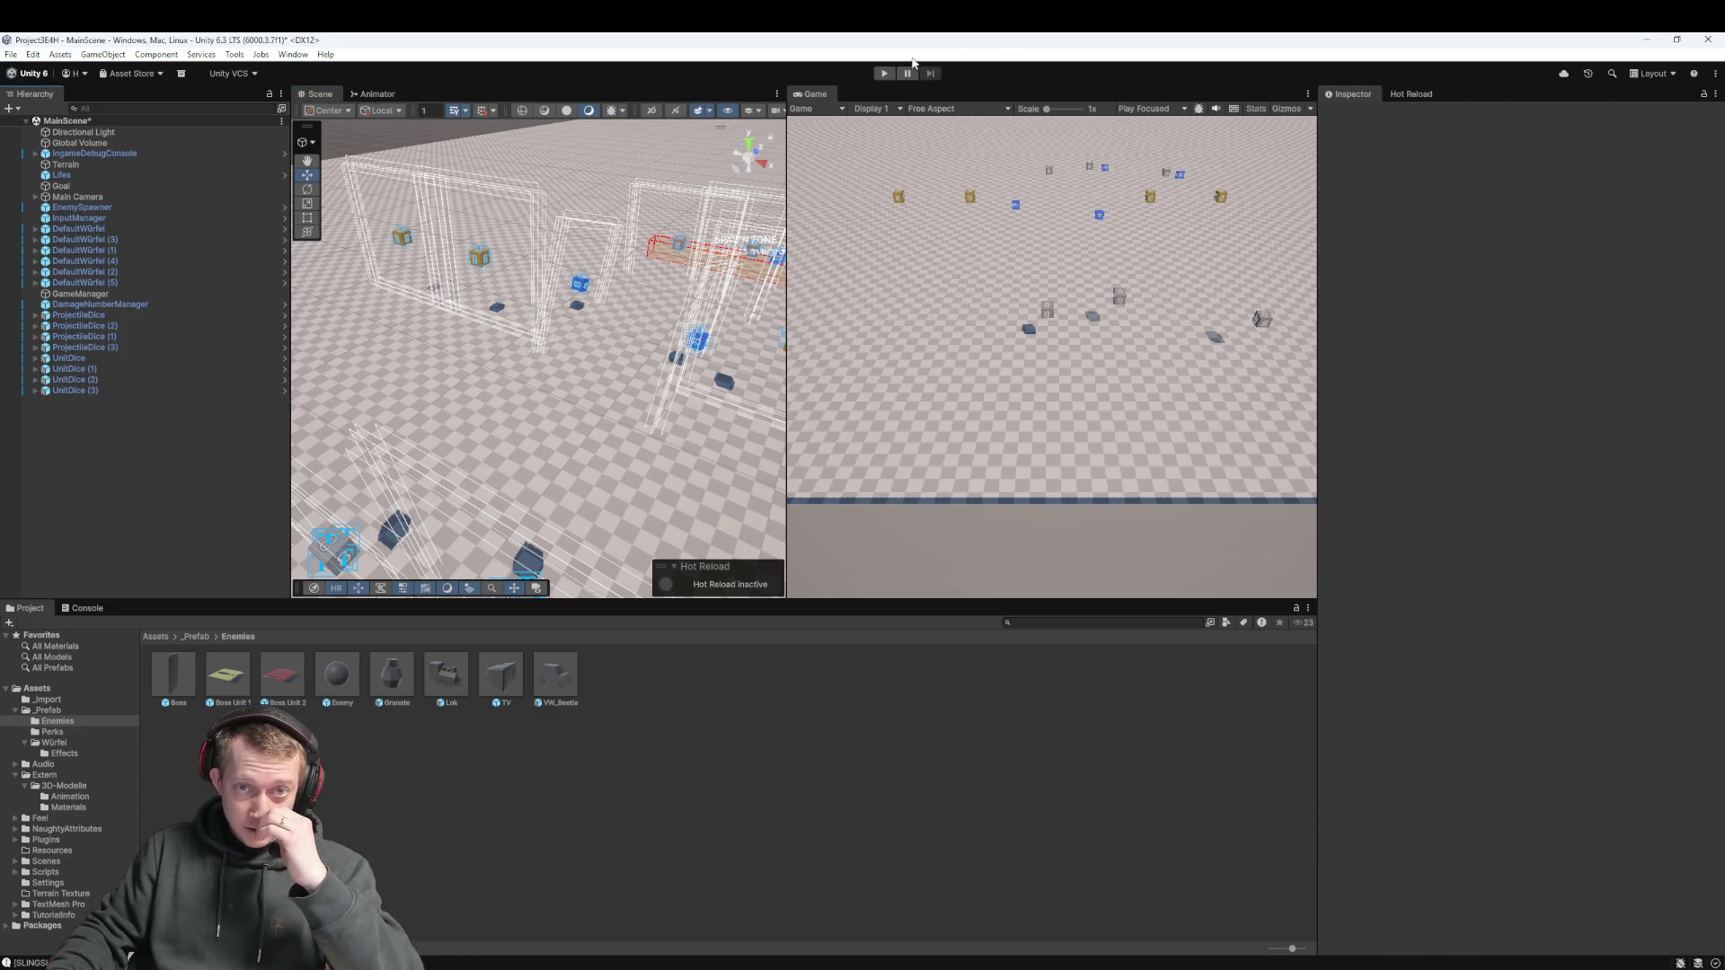
click(888, 74)
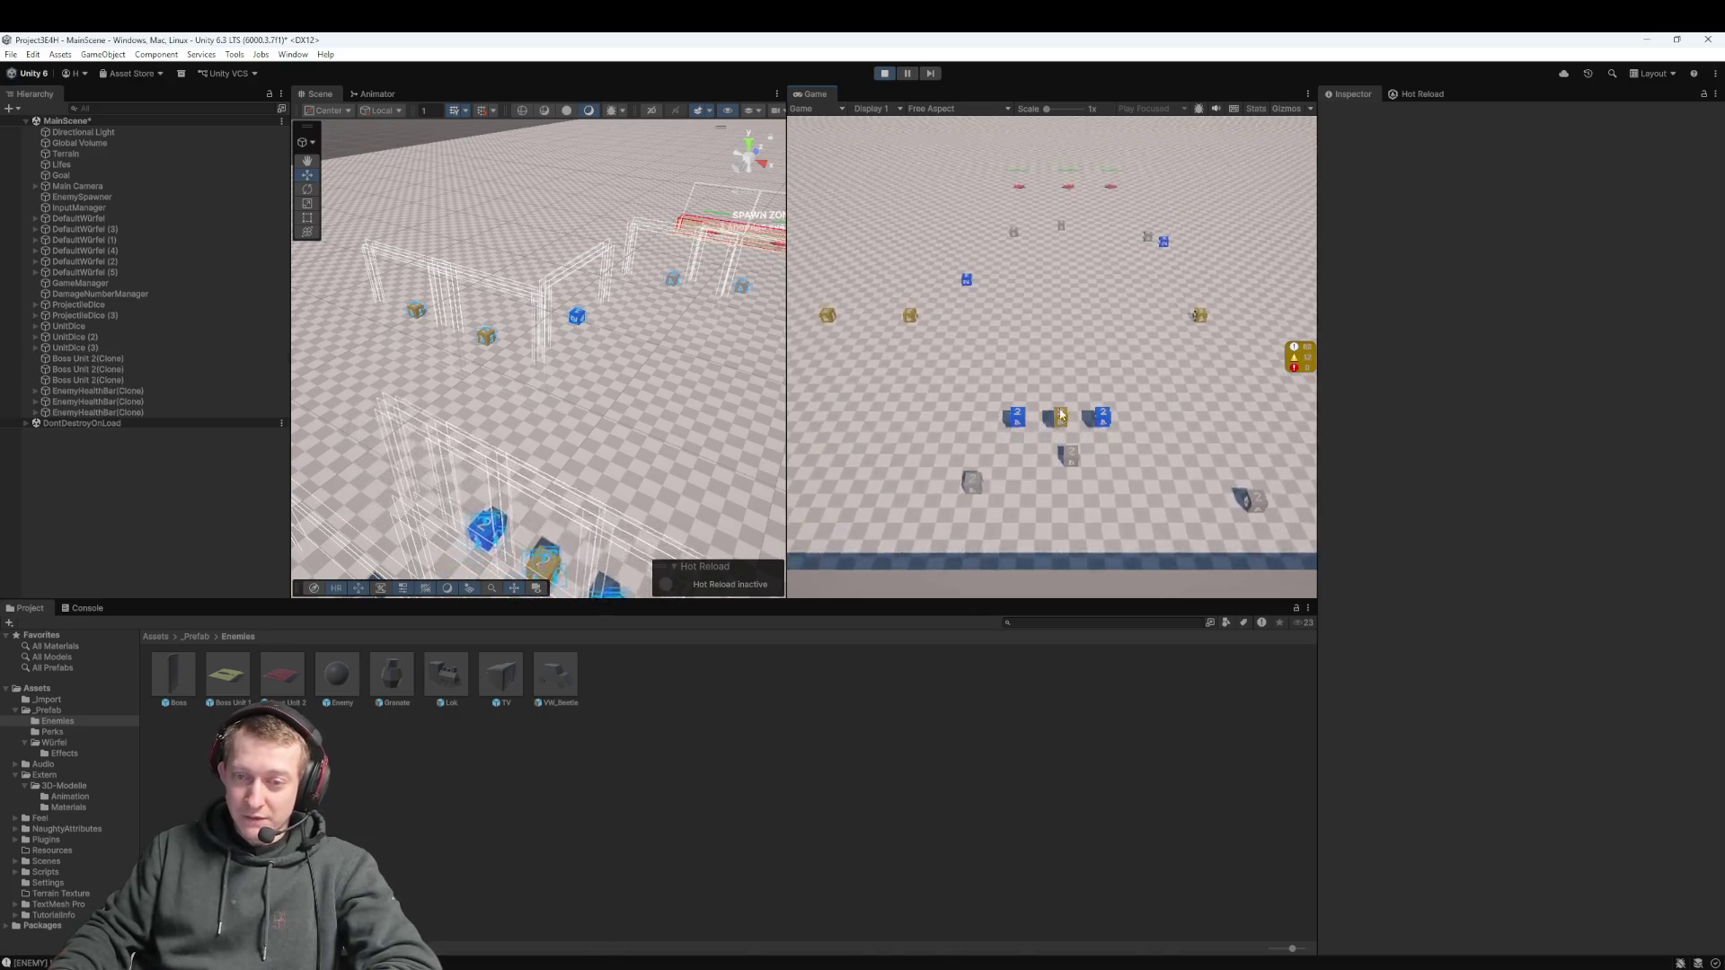
drag(1055, 486, 1035, 408)
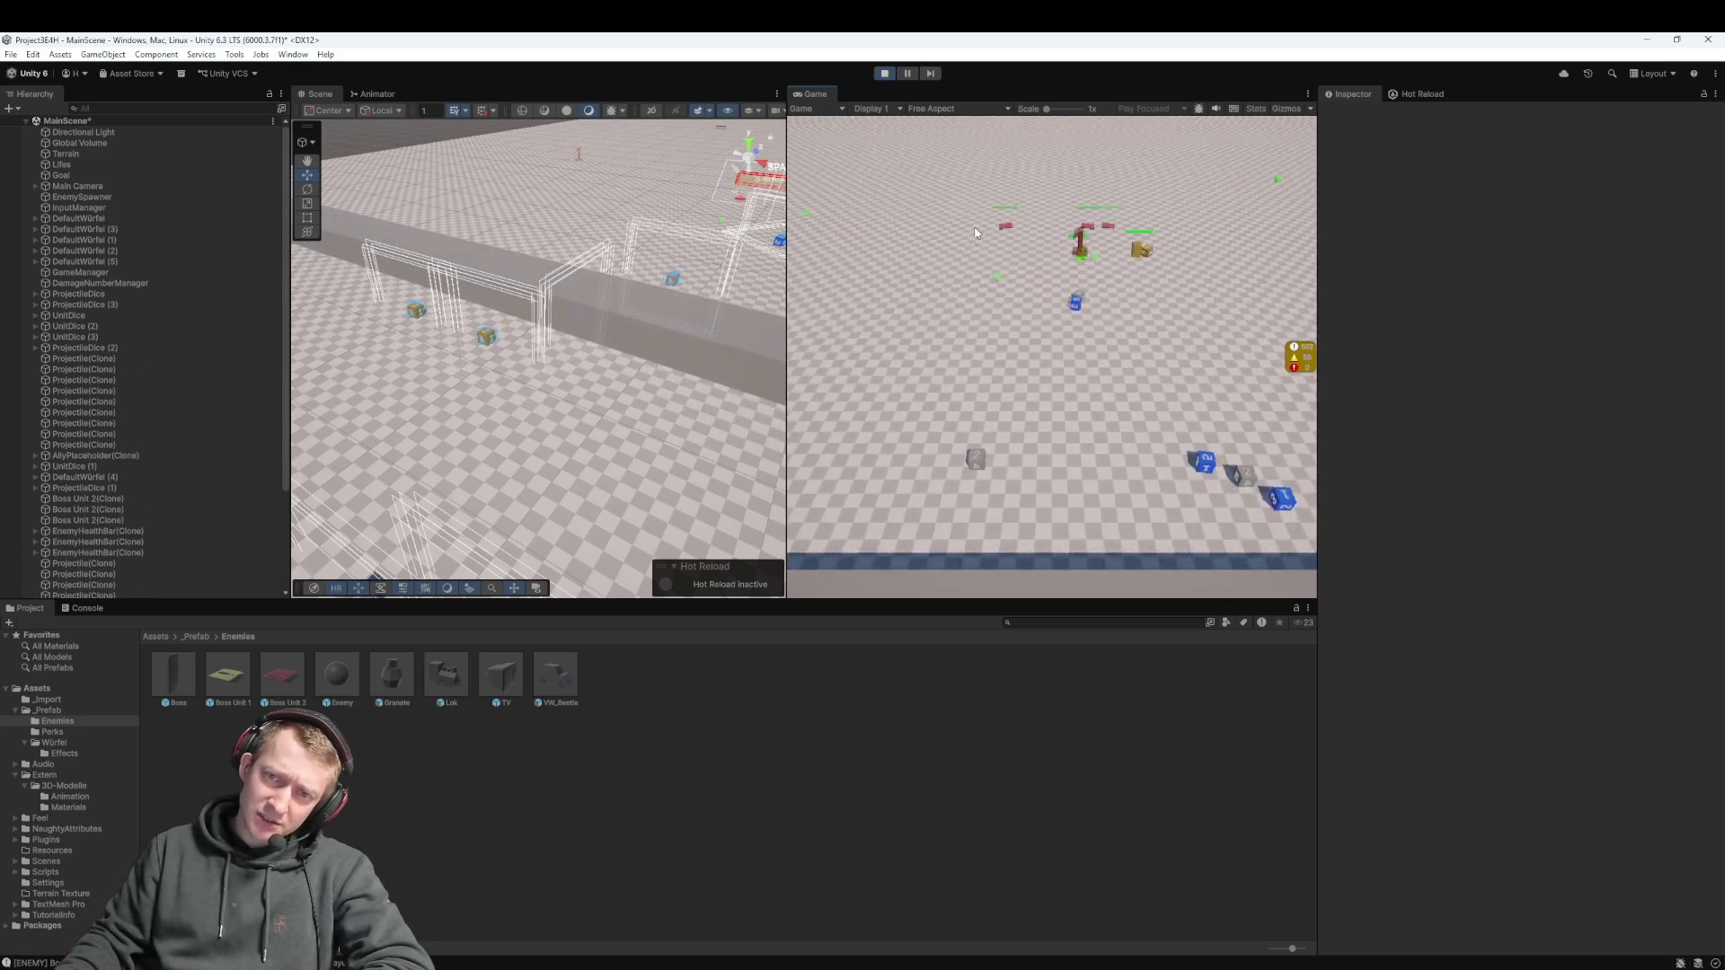
key(ctrl+p)
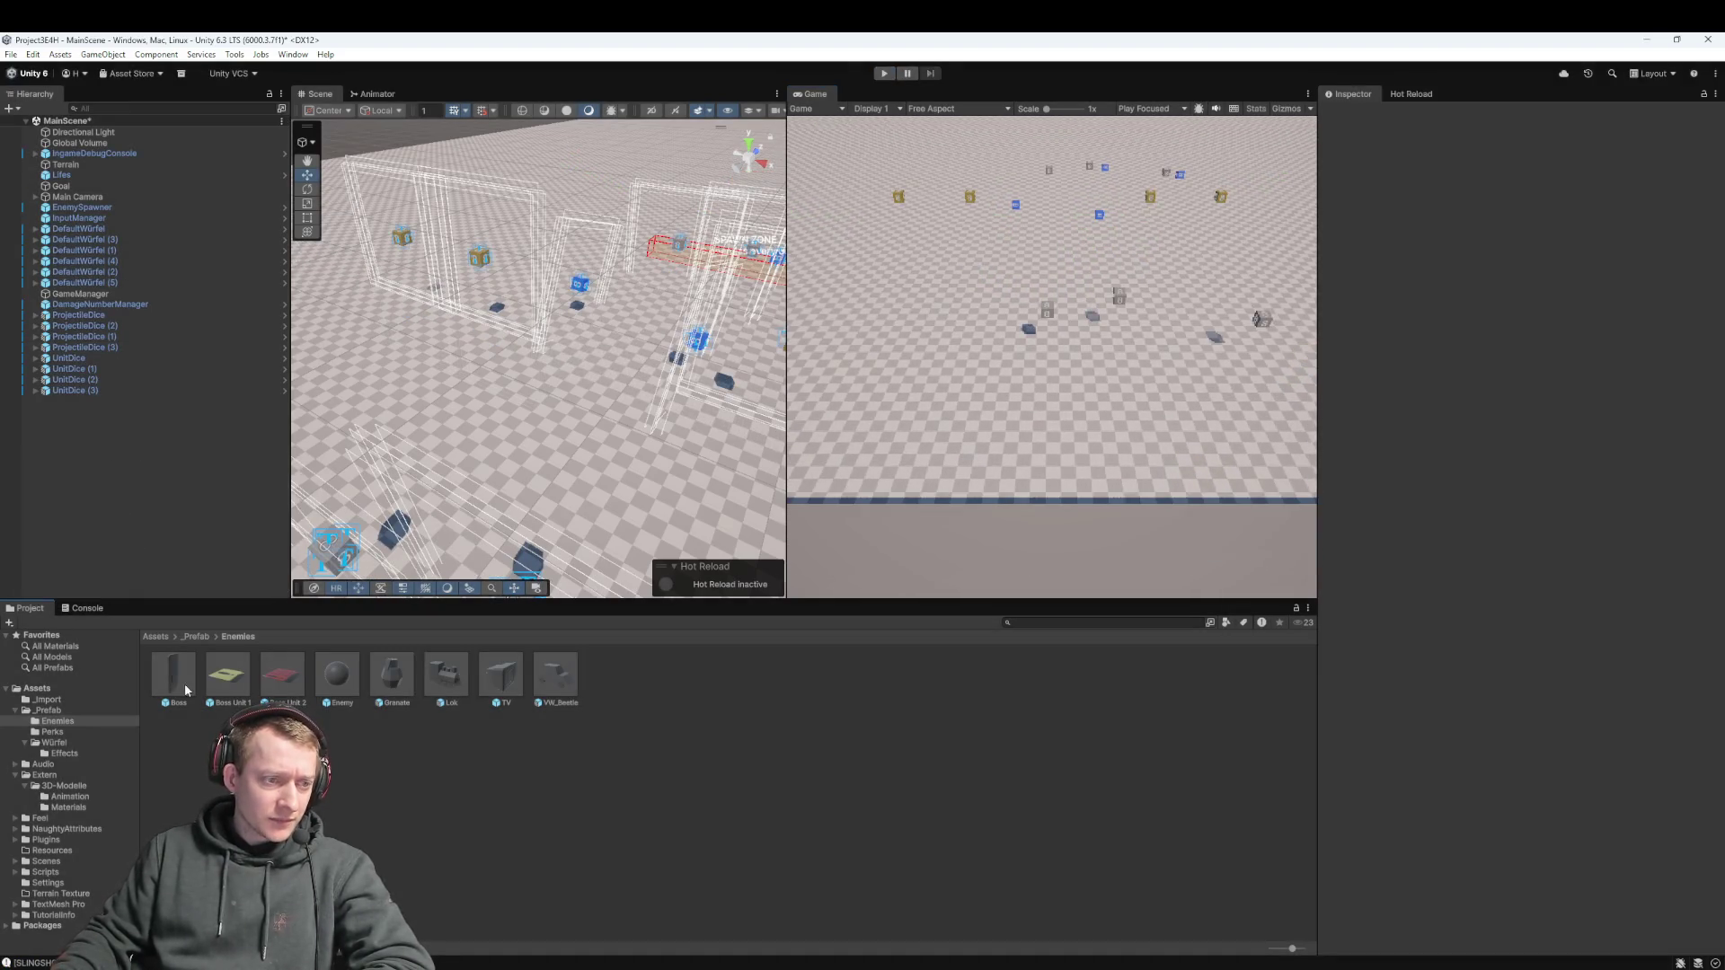
Browse the Enemies prefabs (Granate, Lok, TV, Boss Units), ending on Boss's empty Enemy Spawning slot
click(198, 636)
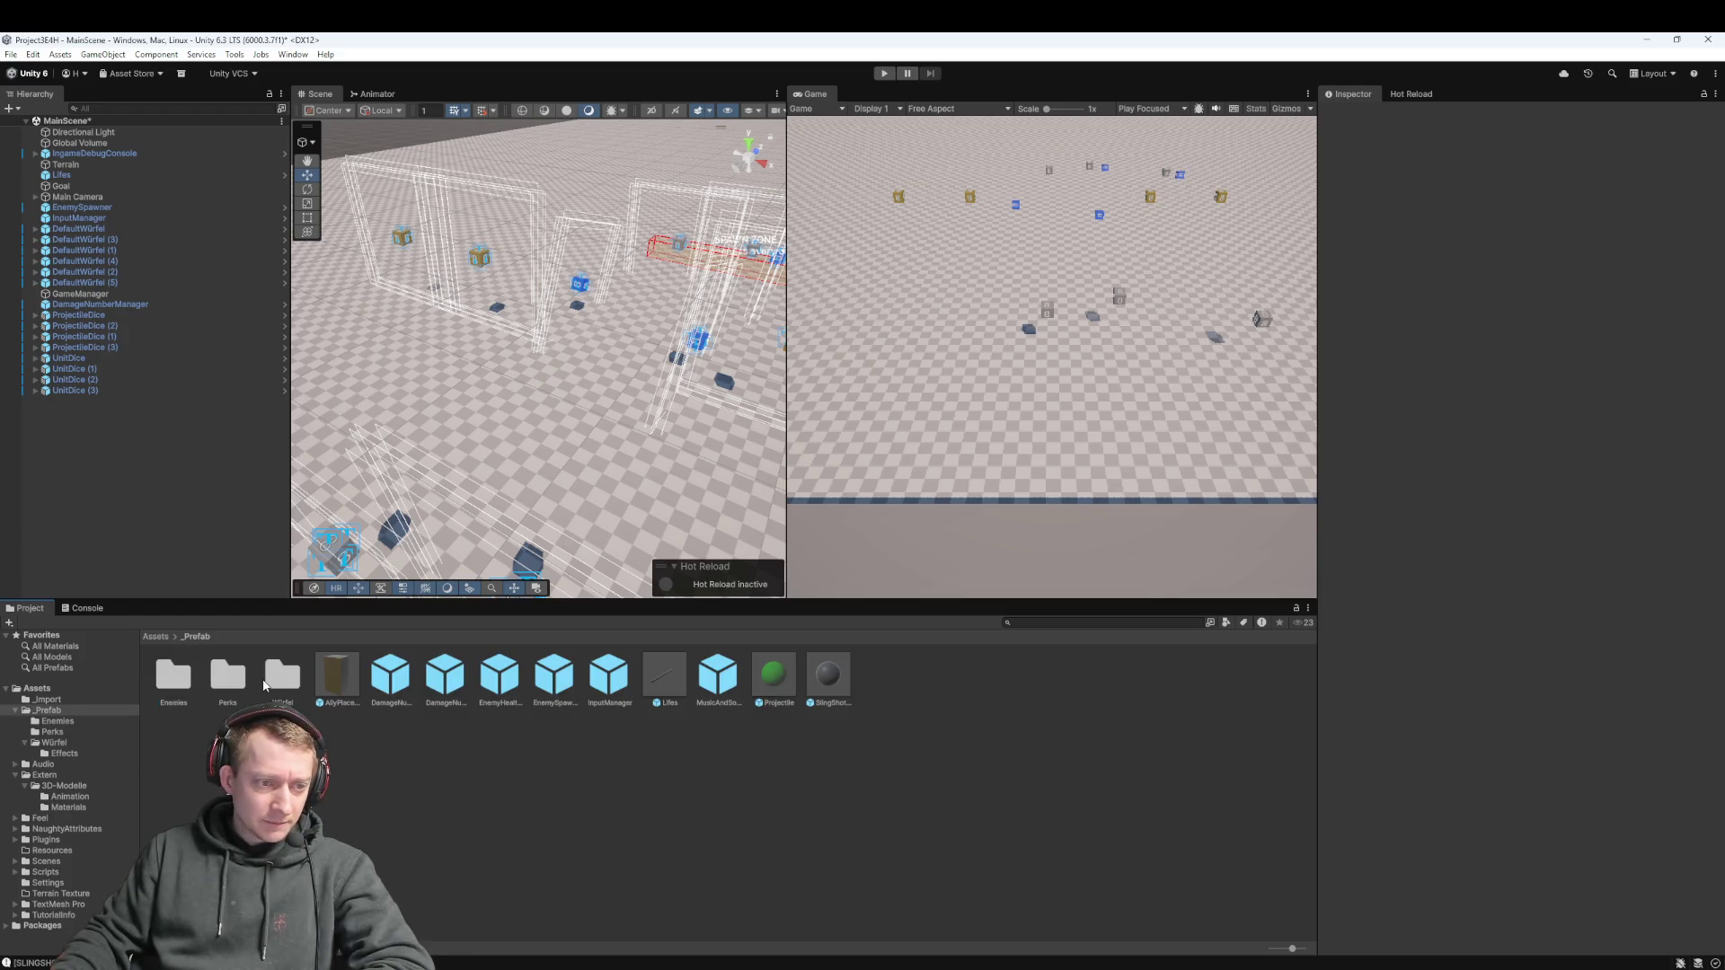
double_click(198, 693)
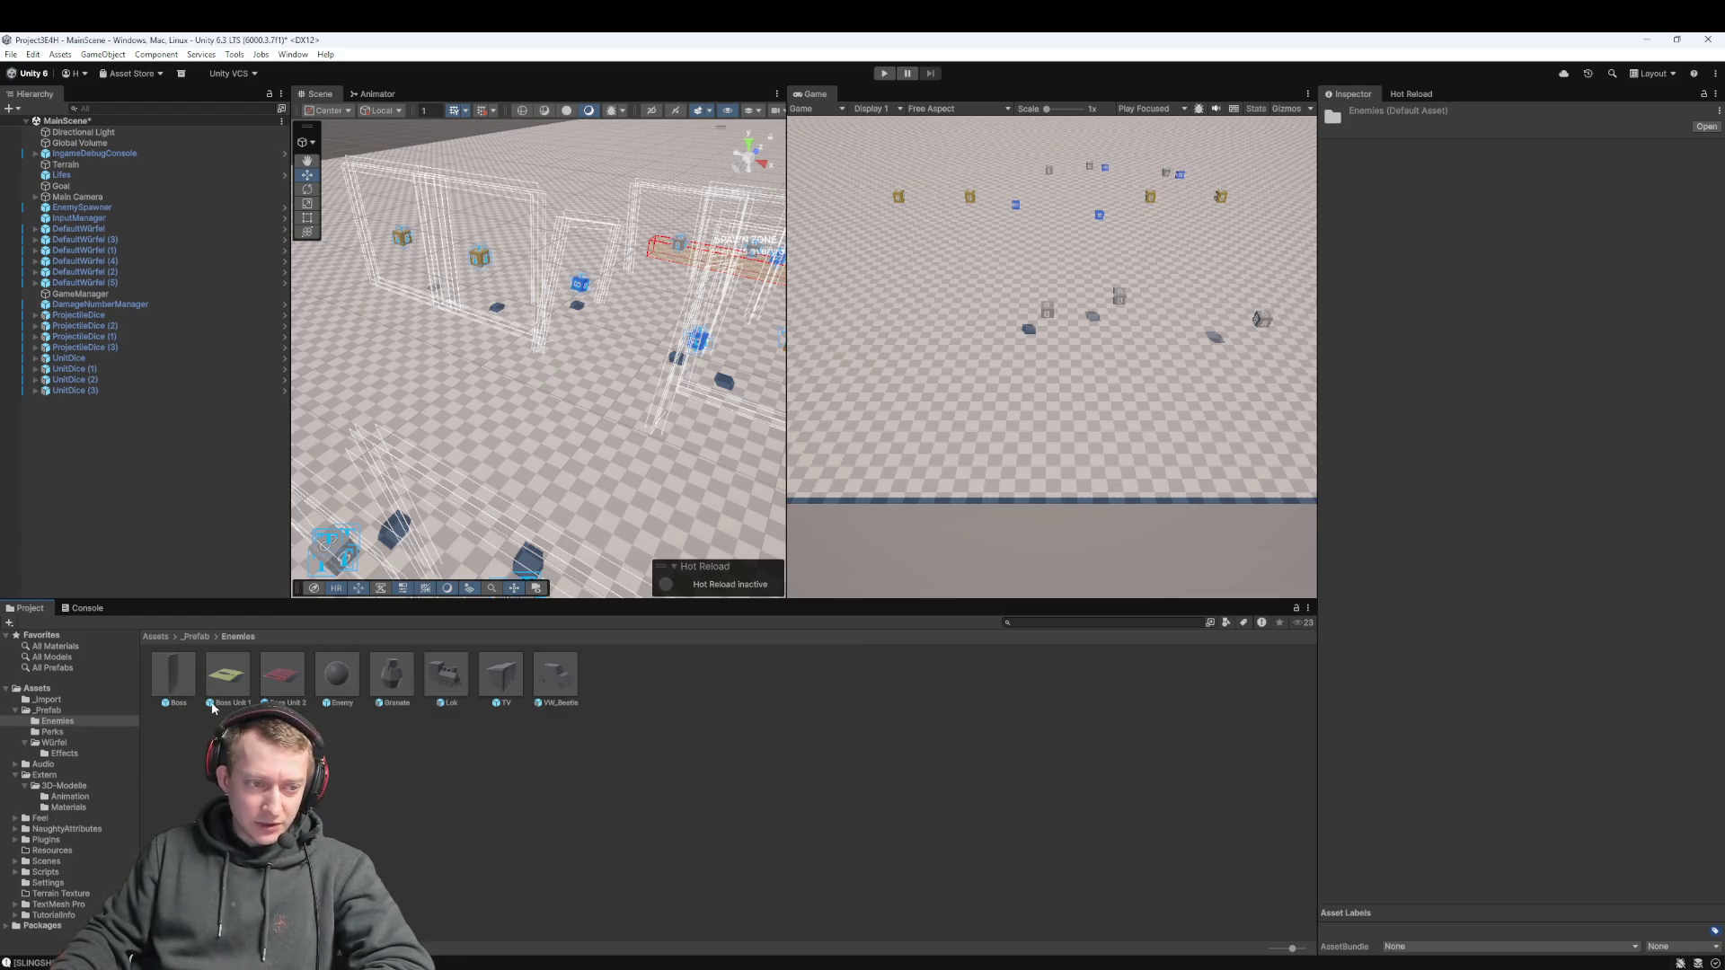
click(412, 685)
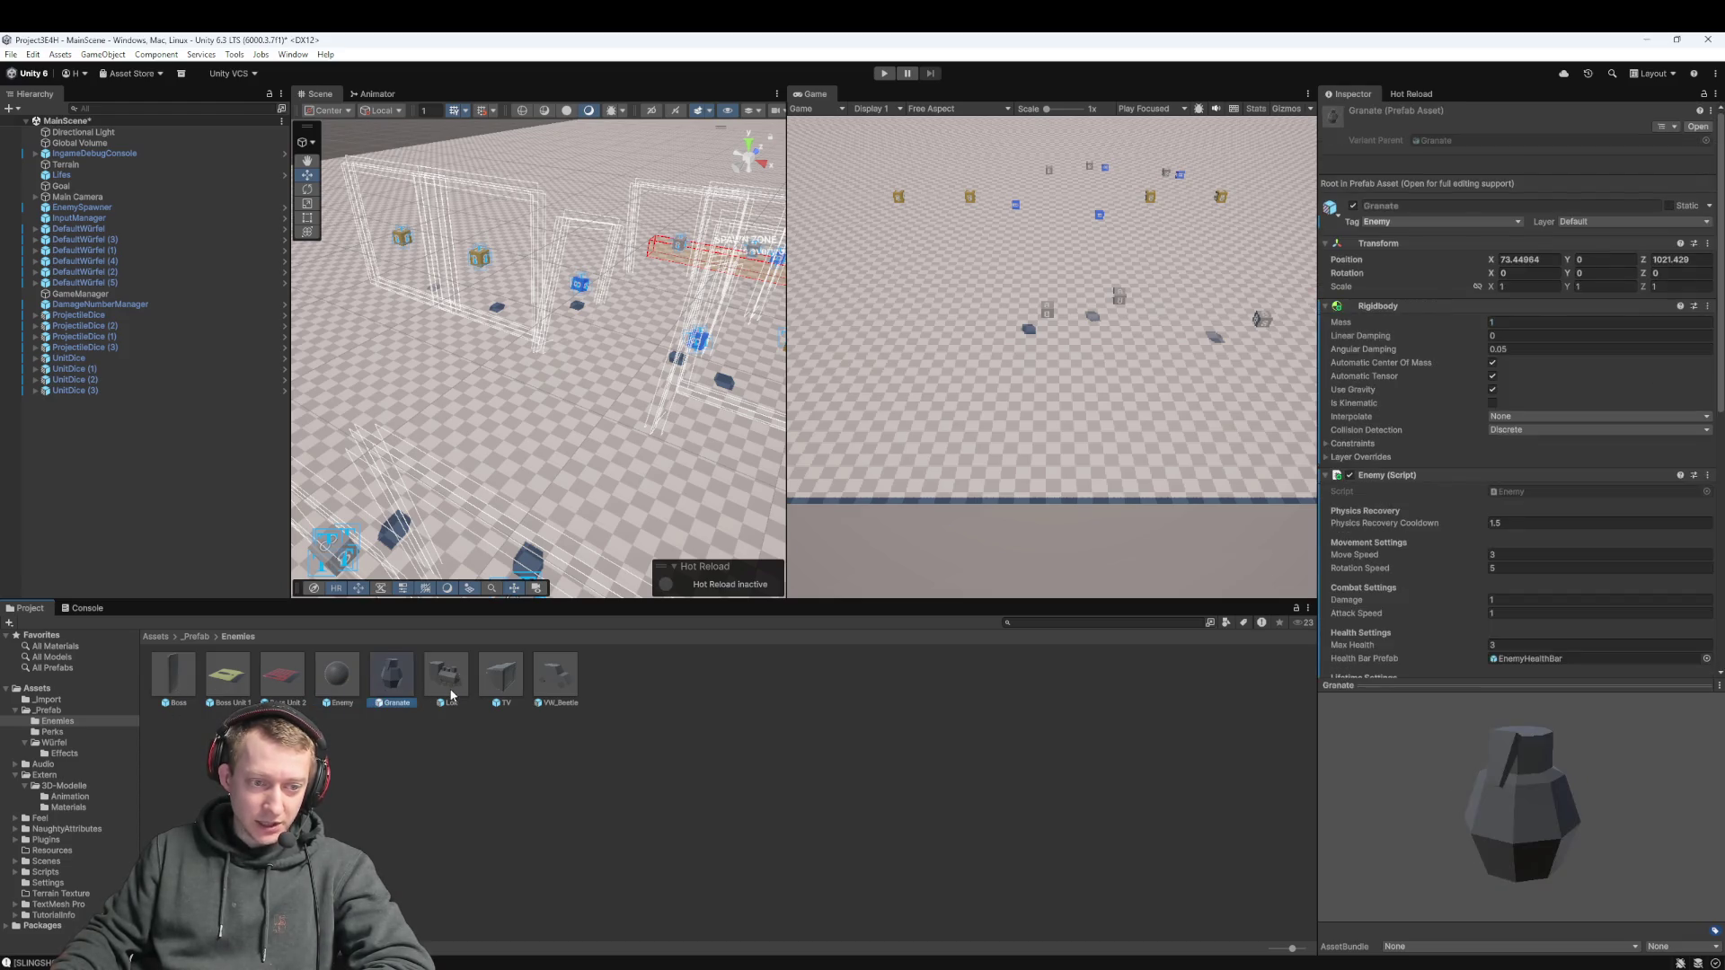
click(449, 687)
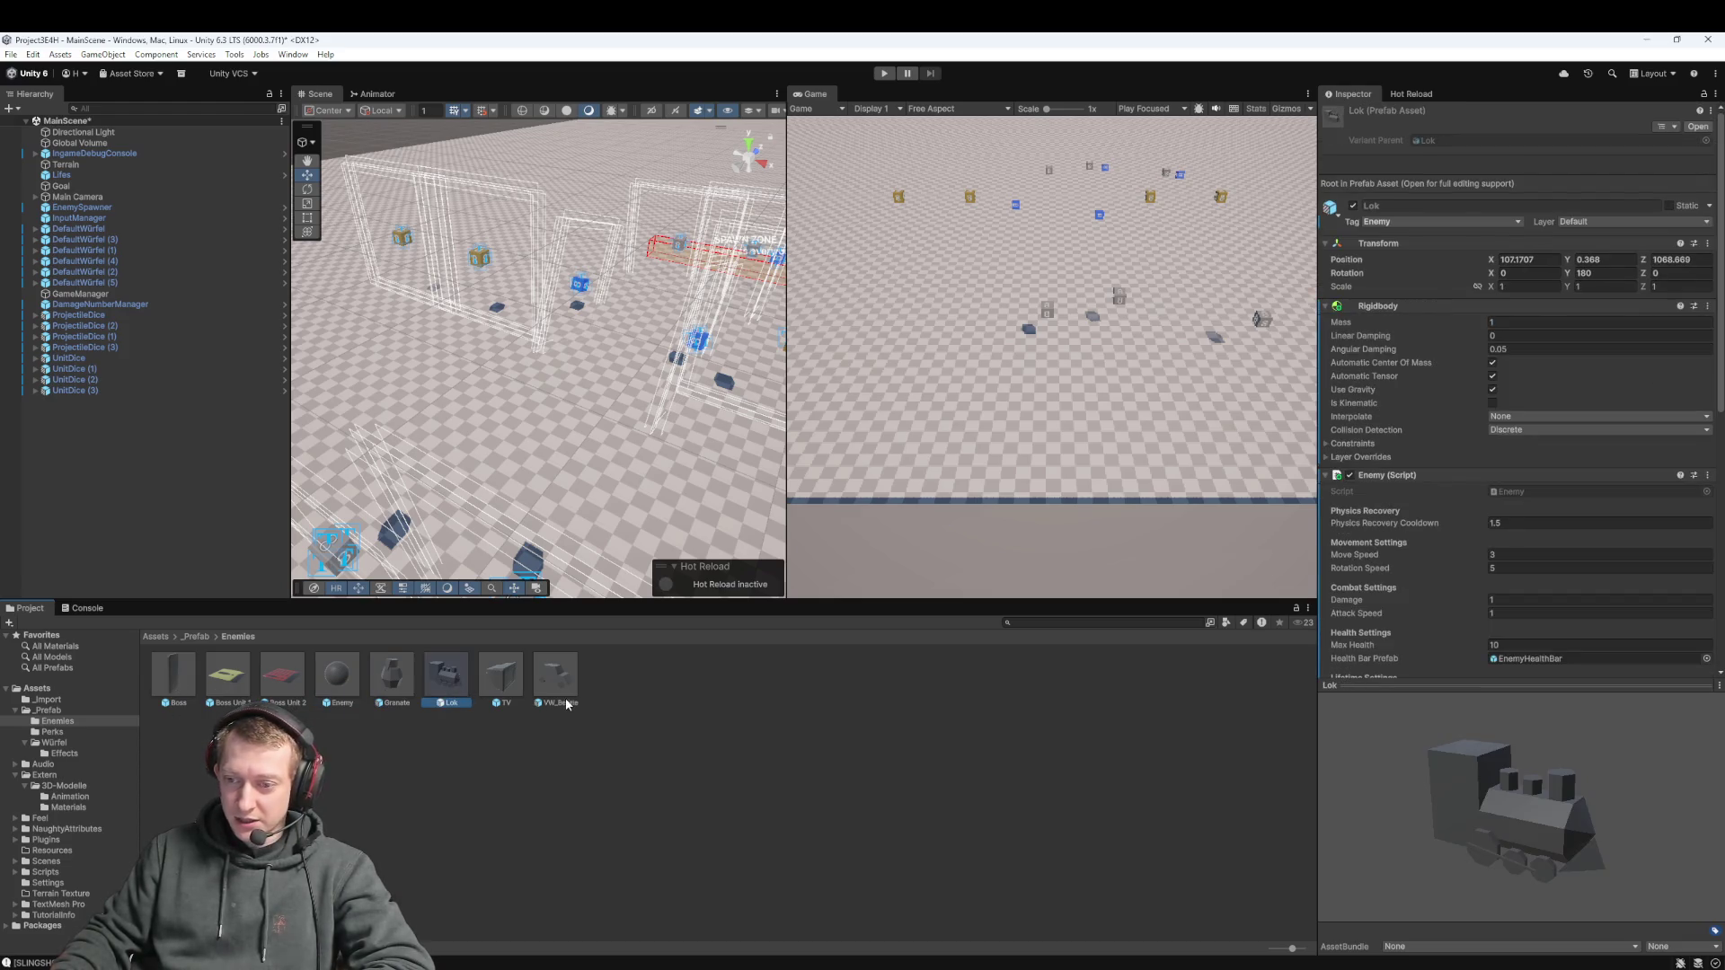
click(504, 667)
key(Right)
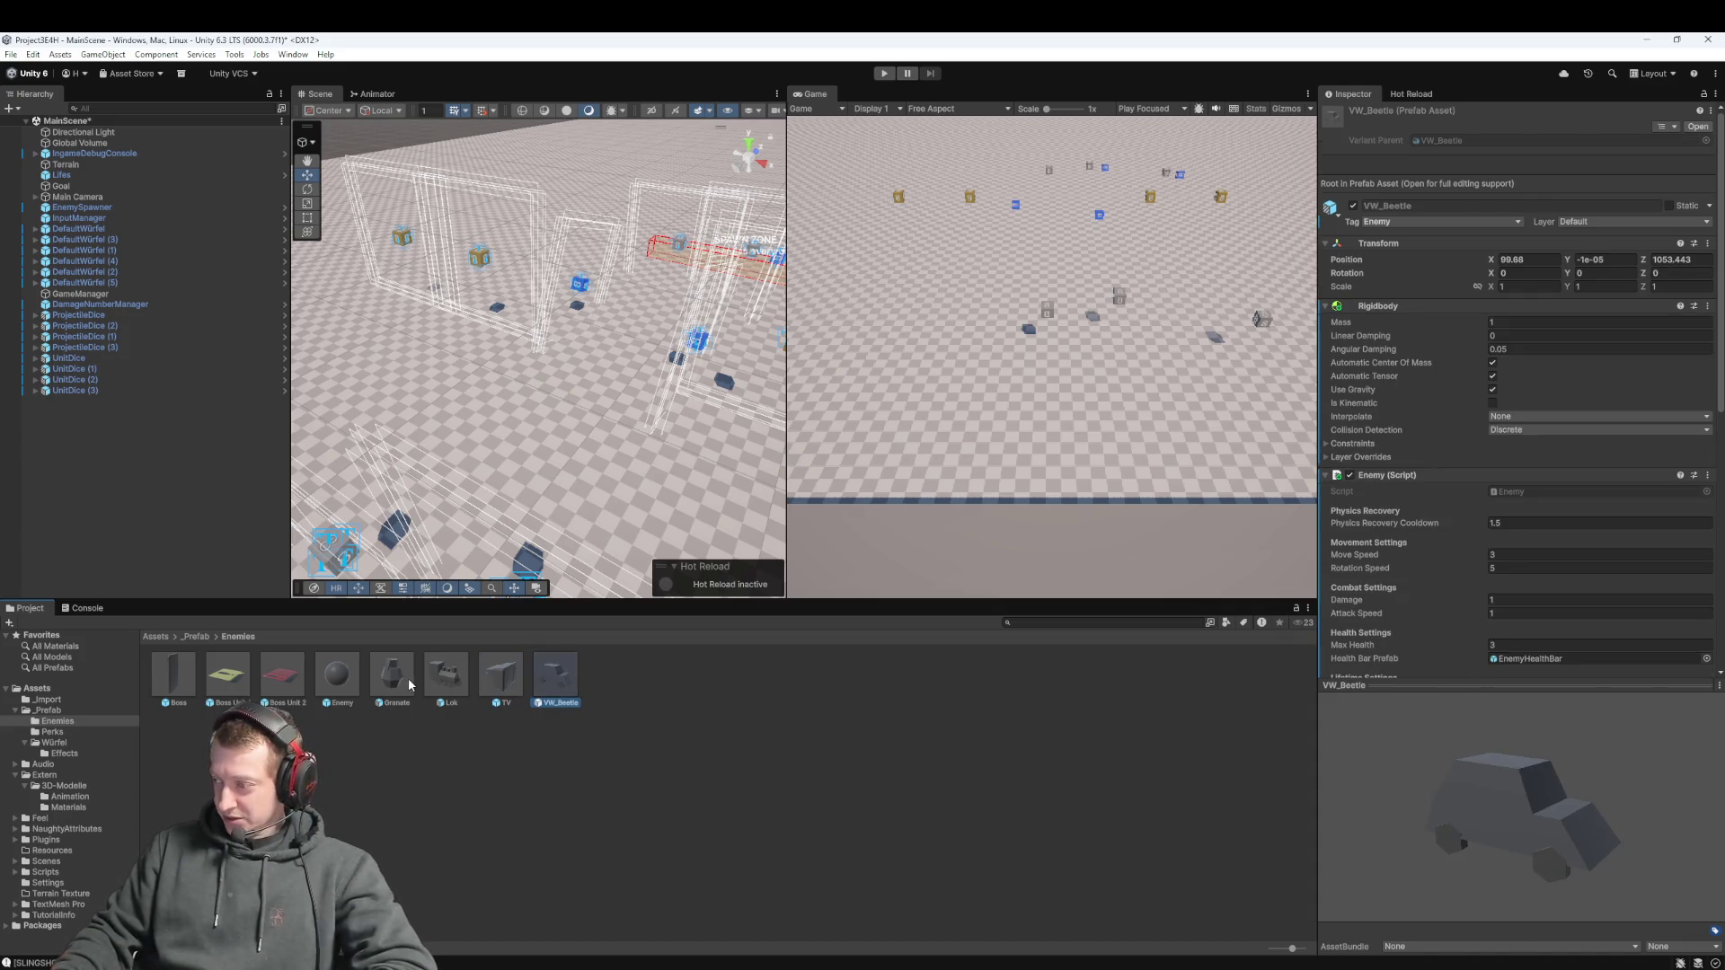
click(191, 673)
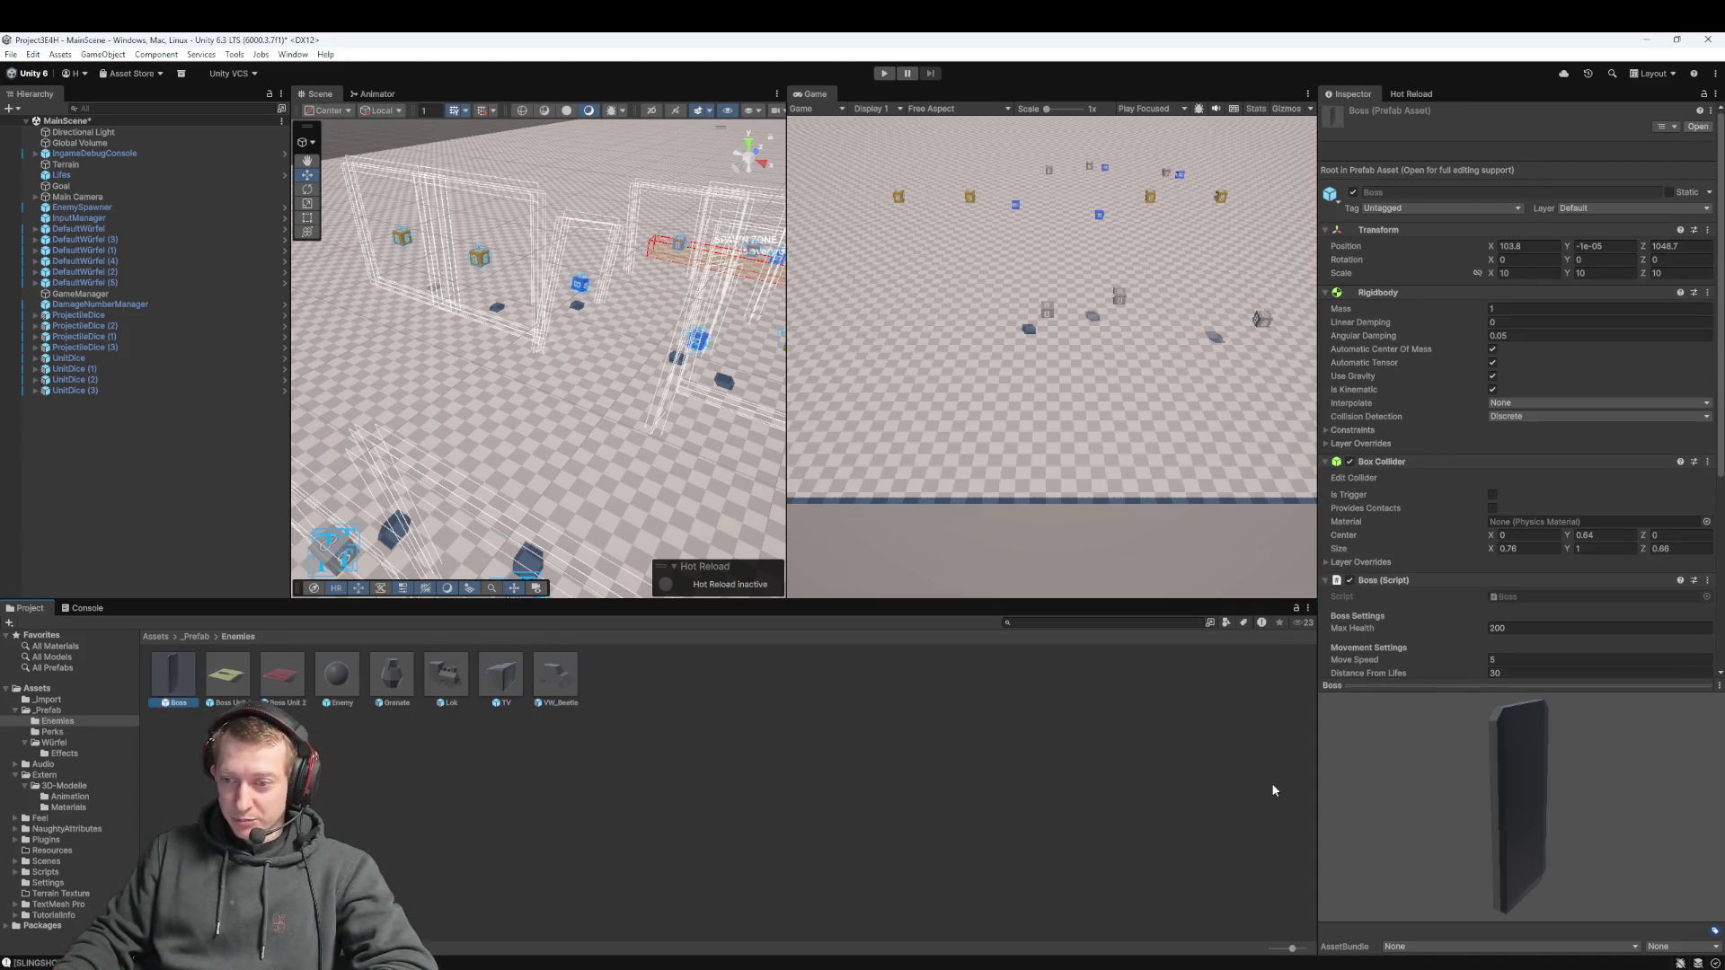
scroll(1487, 416, down, 5)
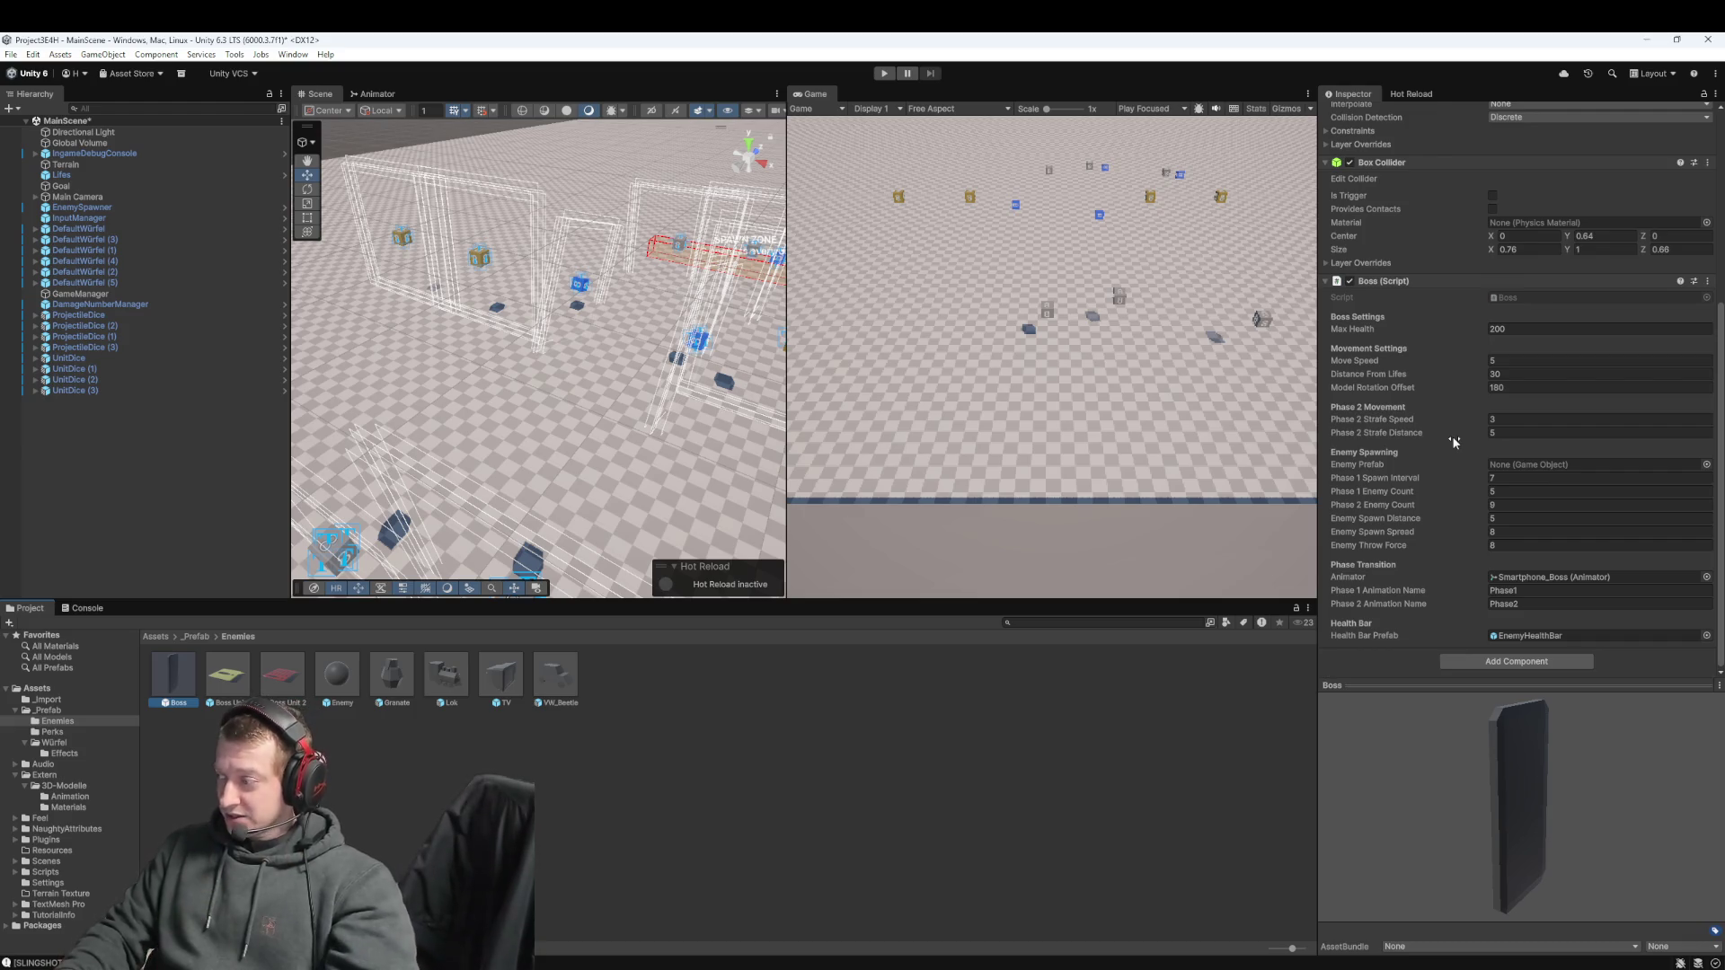
click(218, 692)
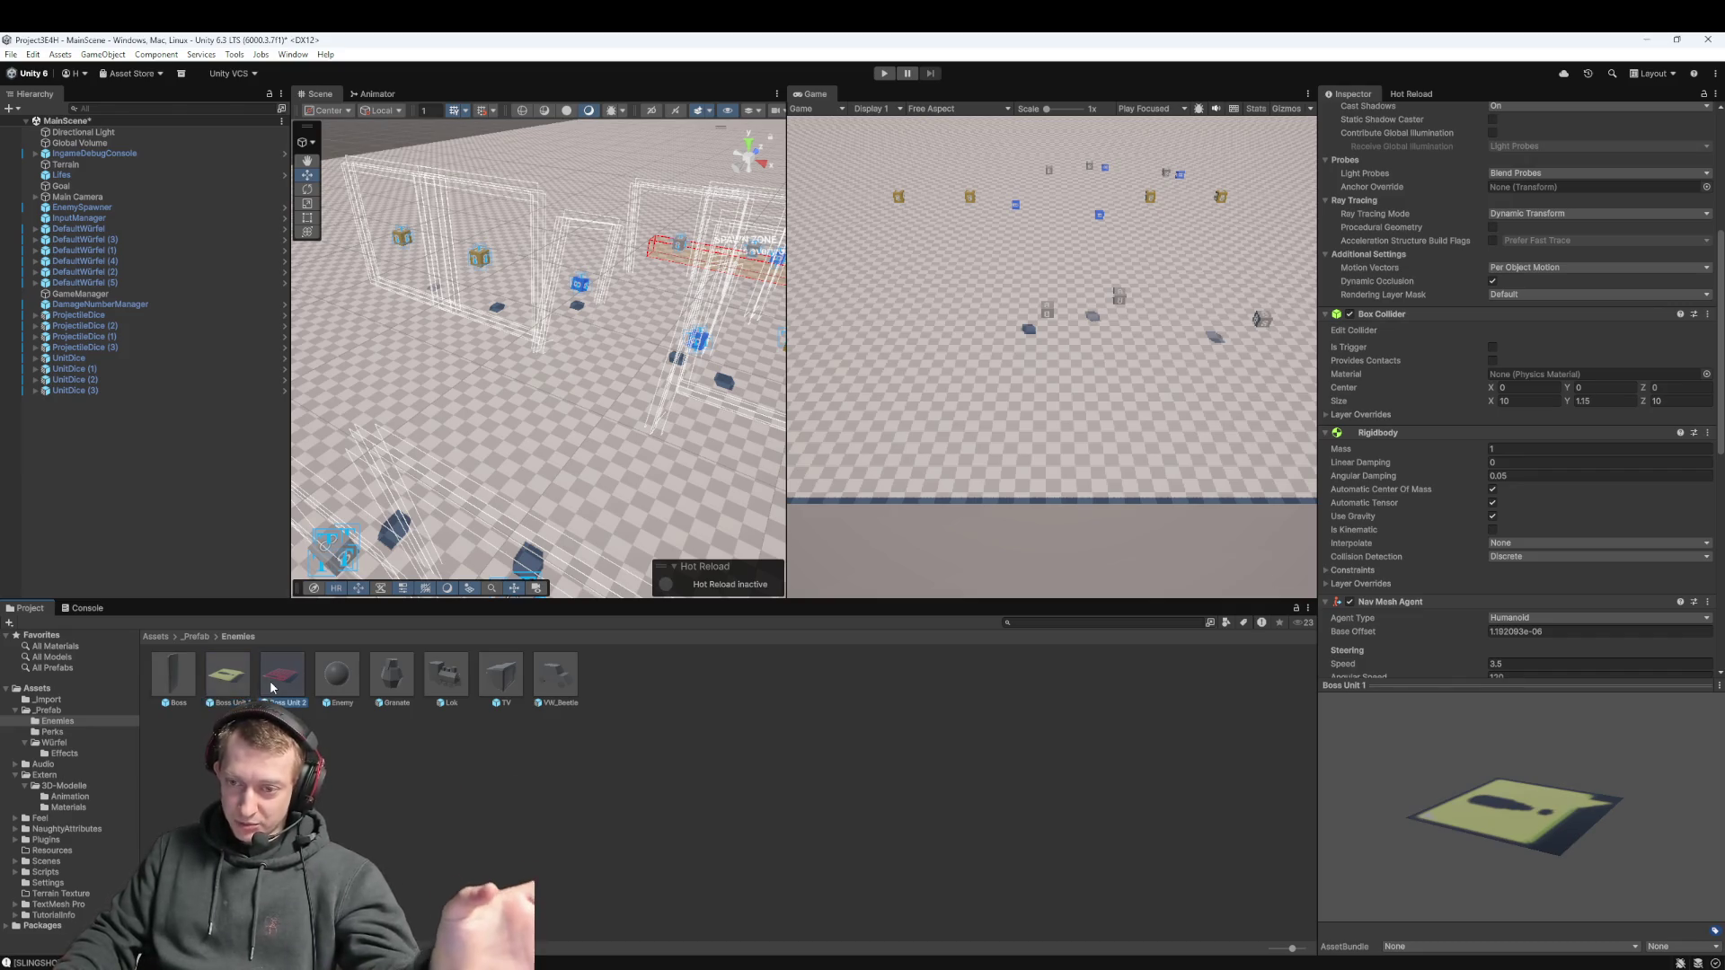
click(271, 688)
click(226, 700)
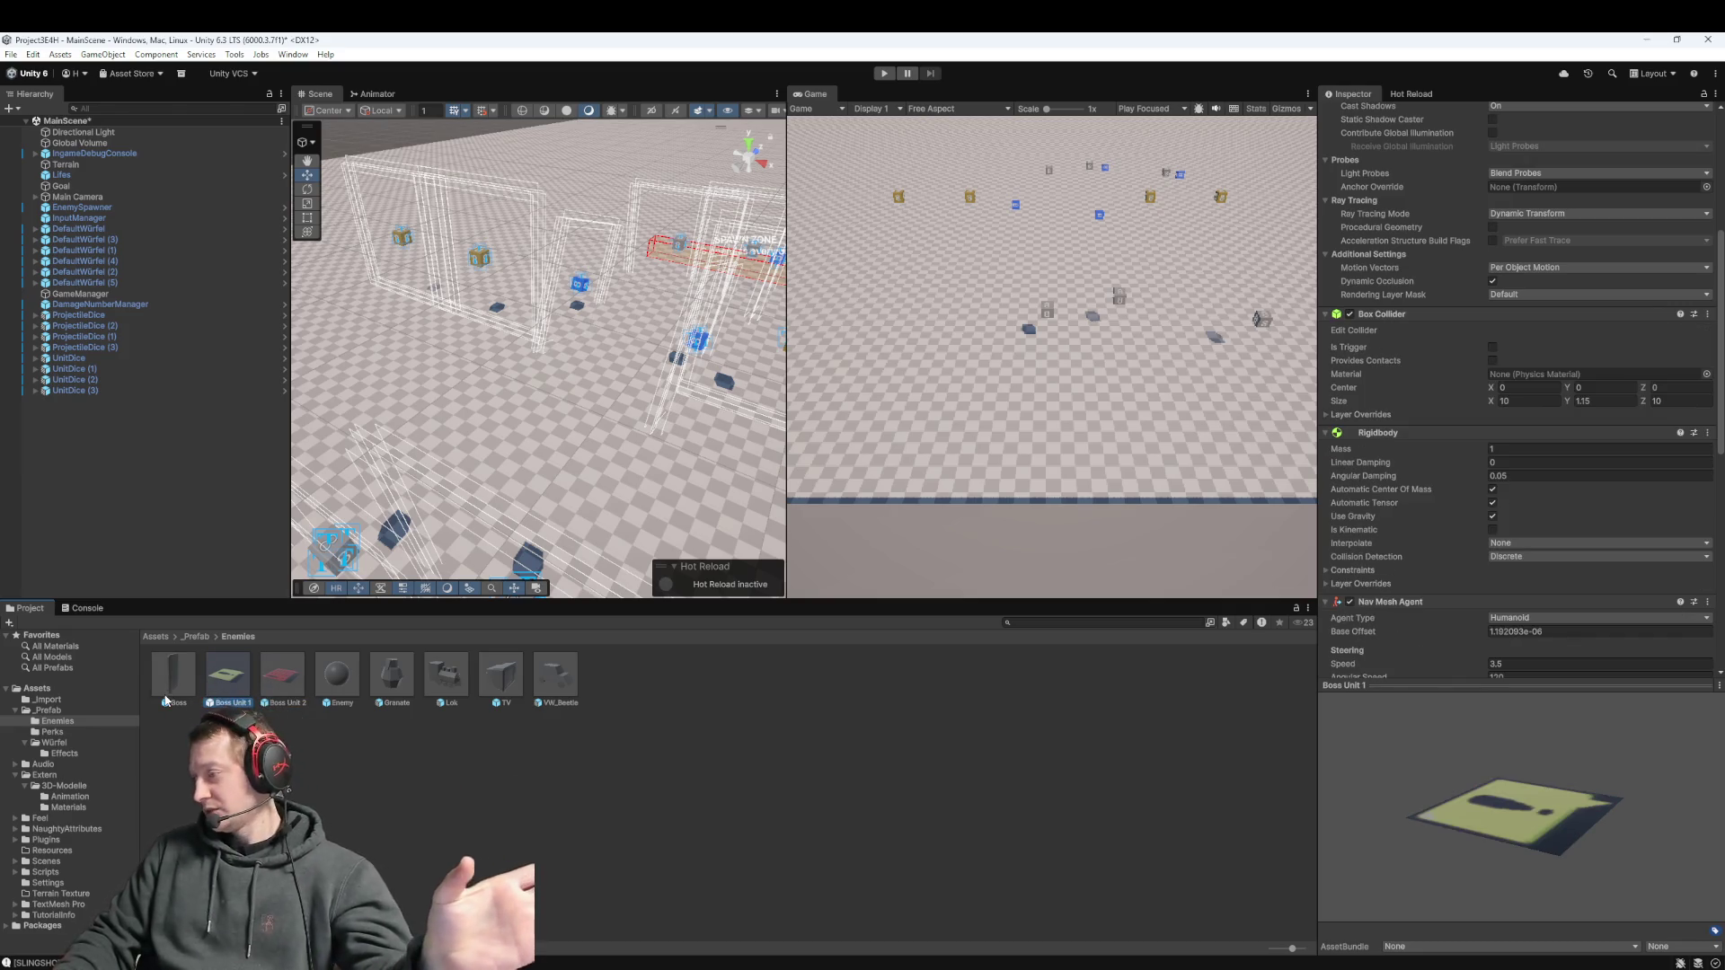
click(165, 685)
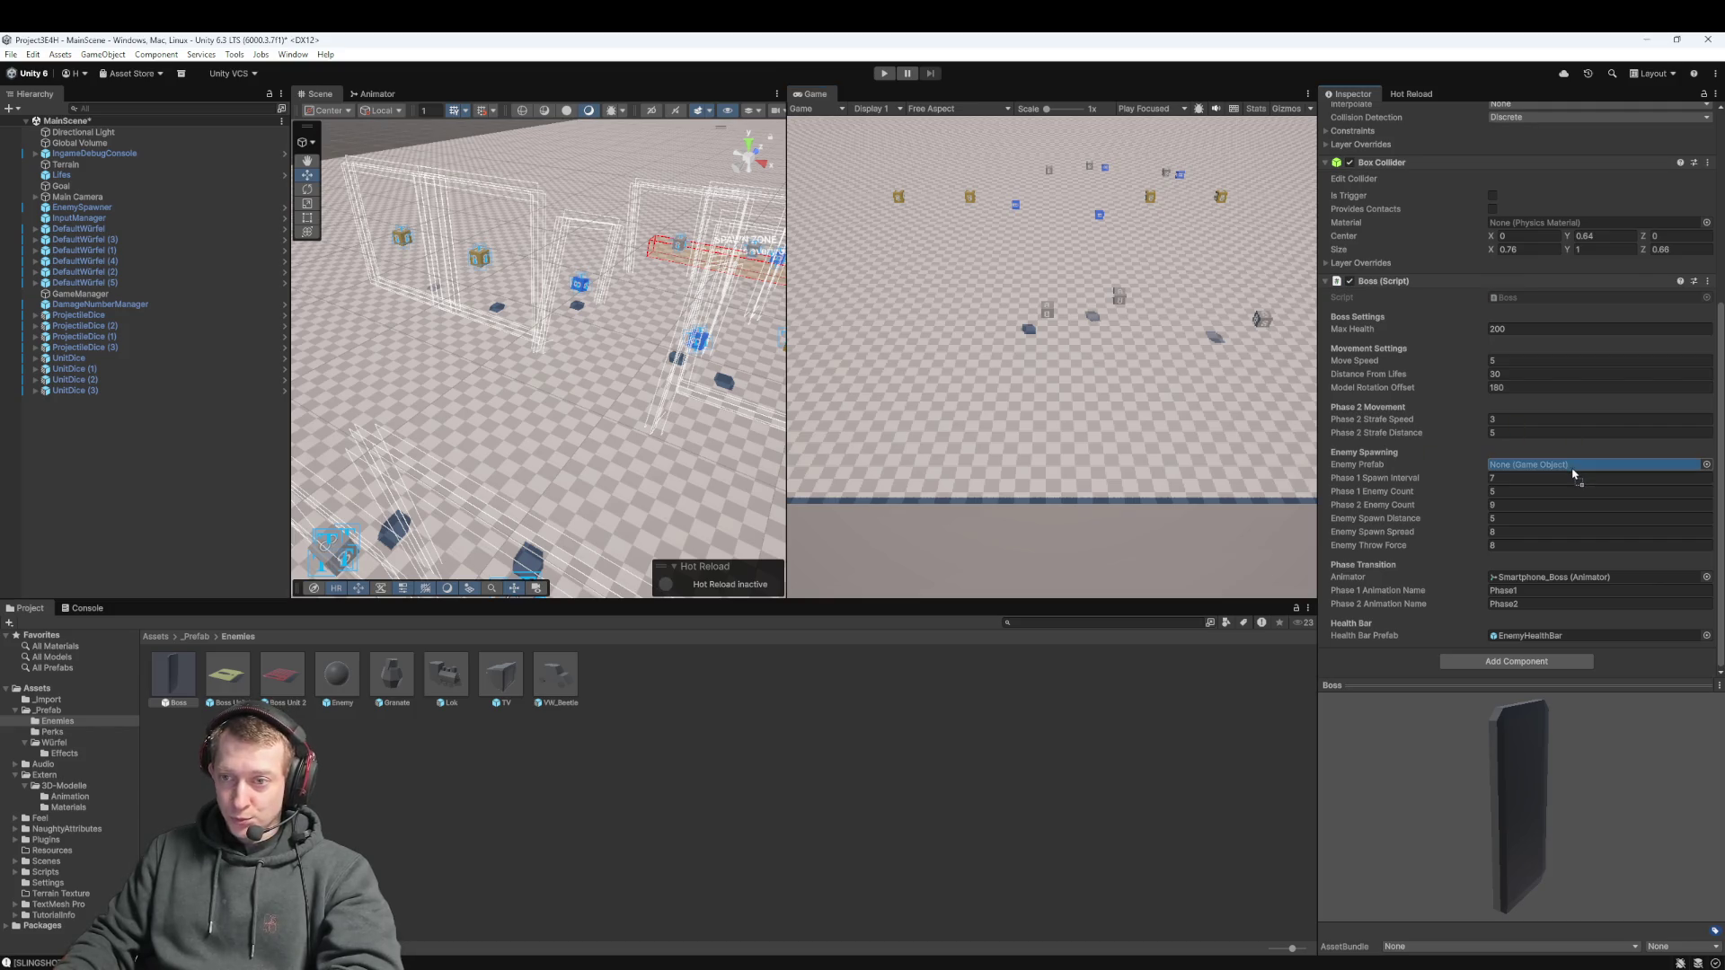
Inspect the Boss prefab and return to _Prefab/Enemies with Boss selected
click(536, 817)
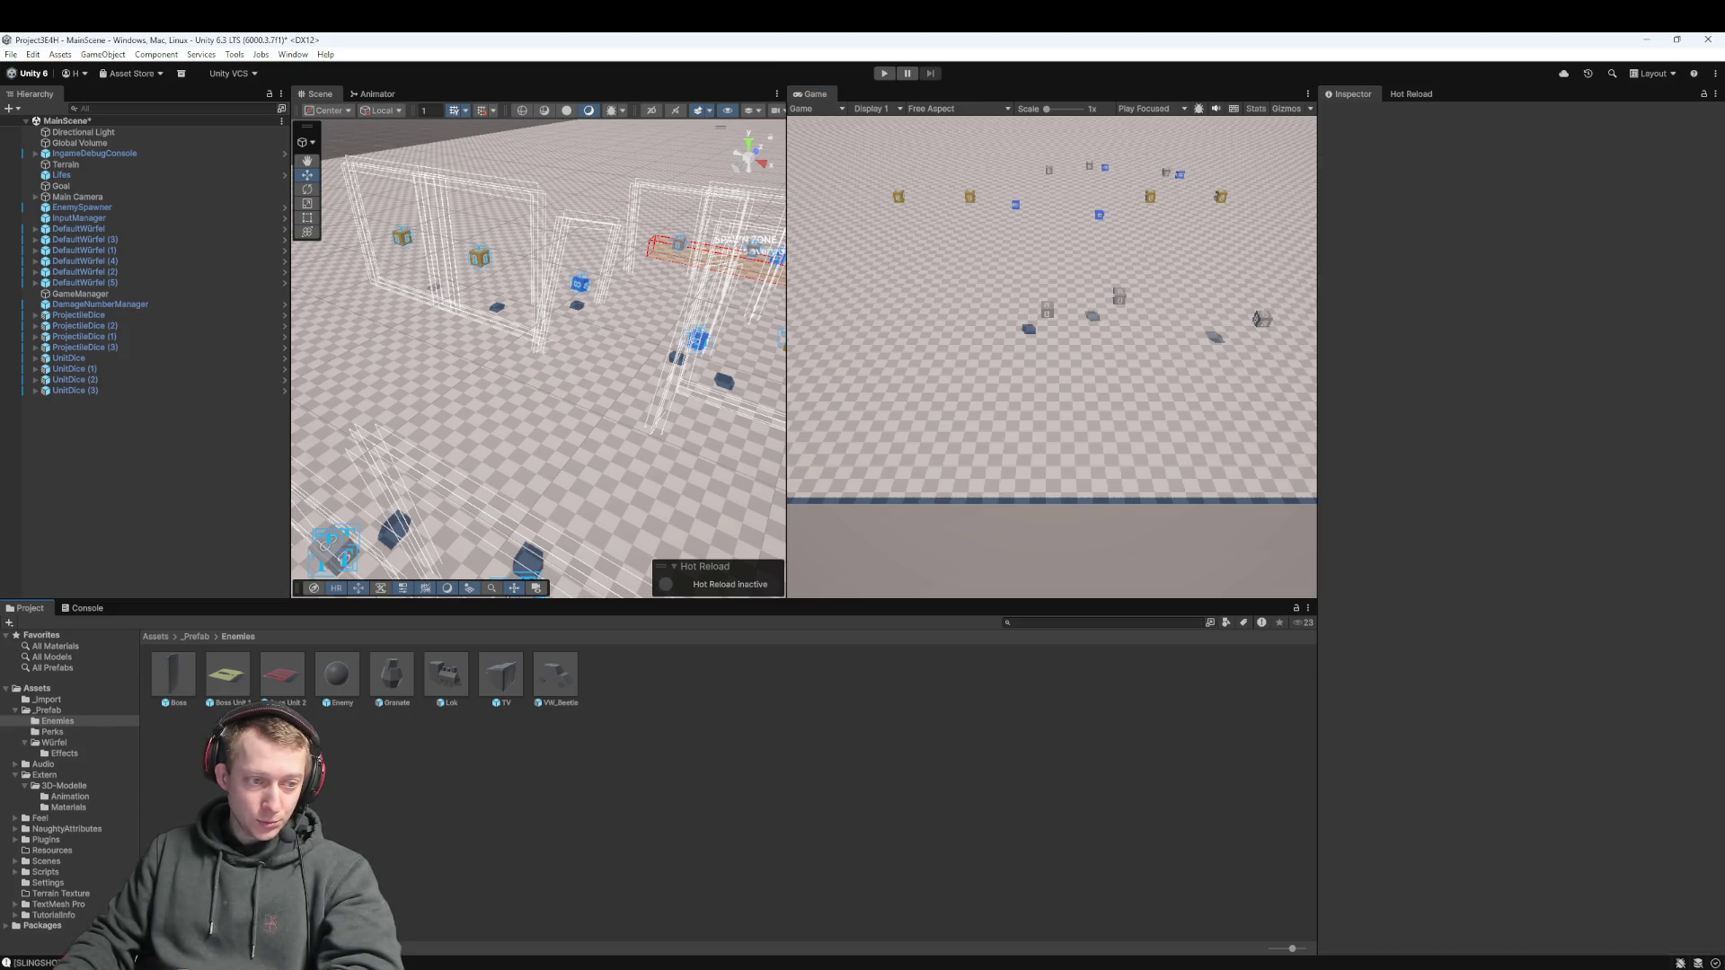
click(191, 700)
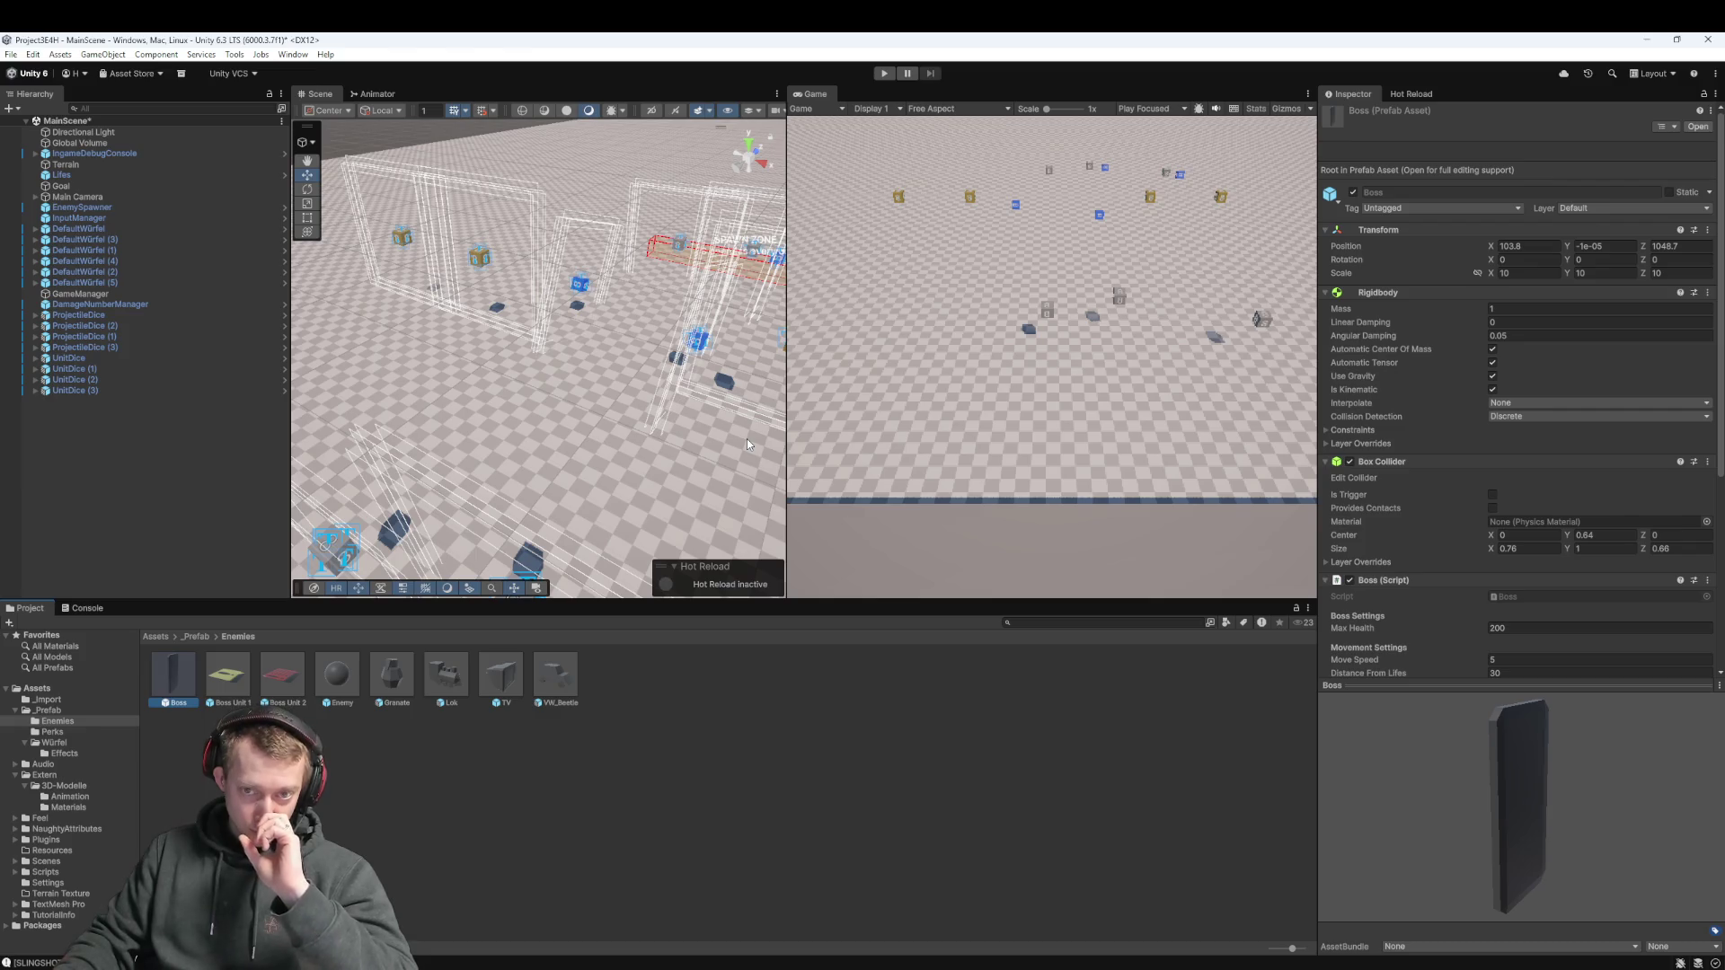
scroll(563, 459, down, 10)
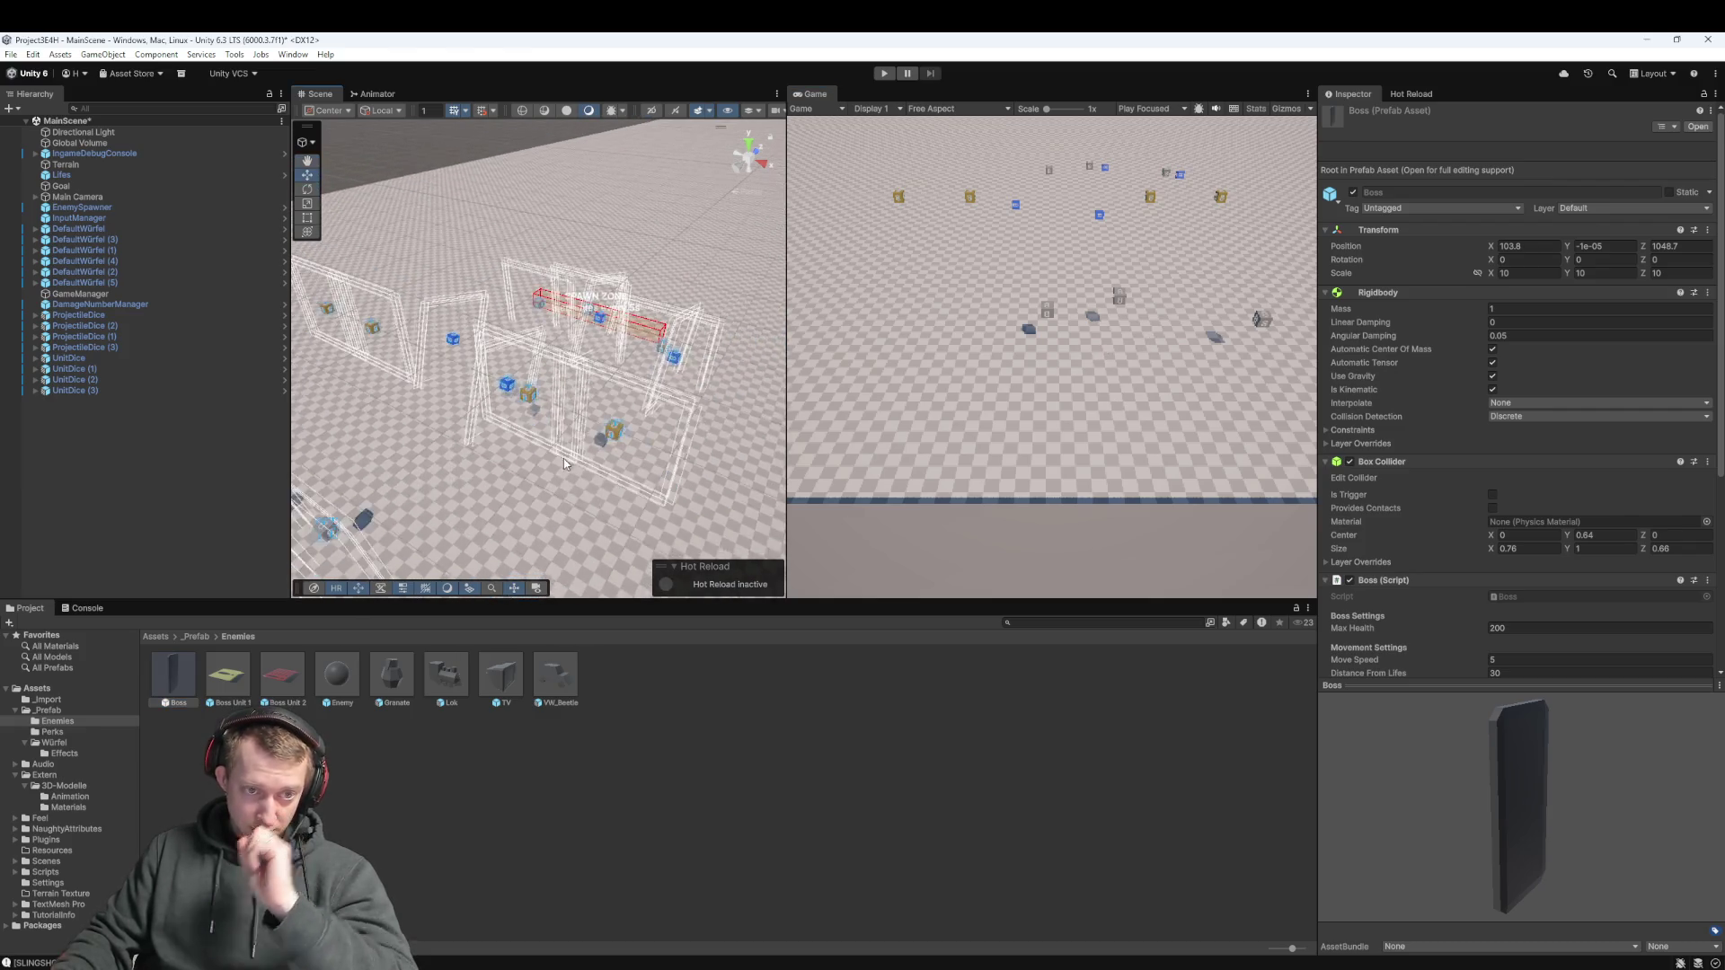
drag(574, 485, 613, 490)
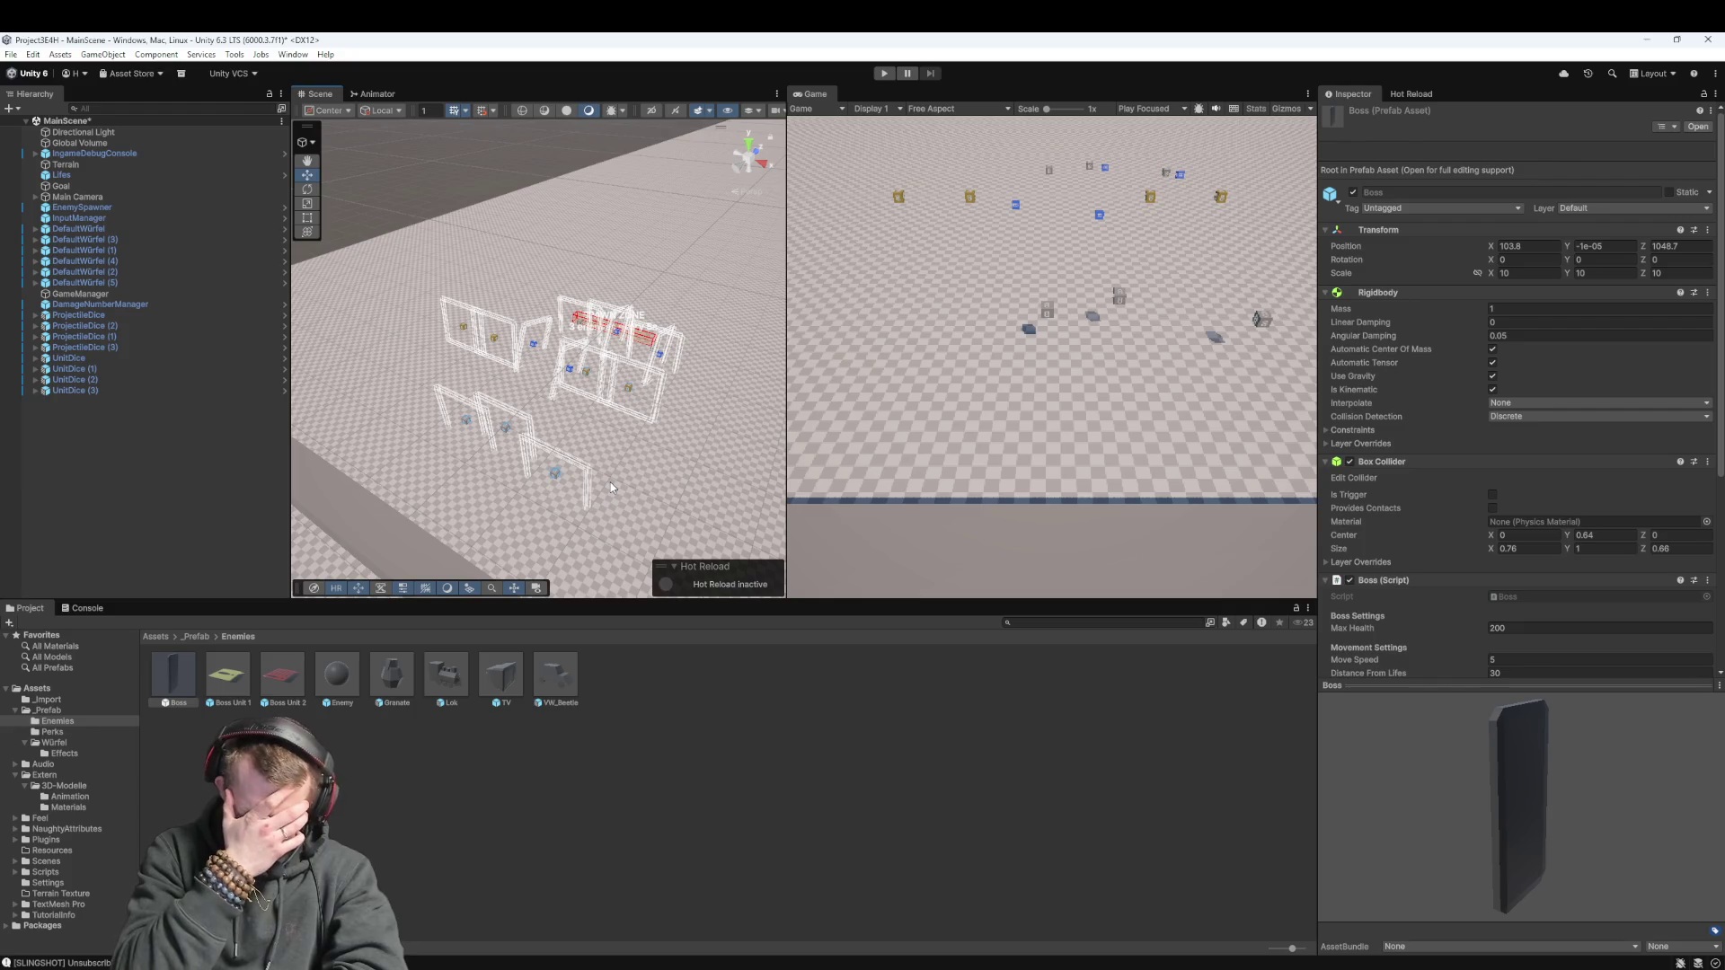
click(195, 638)
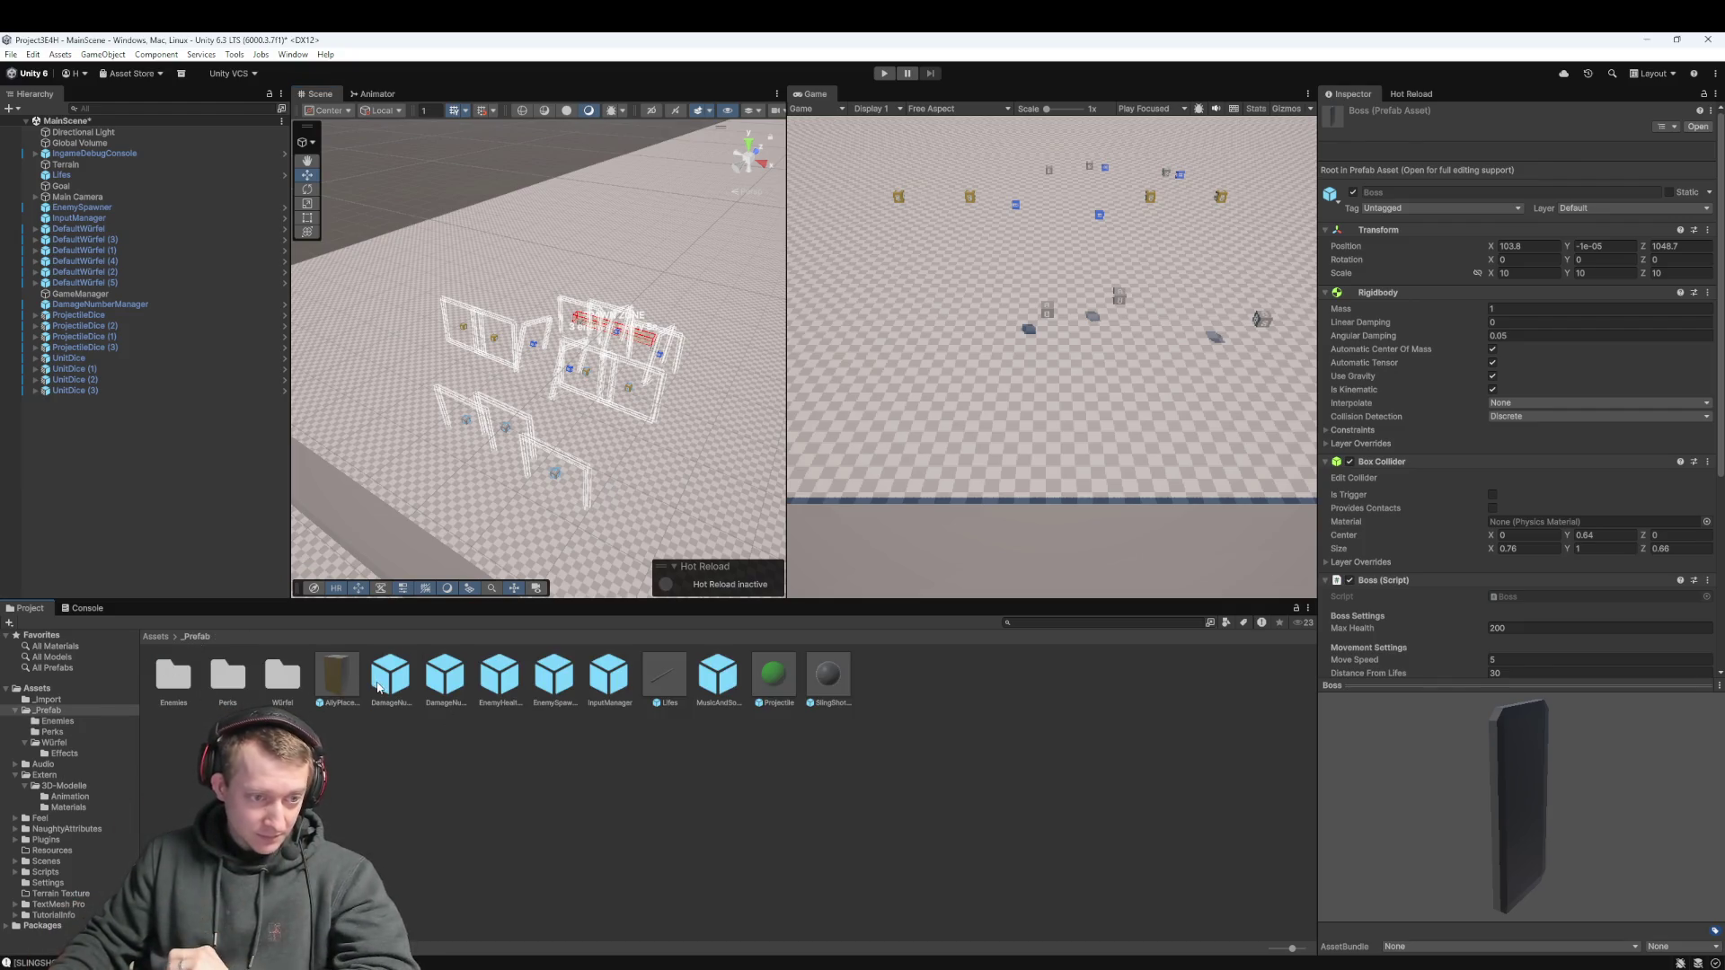
click(322, 685)
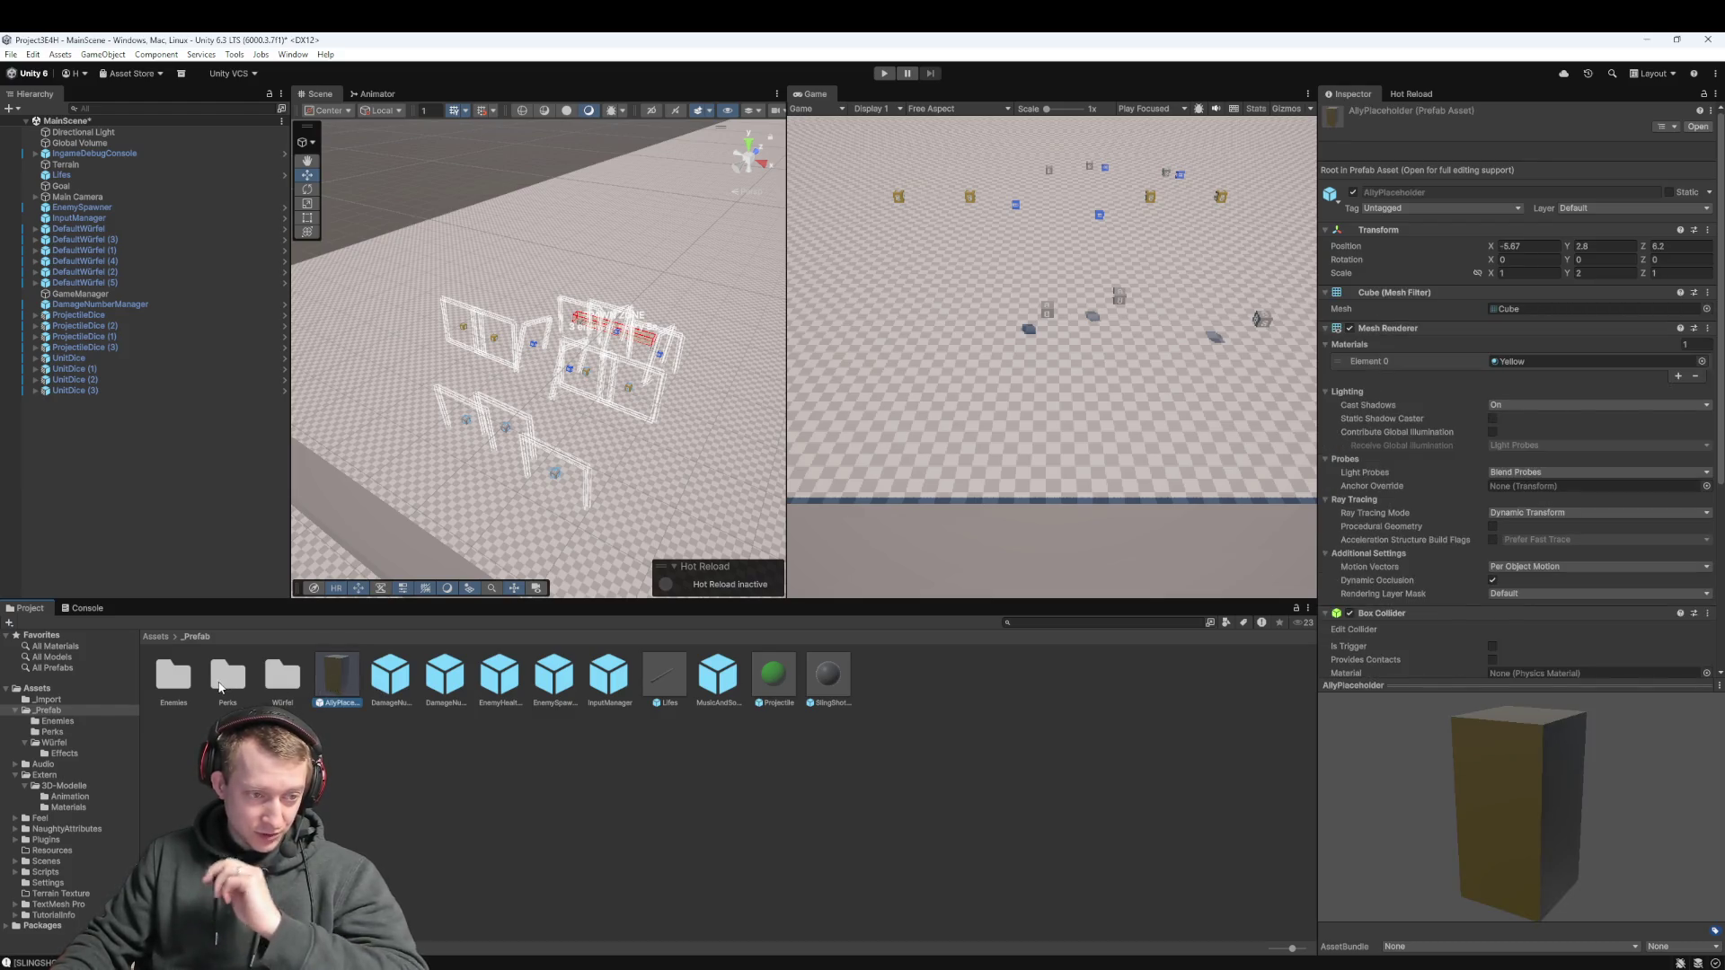
double_click(174, 685)
click(184, 683)
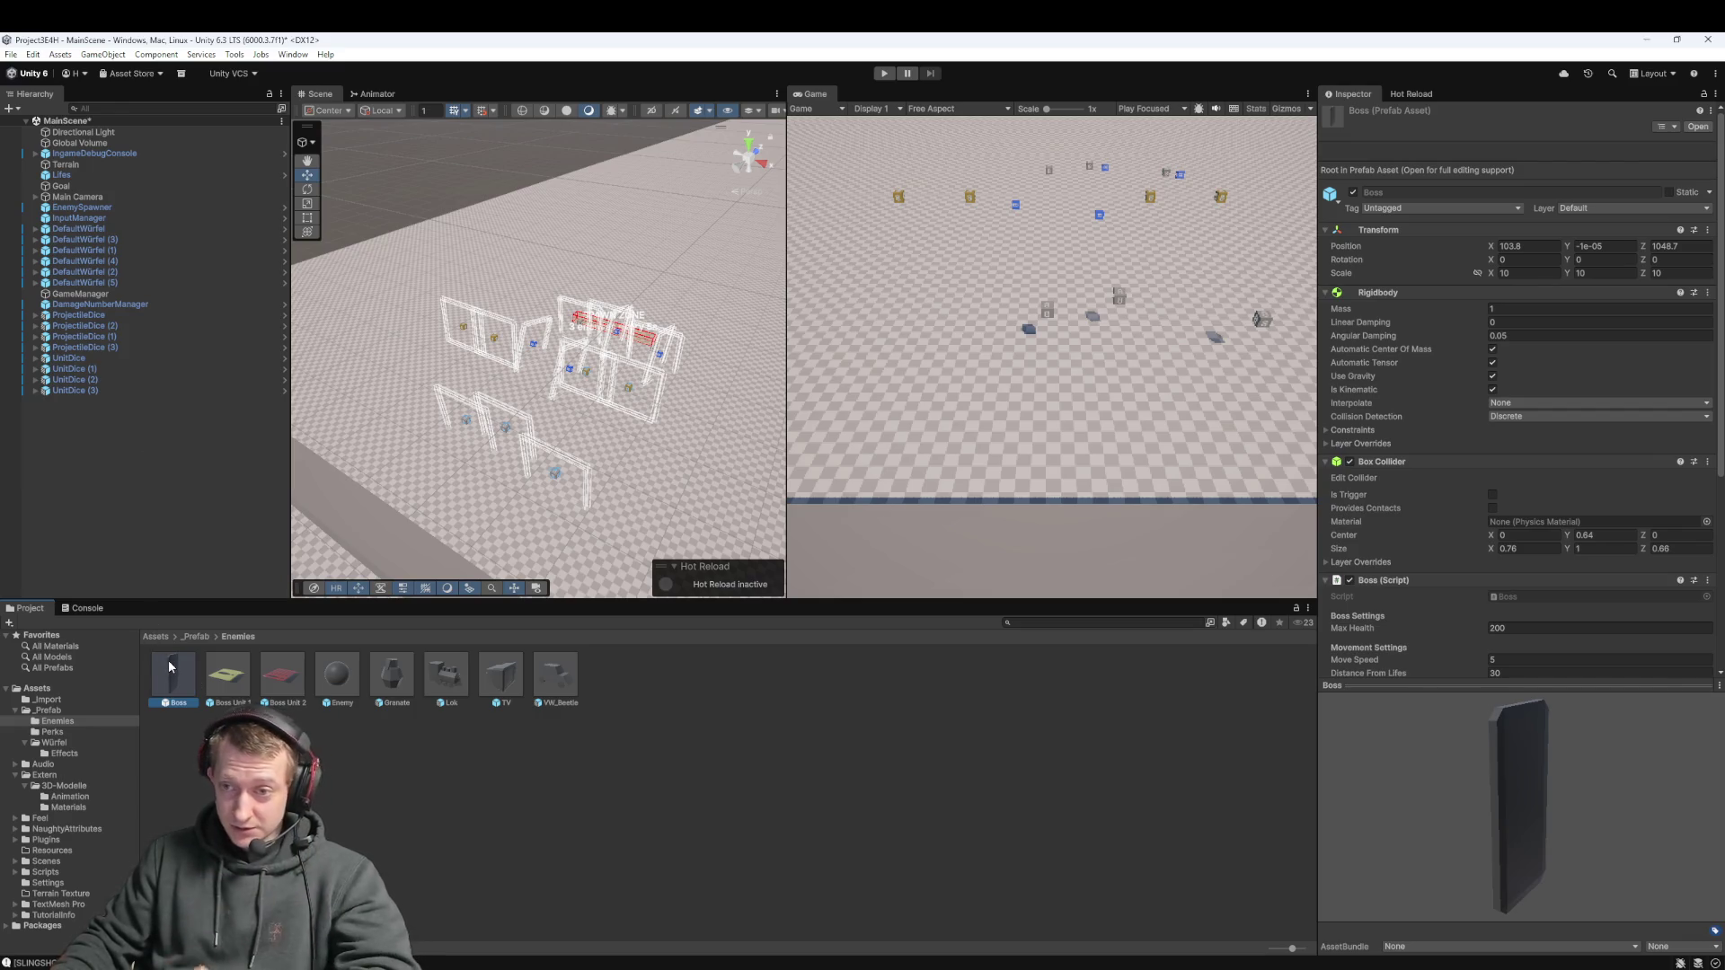
Place a Boss instance among the walls, push it back along Z, and start Play mode
drag(169, 660, 93, 452)
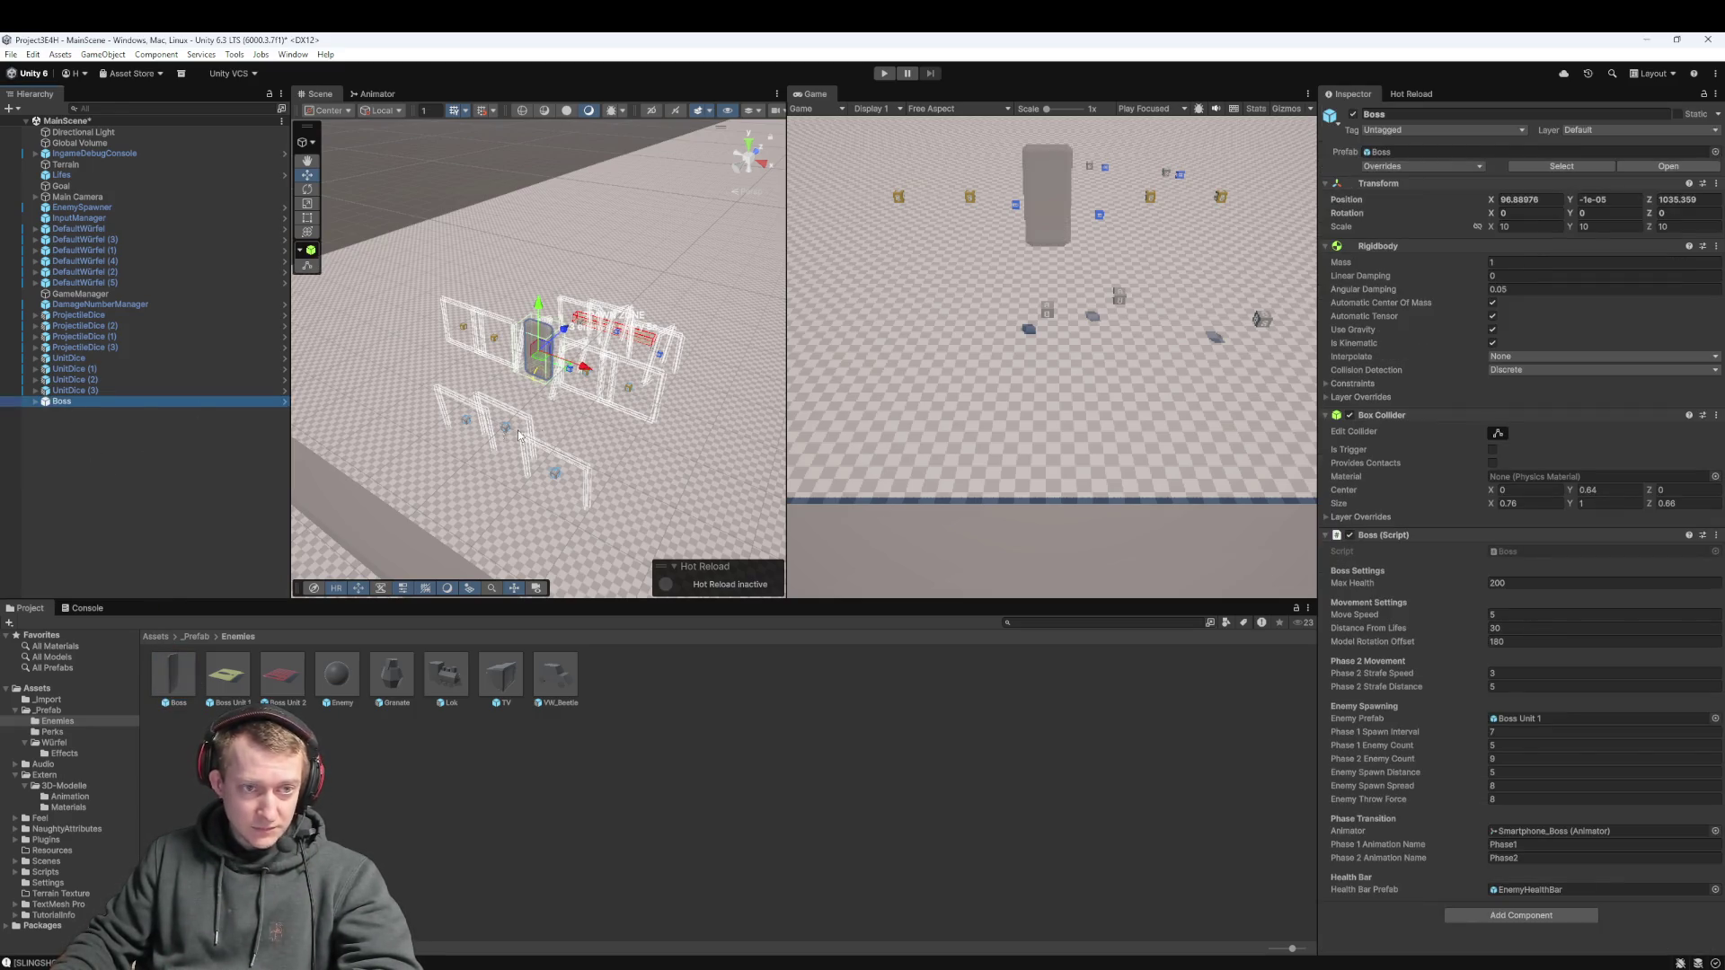
mouse_move(565, 335)
mouse_down()
mouse_move(662, 280)
mouse_move(600, 342)
mouse_up()
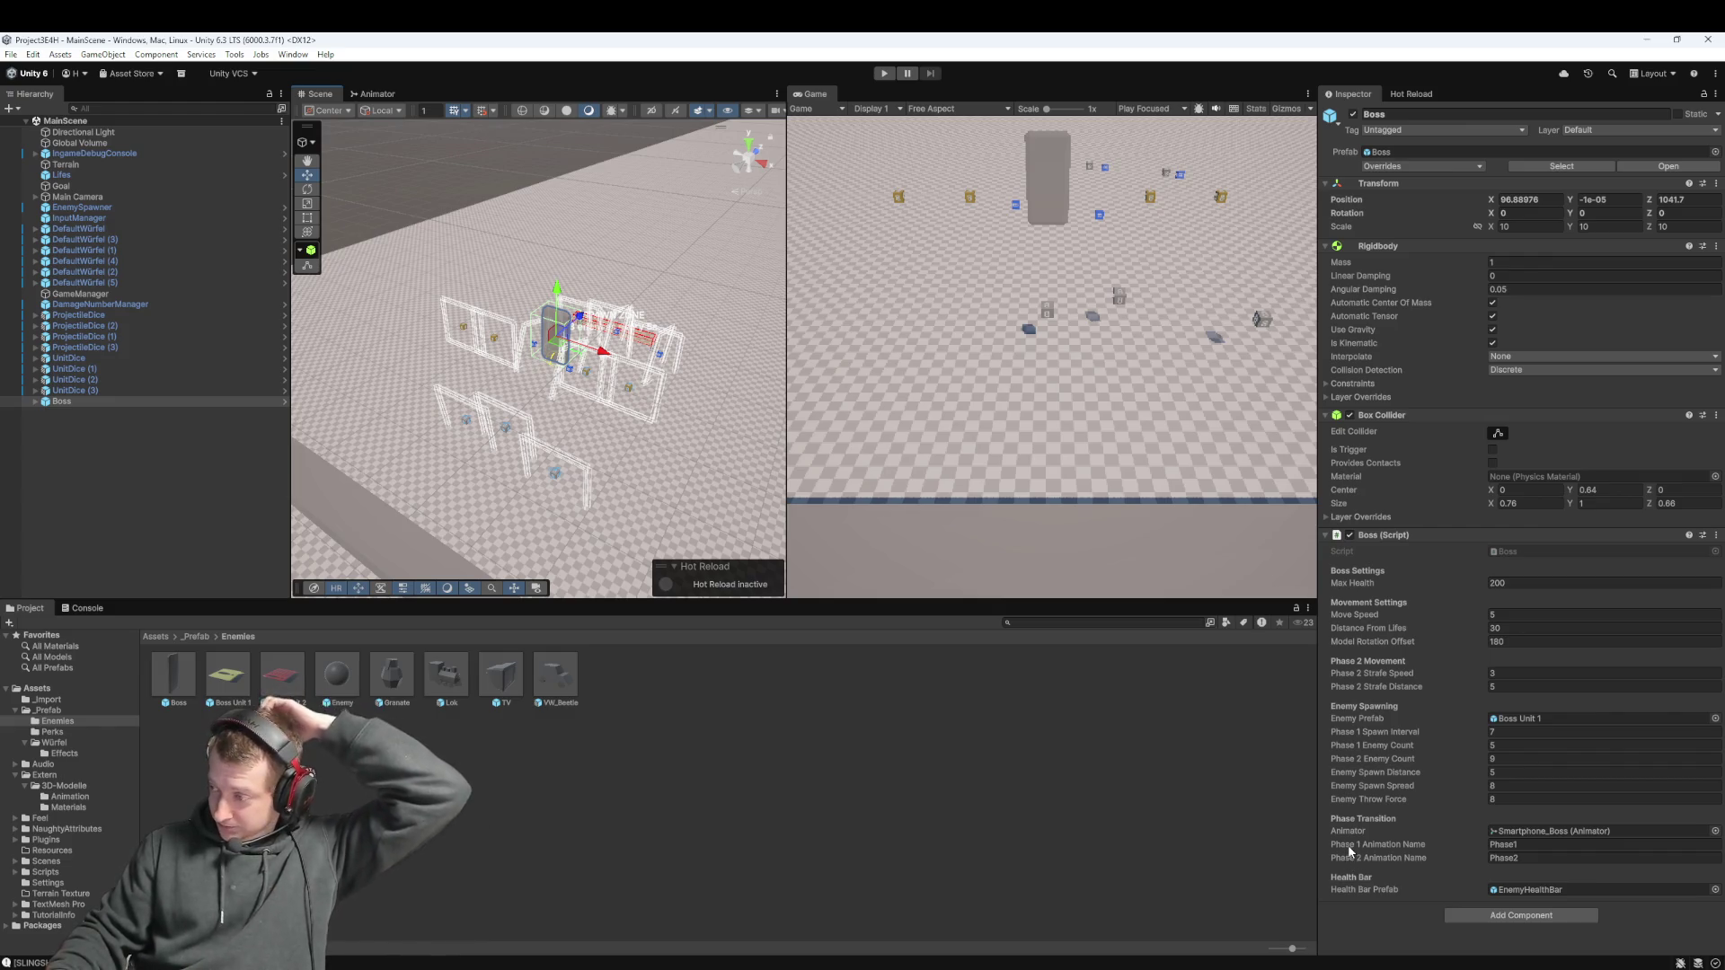
click(882, 75)
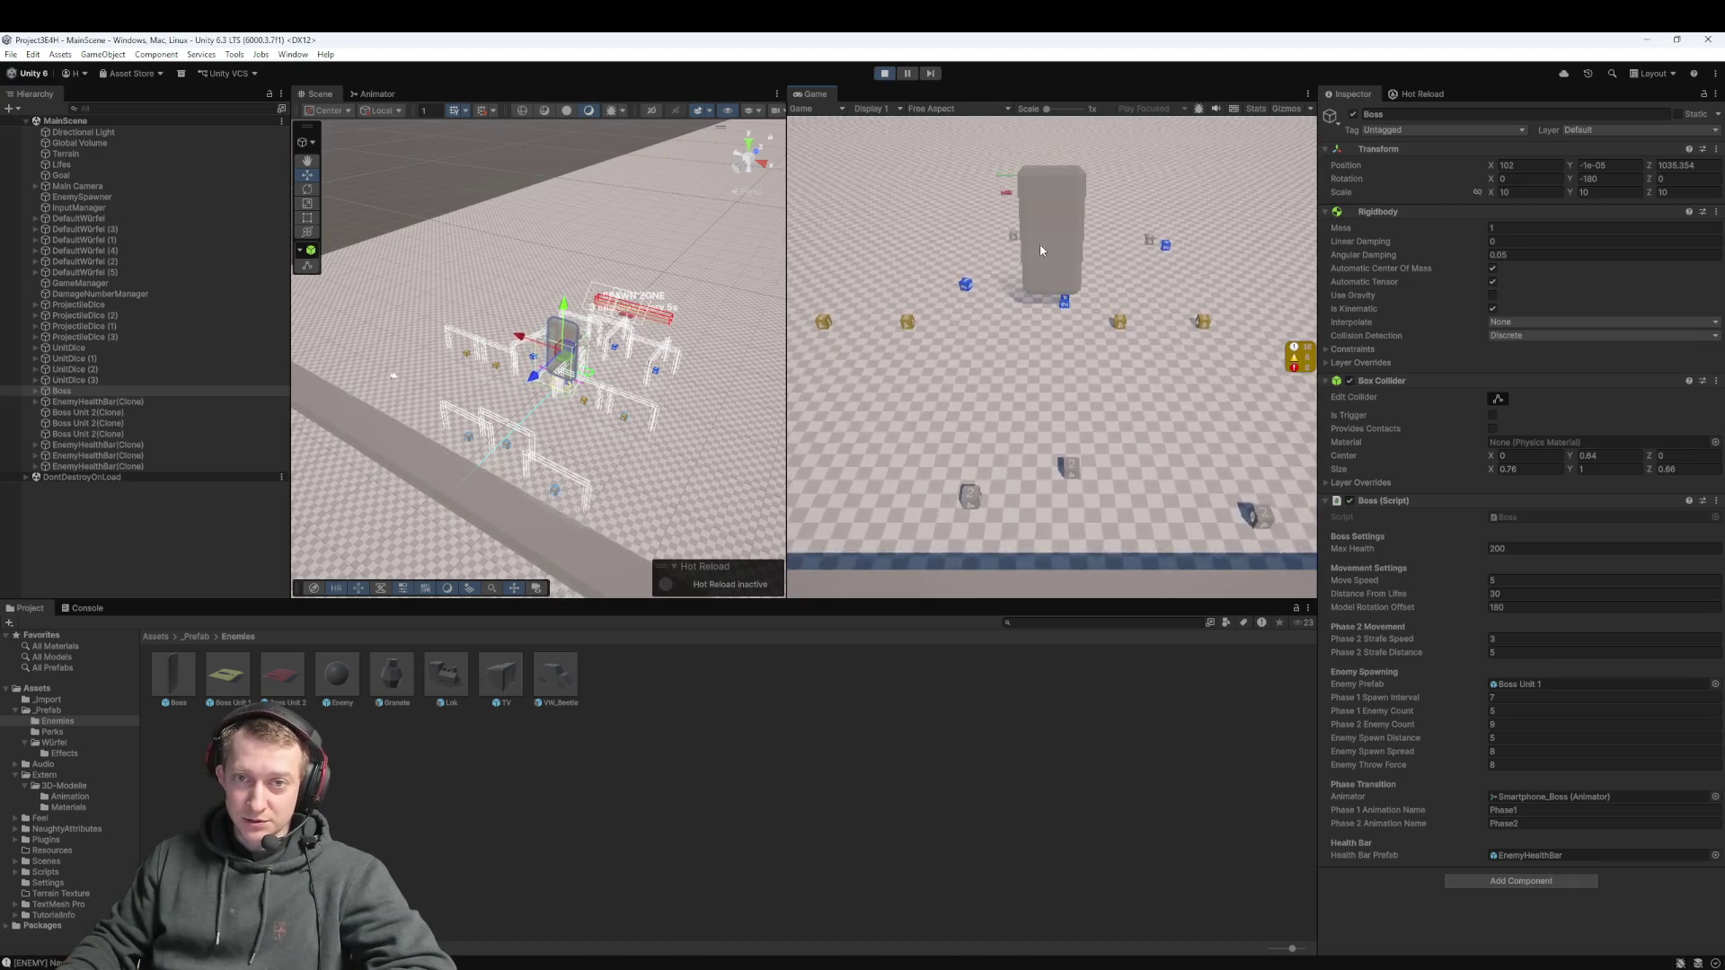
While the game runs, inspect the Smartphone_Boss child's Animator and the Boss object's settings
click(972, 745)
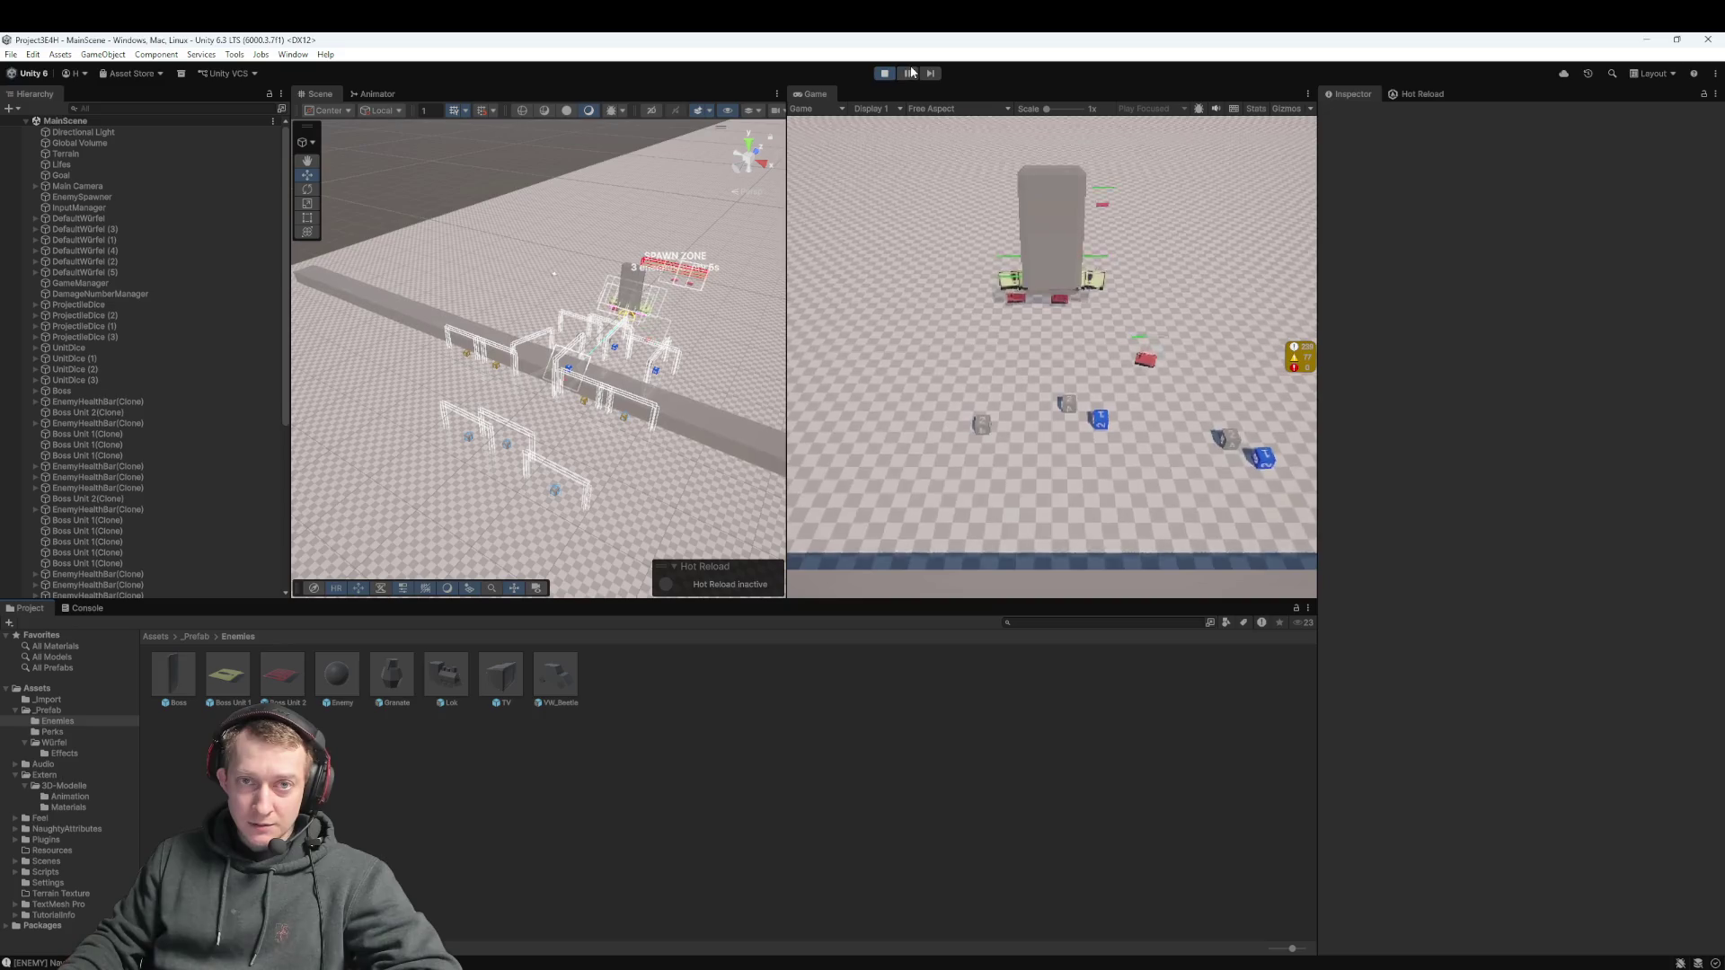
mouse_move(539, 297)
mouse_down()
mouse_move(568, 456)
mouse_move(485, 454)
mouse_move(561, 393)
mouse_up()
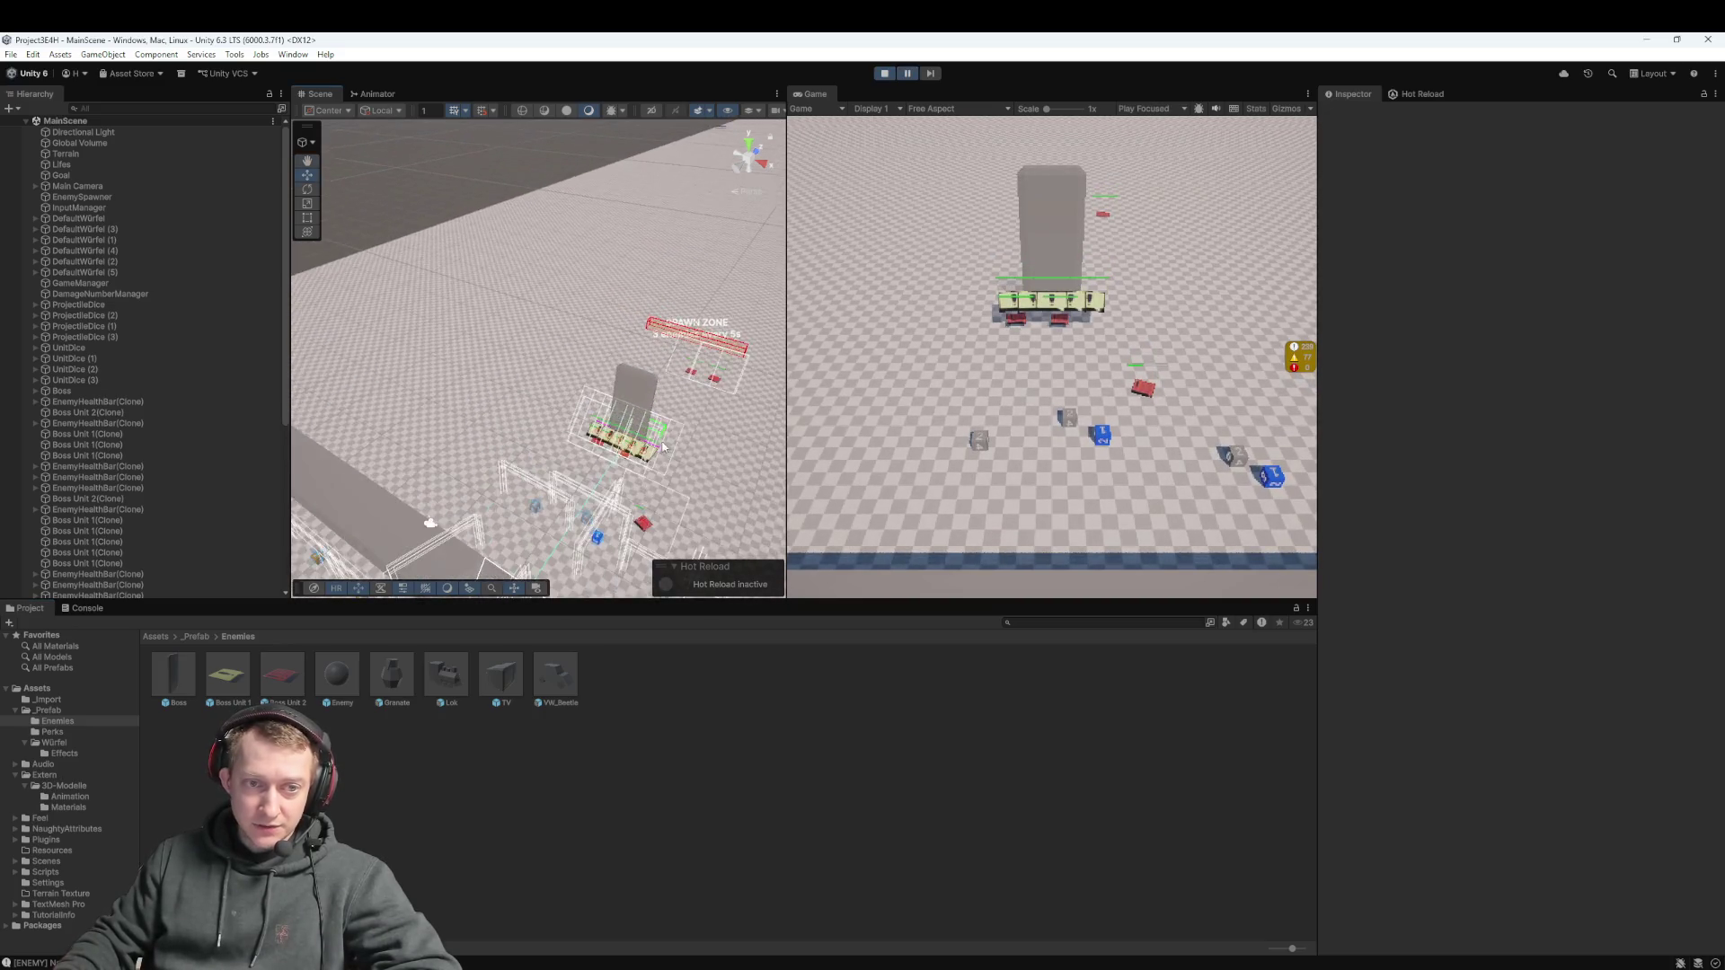
click(387, 432)
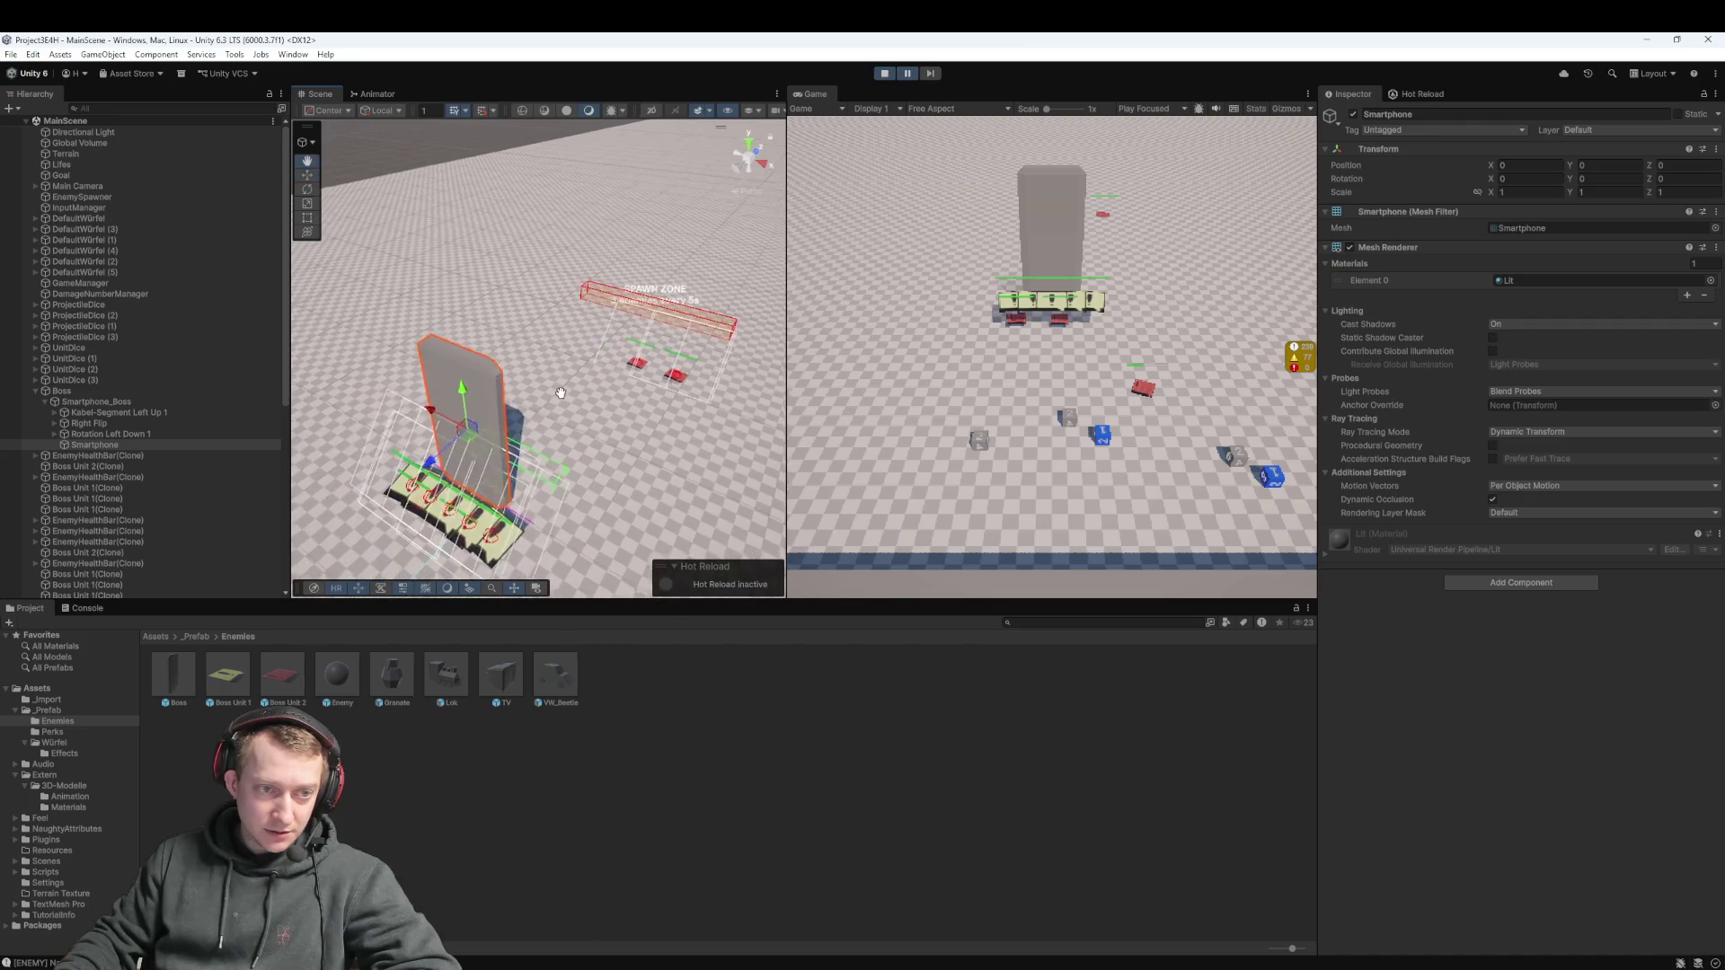
click(91, 402)
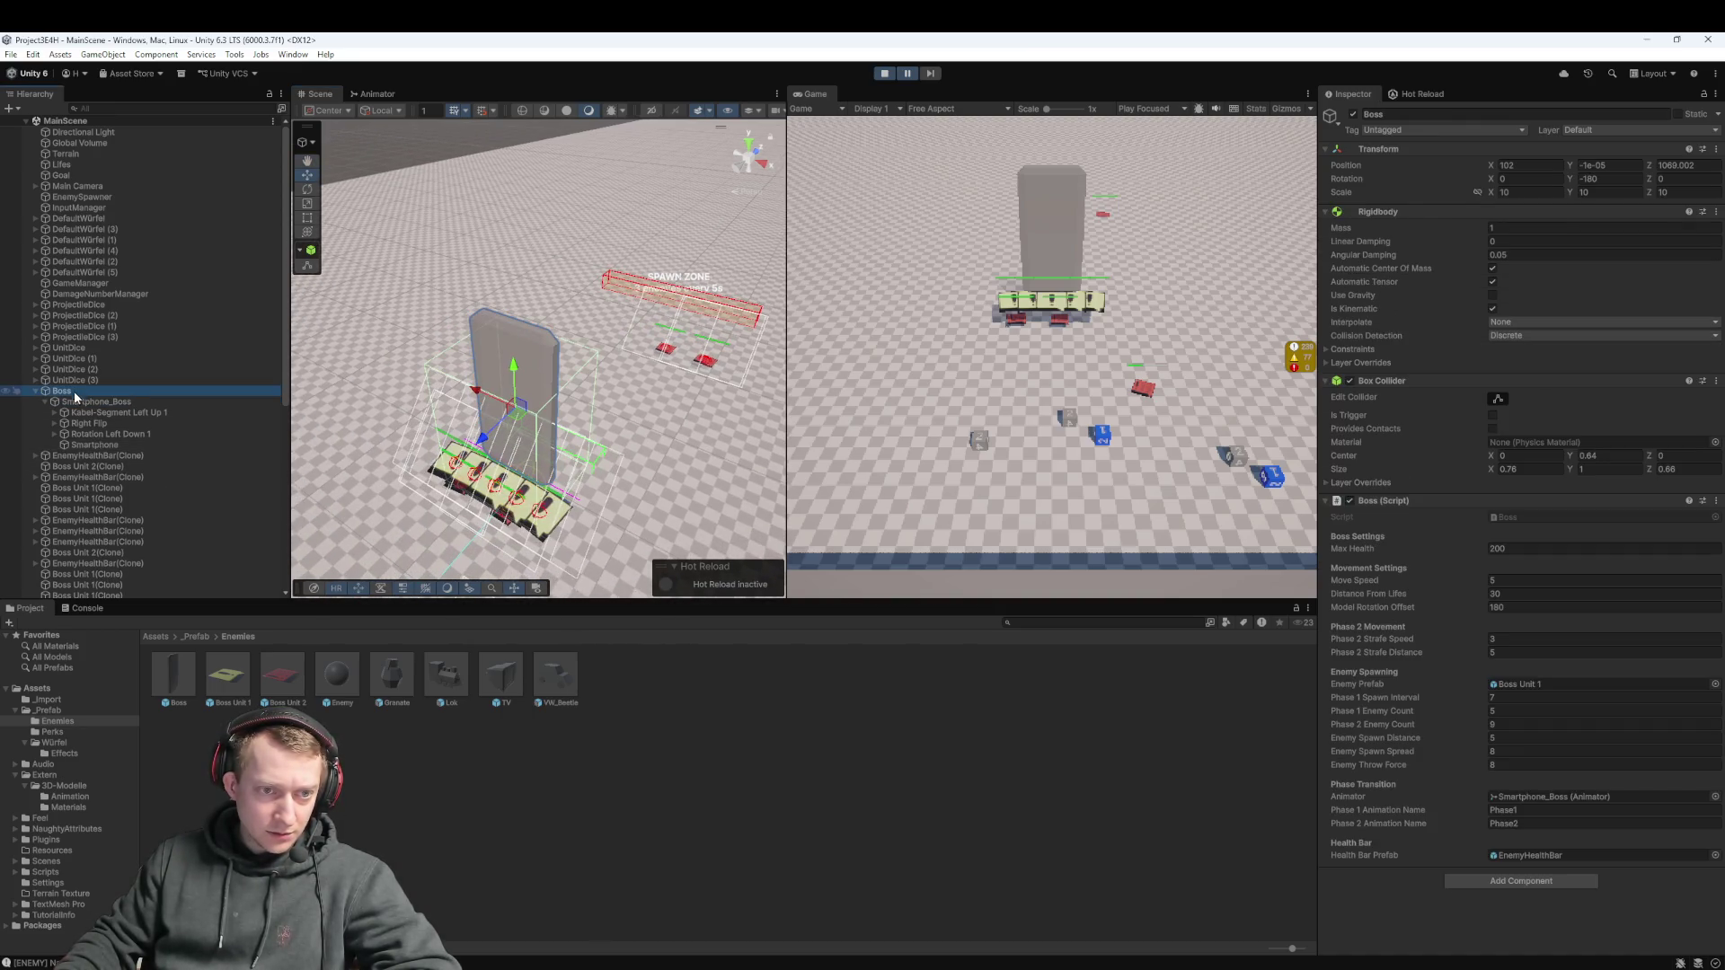
click(77, 404)
click(77, 394)
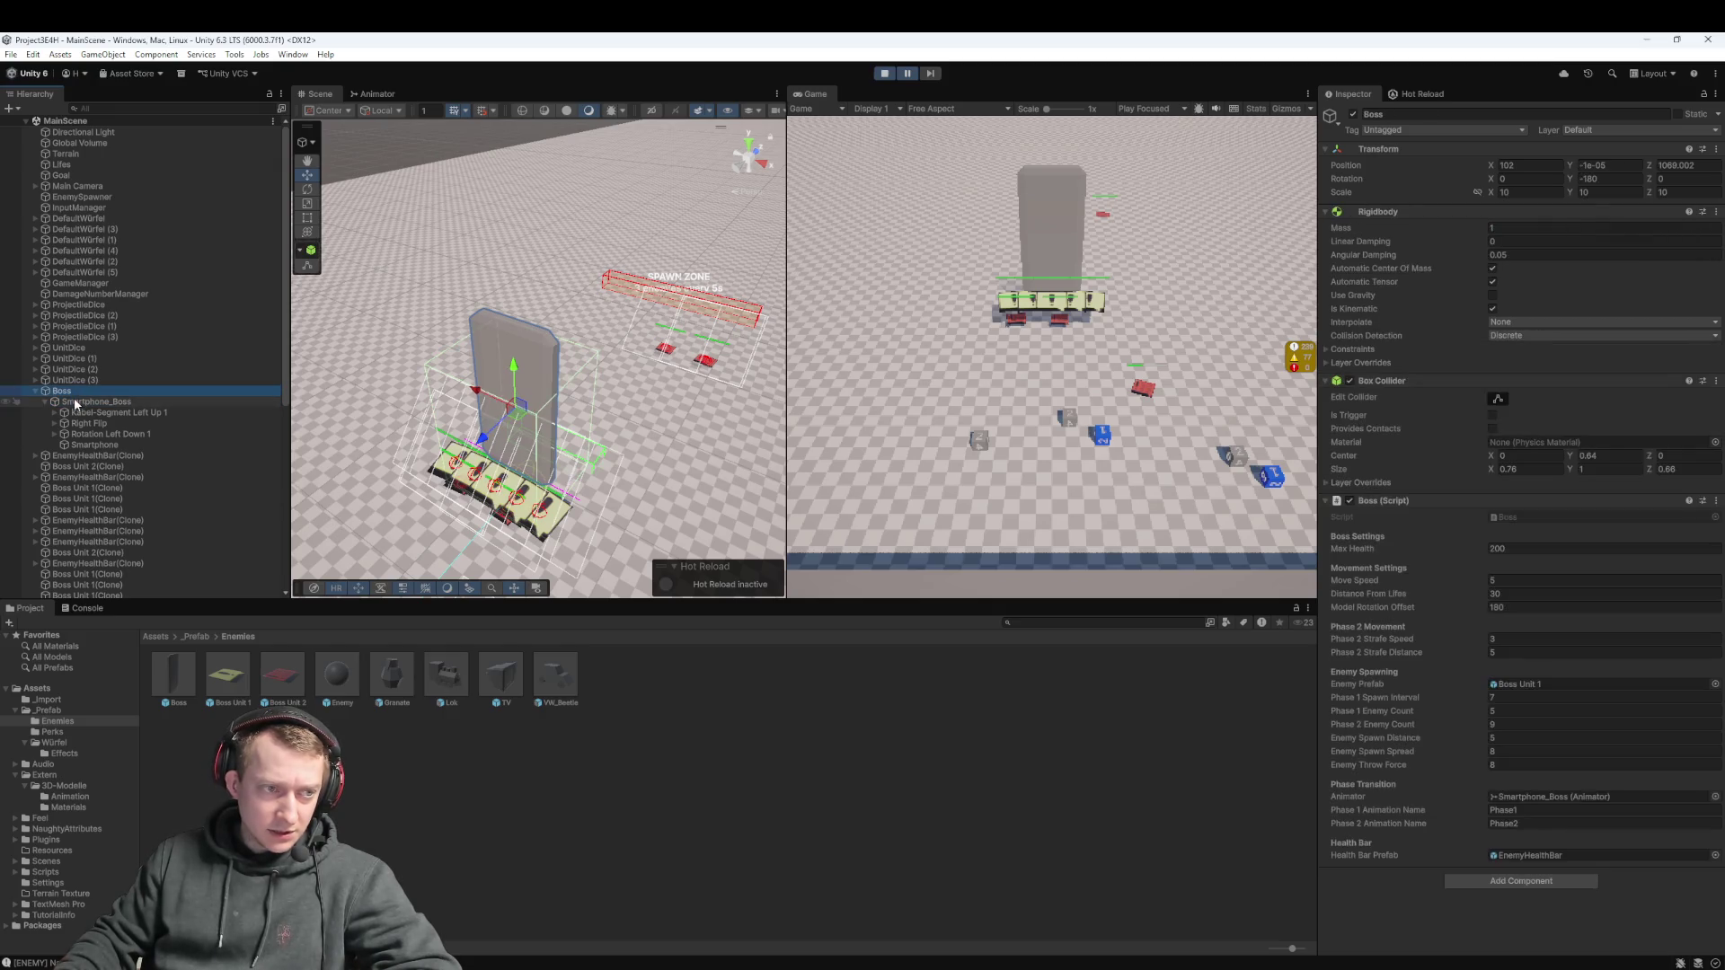
click(75, 392)
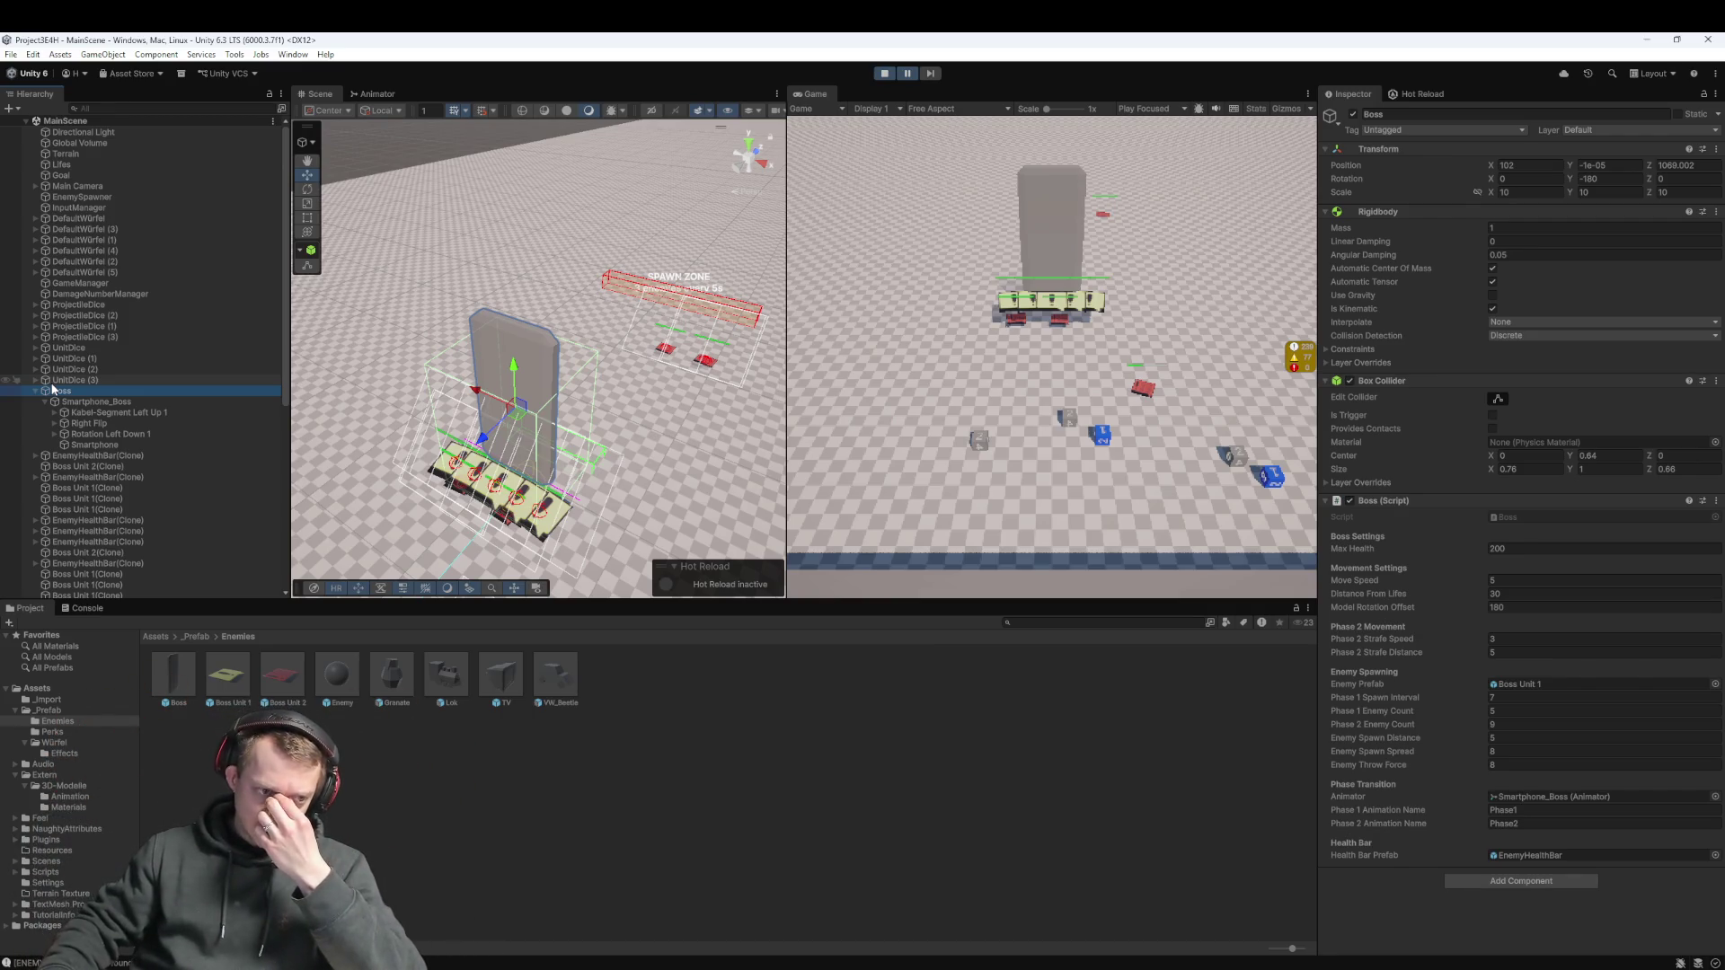
Resume the paused game, follow the moving Boss, then stop Play mode and collapse the Boss hierarchy
click(908, 75)
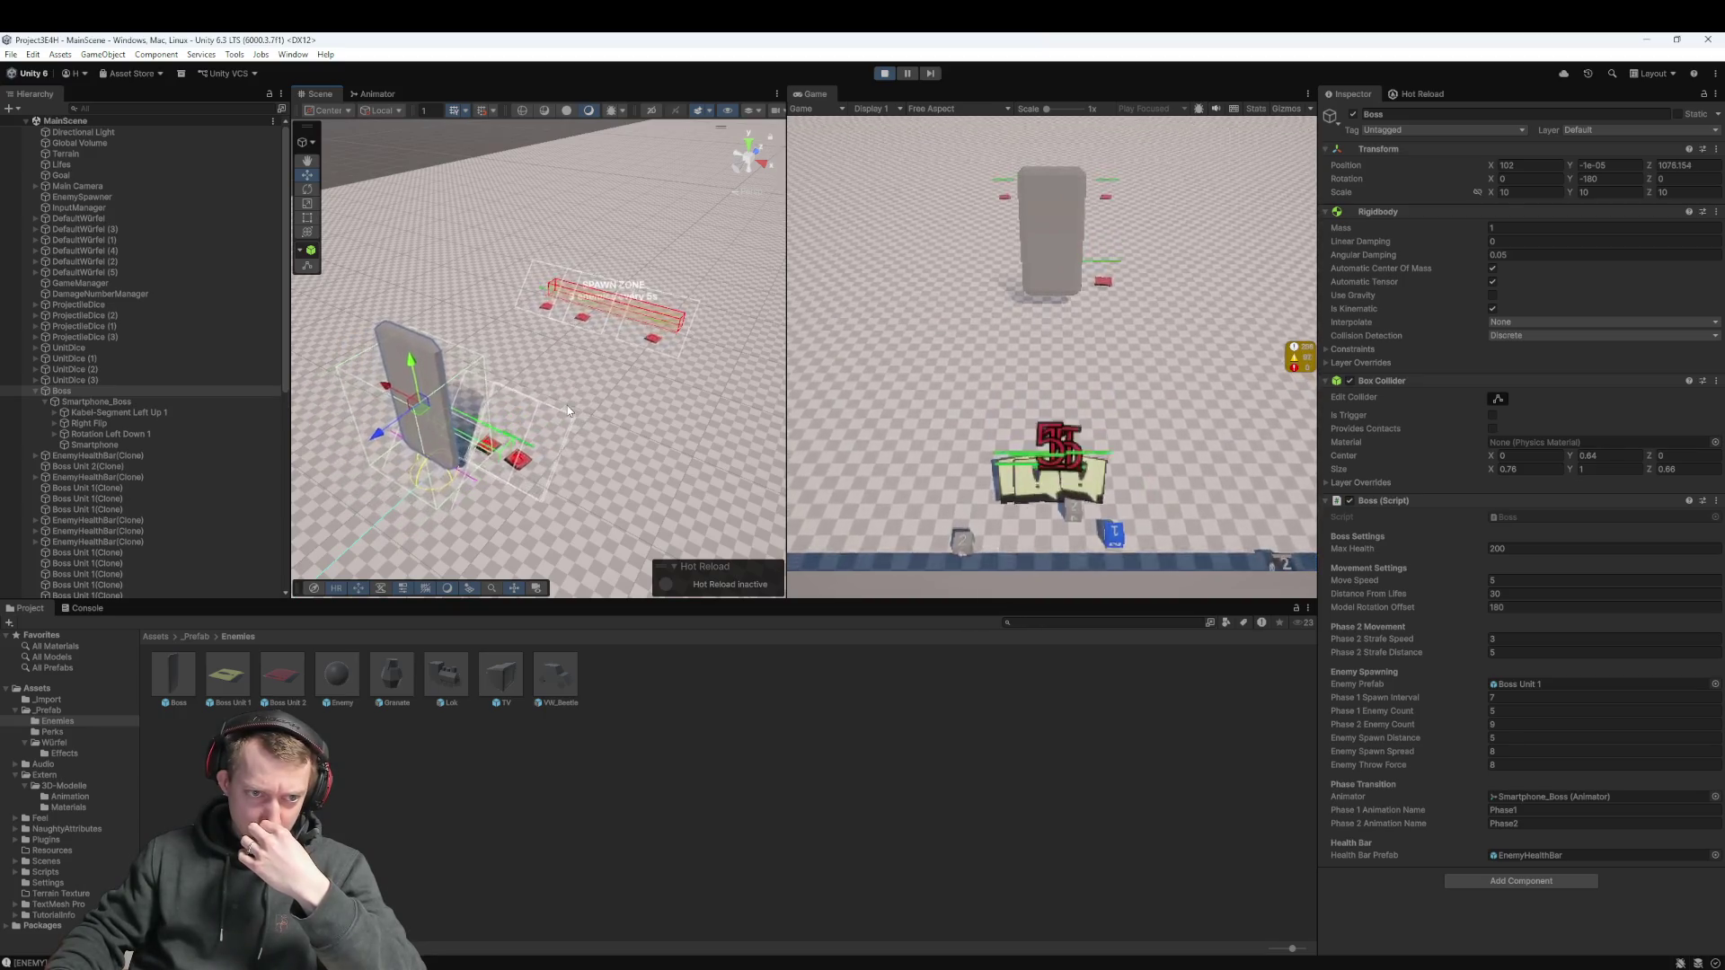
drag(617, 386, 537, 446)
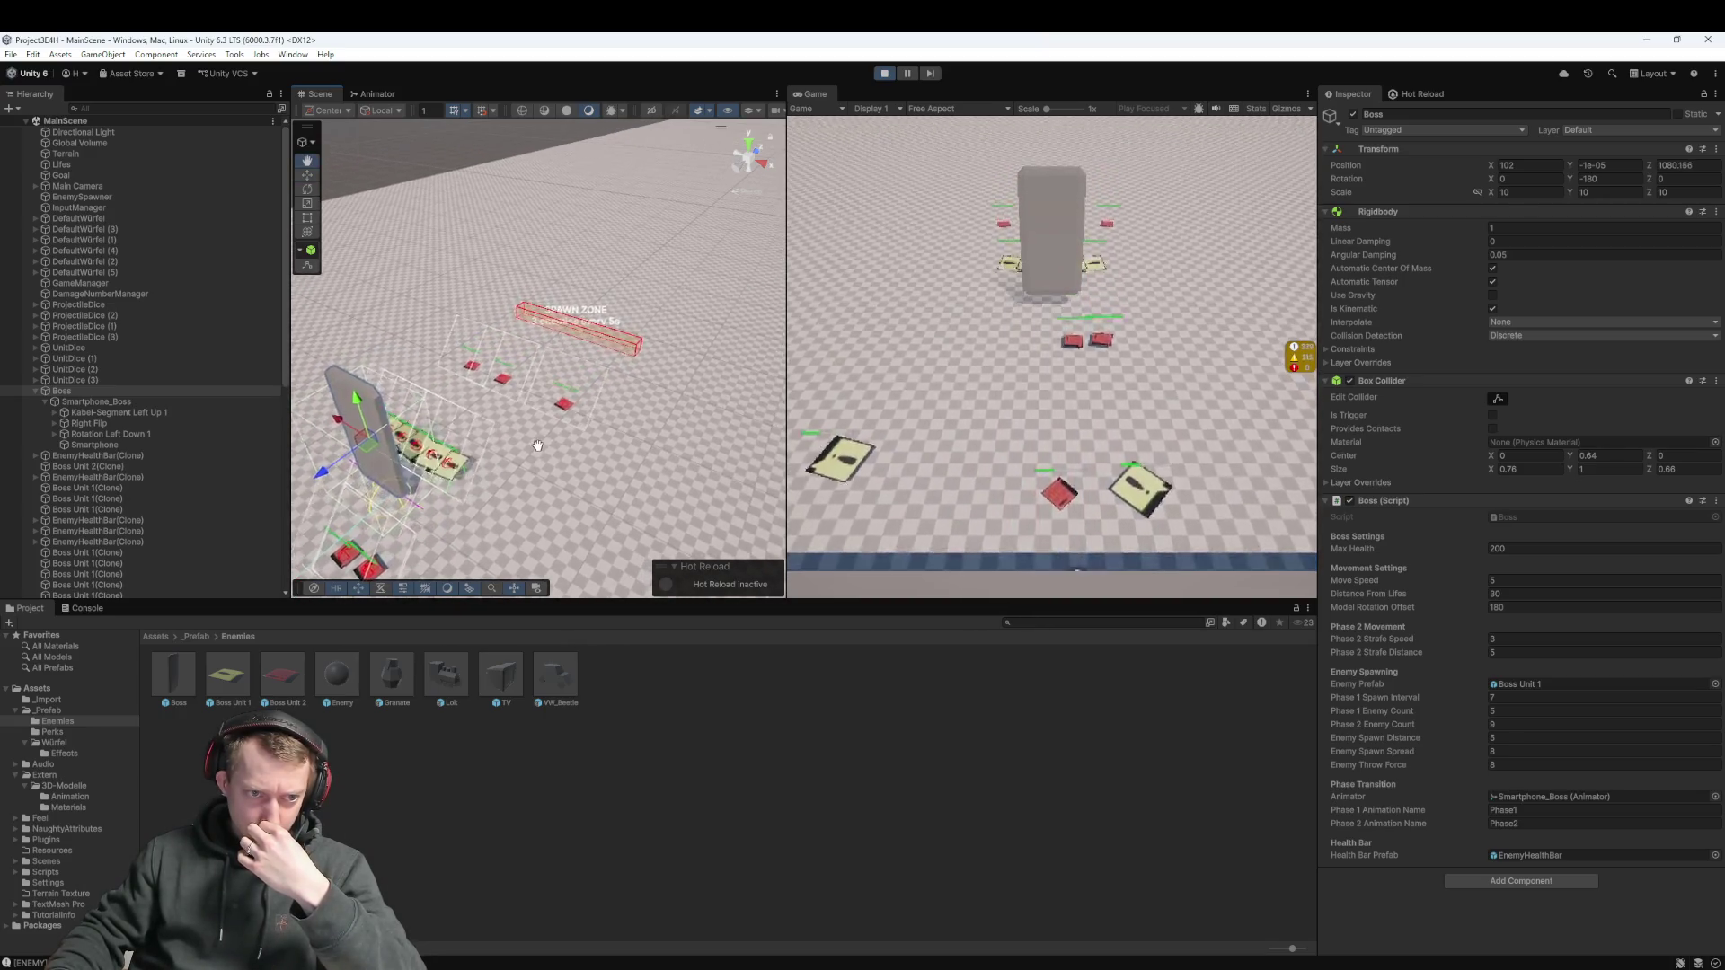
click(884, 76)
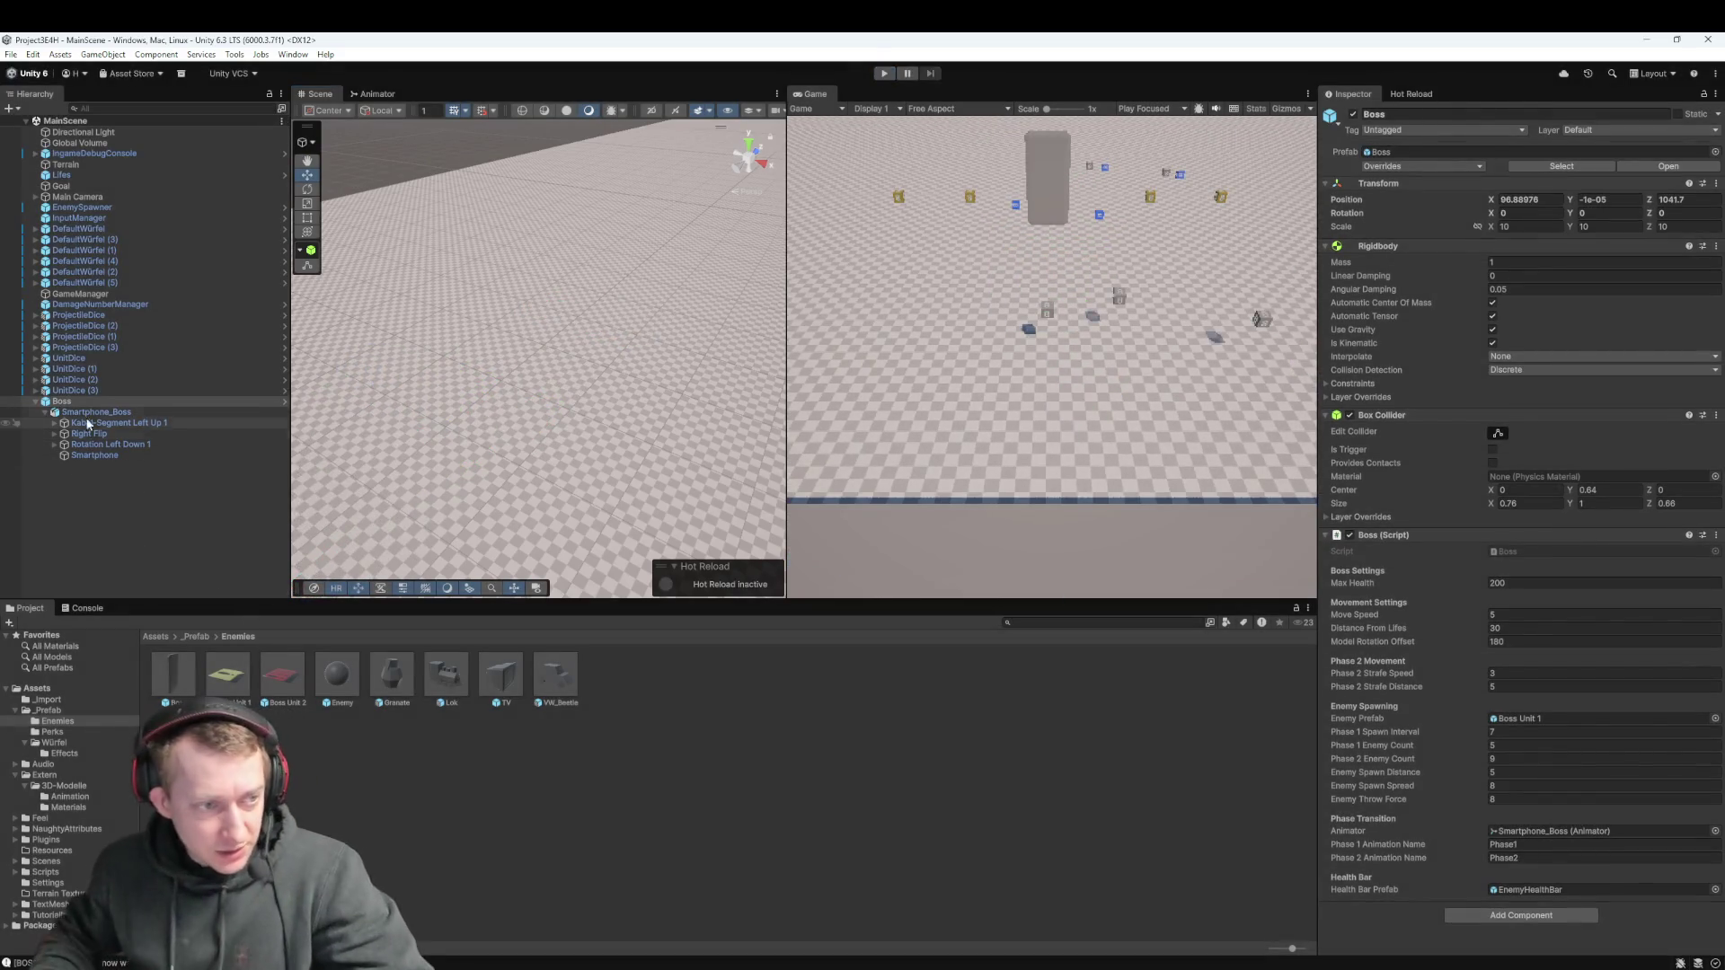
click(36, 402)
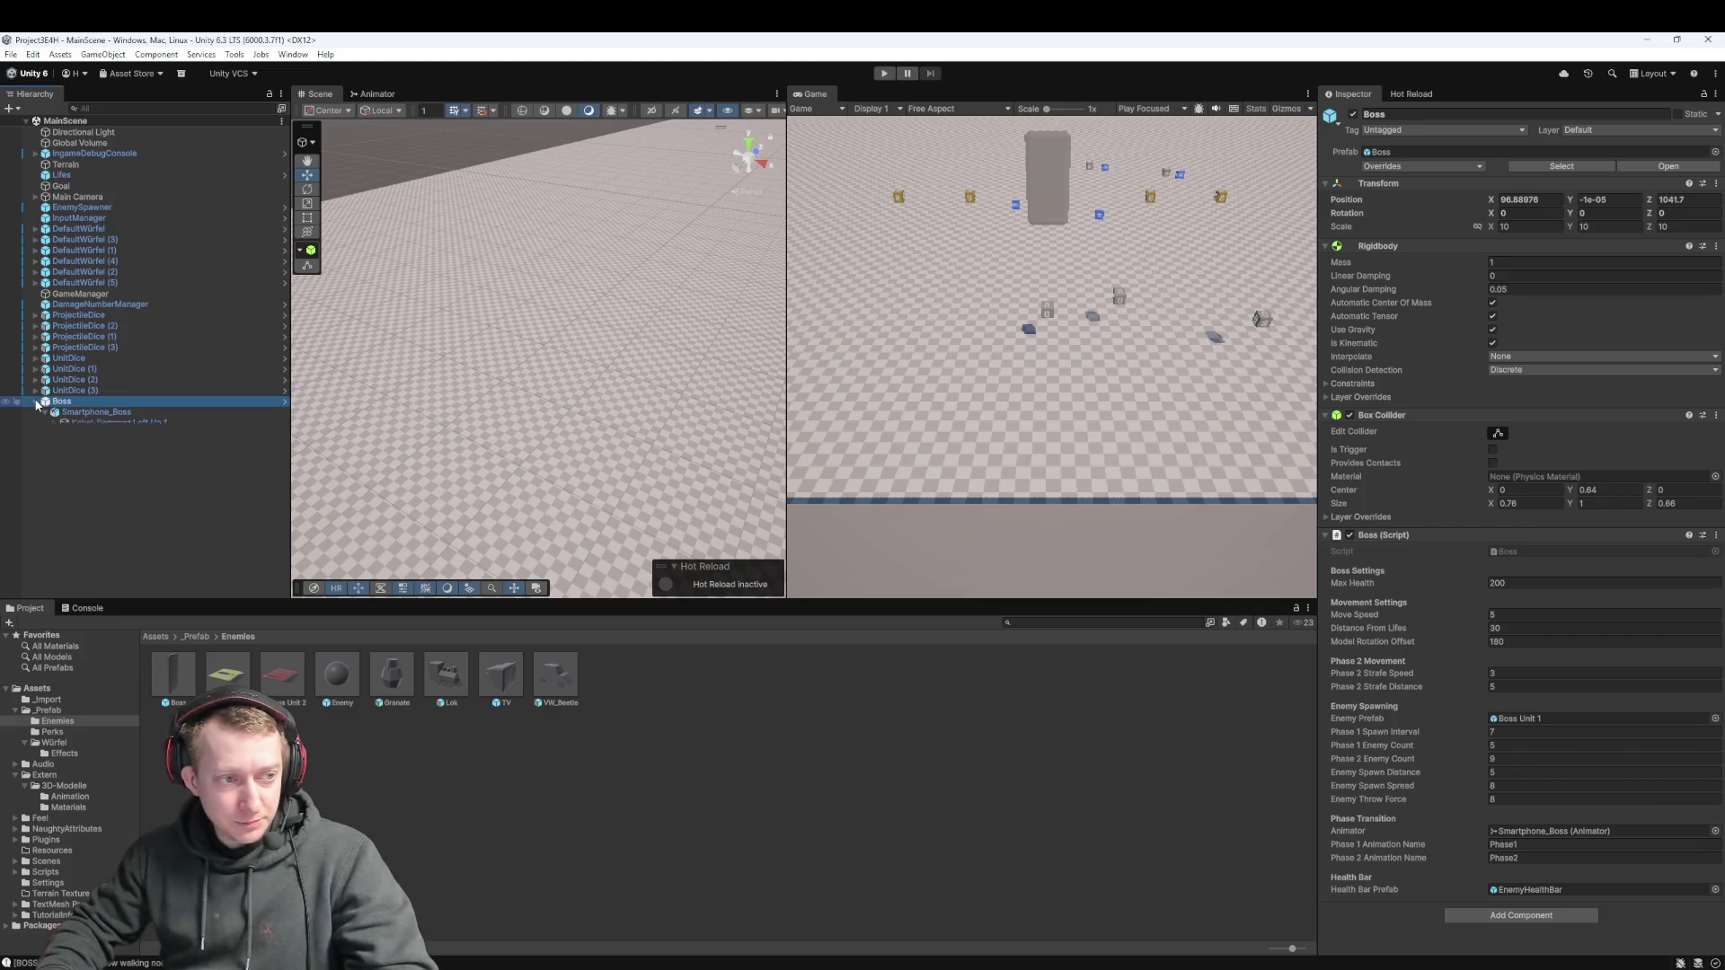
click(493, 844)
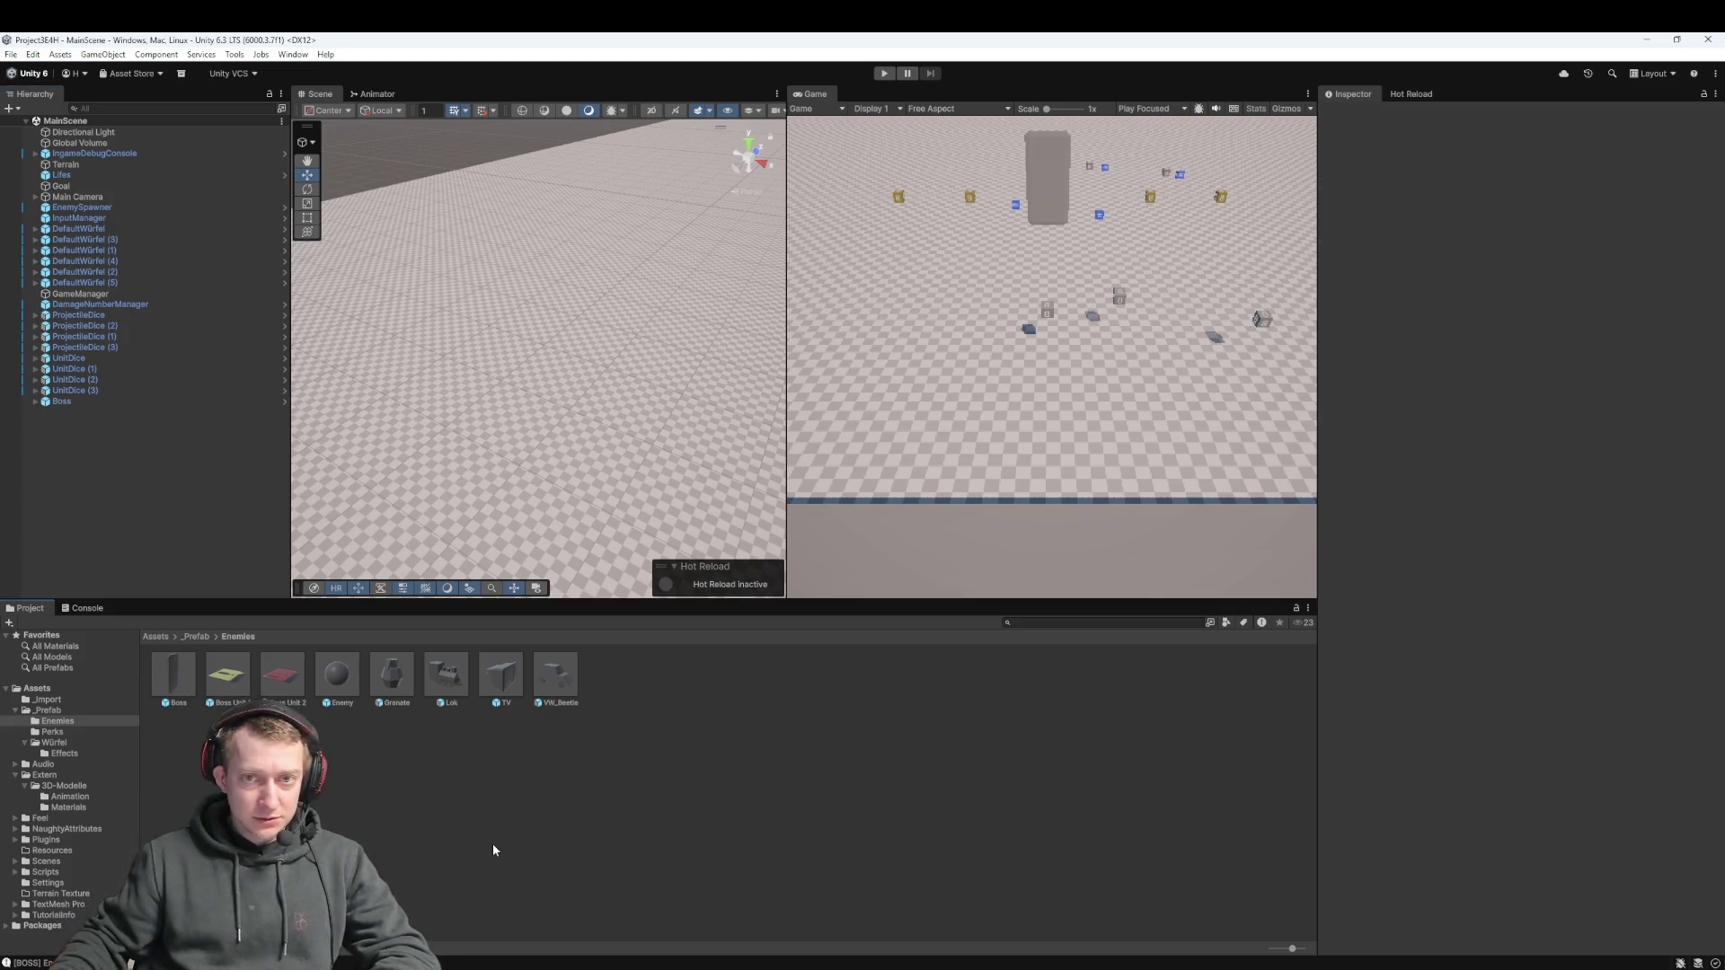
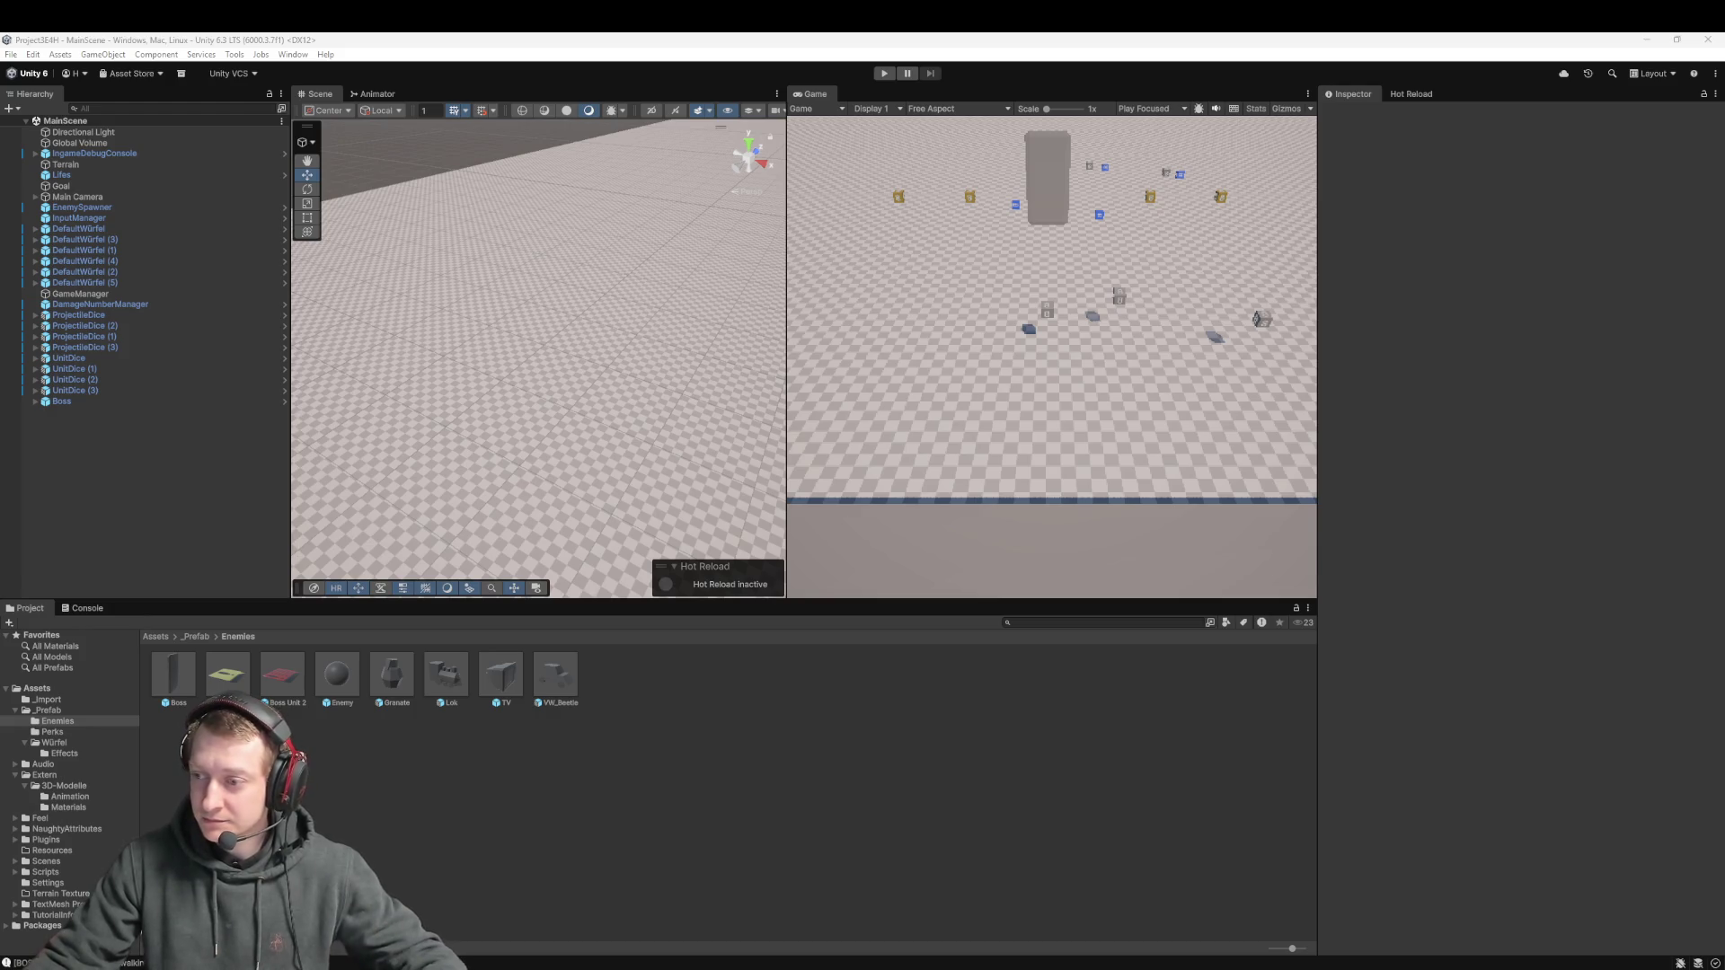
In Fork, review the MainScene.unity and Materials.meta diffs among the unstaged changes, then fetch from the remote
key(alt+Tab)
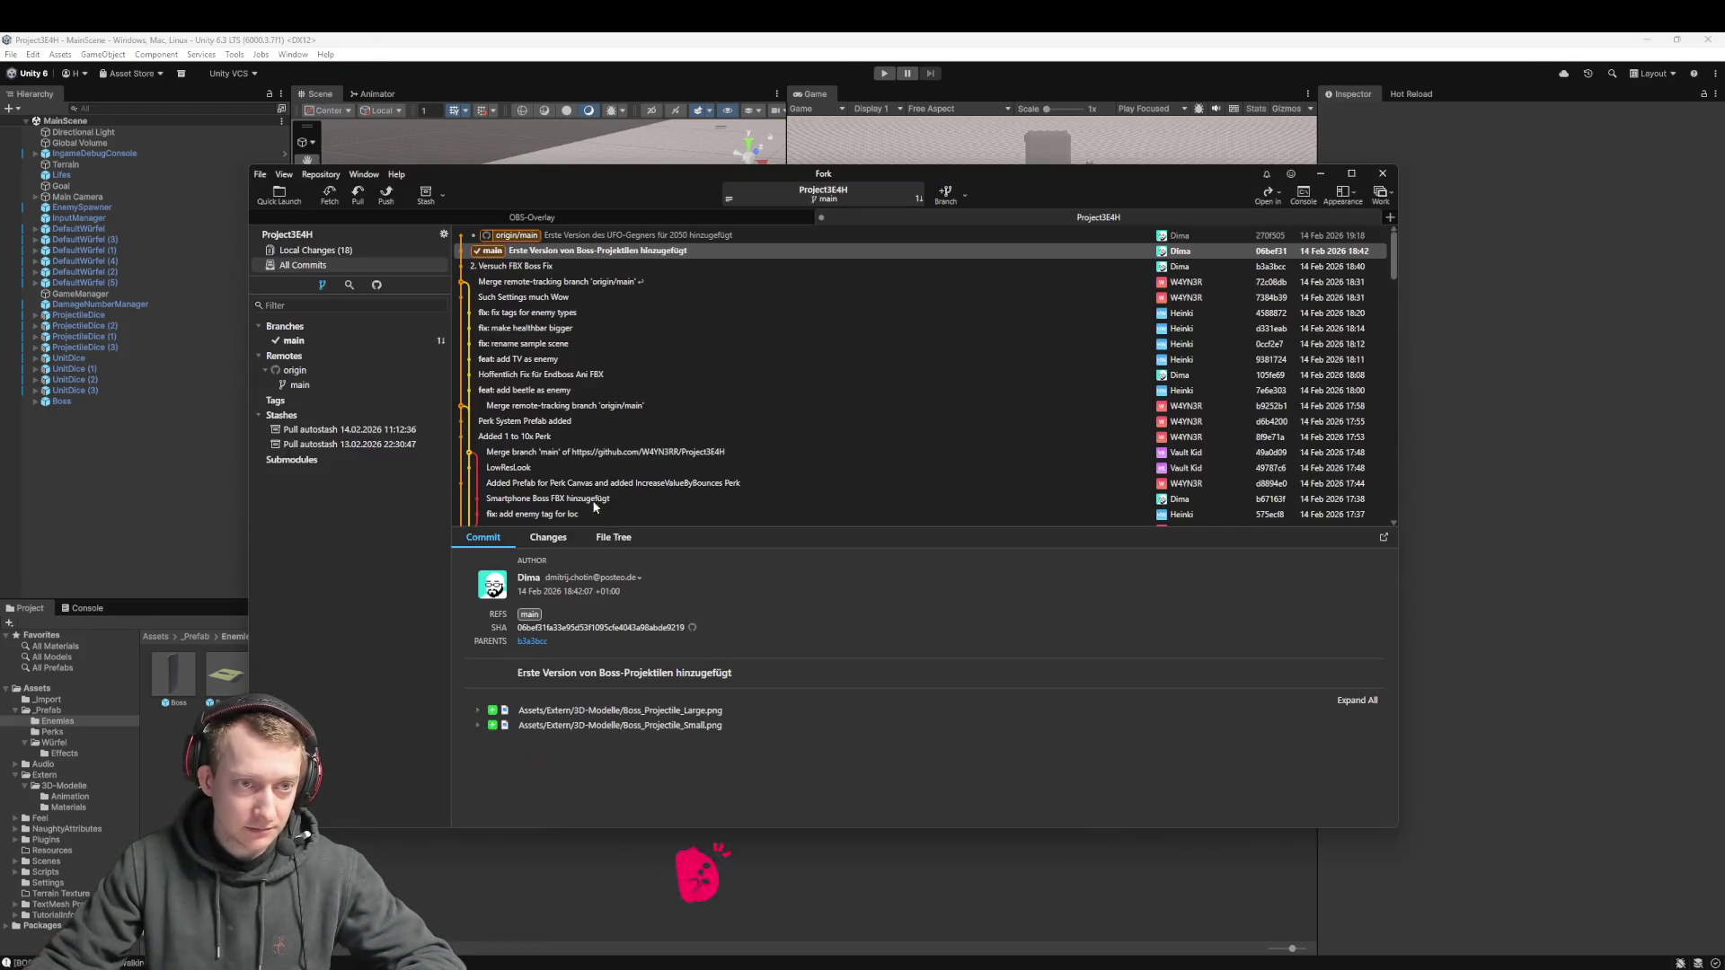
click(376, 250)
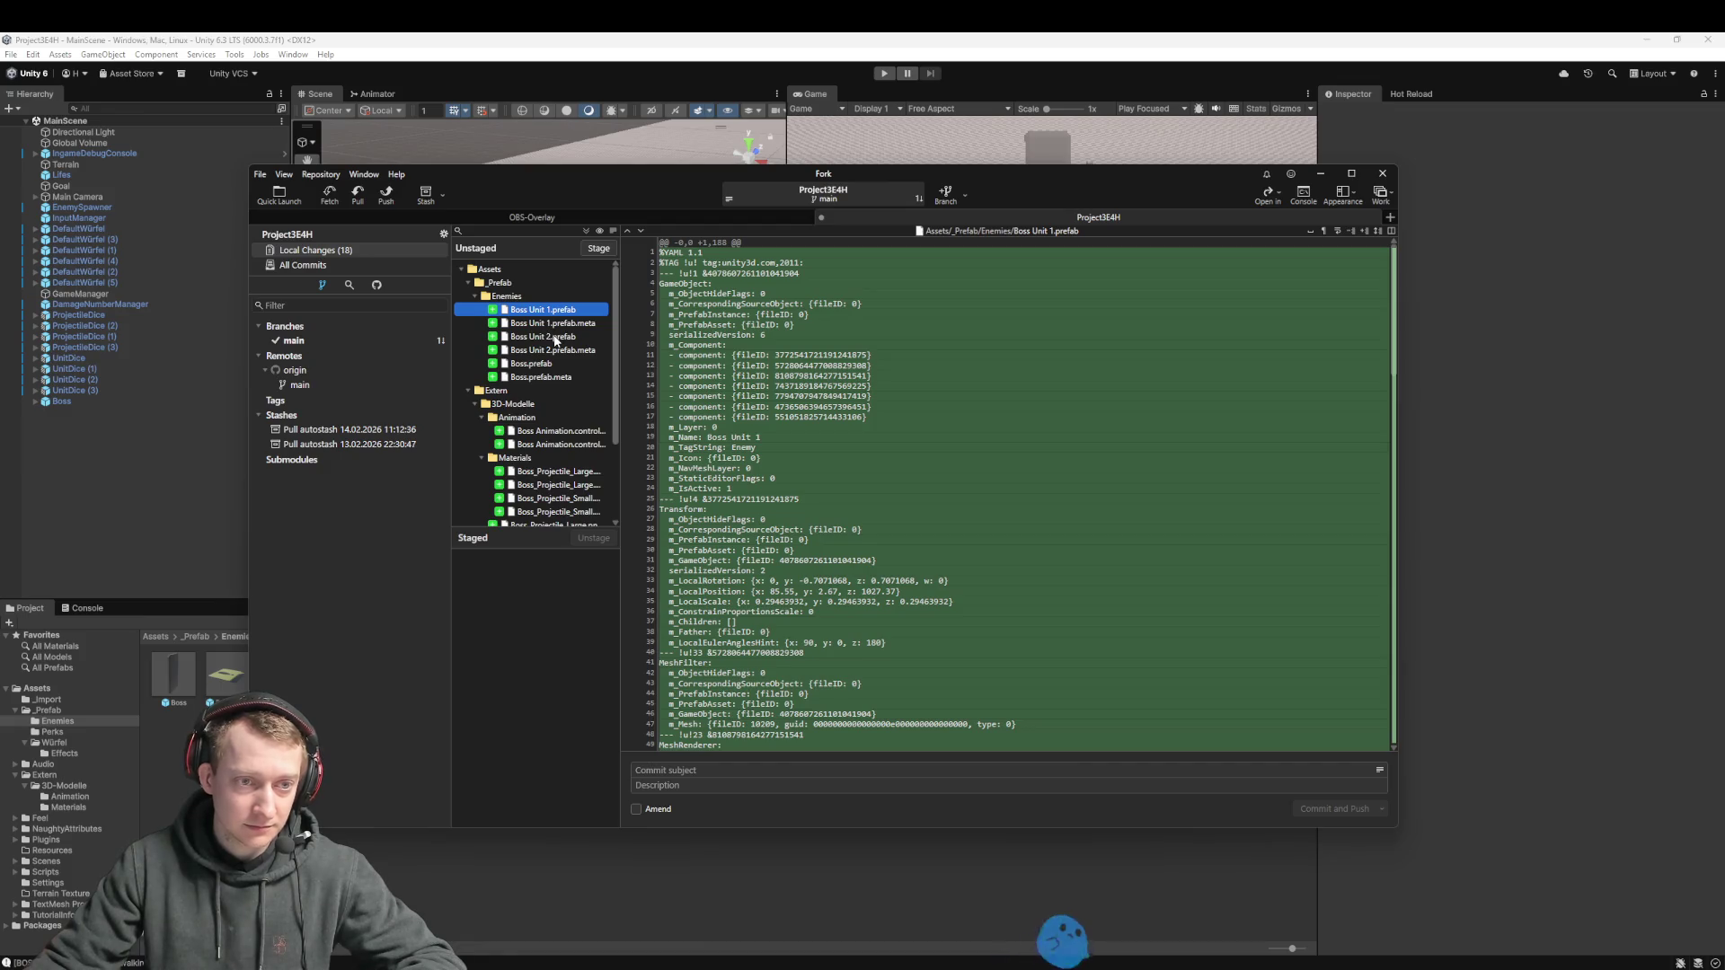
scroll(555, 339, down, 3)
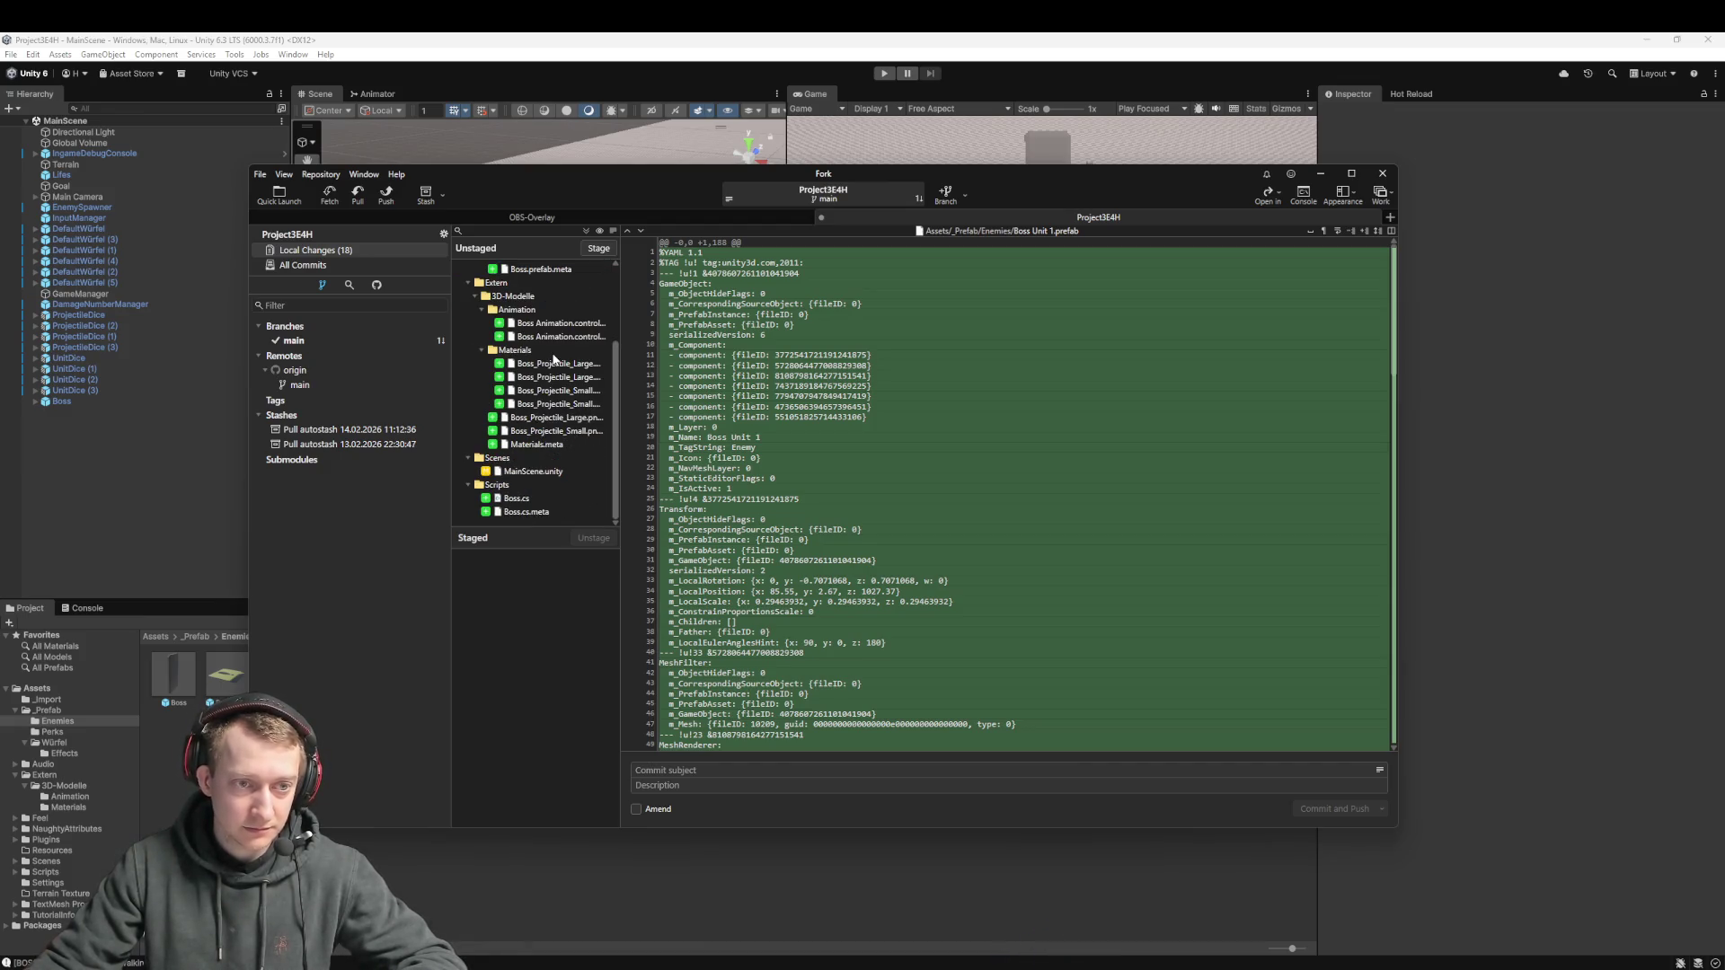
click(533, 472)
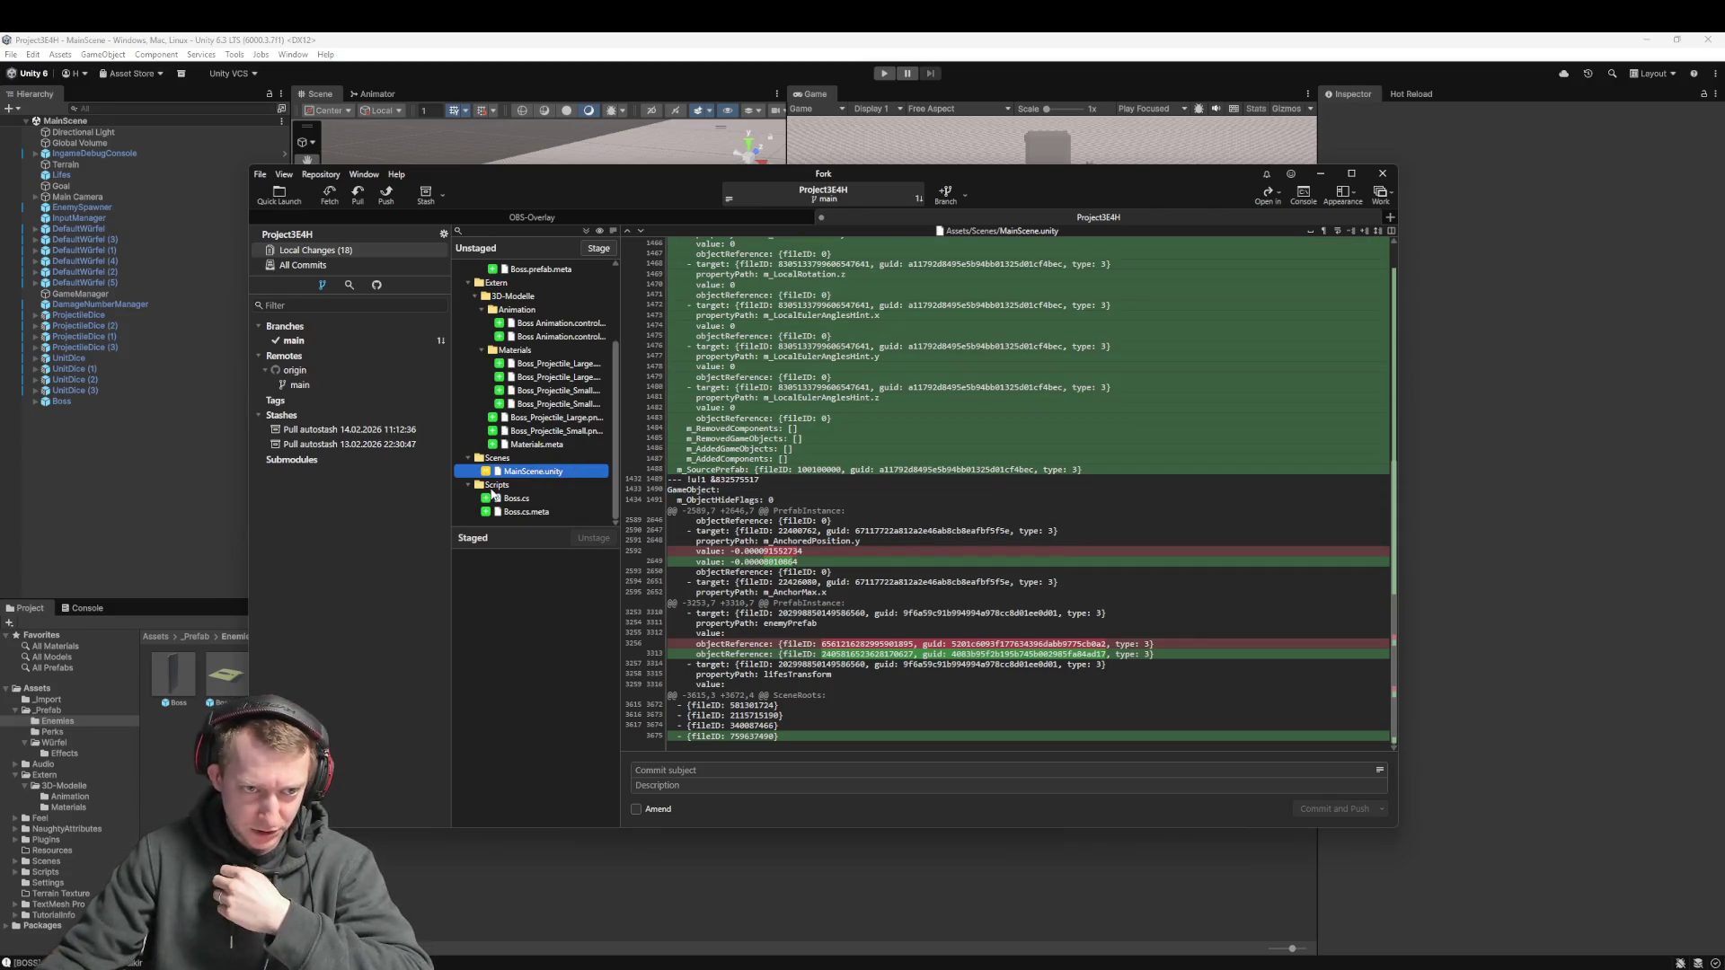
click(568, 444)
click(554, 473)
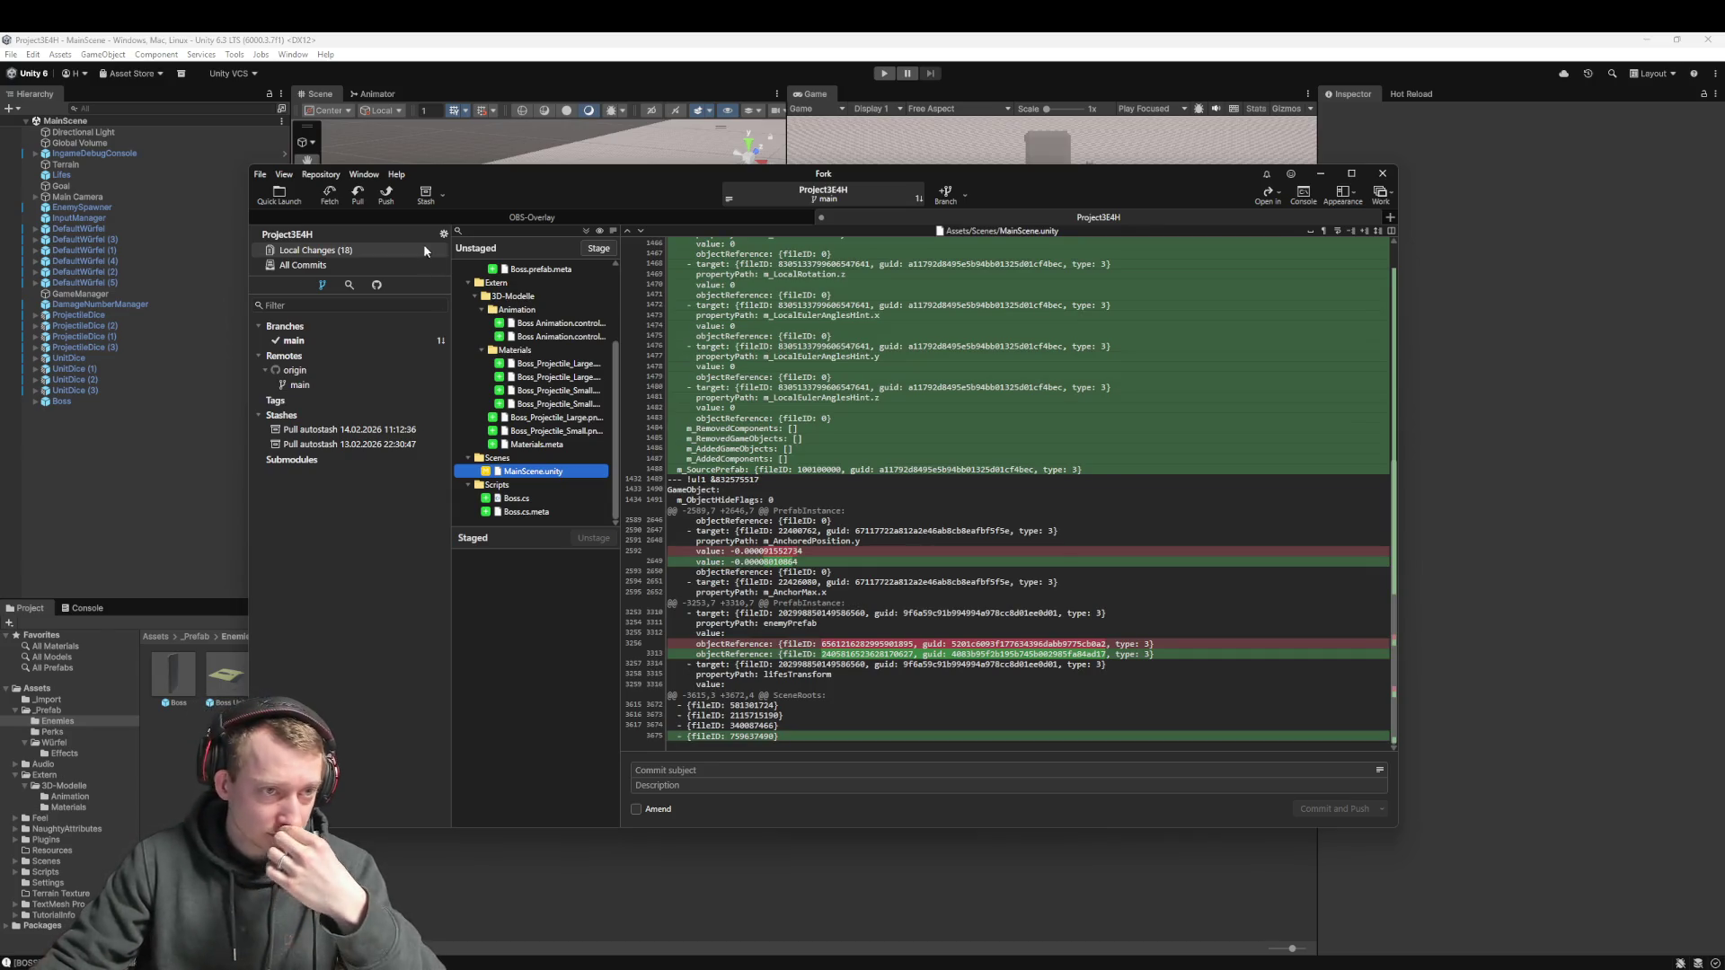
click(329, 193)
click(911, 530)
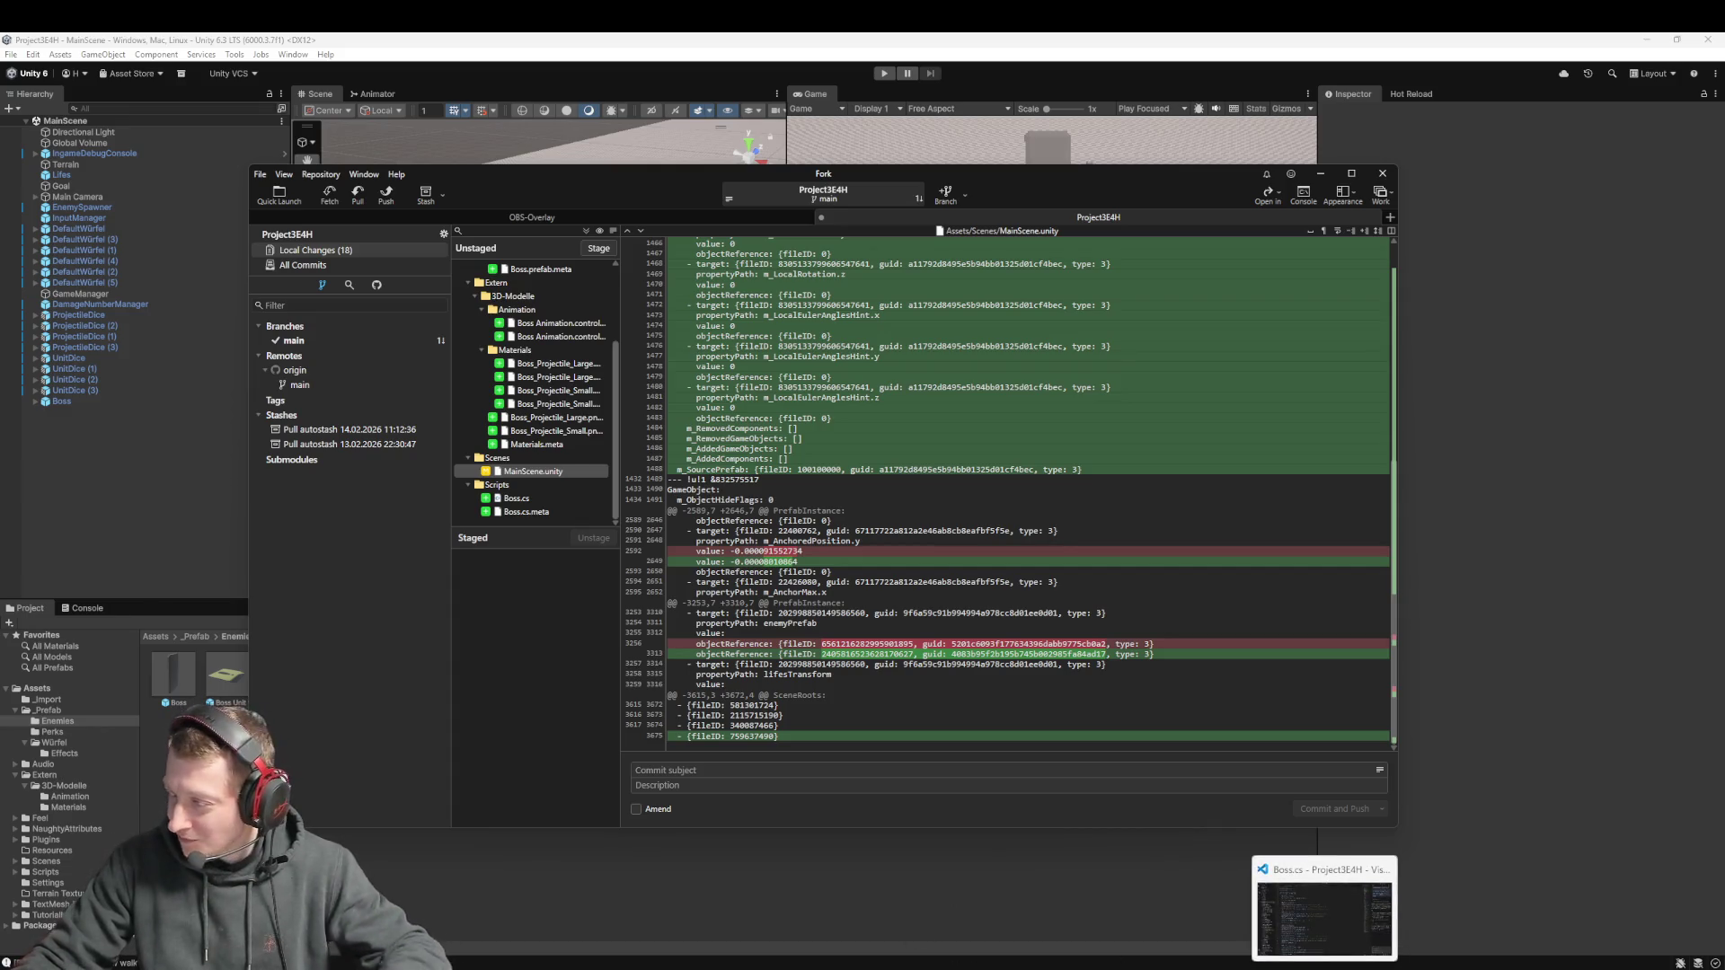
Scroll Boss.cs to its gizmo code at the end, save it, and return to Unity
key(alt+Tab)
click(909, 262)
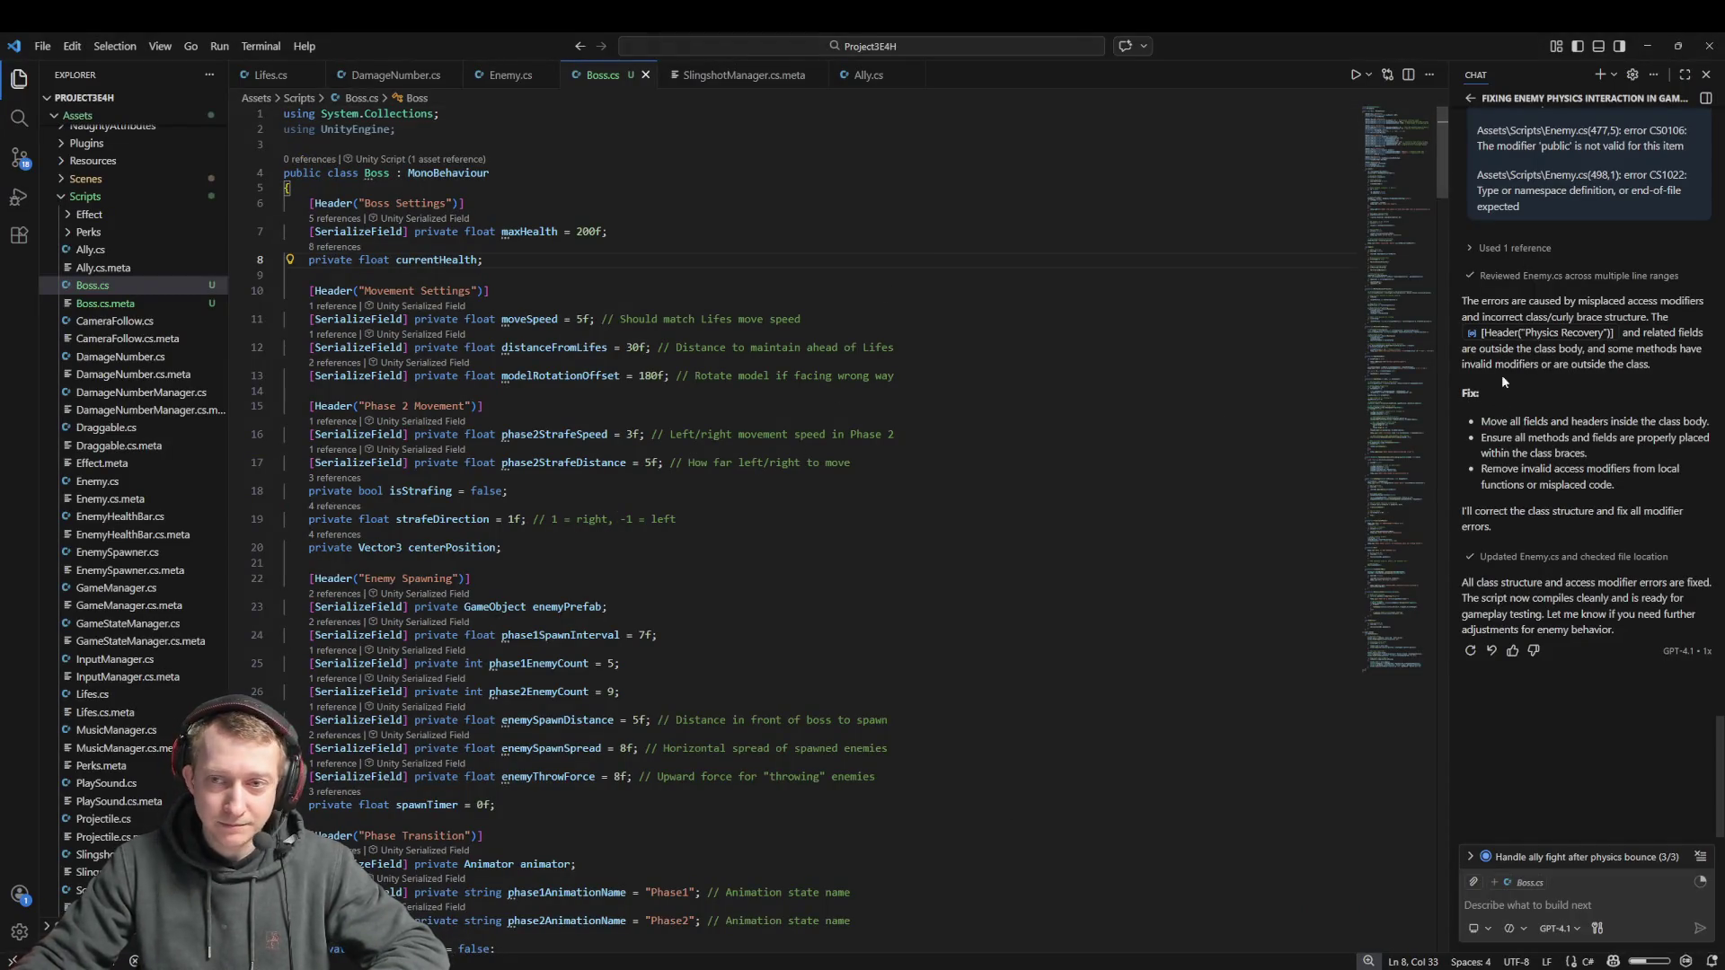
click(1384, 645)
drag(1383, 646, 1384, 672)
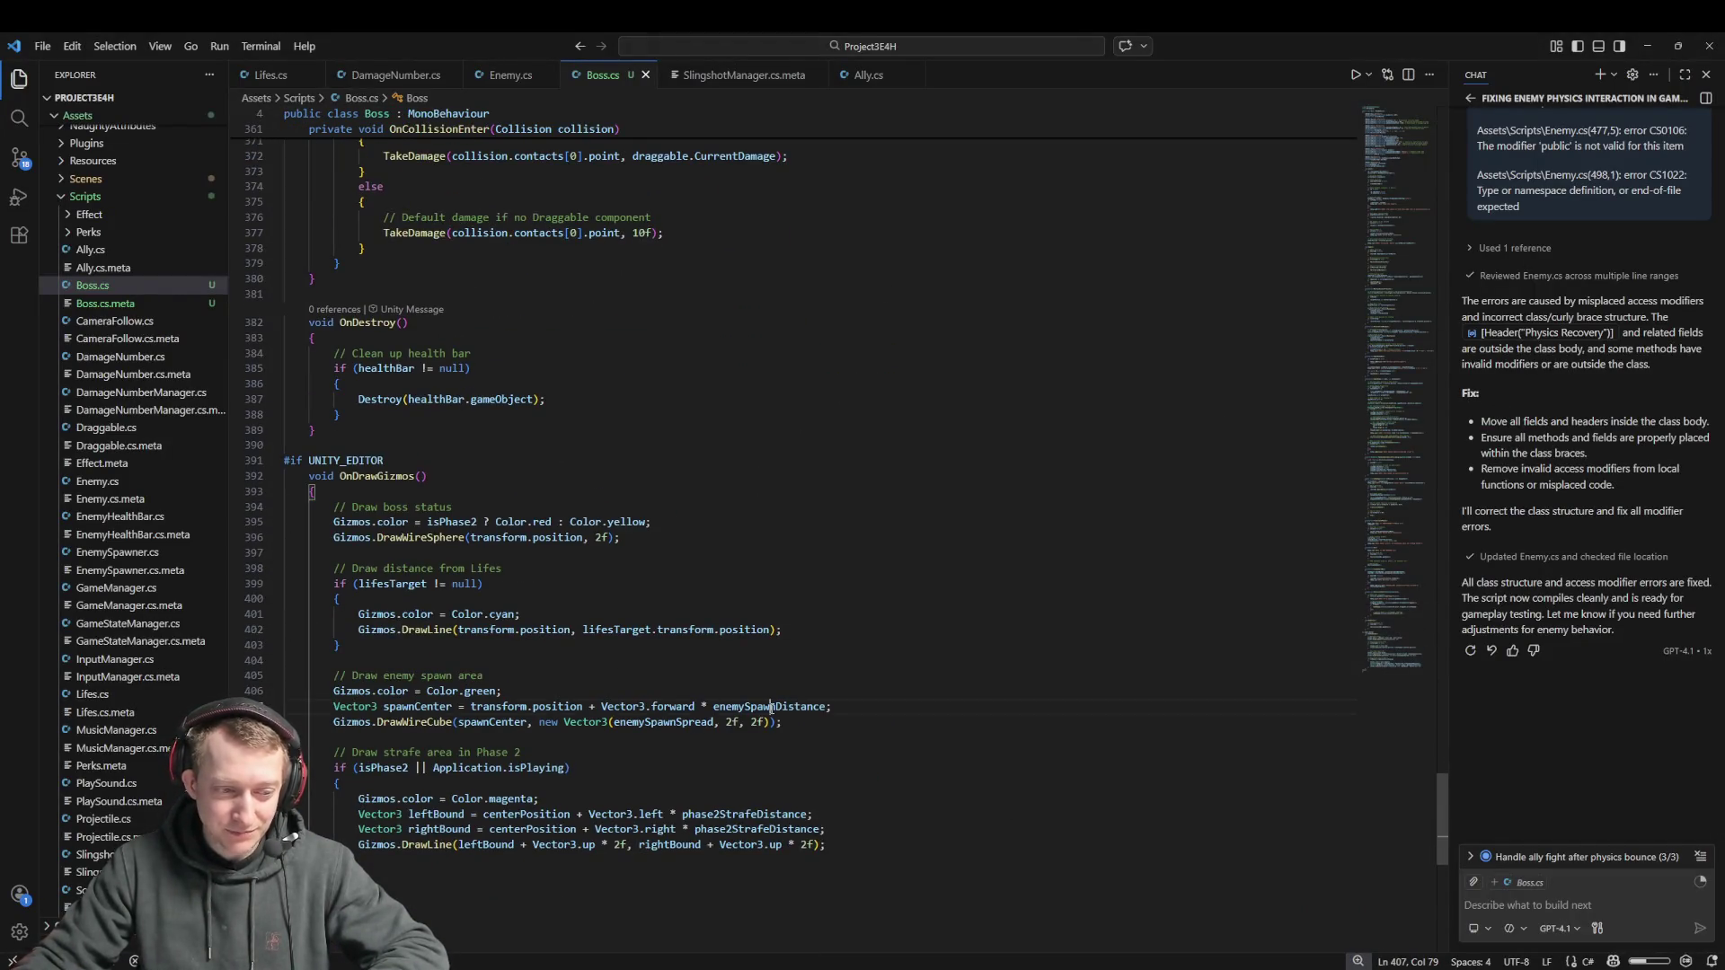
scroll(771, 709, down, 10)
click(771, 709)
key(ctrl+s)
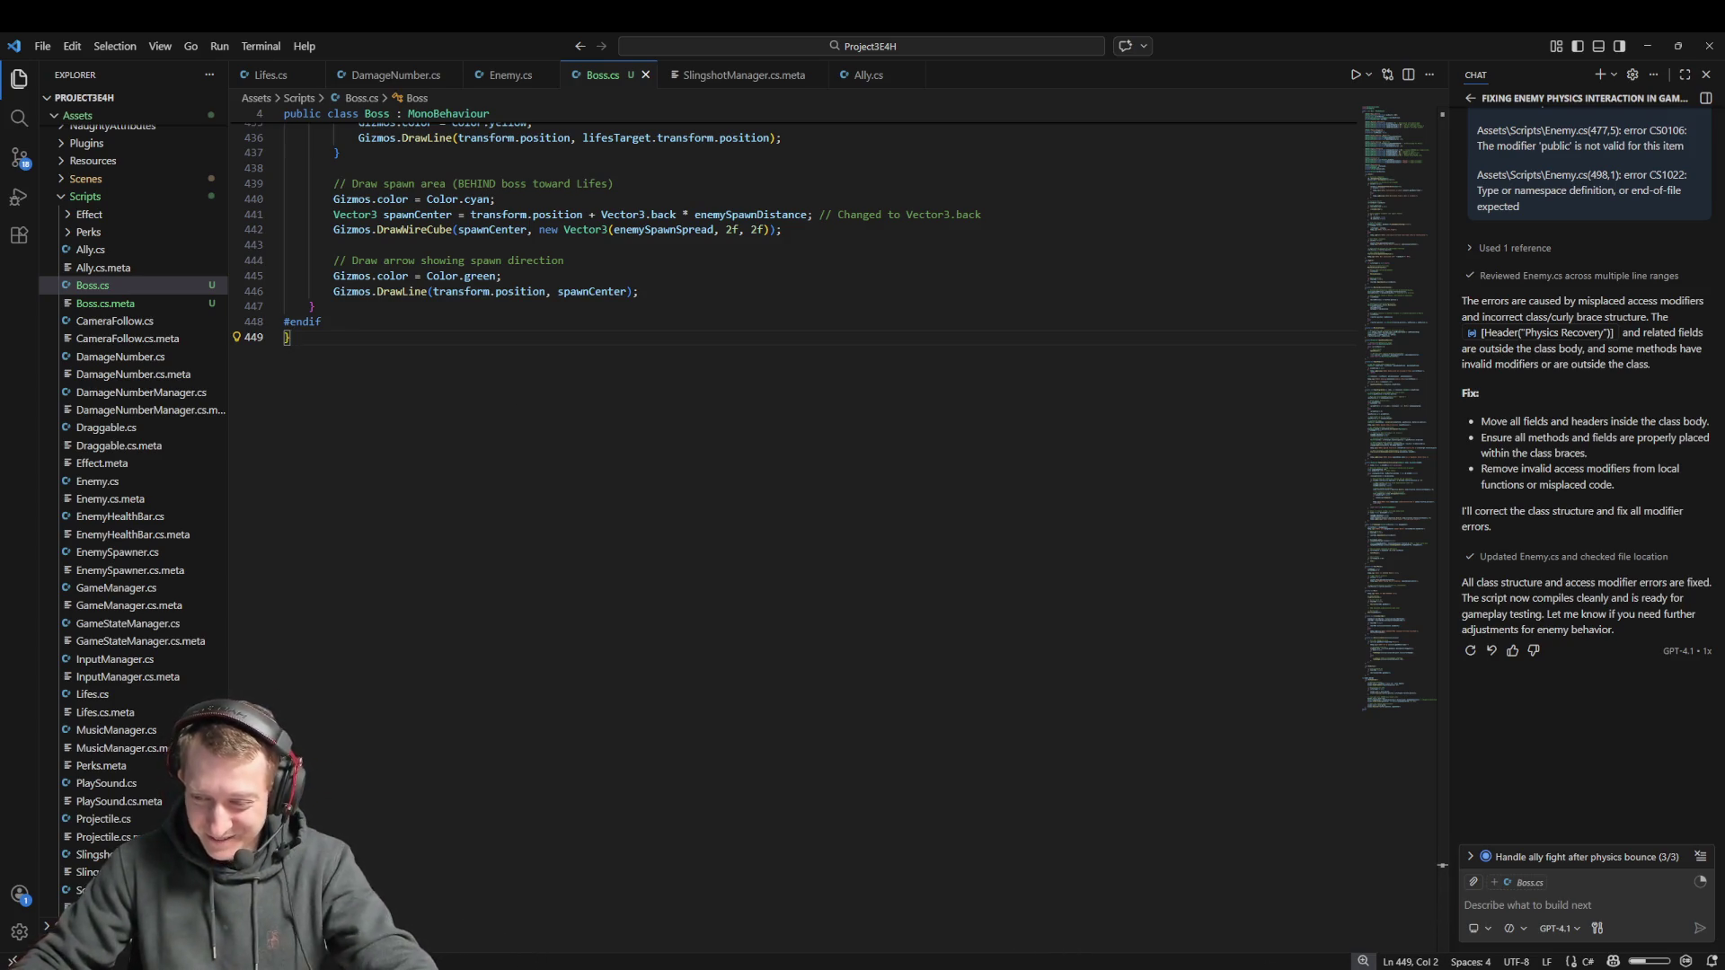
key(alt+Tab)
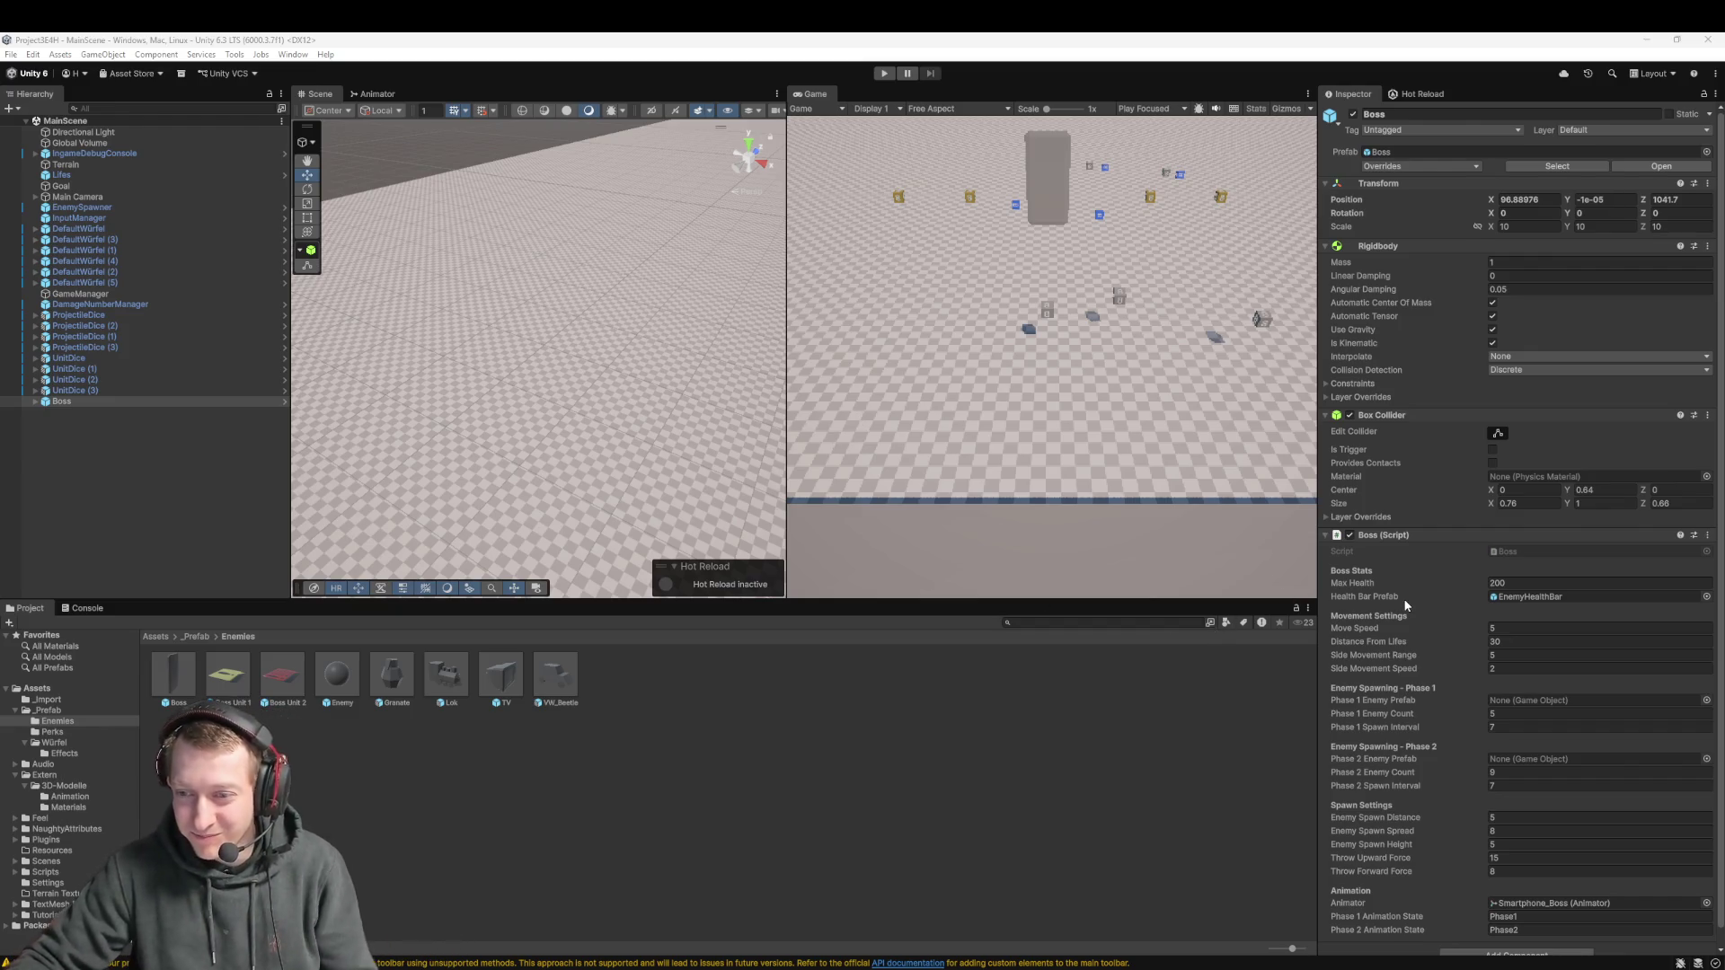
Set Boss Unit 1 and Boss Unit 2 as the Boss's Phase 1 and Phase 2 Enemy Prefabs, then view the Animator
scroll(1407, 606, down, 1)
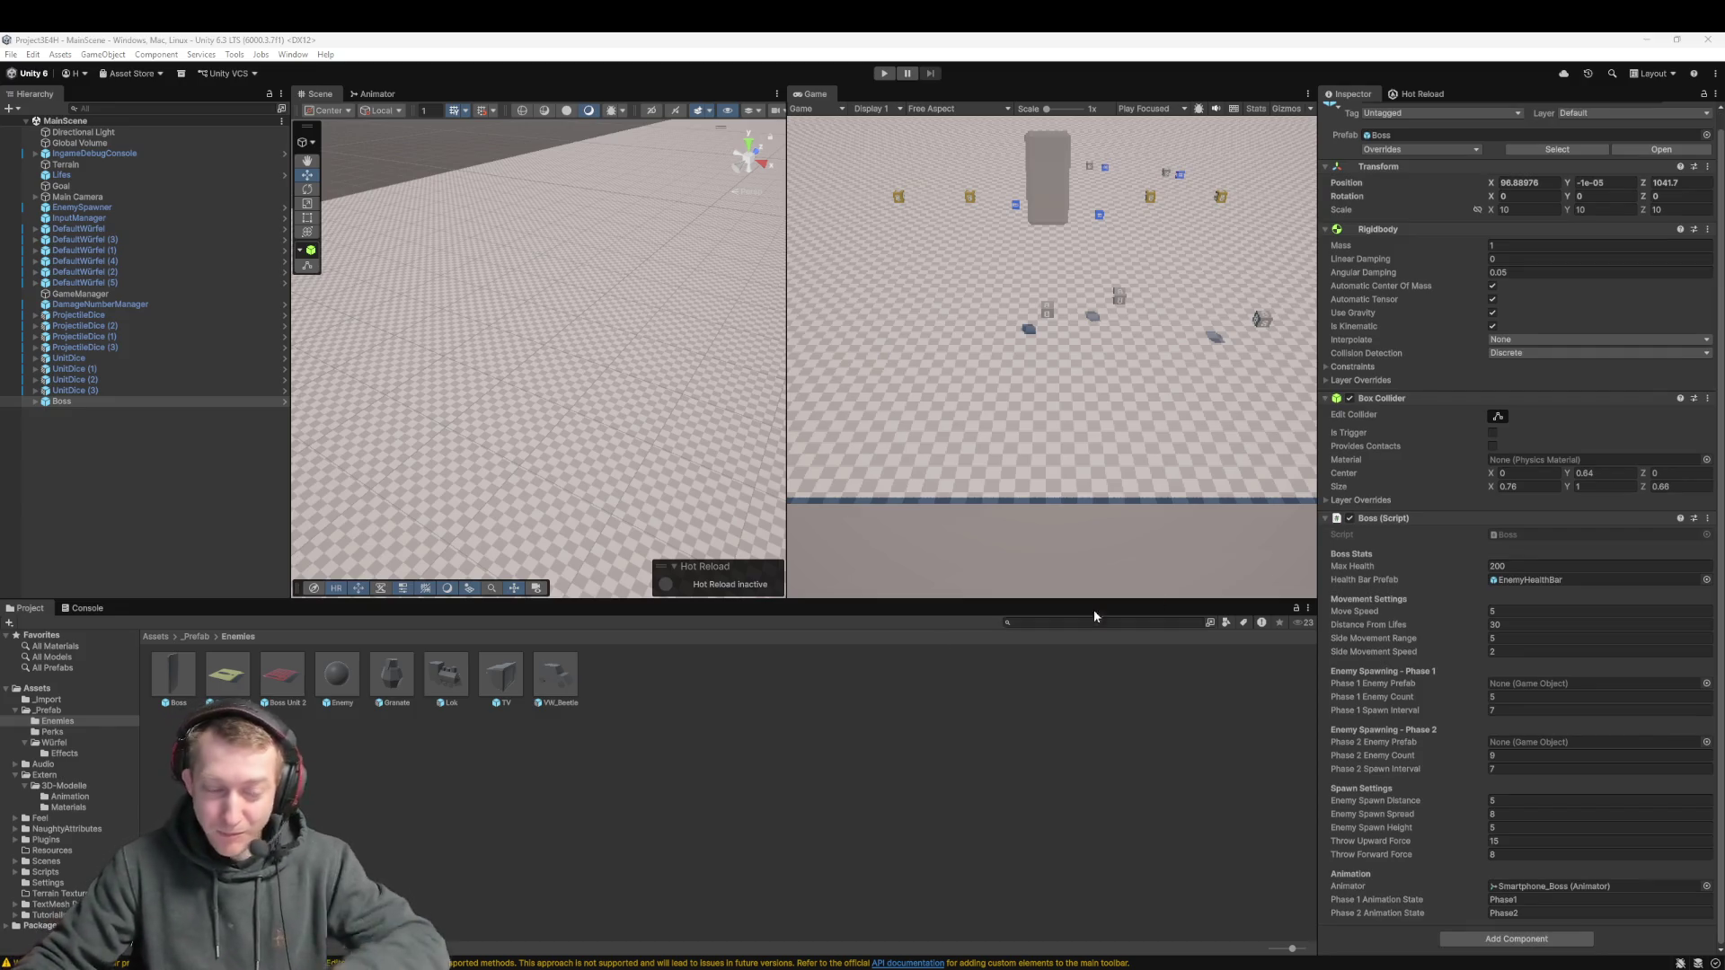
click(242, 682)
drag(1512, 717, 1532, 685)
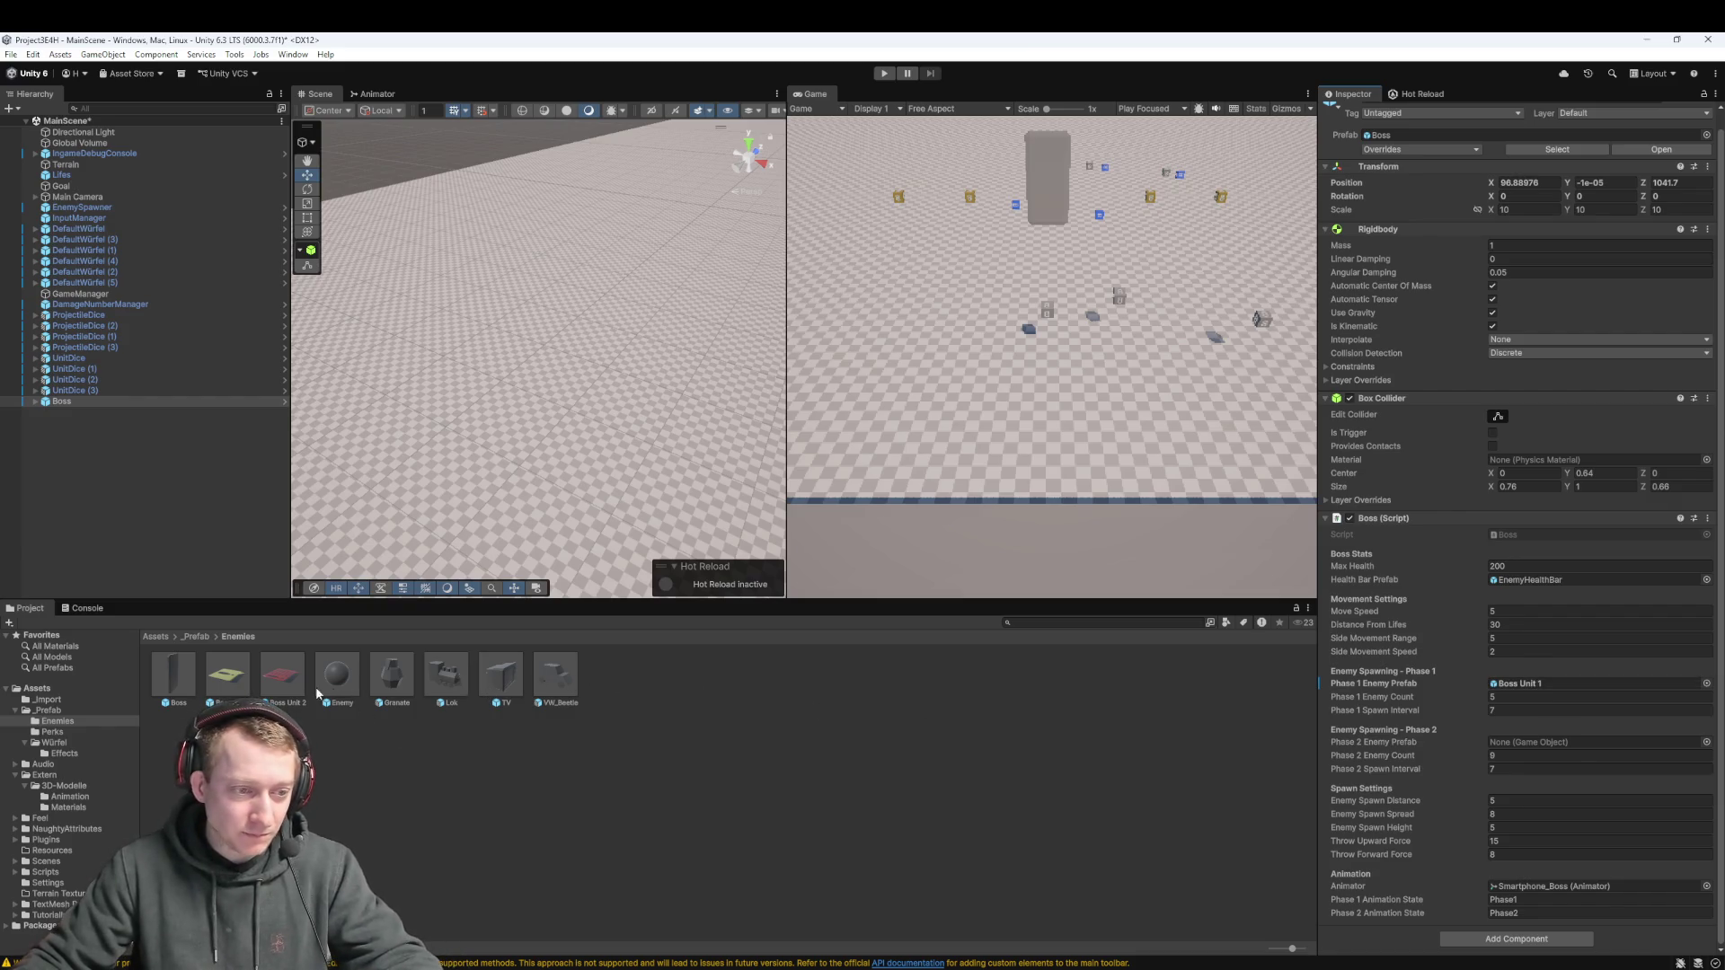
drag(1568, 753, 1532, 742)
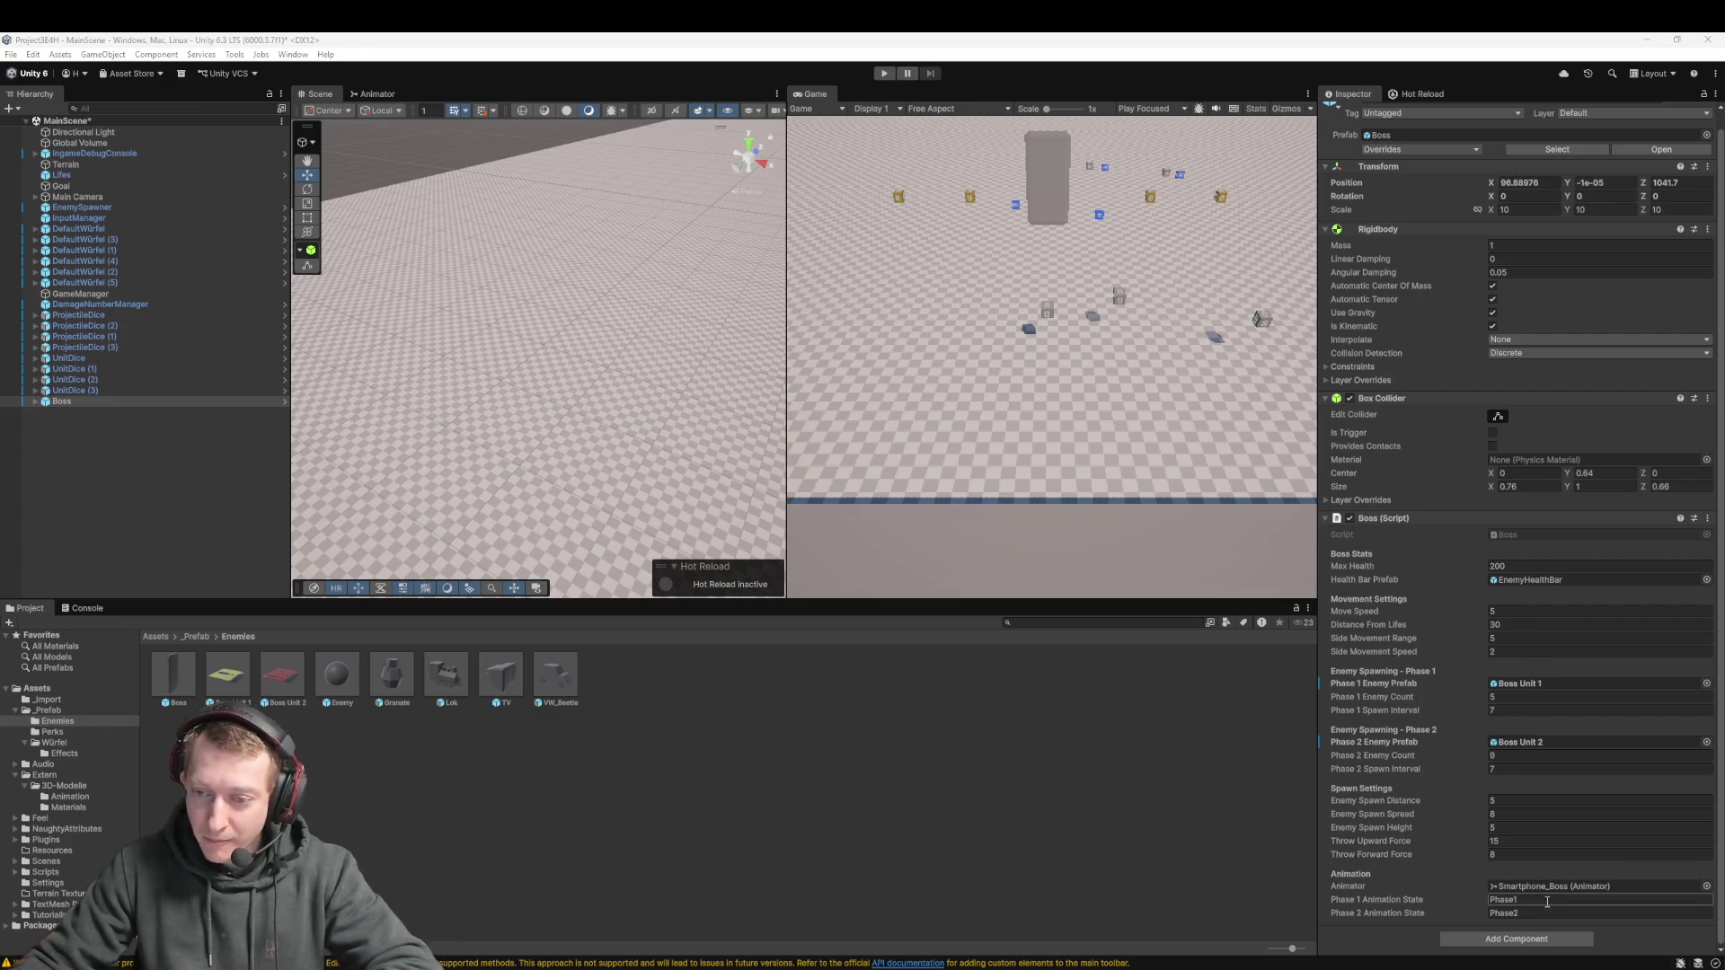
click(376, 93)
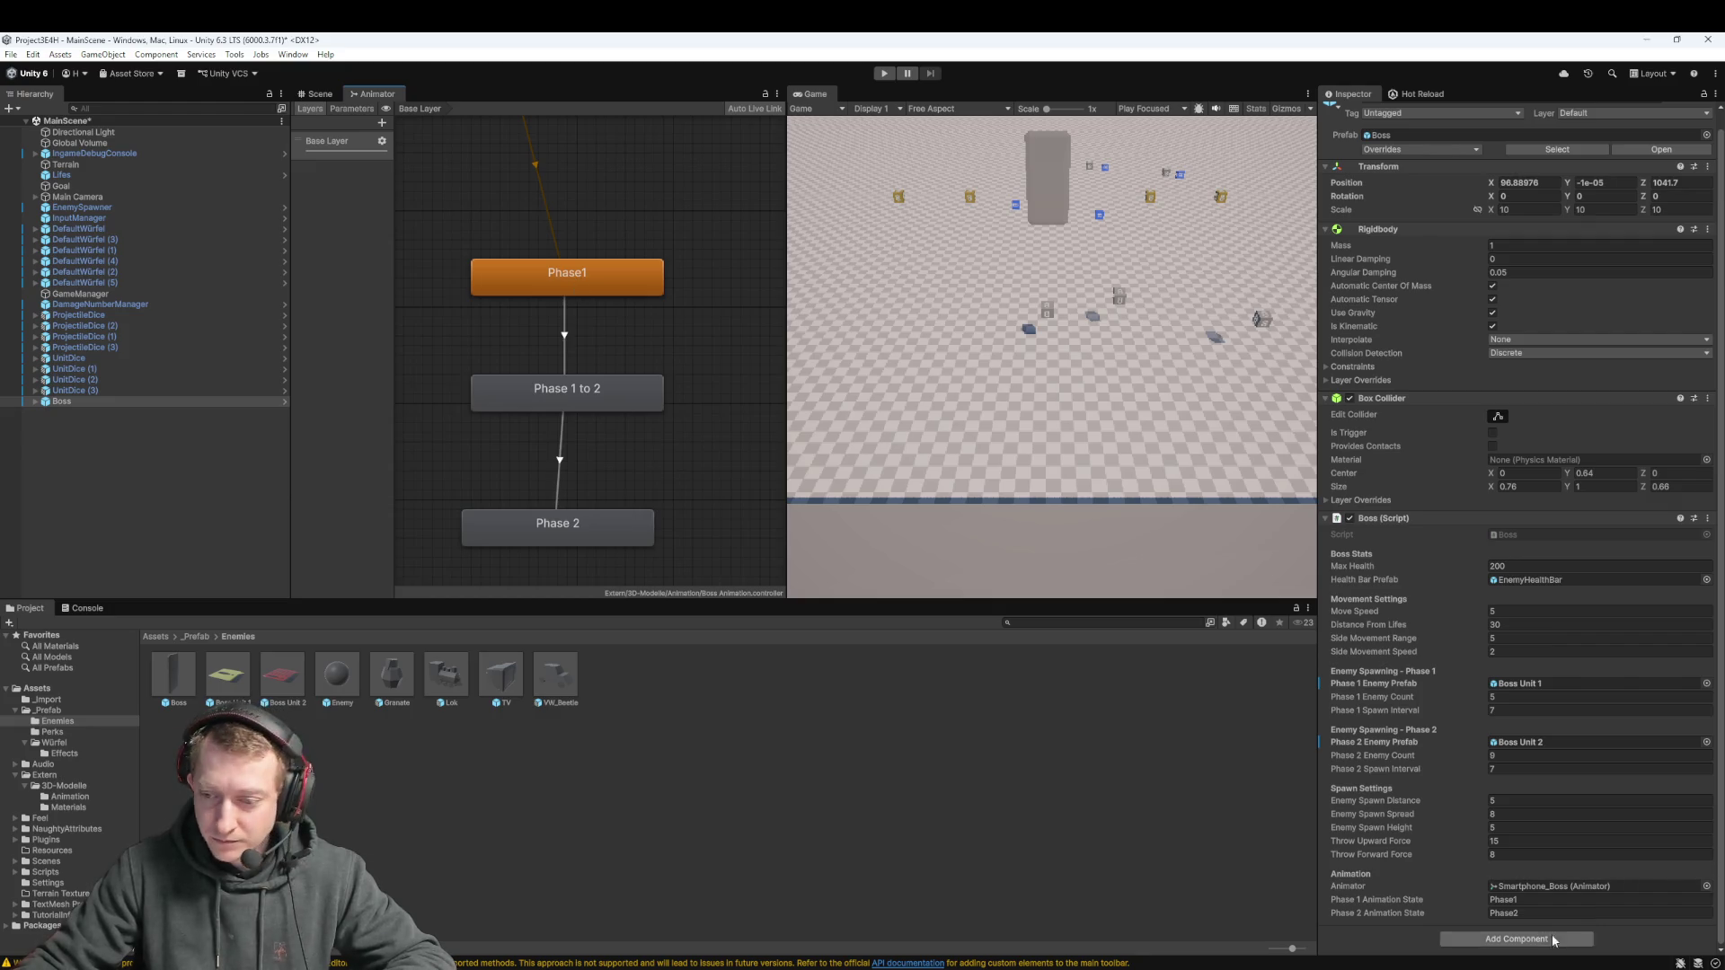
Inspect the Phase1 and Phase 2 animator states and the Phase 2 animation clip
click(620, 537)
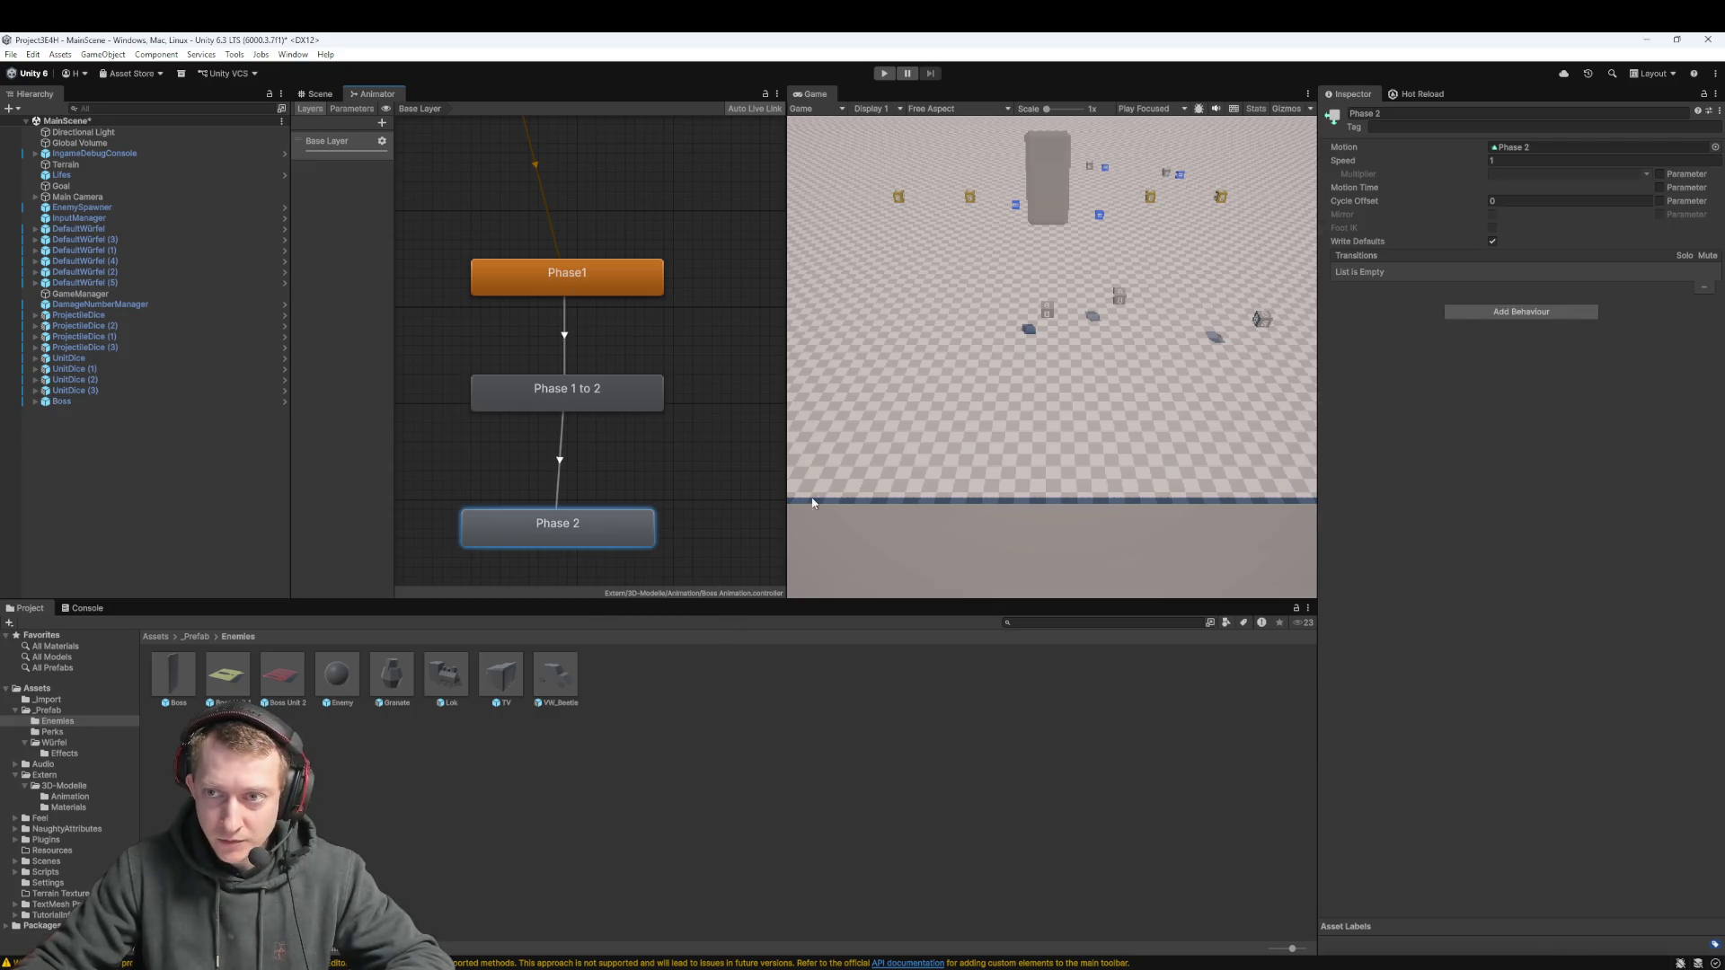
click(579, 290)
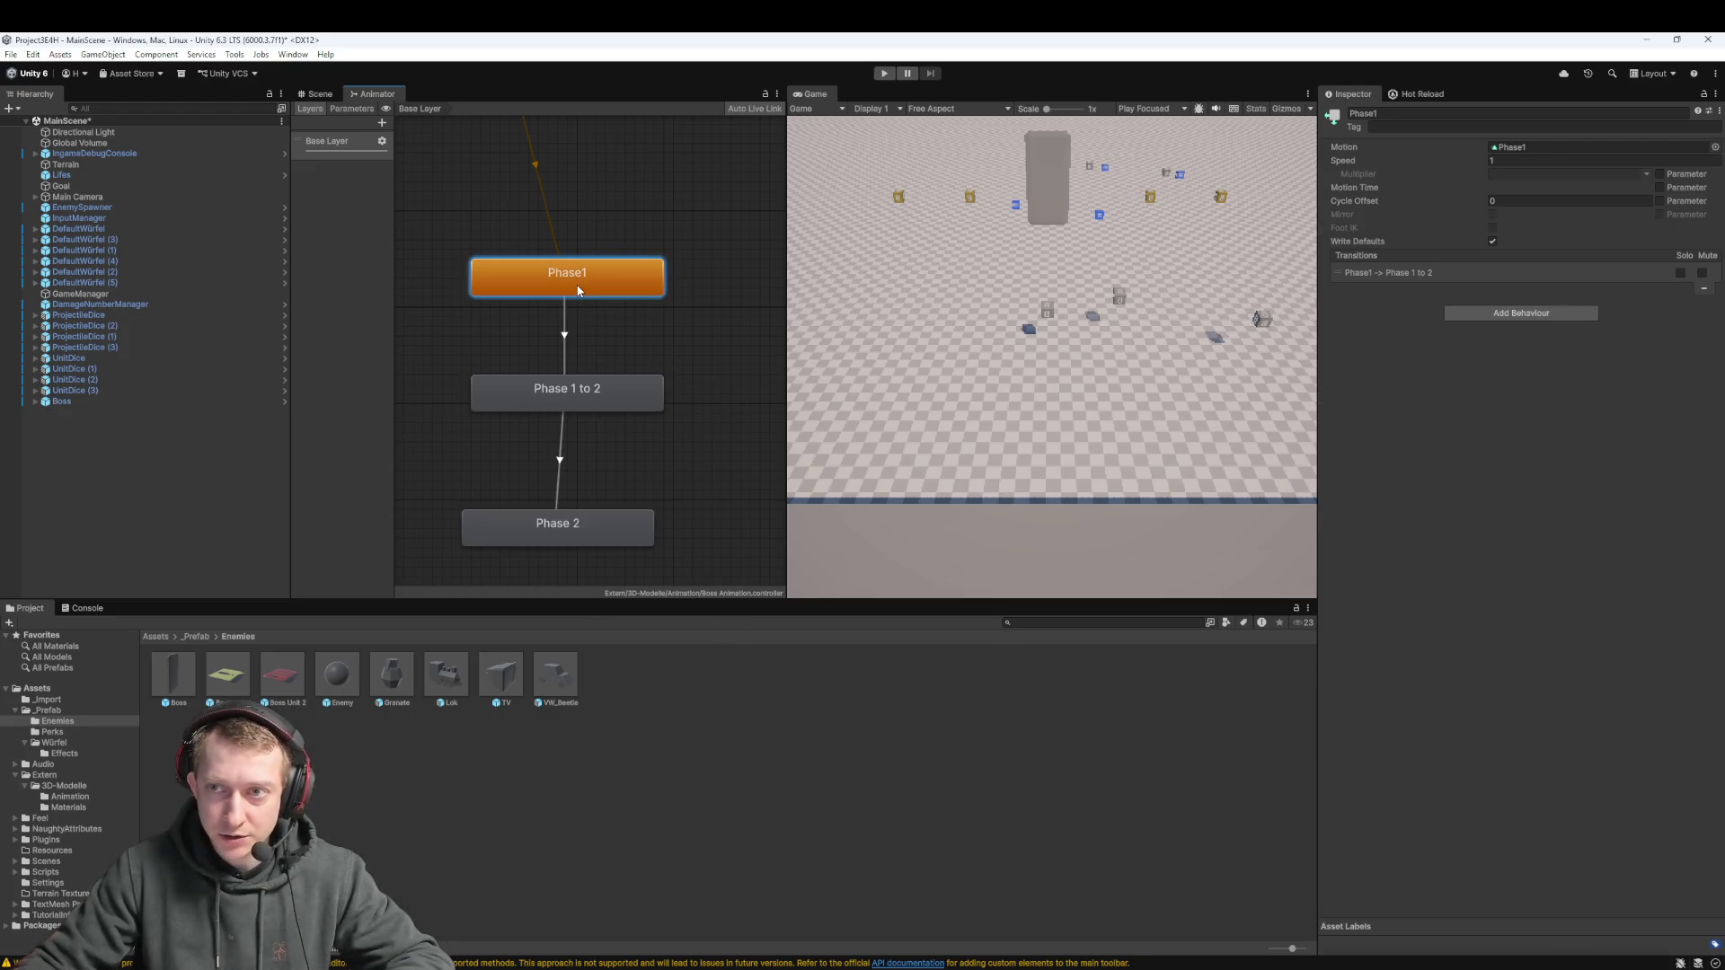
click(592, 524)
click(1528, 148)
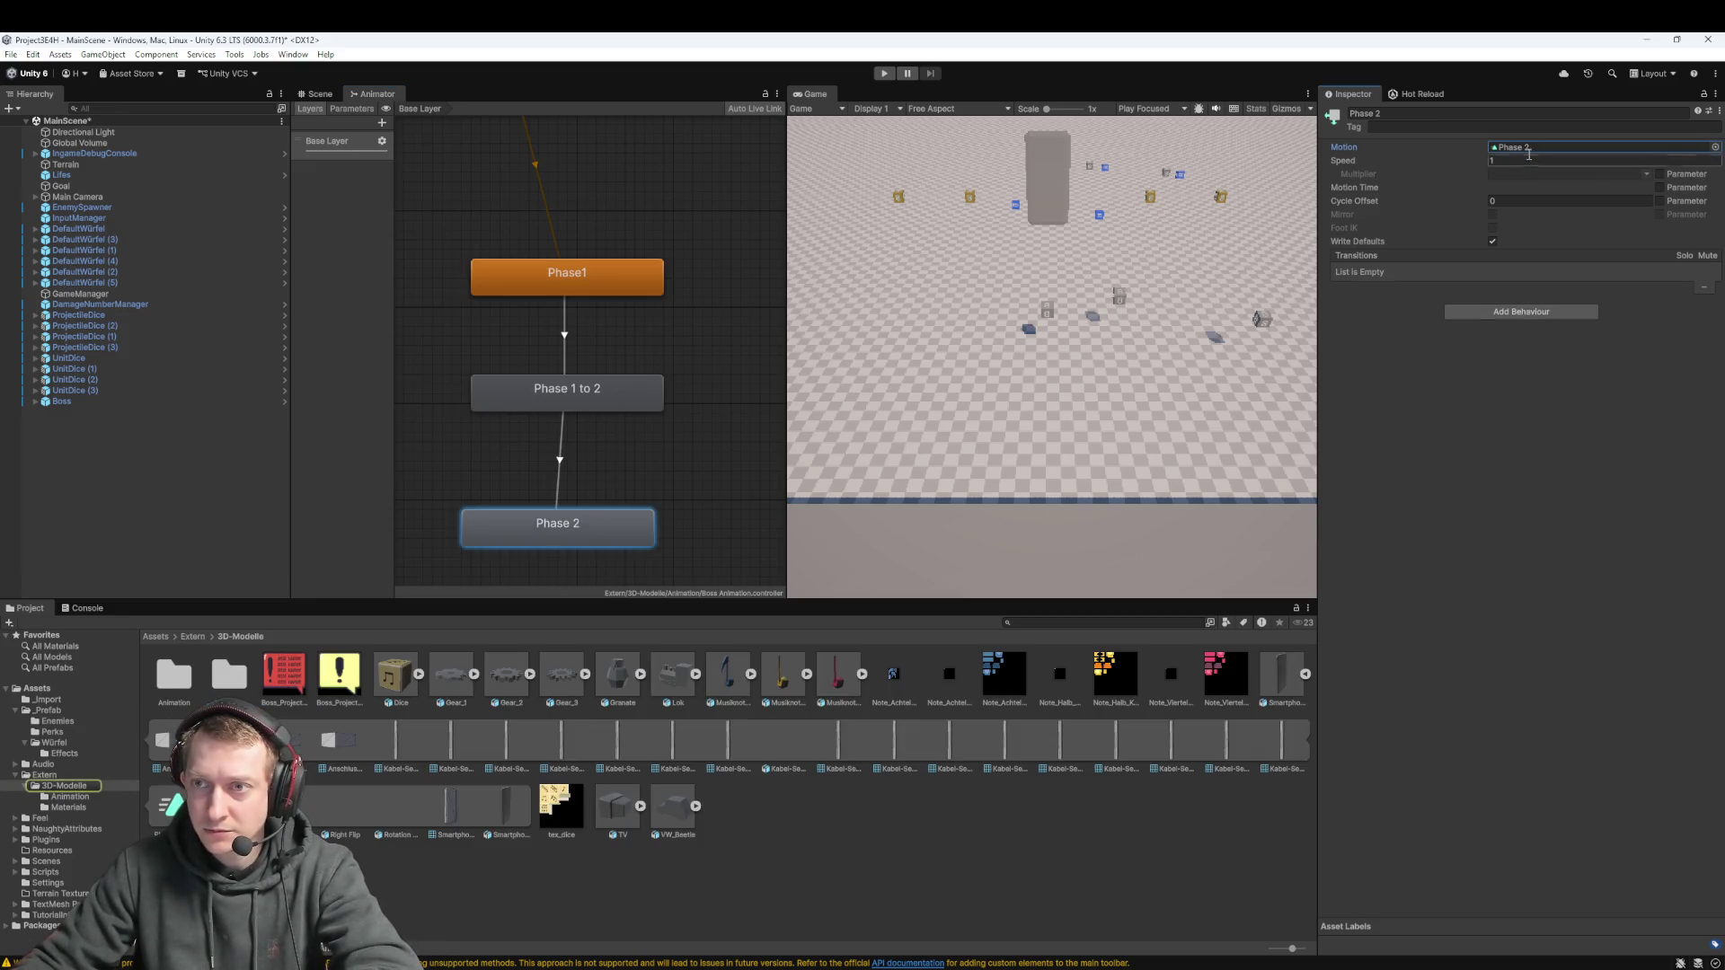
double_click(1530, 151)
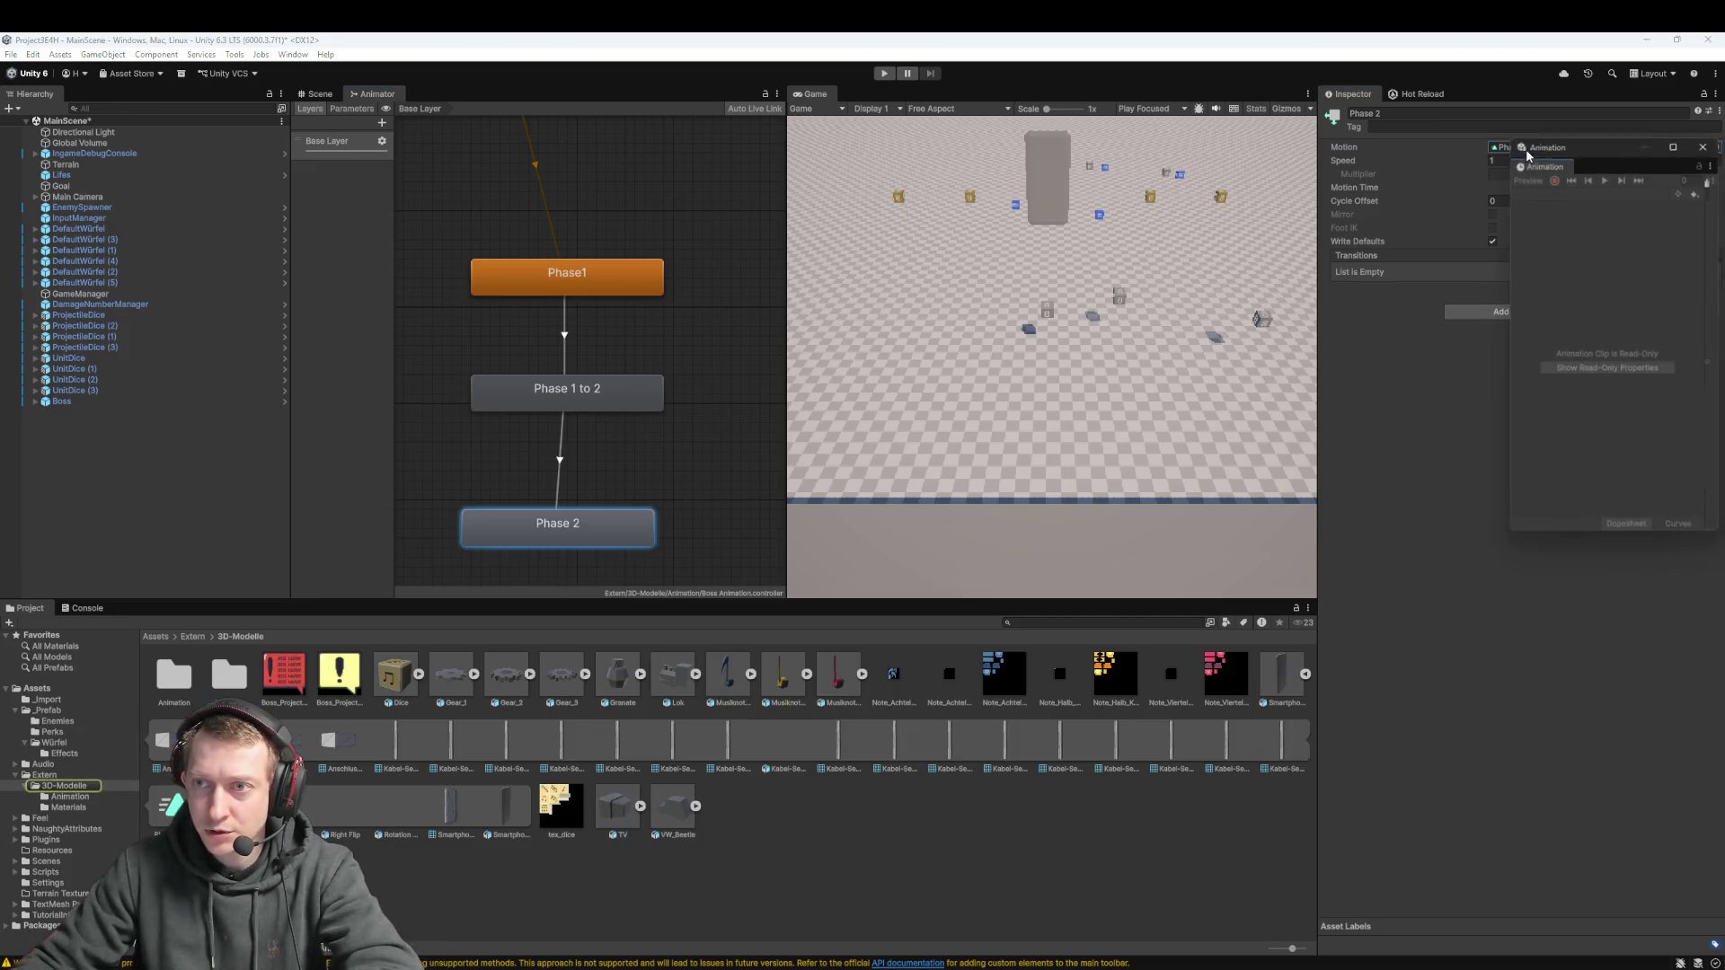
click(1708, 140)
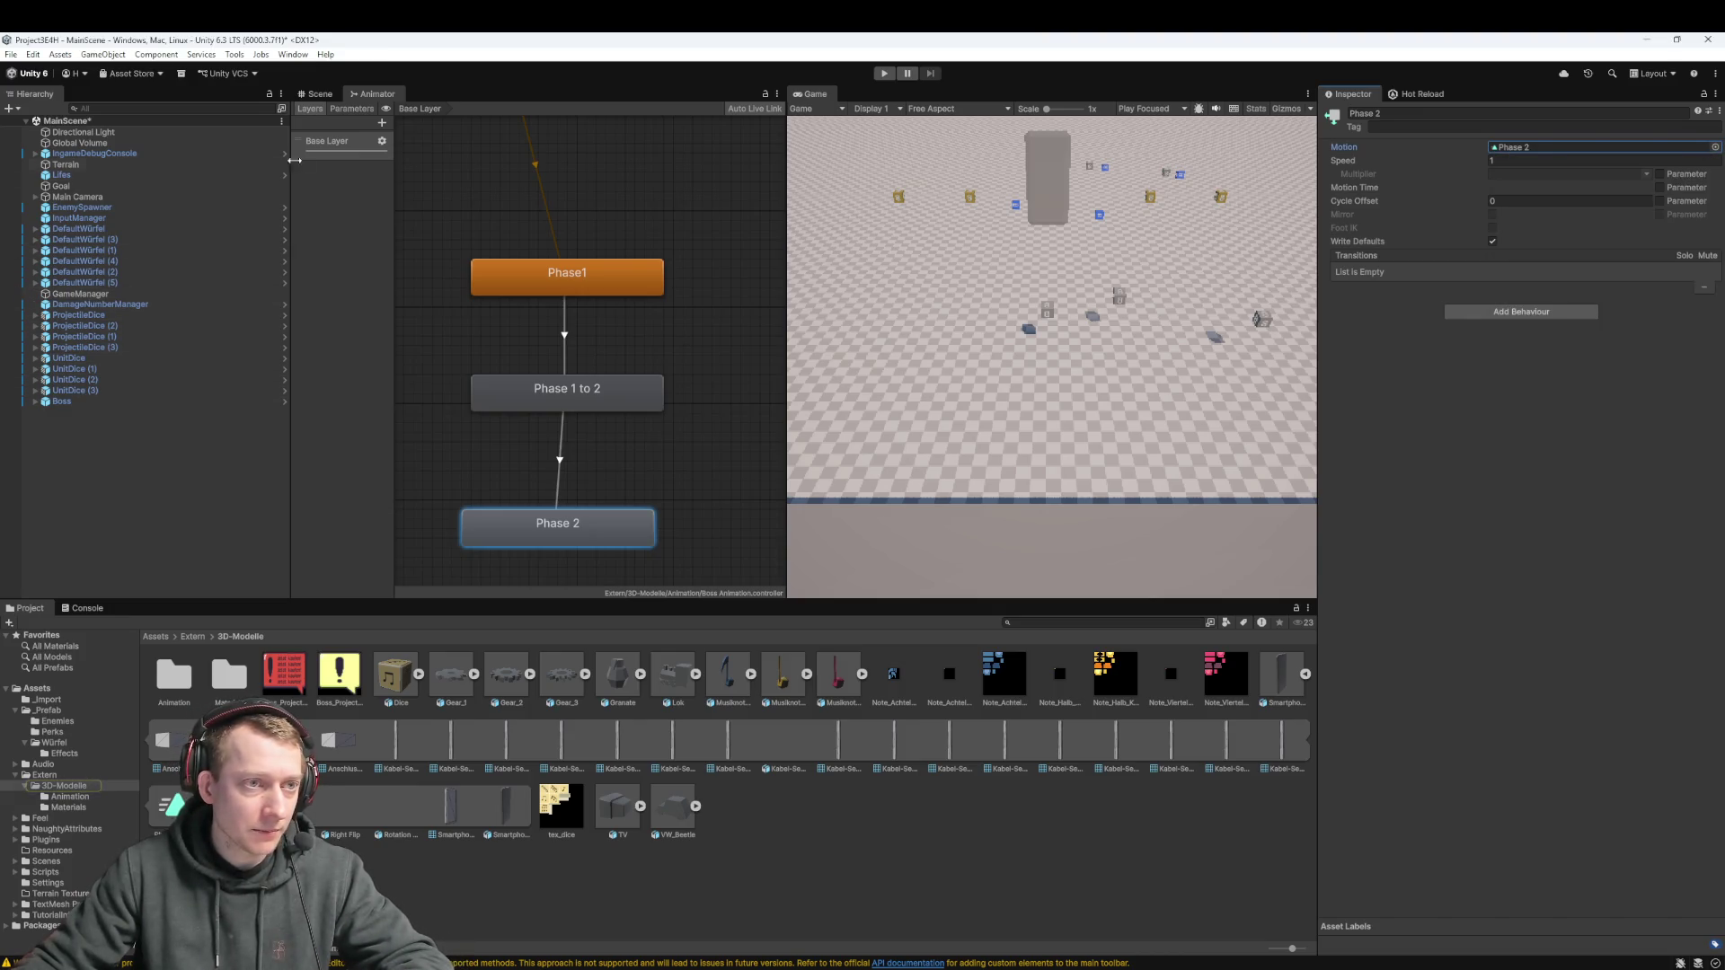
click(319, 93)
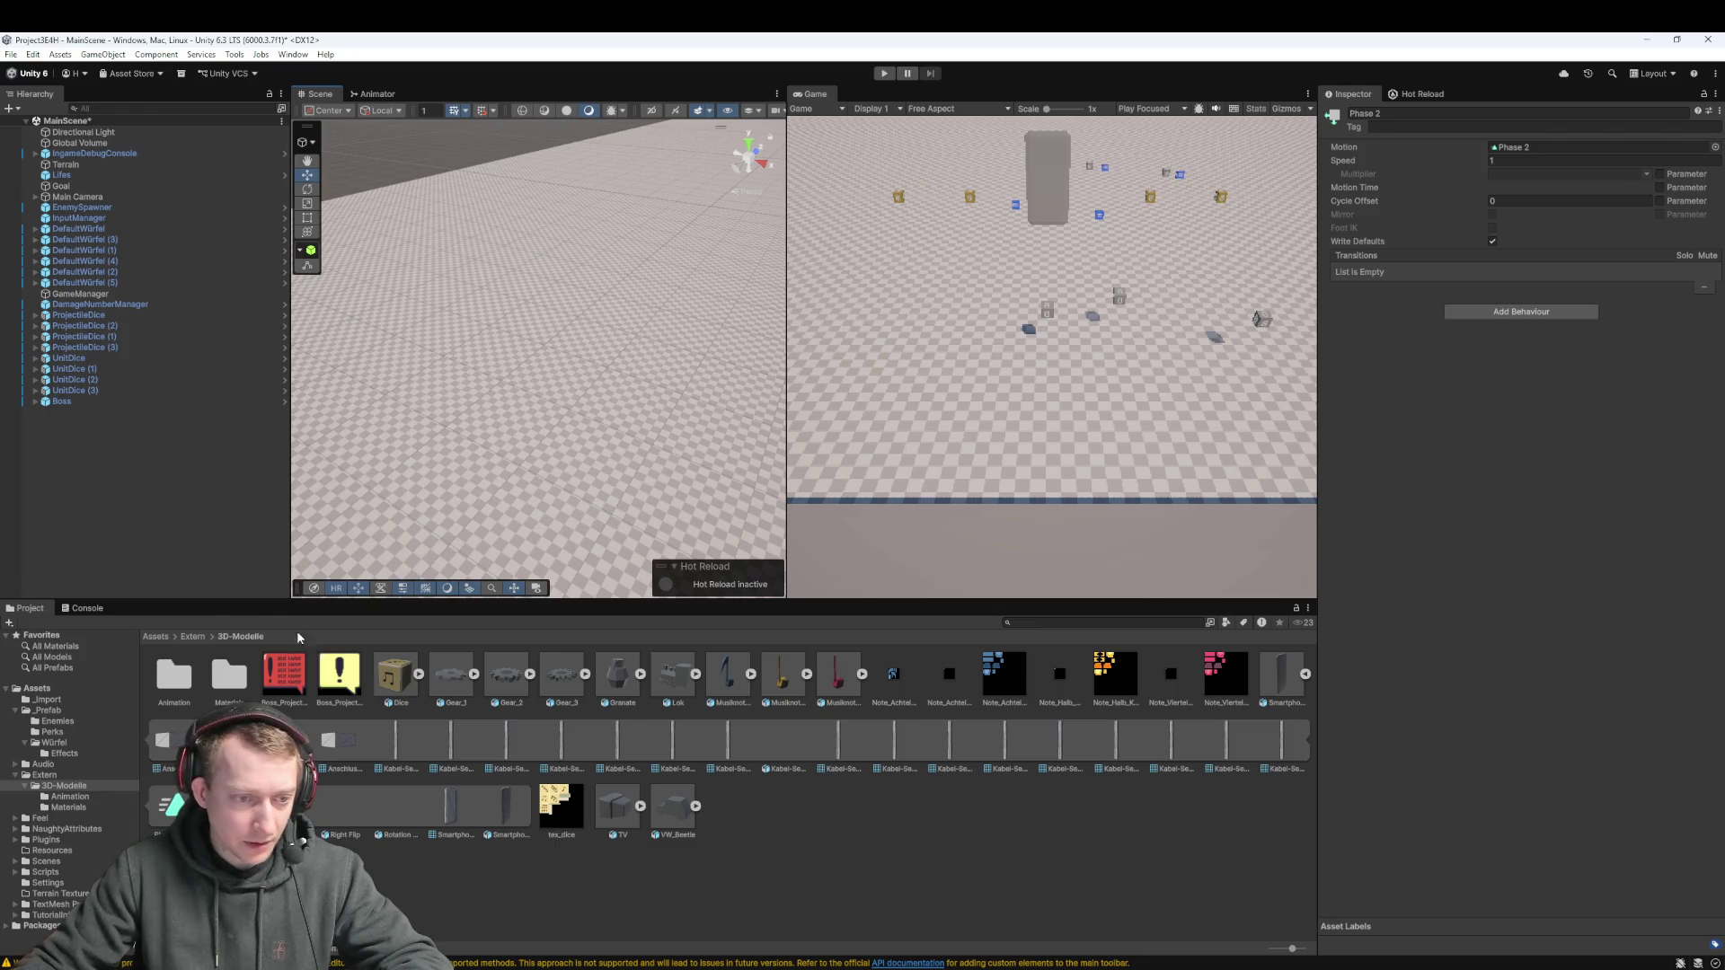
Set the Boss's Phase 2 Animation State to 'Phase 2' and save the scene
click(90, 402)
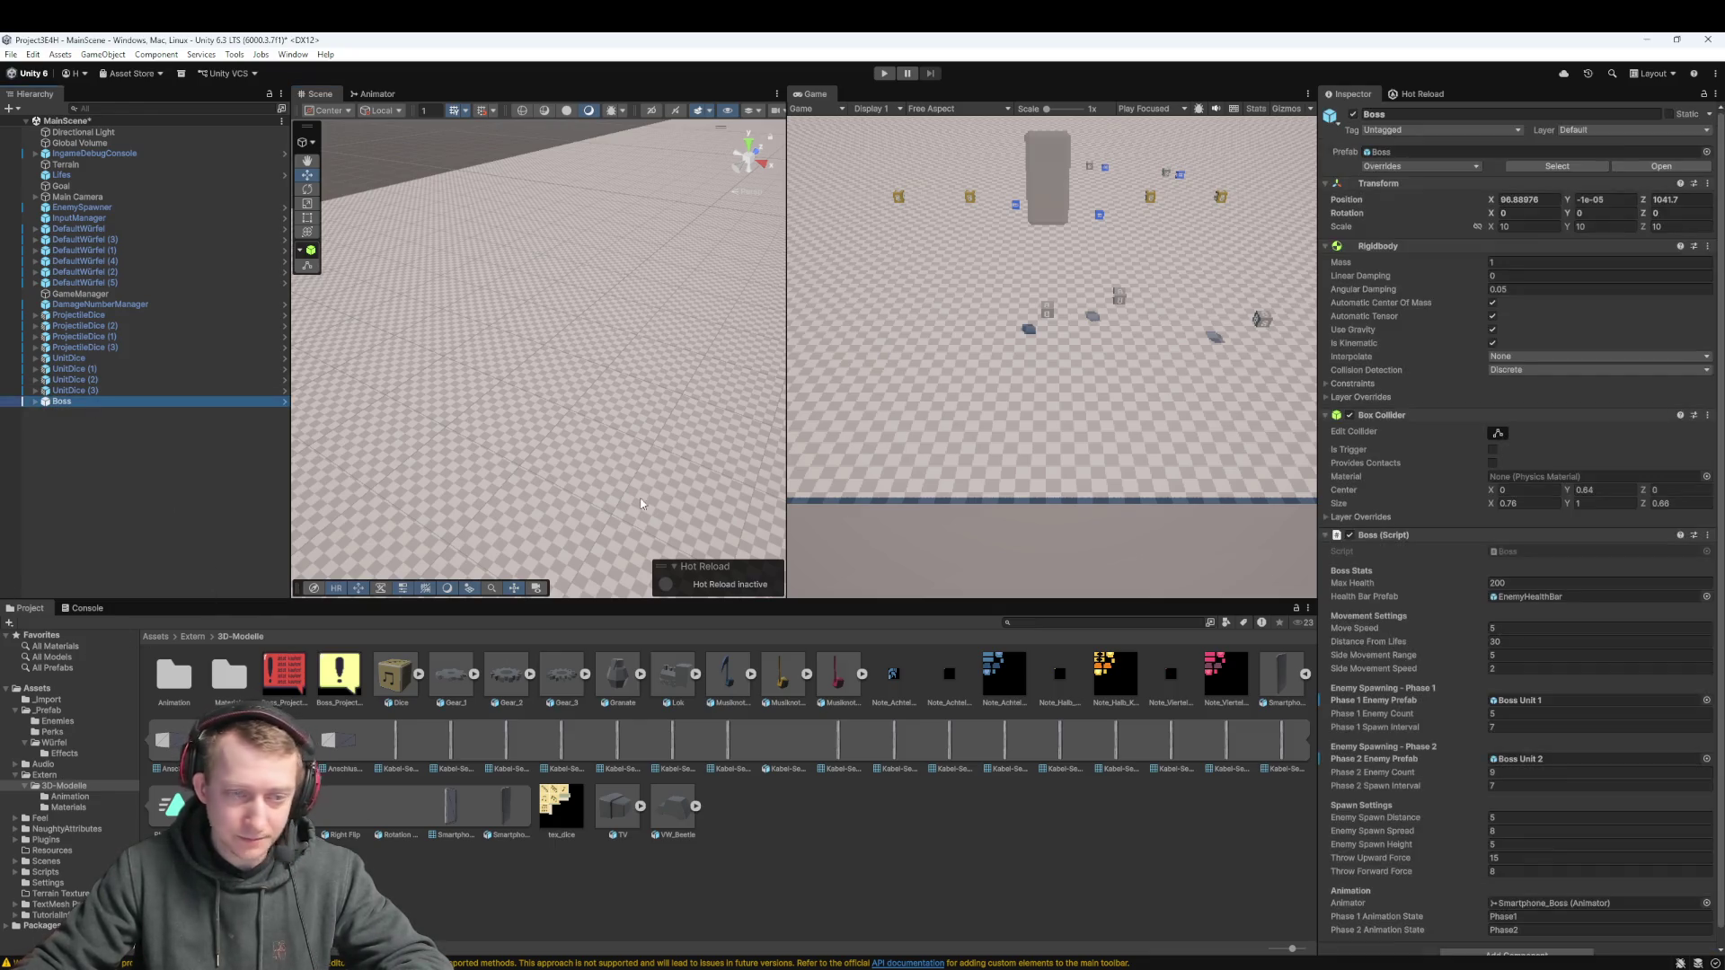
scroll(1528, 853, down, 1)
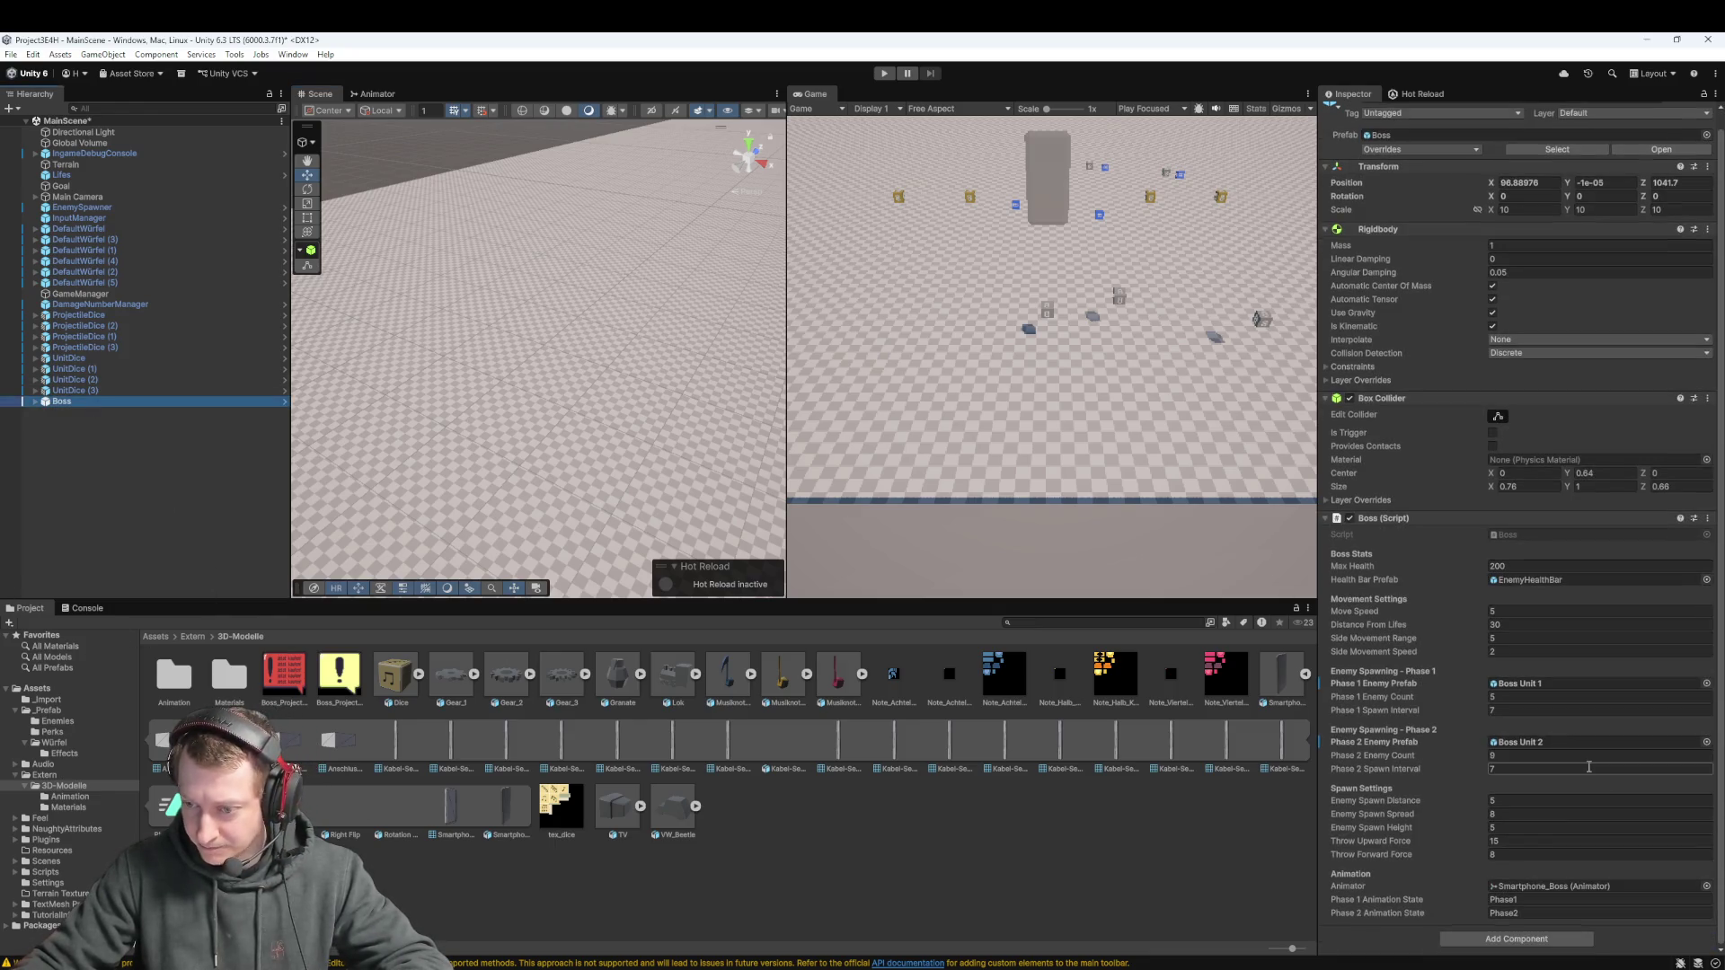
click(1517, 913)
click(1527, 914)
key(ctrl+s)
Apply all overrides to the Boss prefab and start play mode
scroll(1427, 223, up, 1)
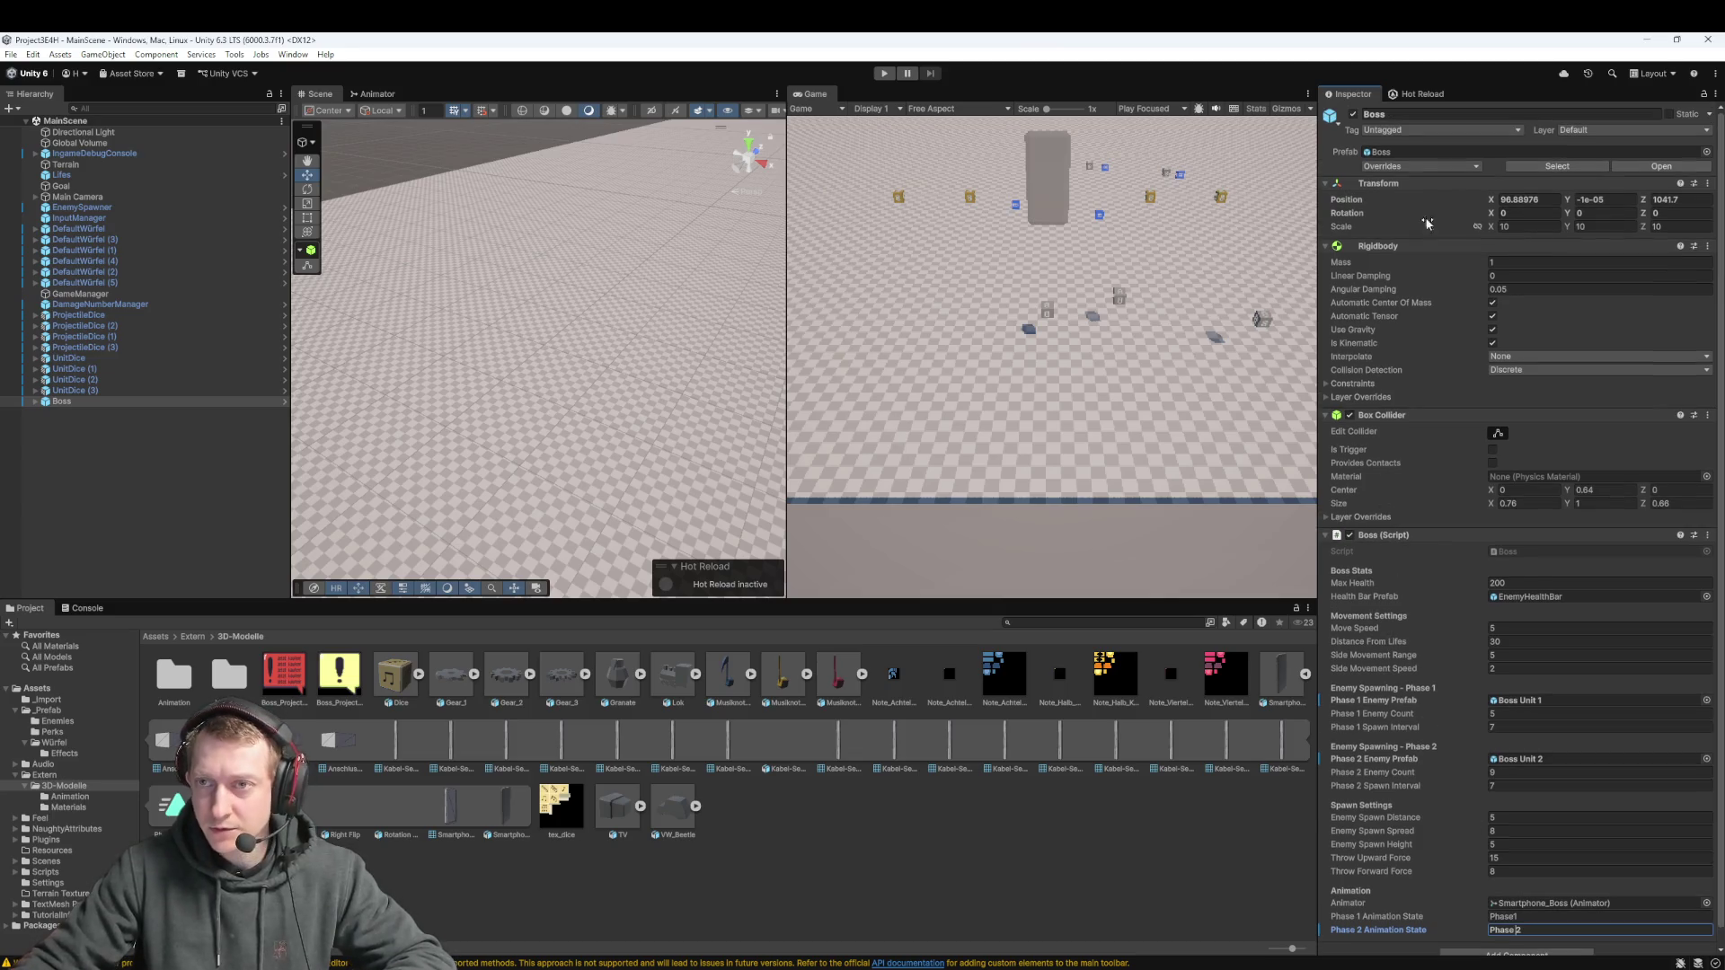
click(1381, 167)
click(1491, 249)
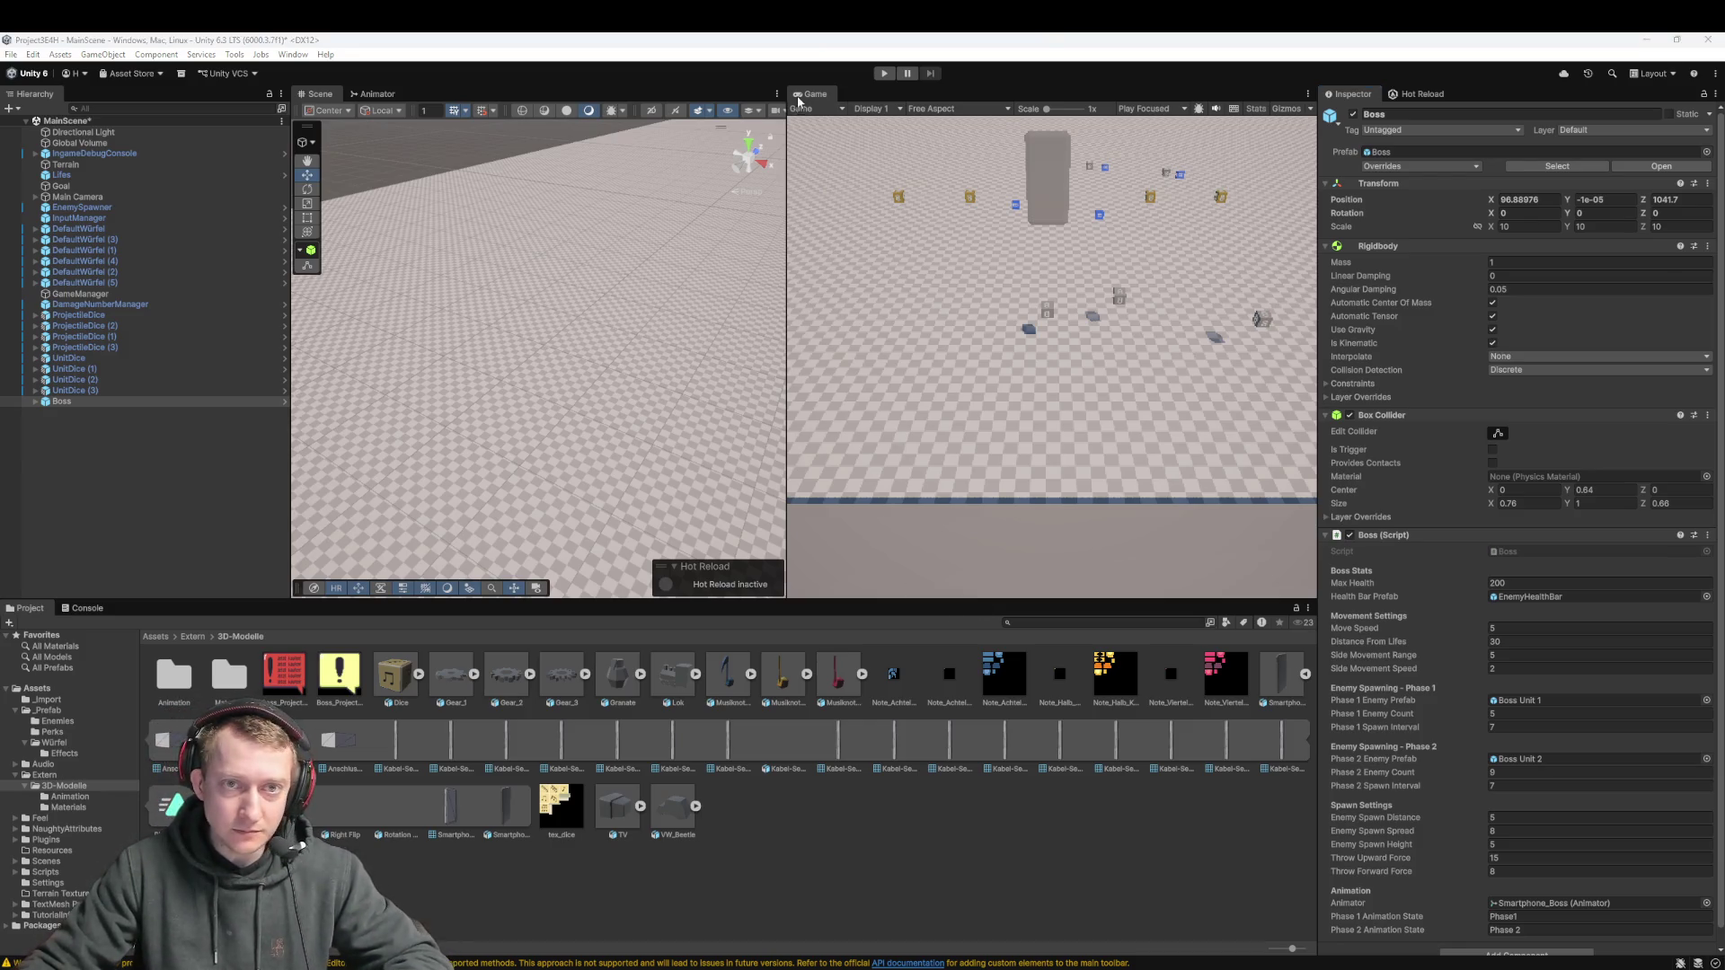
click(882, 75)
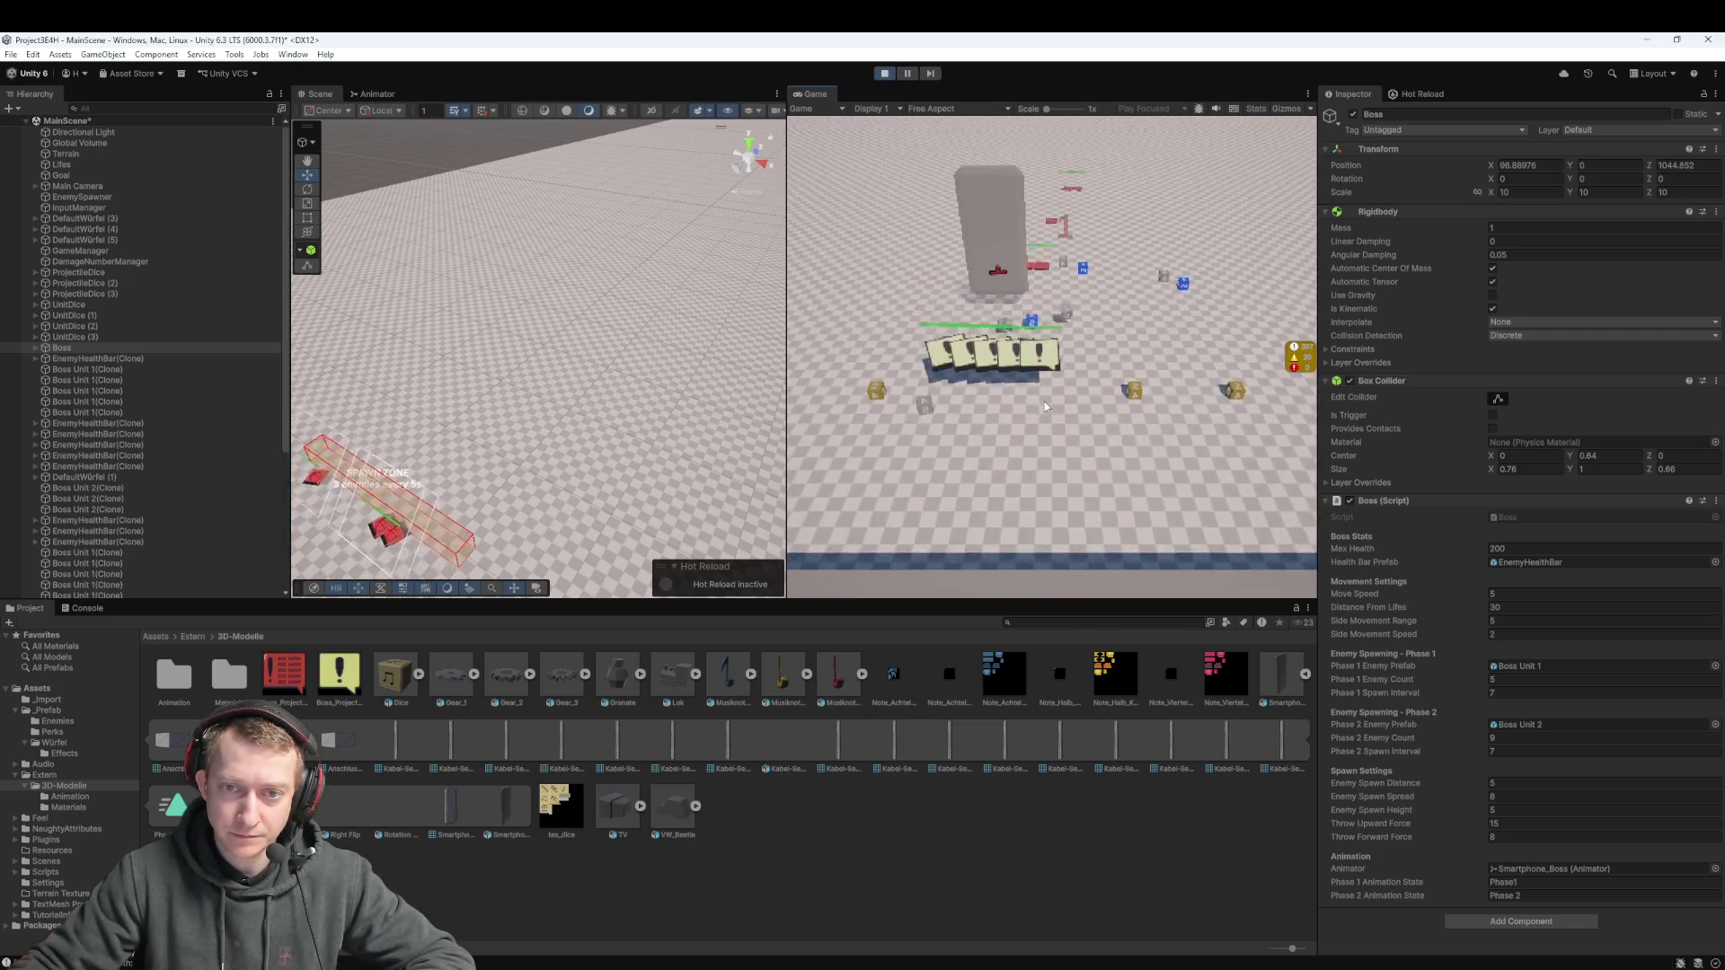
Stop play mode, check the EnemySpawner, and open the _Prefab > Enemies folder
click(885, 74)
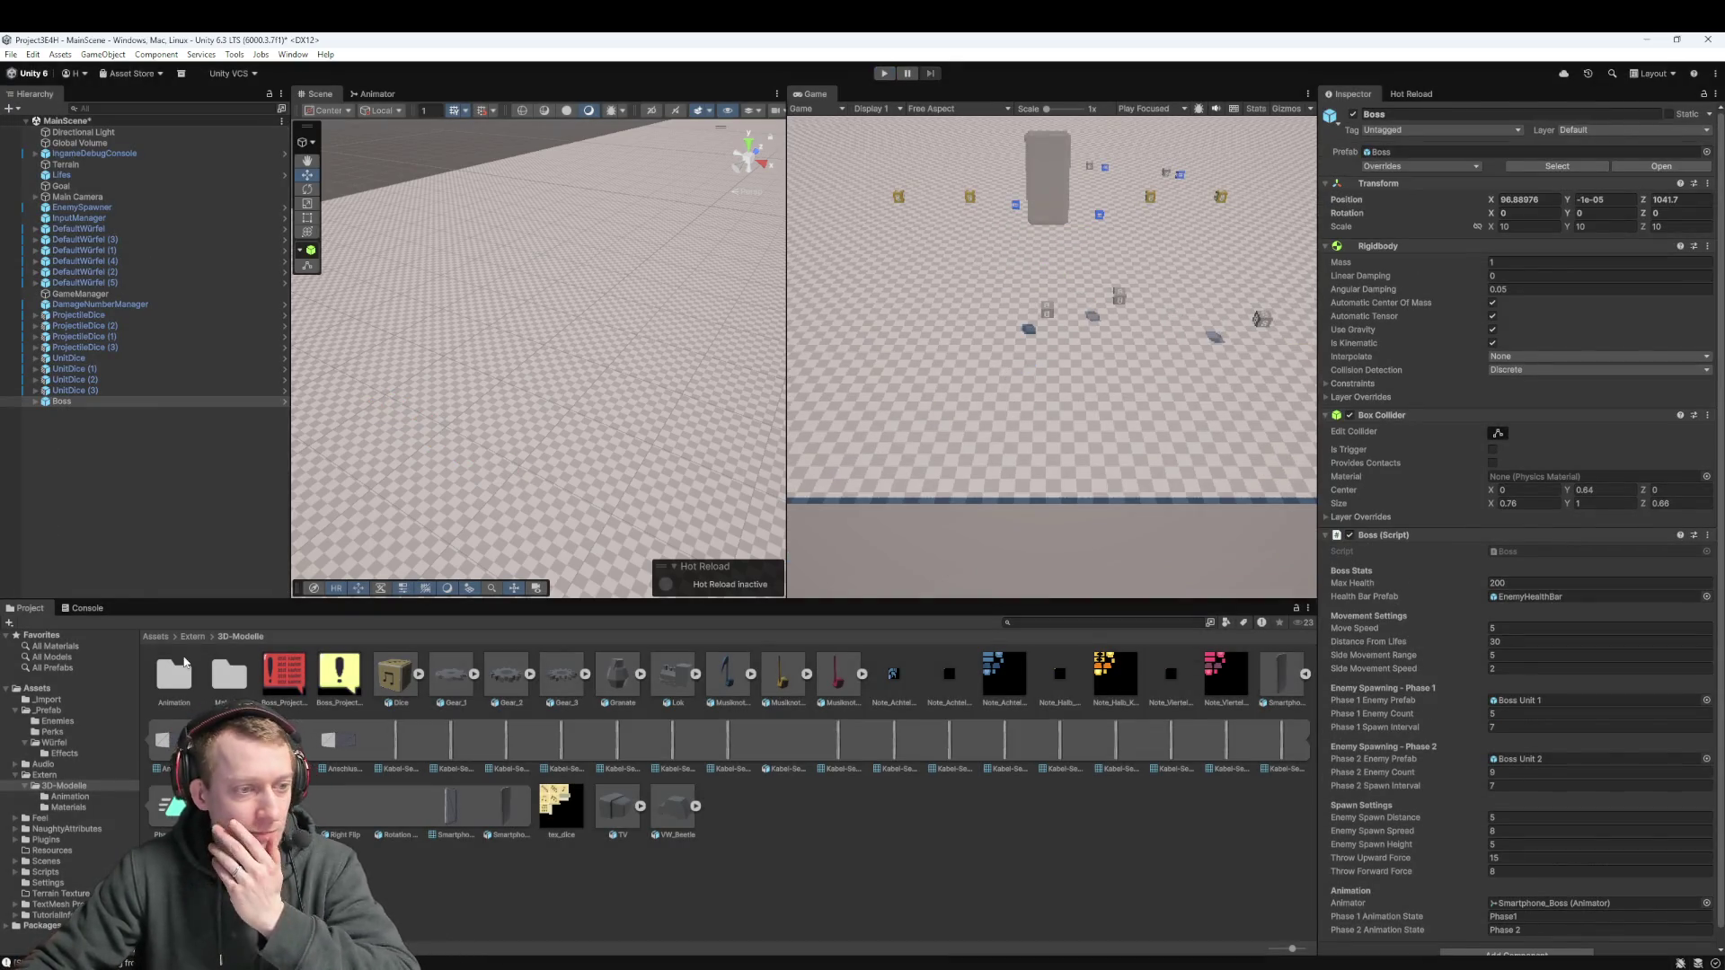
click(157, 637)
click(570, 841)
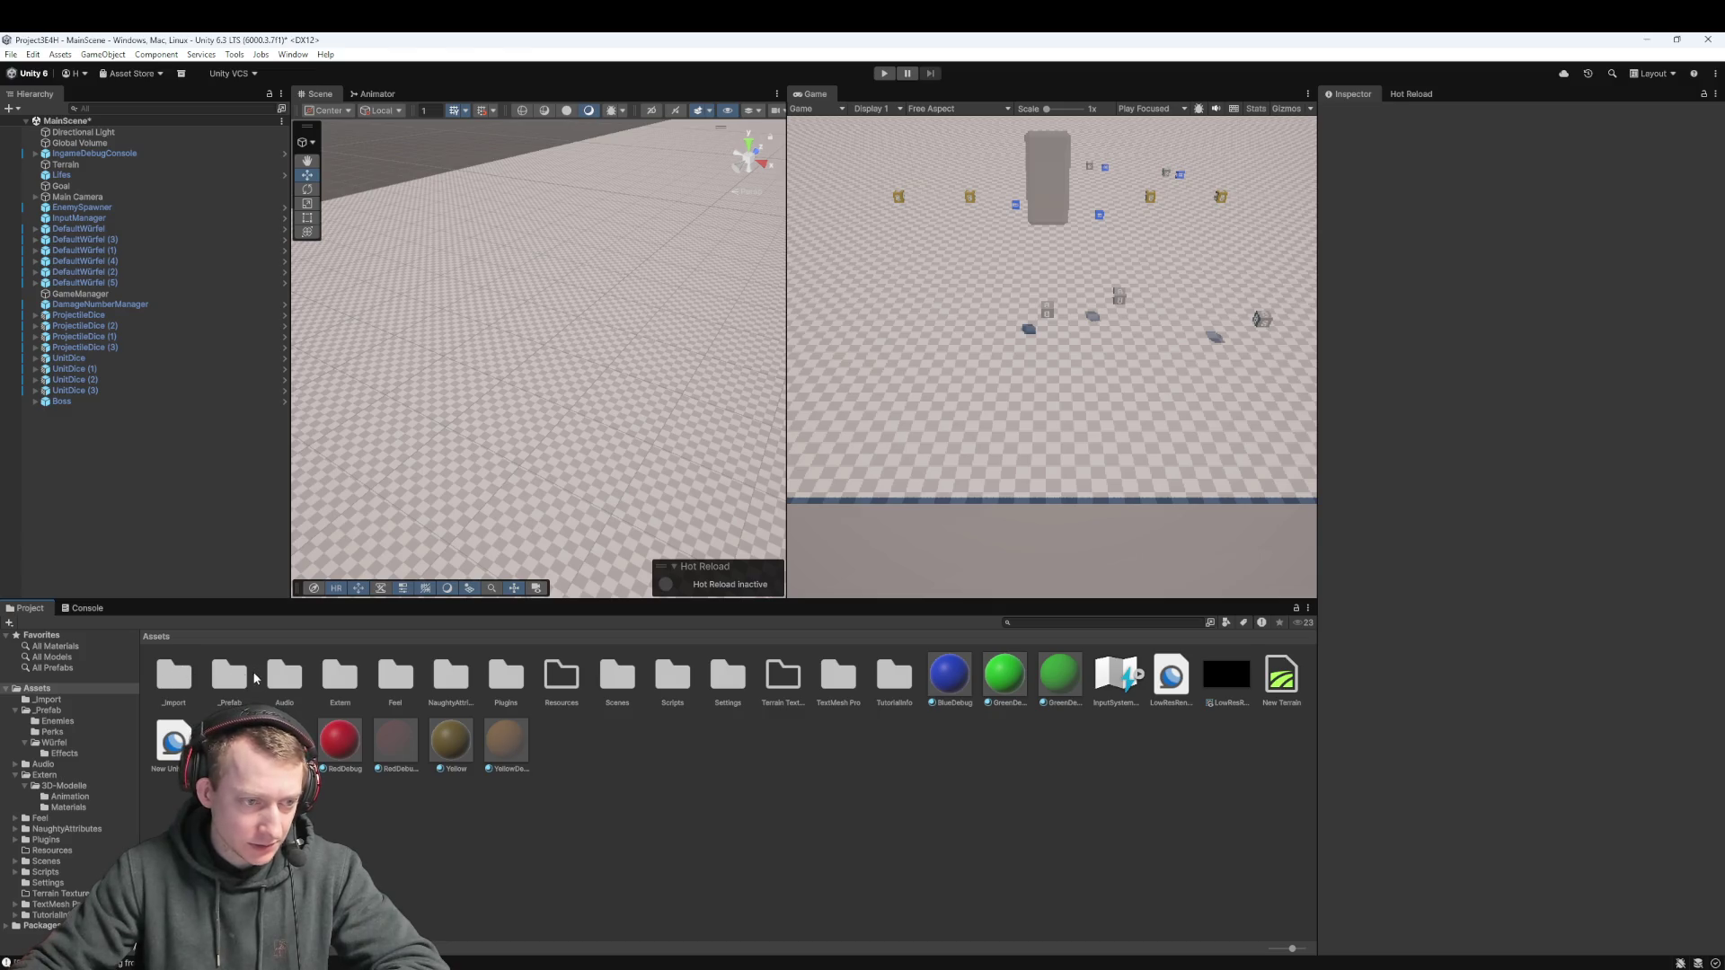
click(83, 207)
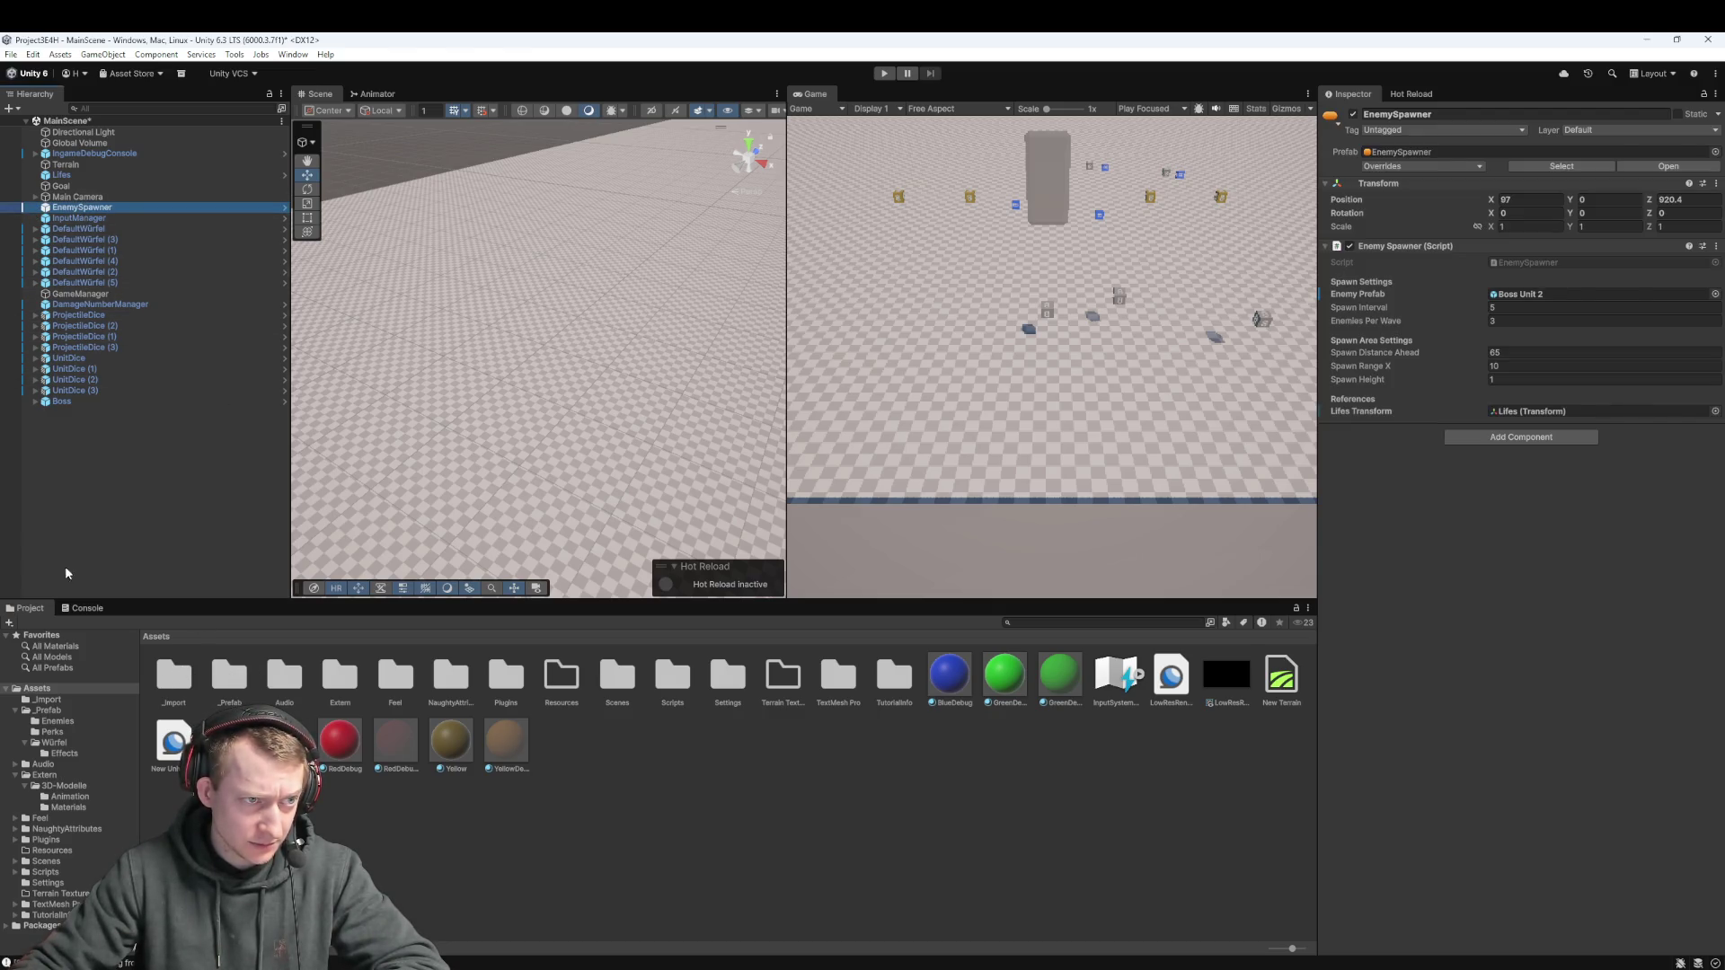
double_click(231, 676)
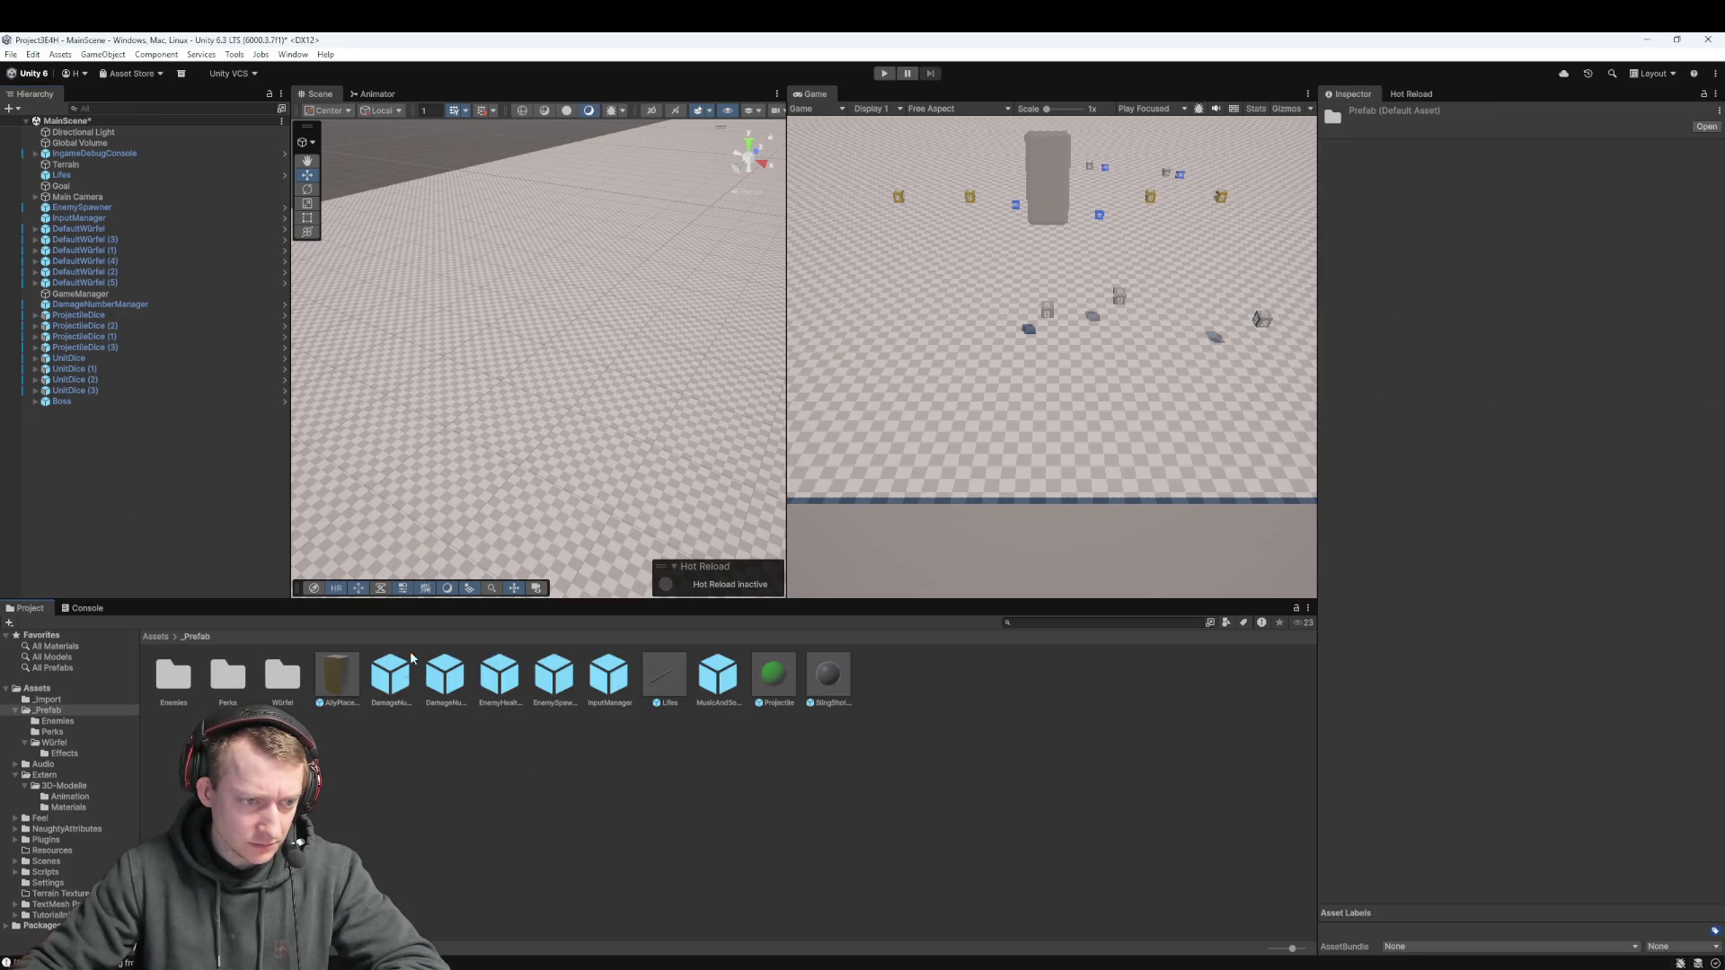
double_click(165, 670)
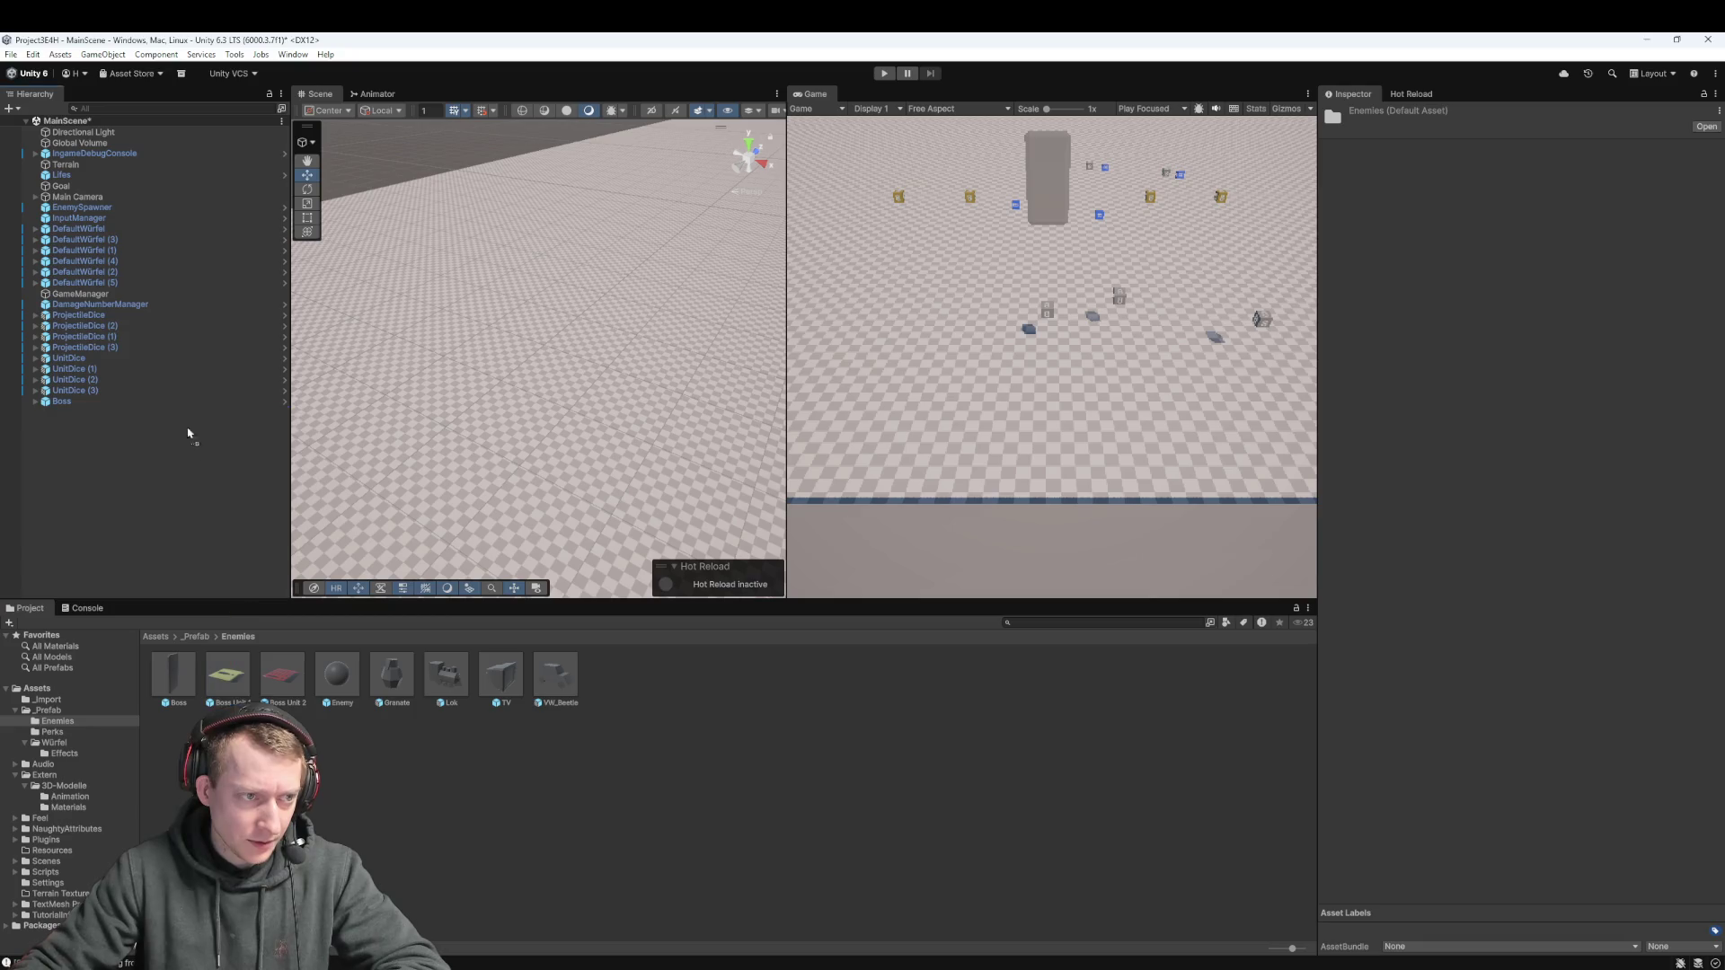
Make Boss Unit 1 the EnemySpawner's Enemy Prefab and run a play-mode test
click(82, 207)
mouse_move(226, 676)
mouse_down()
mouse_move(1342, 483)
mouse_move(1527, 331)
mouse_move(1541, 297)
mouse_up()
click(886, 76)
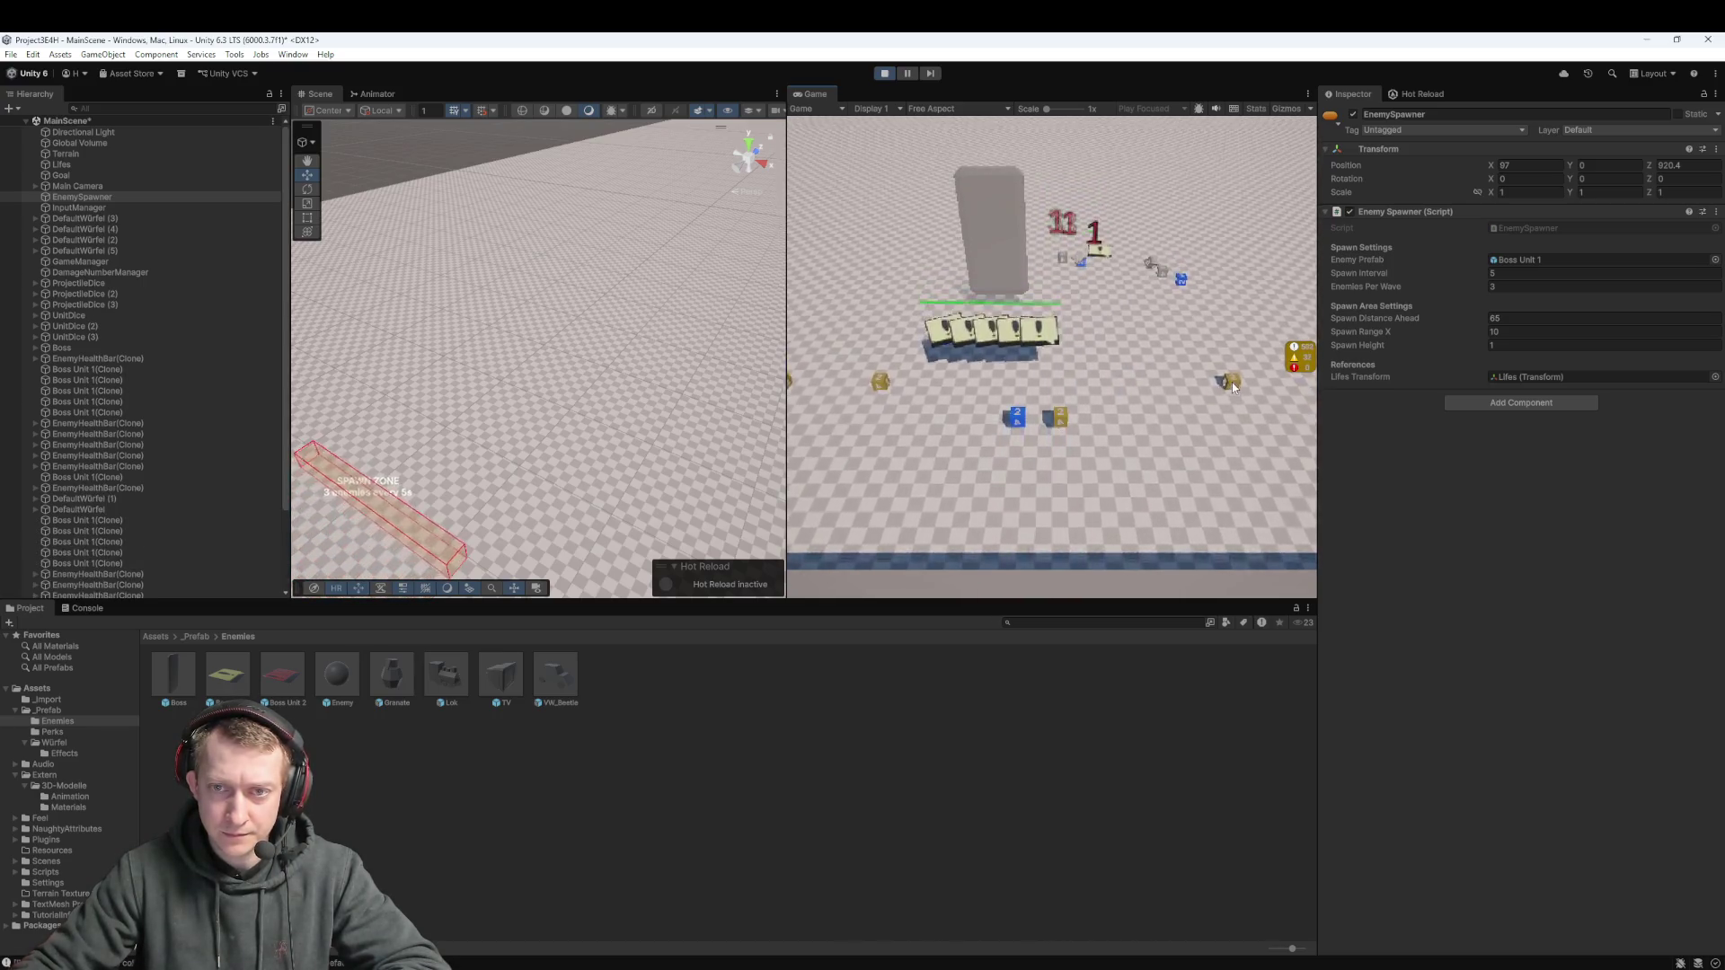
click(885, 74)
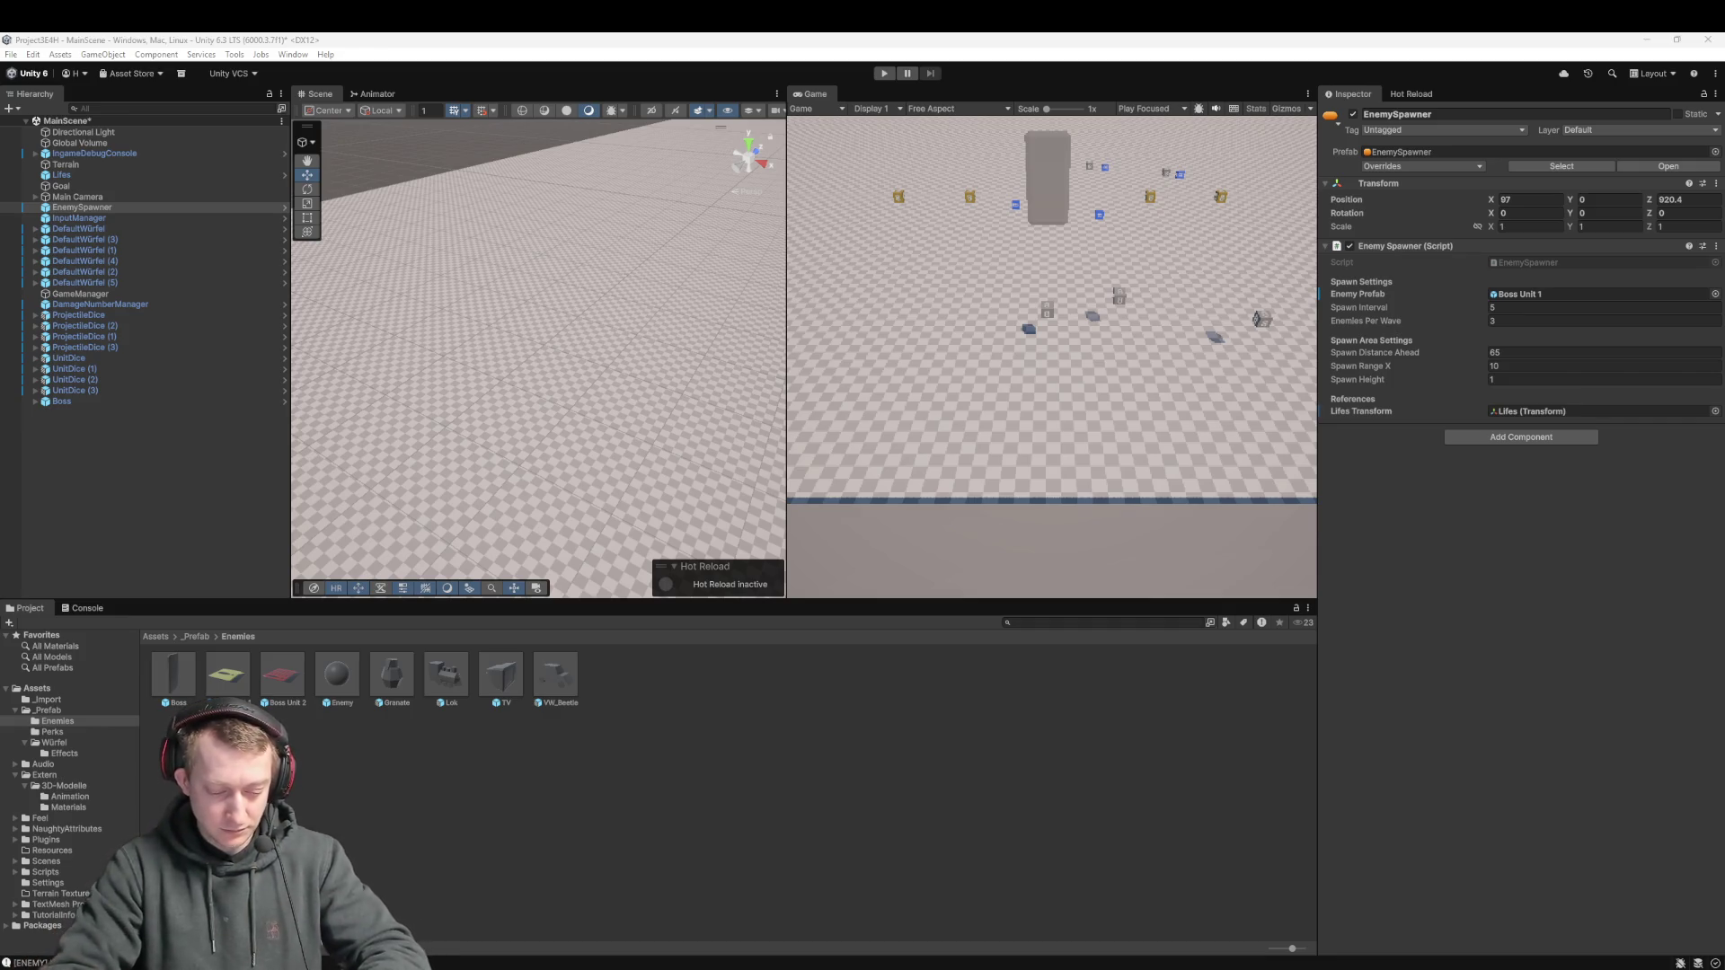
Play-test, pause, and inspect the Boss and its Smartphone_Boss animator setup
key(ctrl+p)
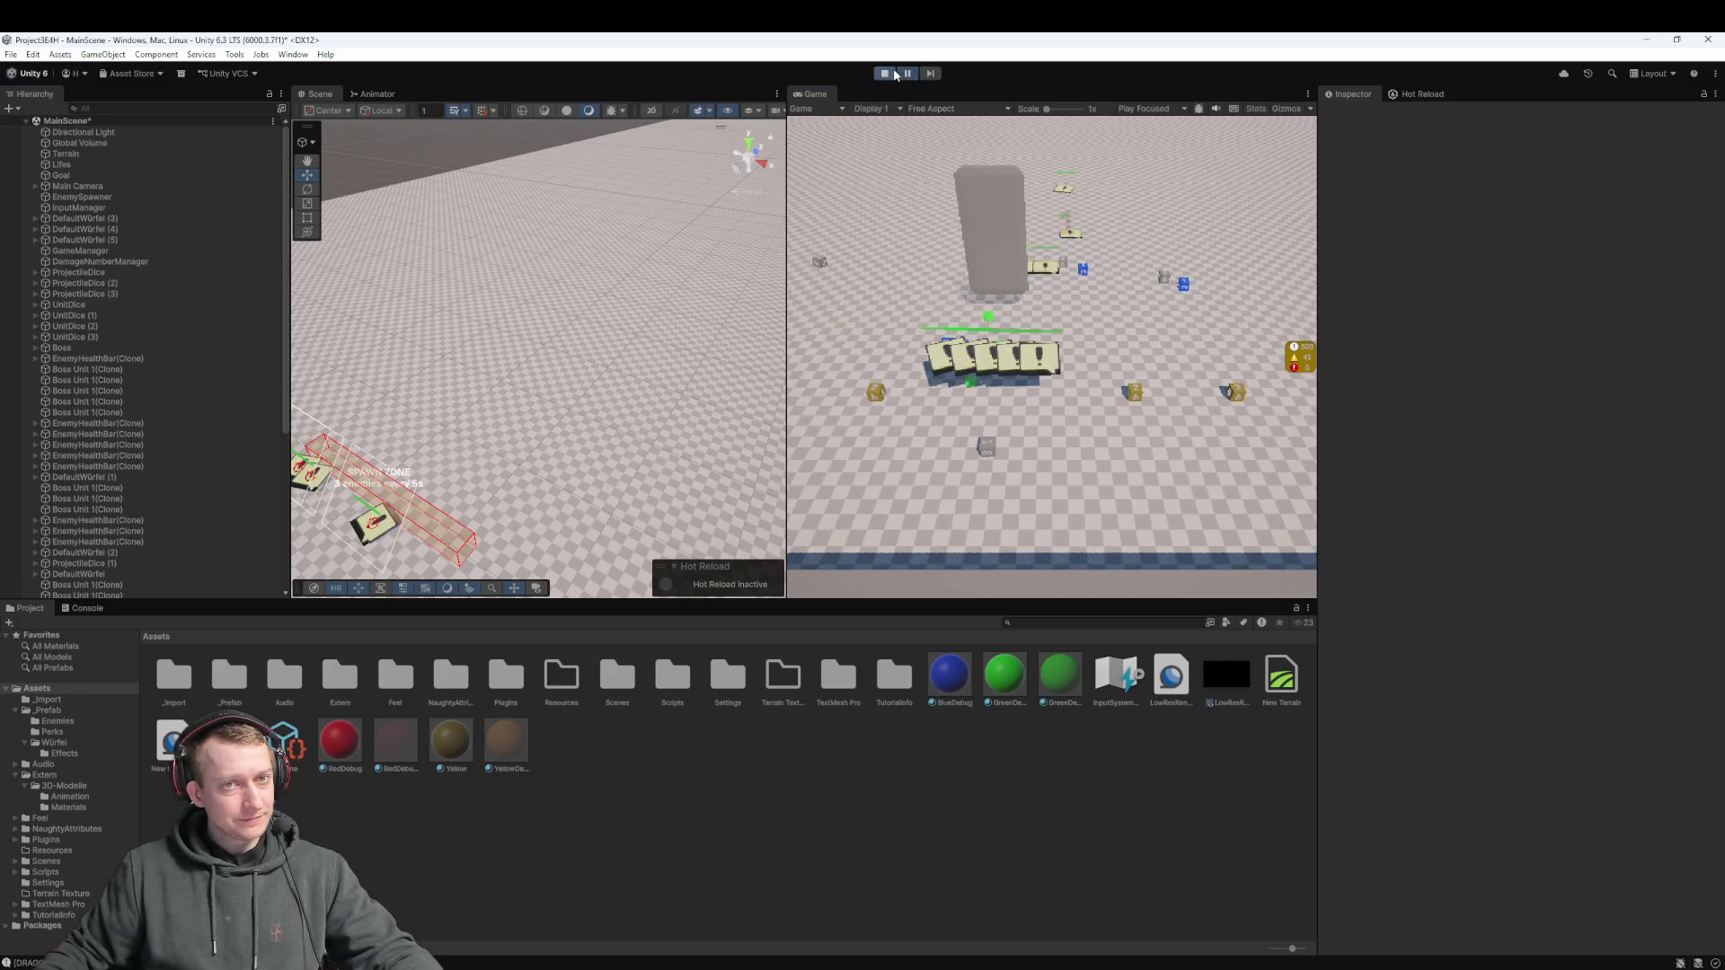
click(886, 74)
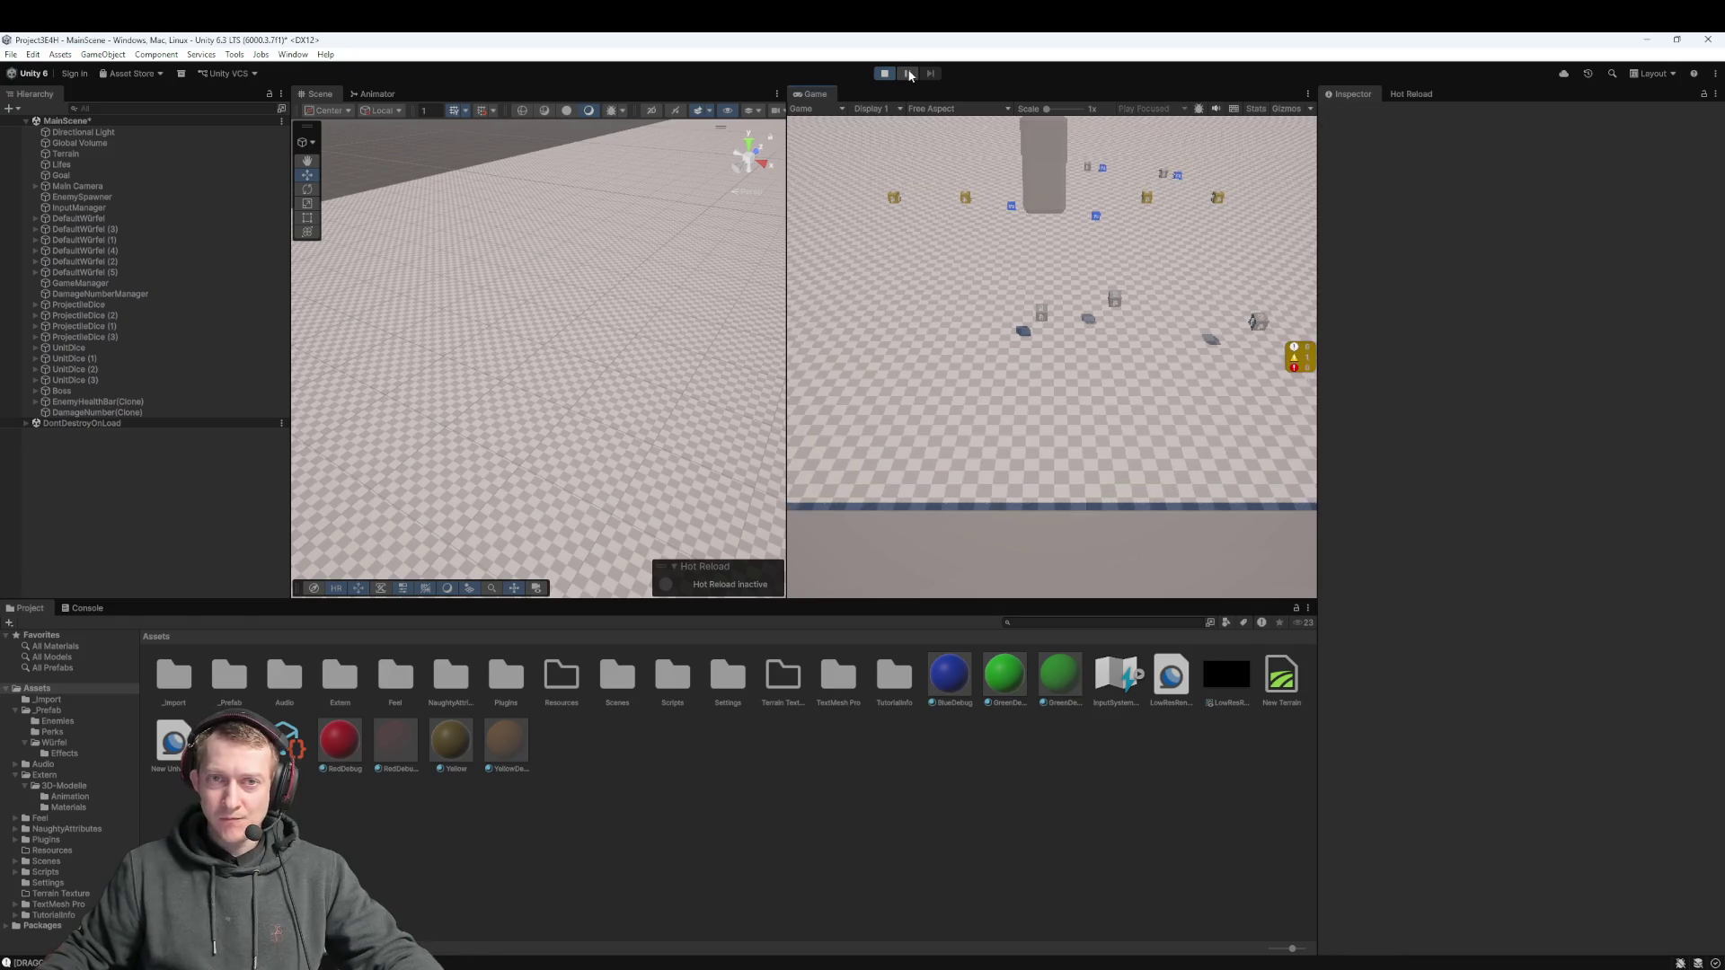
click(909, 75)
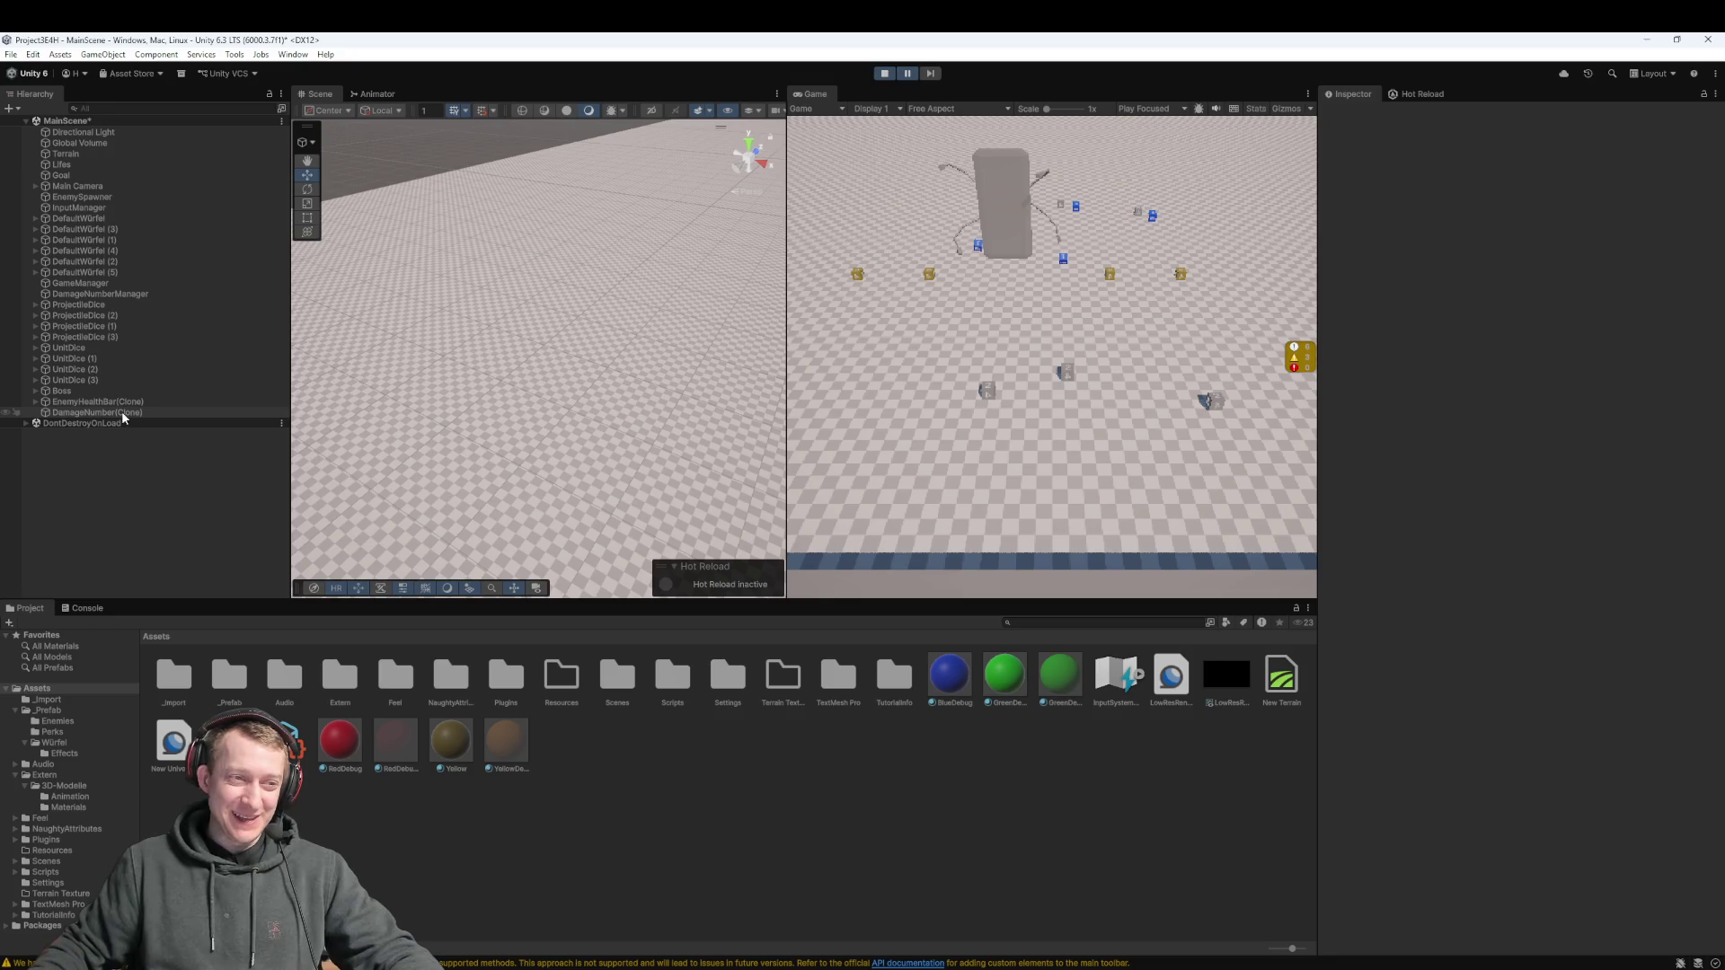
click(63, 392)
click(35, 391)
click(45, 402)
click(128, 404)
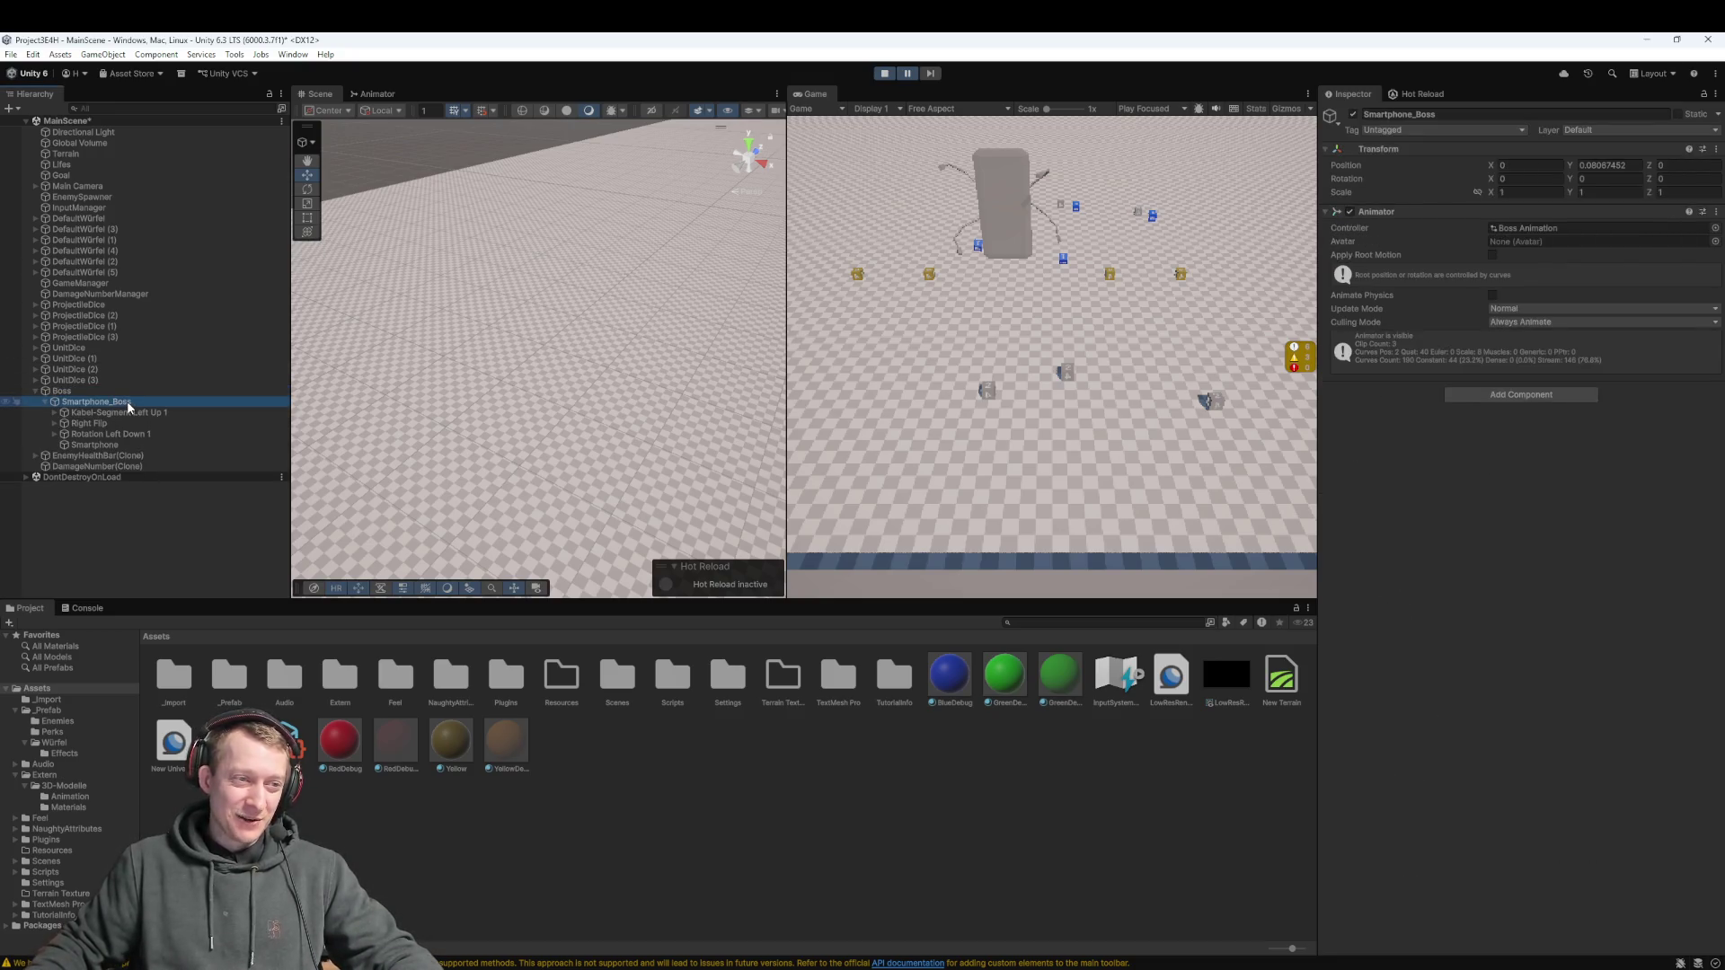
click(80, 392)
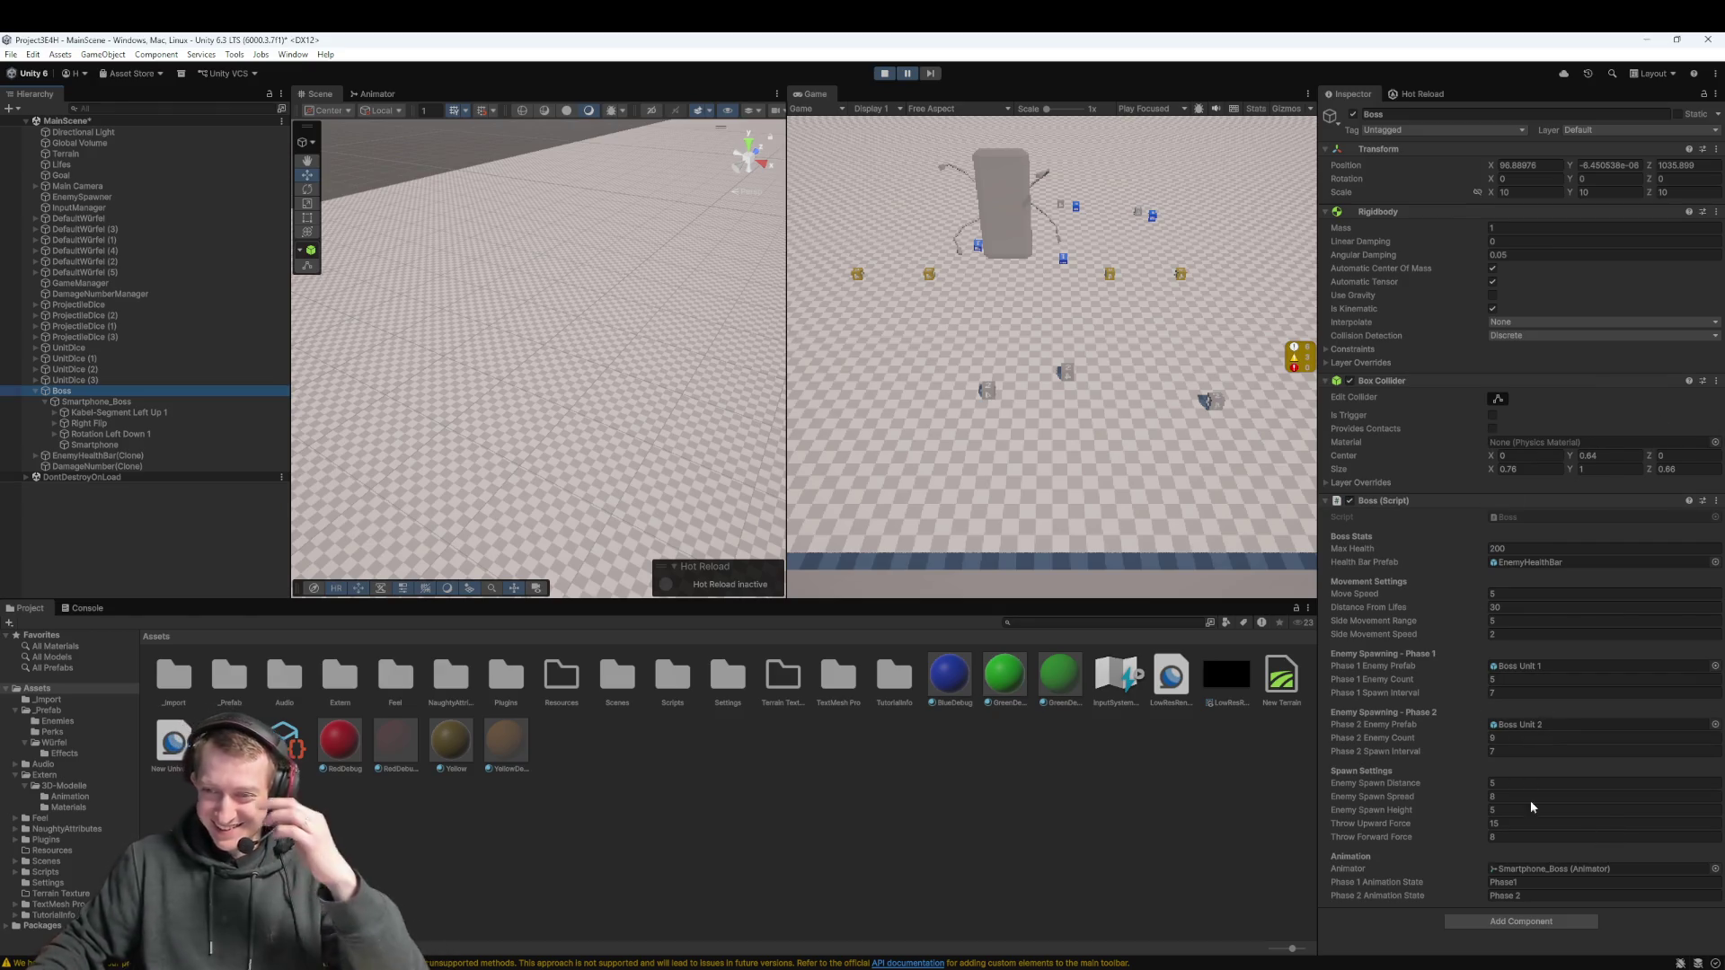
Open the EnemyHealthBar prefab and inspect the EnemyHealth slider and Handle Slide Area
double_click(1549, 563)
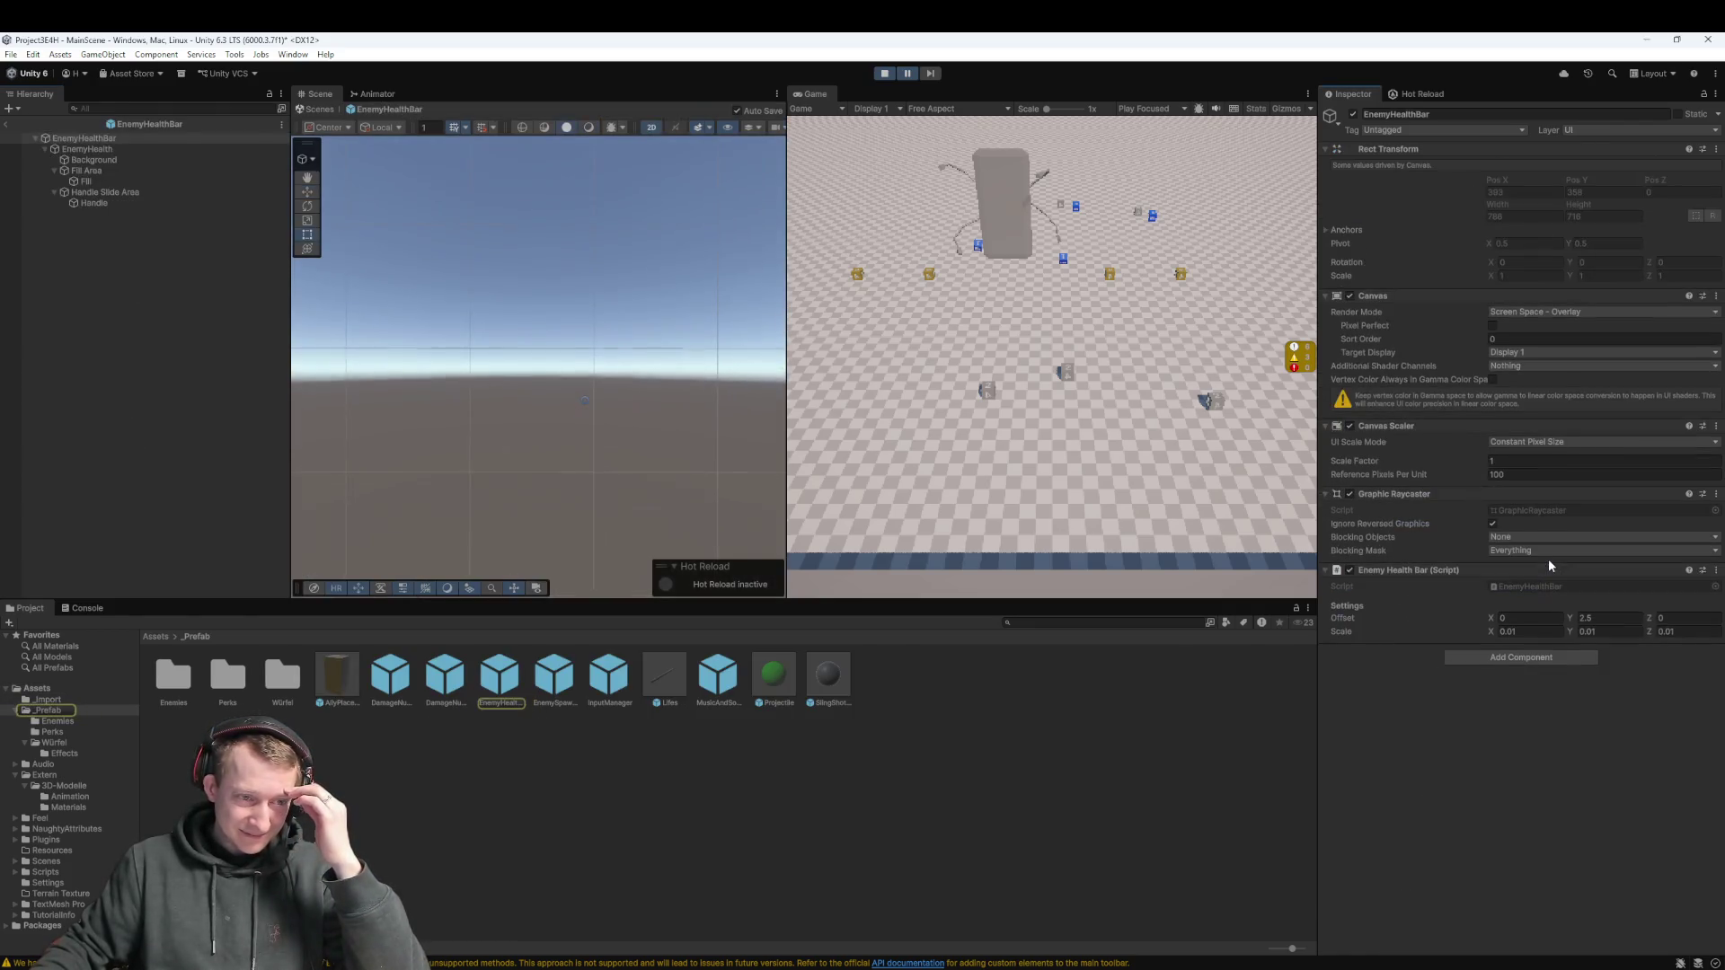
scroll(576, 463, down, 5)
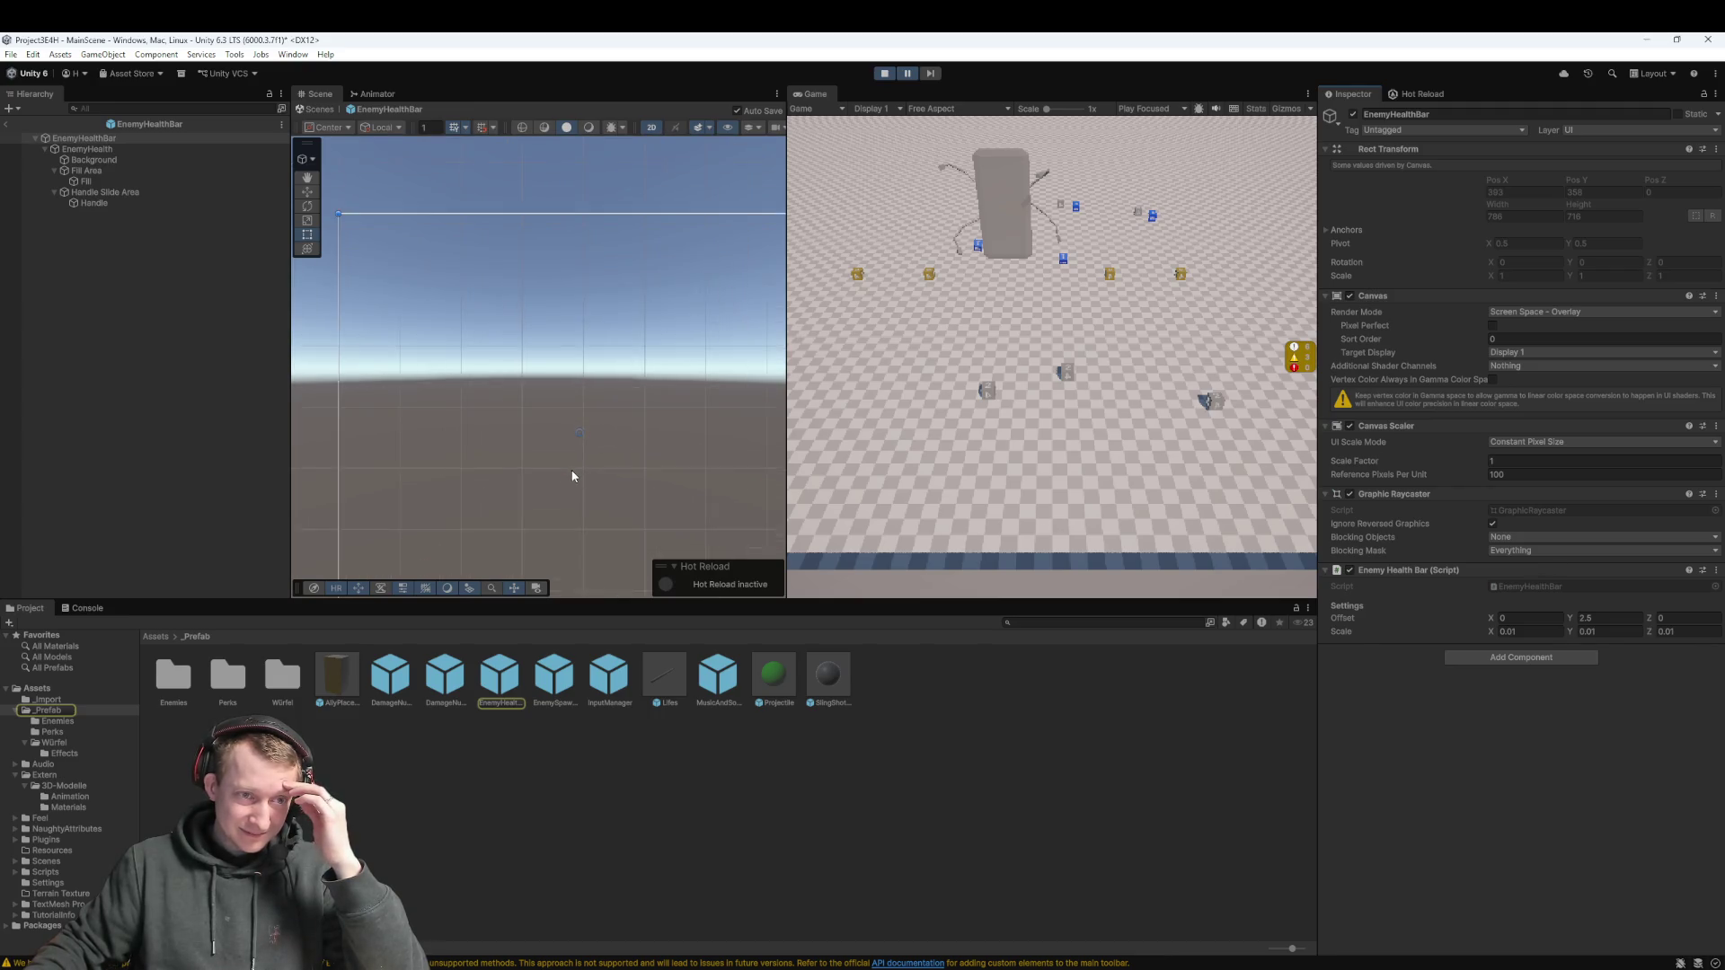
double_click(99, 138)
click(106, 149)
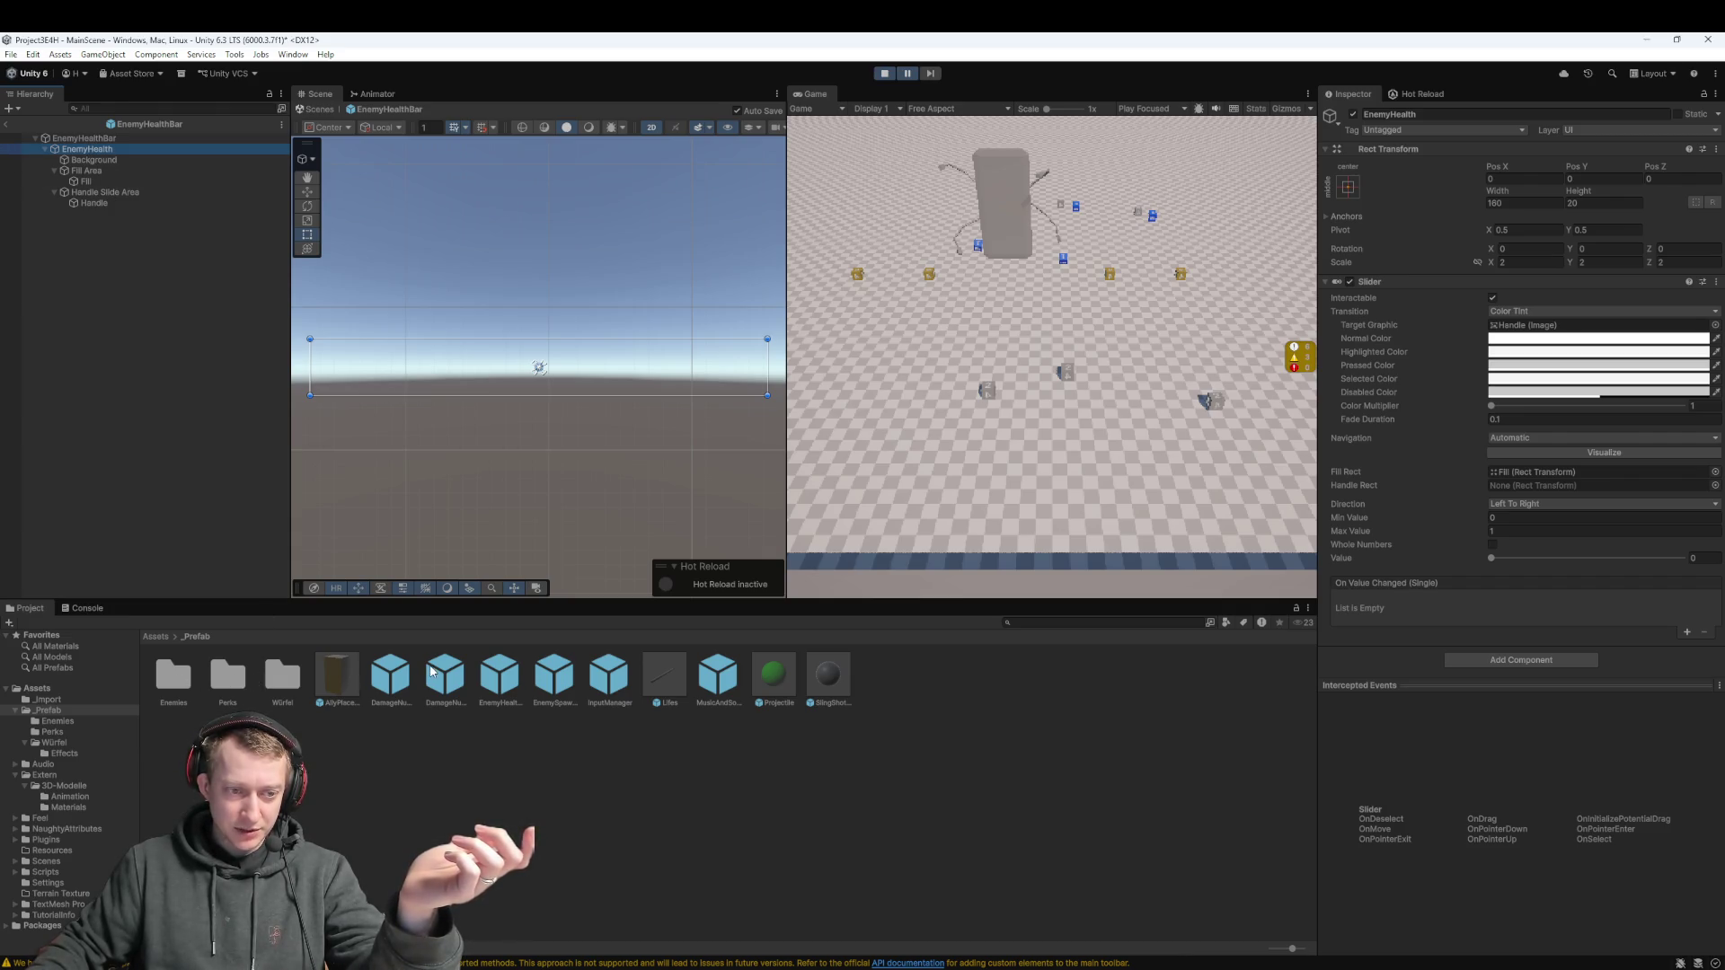
click(479, 676)
click(119, 192)
click(114, 170)
click(123, 149)
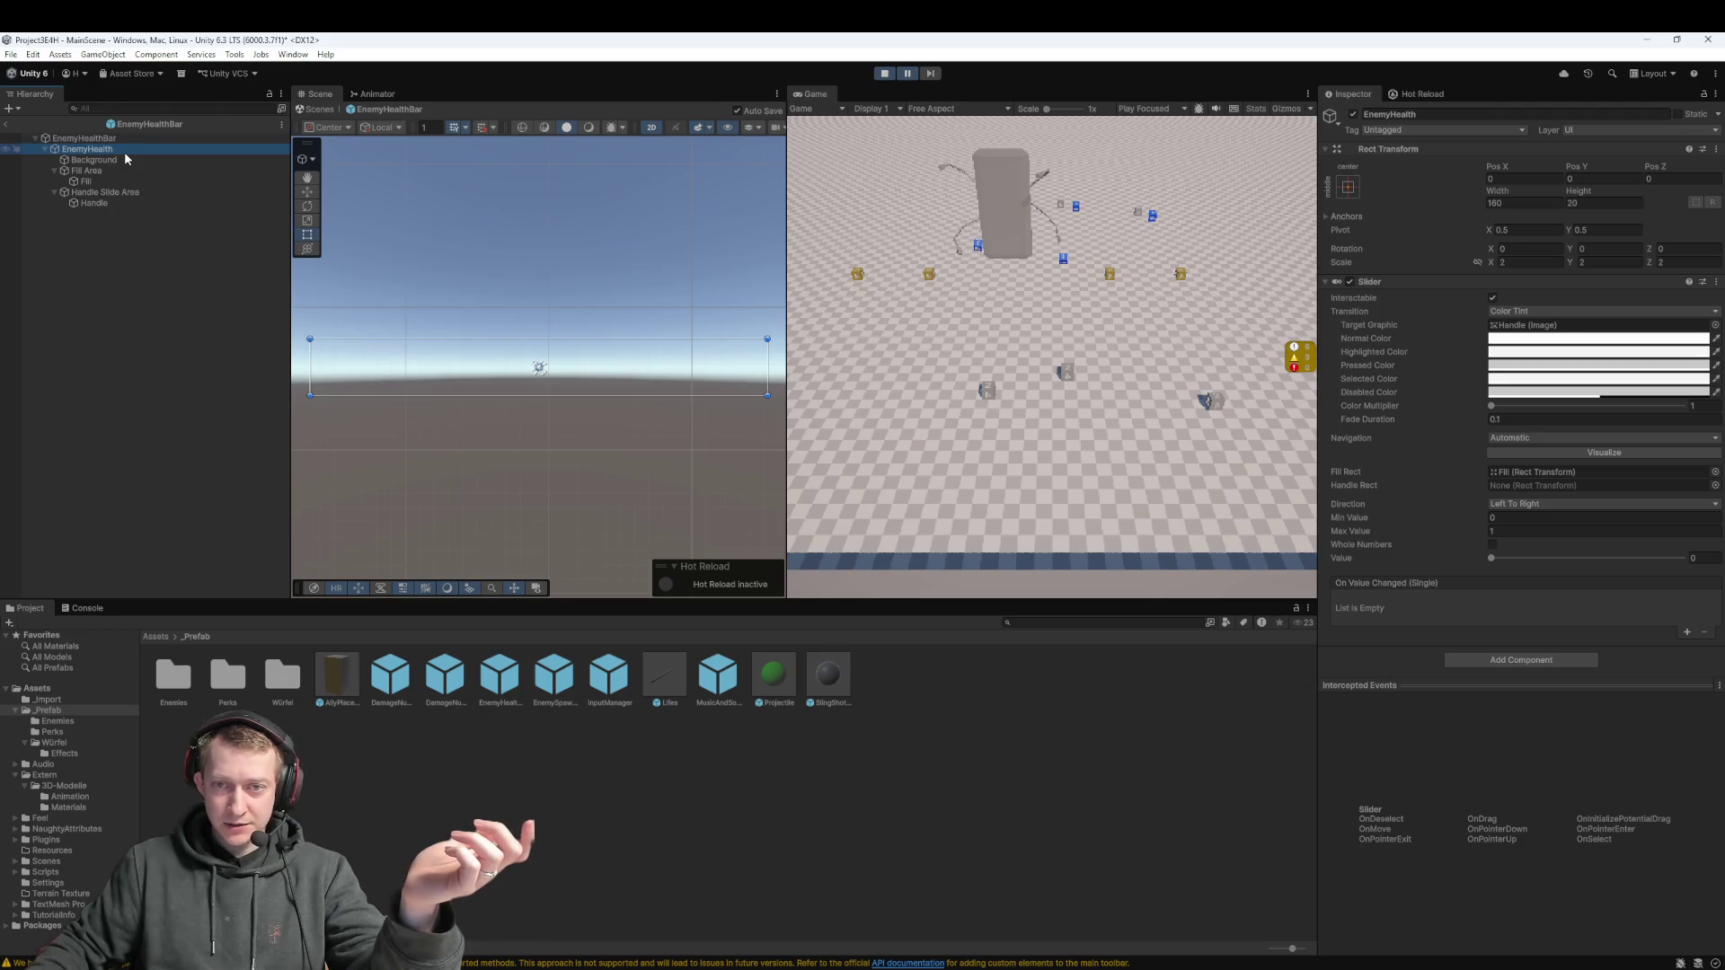
Inspect the health bar's Background and green Fill images, then restart the game
click(116, 160)
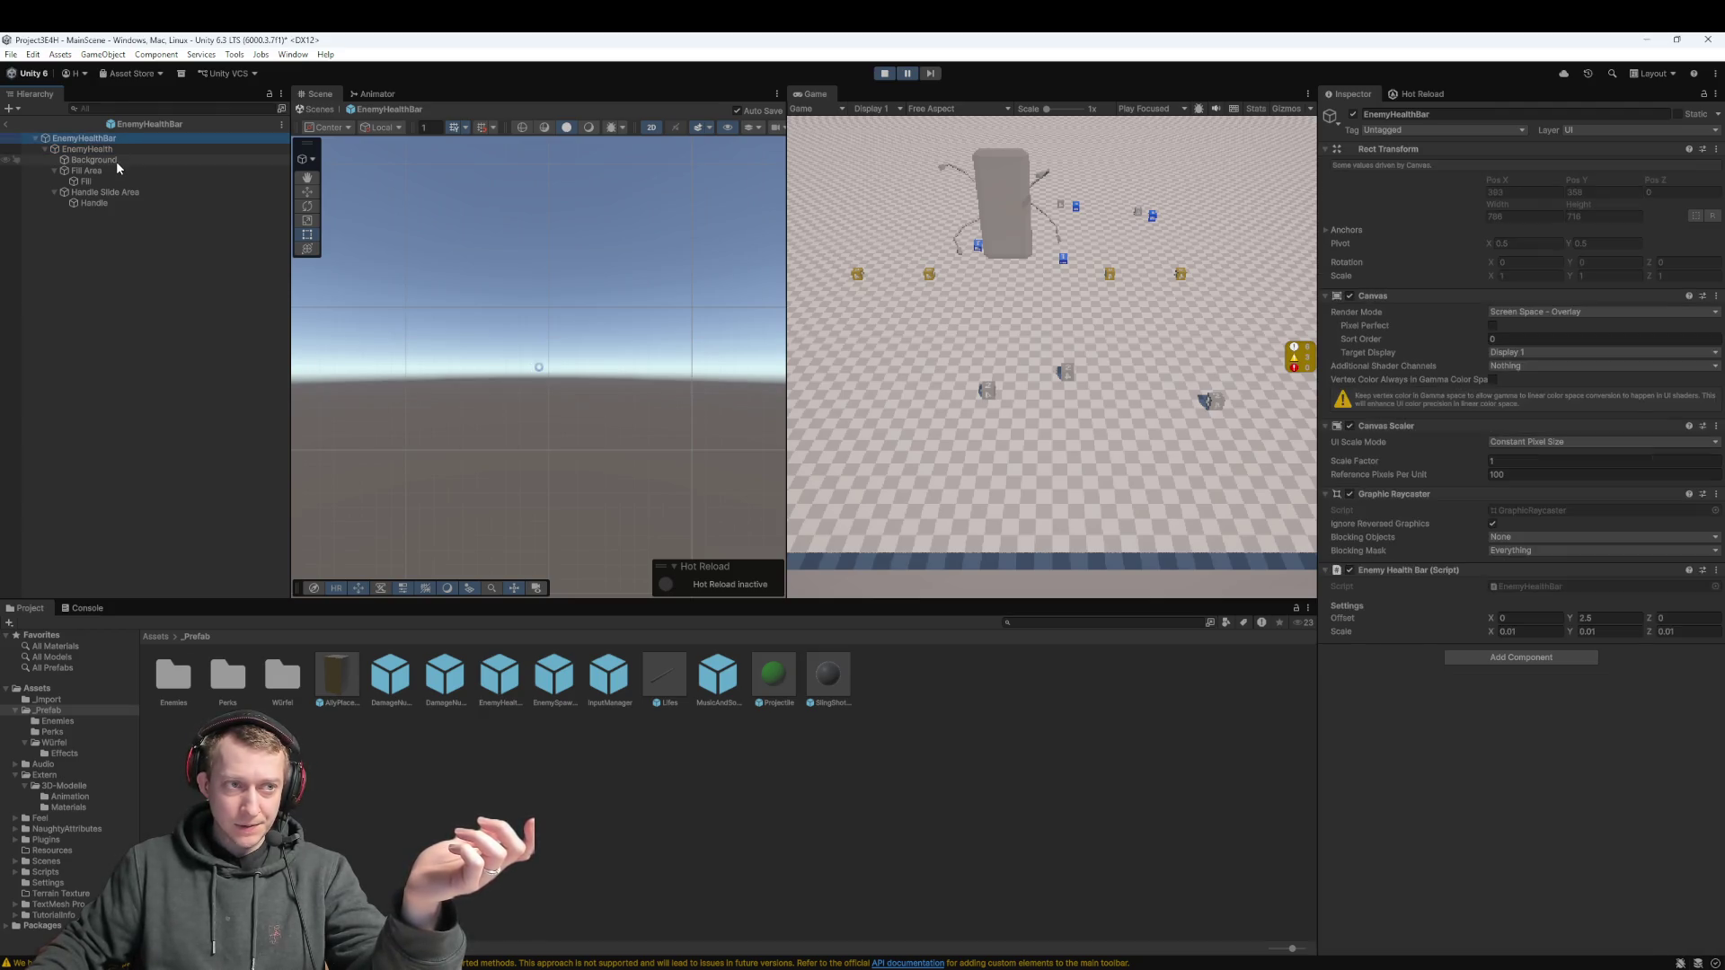
click(87, 182)
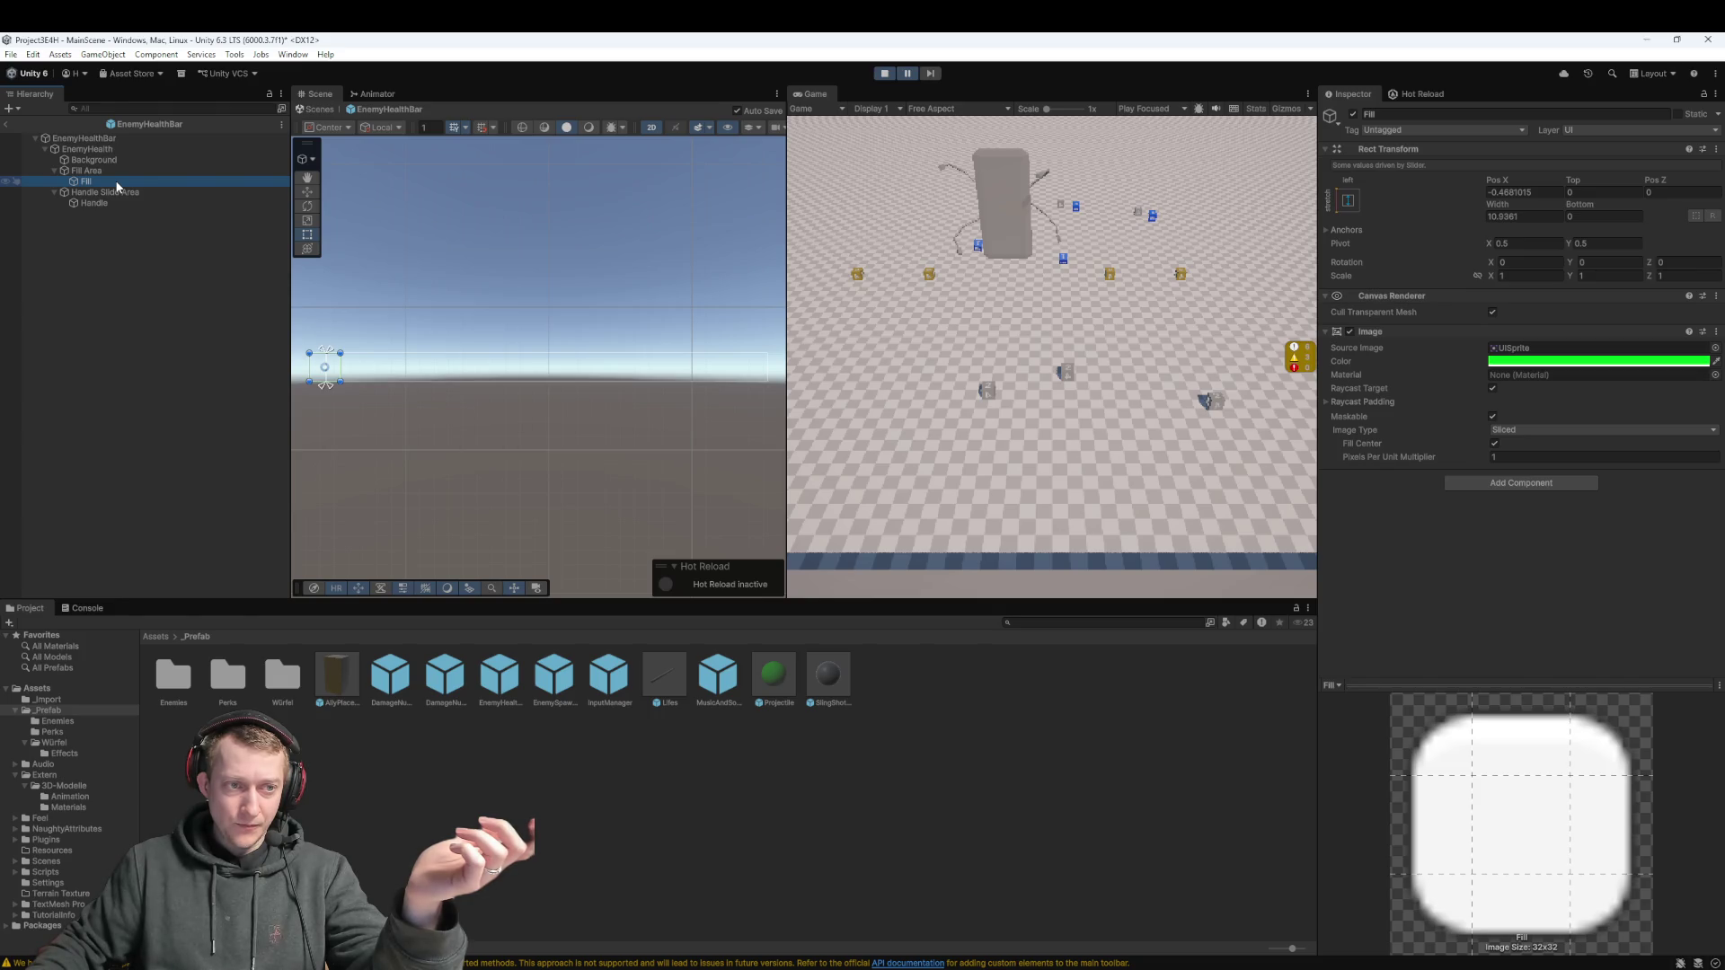
mouse_move(524, 377)
mouse_down()
mouse_move(636, 377)
mouse_move(614, 461)
mouse_move(566, 423)
mouse_move(524, 423)
mouse_move(449, 337)
mouse_up()
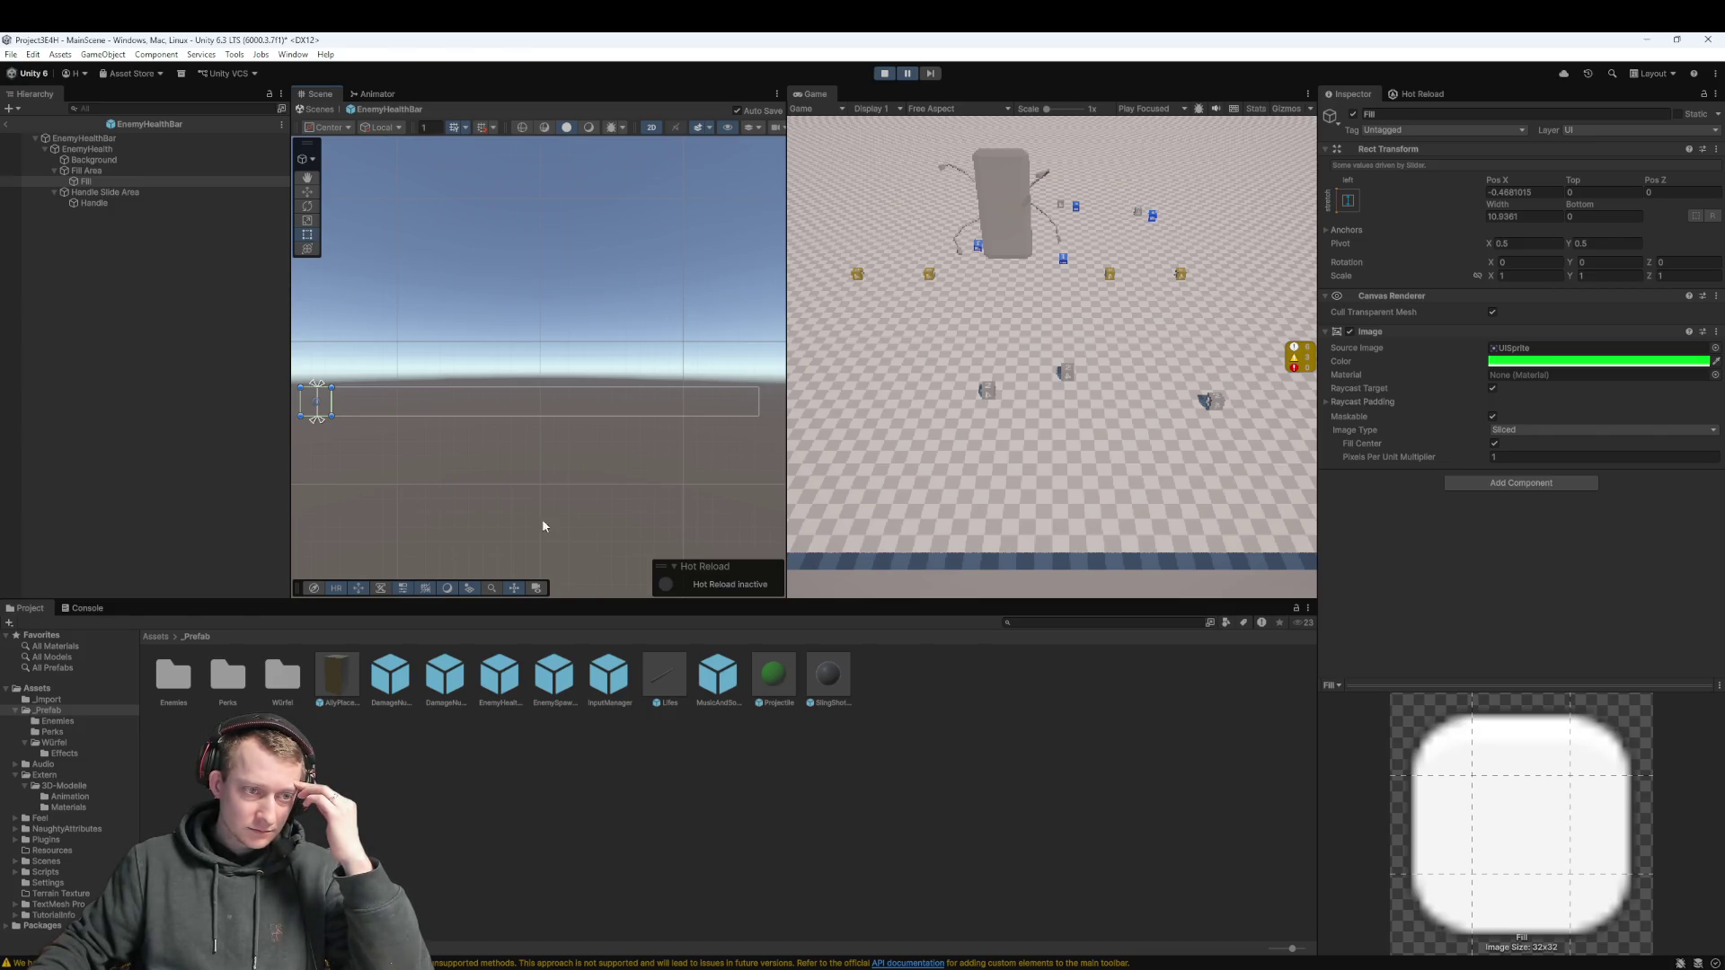
click(651, 126)
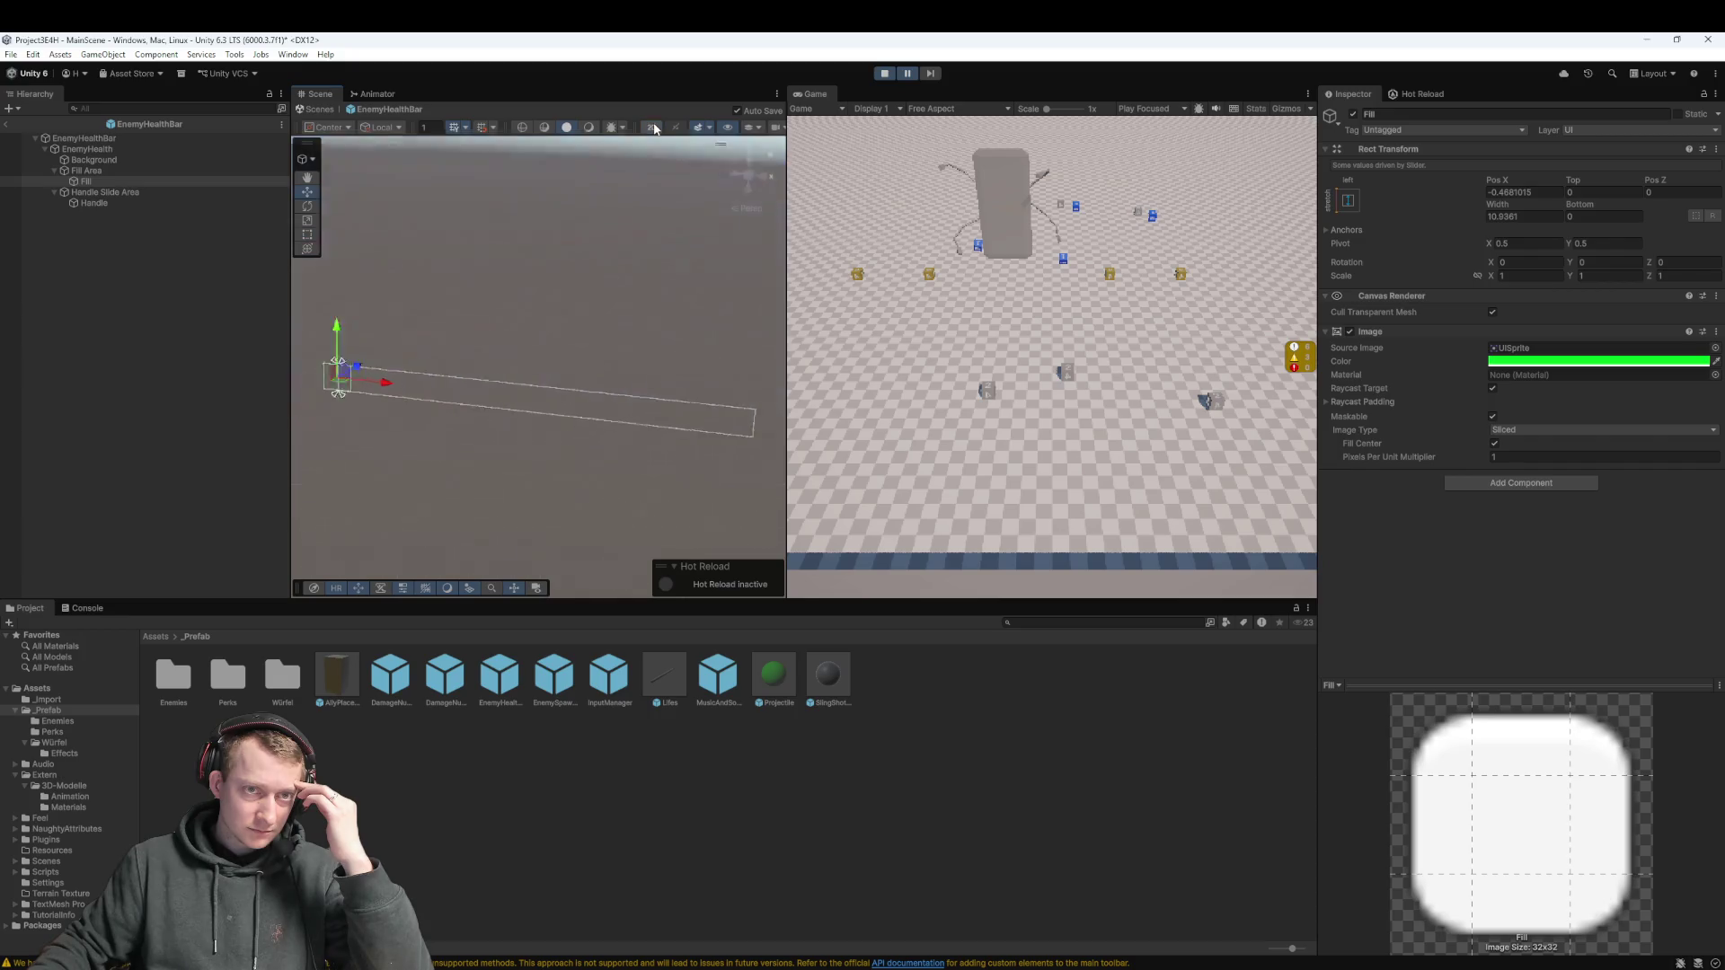
click(651, 126)
scroll(546, 384, down, 1)
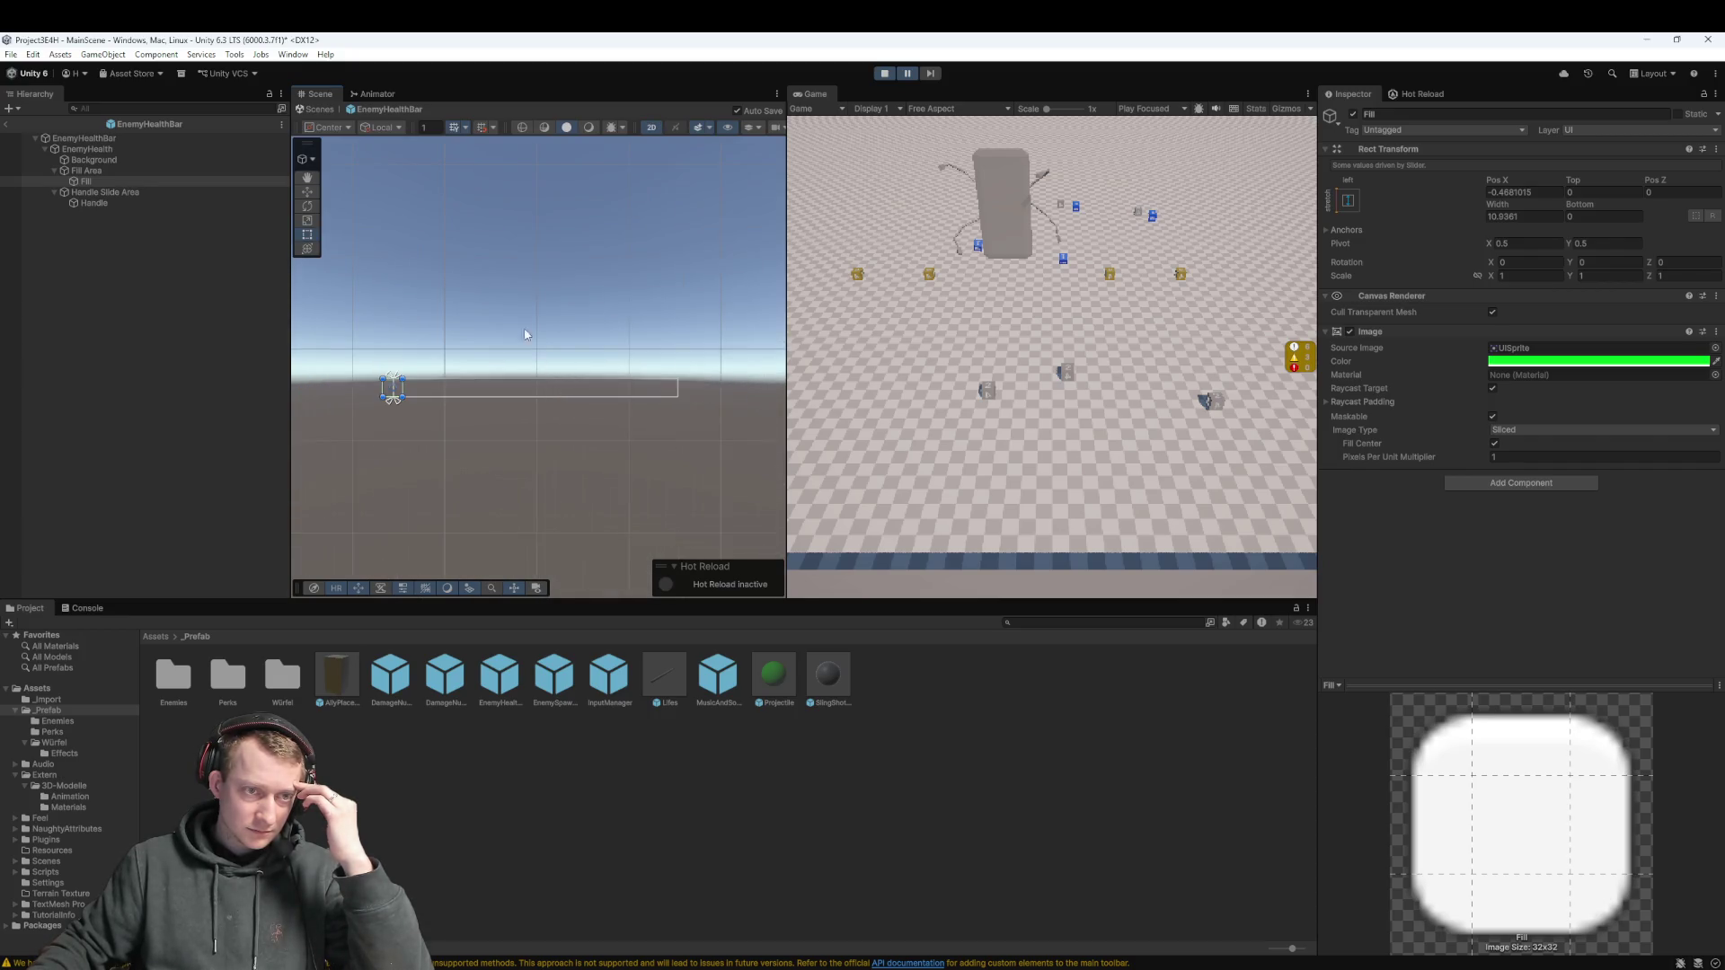
click(886, 74)
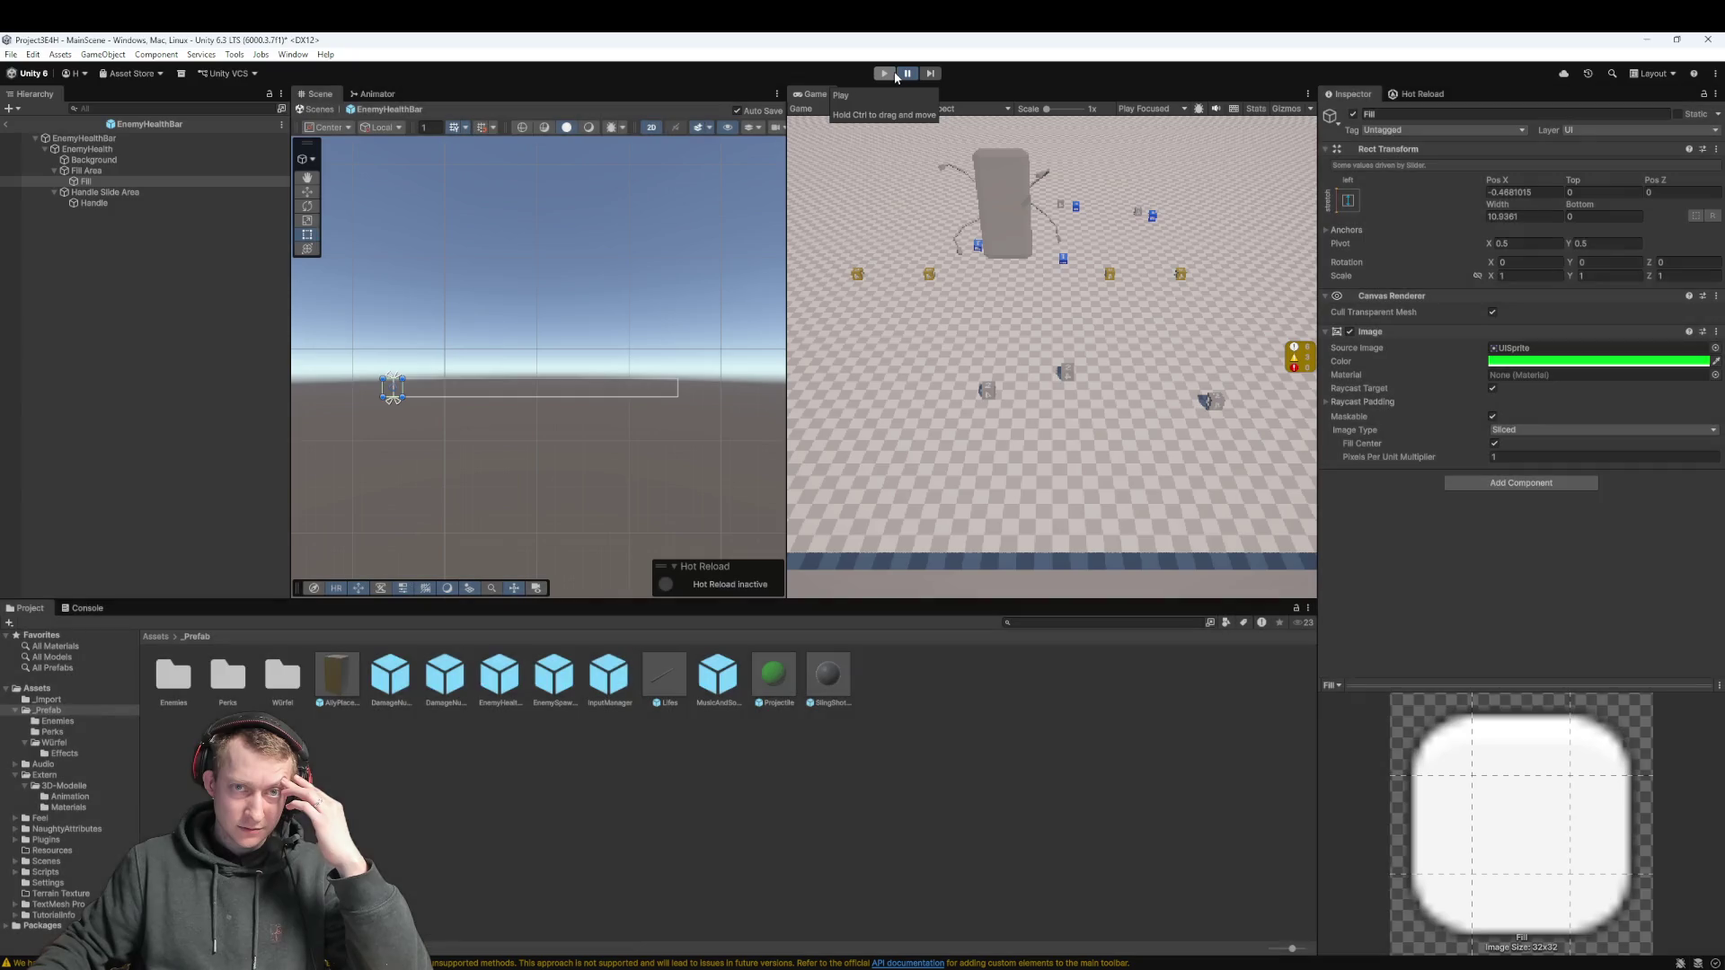
click(886, 73)
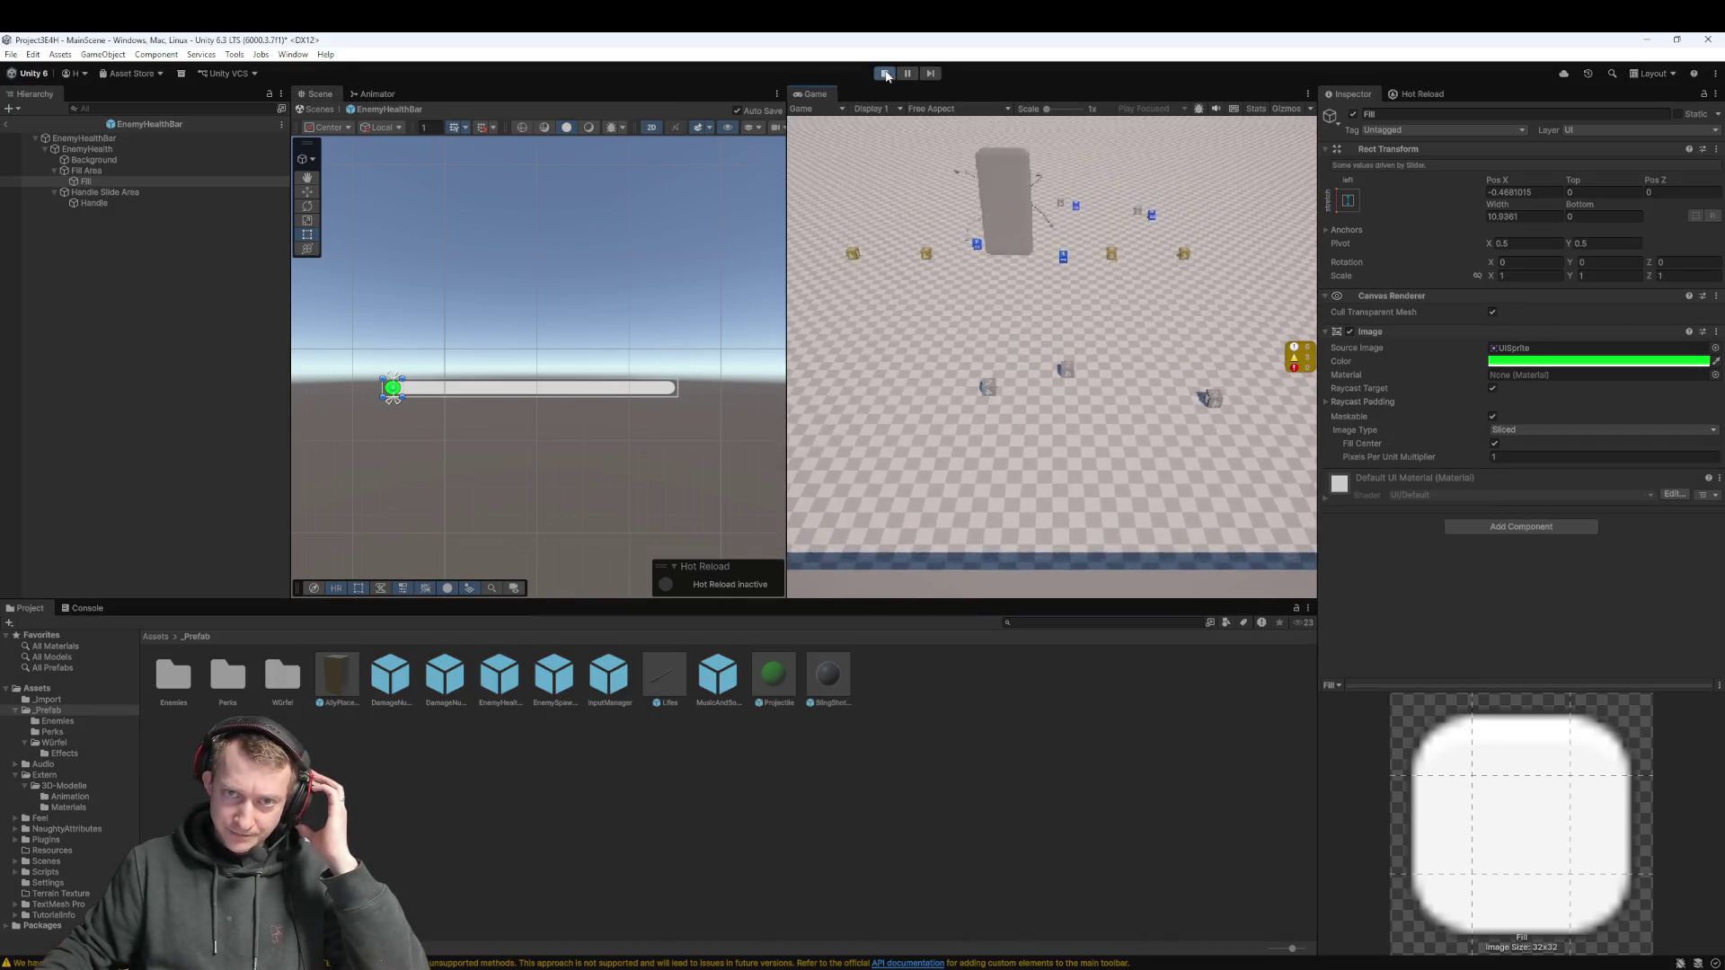
Pause, return to MainScene, and check a Boss Unit 1 clone's EnemyHealthBar prefab
click(907, 73)
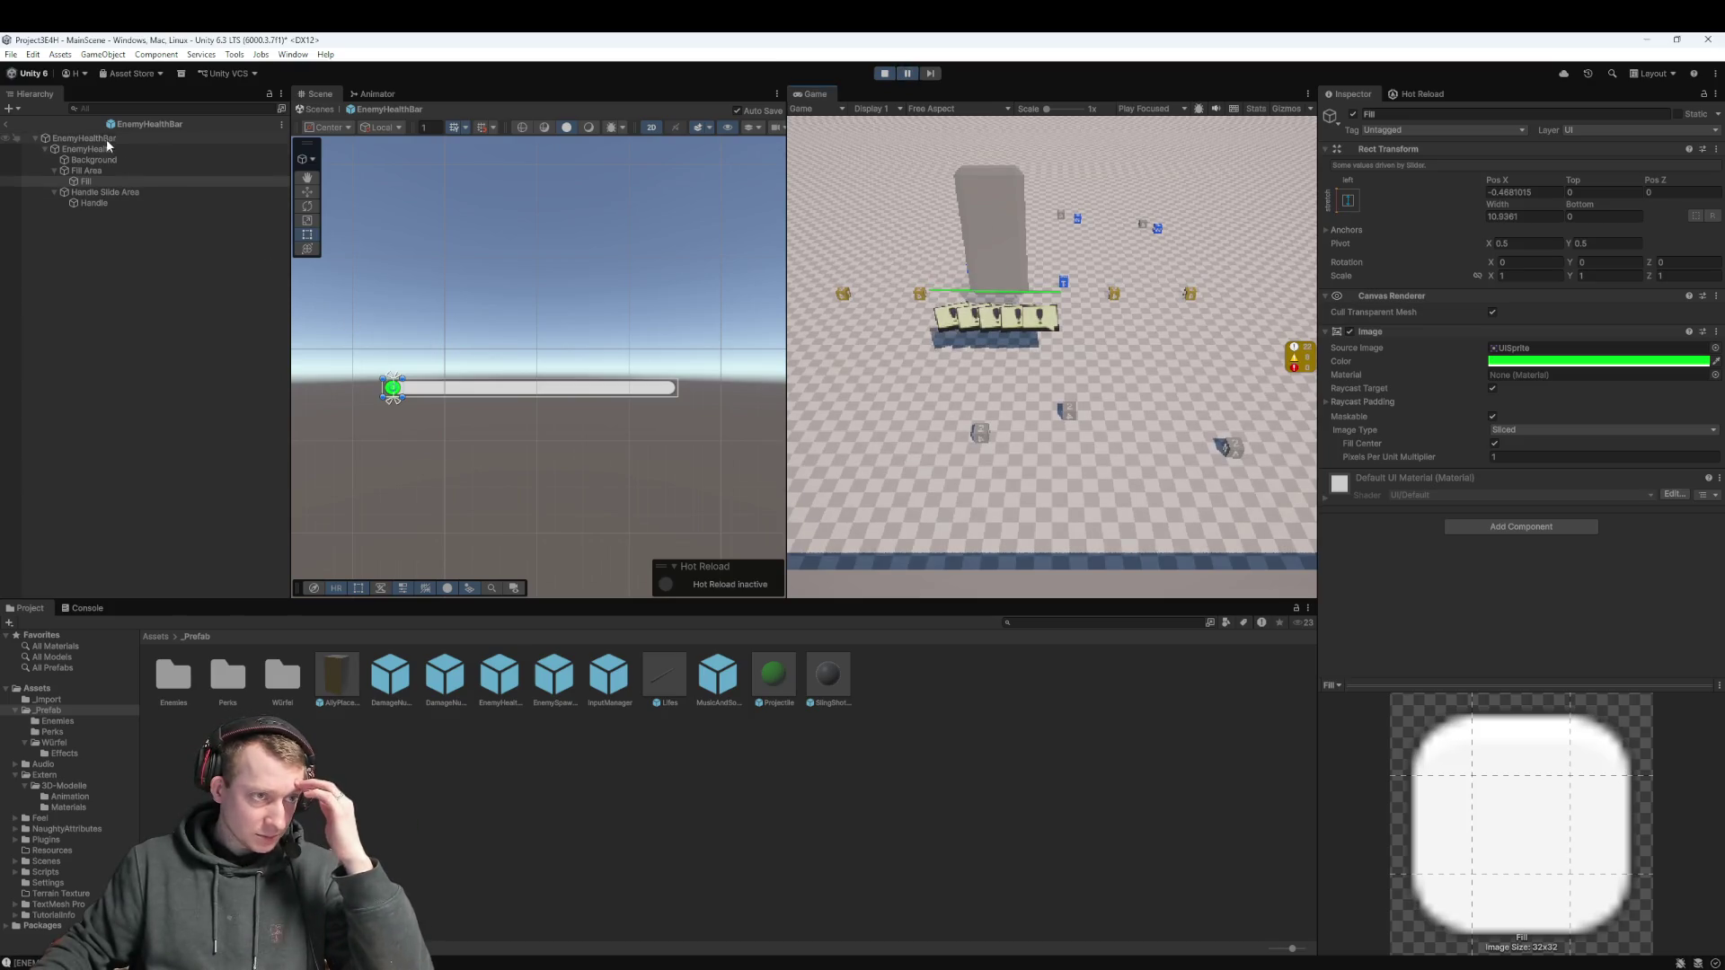
click(4, 124)
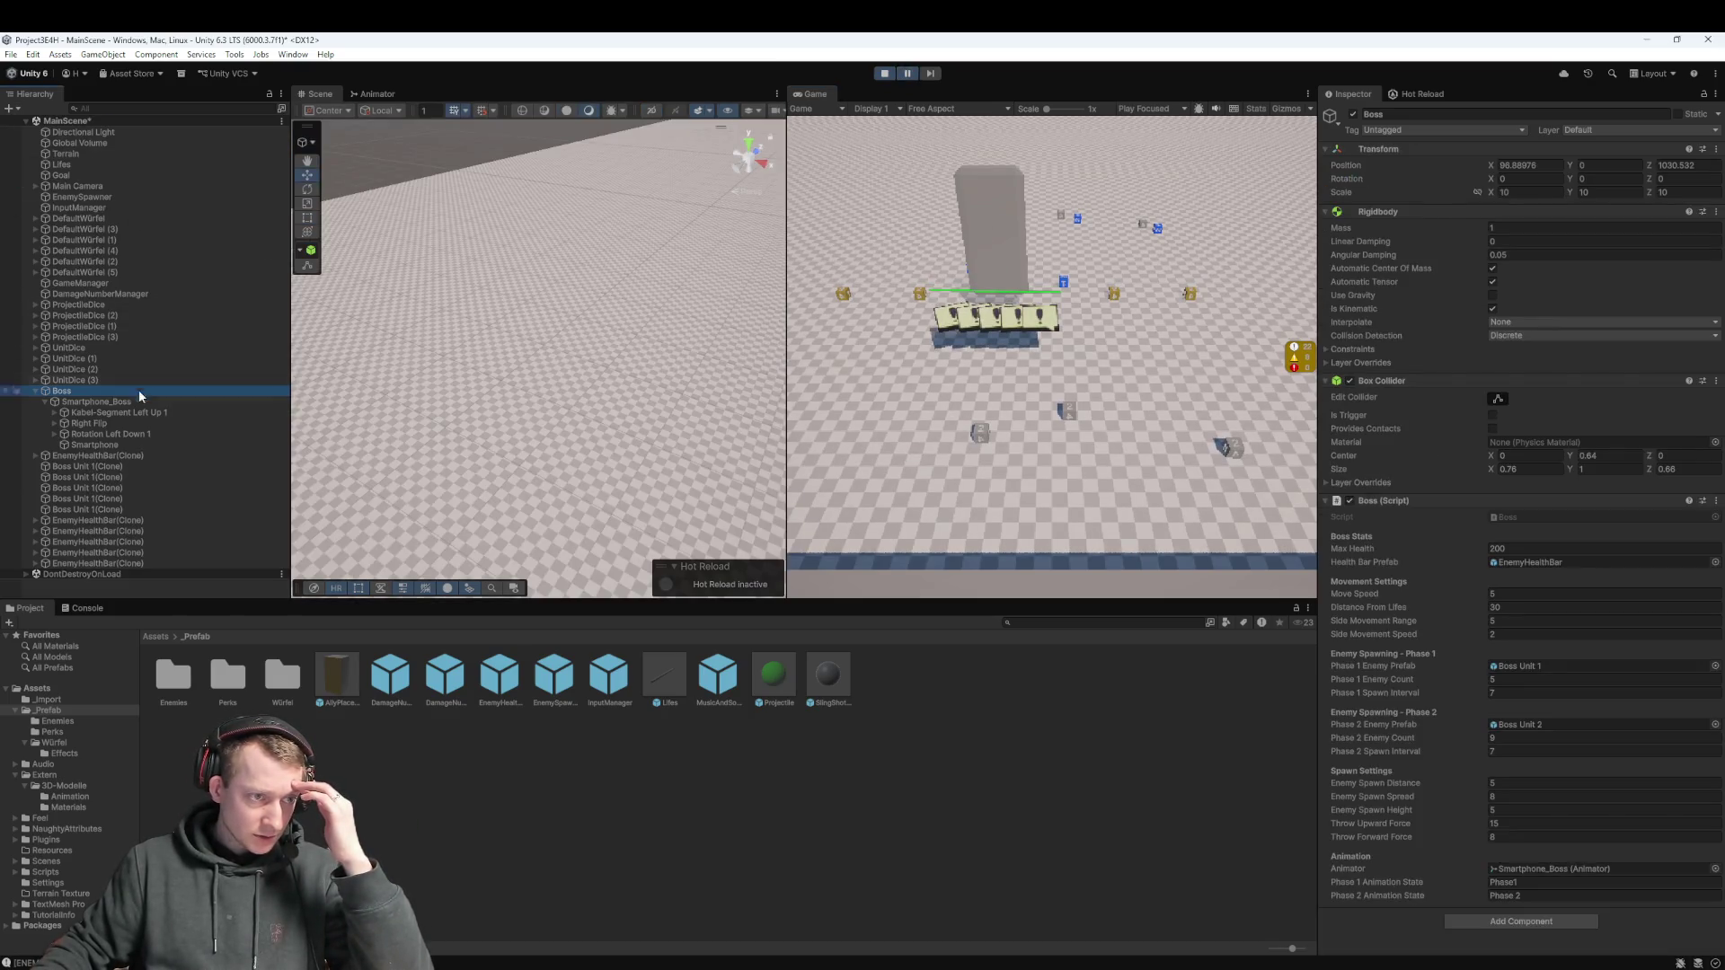
click(79, 413)
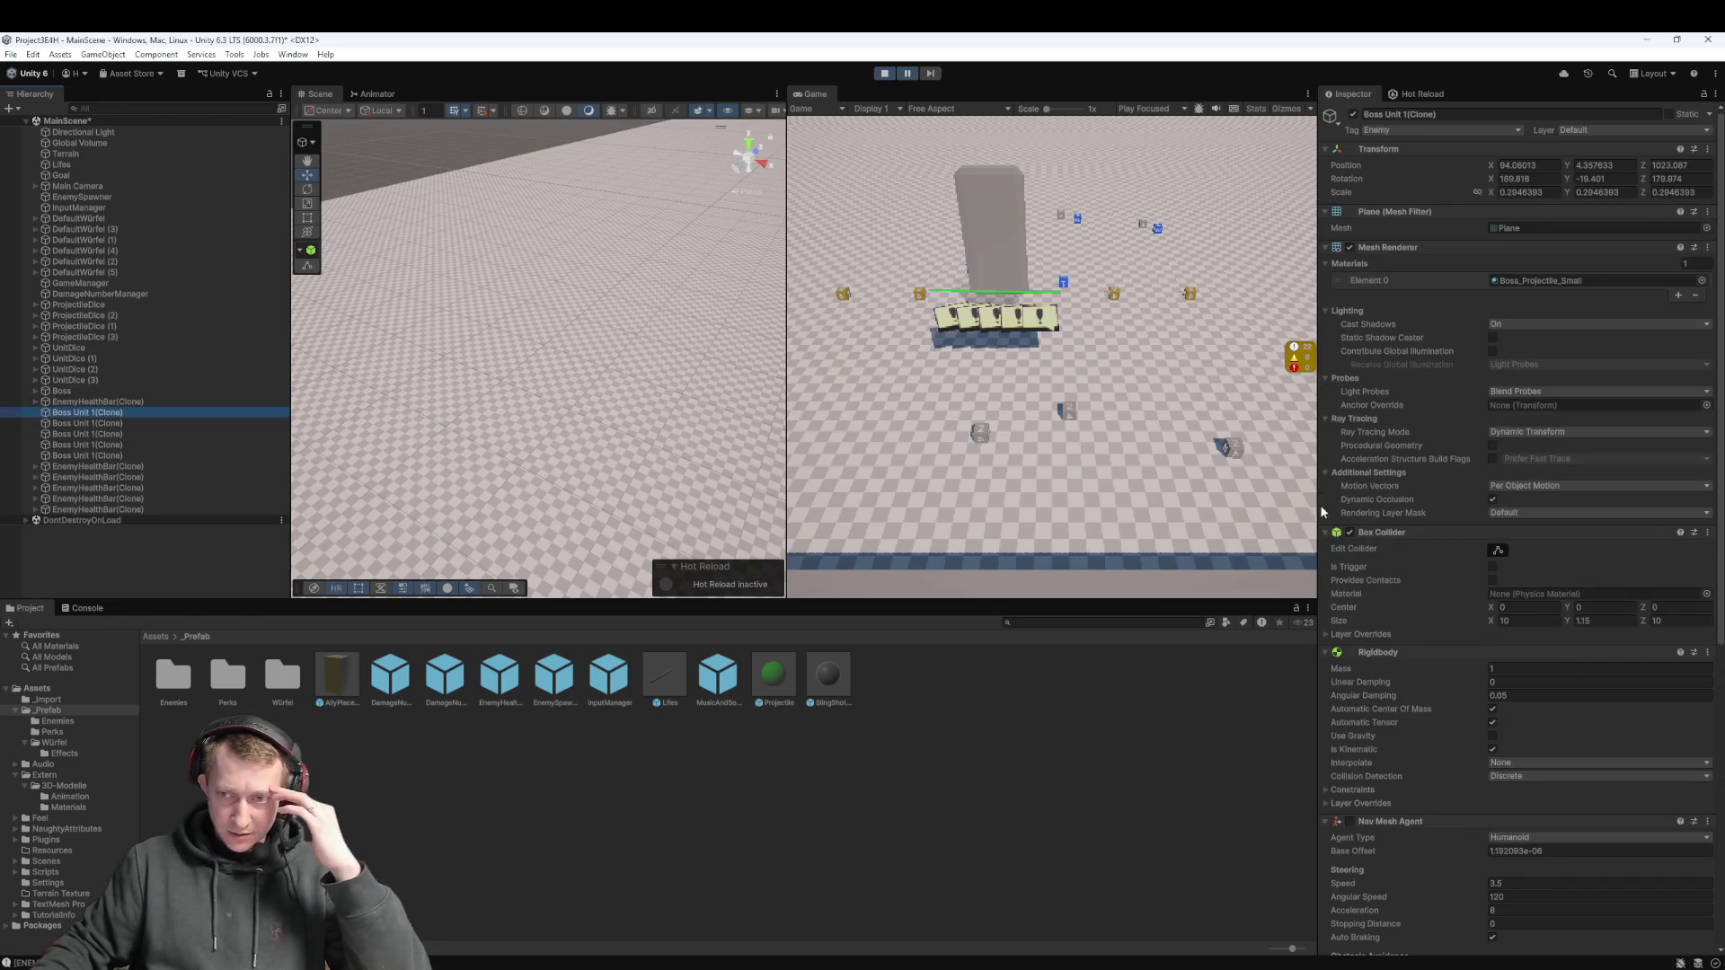
scroll(1534, 699, down, 5)
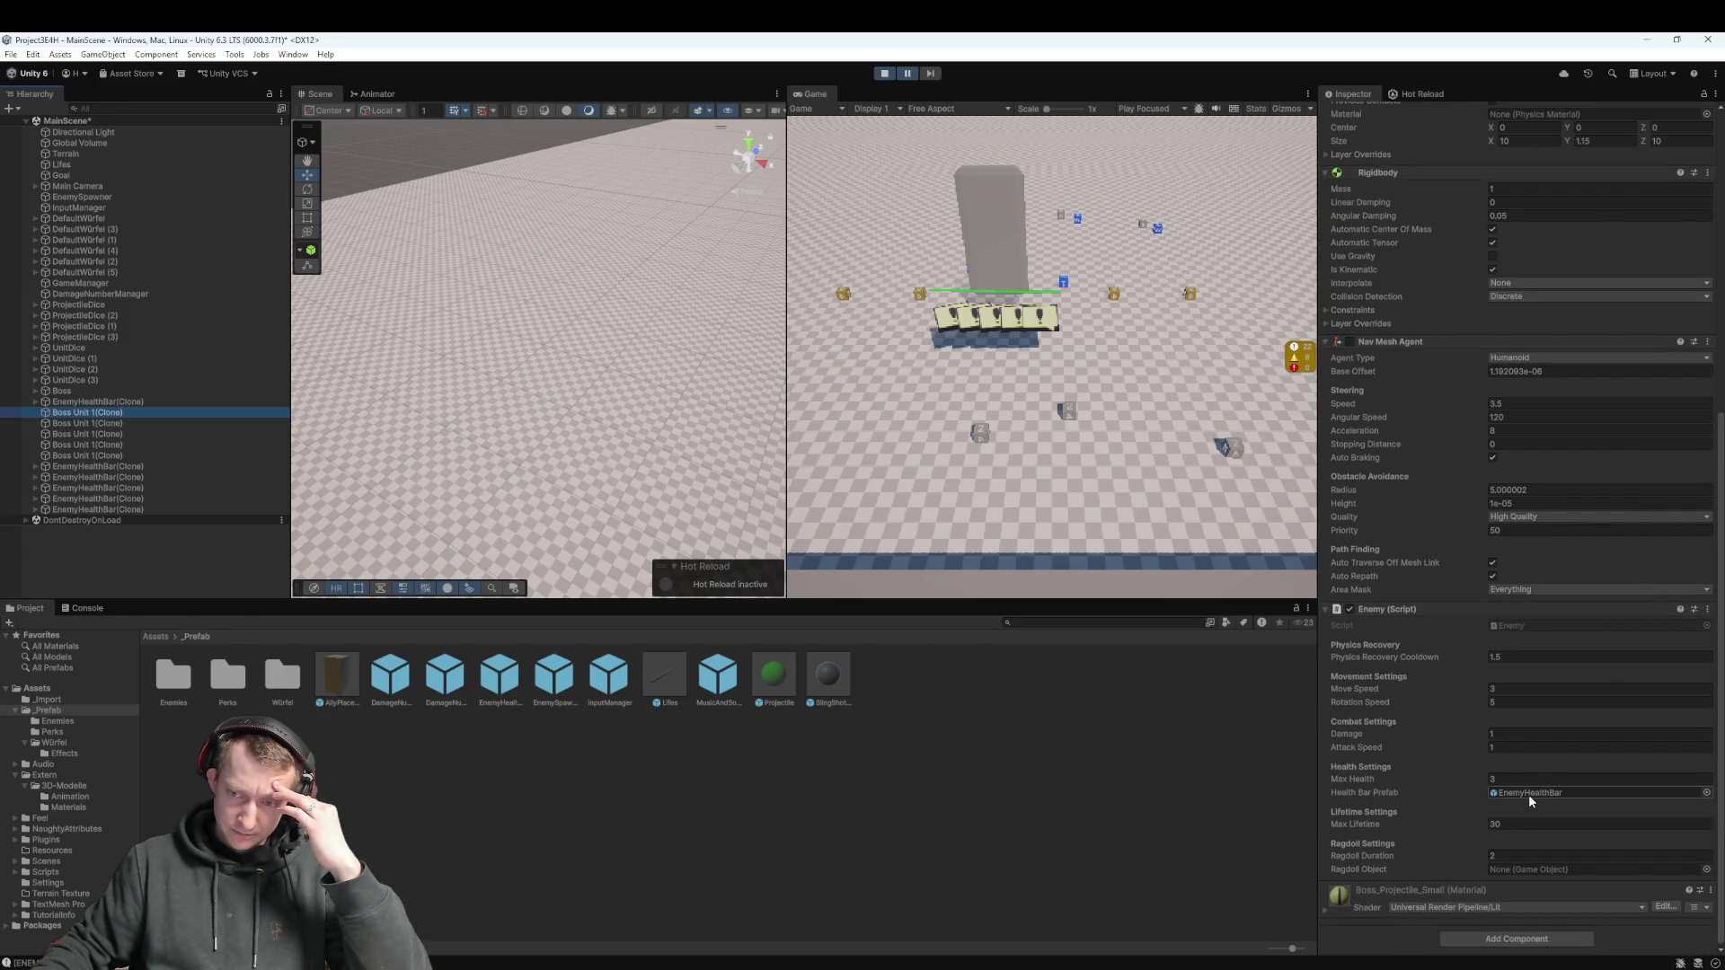
double_click(1528, 795)
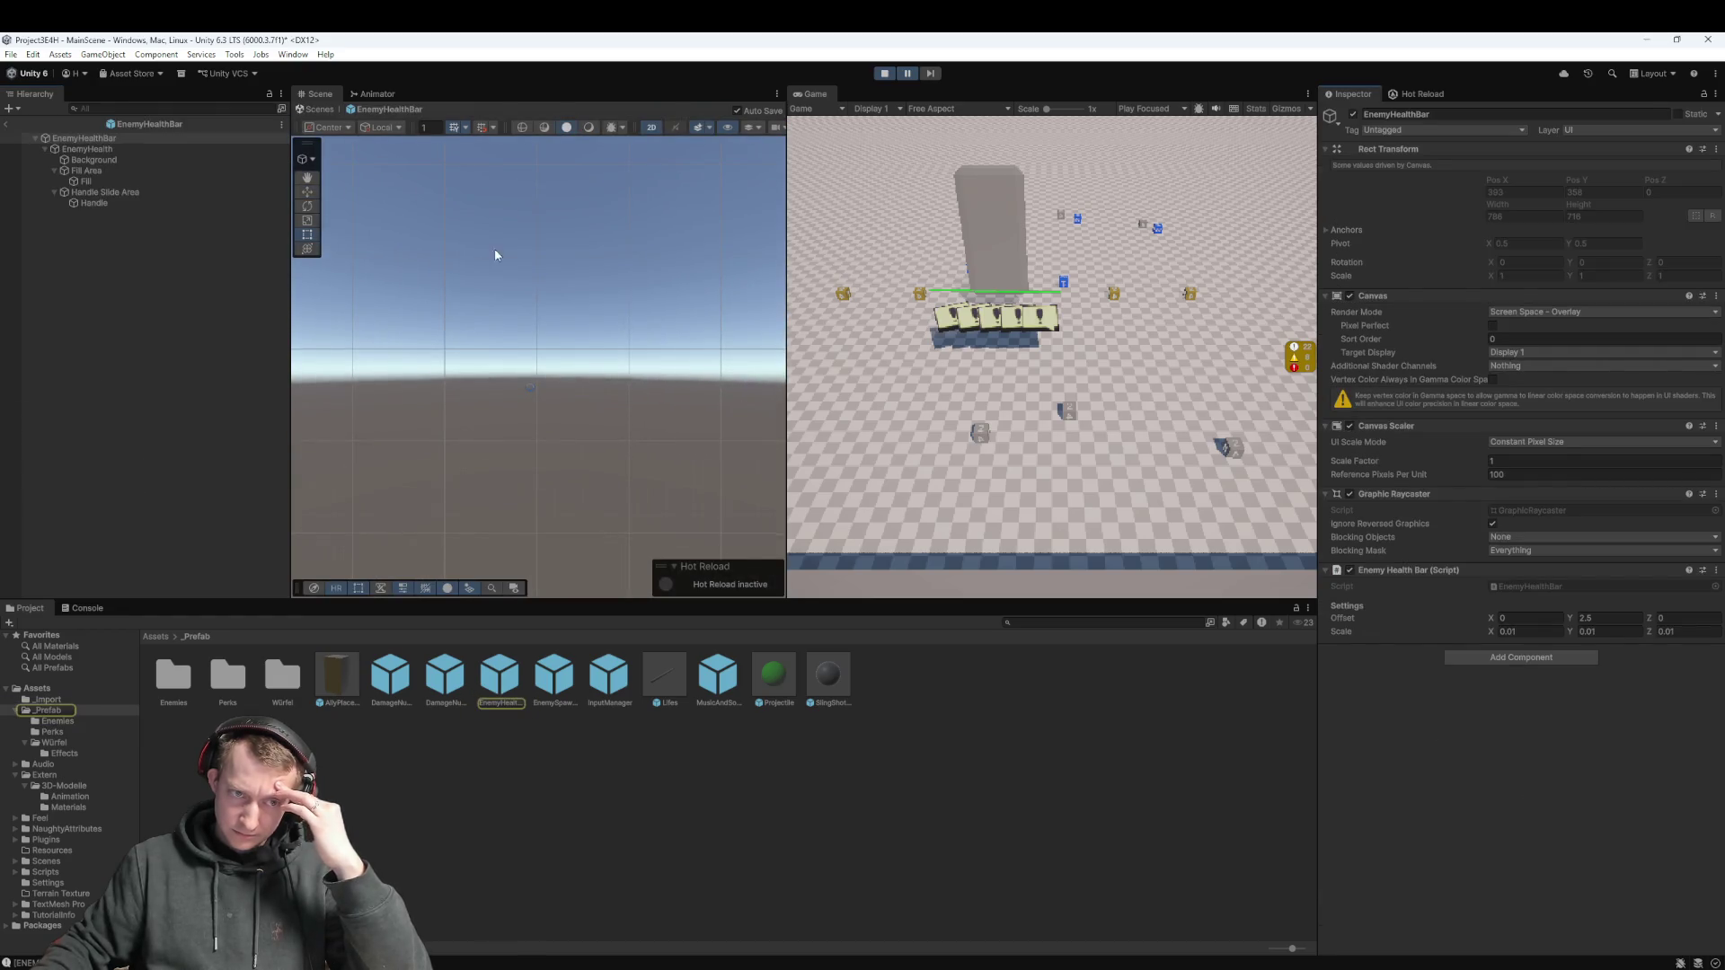
click(88, 137)
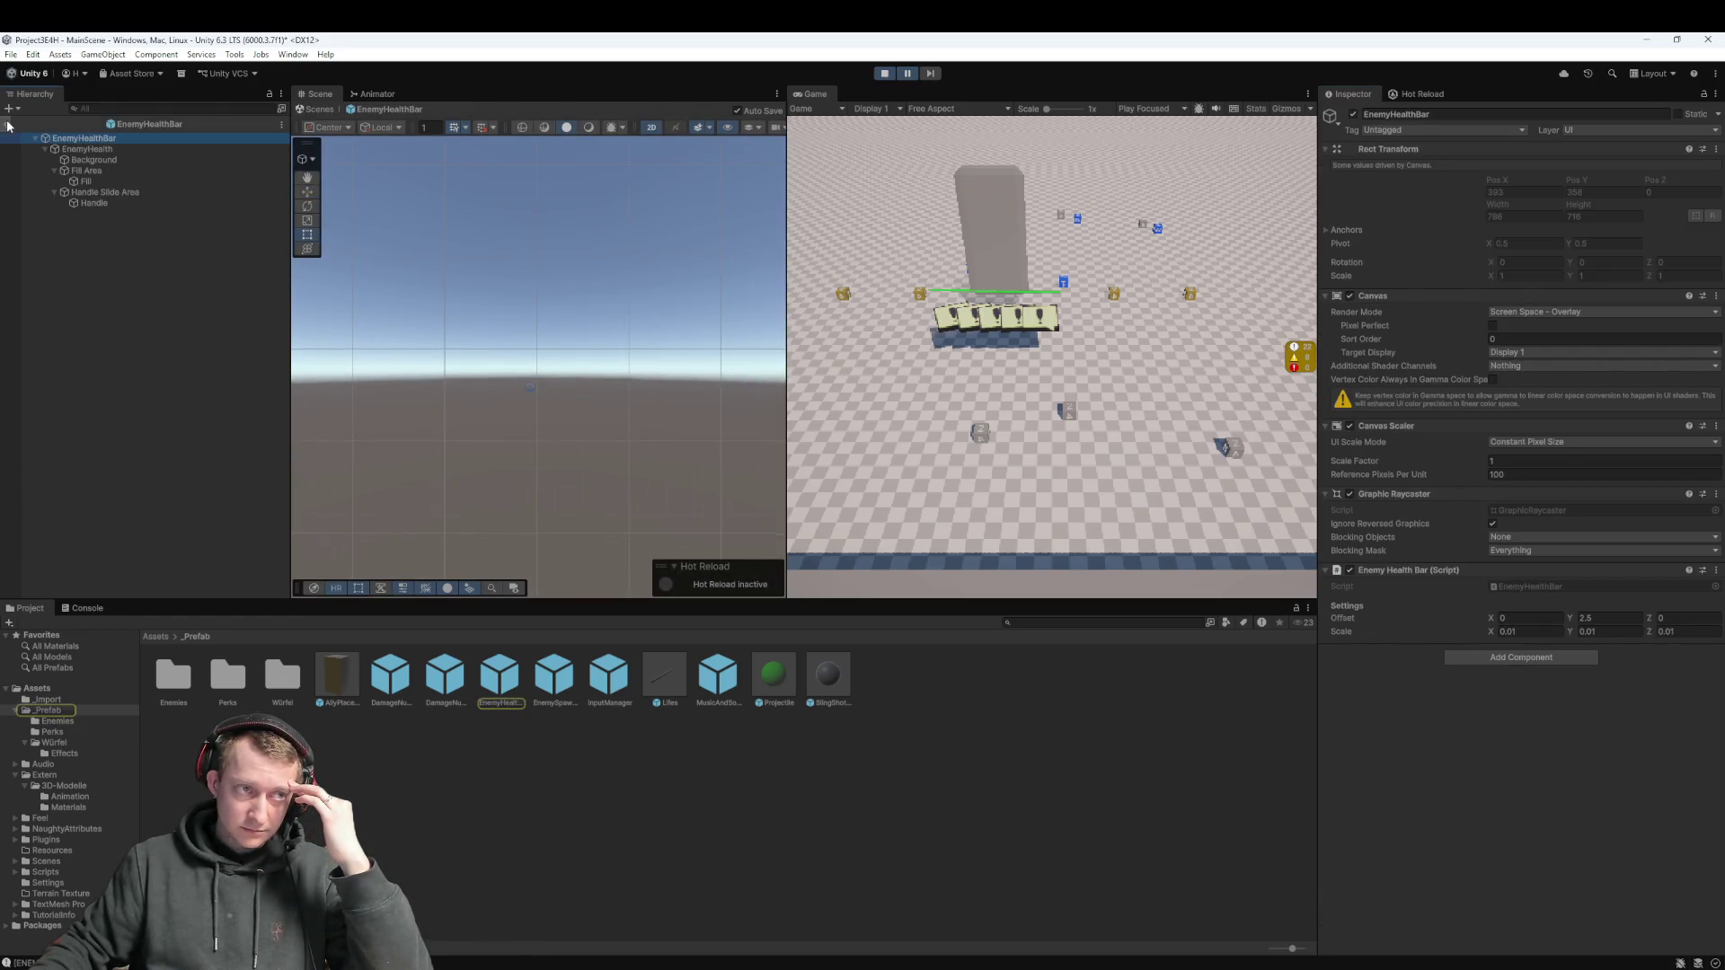
click(8, 125)
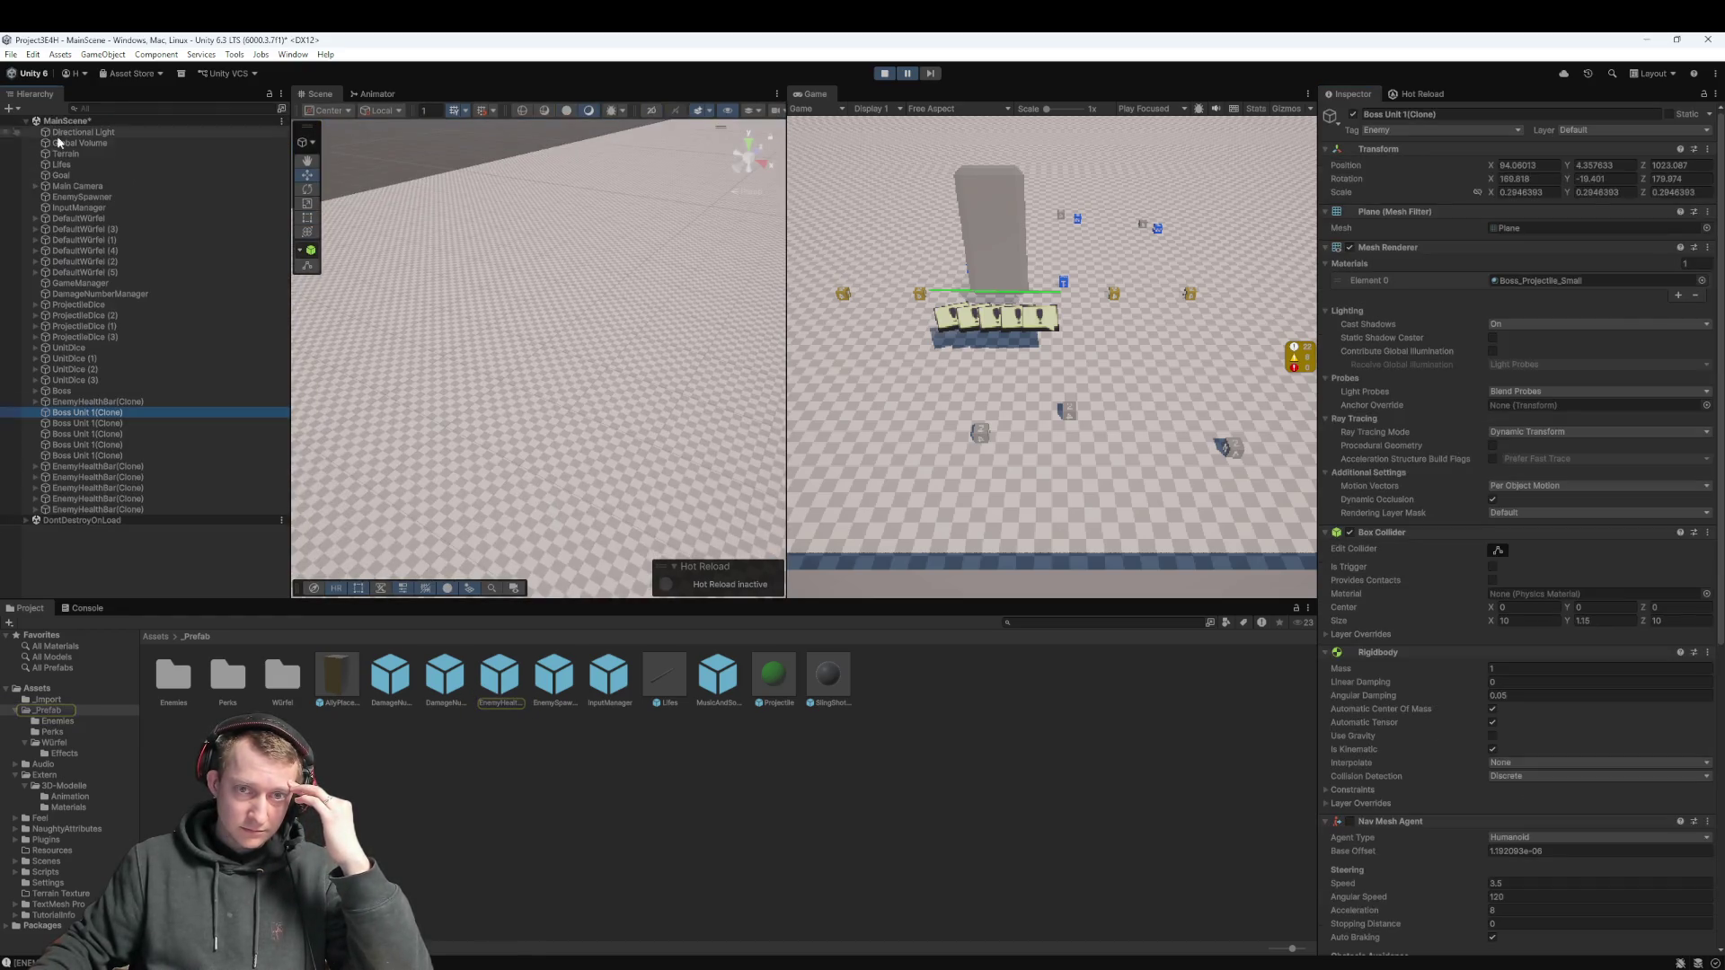
Frame the Boss in the scene view and stop the play-mode test
click(120, 468)
double_click(62, 391)
mouse_move(565, 334)
mouse_down()
mouse_move(694, 198)
mouse_move(575, 191)
mouse_up()
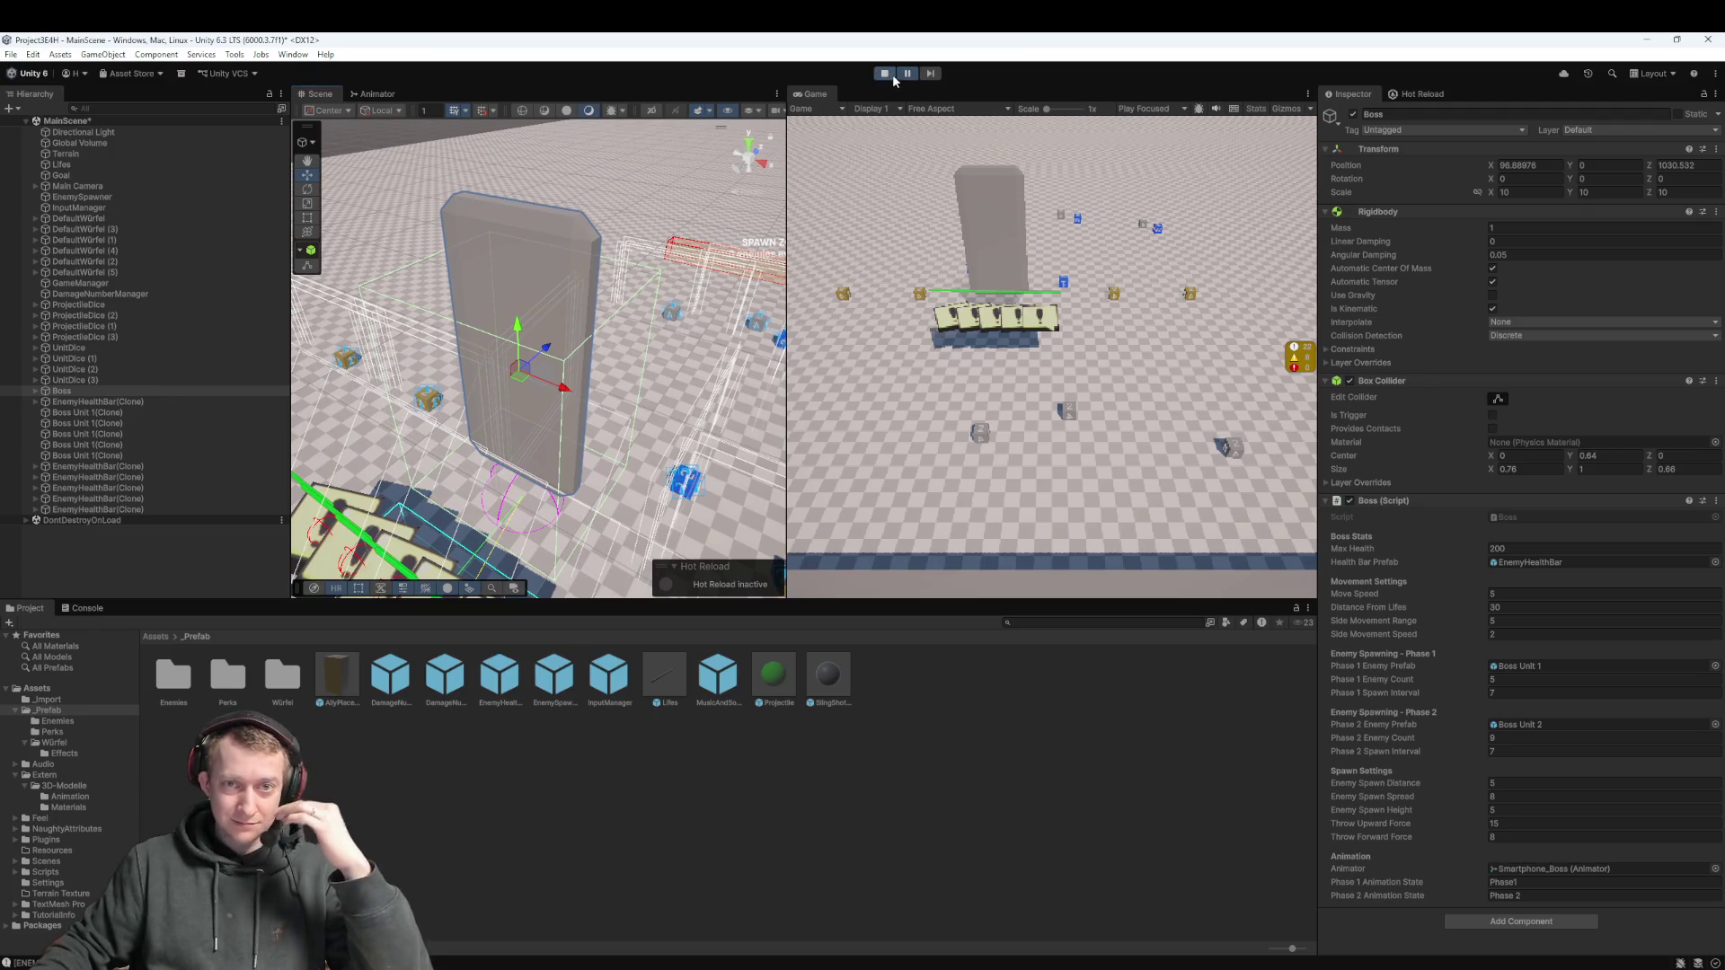
click(885, 74)
double_click(78, 400)
scroll(670, 390, down, 8)
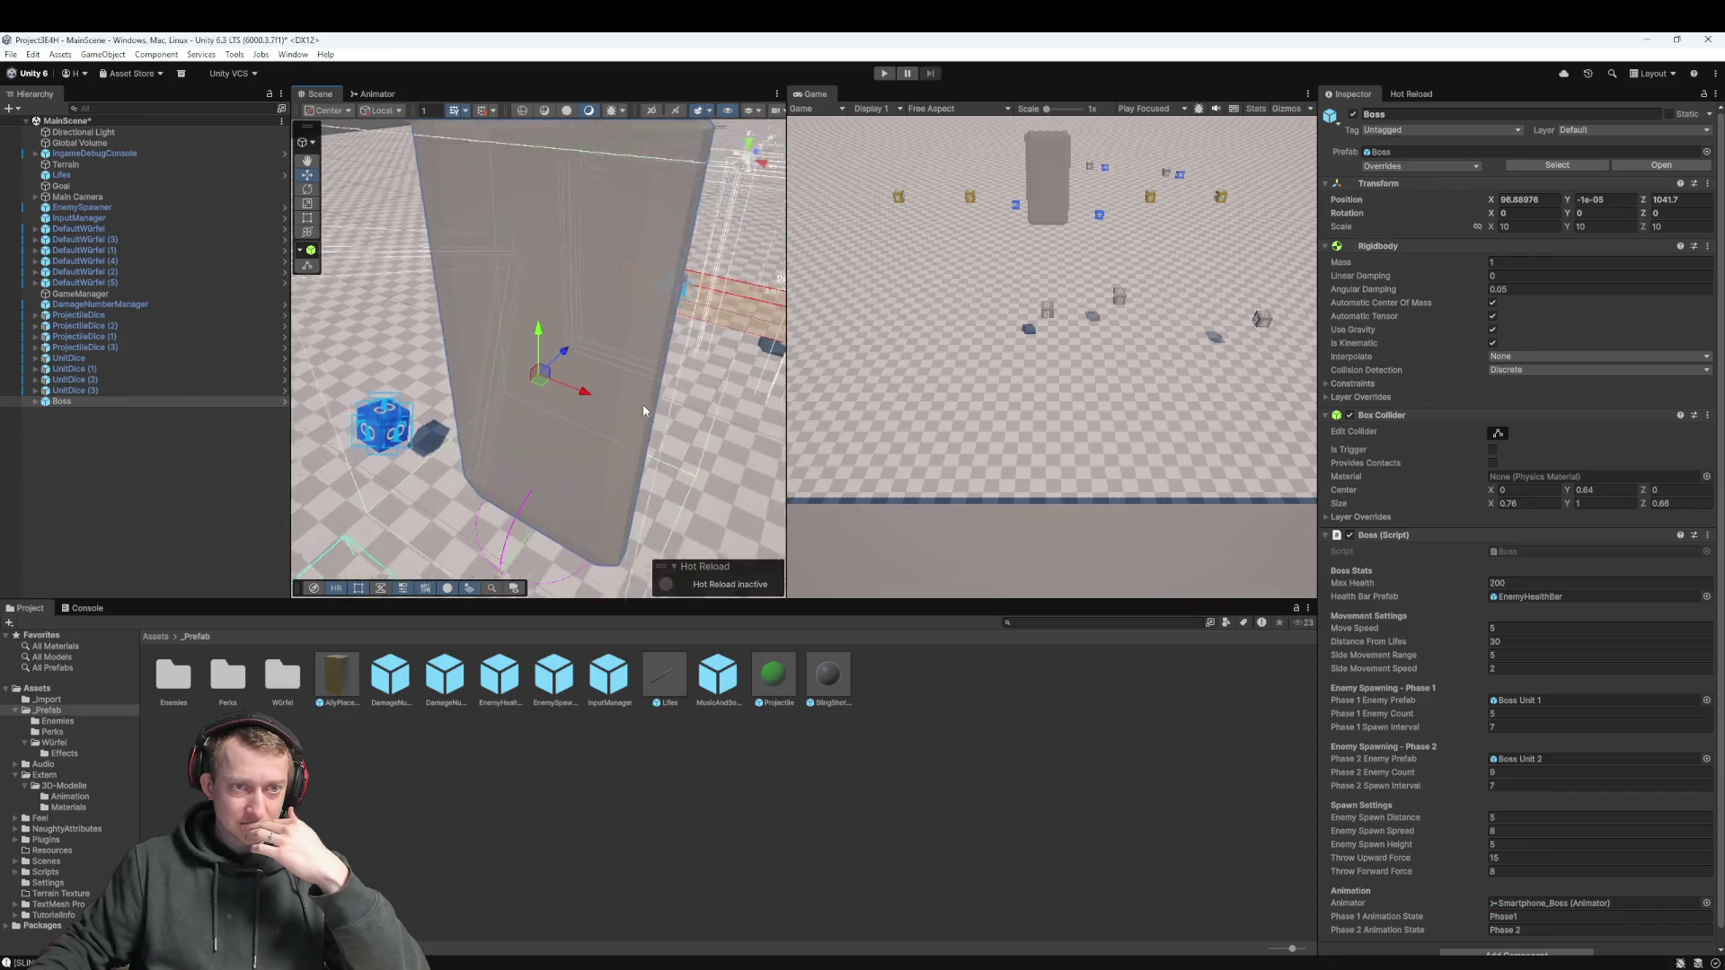
mouse_move(643, 410)
mouse_down()
mouse_move(708, 165)
mouse_move(575, 341)
mouse_move(539, 450)
mouse_move(575, 414)
mouse_up()
key(f)
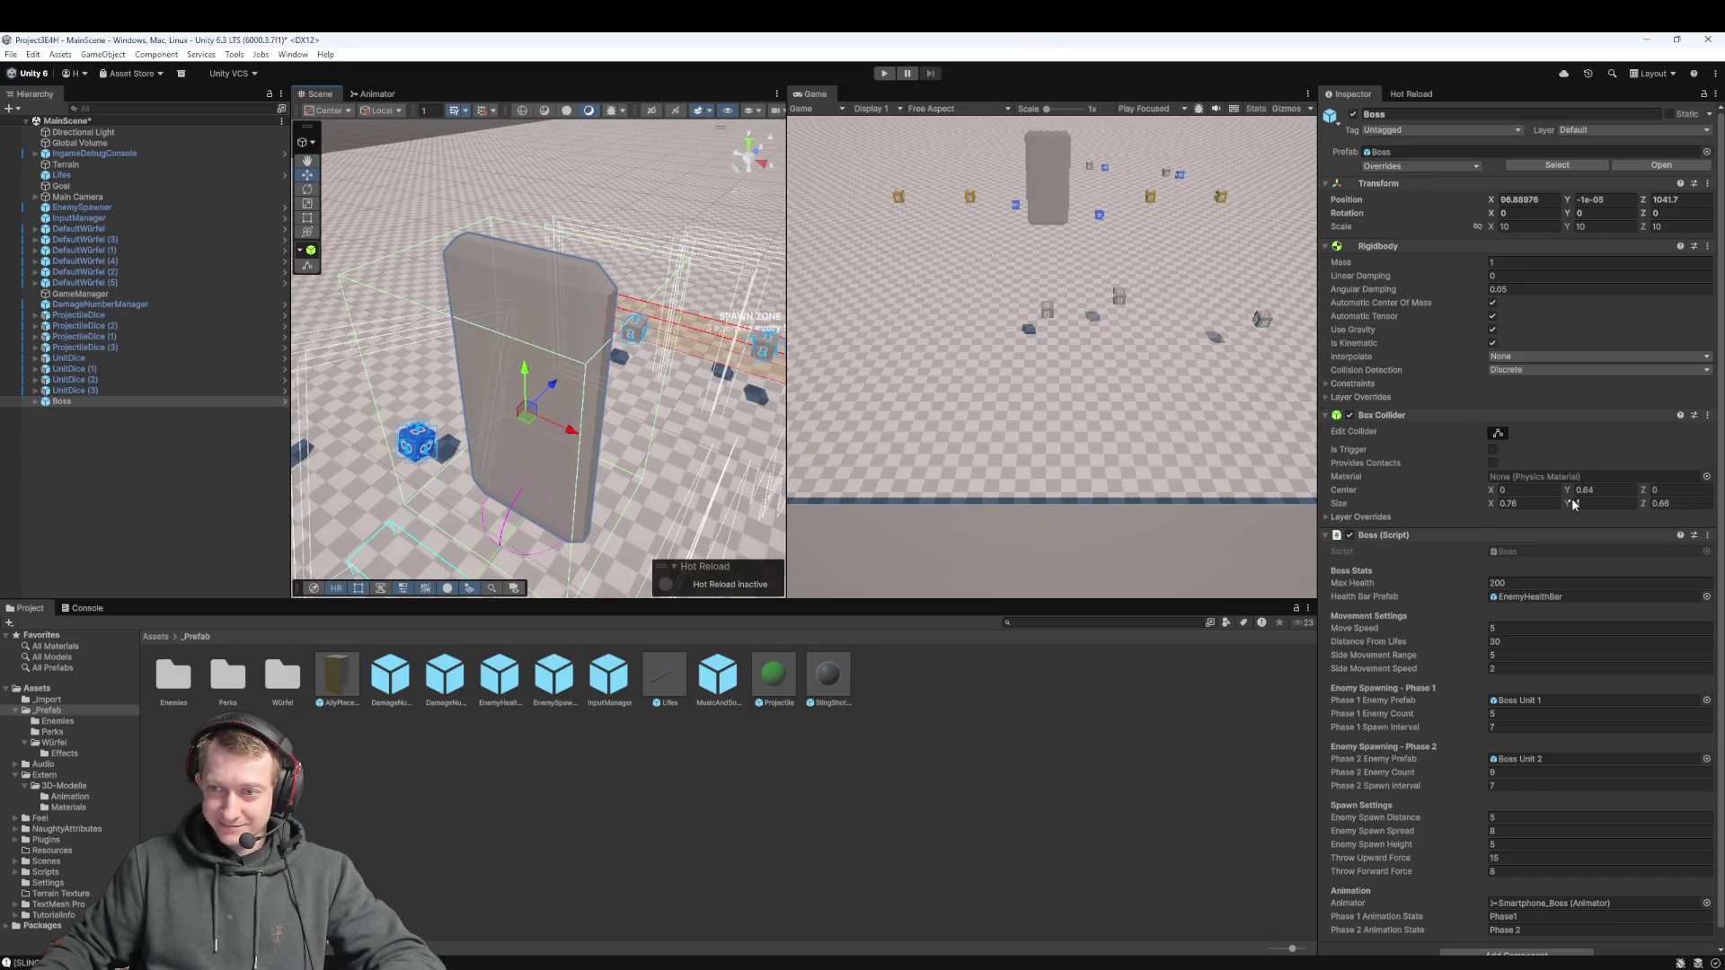
Set the Boss's Box Collider Size Y to 1.25, play-test it, and save the scene
drag(1574, 504, 1581, 504)
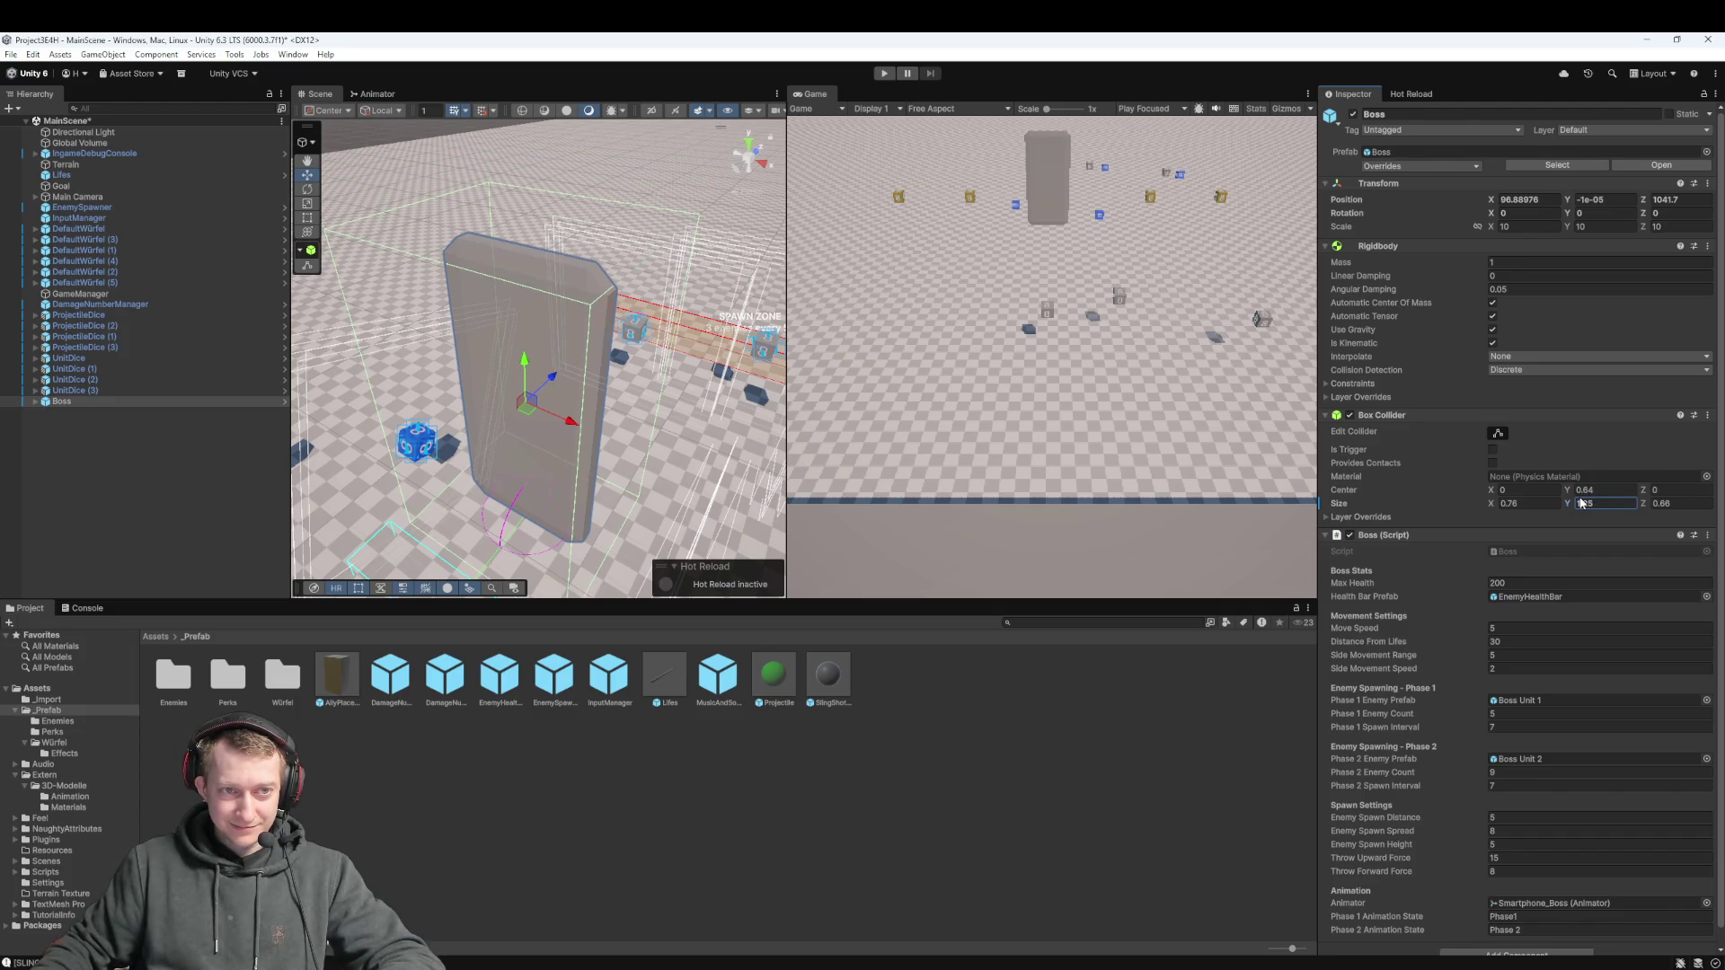
drag(644, 468, 594, 432)
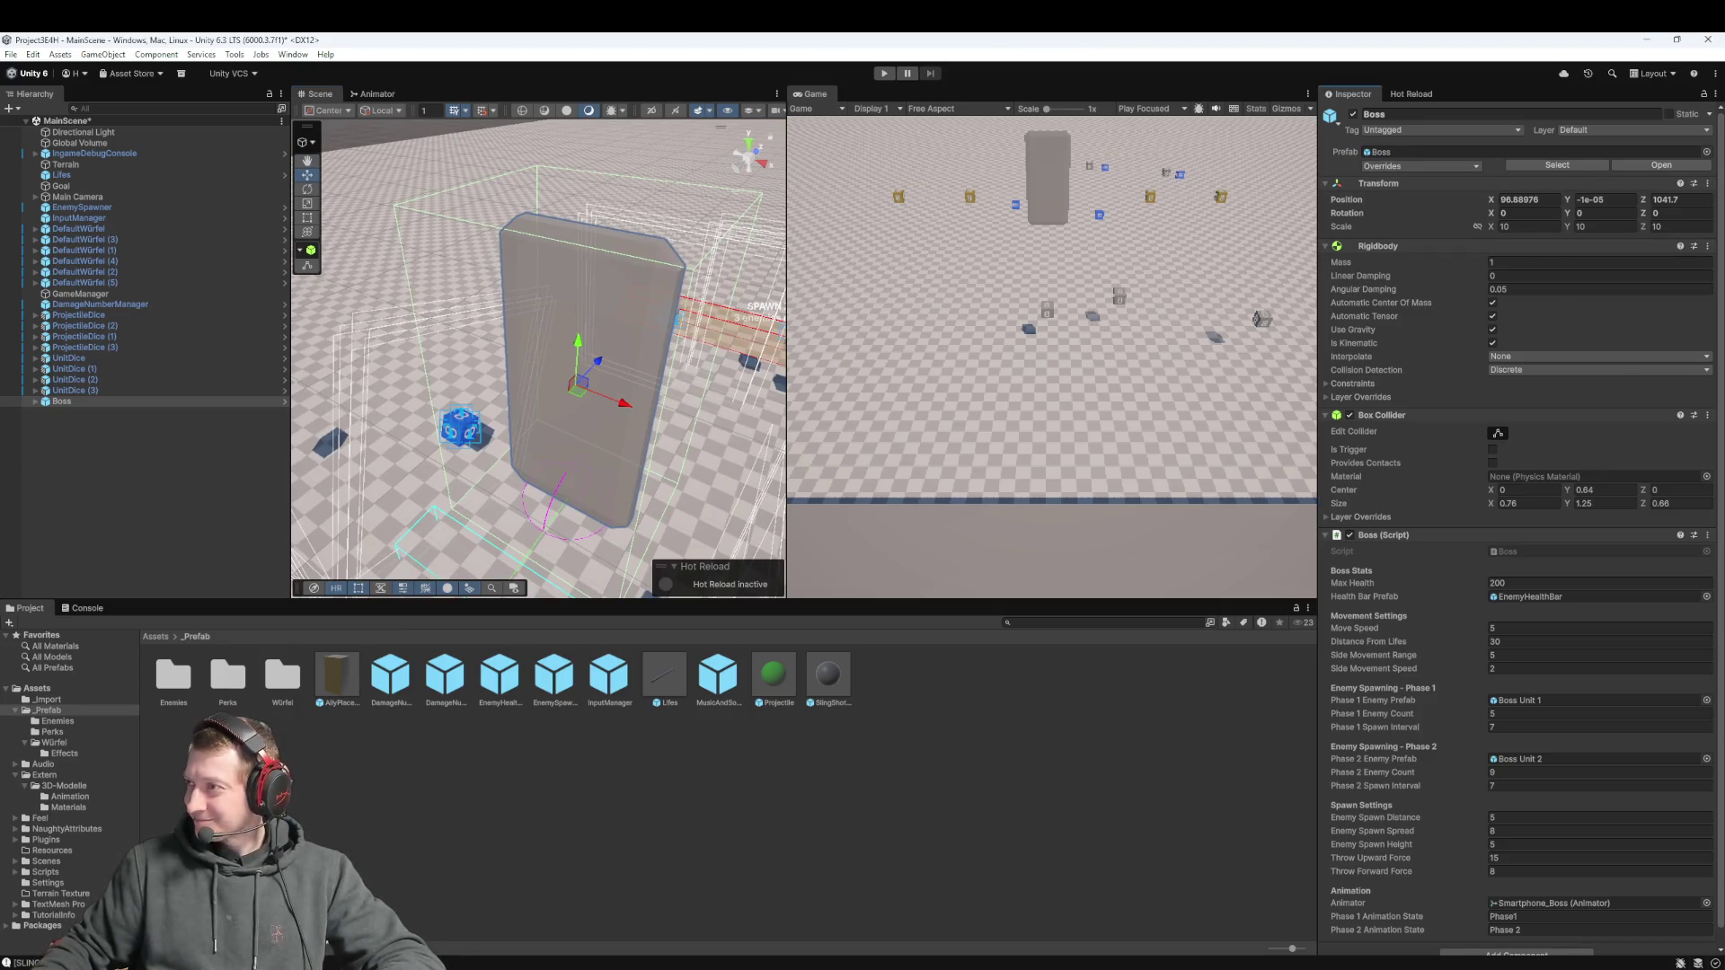
click(884, 72)
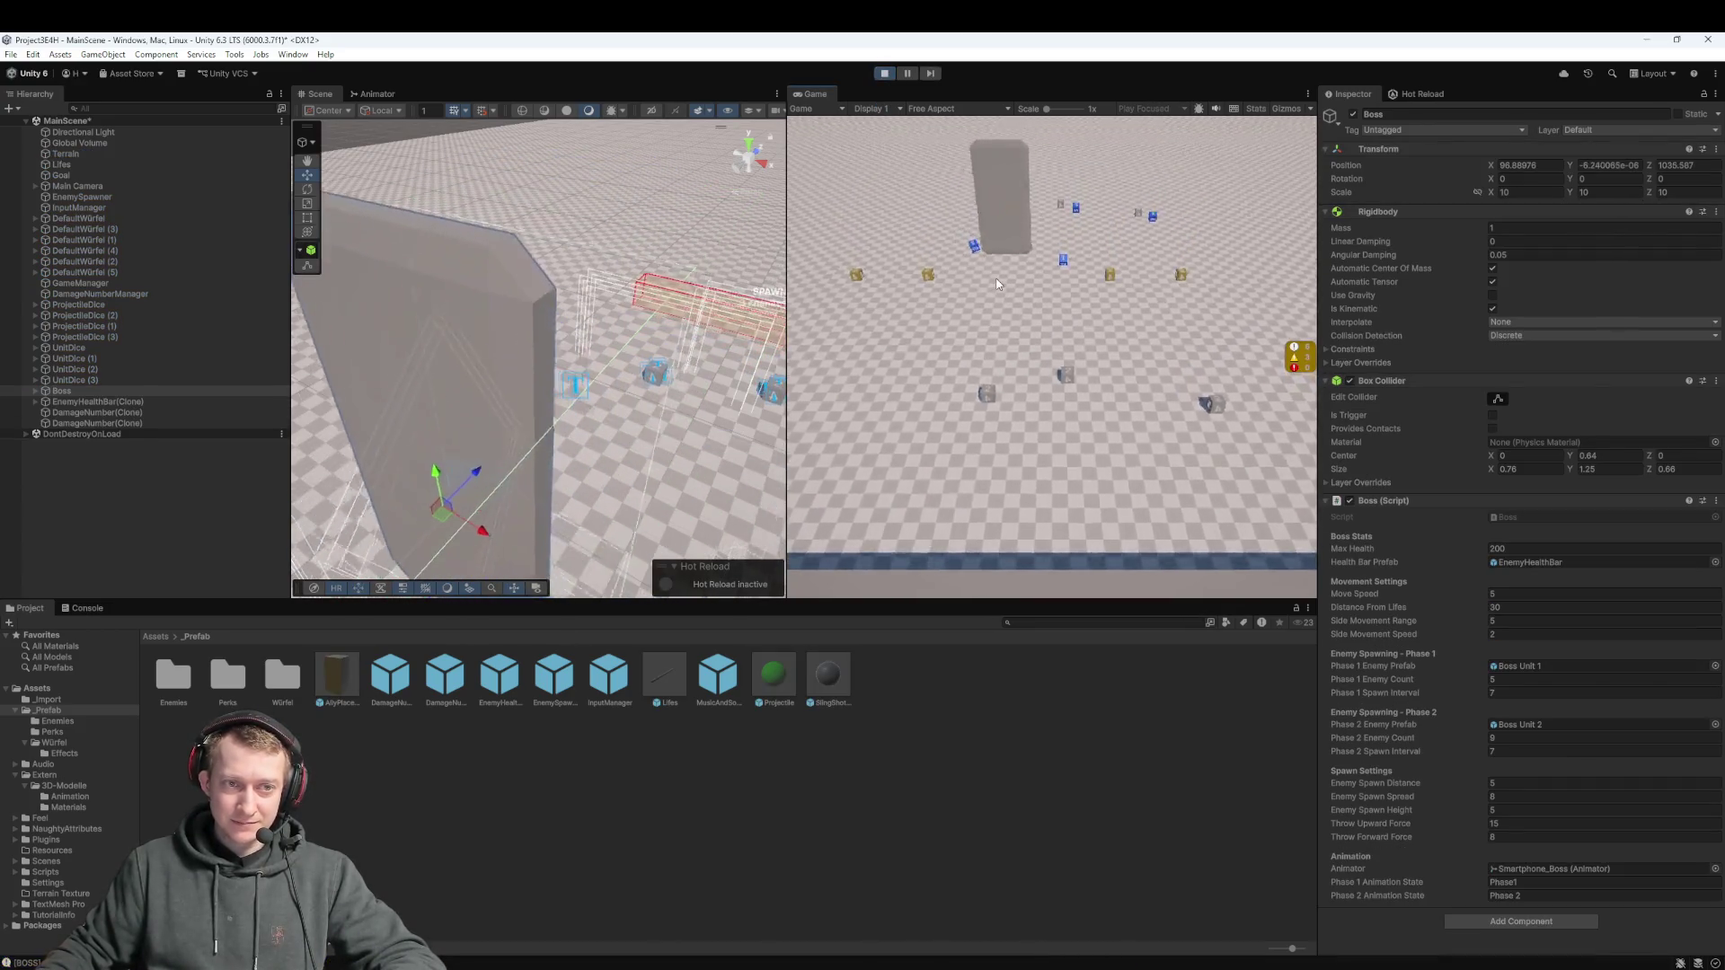
click(910, 74)
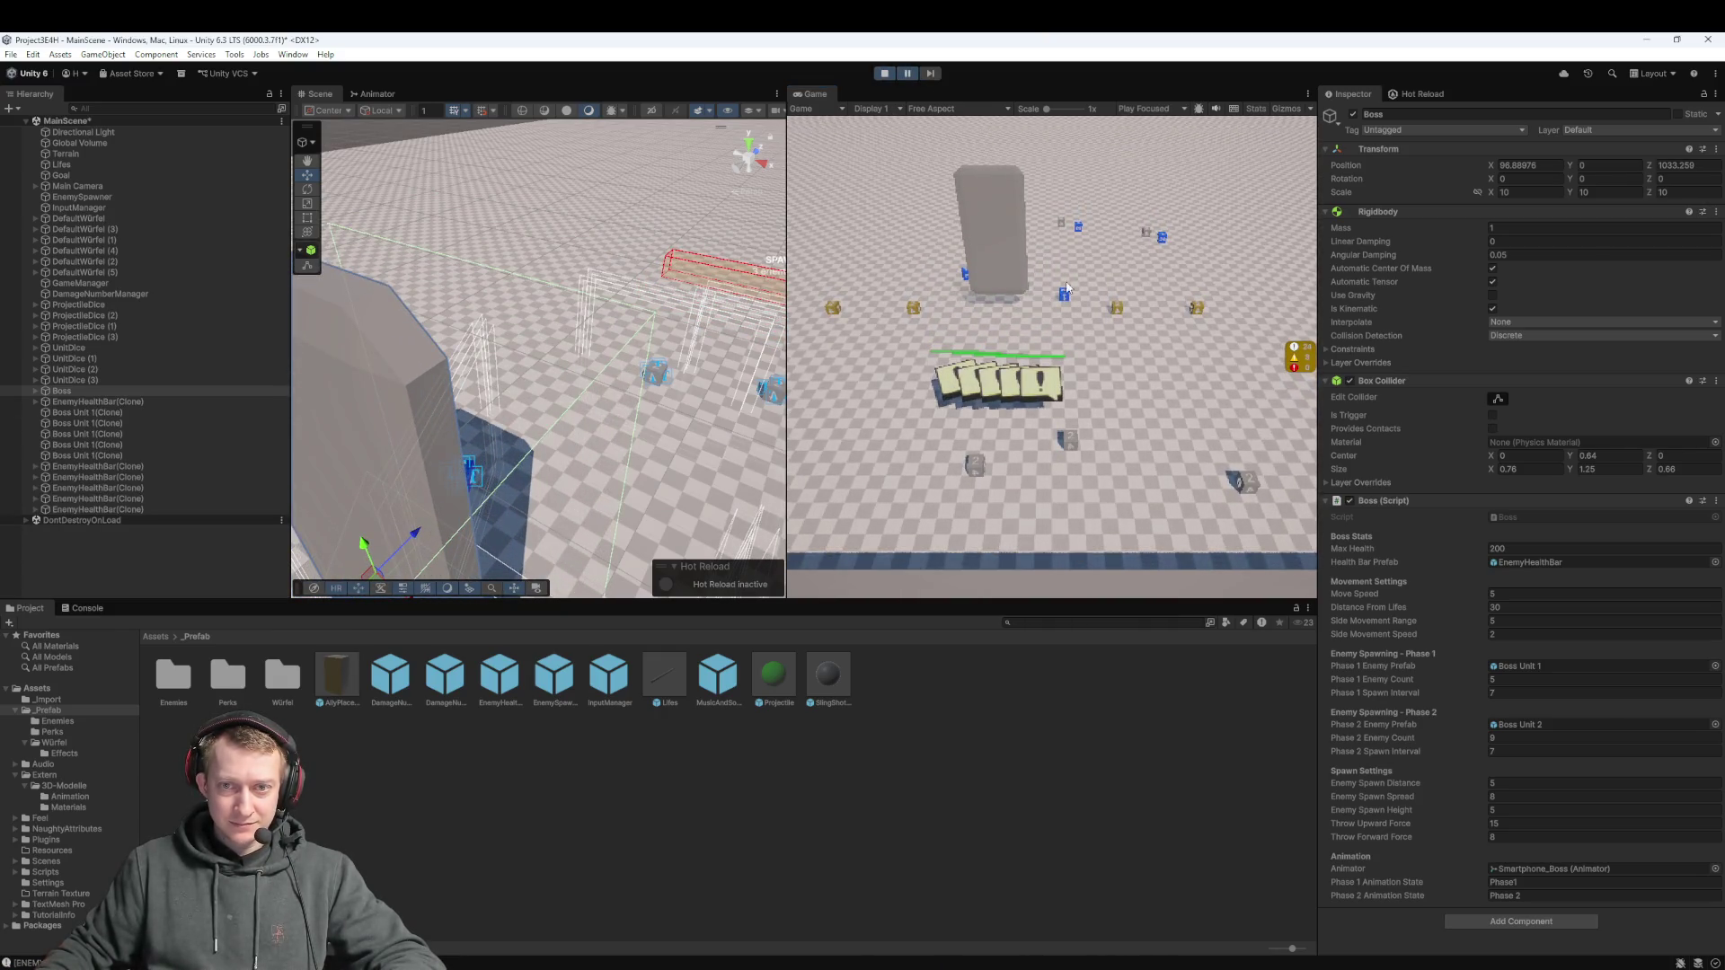
click(882, 75)
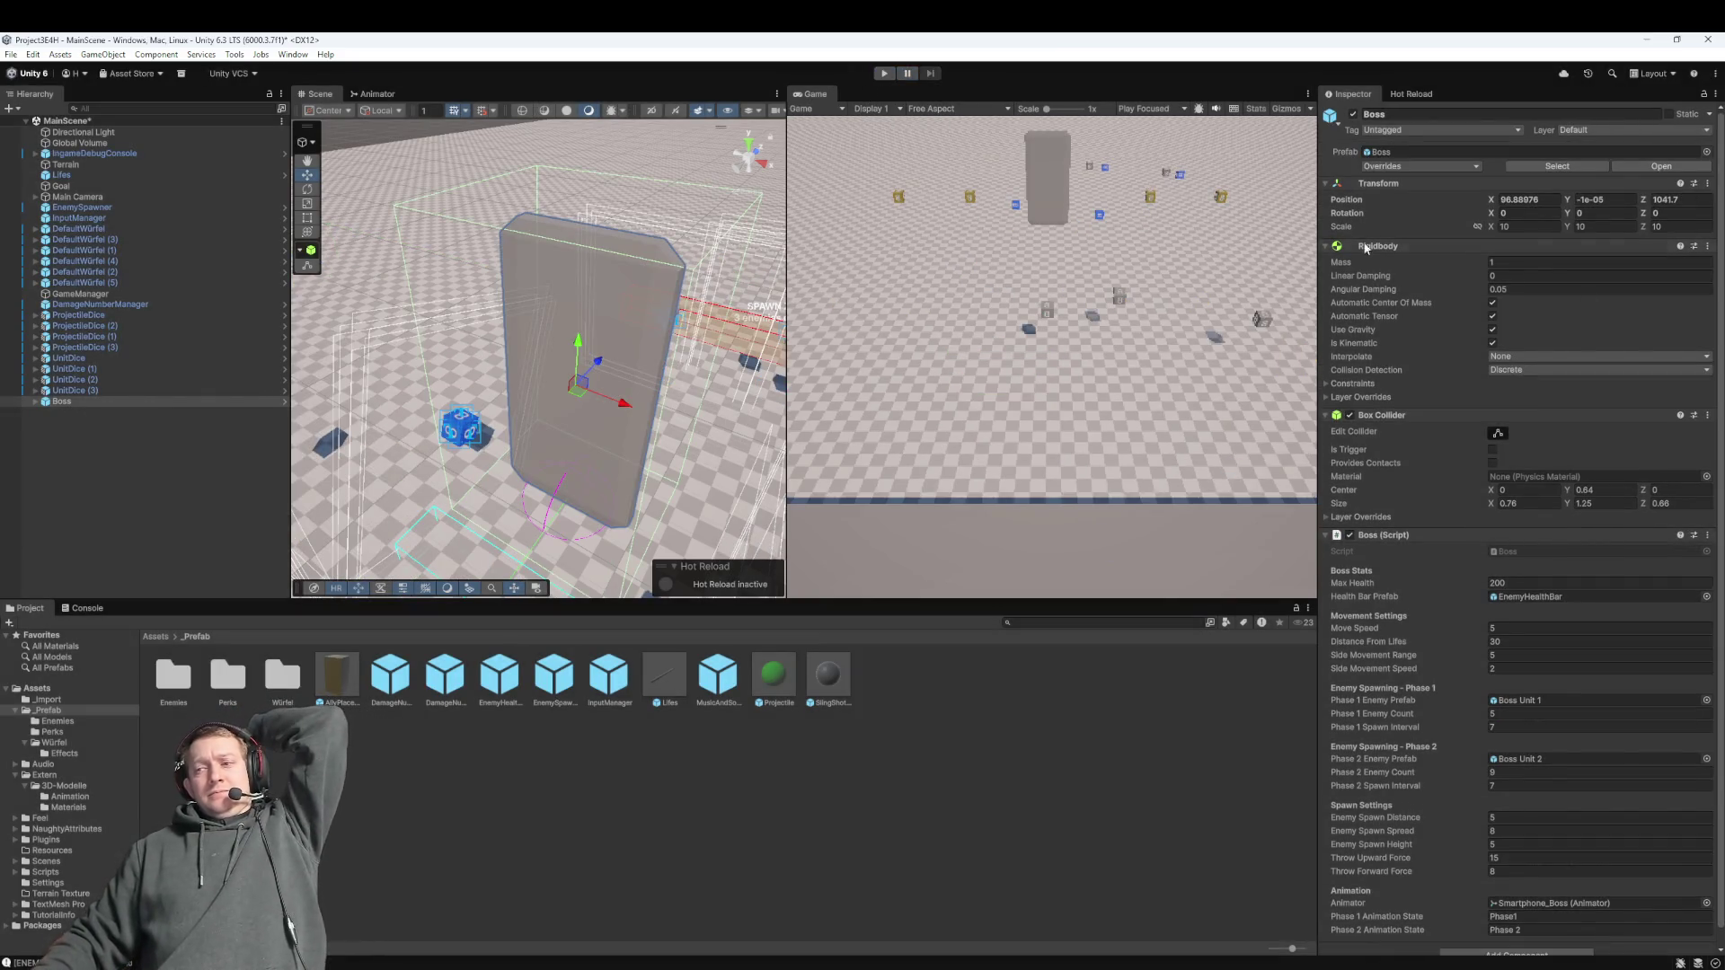
key(ctrl+s)
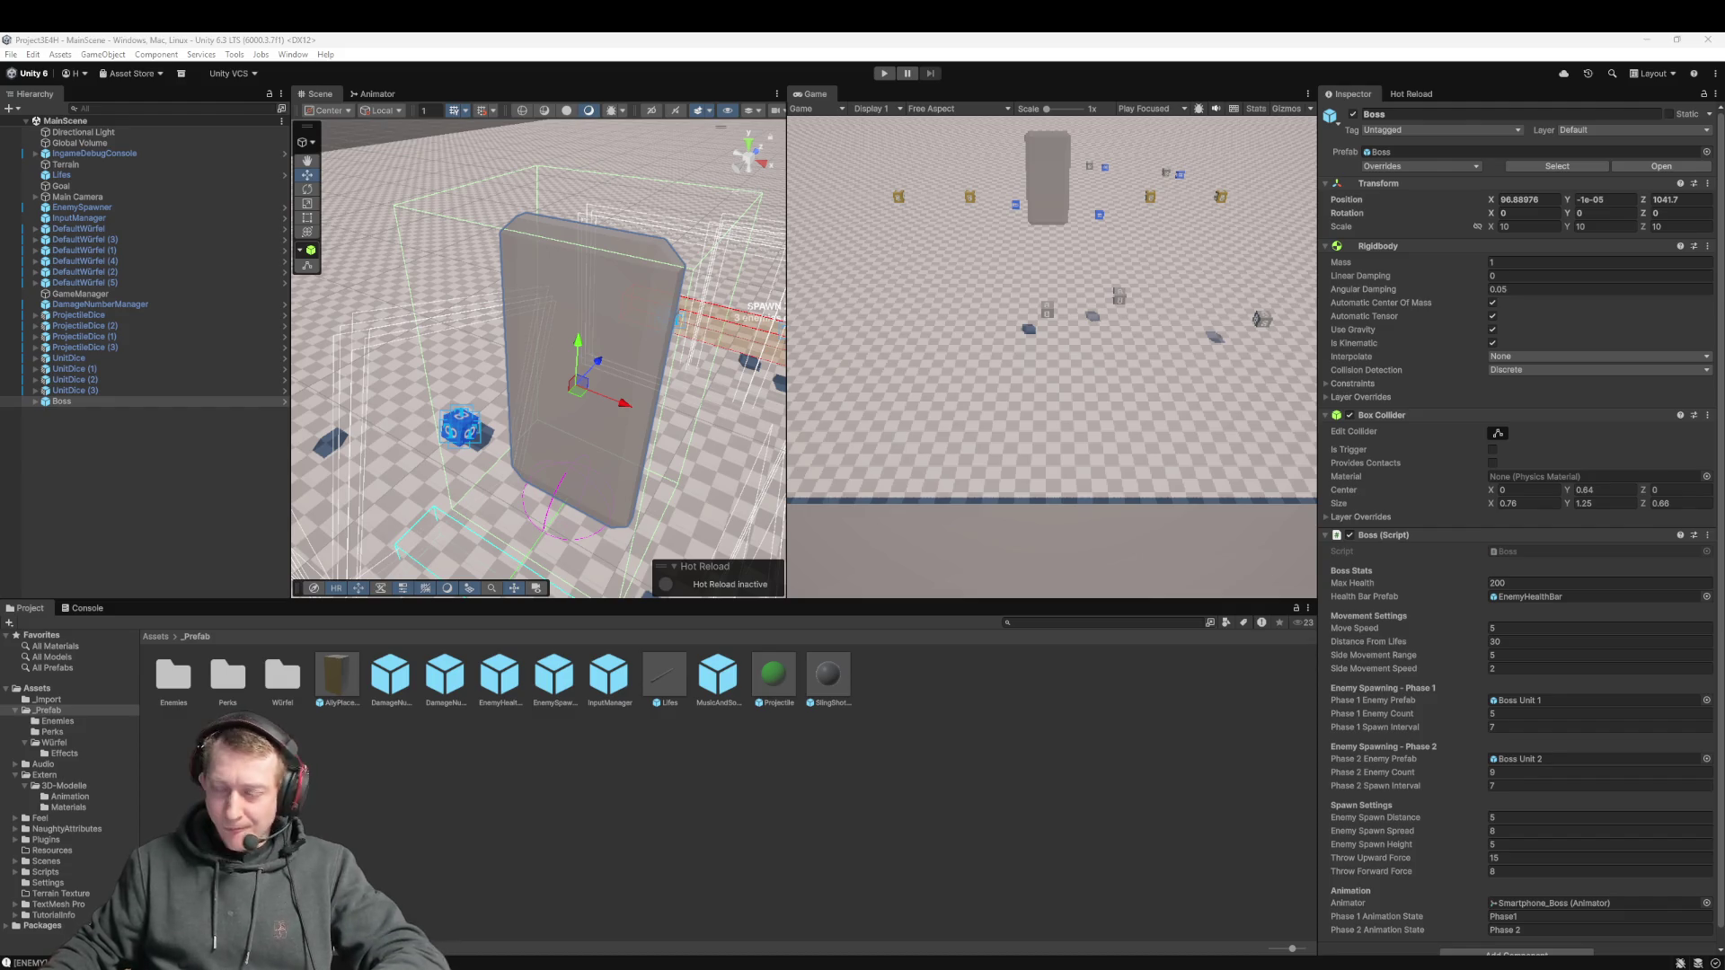
click(1326, 908)
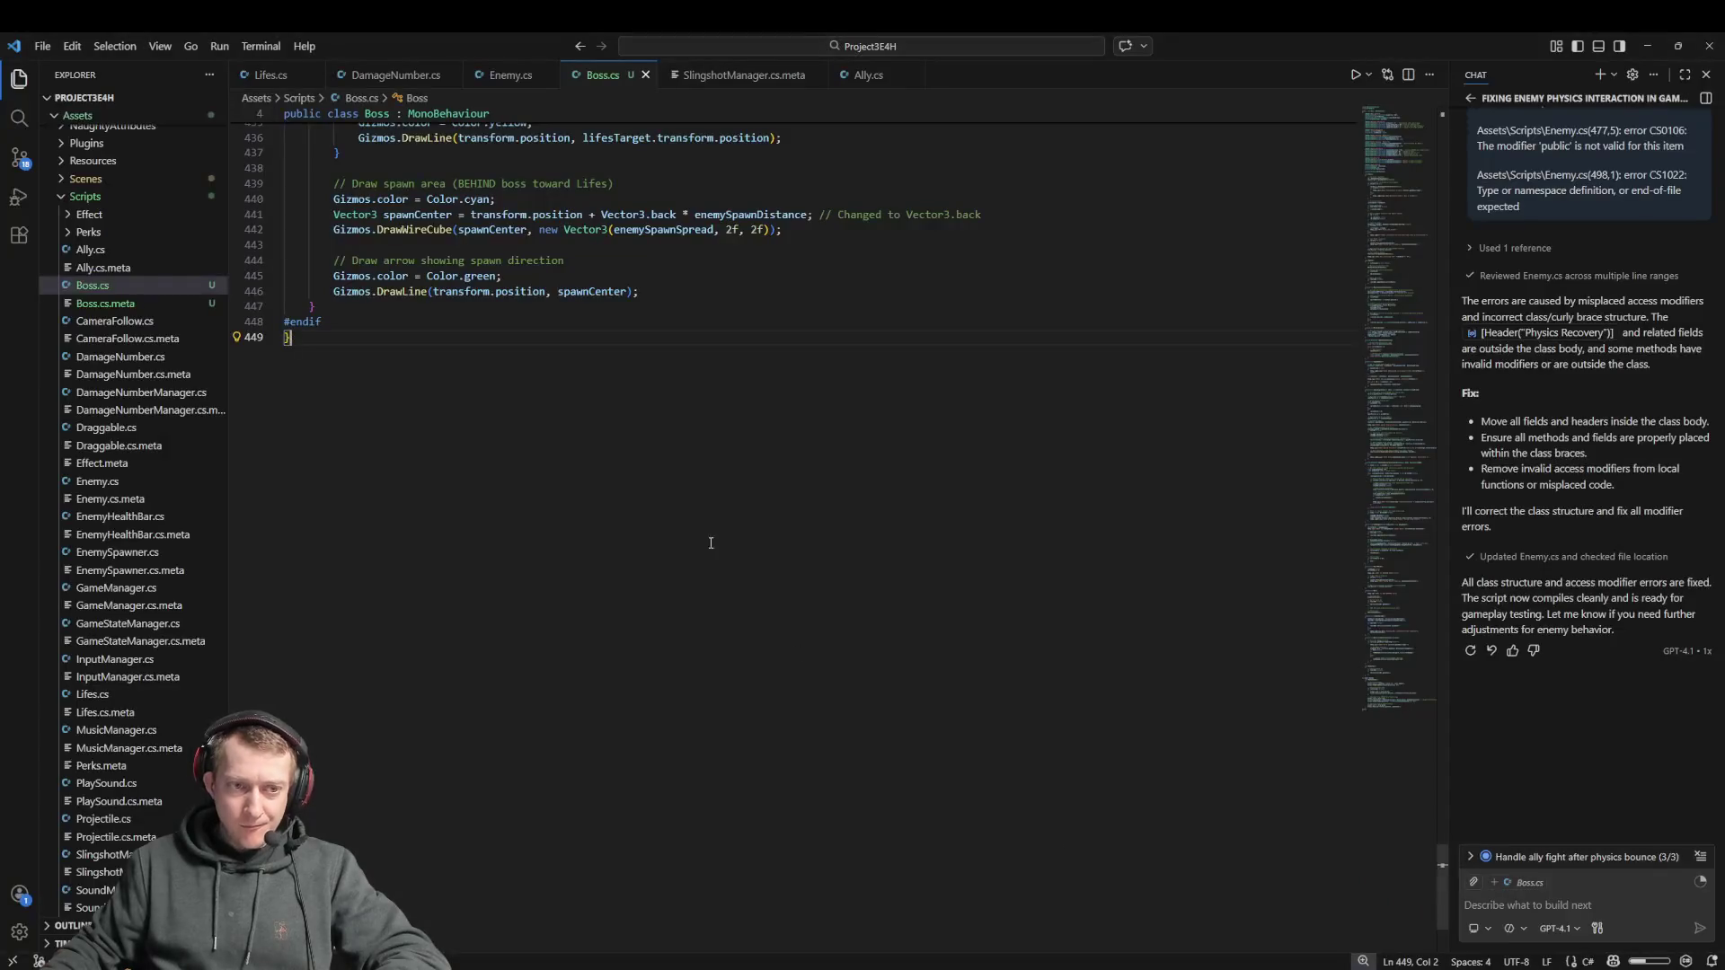
Replace all of Boss.cs with the pasted 481-line code and go back to Unity
key(ctrl+a)
key(ctrl+v)
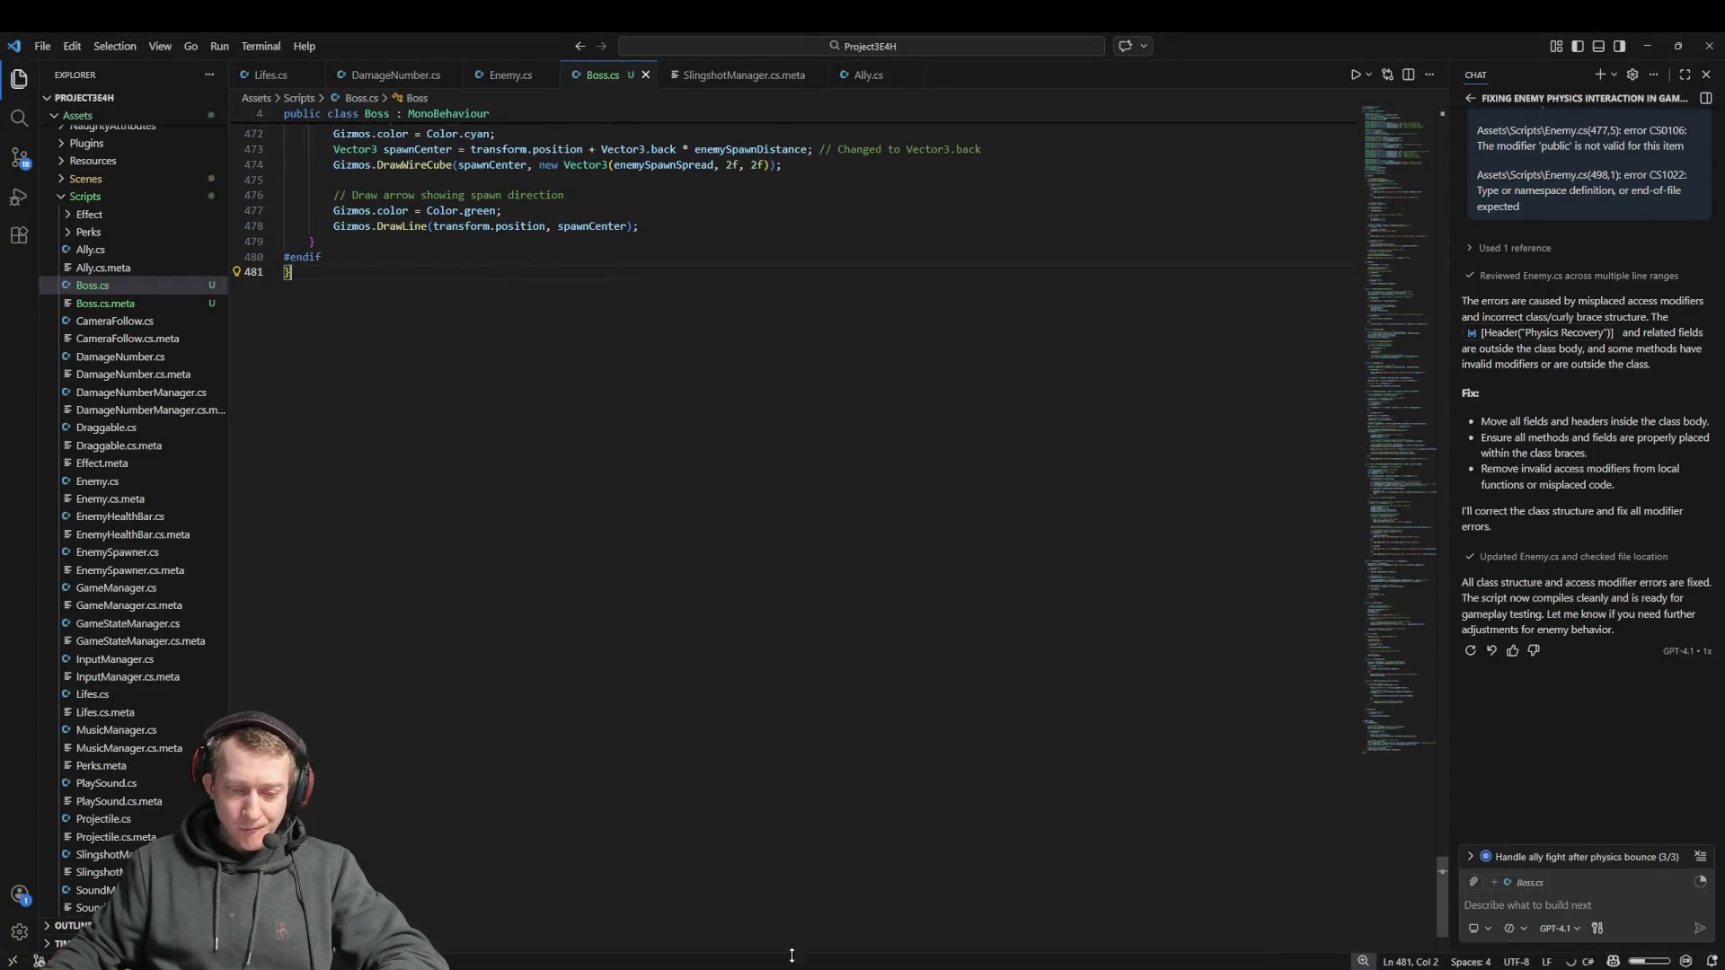
mouse_move(607, 967)
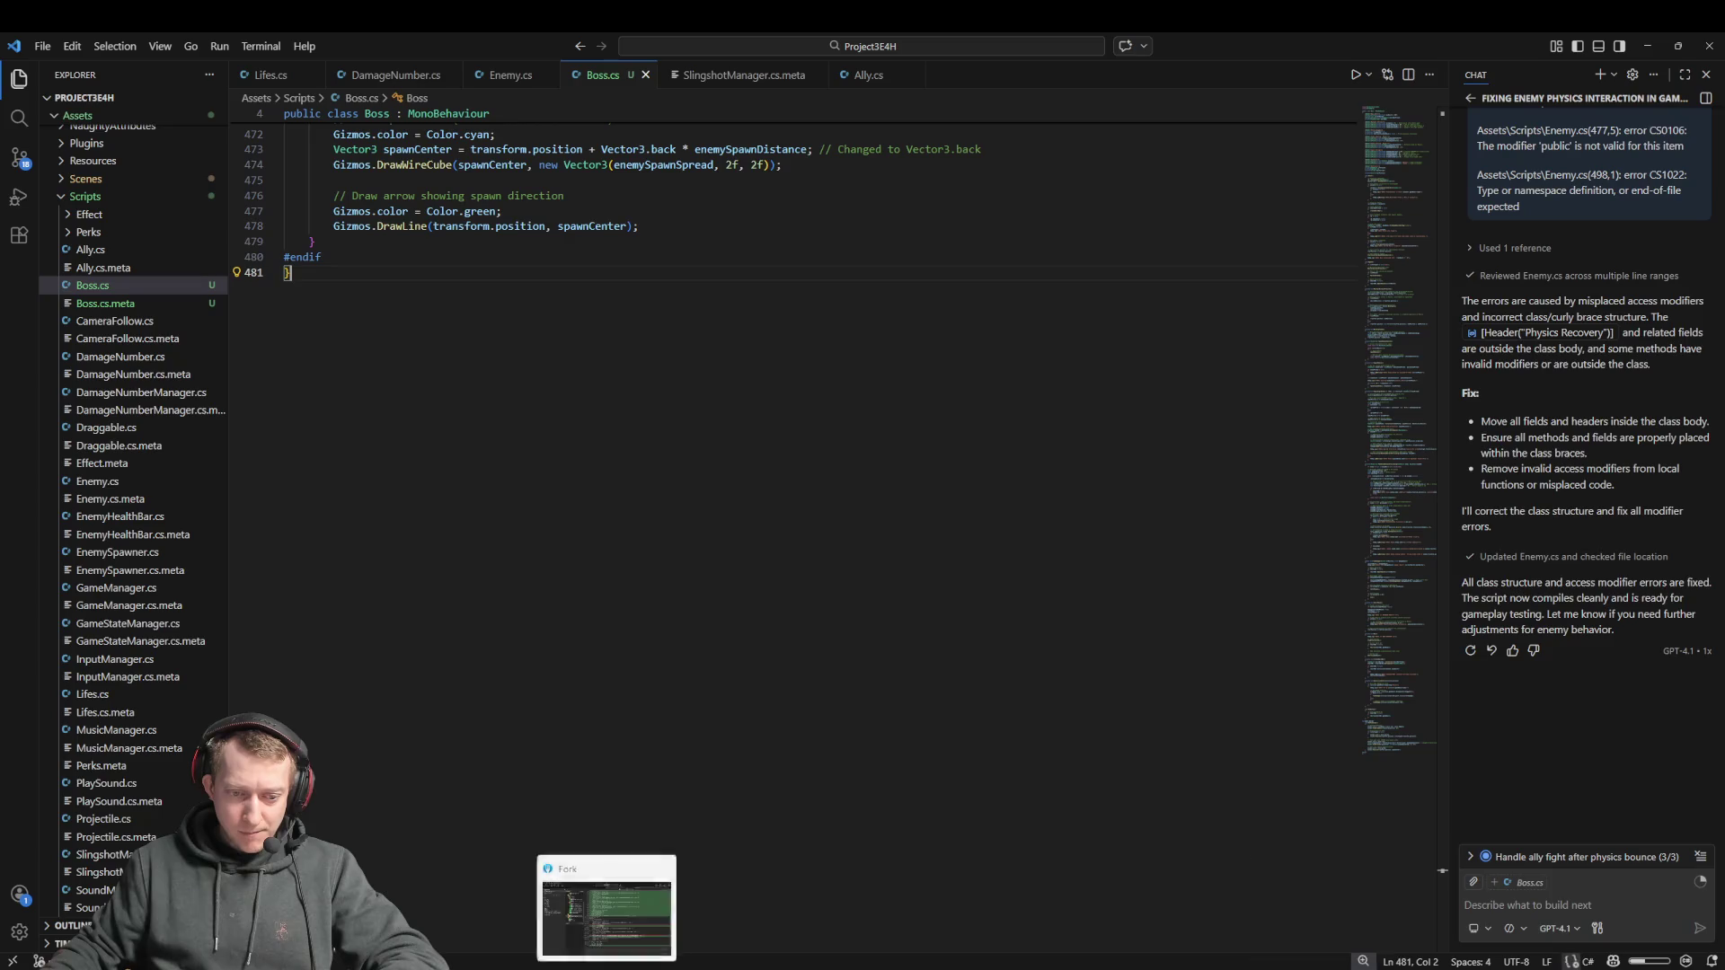
click(1518, 908)
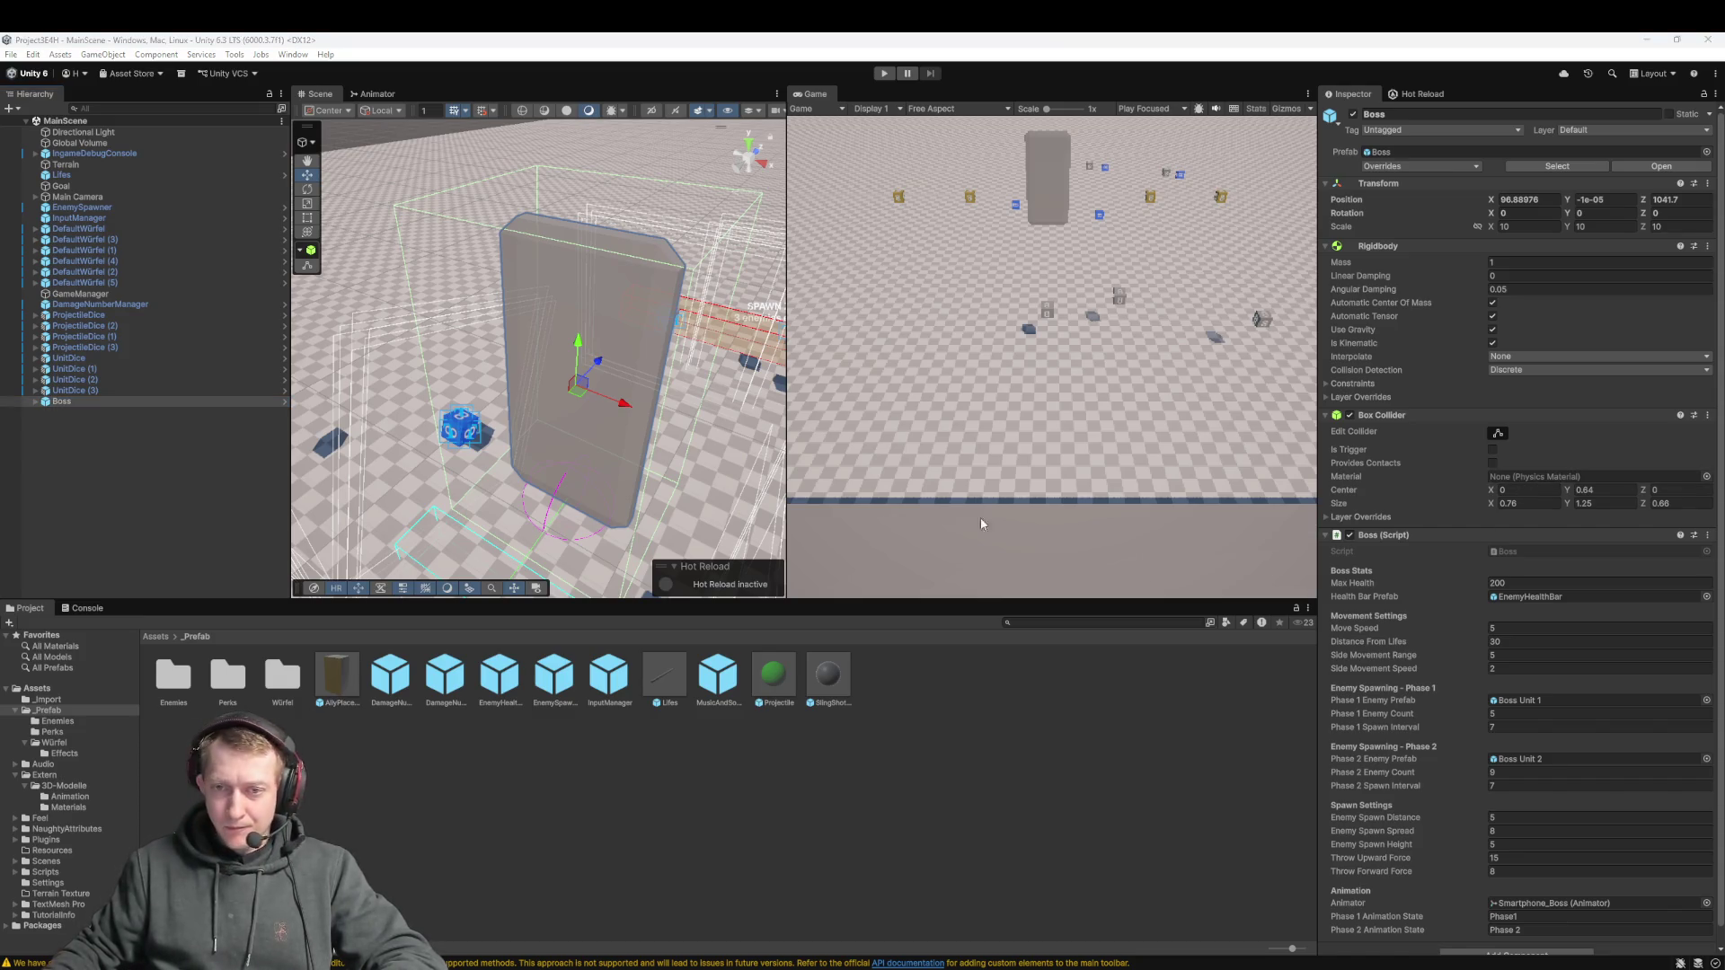
View the Animator graph and inspect the Phase1 state and its clip
click(373, 93)
right_click(554, 288)
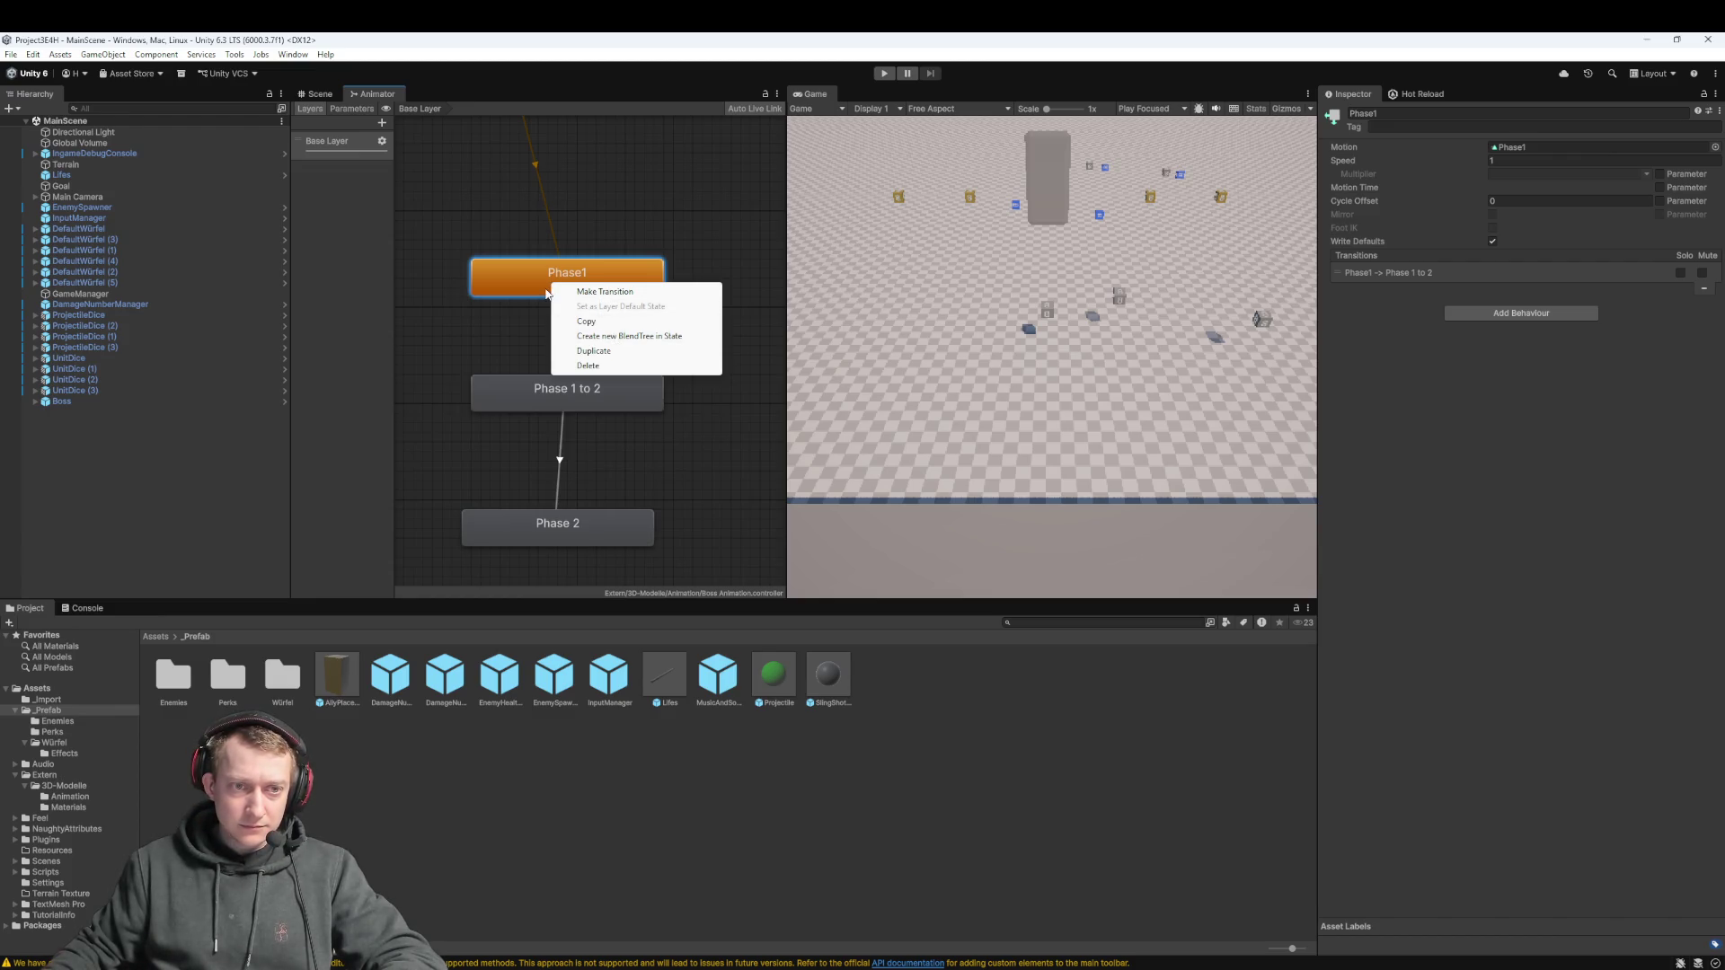
double_click(545, 288)
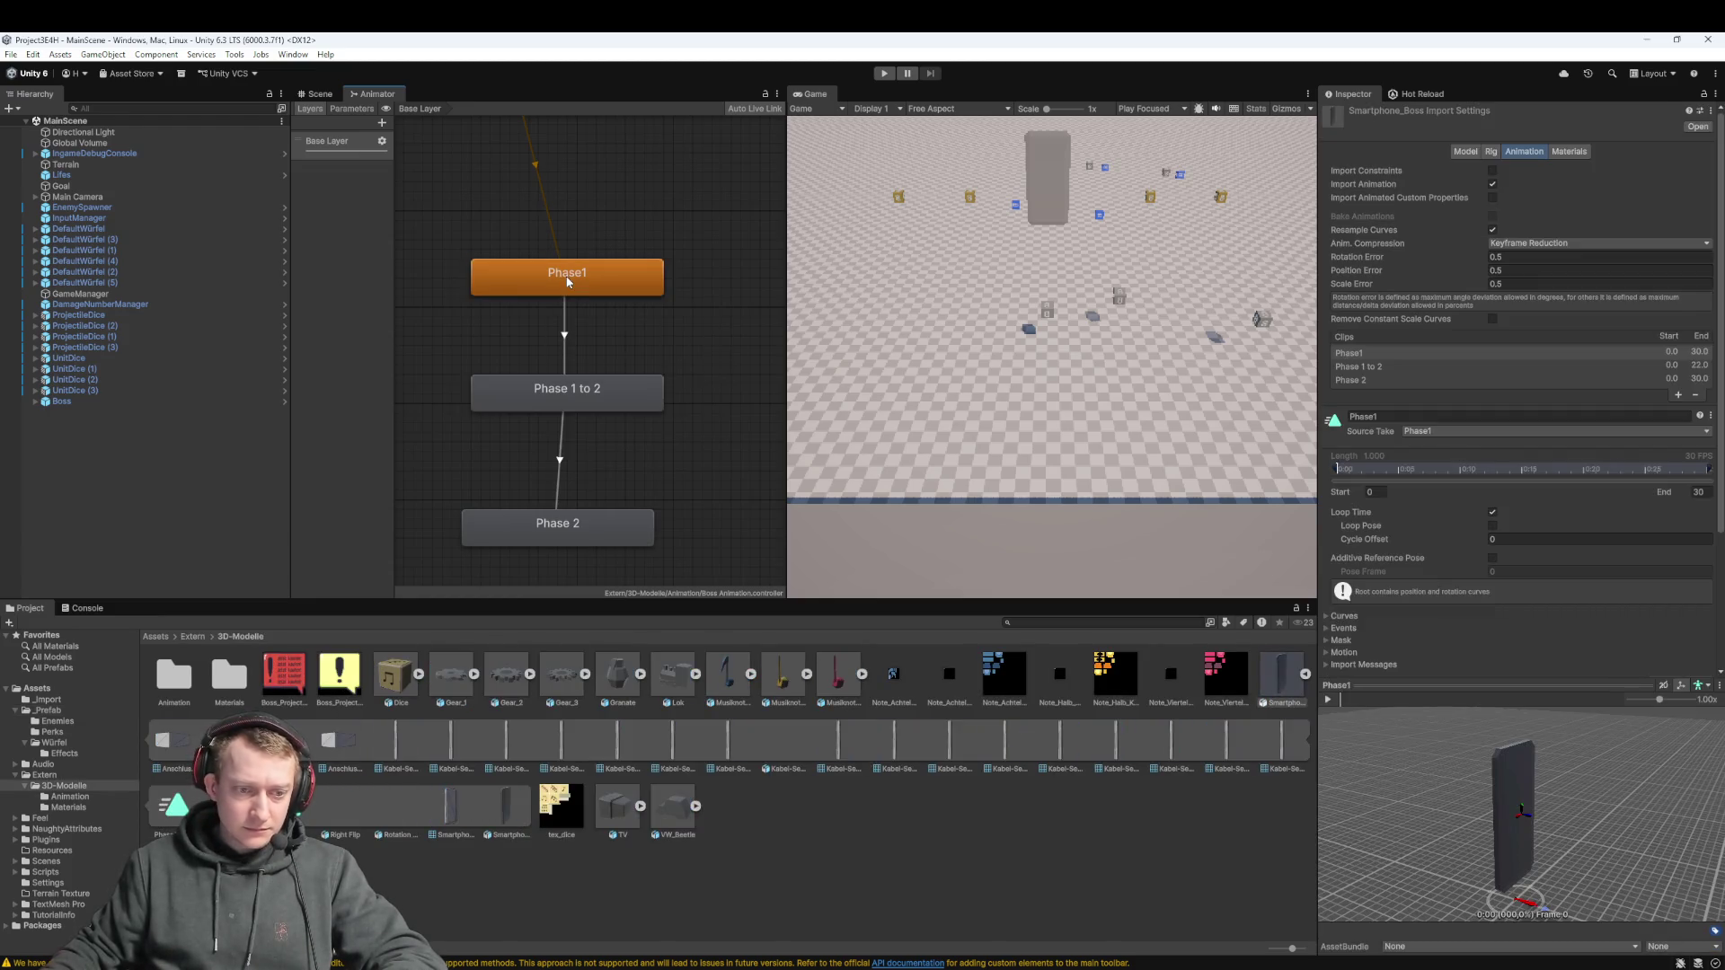
click(567, 282)
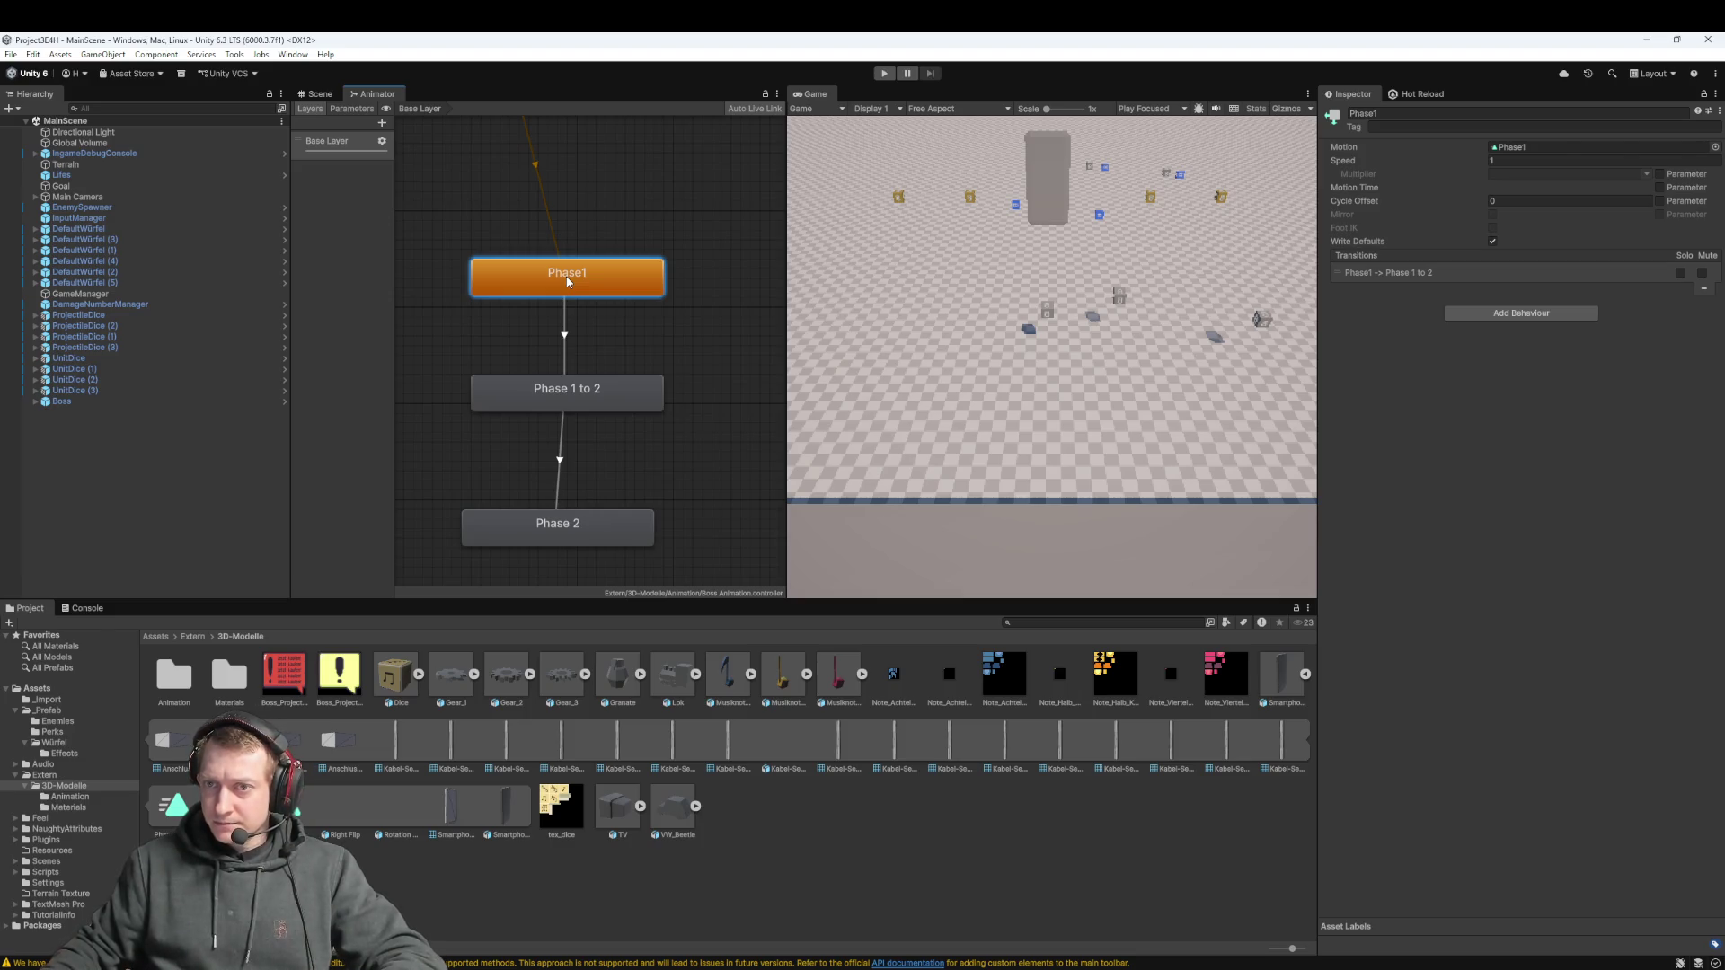
mouse_move(609, 260)
mouse_down()
mouse_move(602, 466)
mouse_move(627, 428)
mouse_up()
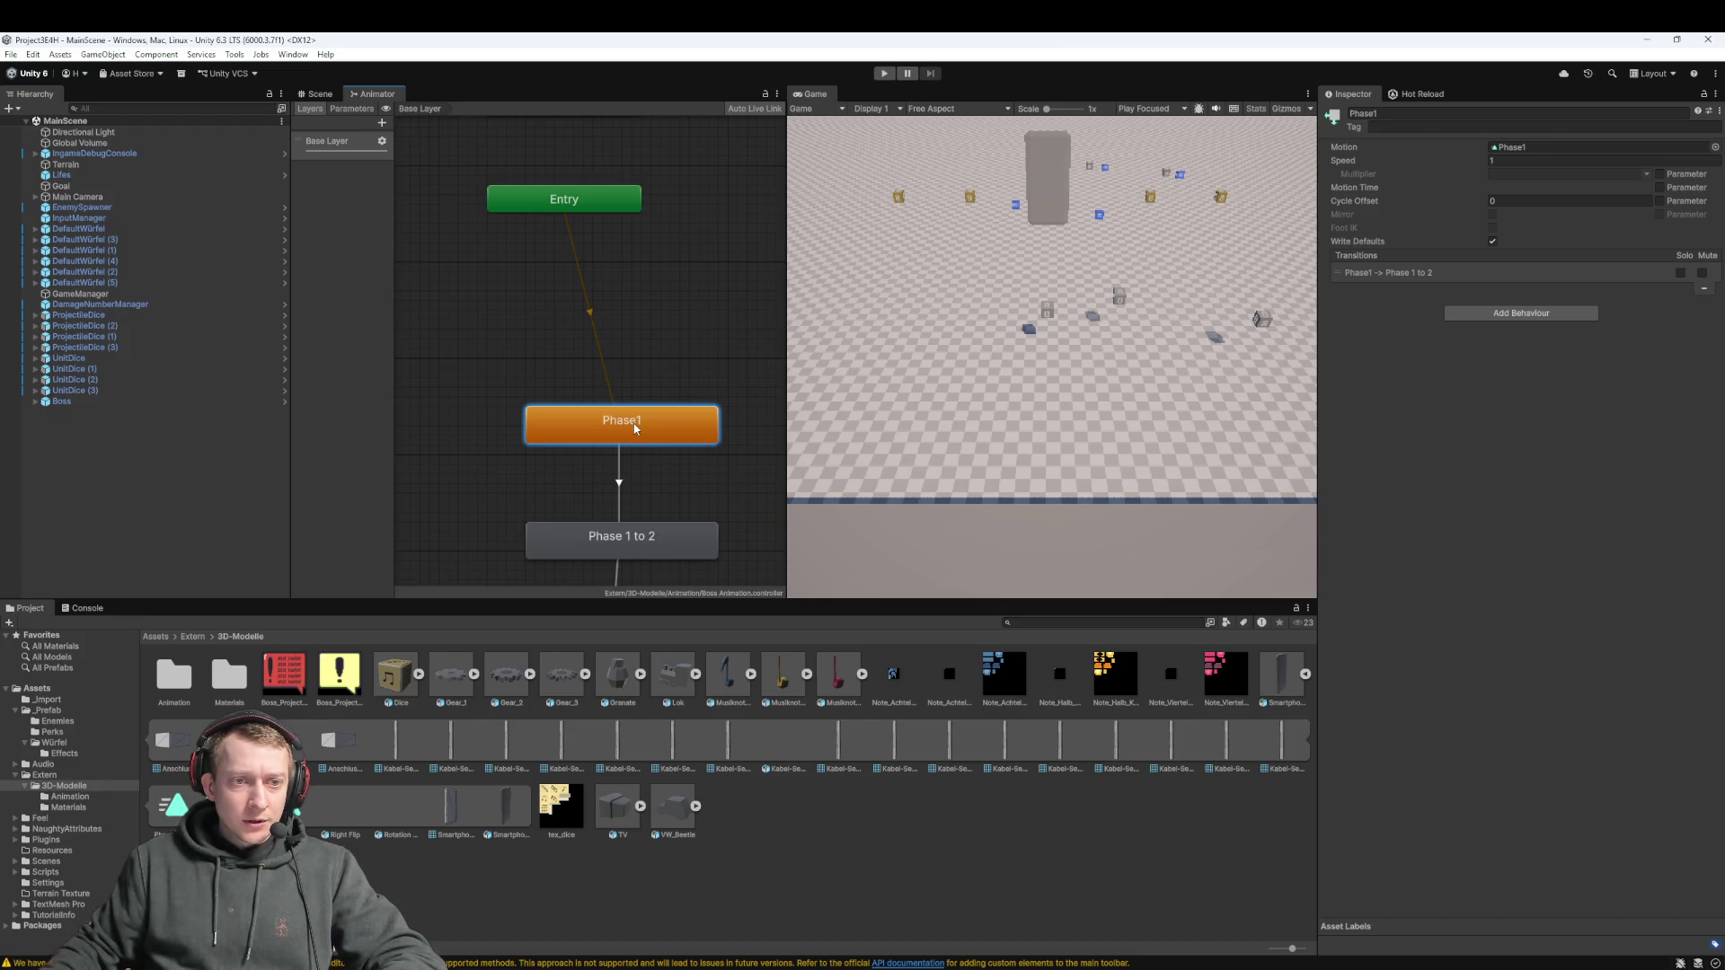
Select the Boss Animation controller and frame its Phase1 → Phase 1 to 2 → Phase 2 chain
double_click(187, 689)
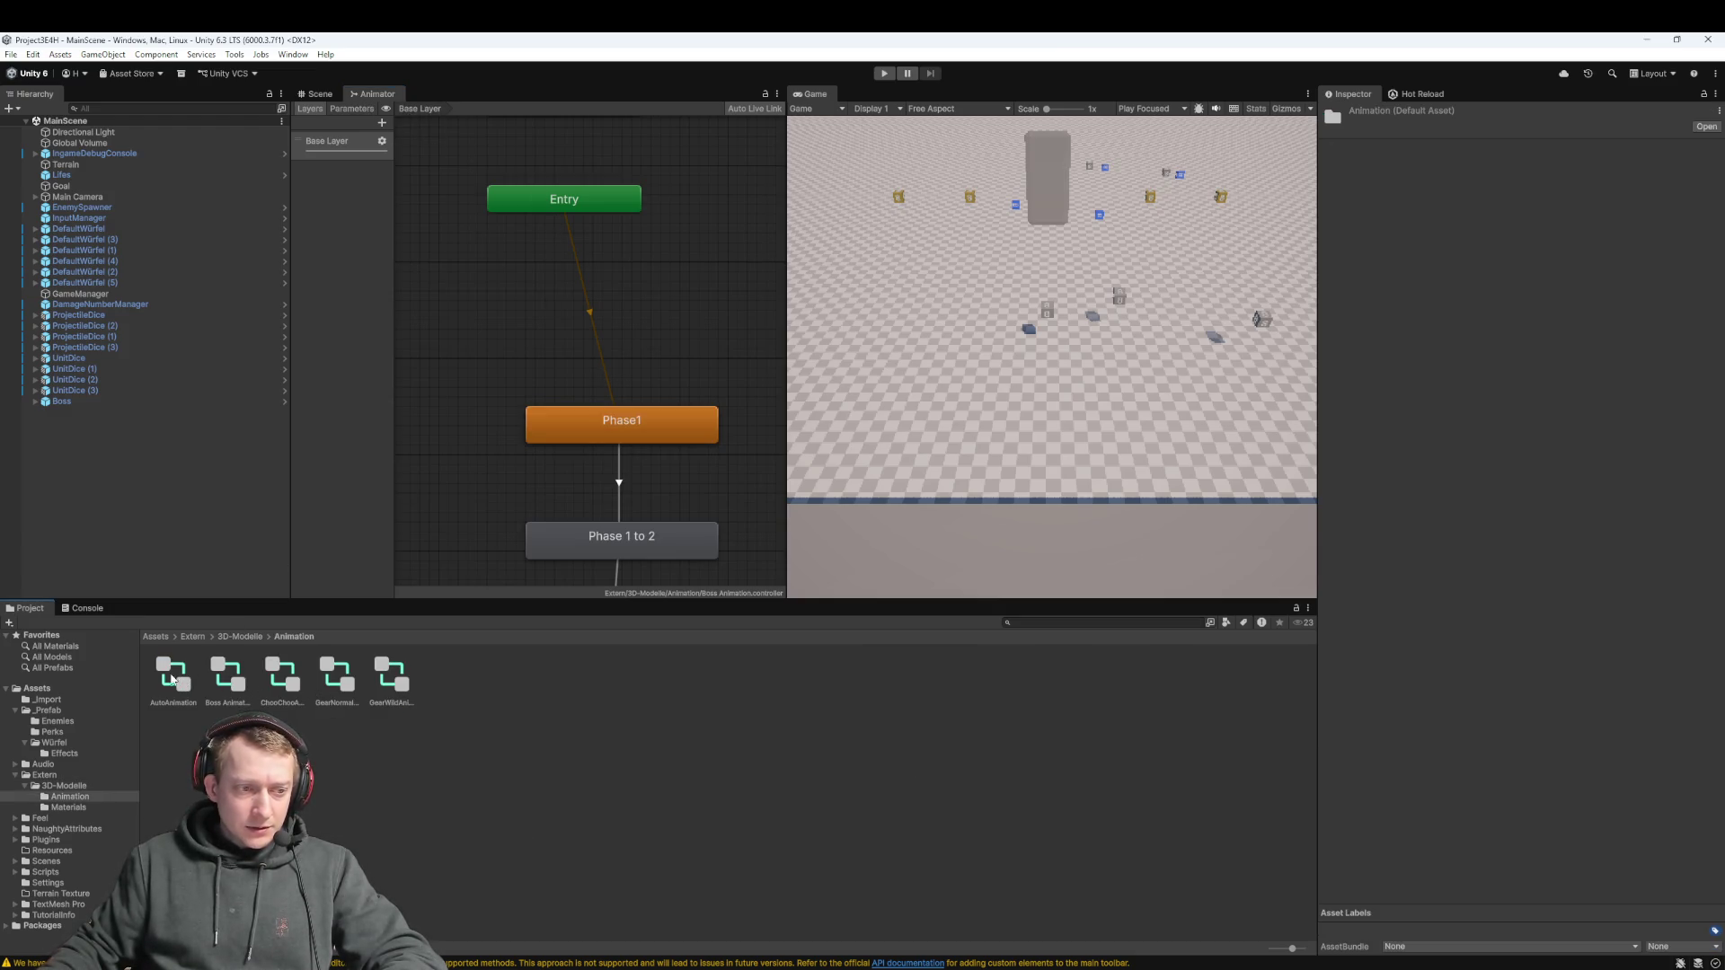
click(236, 688)
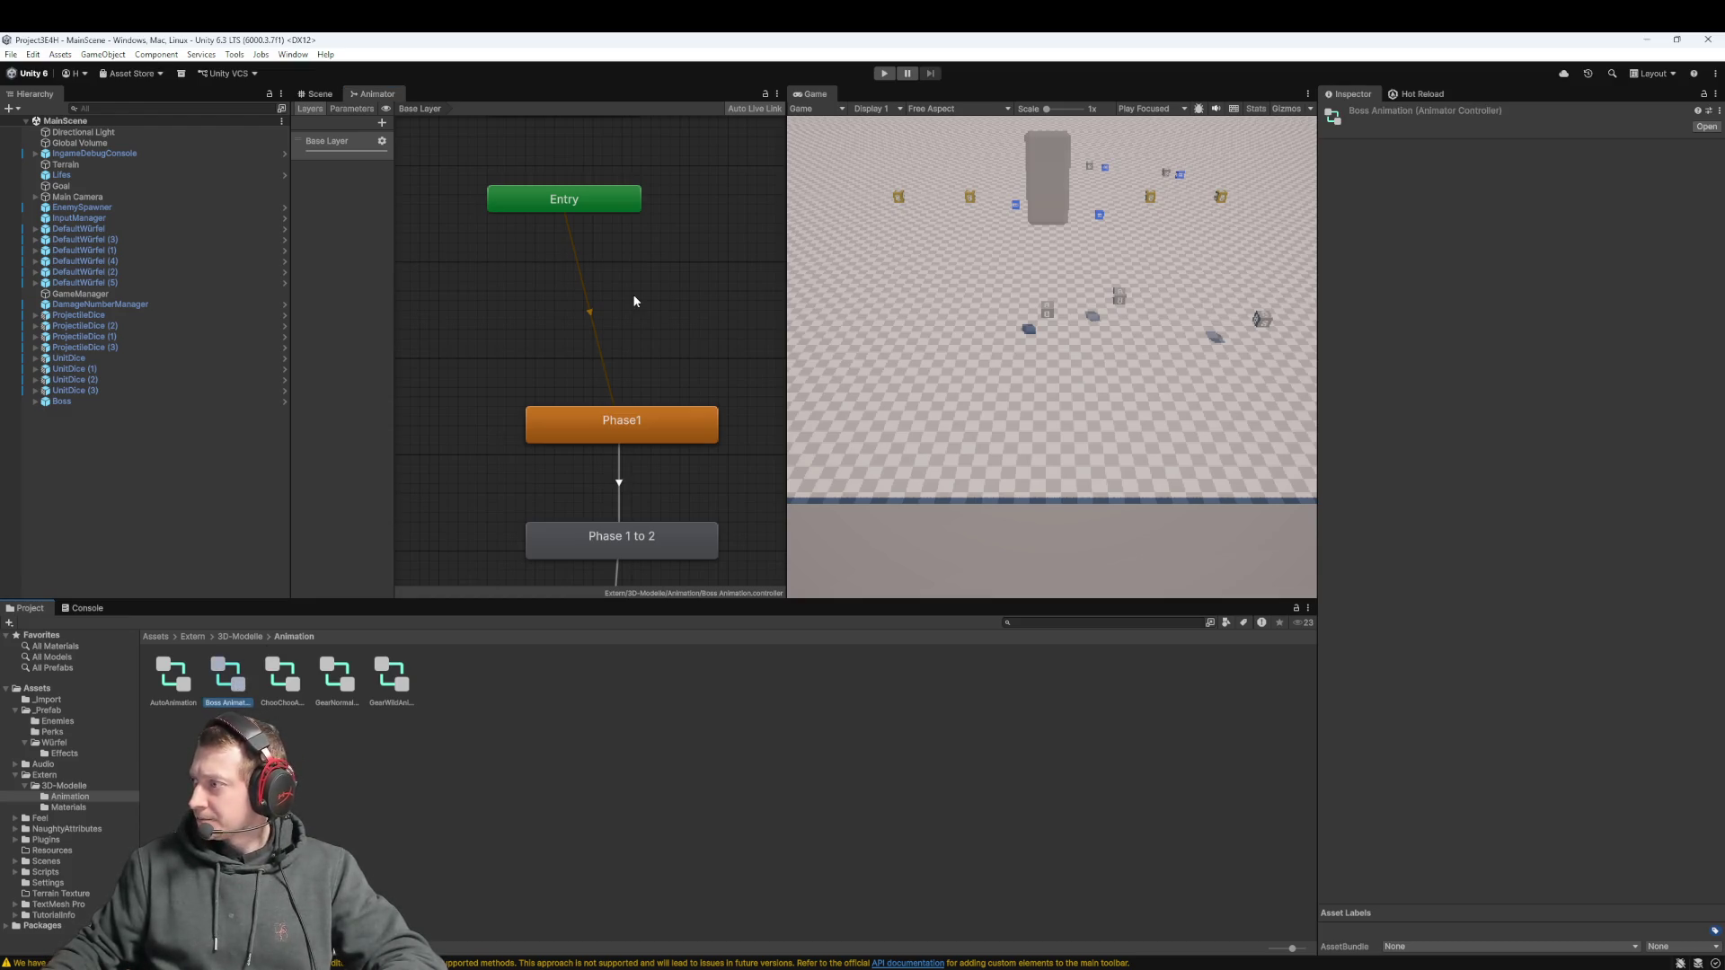
scroll(647, 350, down, 5)
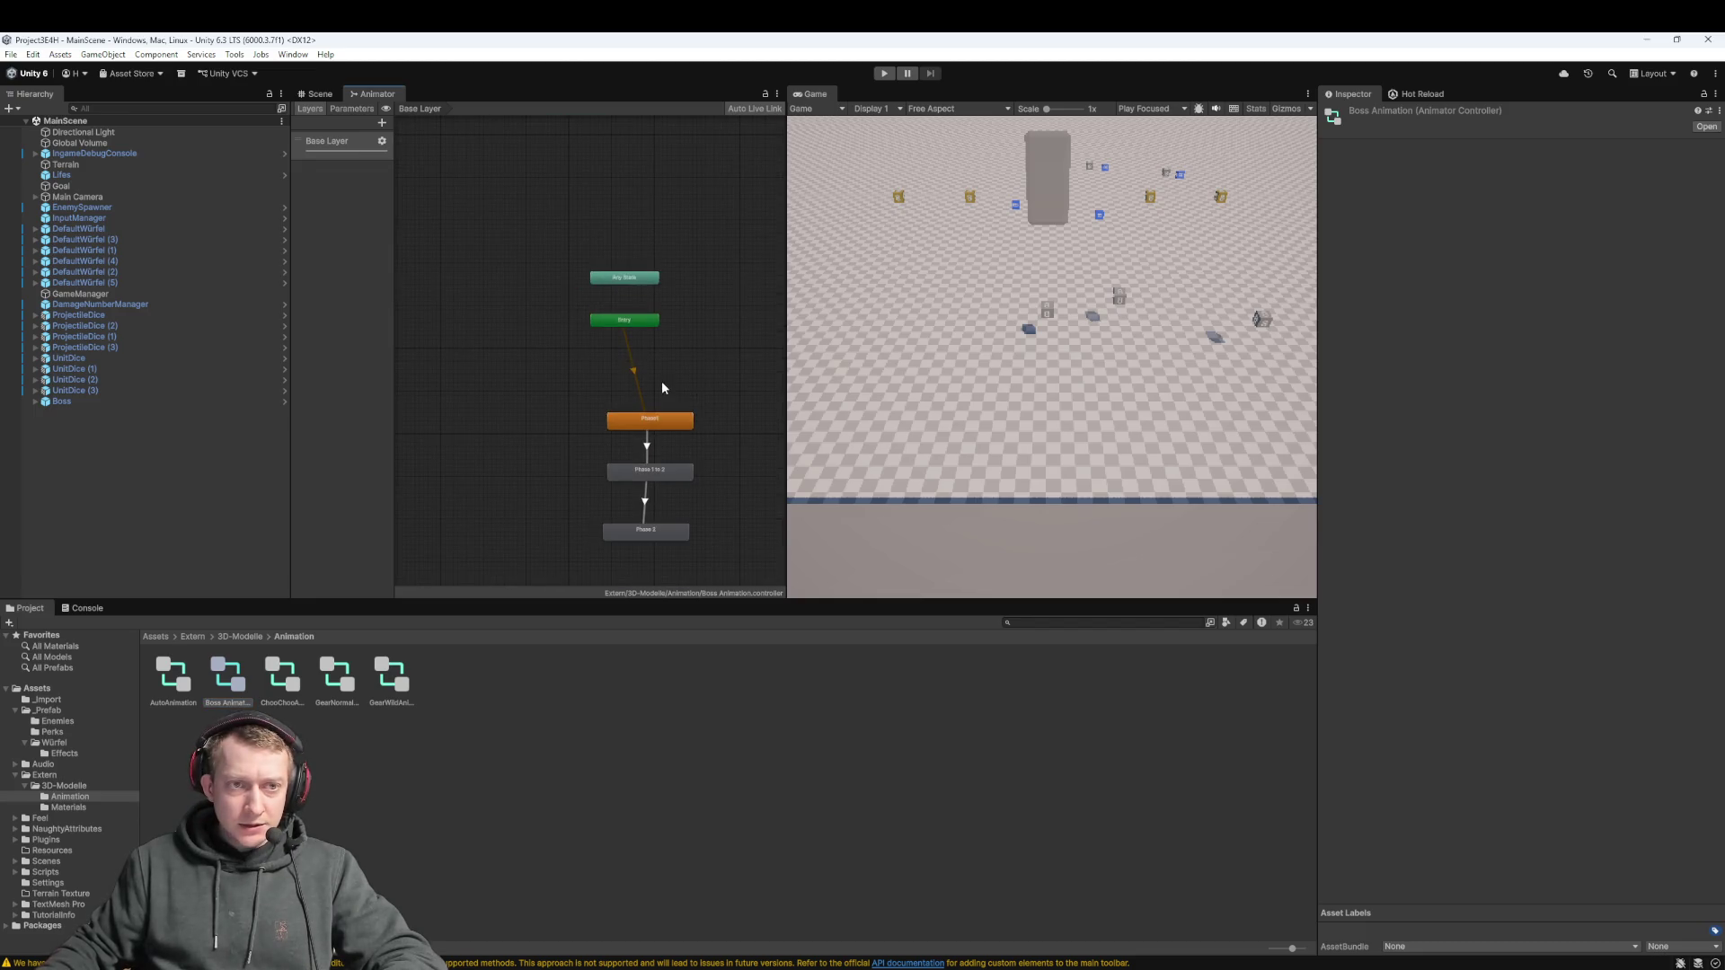
scroll(652, 365, up, 3)
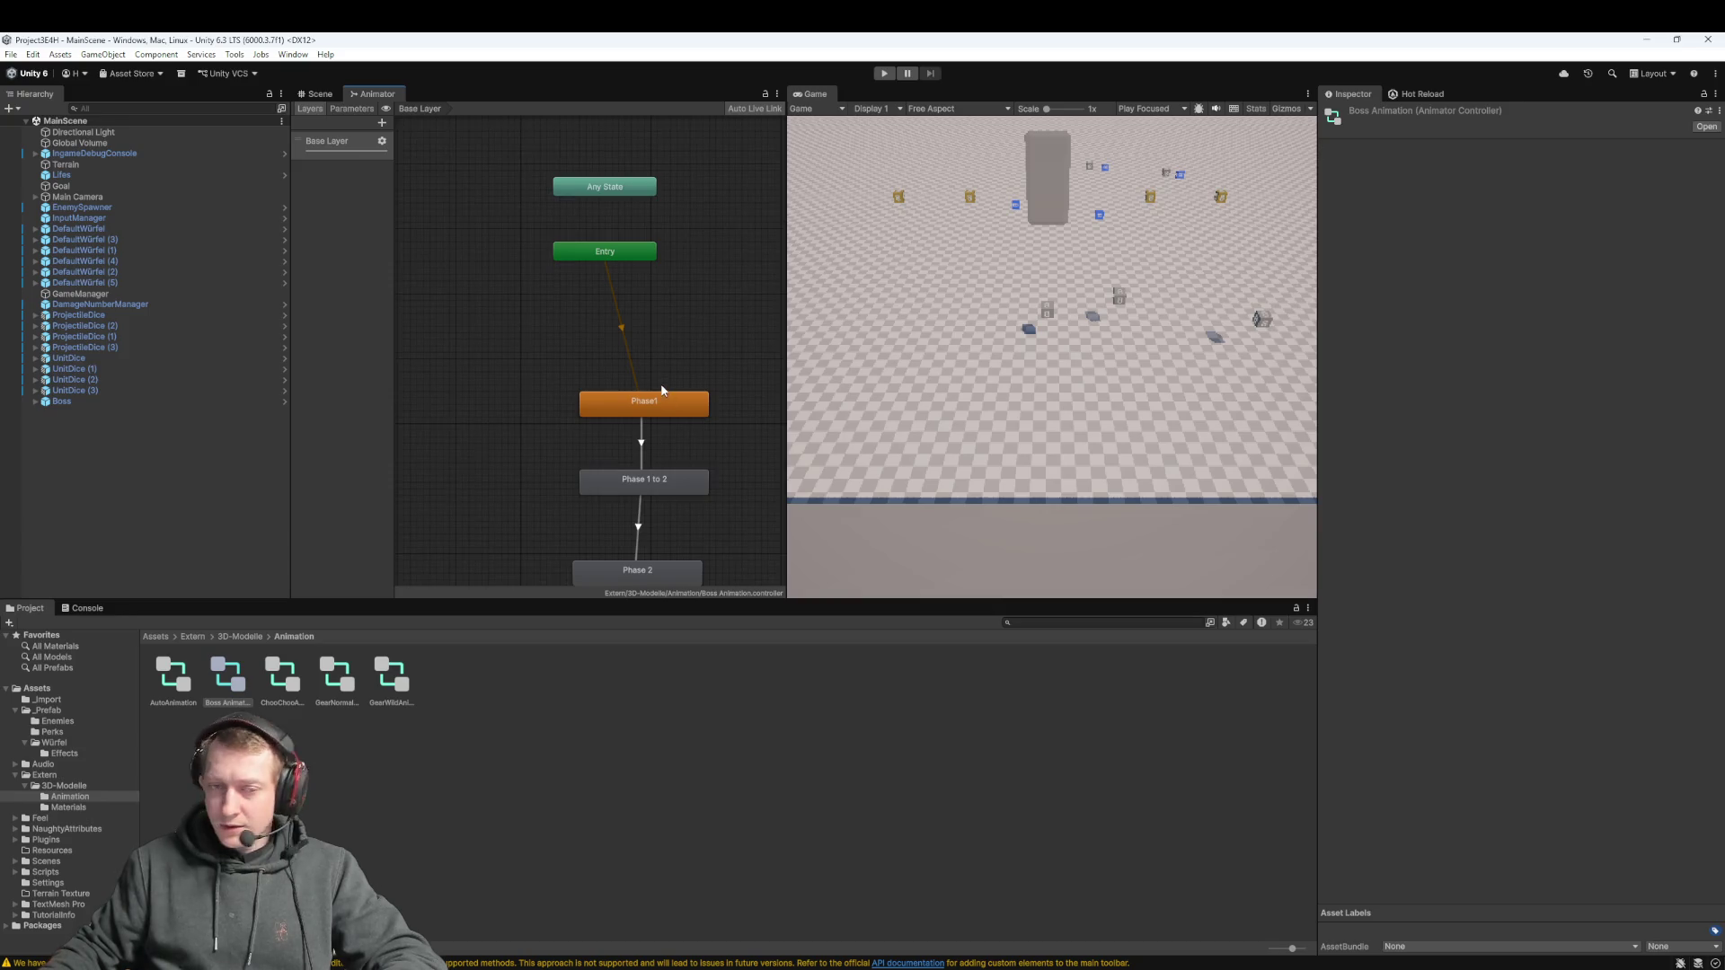
drag(662, 392, 654, 301)
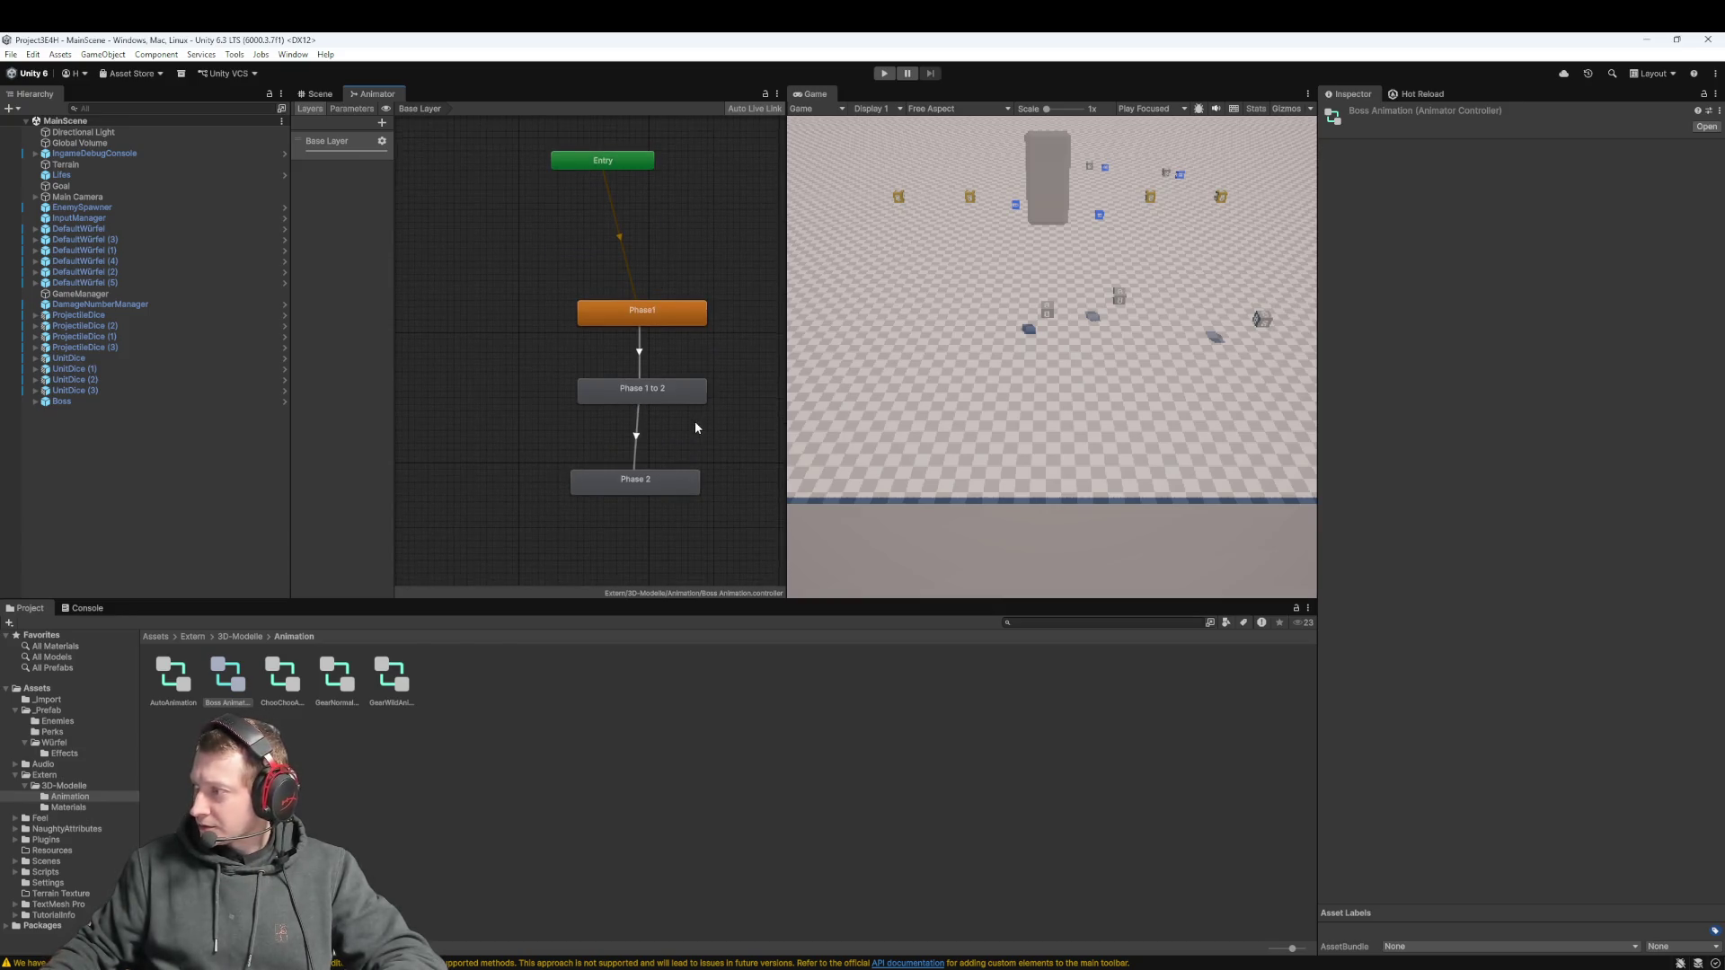
scroll(683, 414, up, 3)
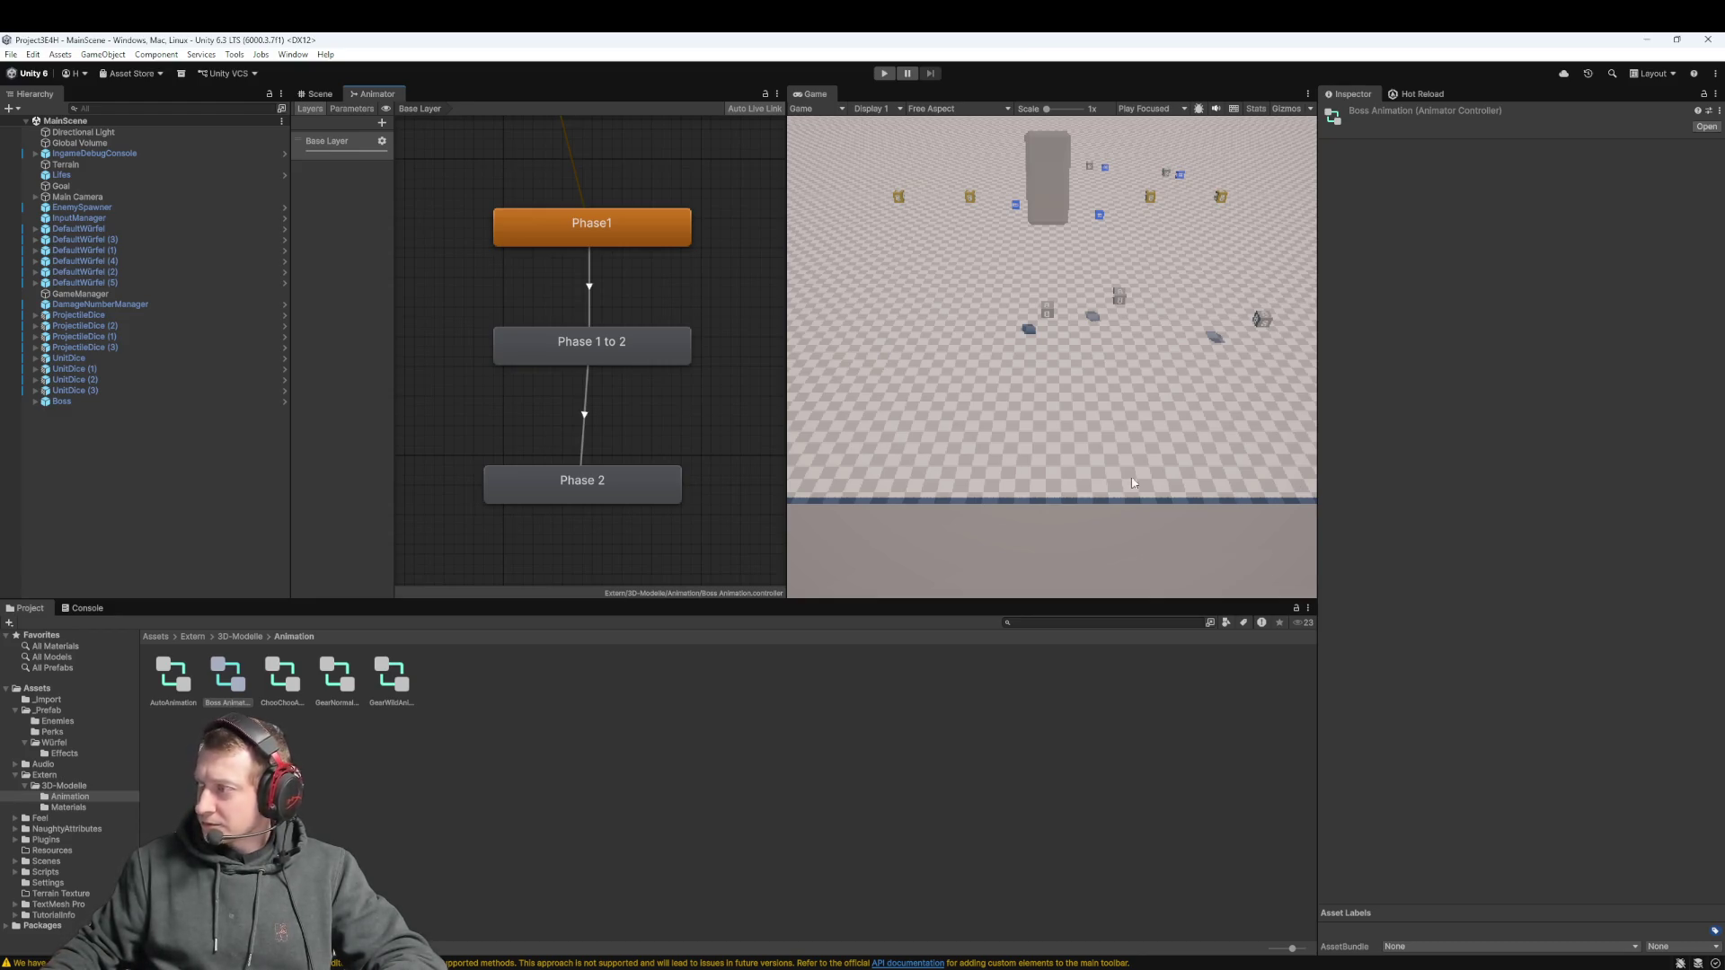
click(590, 233)
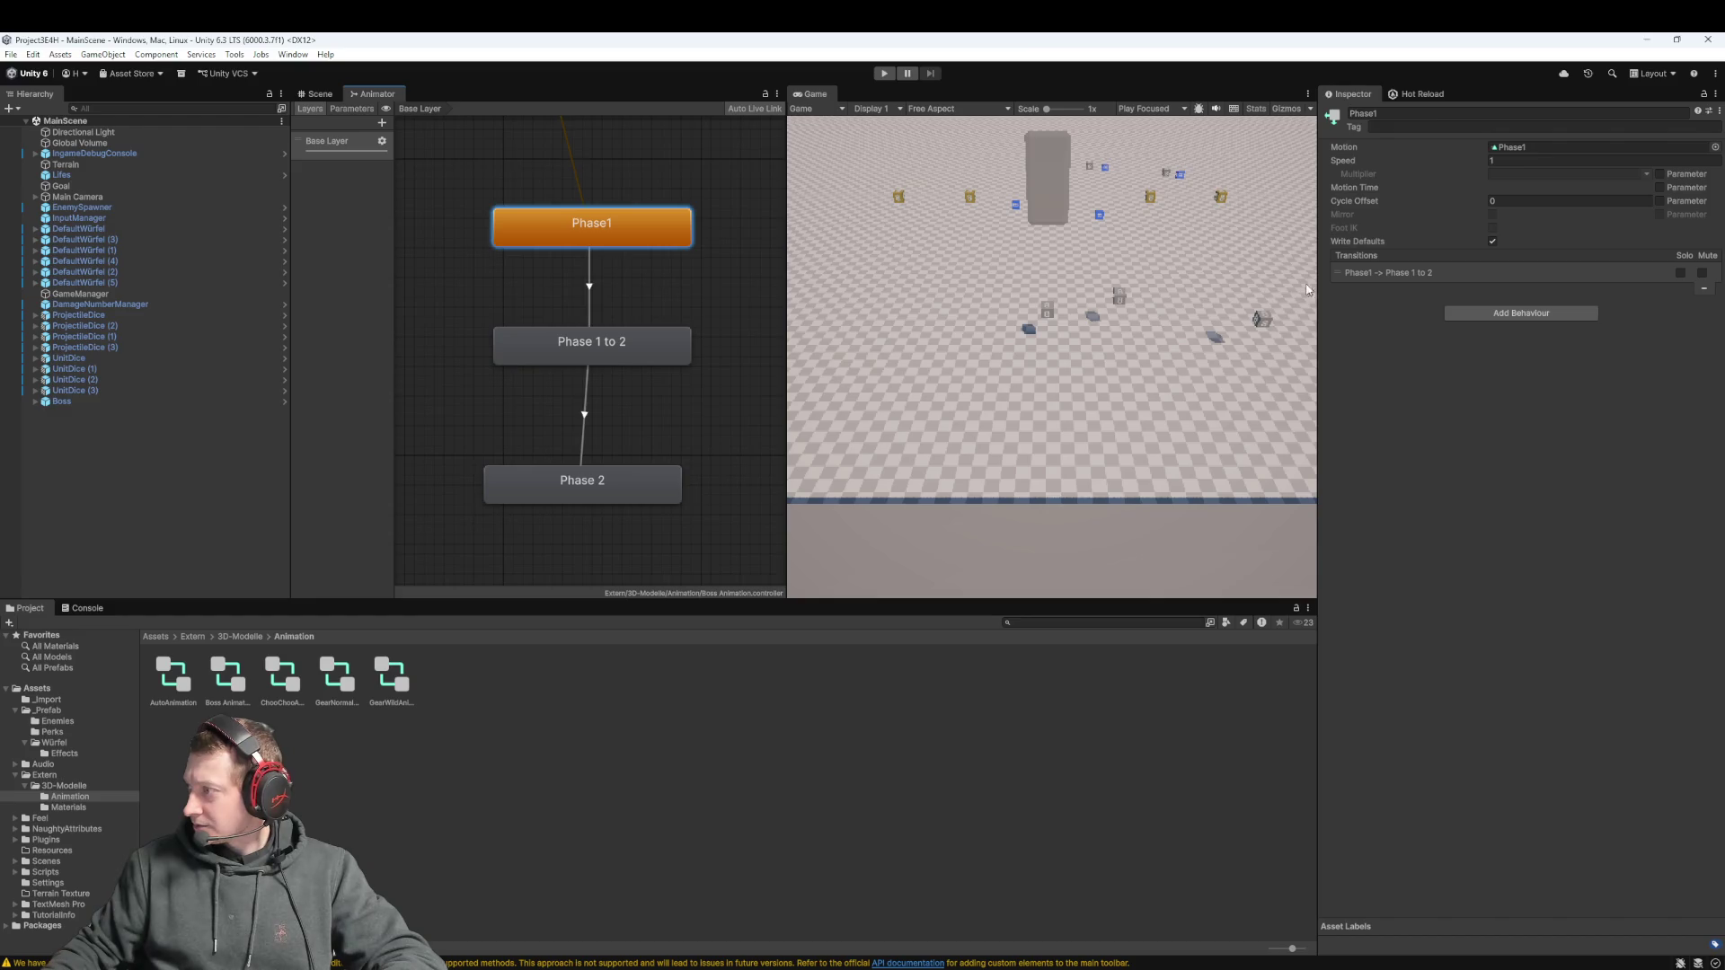